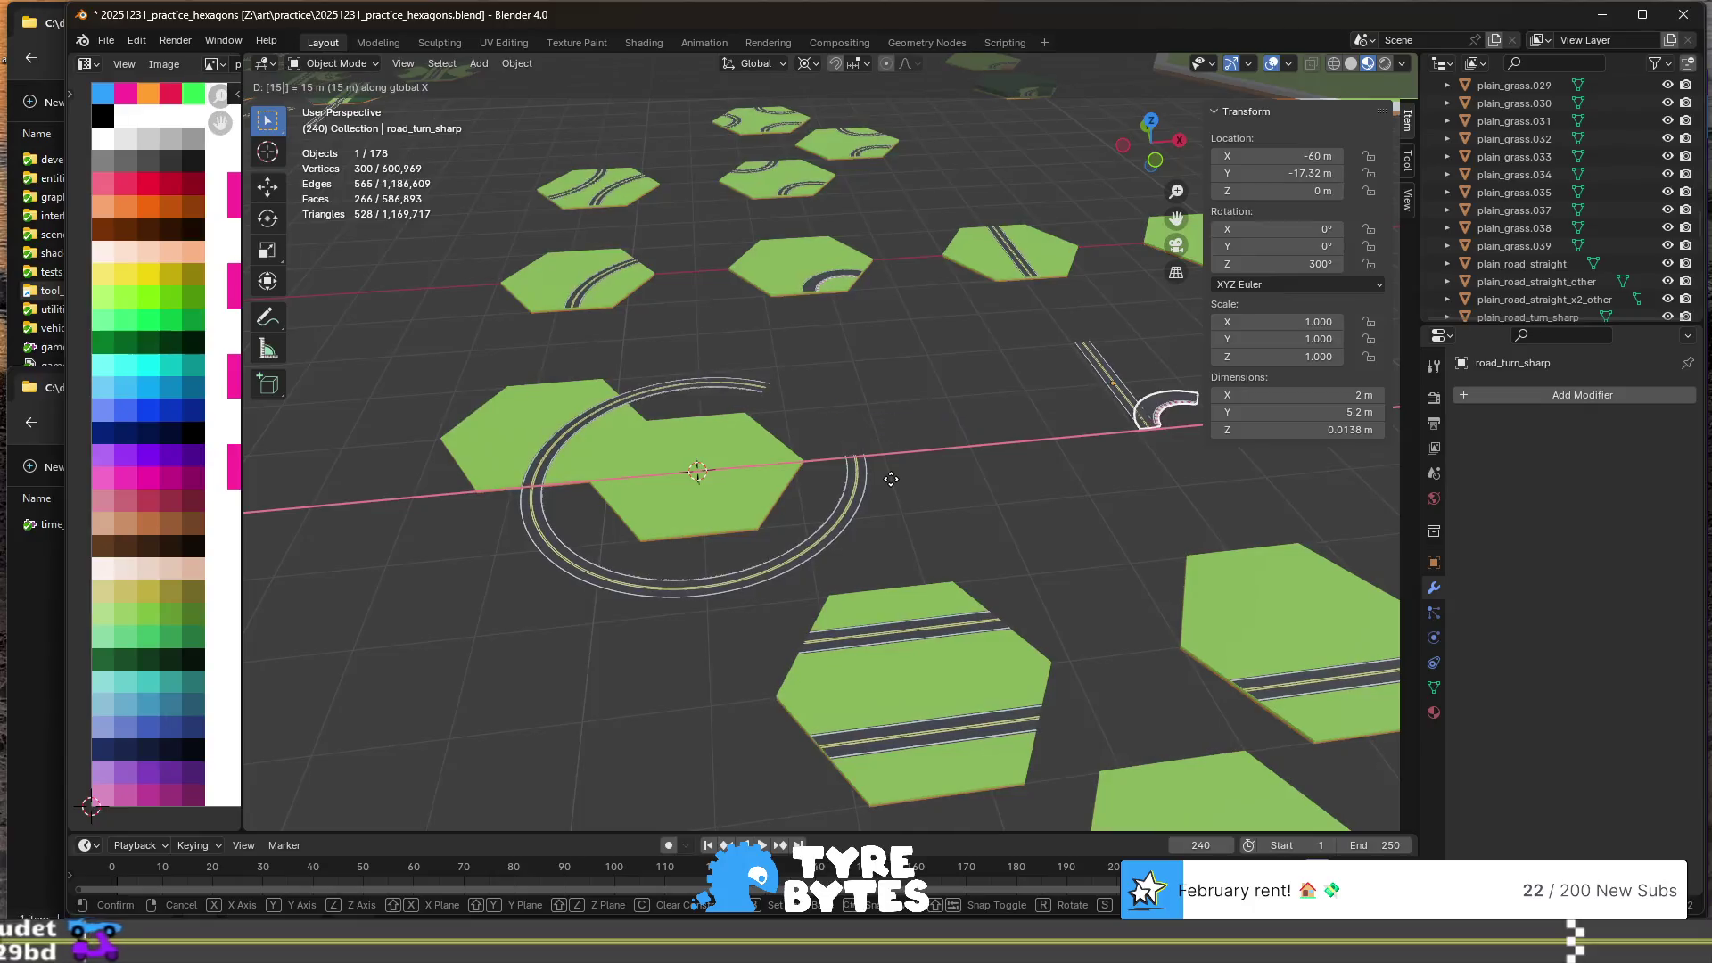
# - Move road_turn_sharp 15 m along X to X −90 m, then start editing road_turn_wide
pyautogui.press('Return')
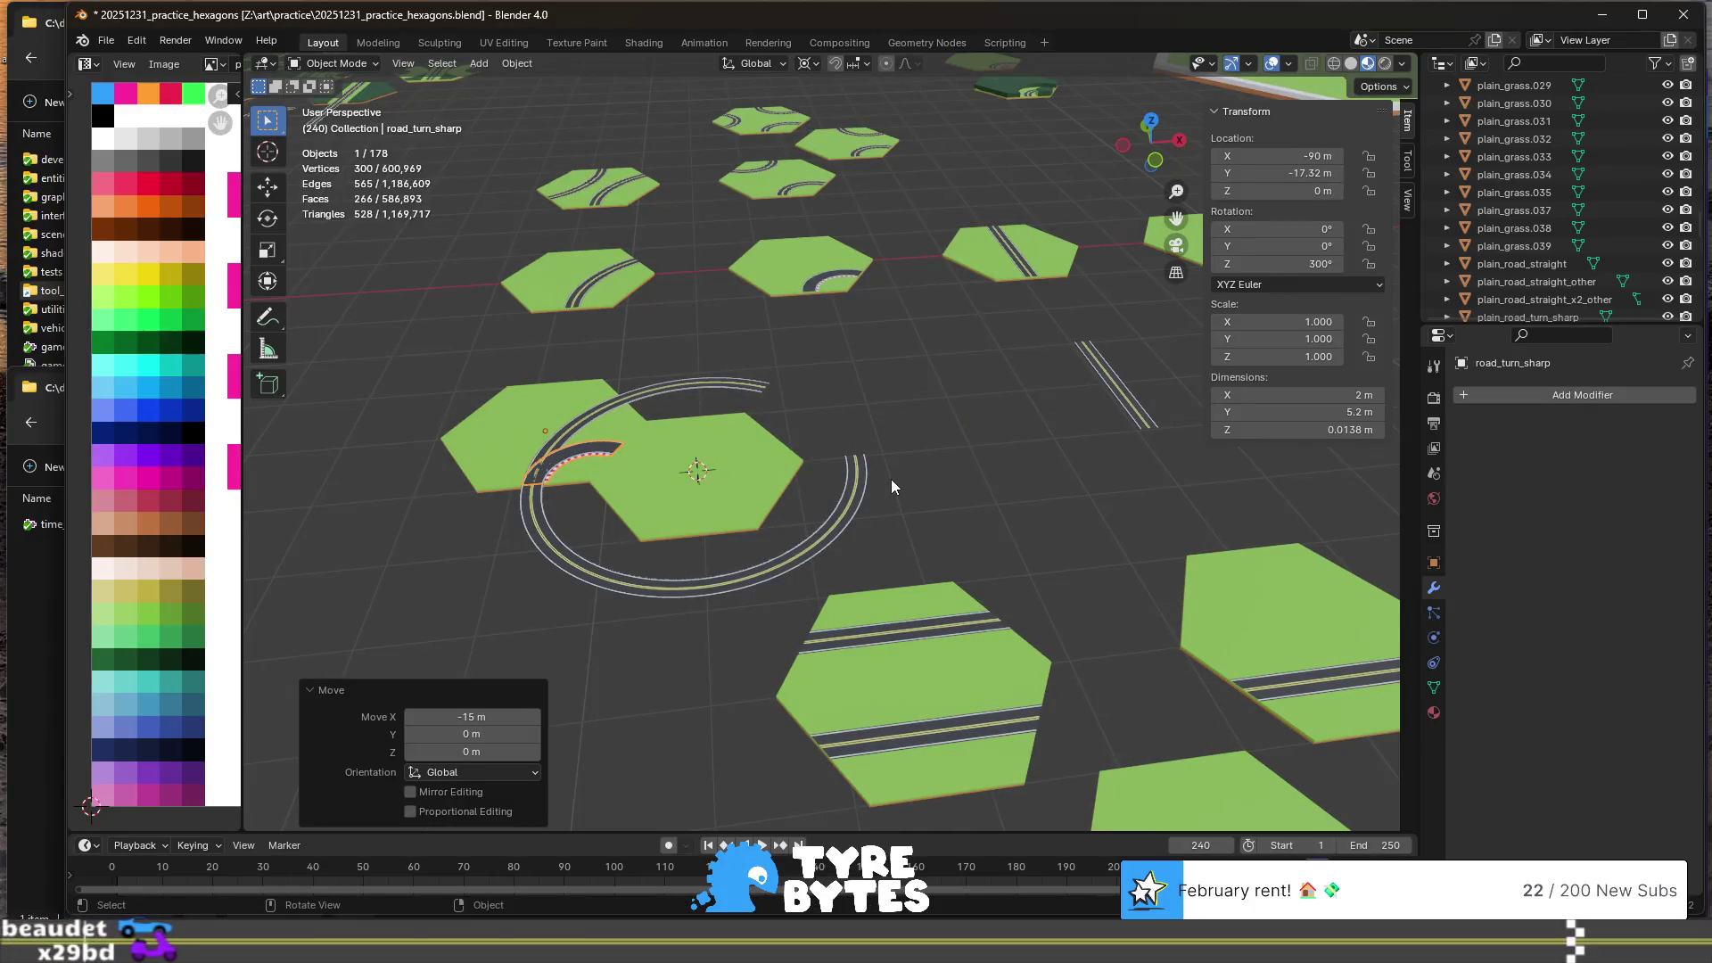
pyautogui.press('KP_Decimal')
pyautogui.click(666, 335)
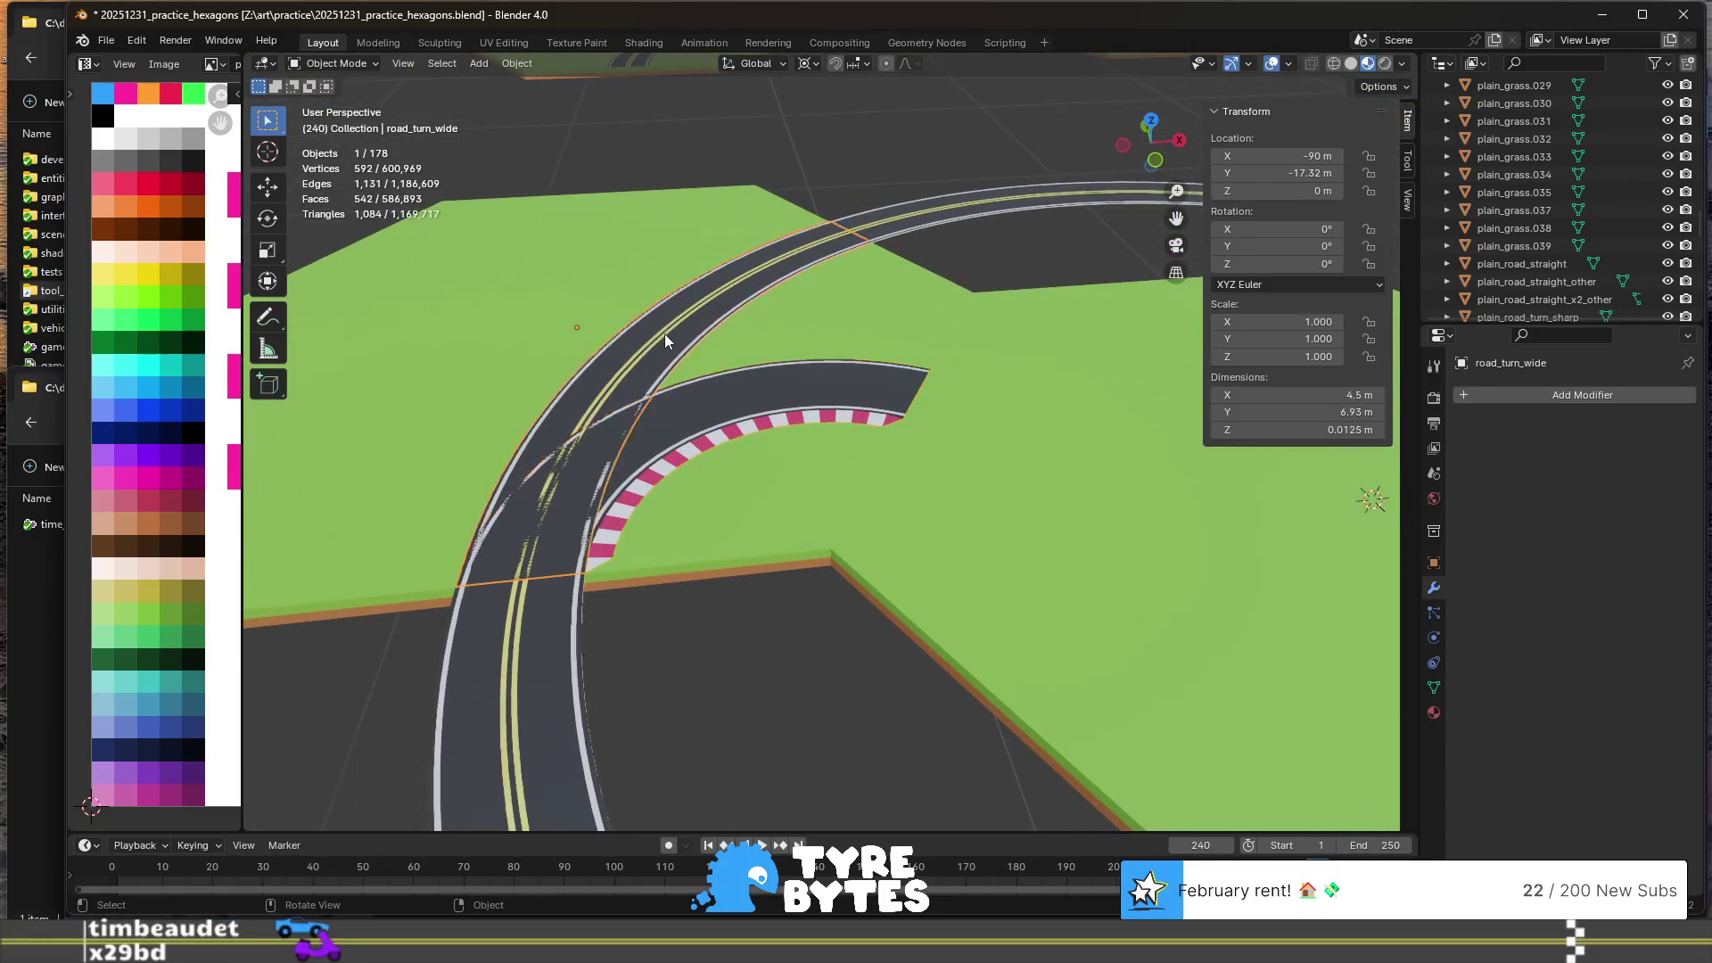
pyautogui.press('Tab')
# - Select the whole curb strip edge loop along road_turn_wide's edge
pyautogui.scroll(2, 759, 306)
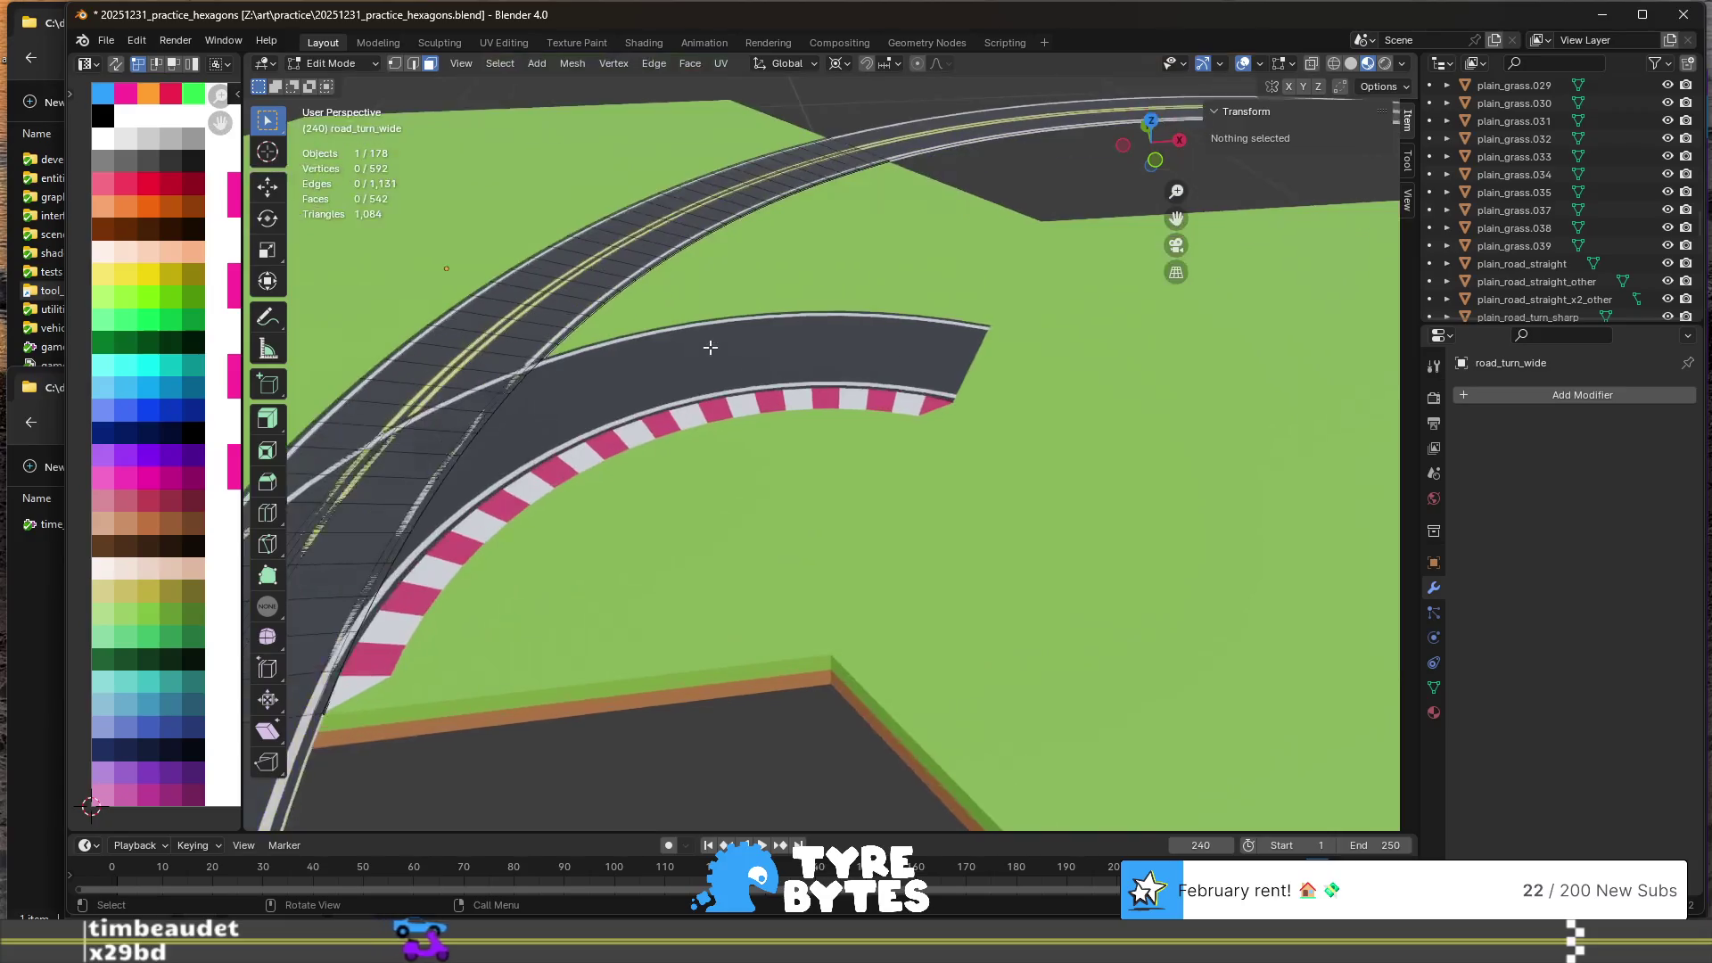
pyautogui.scroll(2, 610, 323)
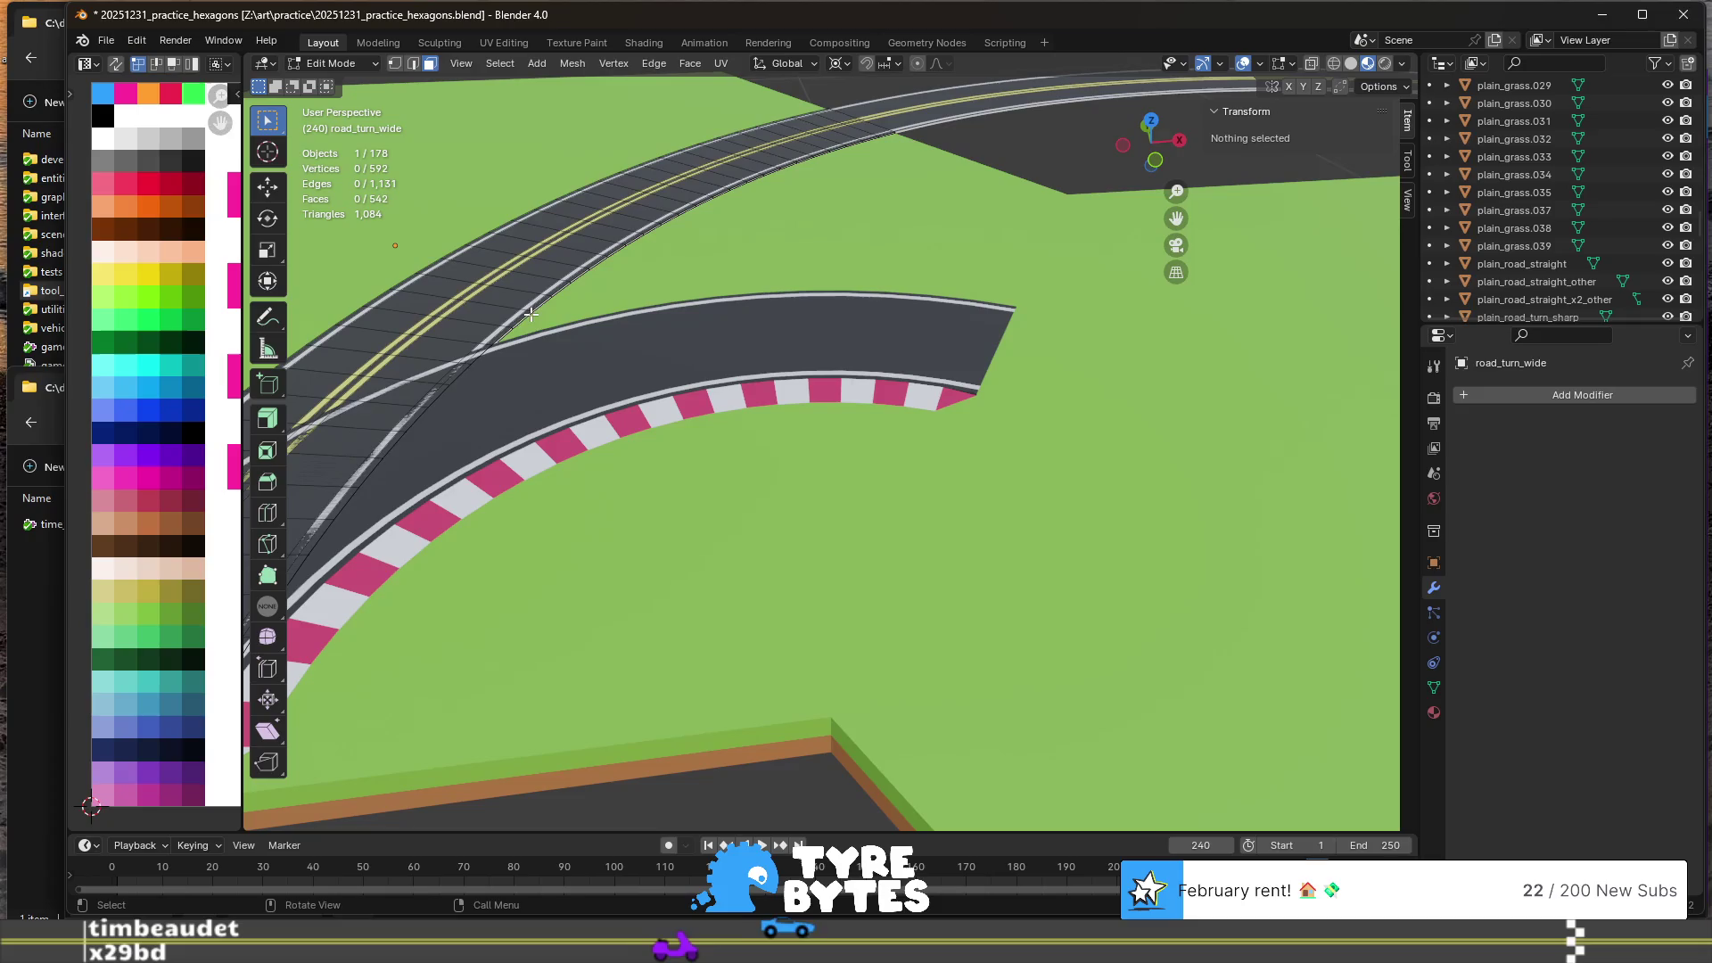
pyautogui.scroll(4, 499, 384)
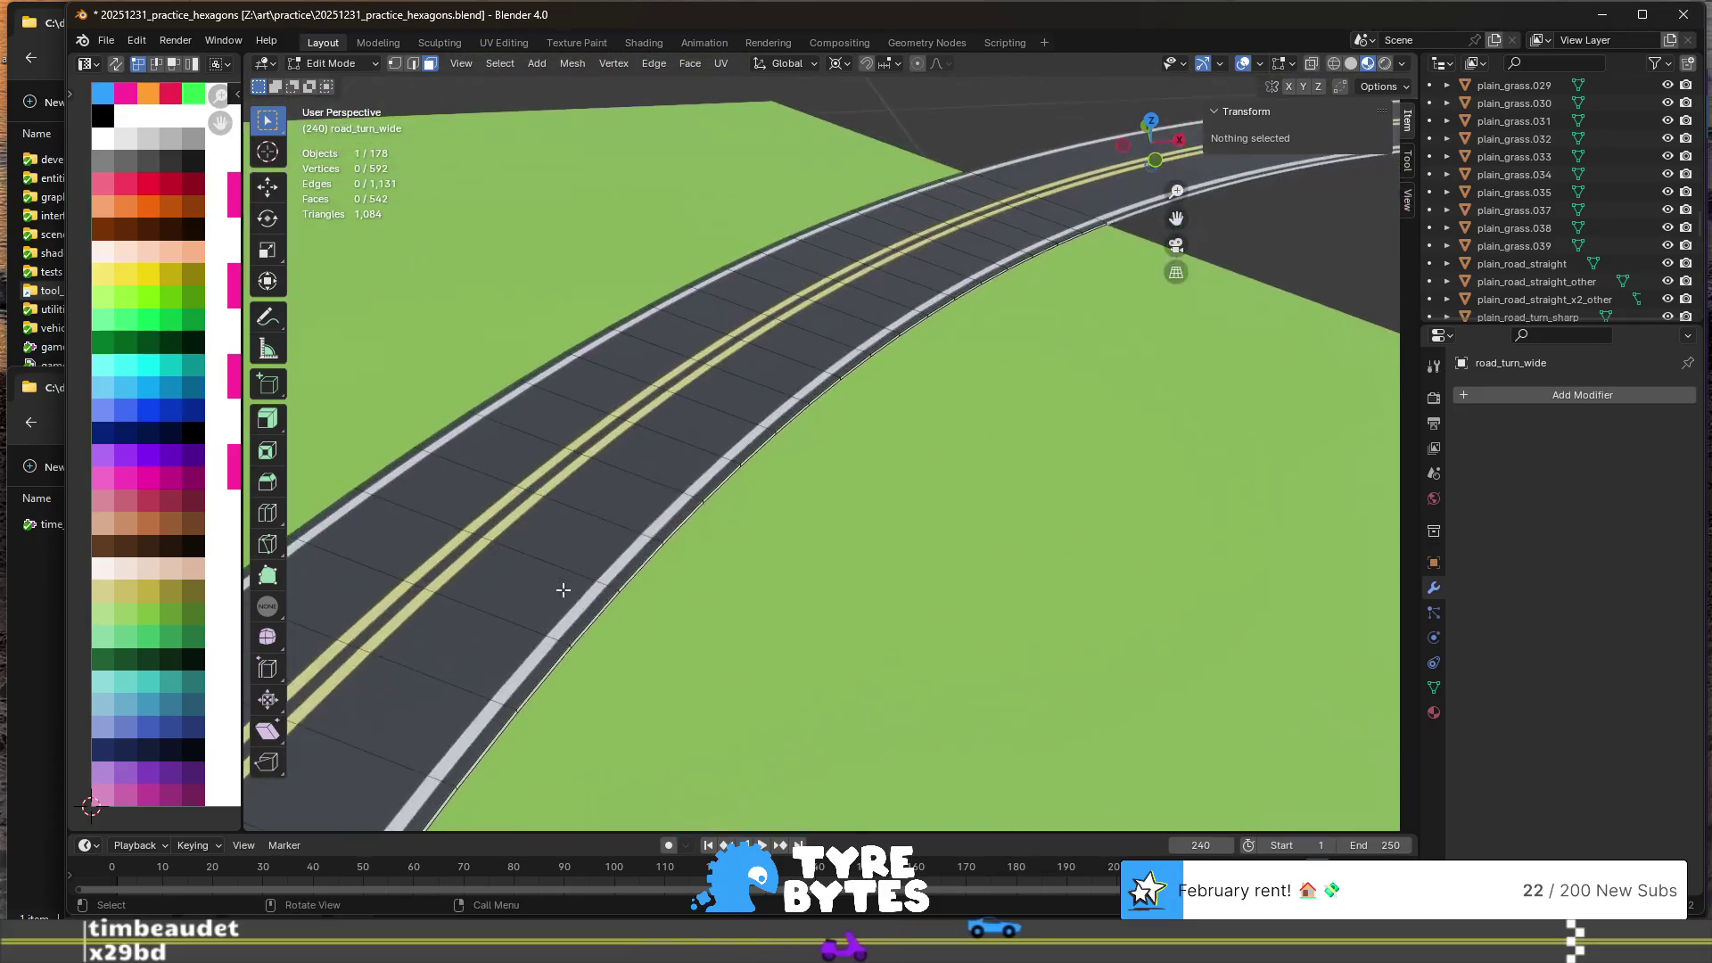
pyautogui.keyDown('alt'); pyautogui.click(571, 645); pyautogui.keyUp('alt')
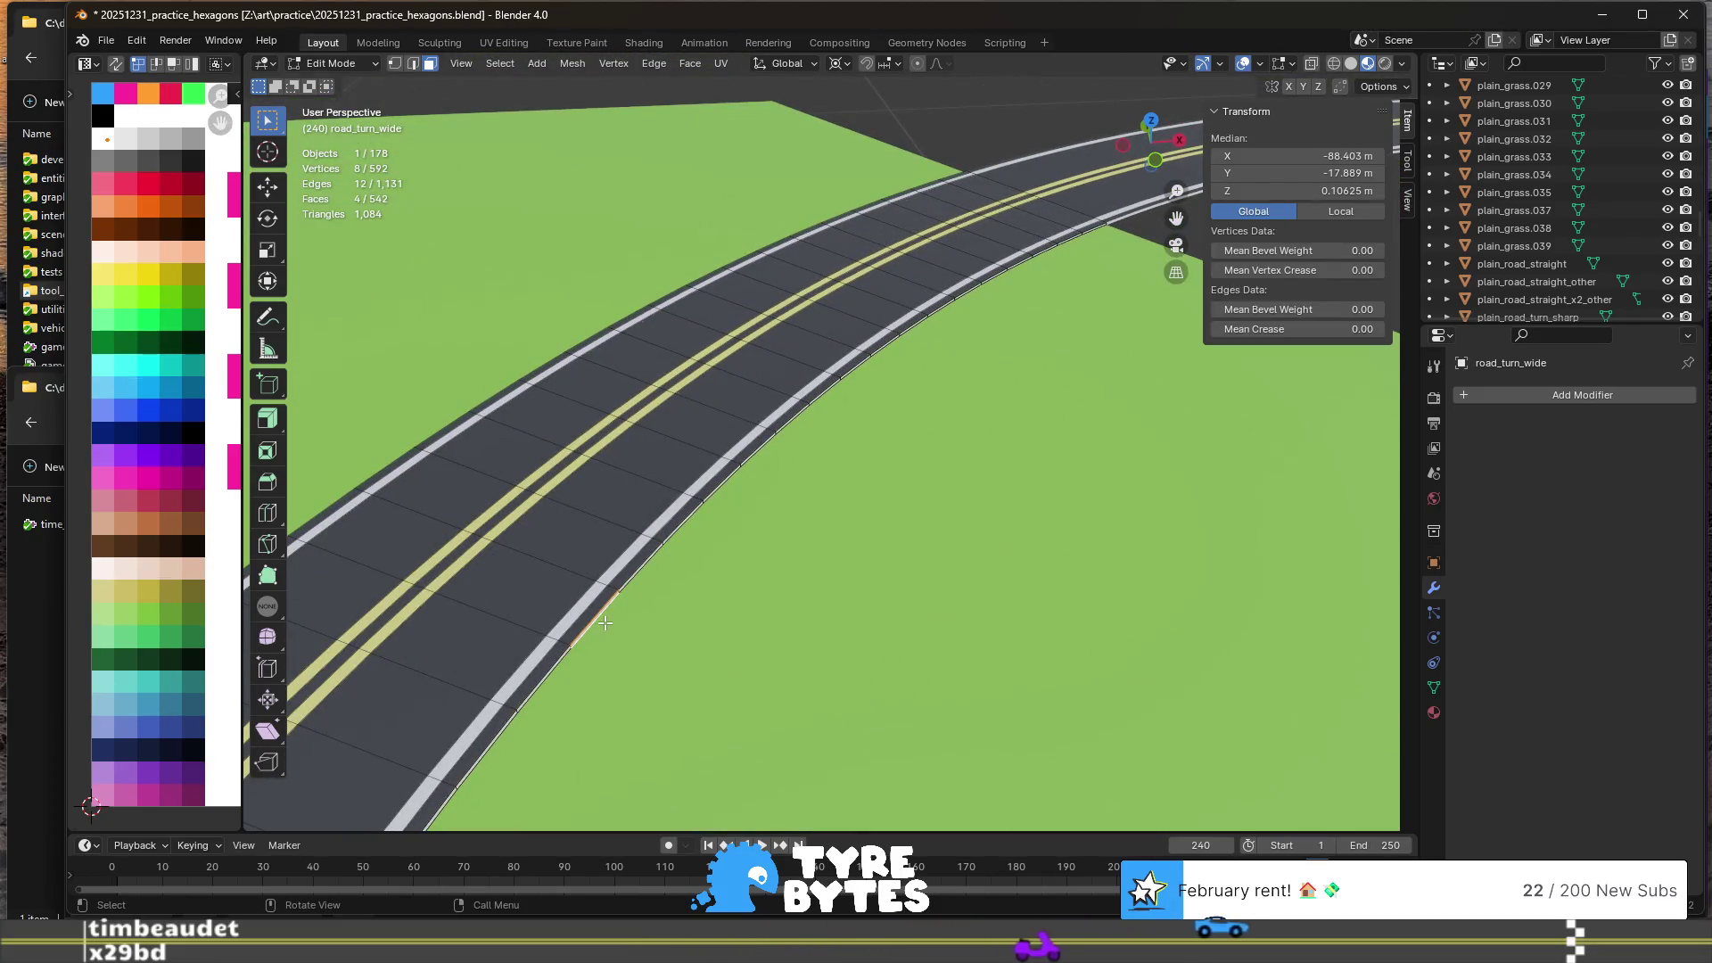
pyautogui.scroll(3, 604, 622)
pyautogui.moveTo(612, 642); pyautogui.dragTo(561, 547, button='middle')
pyautogui.keyDown('alt'); pyautogui.click(560, 546); pyautogui.keyUp('alt')
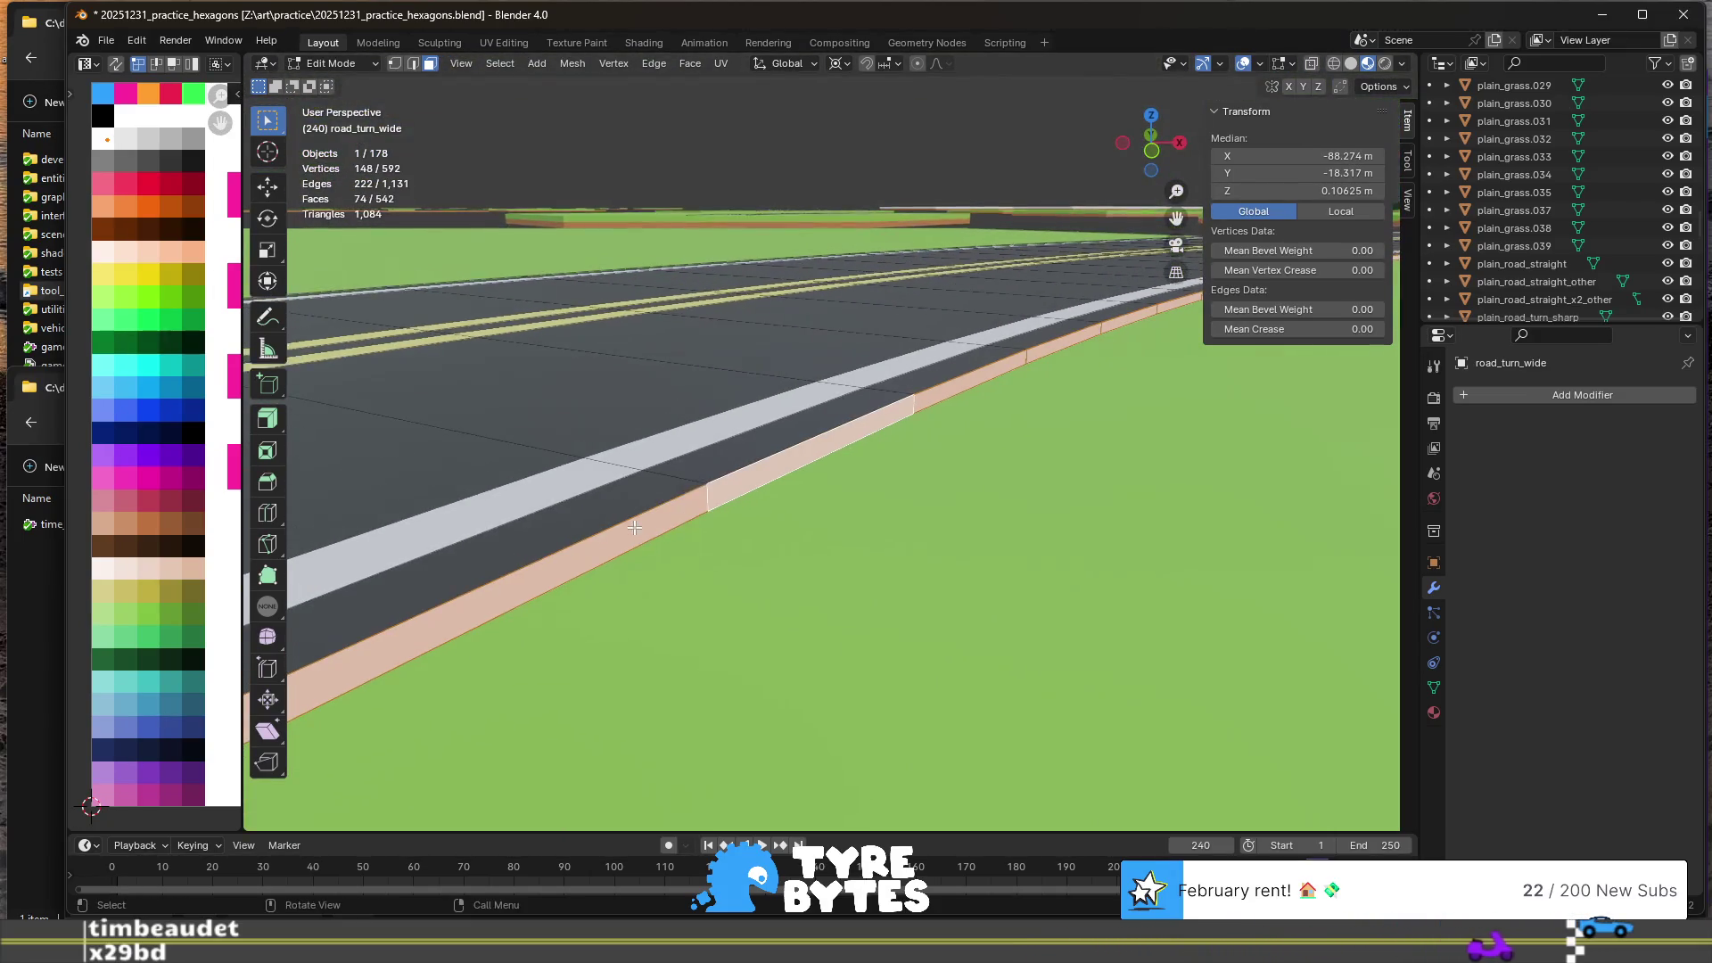
# - Cancel an accidental move of the curb strip and begin scaling it
pyautogui.press('g')
pyautogui.rightClick(697, 532)
pyautogui.scroll(-8, 731, 580)
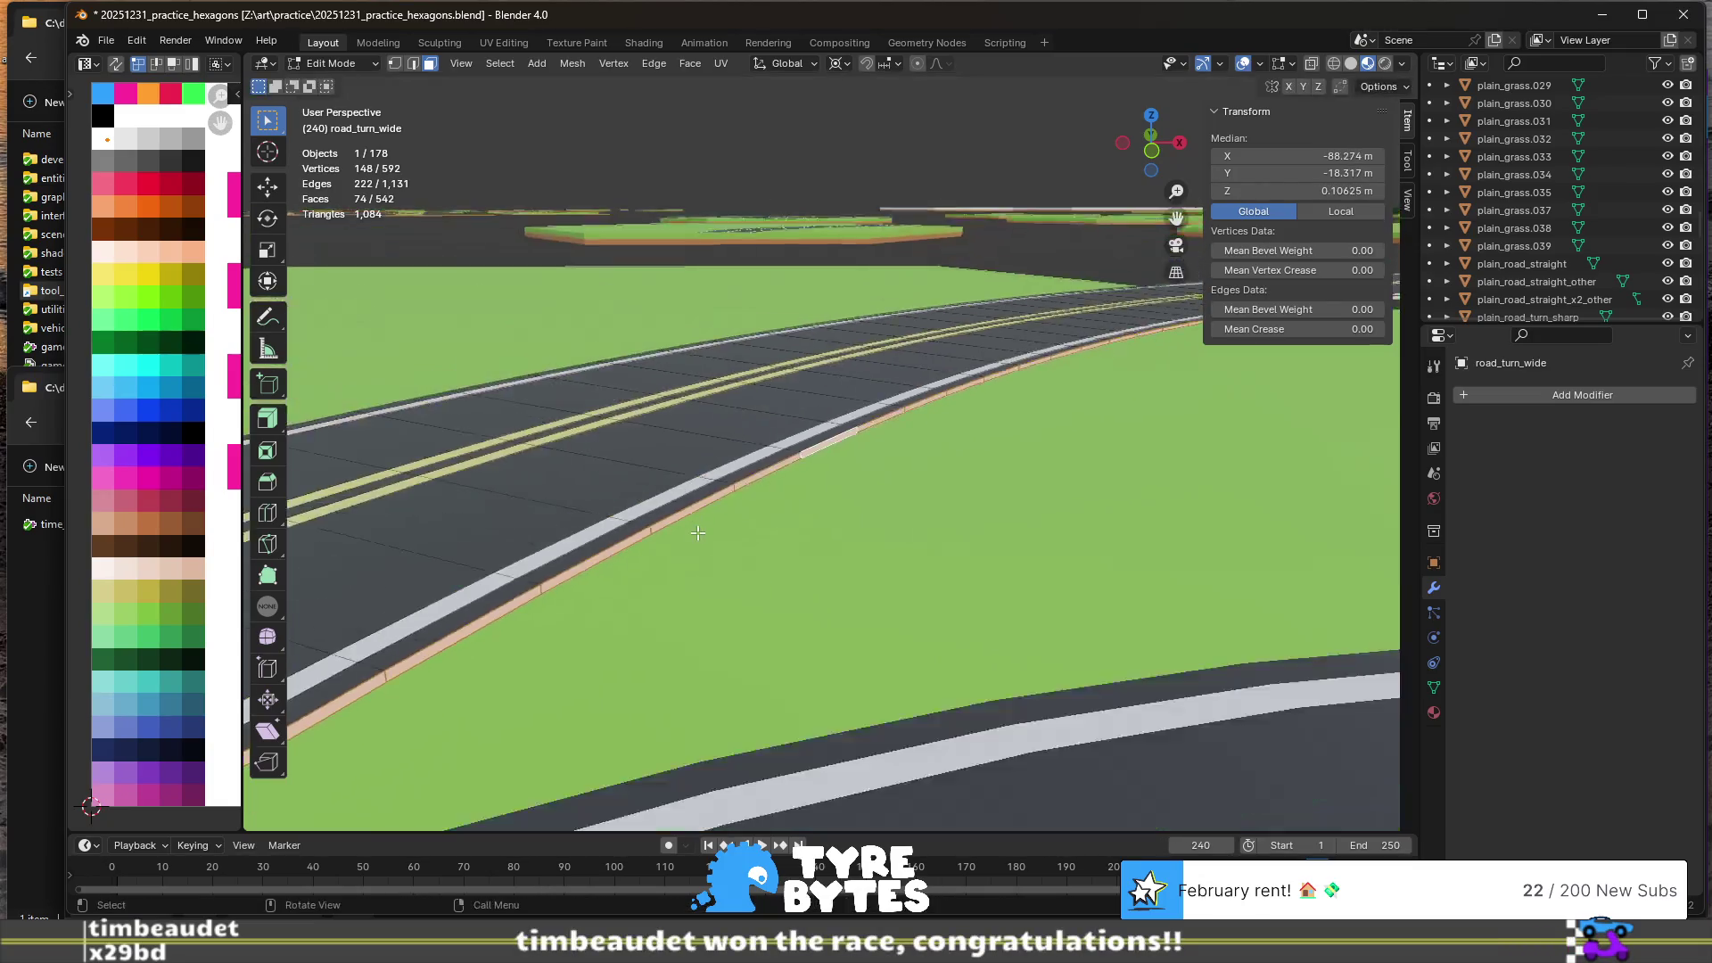
pyautogui.moveTo(781, 640)
pyautogui.keyDown('ctrl'); pyautogui.mouseDown(button='middle')
pyautogui.moveTo(783, 555)
pyautogui.moveTo(736, 501)
pyautogui.moveTo(810, 478)
pyautogui.moveTo(789, 504)
pyautogui.mouseUp(button='middle'); pyautogui.keyUp('ctrl')
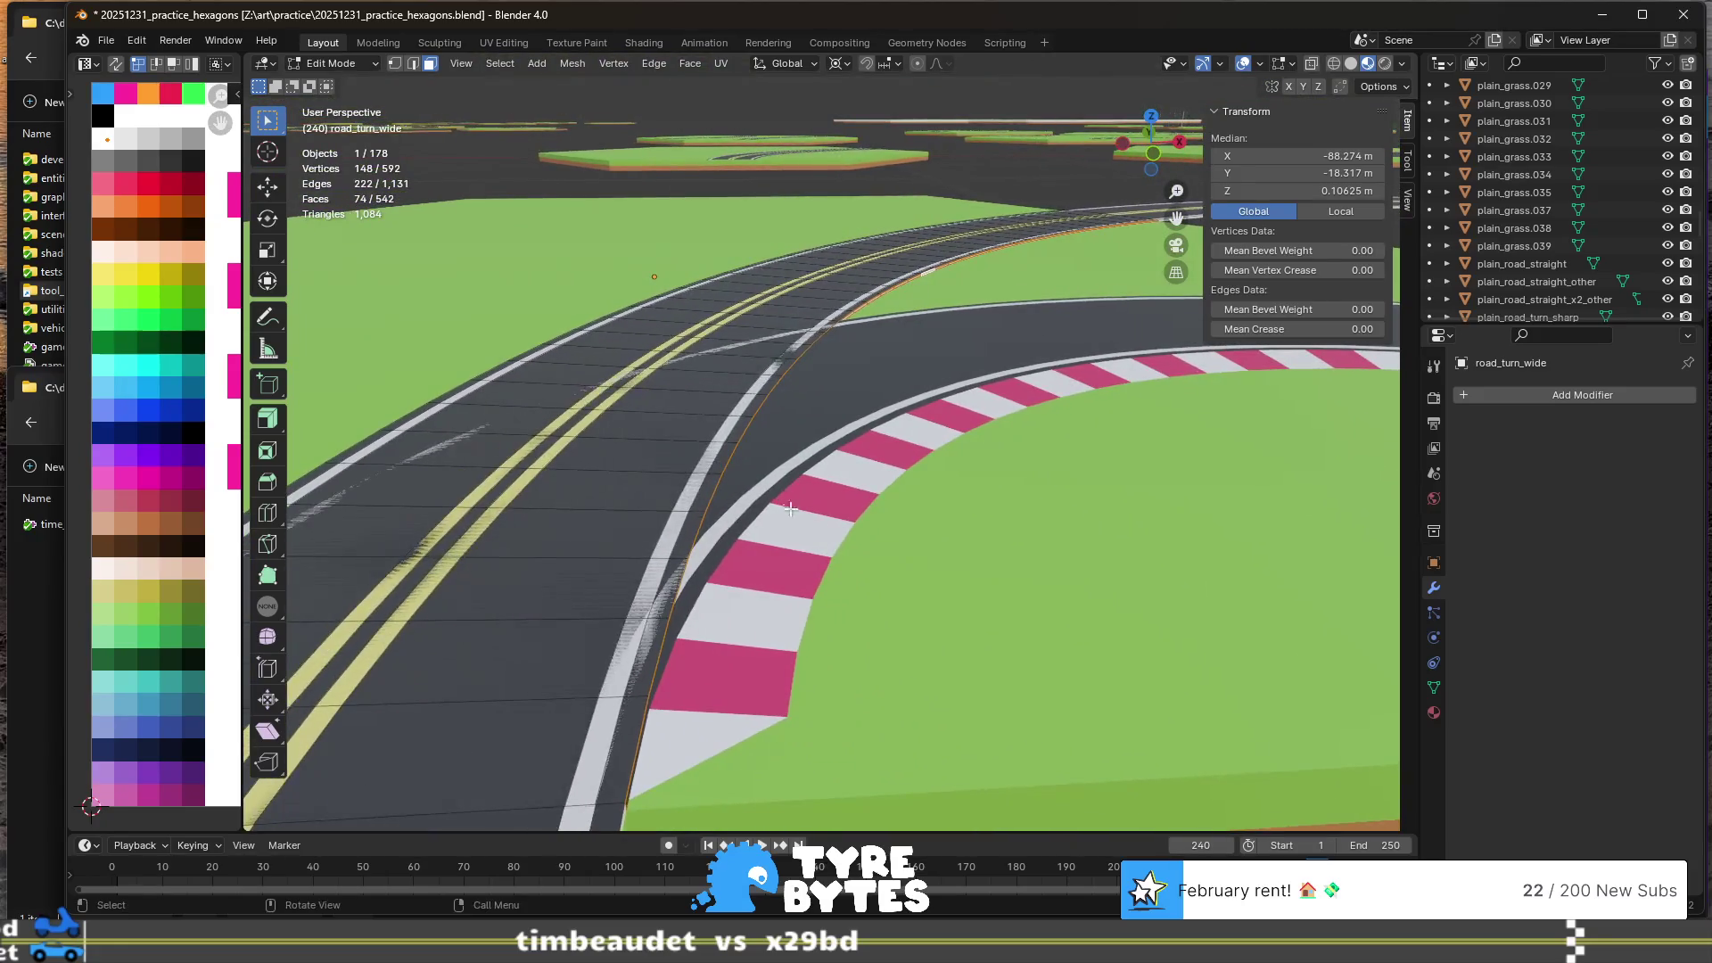
pyautogui.scroll(-3, 898, 665)
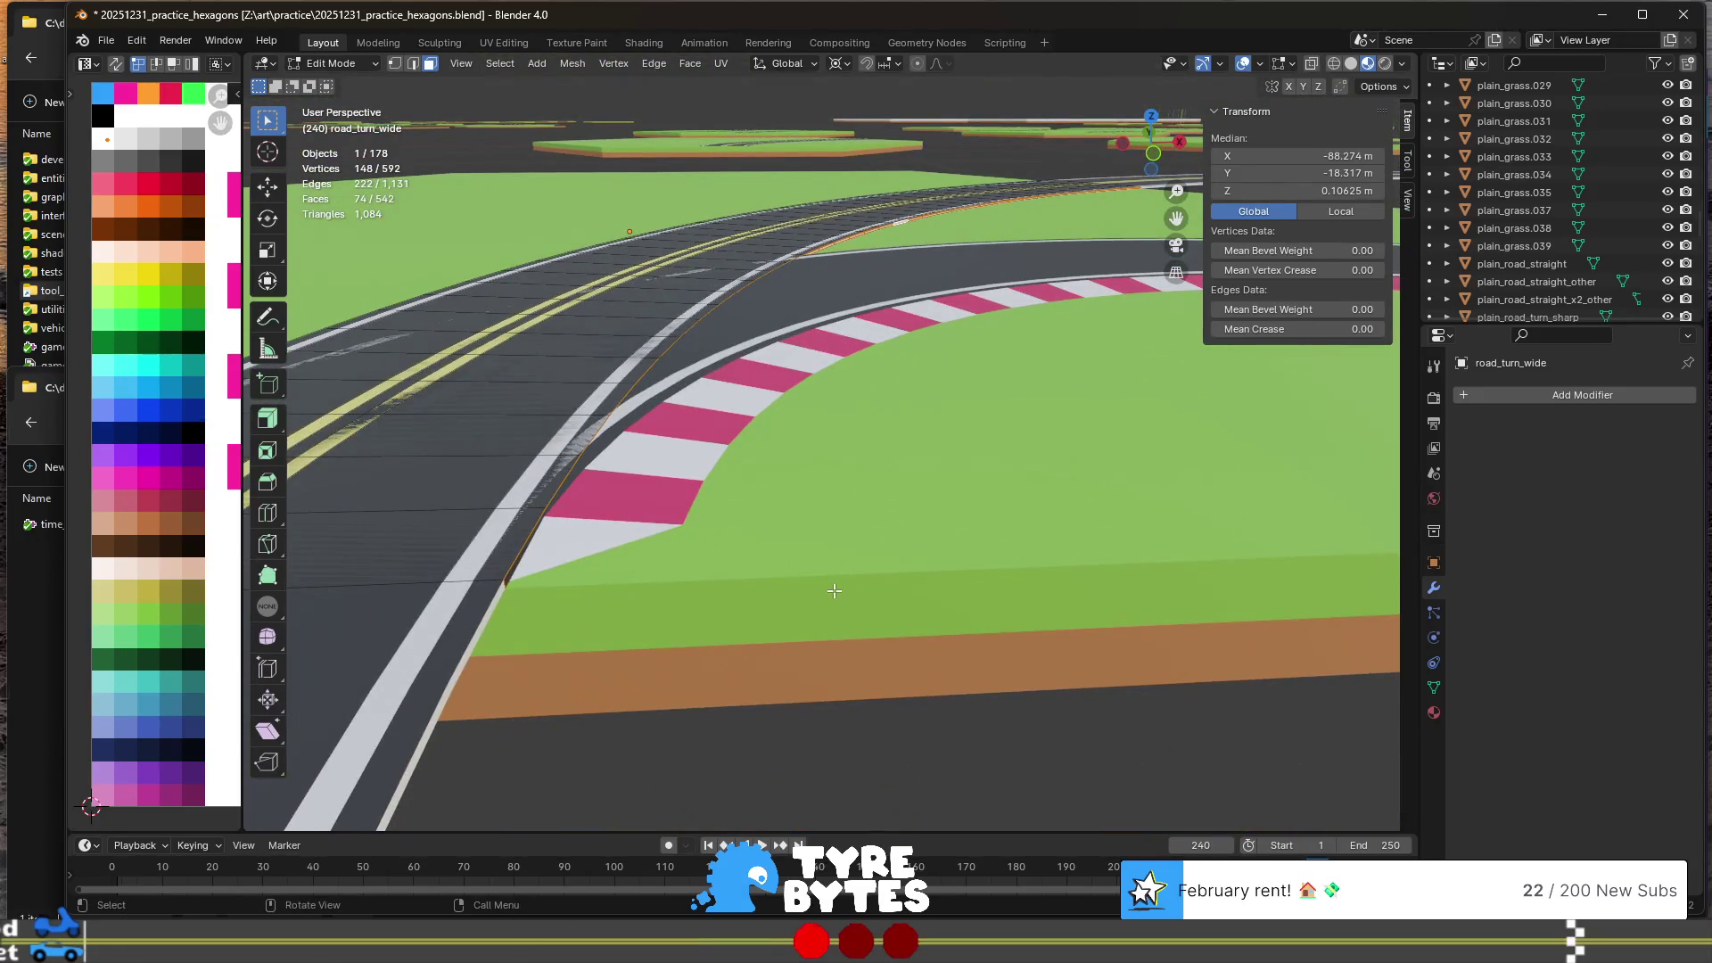
pyautogui.press('s')
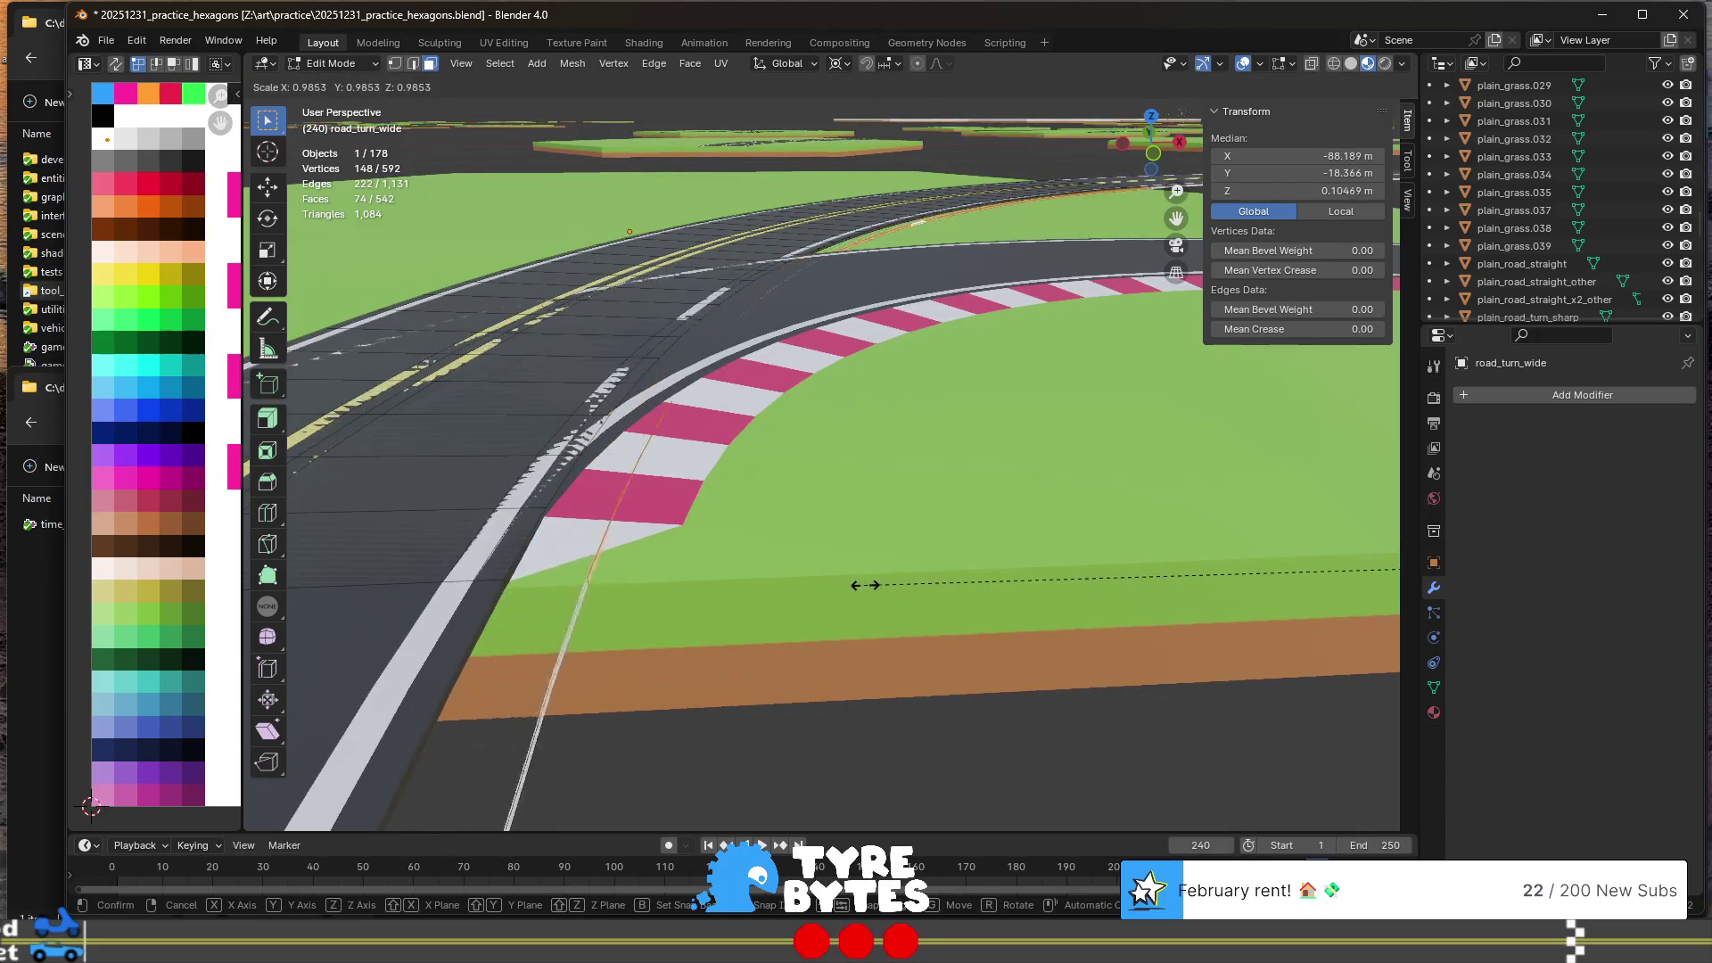
# - Resize the curb edge and extrude it by about 0.2 m
pyautogui.click(918, 596)
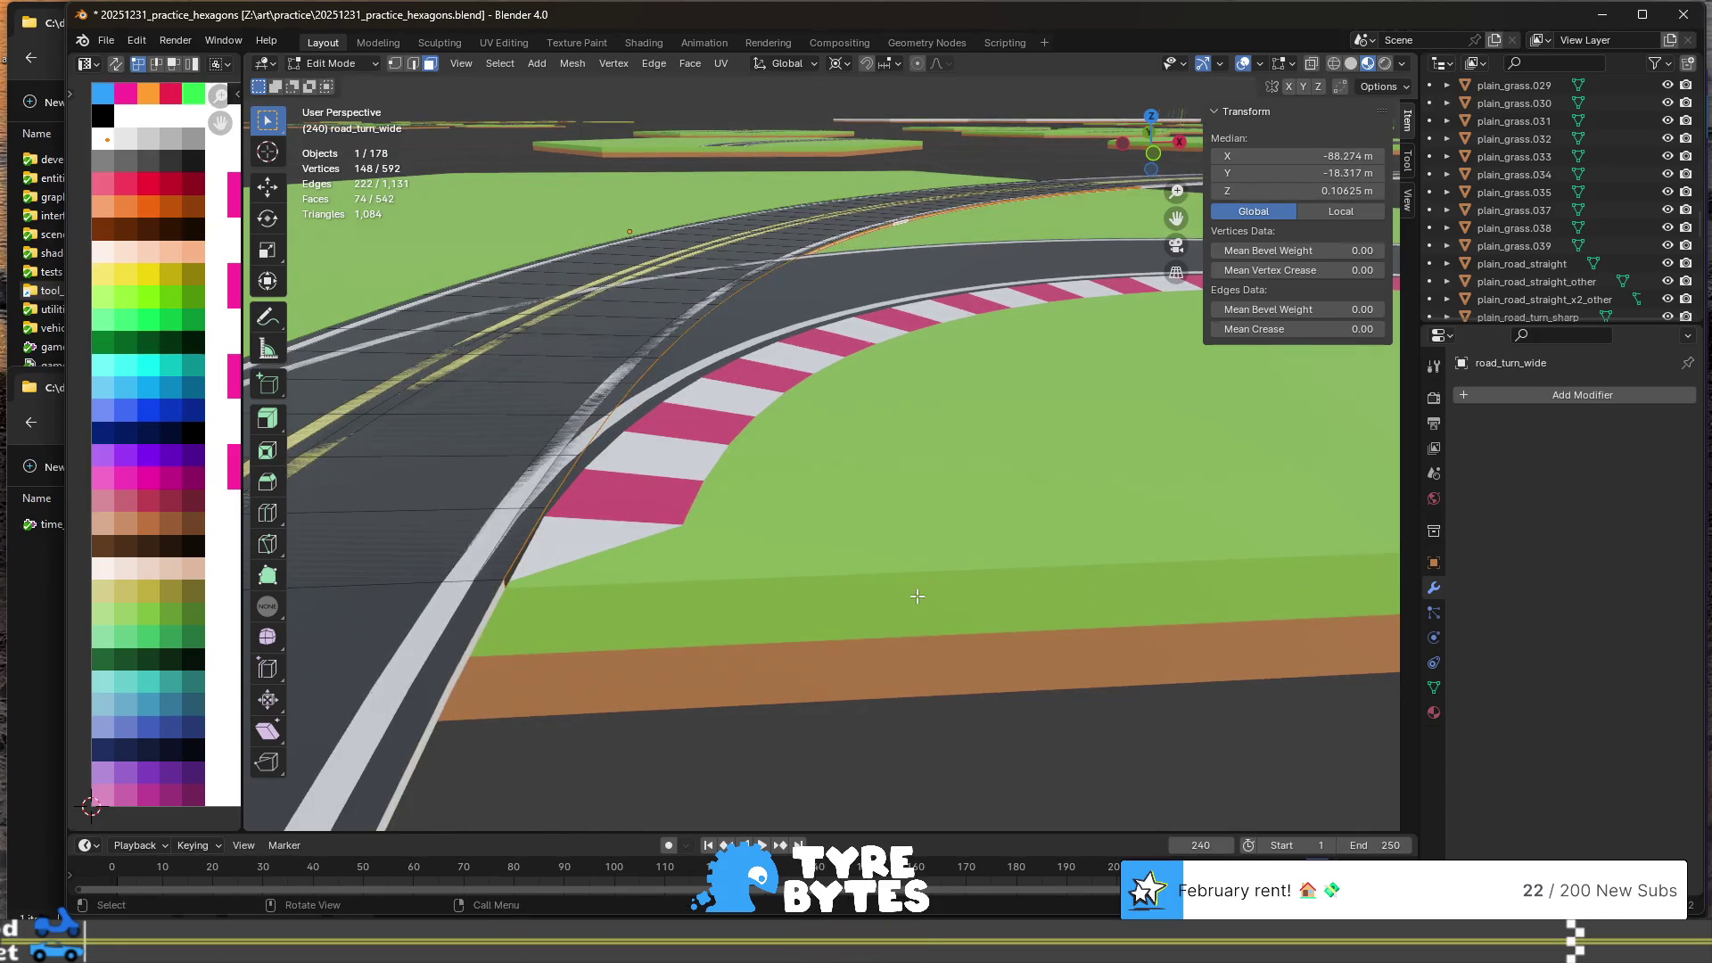
pyautogui.press('e')
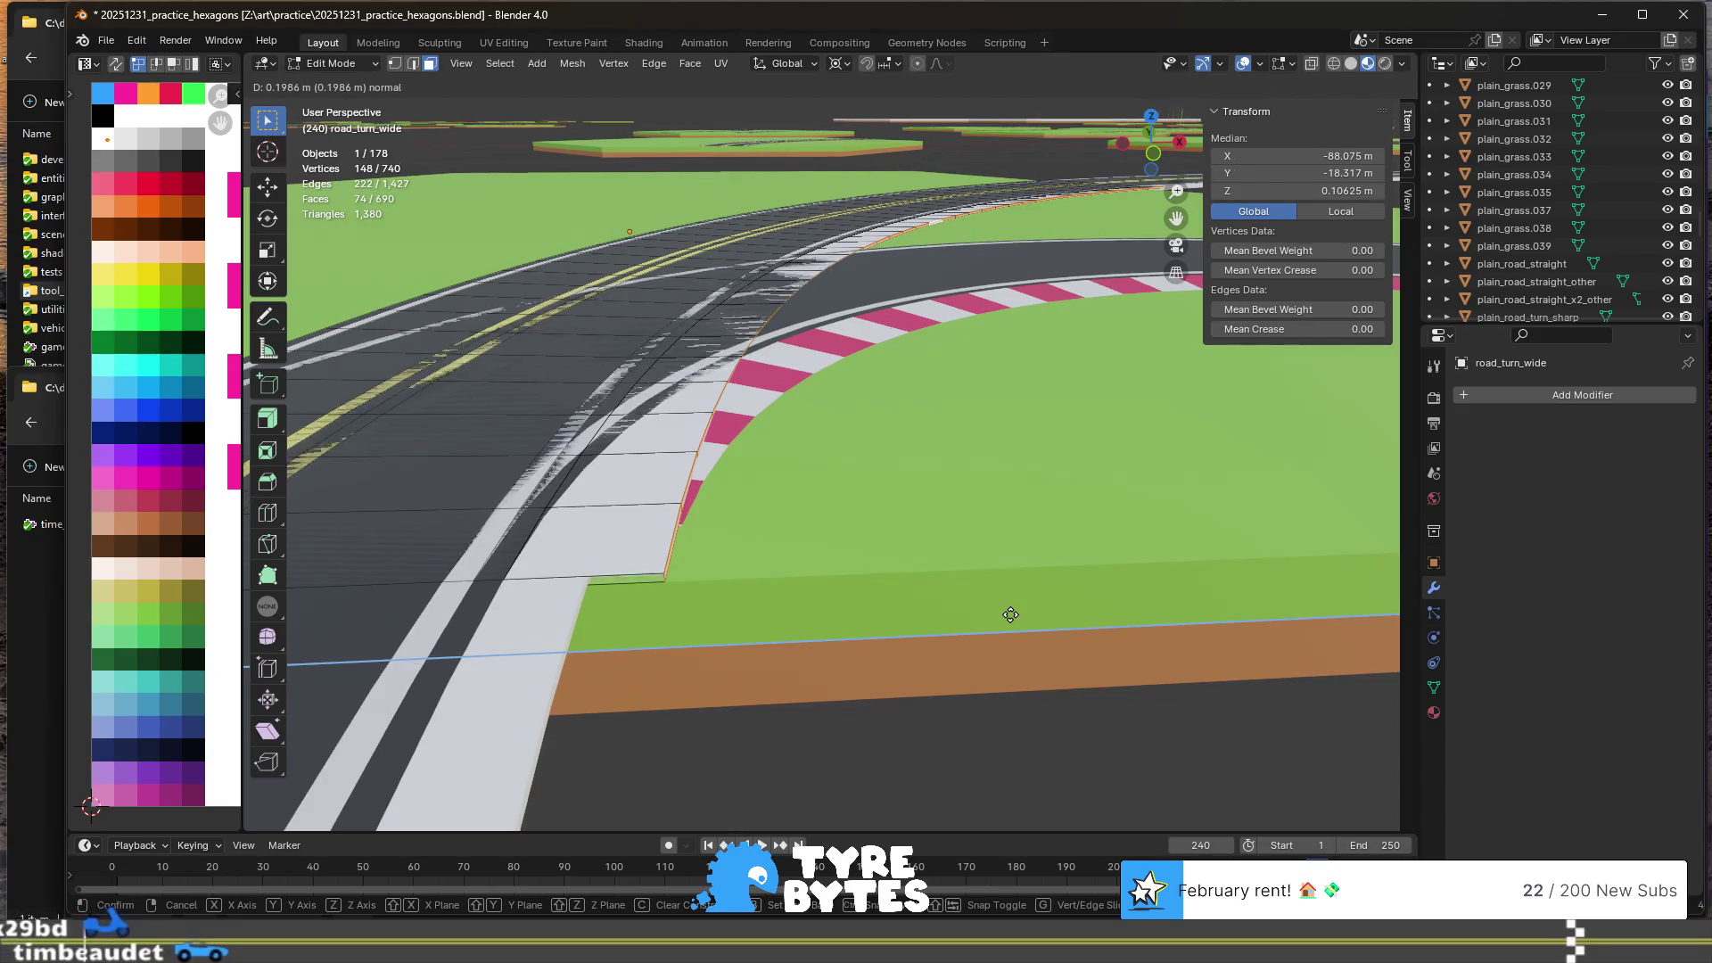
pyautogui.click(1032, 620)
# - View the tiles from above and bring up the Transform Pivot Point options
pyautogui.scroll(-5, 1033, 621)
pyautogui.moveTo(1033, 621)
pyautogui.mouseDown(button='middle')
pyautogui.moveTo(955, 682)
pyautogui.moveTo(744, 615)
pyautogui.mouseUp(button='middle')
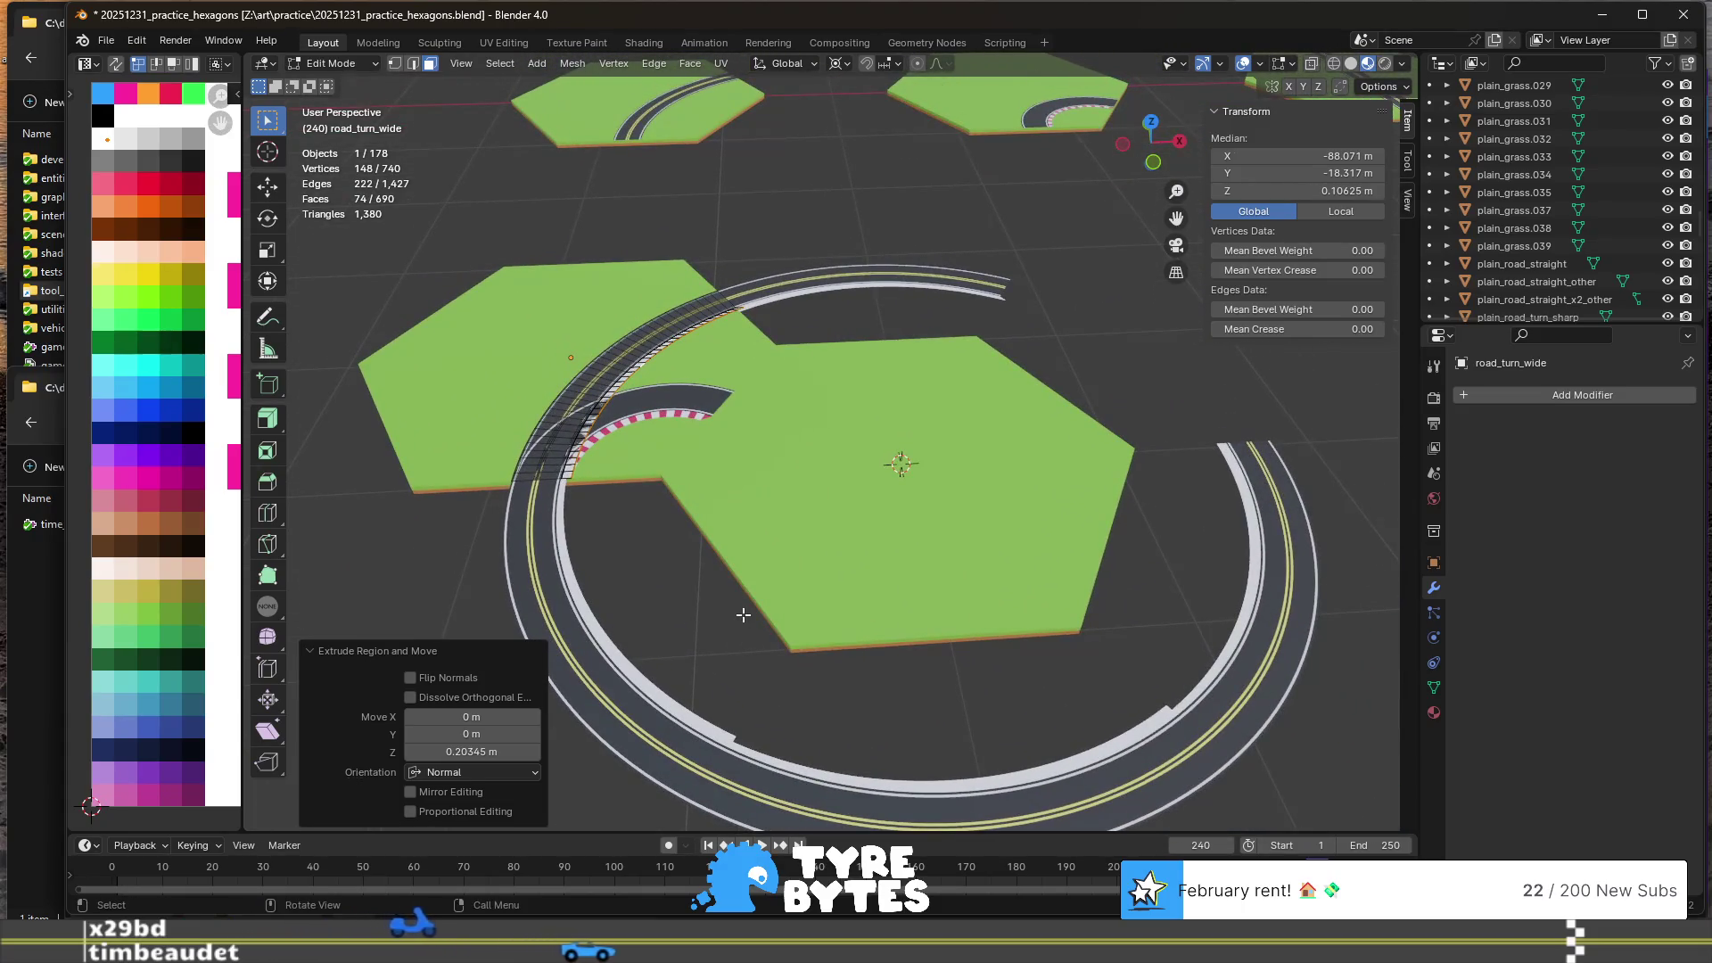
pyautogui.scroll(2, 744, 615)
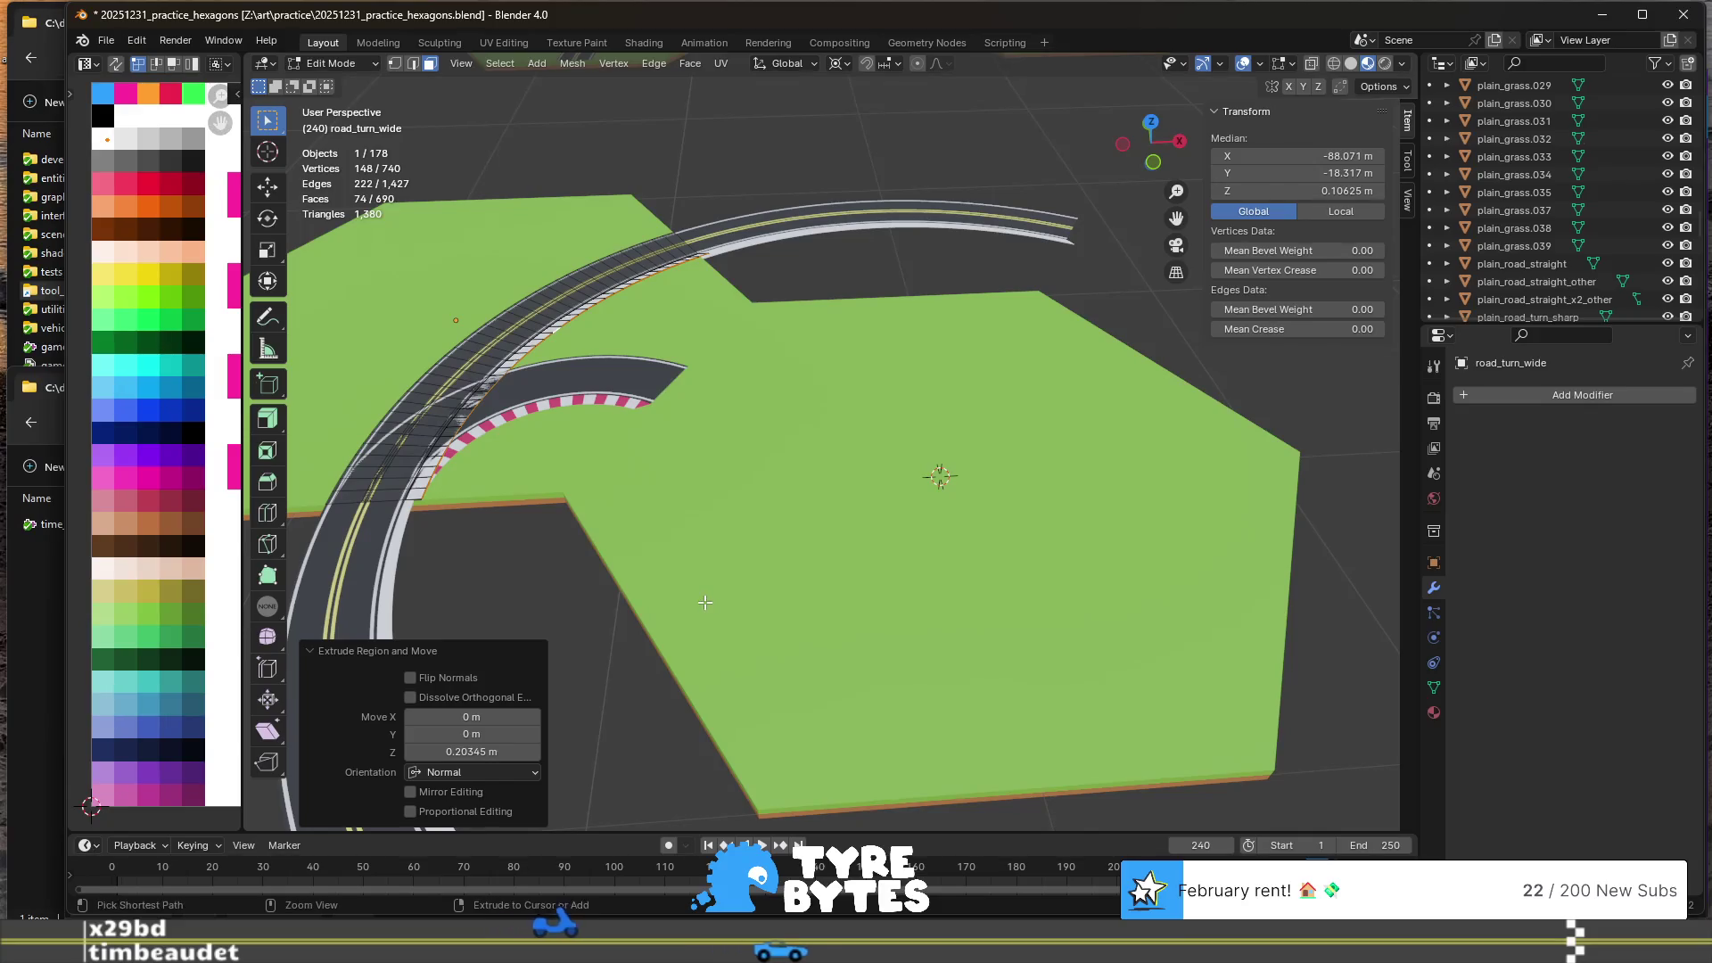
pyautogui.scroll(3, 574, 585)
pyautogui.scroll(-2, 1147, 650)
pyautogui.scroll(1, 979, 596)
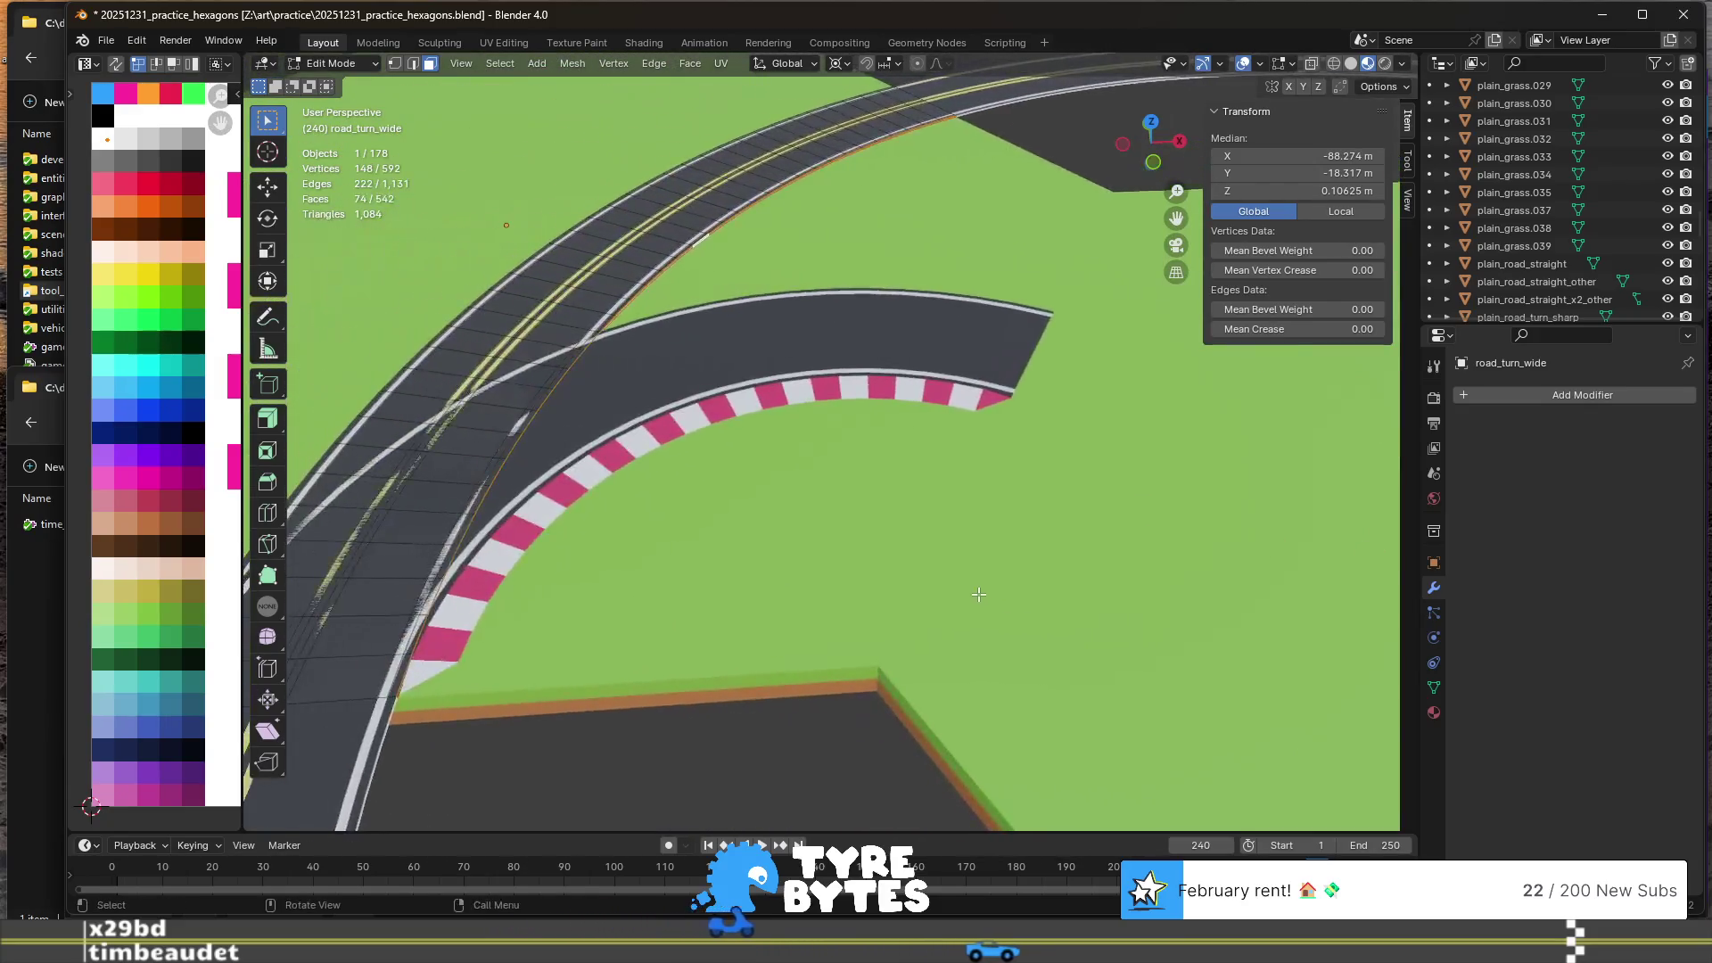
pyautogui.scroll(-2, 856, 589)
pyautogui.click(839, 66)
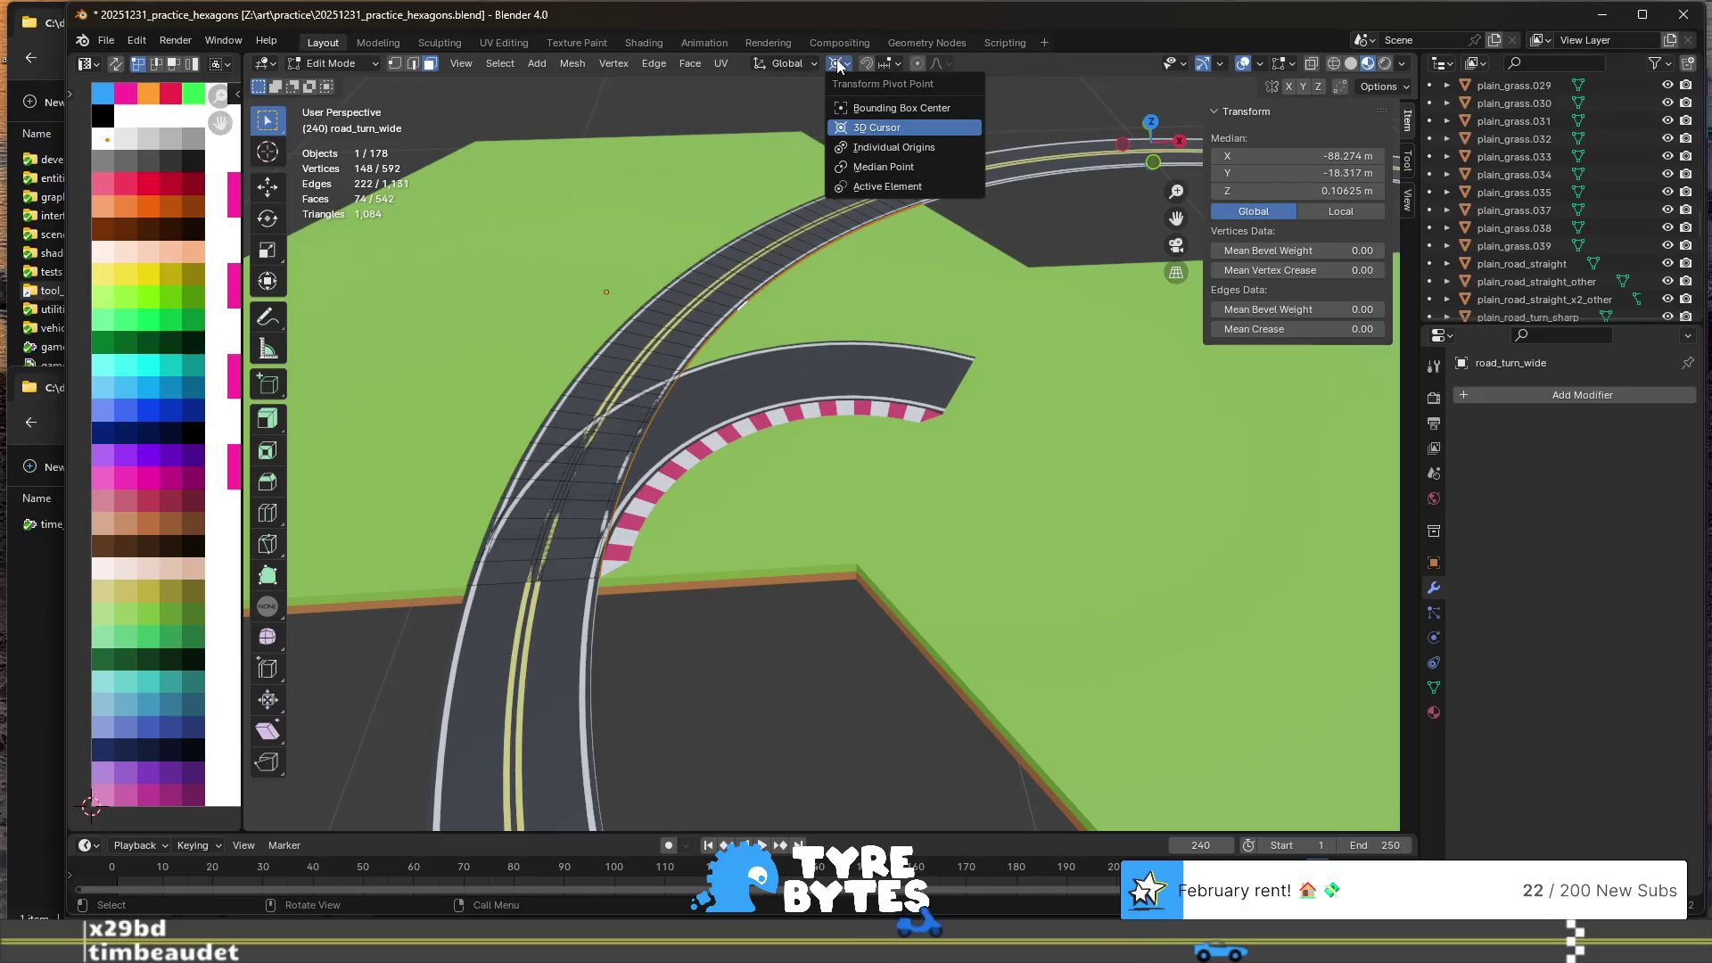
# - Extrude the curb edge in place and scale the new edge to 0.971
pyautogui.scroll(2, 657, 649)
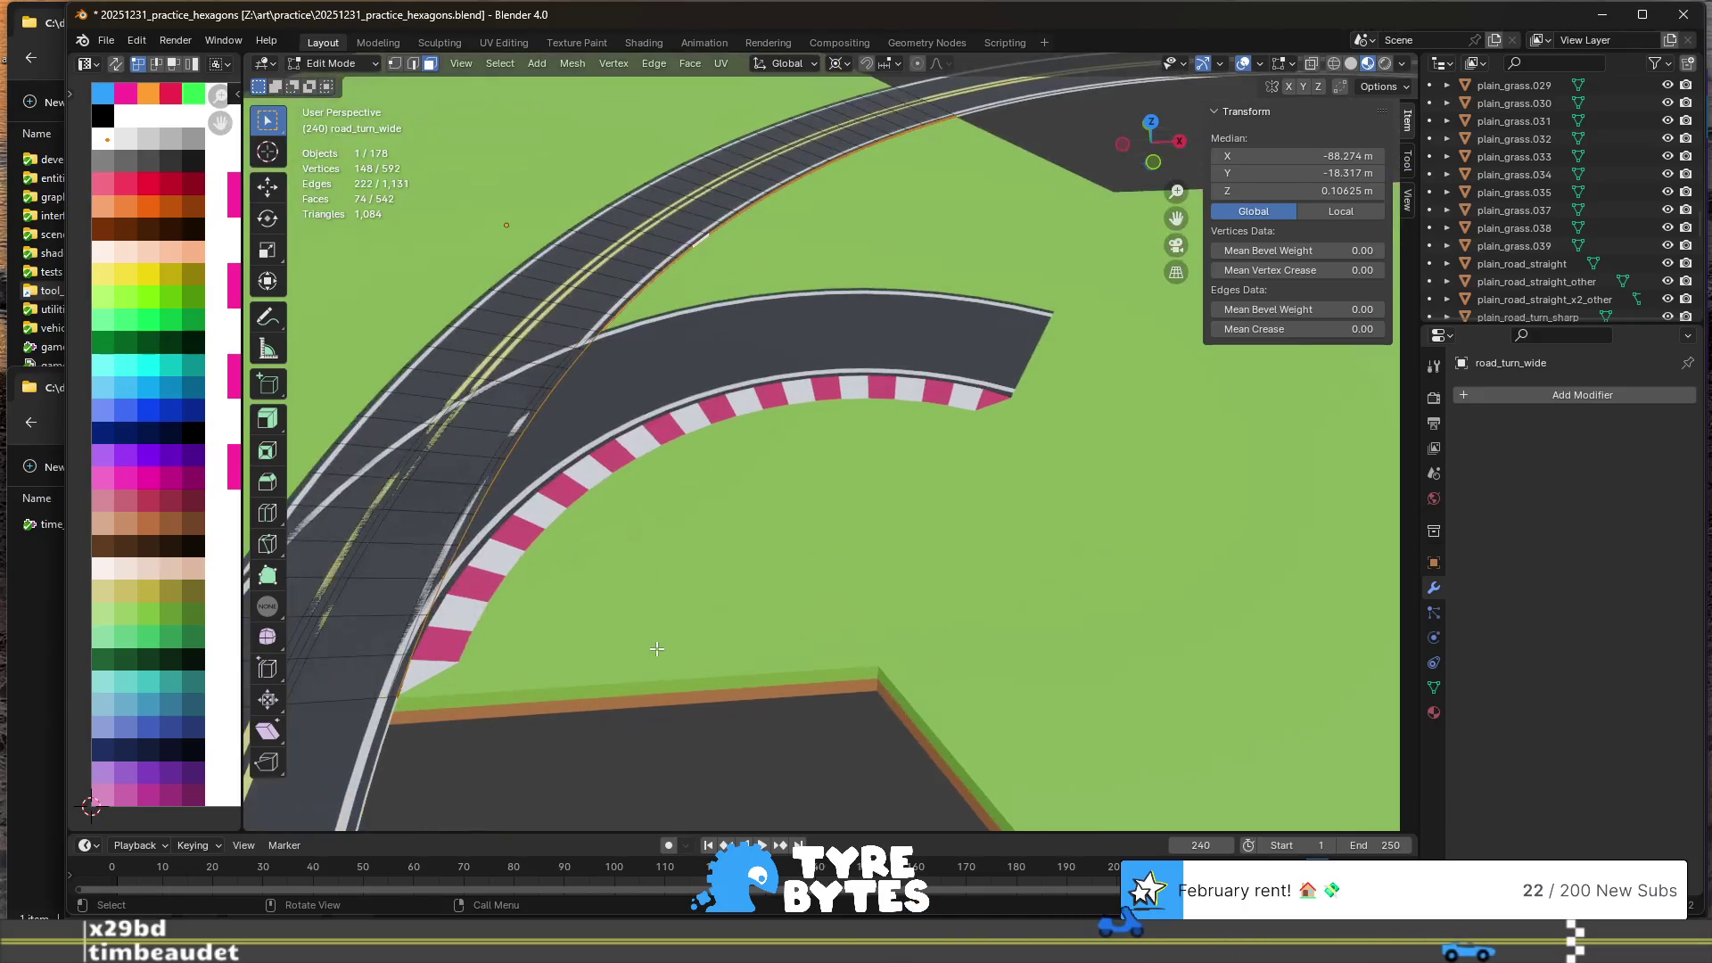
pyautogui.press('r')
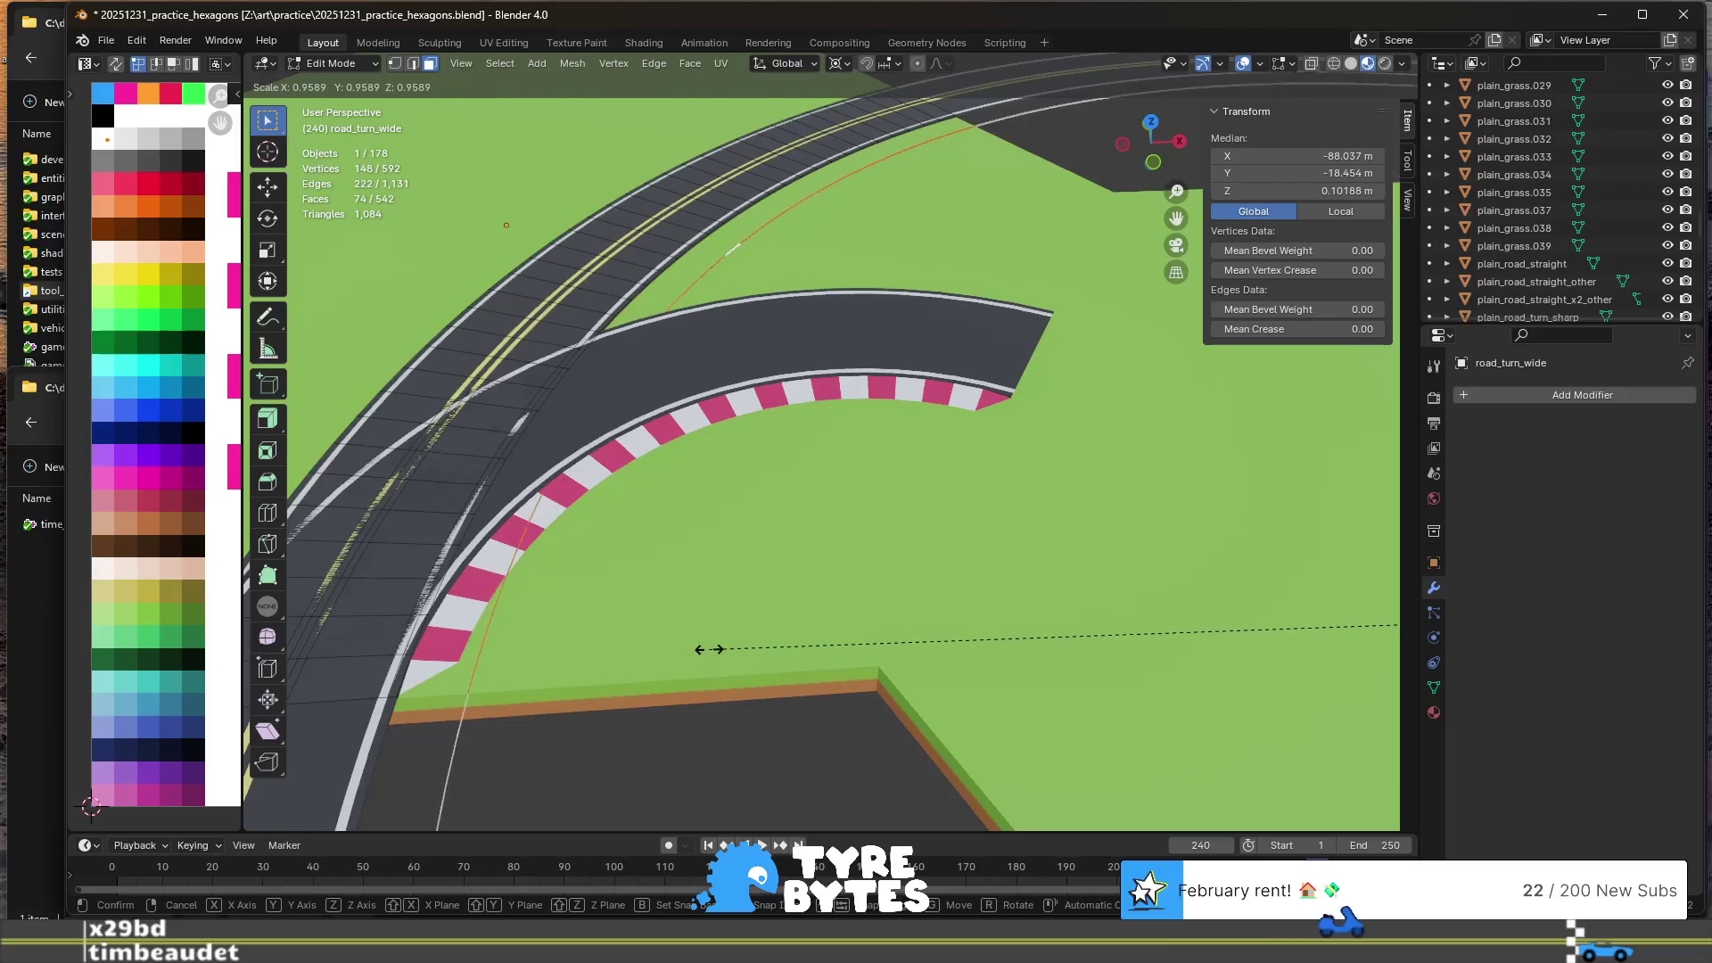
pyautogui.click(710, 650)
pyautogui.scroll(-3, 680, 693)
pyautogui.press('e')
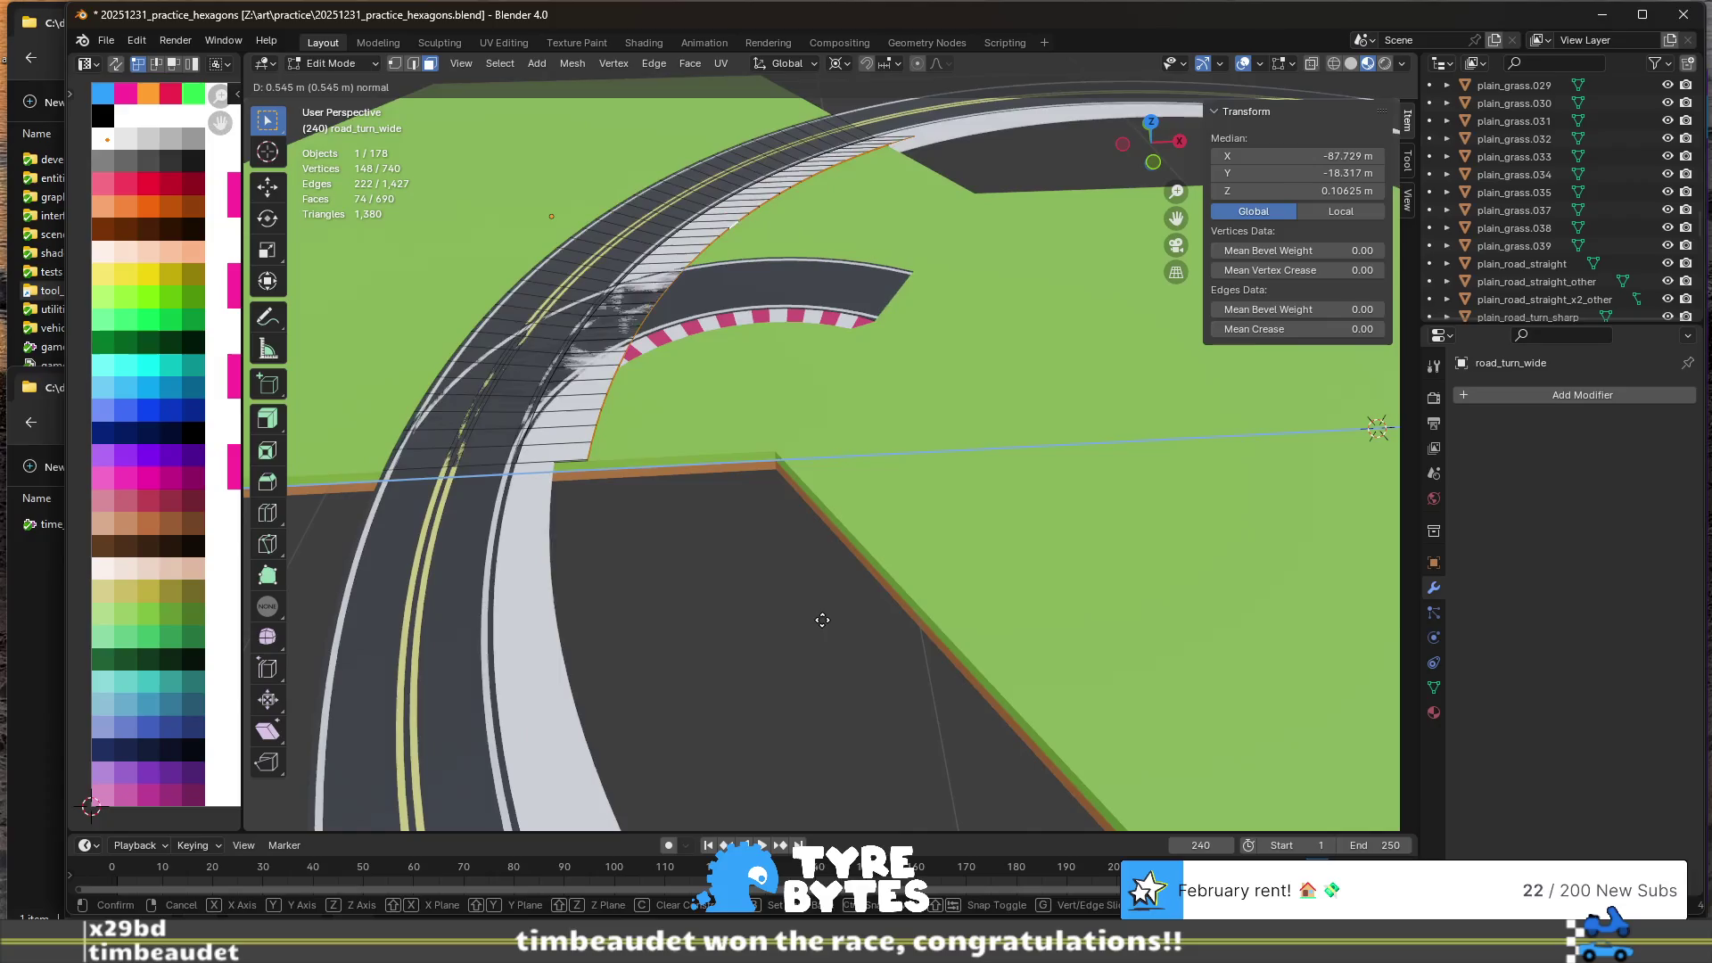
pyautogui.rightClick(822, 619)
pyautogui.press('s')
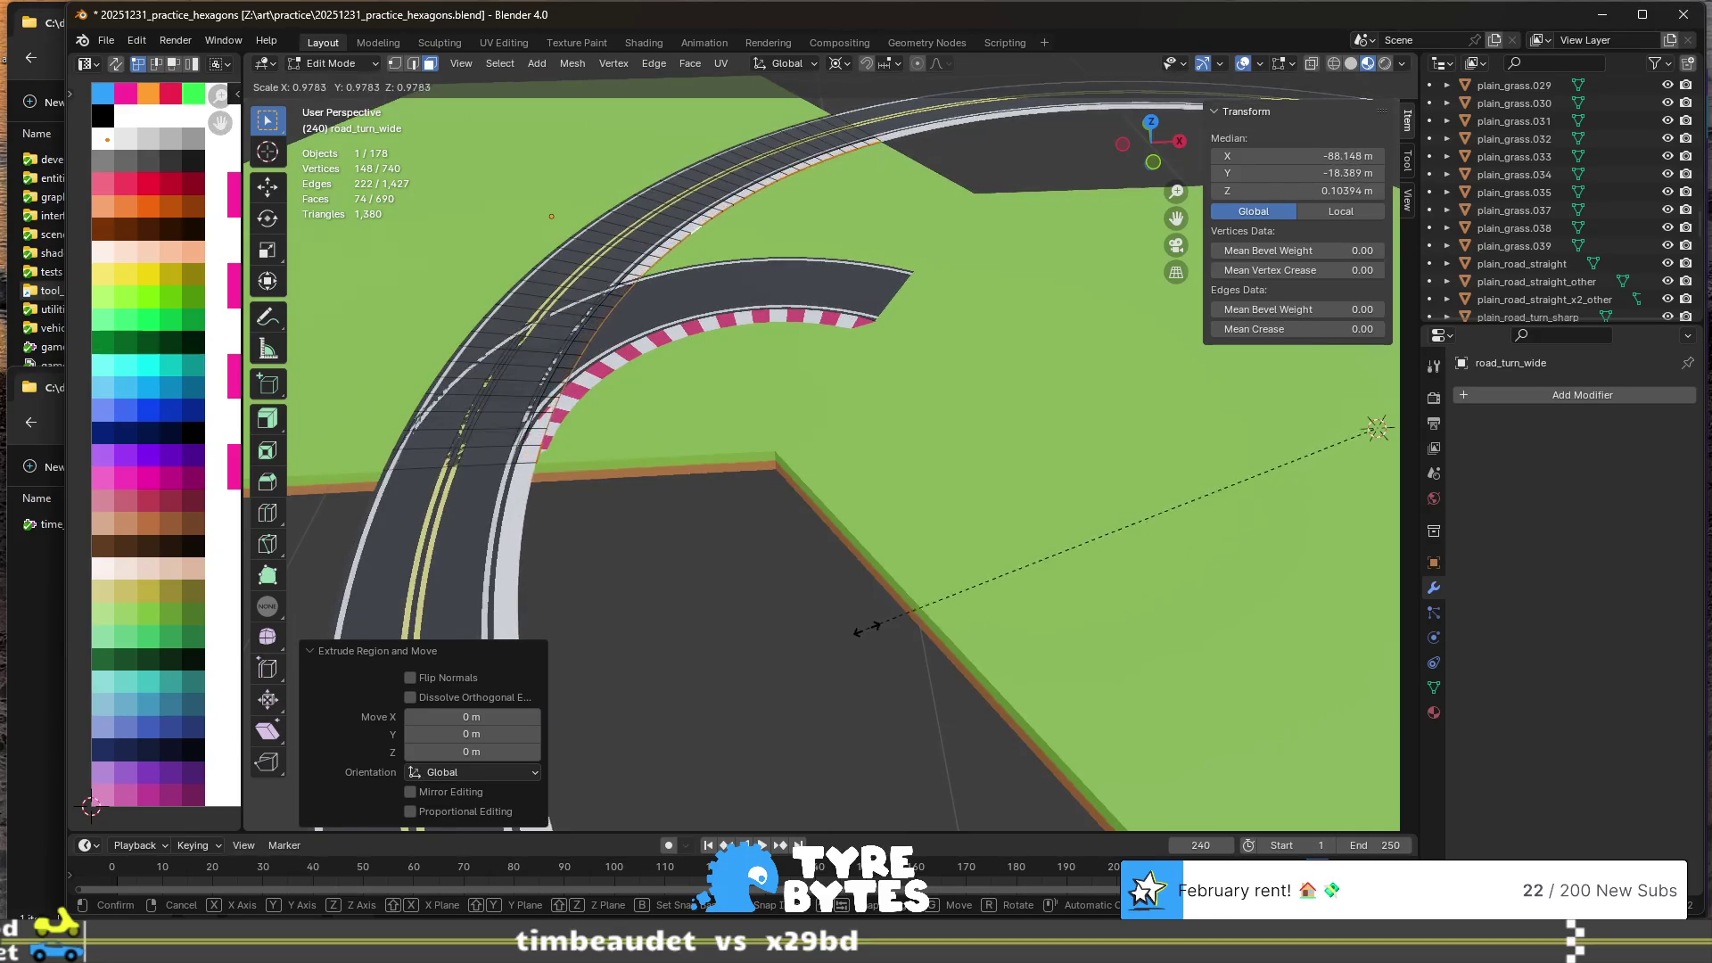
pyautogui.click(910, 635)
# - Fine-tune the new edge's scale to 0.999
pyautogui.scroll(5, 585, 508)
pyautogui.moveTo(585, 508)
pyautogui.keyDown('shift'); pyautogui.mouseDown(button='middle')
pyautogui.moveTo(836, 537)
pyautogui.moveTo(1039, 508)
pyautogui.moveTo(964, 504)
pyautogui.mouseUp(button='middle'); pyautogui.keyUp('shift')
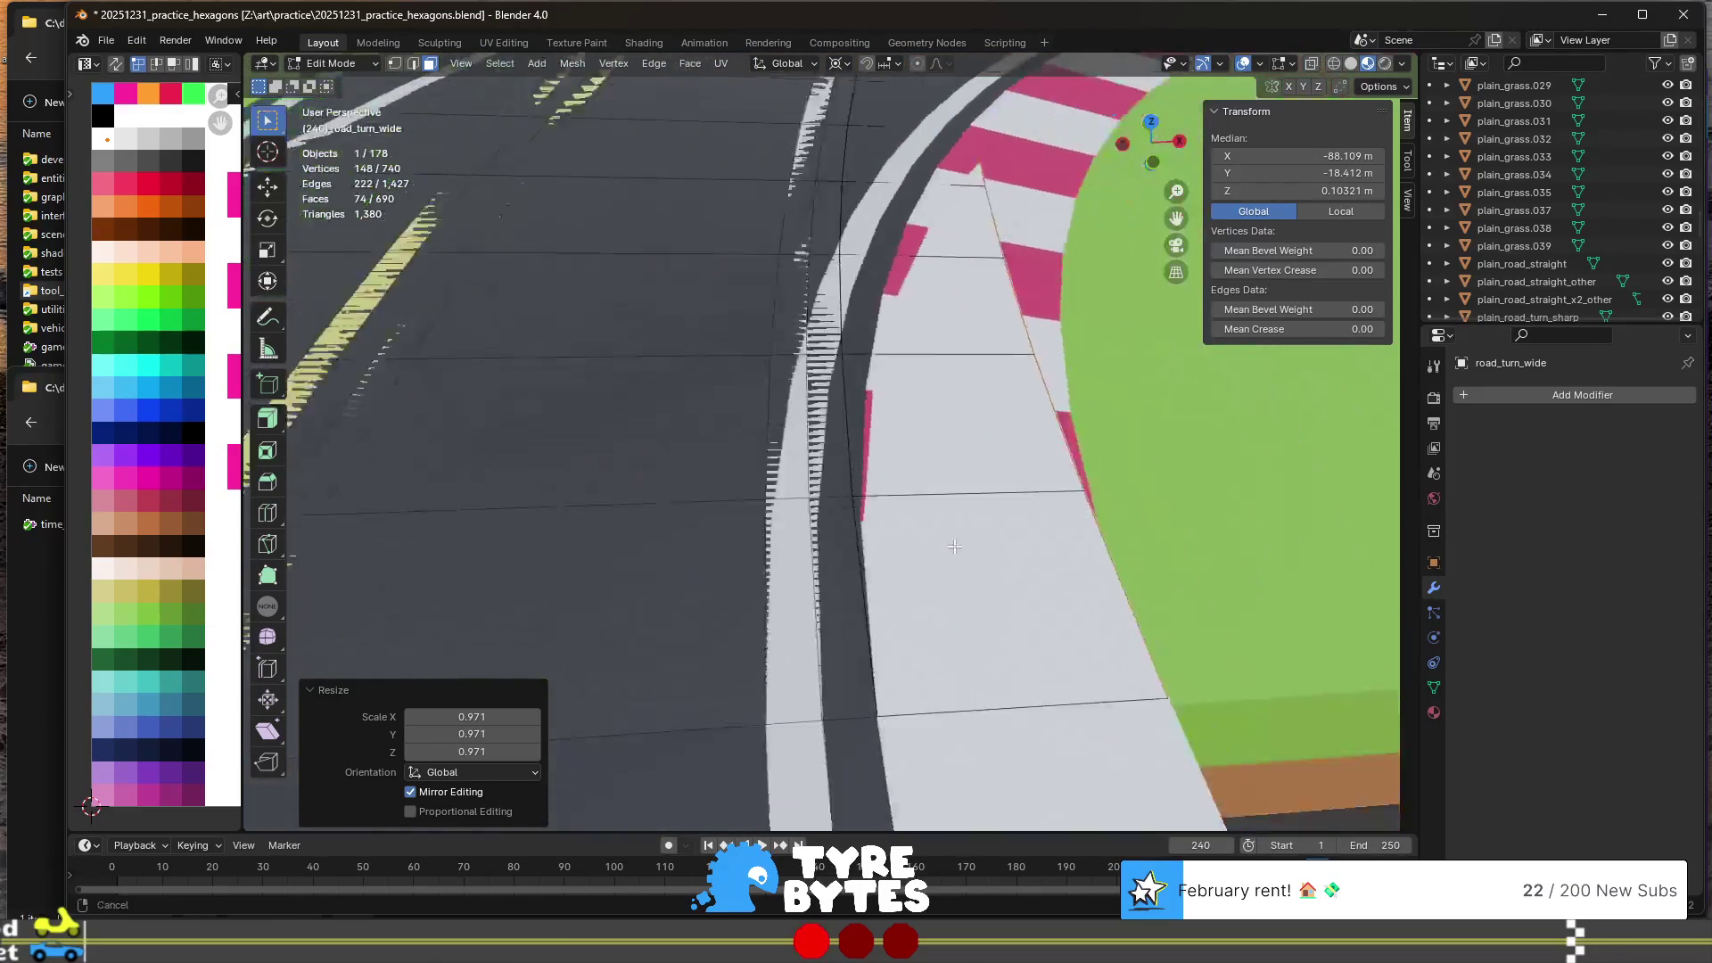
pyautogui.scroll(4, 910, 497)
pyautogui.scroll(-4, 908, 490)
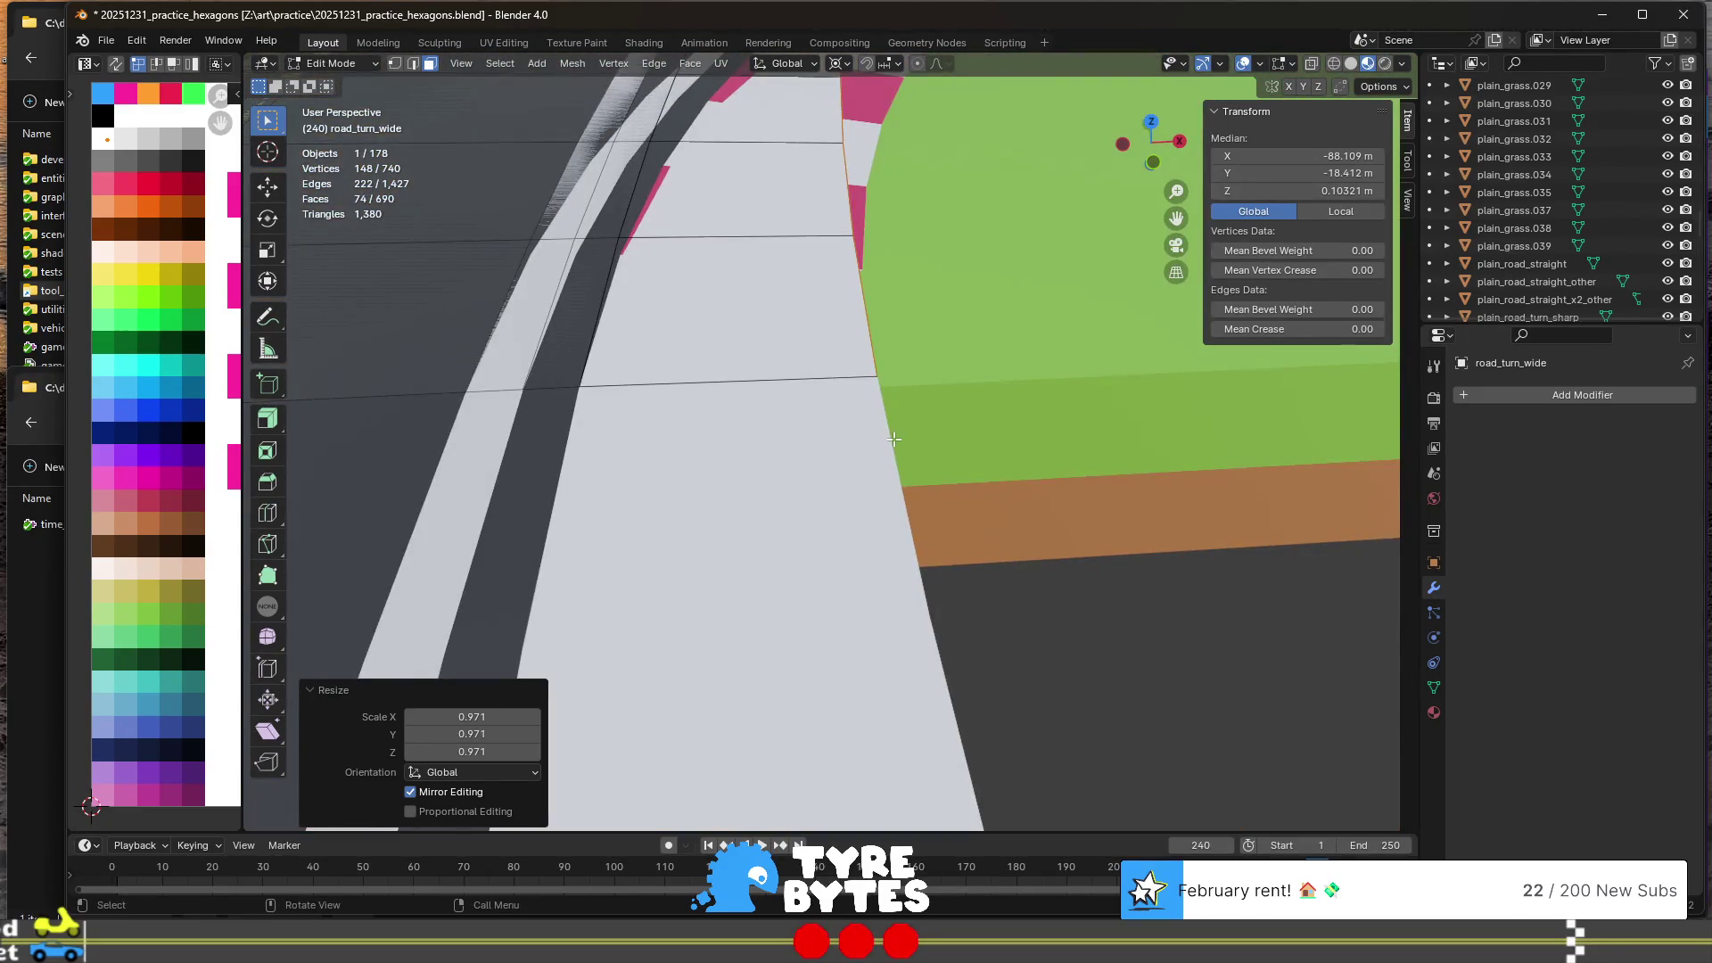
pyautogui.scroll(-5, 894, 439)
pyautogui.scroll(5, 693, 418)
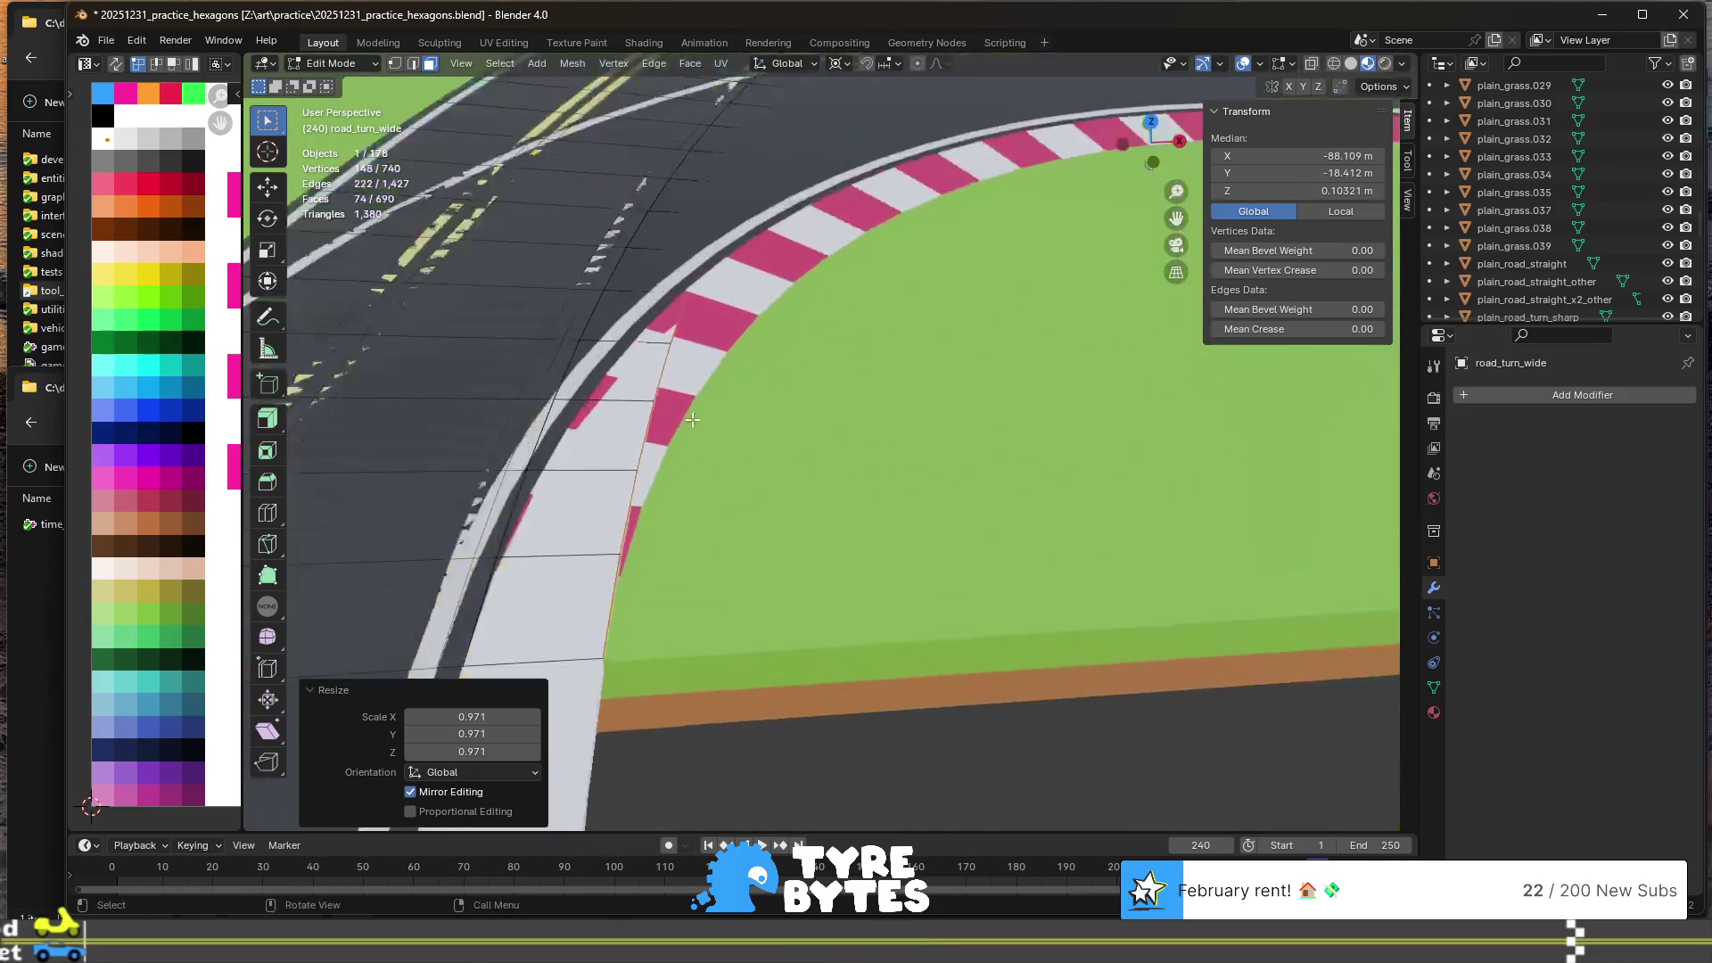
pyautogui.scroll(3, 693, 418)
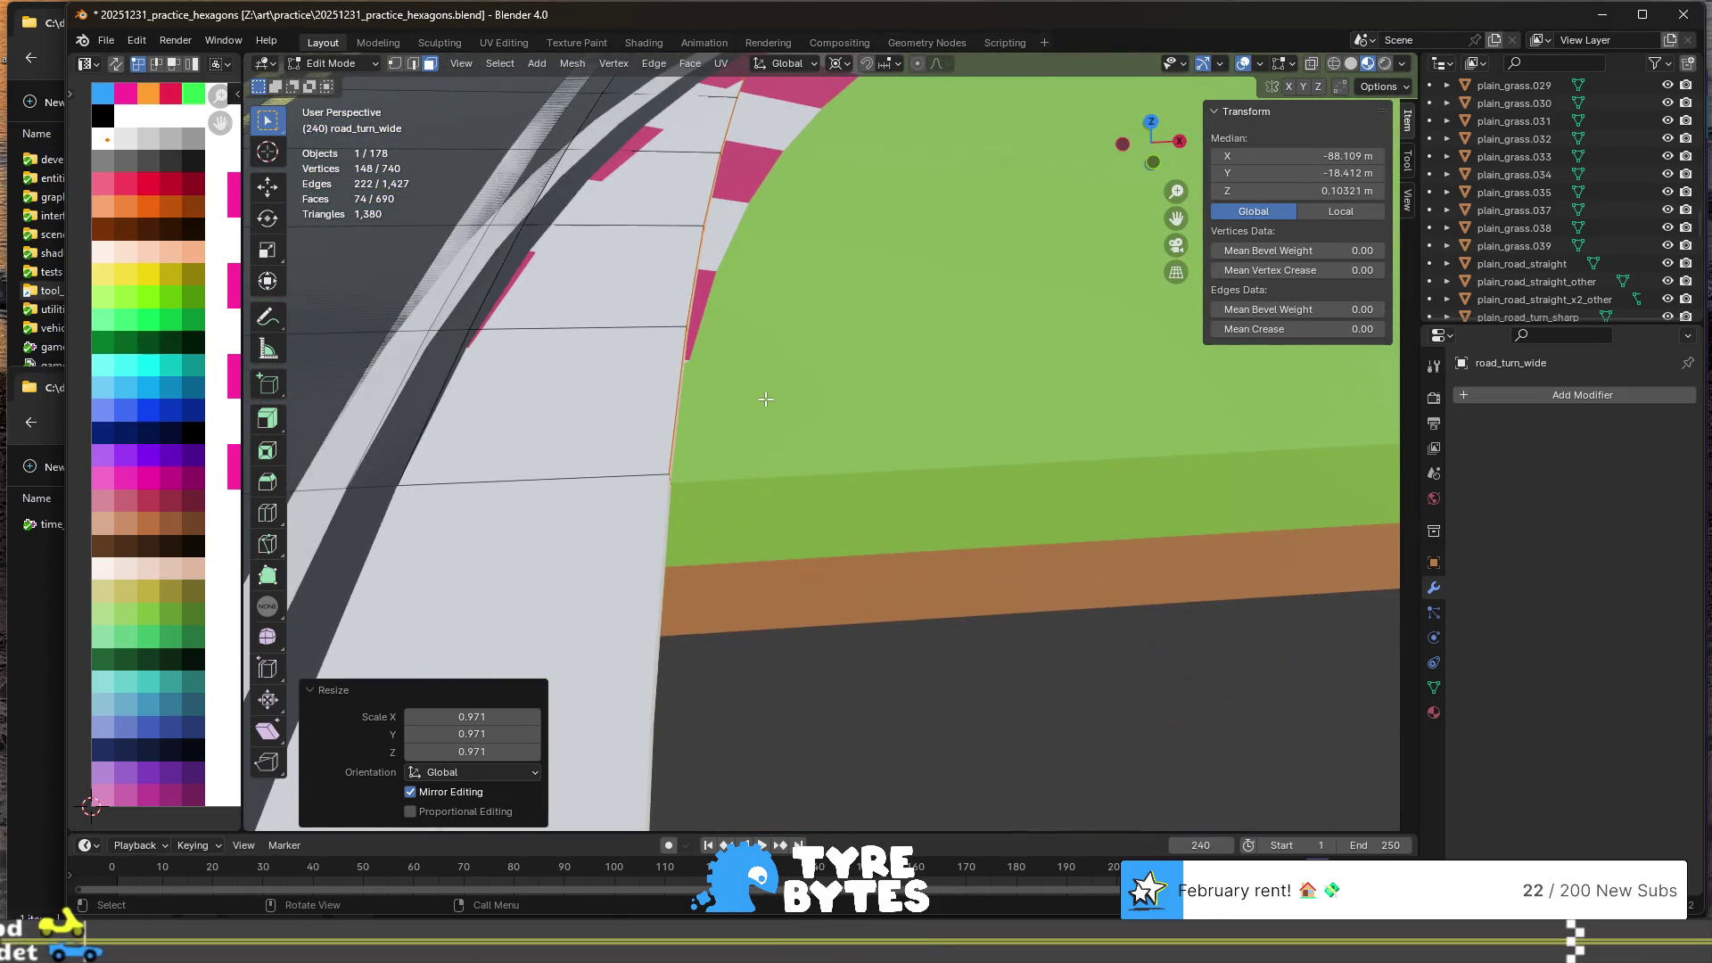
pyautogui.press('s')
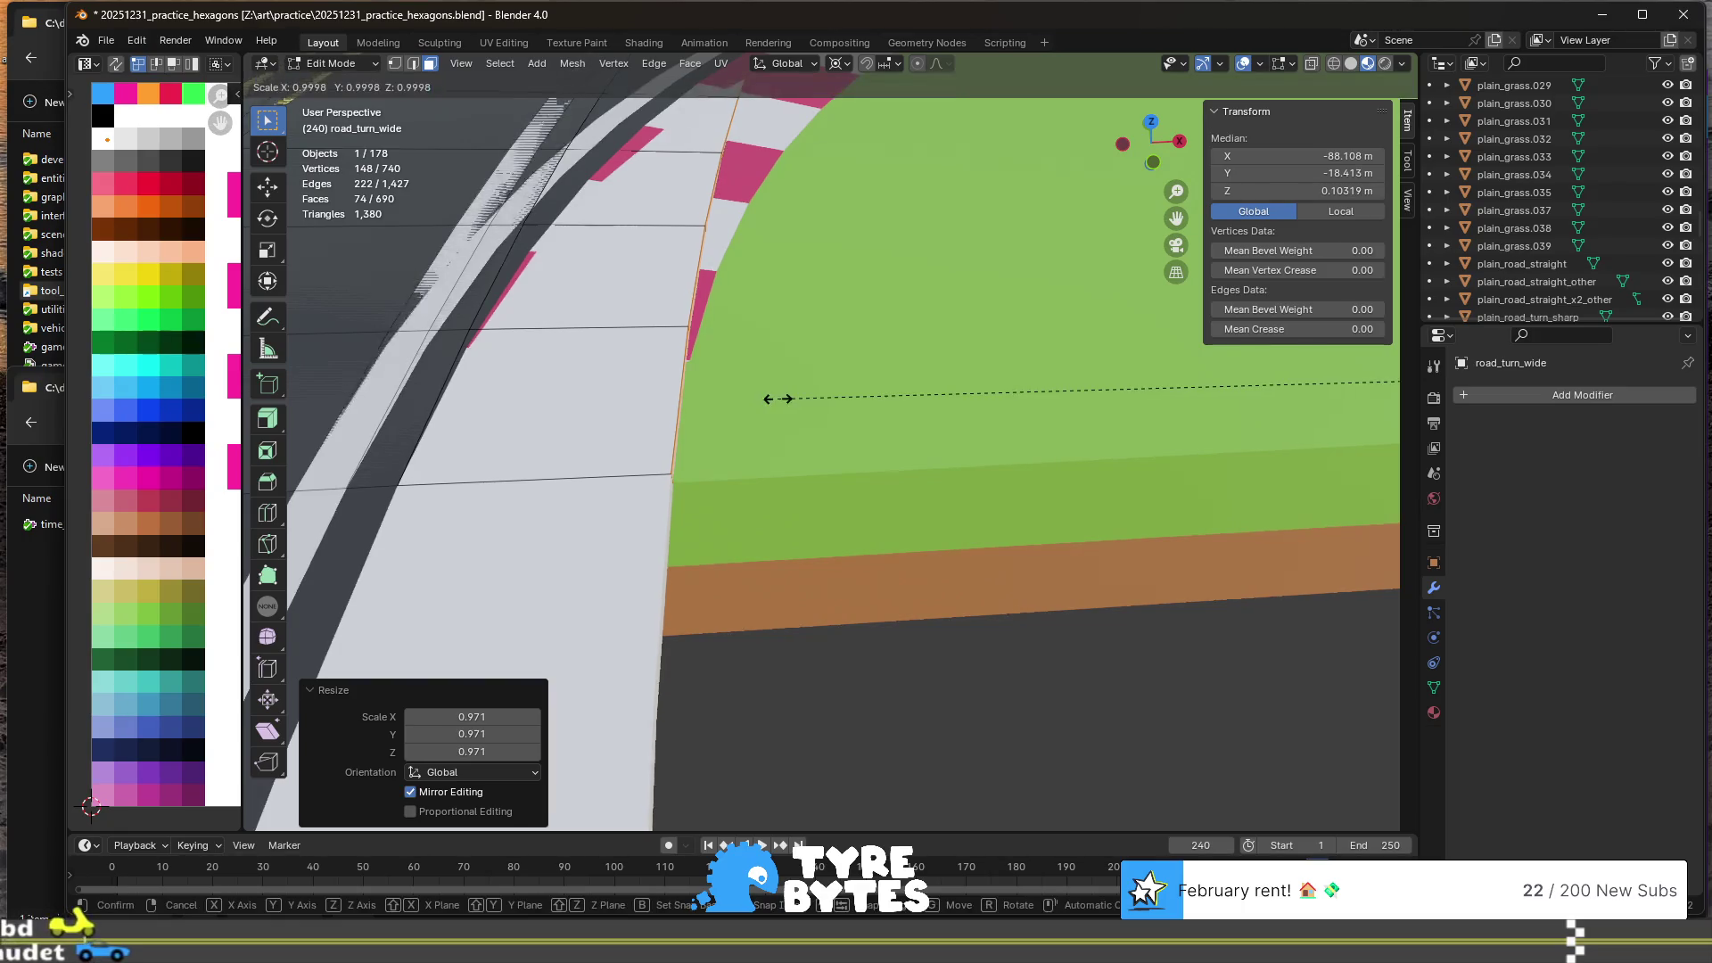
pyautogui.click(791, 395)
# - Show road_turn_wide alone in Local view from overhead
pyautogui.scroll(-6, 791, 395)
pyautogui.moveTo(791, 396)
pyautogui.mouseDown(button='middle')
pyautogui.moveTo(920, 465)
pyautogui.moveTo(858, 414)
pyautogui.mouseUp(button='middle')
pyautogui.press('KP_Divide')
pyautogui.scroll(5, 818, 416)
pyautogui.scroll(-4, 818, 416)
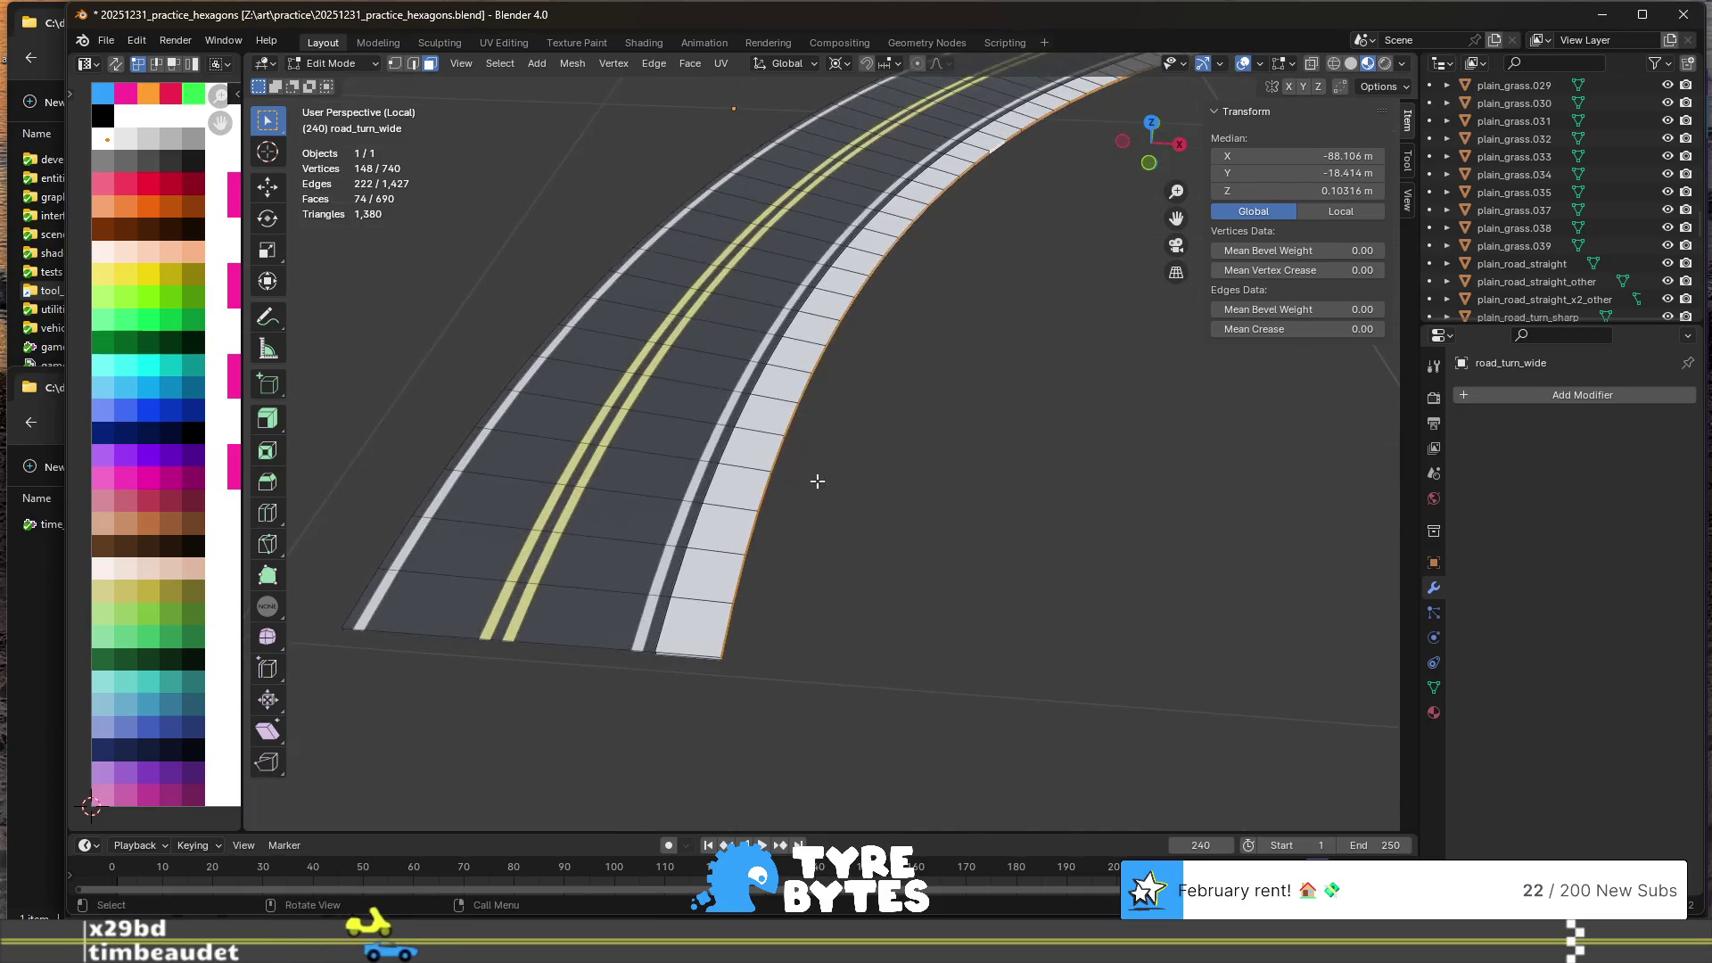
# - Select the face strip along the curb's outer side and delete those 74 faces
pyautogui.moveTo(821, 485); pyautogui.dragTo(716, 570, button='middle')
pyautogui.keyDown('alt'); pyautogui.click(641, 596); pyautogui.keyUp('alt')
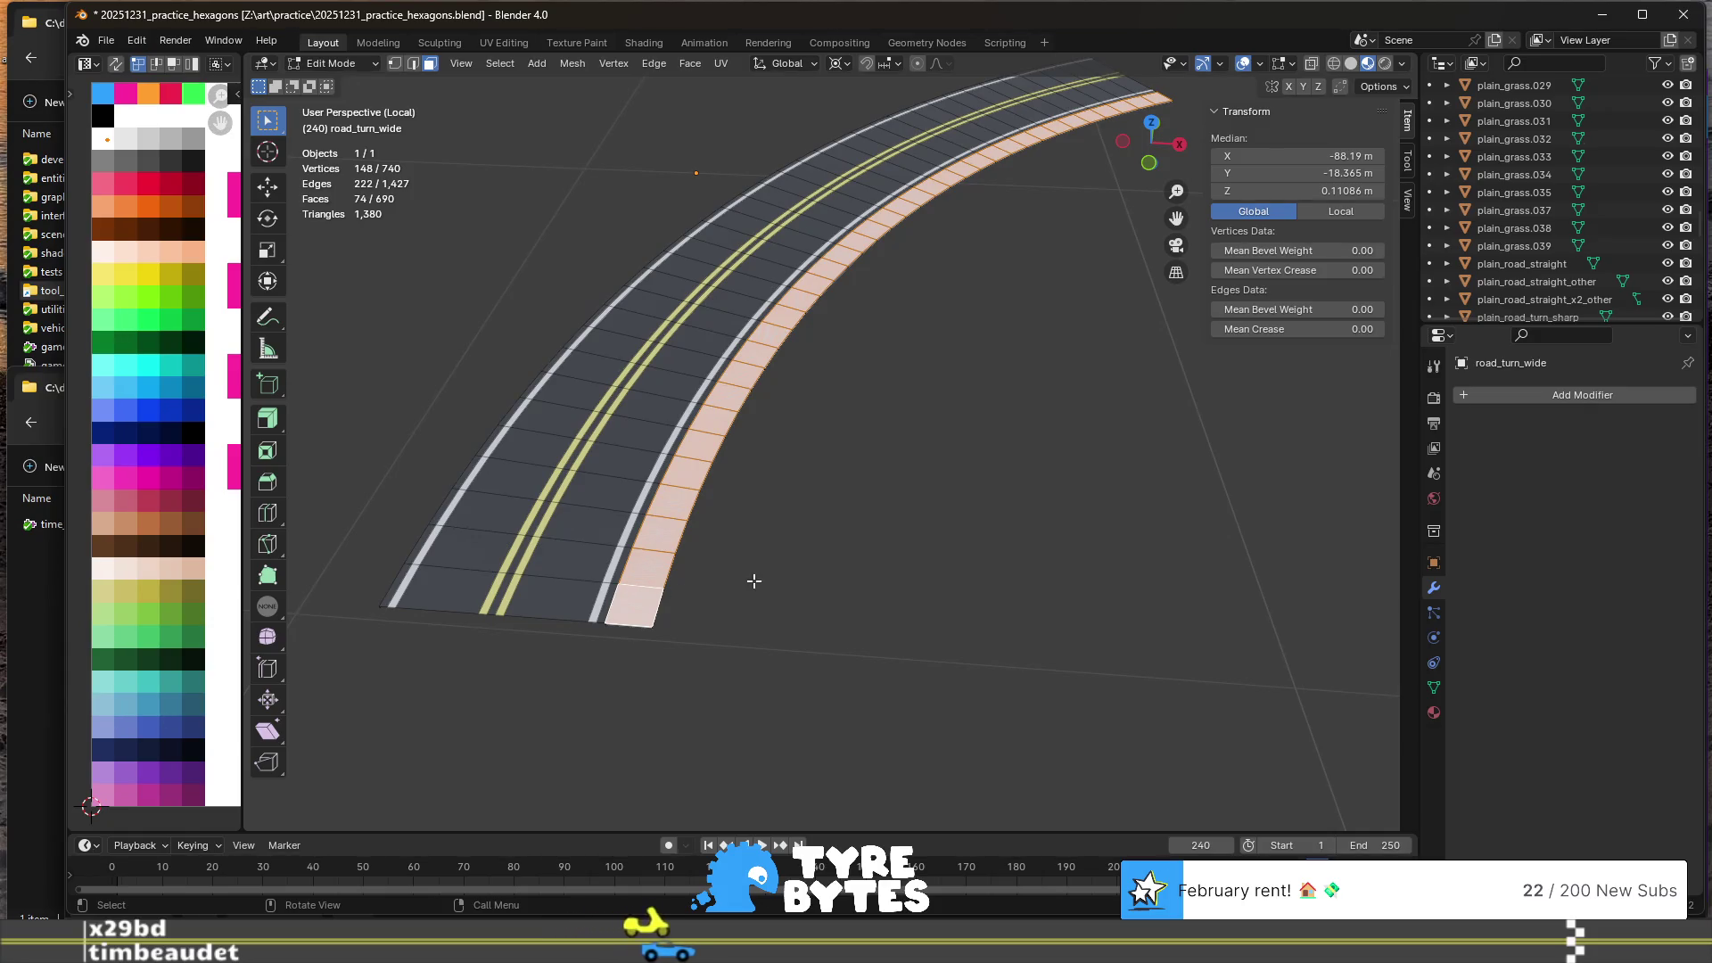
pyautogui.moveTo(773, 577)
pyautogui.mouseDown(button='middle')
pyautogui.moveTo(642, 453)
pyautogui.moveTo(767, 459)
pyautogui.moveTo(818, 383)
pyautogui.moveTo(815, 470)
pyautogui.mouseUp(button='middle')
pyautogui.click(569, 619)
pyautogui.click(598, 601)
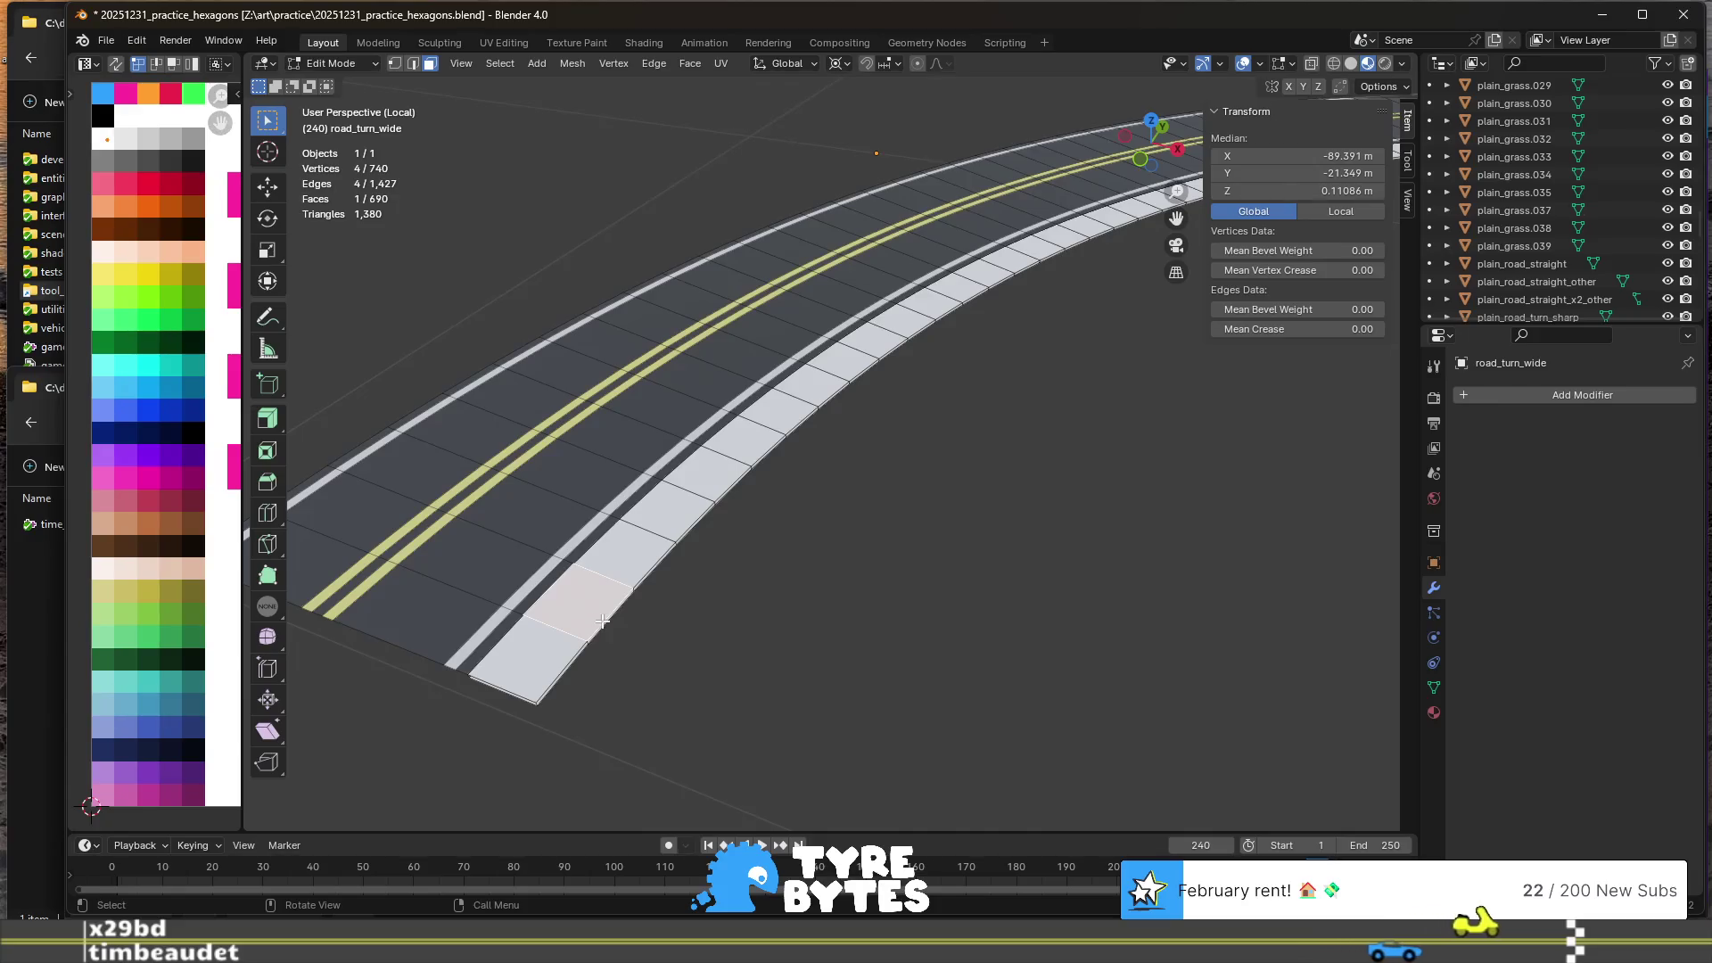
pyautogui.moveTo(604, 619)
pyautogui.mouseDown(button='middle')
pyautogui.moveTo(630, 566)
pyautogui.moveTo(619, 531)
pyautogui.mouseUp(button='middle')
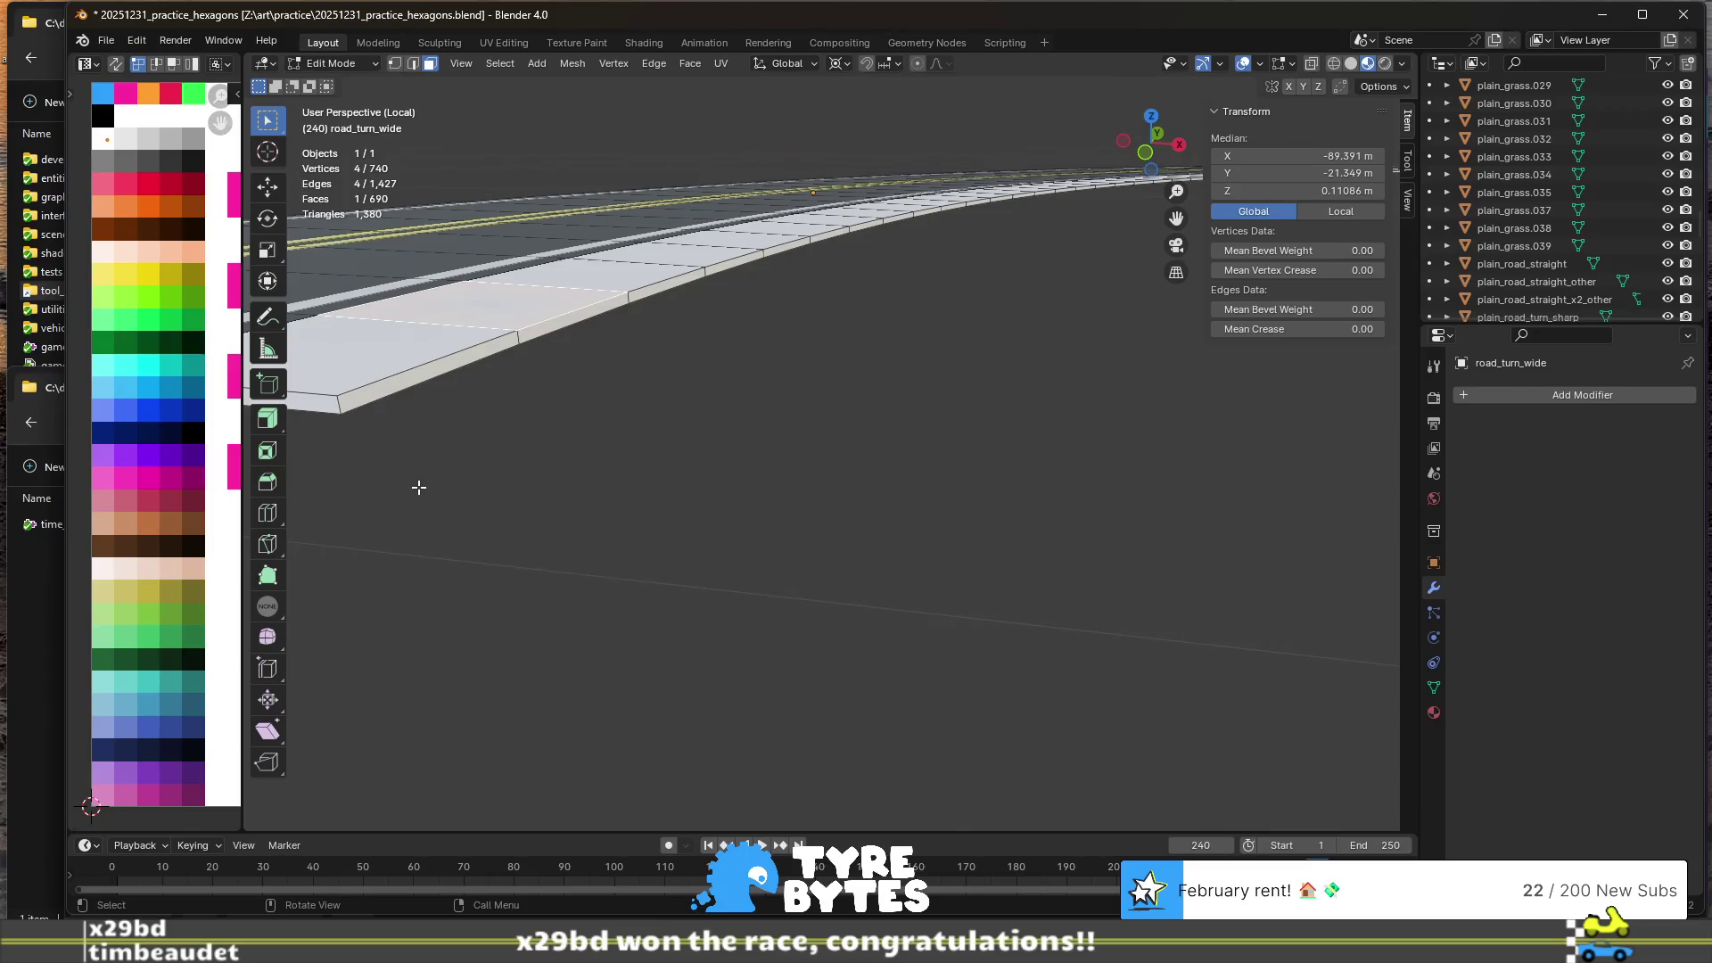
pyautogui.moveTo(419, 487); pyautogui.dragTo(447, 454, button='middle')
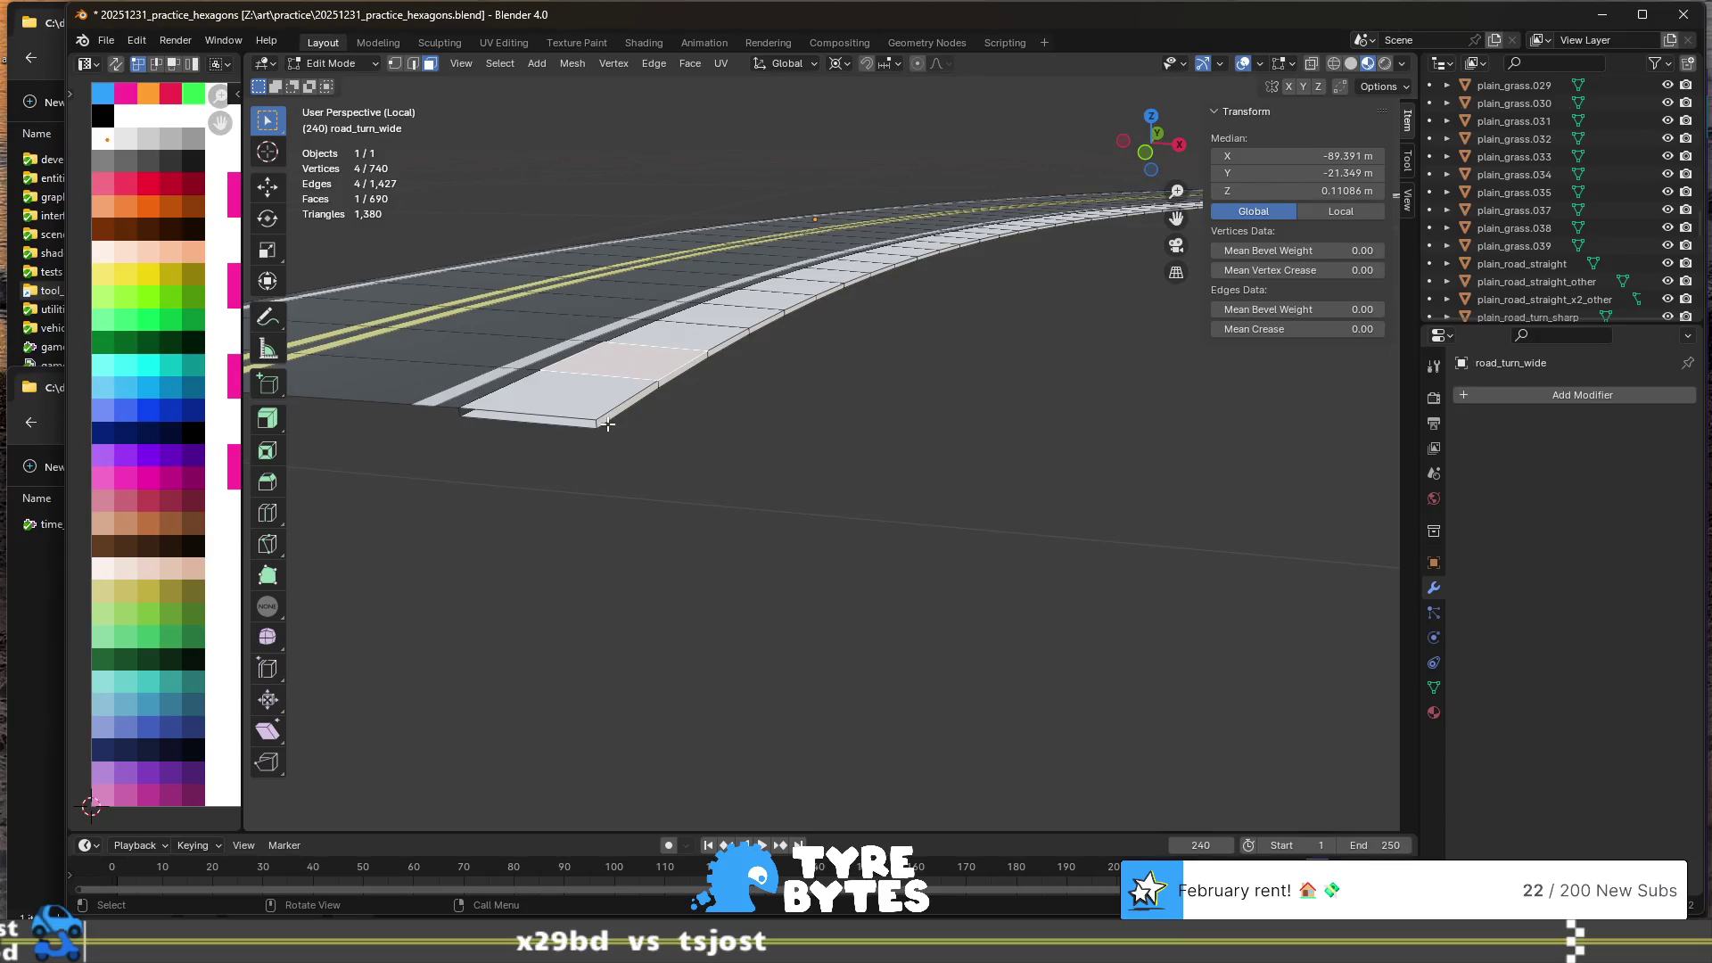
pyautogui.keyDown('alt'); pyautogui.click(656, 384); pyautogui.keyUp('alt')
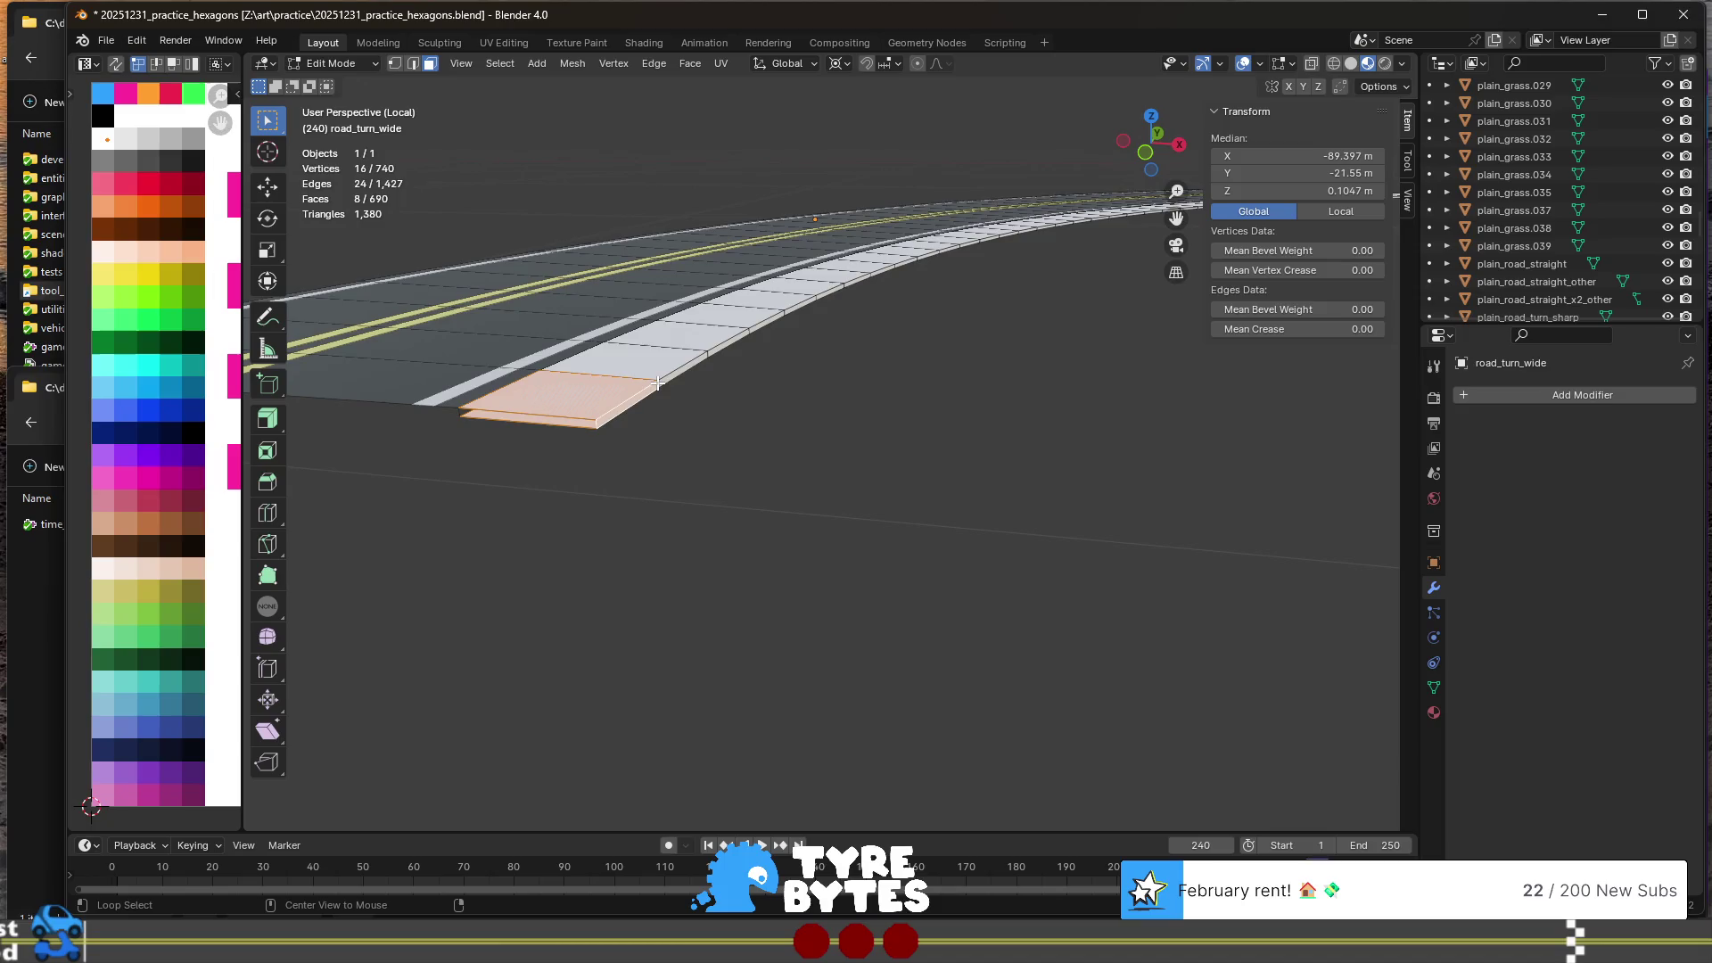
pyautogui.keyDown('alt'); pyautogui.click(663, 384); pyautogui.keyUp('alt')
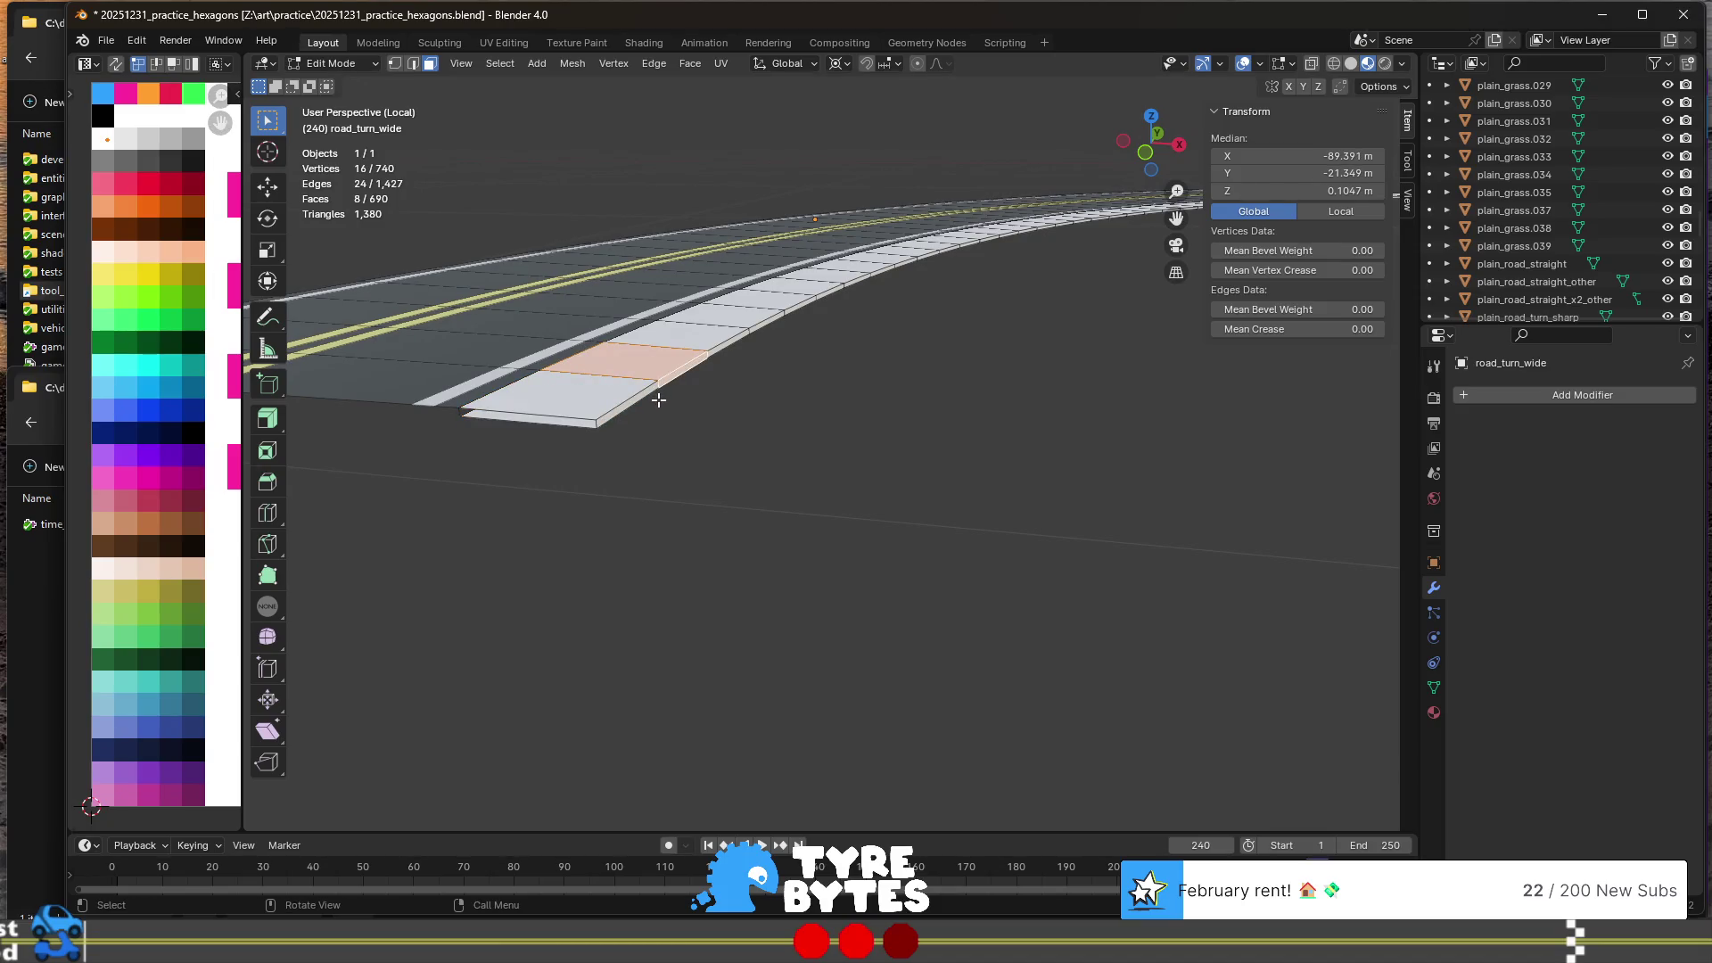
pyautogui.keyDown('alt'); pyautogui.click(661, 389); pyautogui.keyUp('alt')
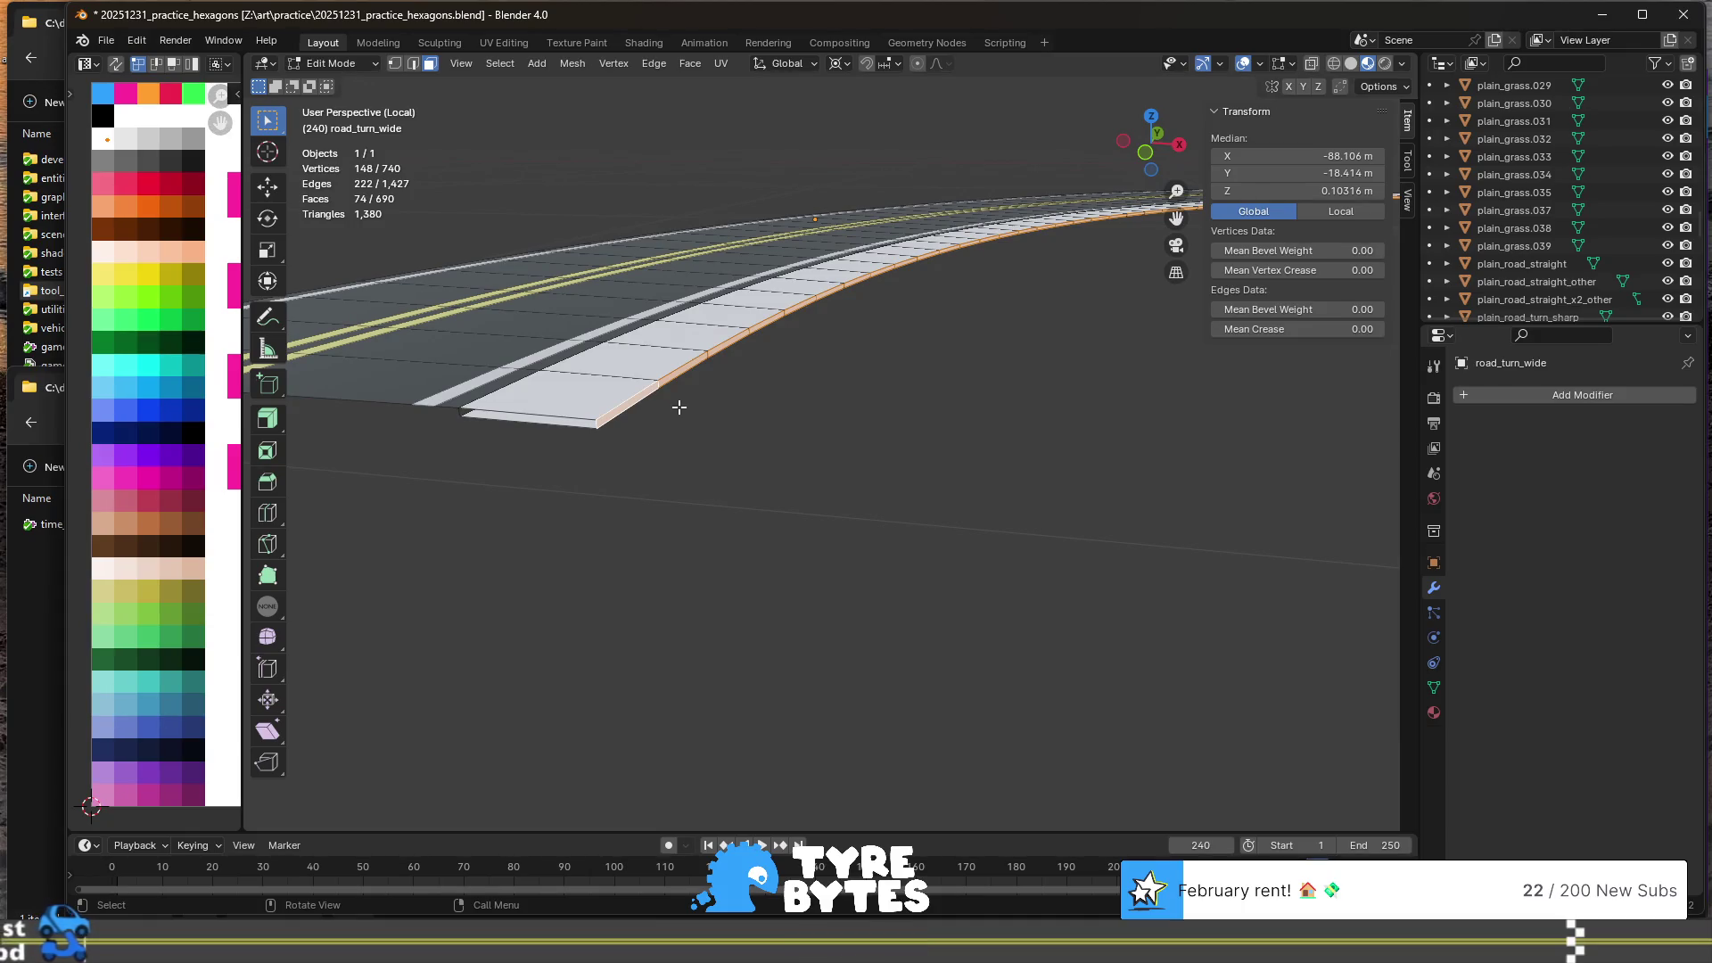
pyautogui.press('x')
pyautogui.click(678, 407)
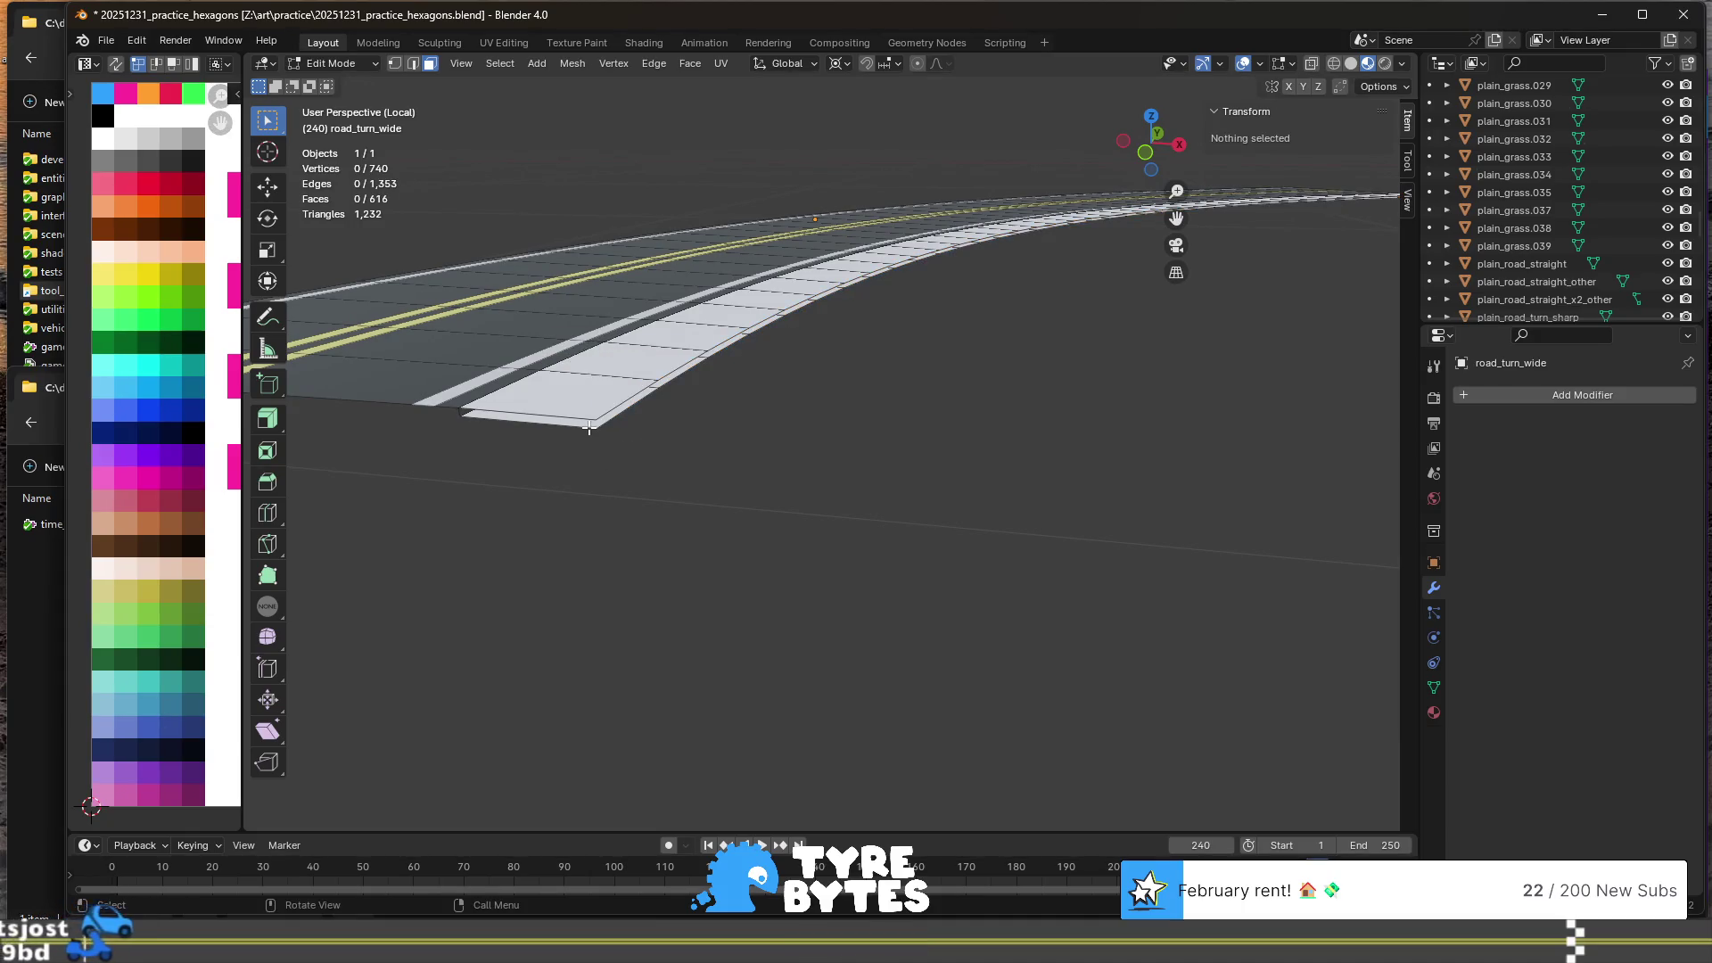
# - Delete the leftover connected curb faces
pyautogui.press('l')
pyautogui.press('x')
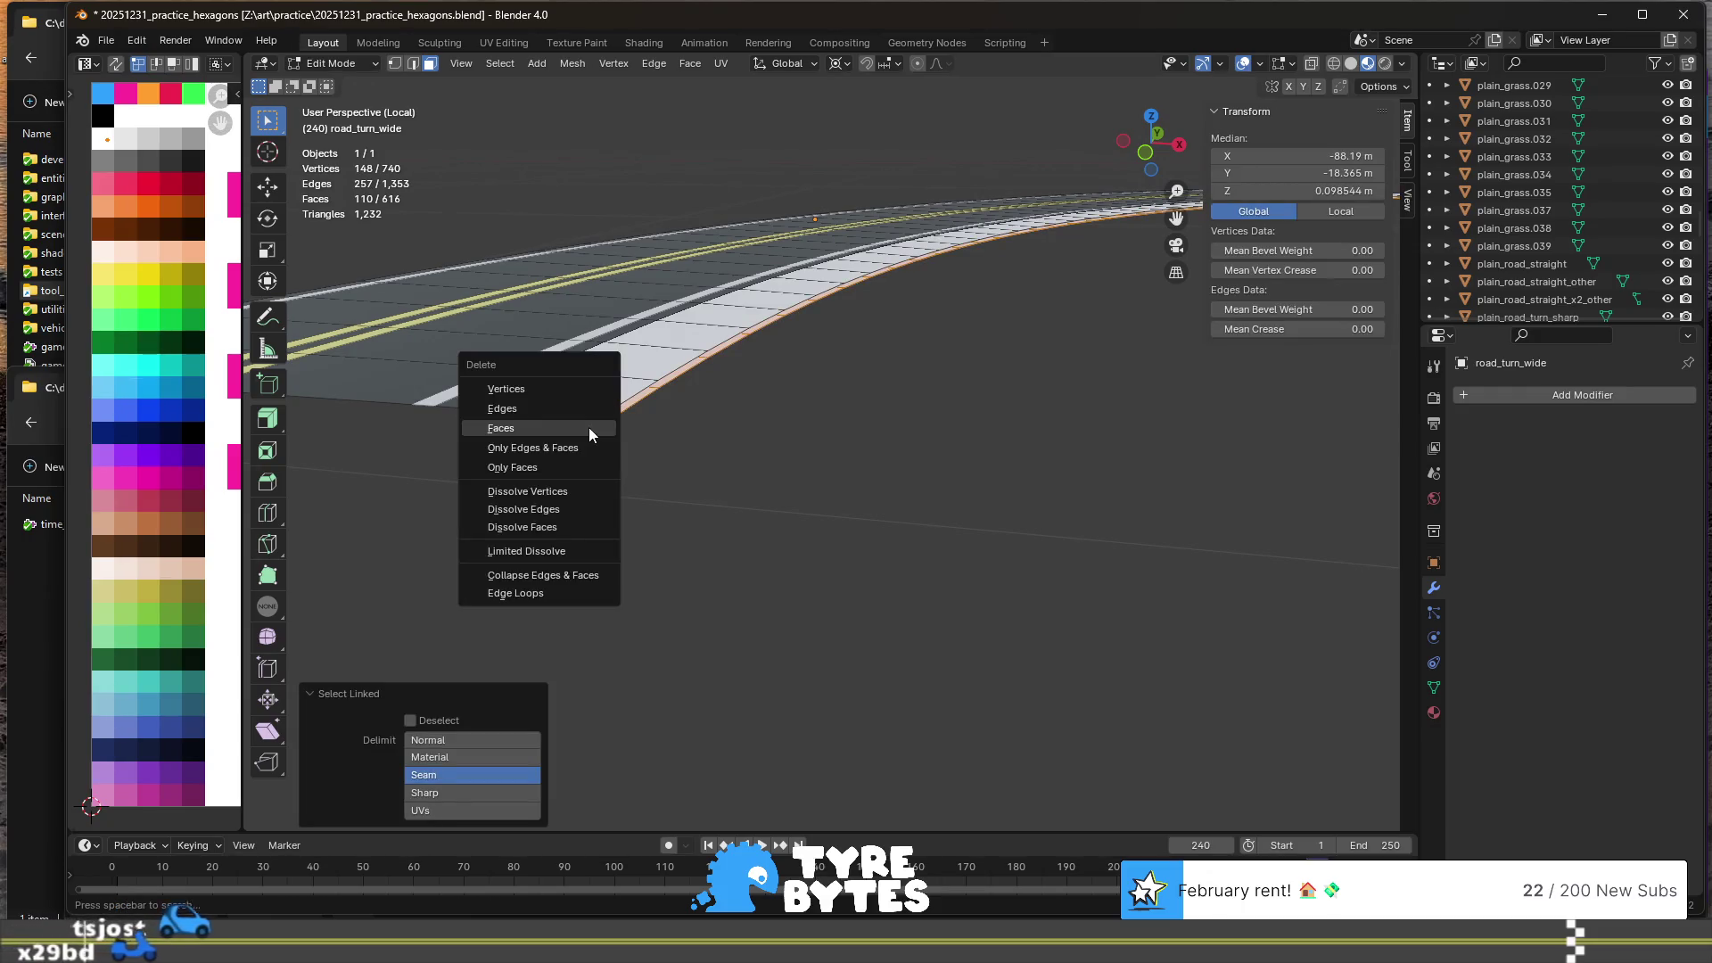
pyautogui.click(590, 430)
# - Raise the road's outer edge loop to Median Z 0.1 m
pyautogui.press('2')
pyautogui.keyDown('alt'); pyautogui.click(616, 411); pyautogui.keyUp('alt')
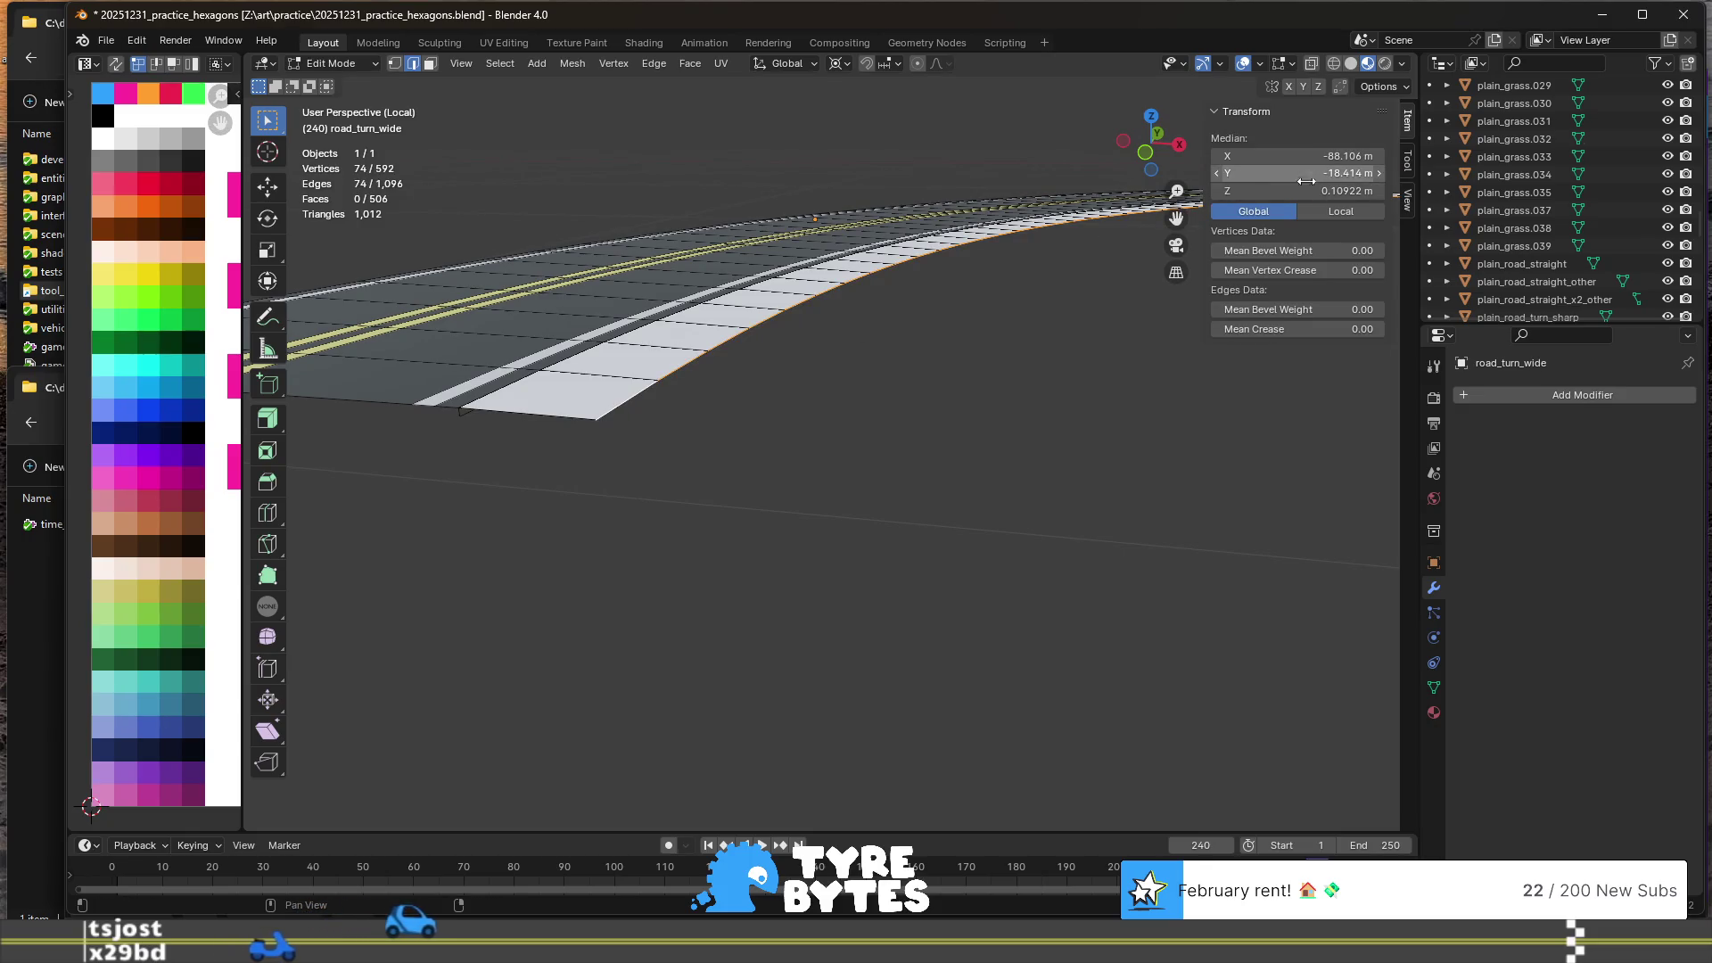
pyautogui.click(1302, 196)
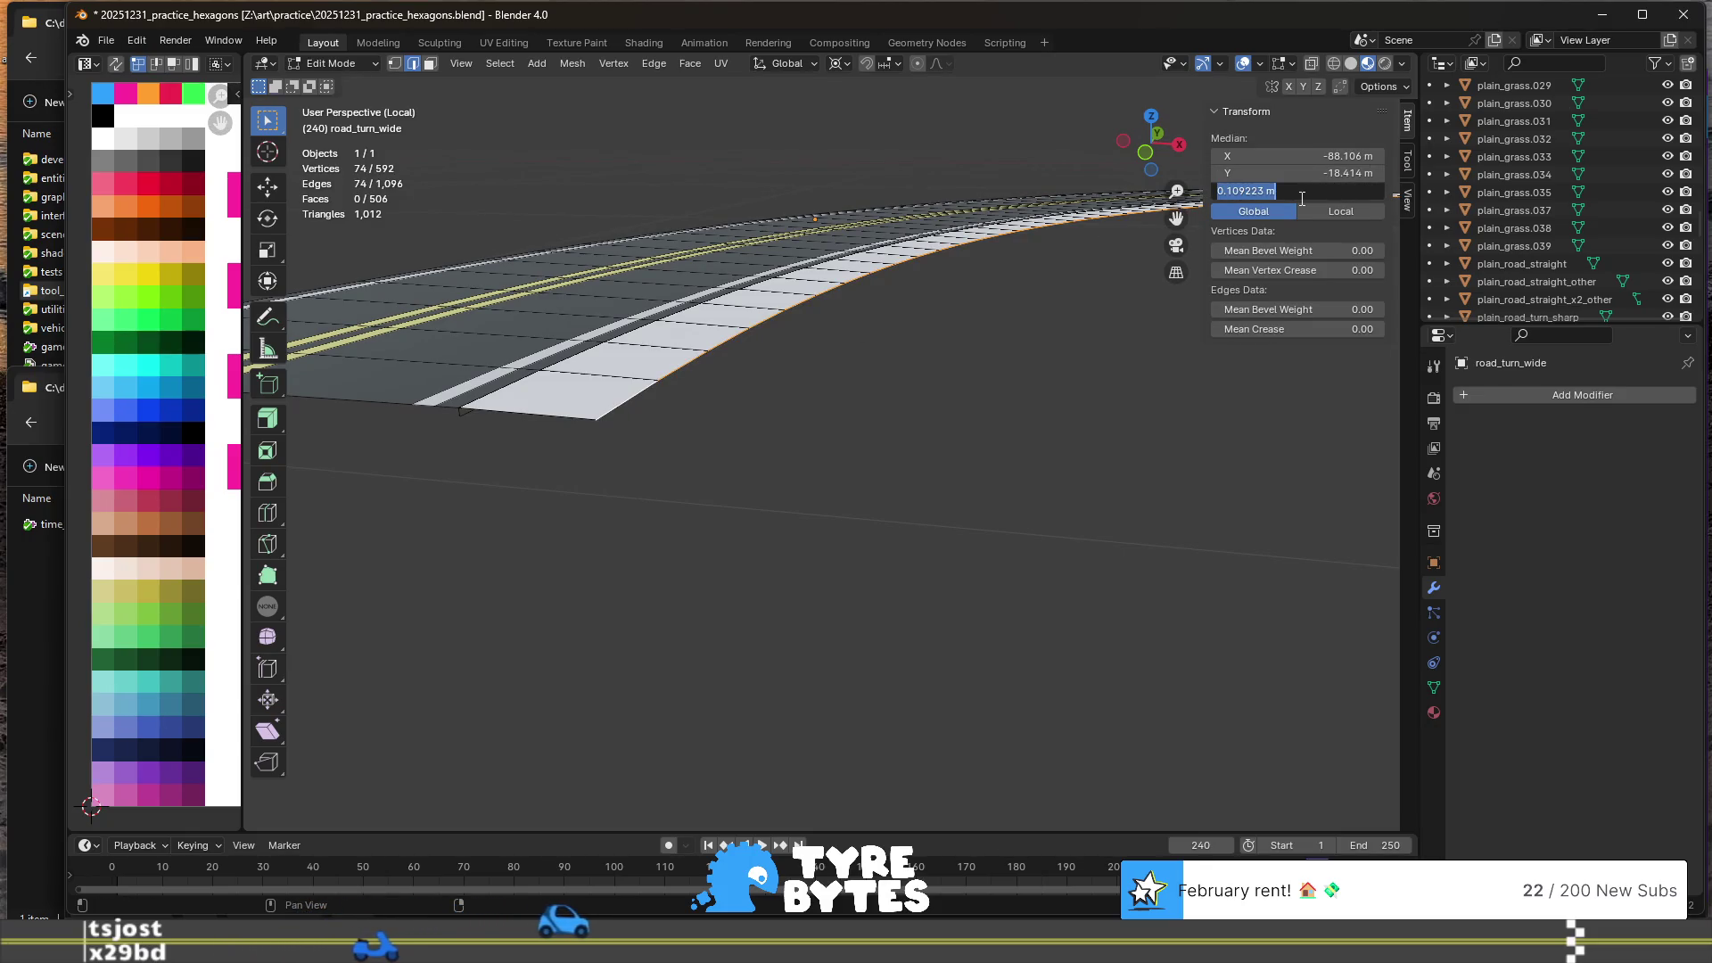
pyautogui.write('0.1')
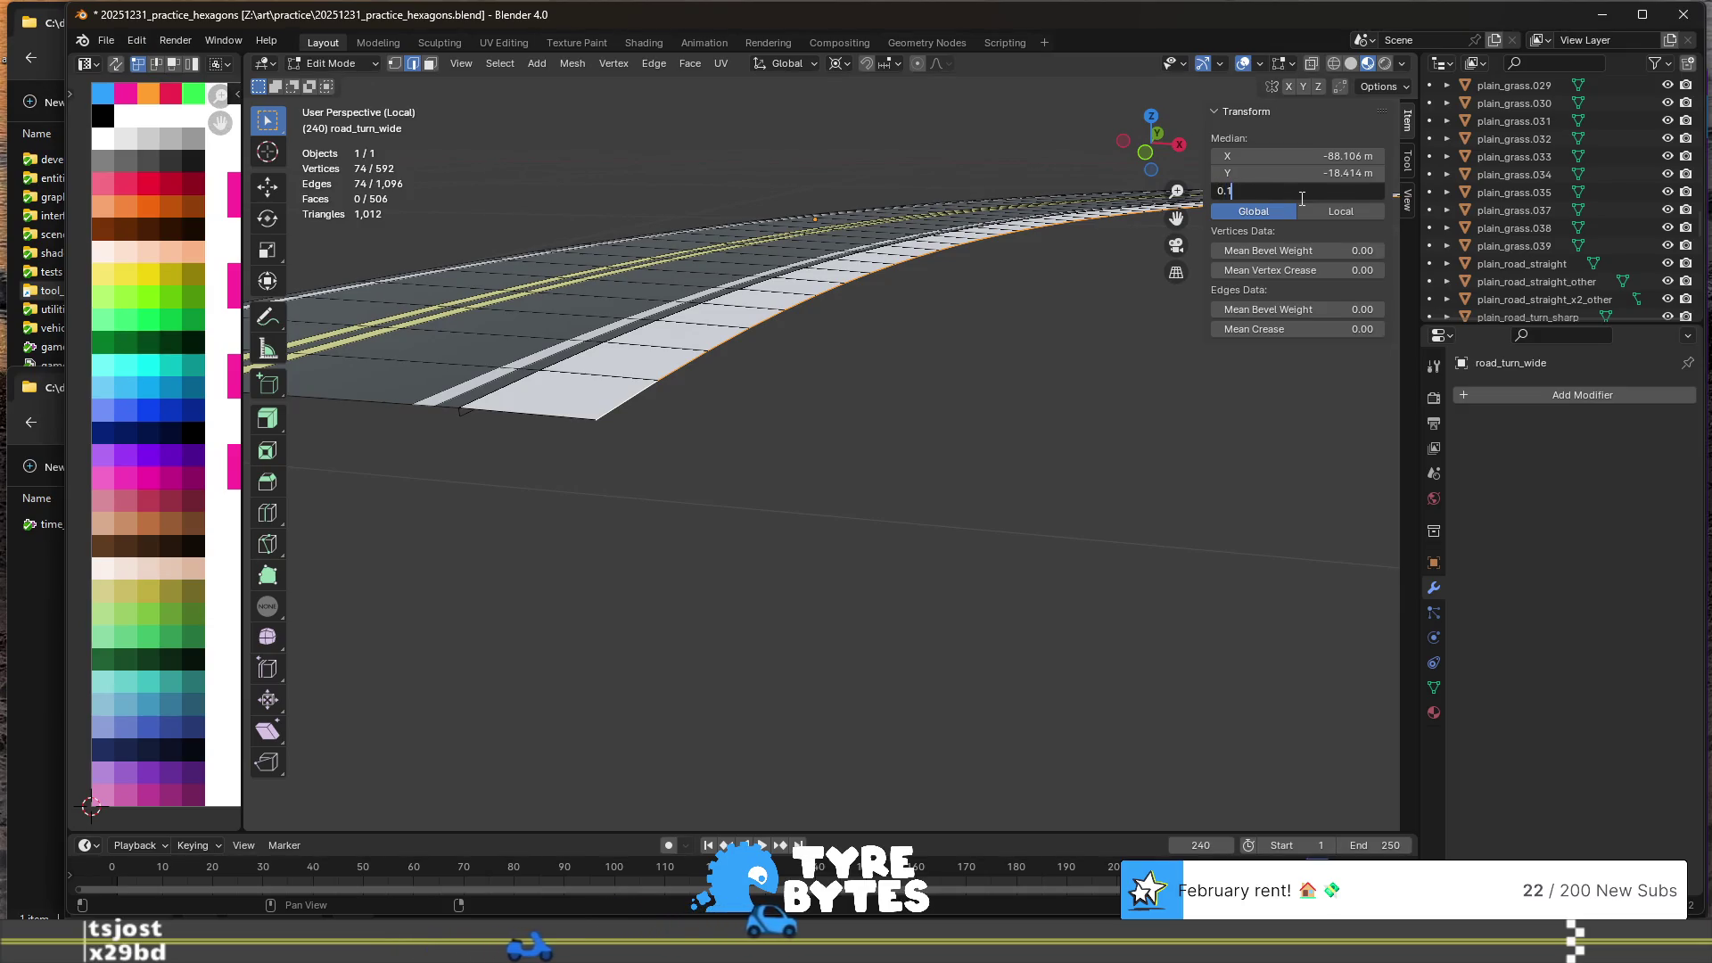
pyautogui.press('Return')
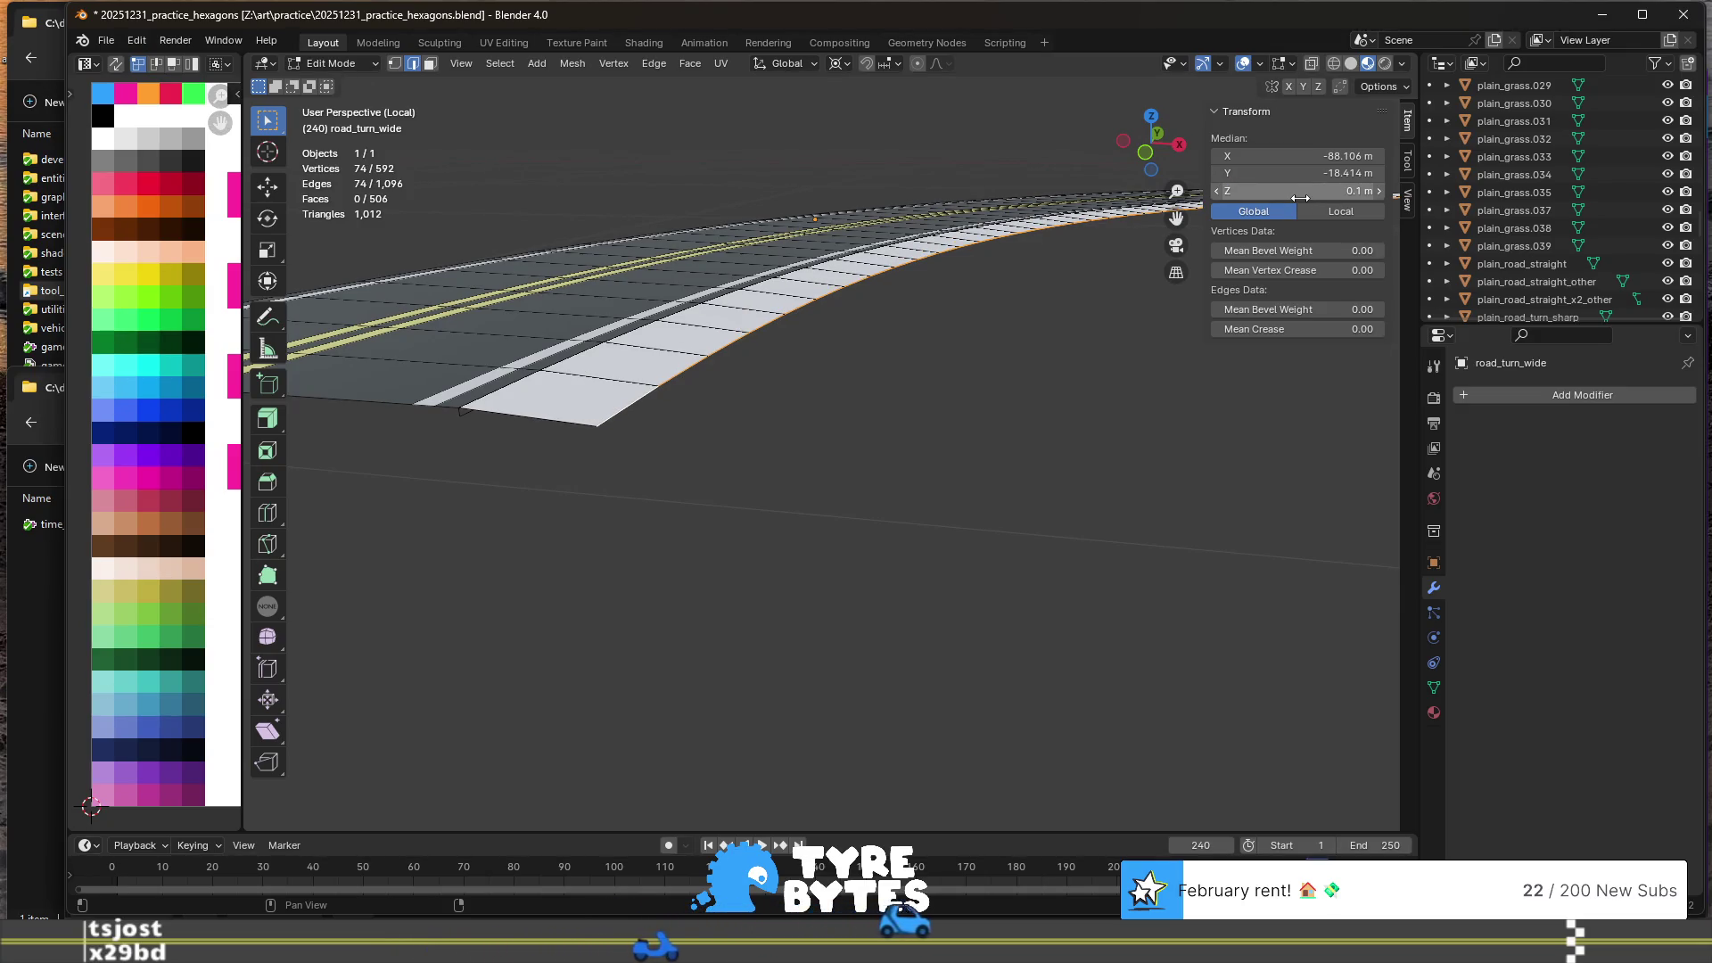
# - Select the outer curb strip's faces and zoom out to the whole curved road
pyautogui.press('3')
pyautogui.keyDown('alt'); pyautogui.click(594, 389); pyautogui.keyUp('alt')
pyautogui.moveTo(594, 389)
pyautogui.mouseDown(button='middle')
pyautogui.moveTo(850, 423)
pyautogui.moveTo(755, 548)
pyautogui.mouseUp(button='middle')
pyautogui.click(186, 46)
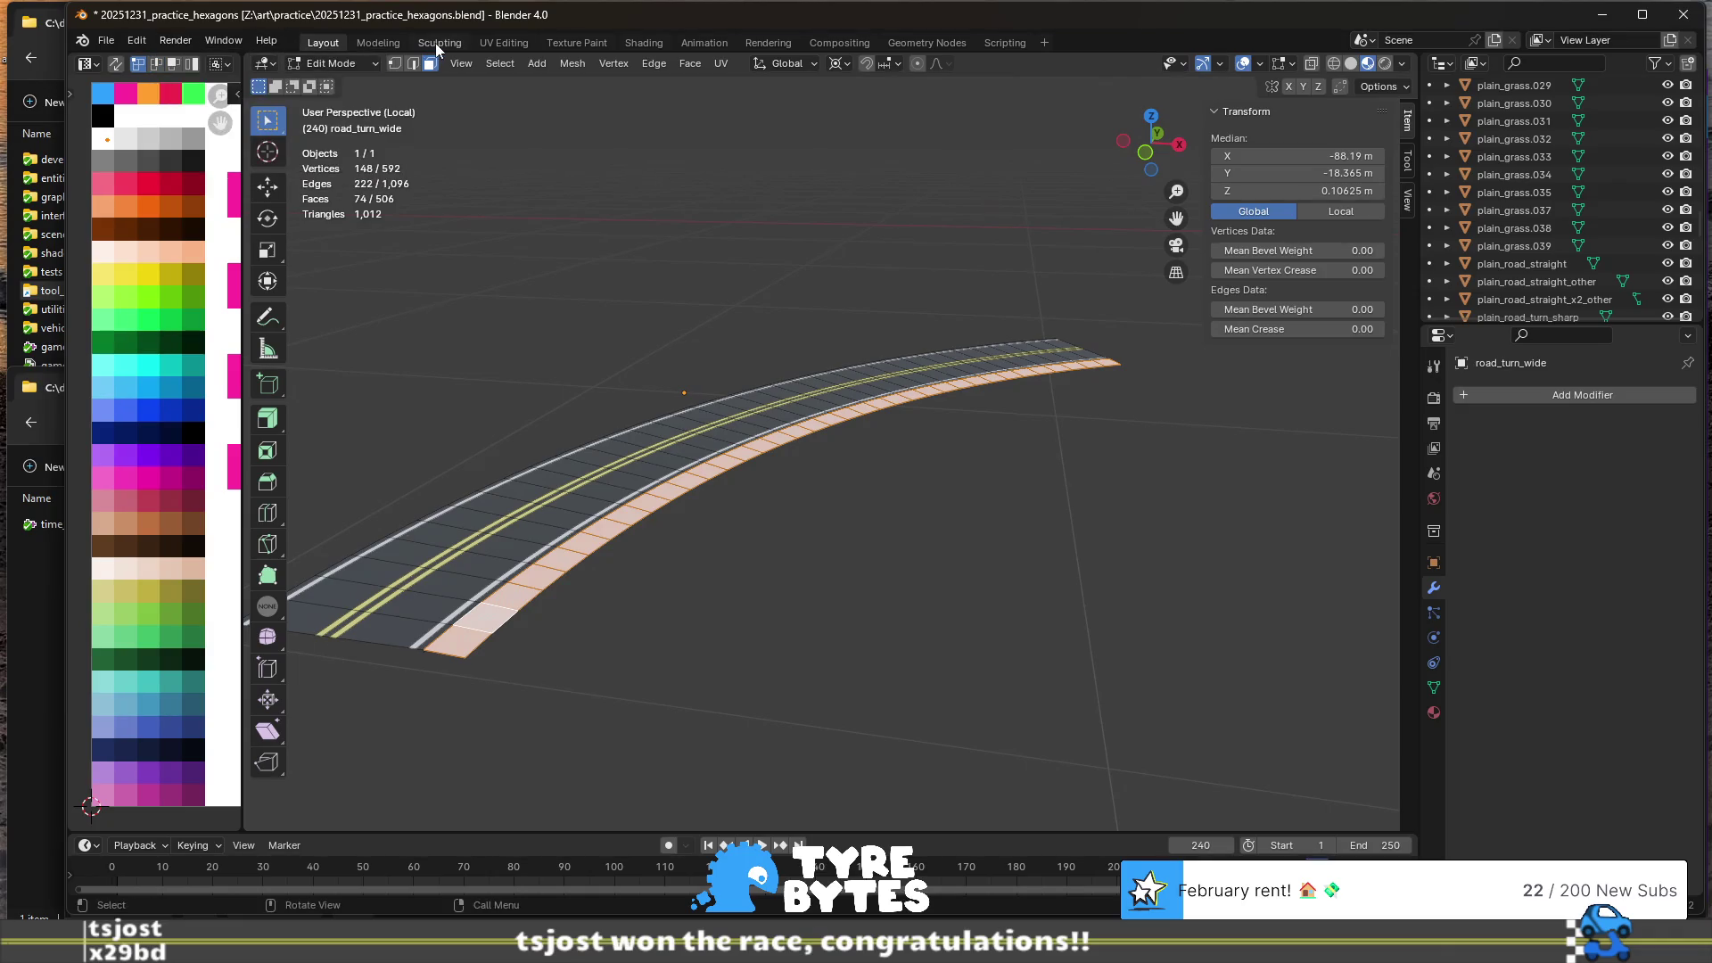
pyautogui.click(495, 64)
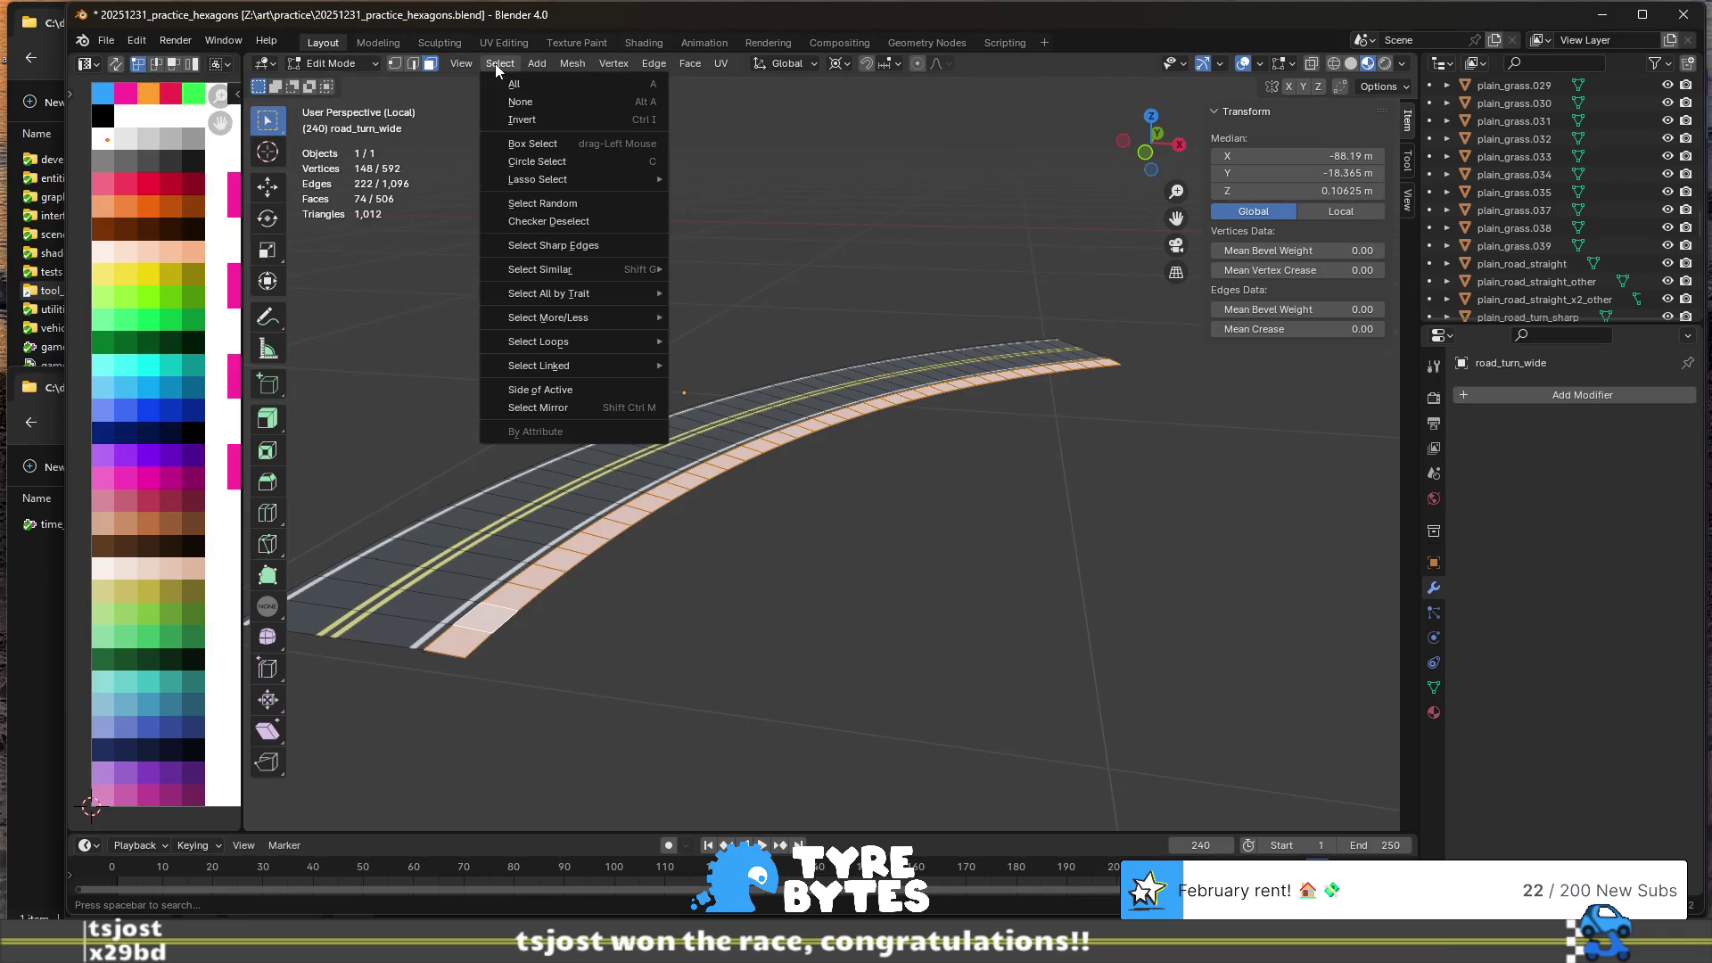
# - Checker-deselect the curb faces, then re-isolate road_turn_wide in Local view
pyautogui.click(606, 223)
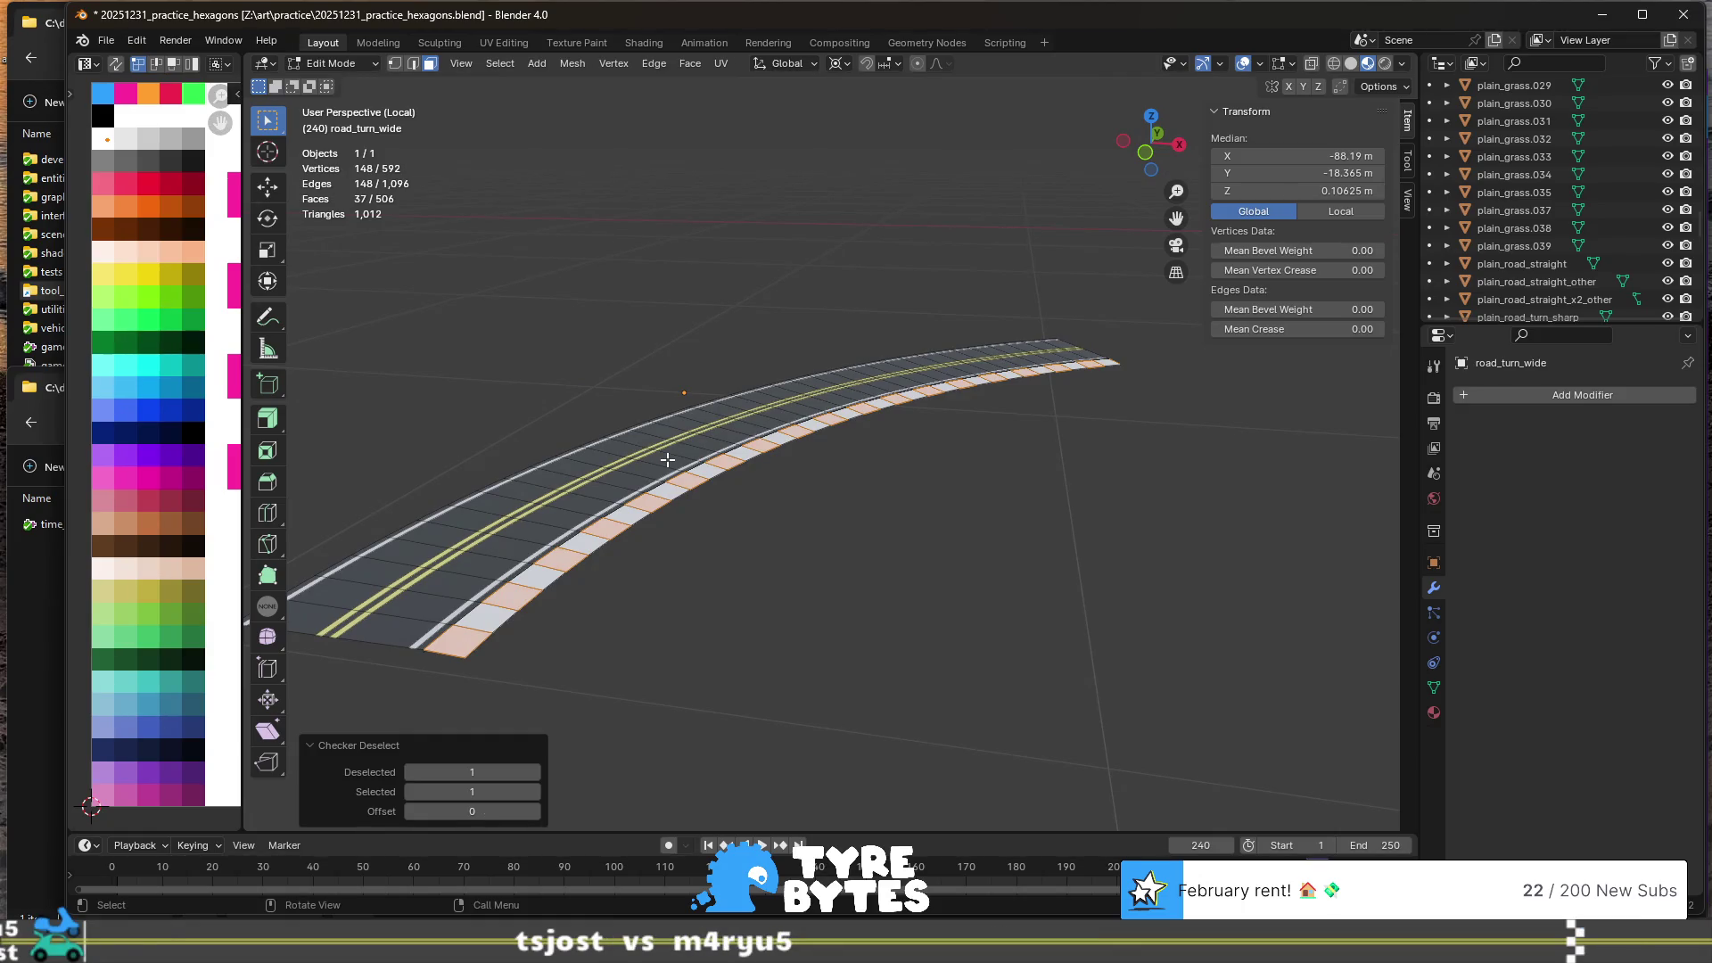
pyautogui.scroll(-3, 667, 459)
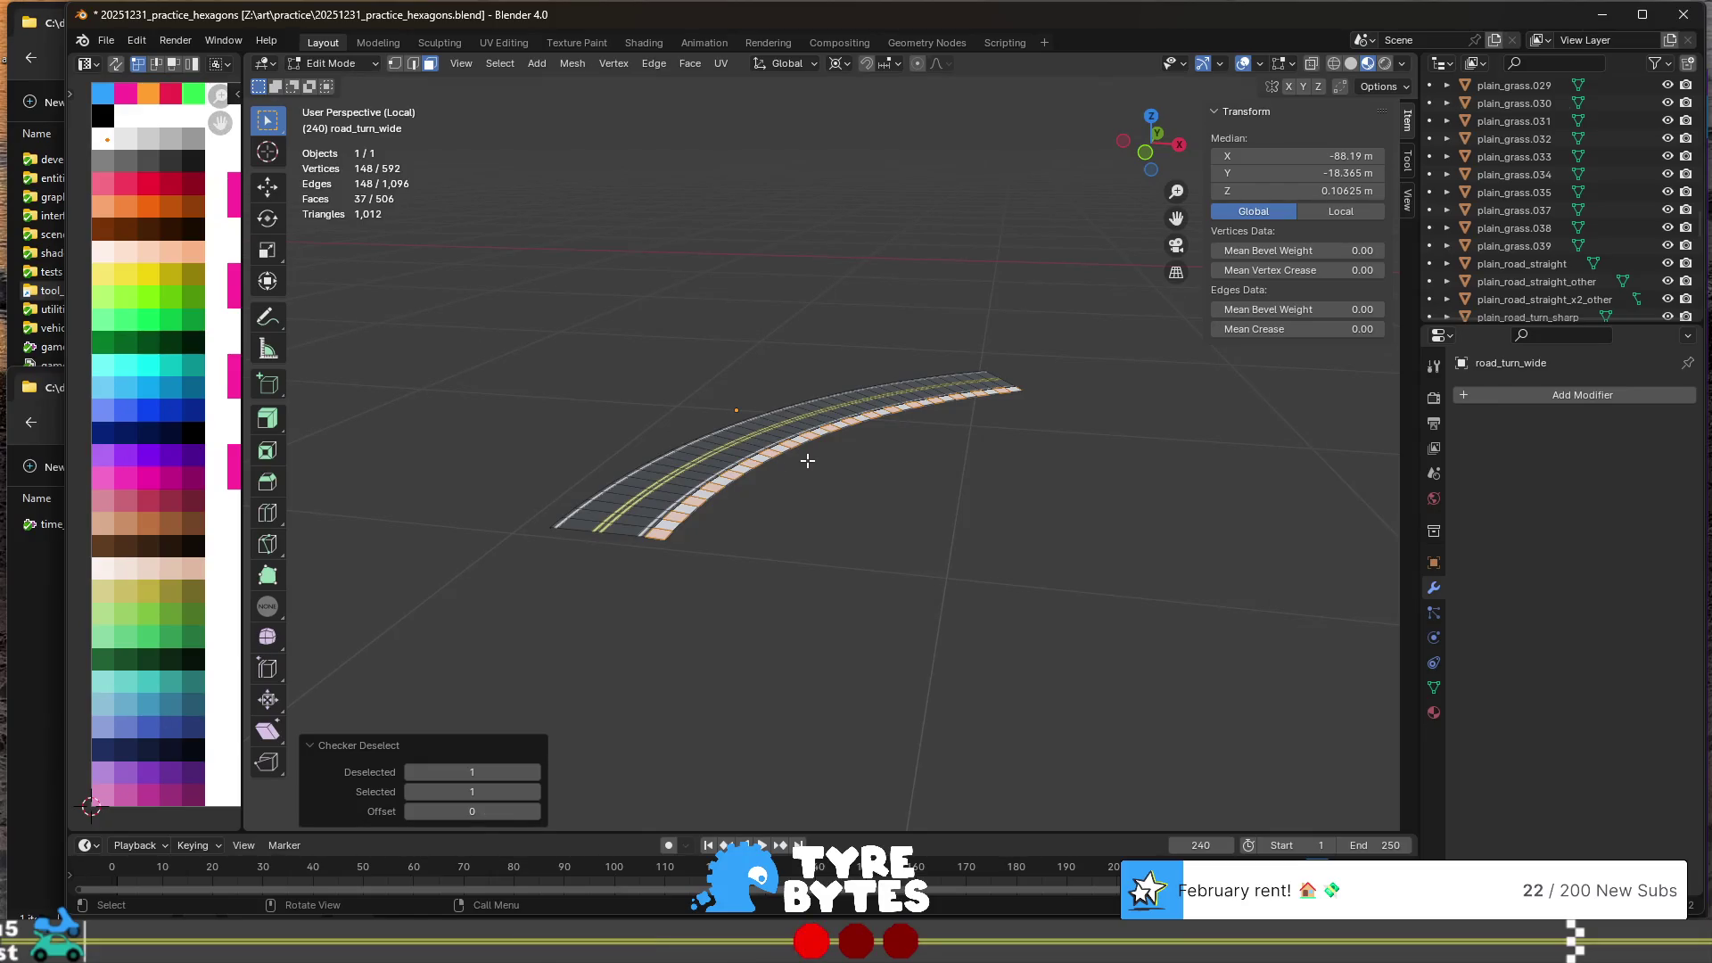
pyautogui.press('KP_Divide')
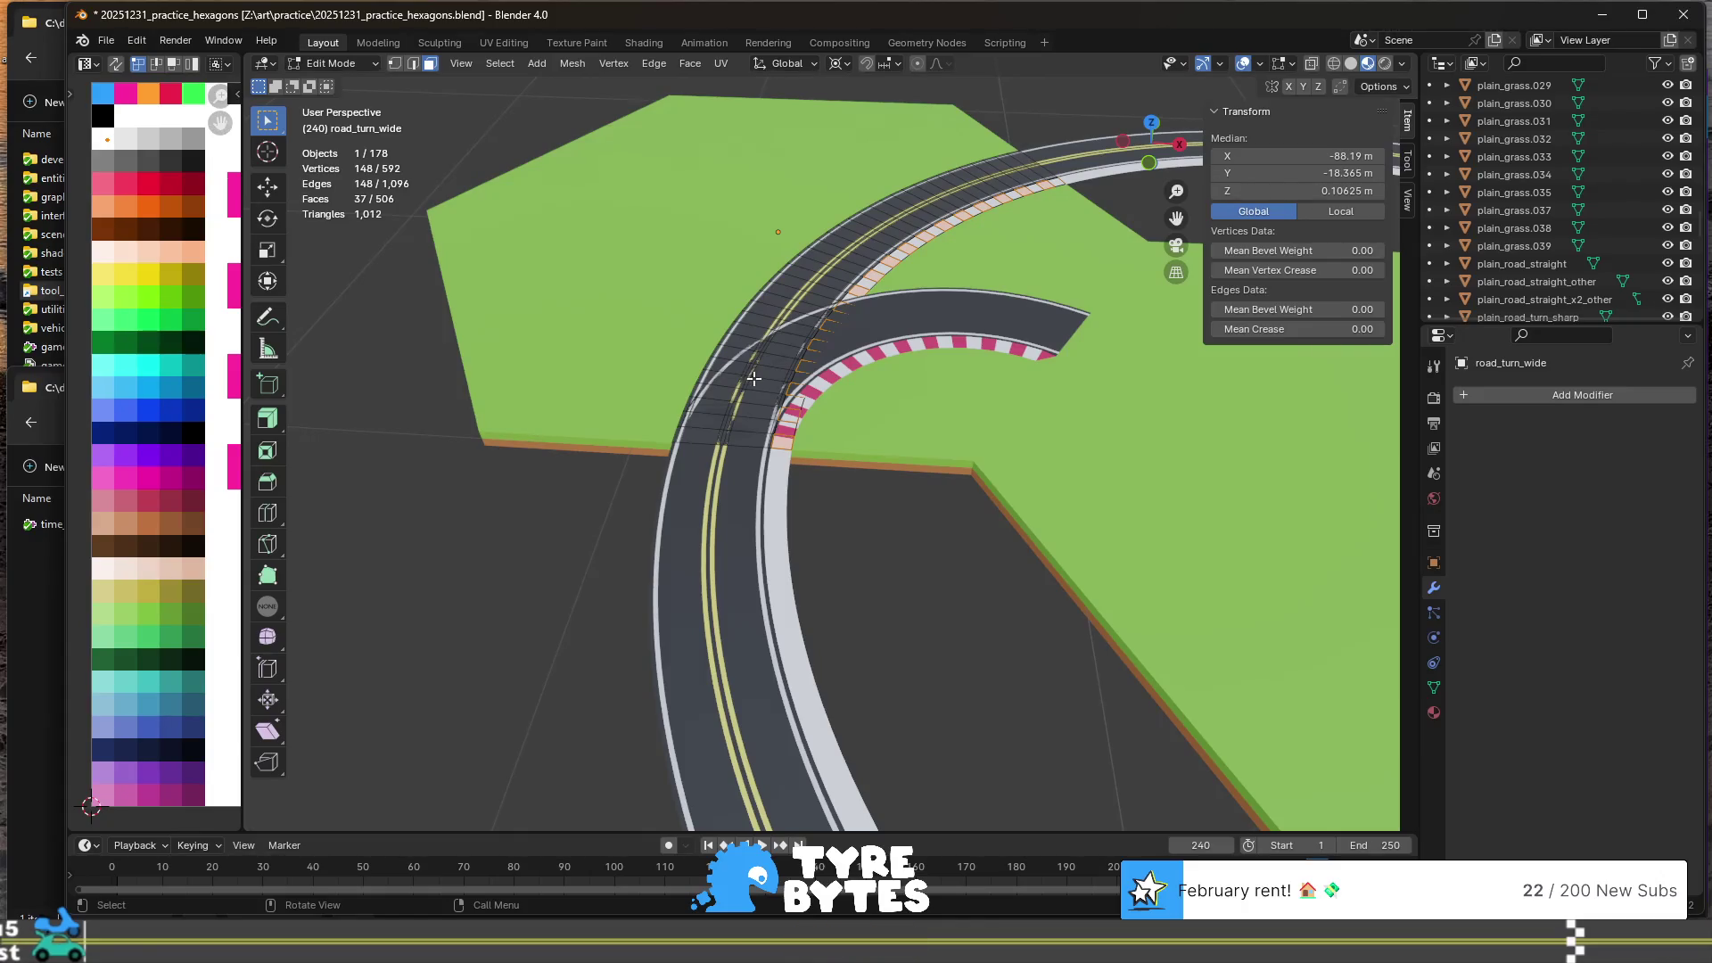
pyautogui.press('KP_Divide')
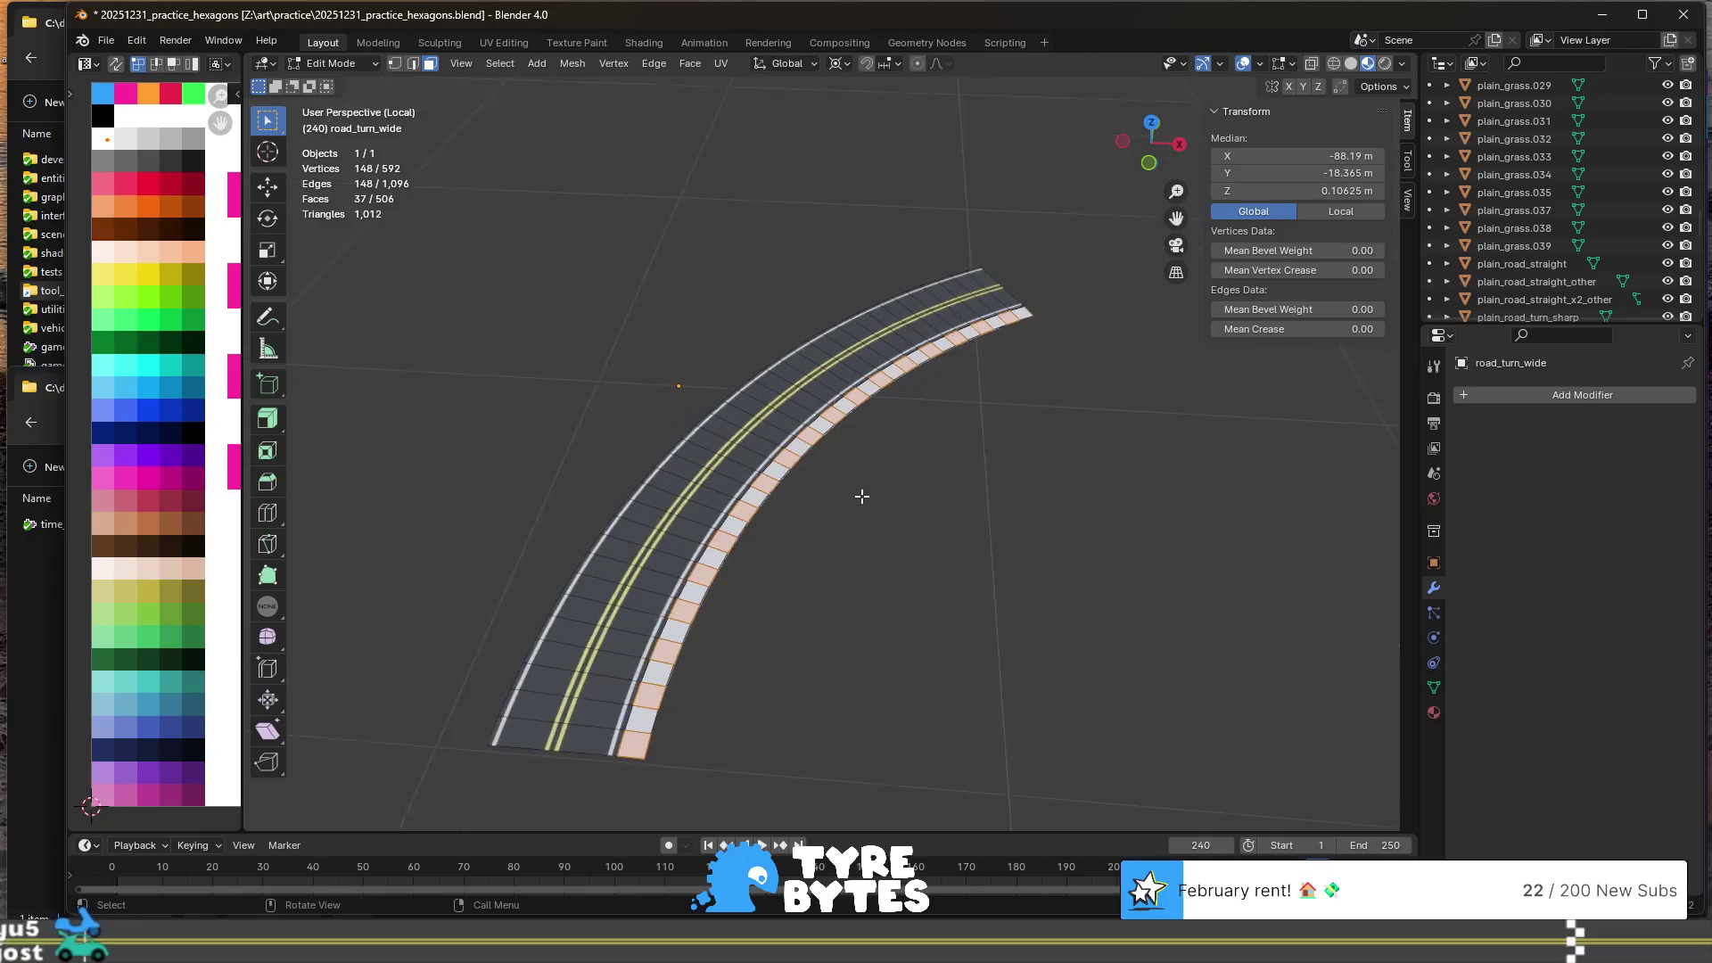
pyautogui.moveTo(867, 567); pyautogui.dragTo(833, 448, button='middle')
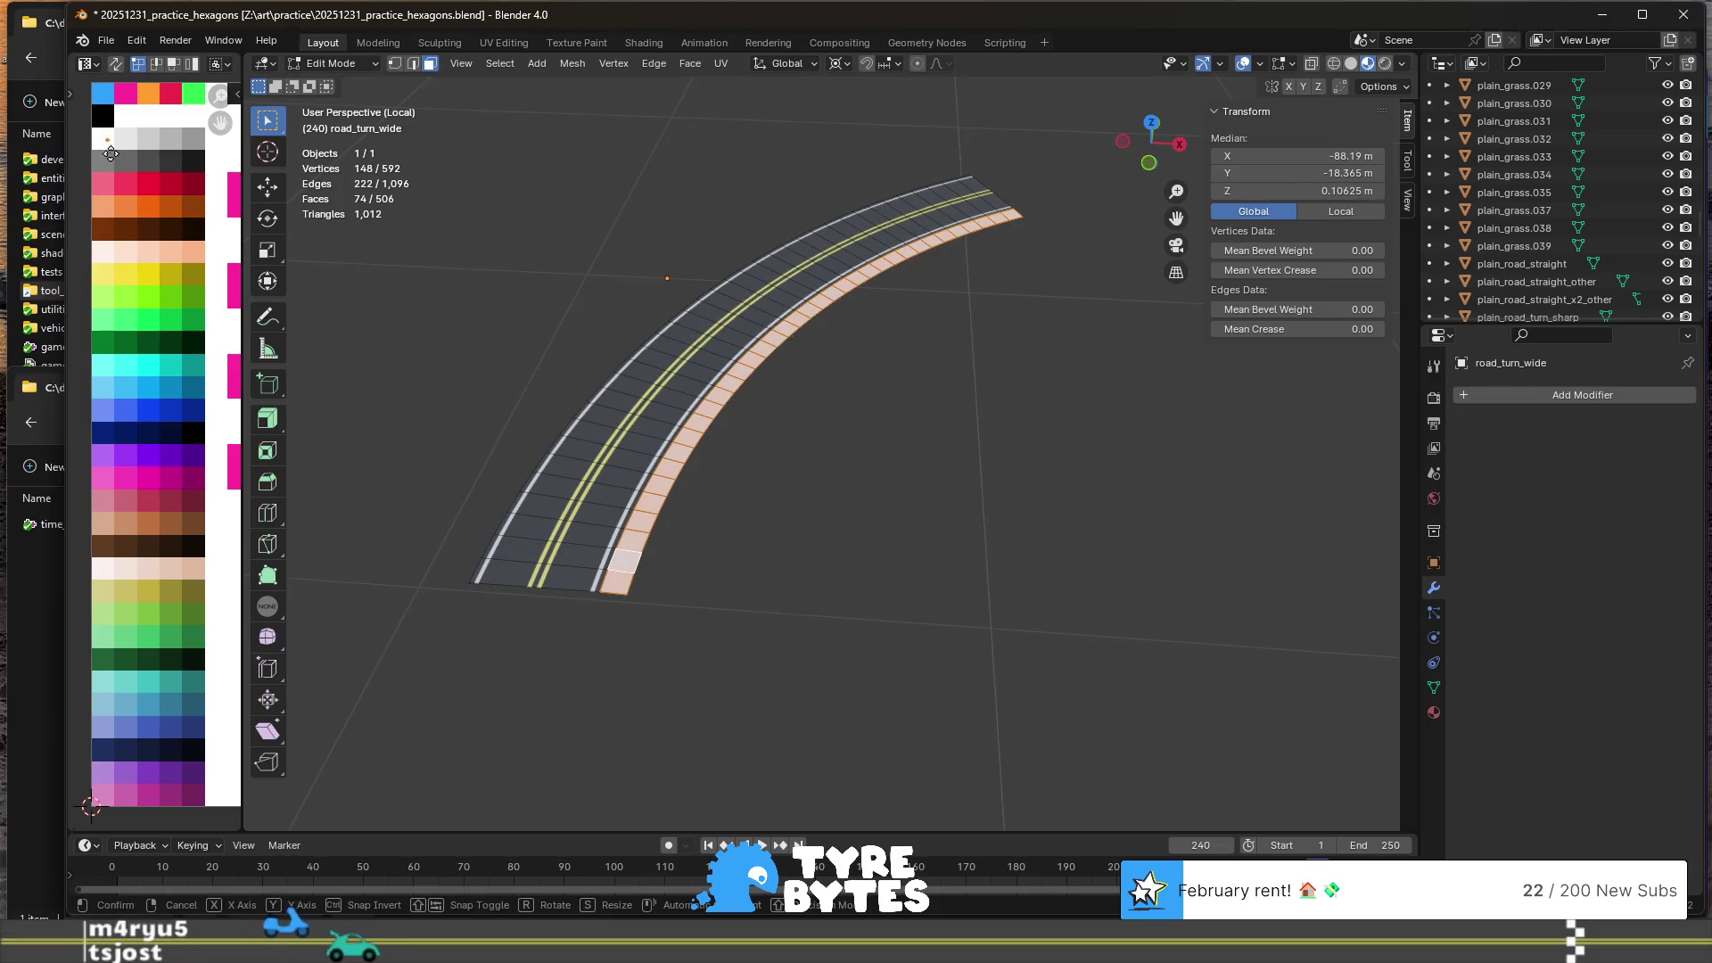
# - Move the curb UVs onto the red swatch, checker-deselect alternate faces, and return to Object Mode
pyautogui.moveTo(130, 183); pyautogui.dragTo(135, 191)
pyautogui.click(128, 188)
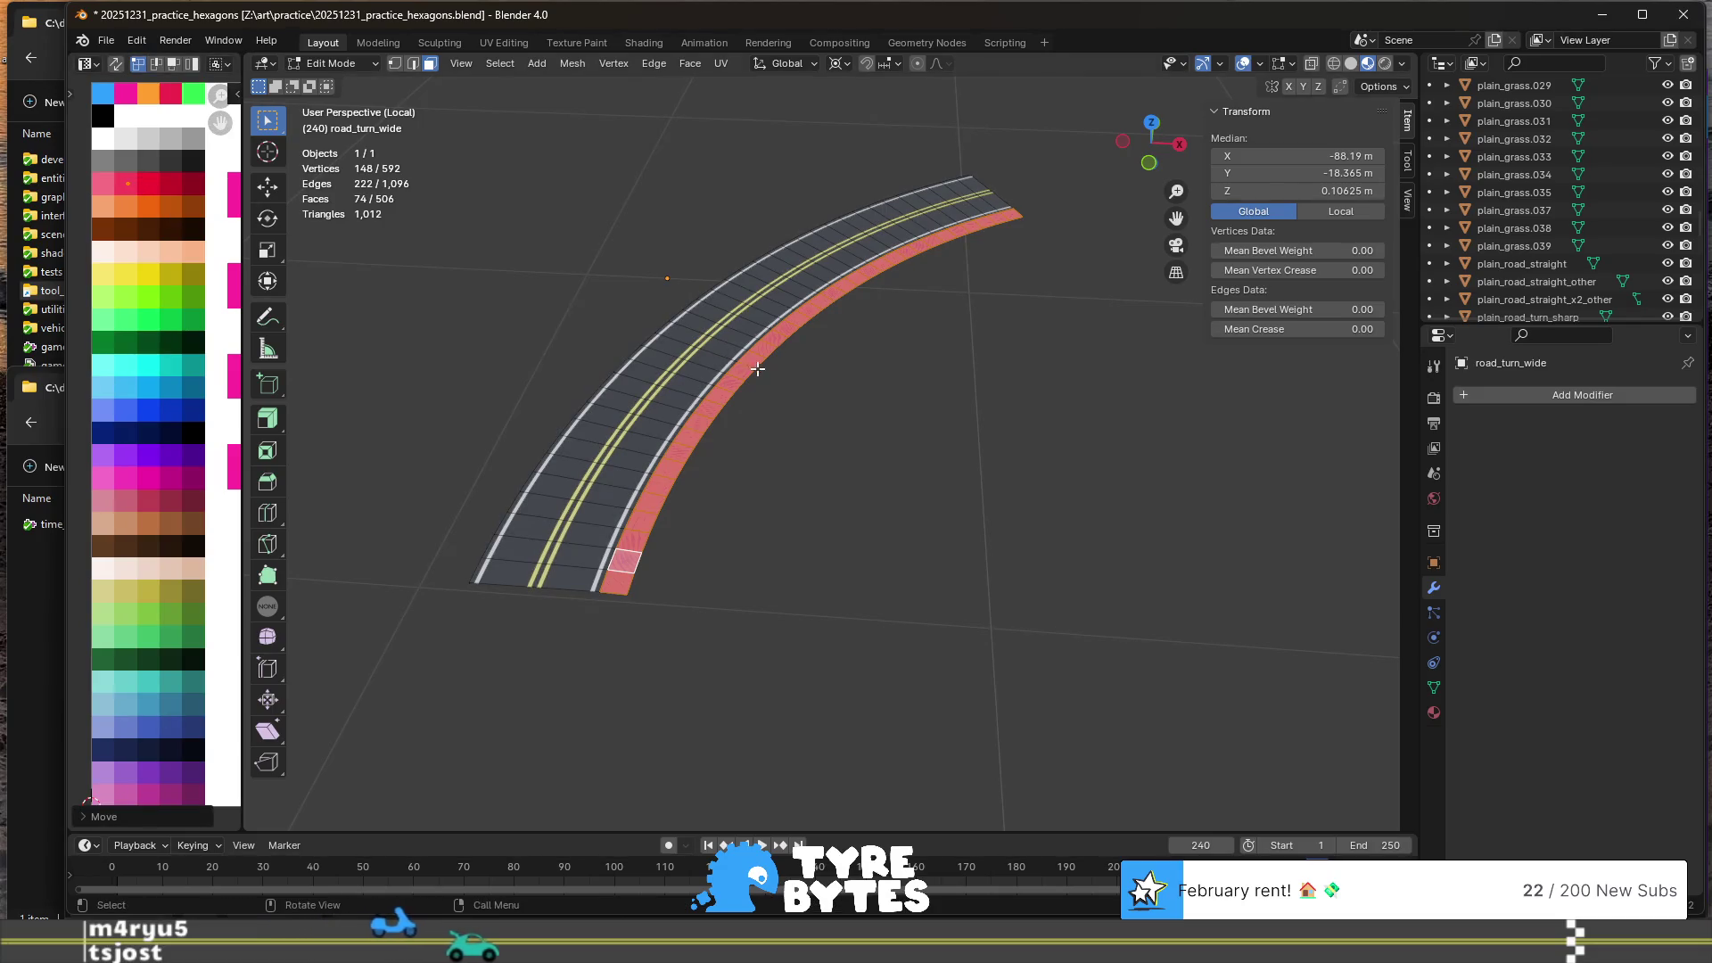
pyautogui.click(496, 65)
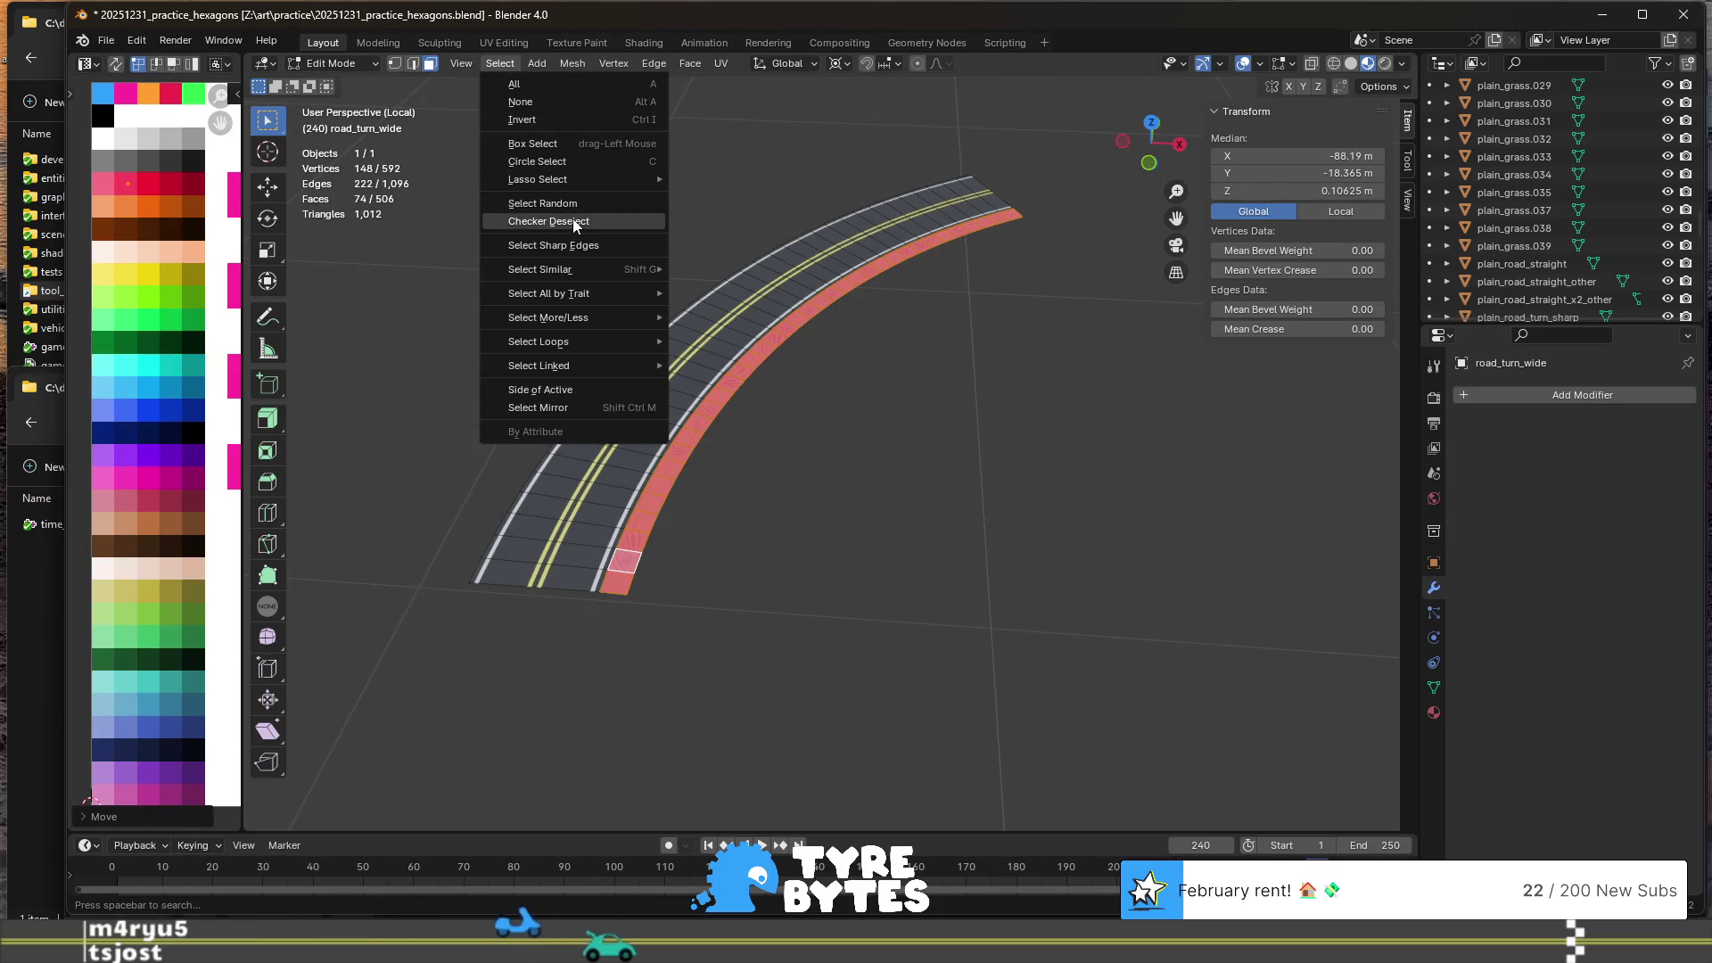
pyautogui.click(526, 223)
pyautogui.press('Tab')
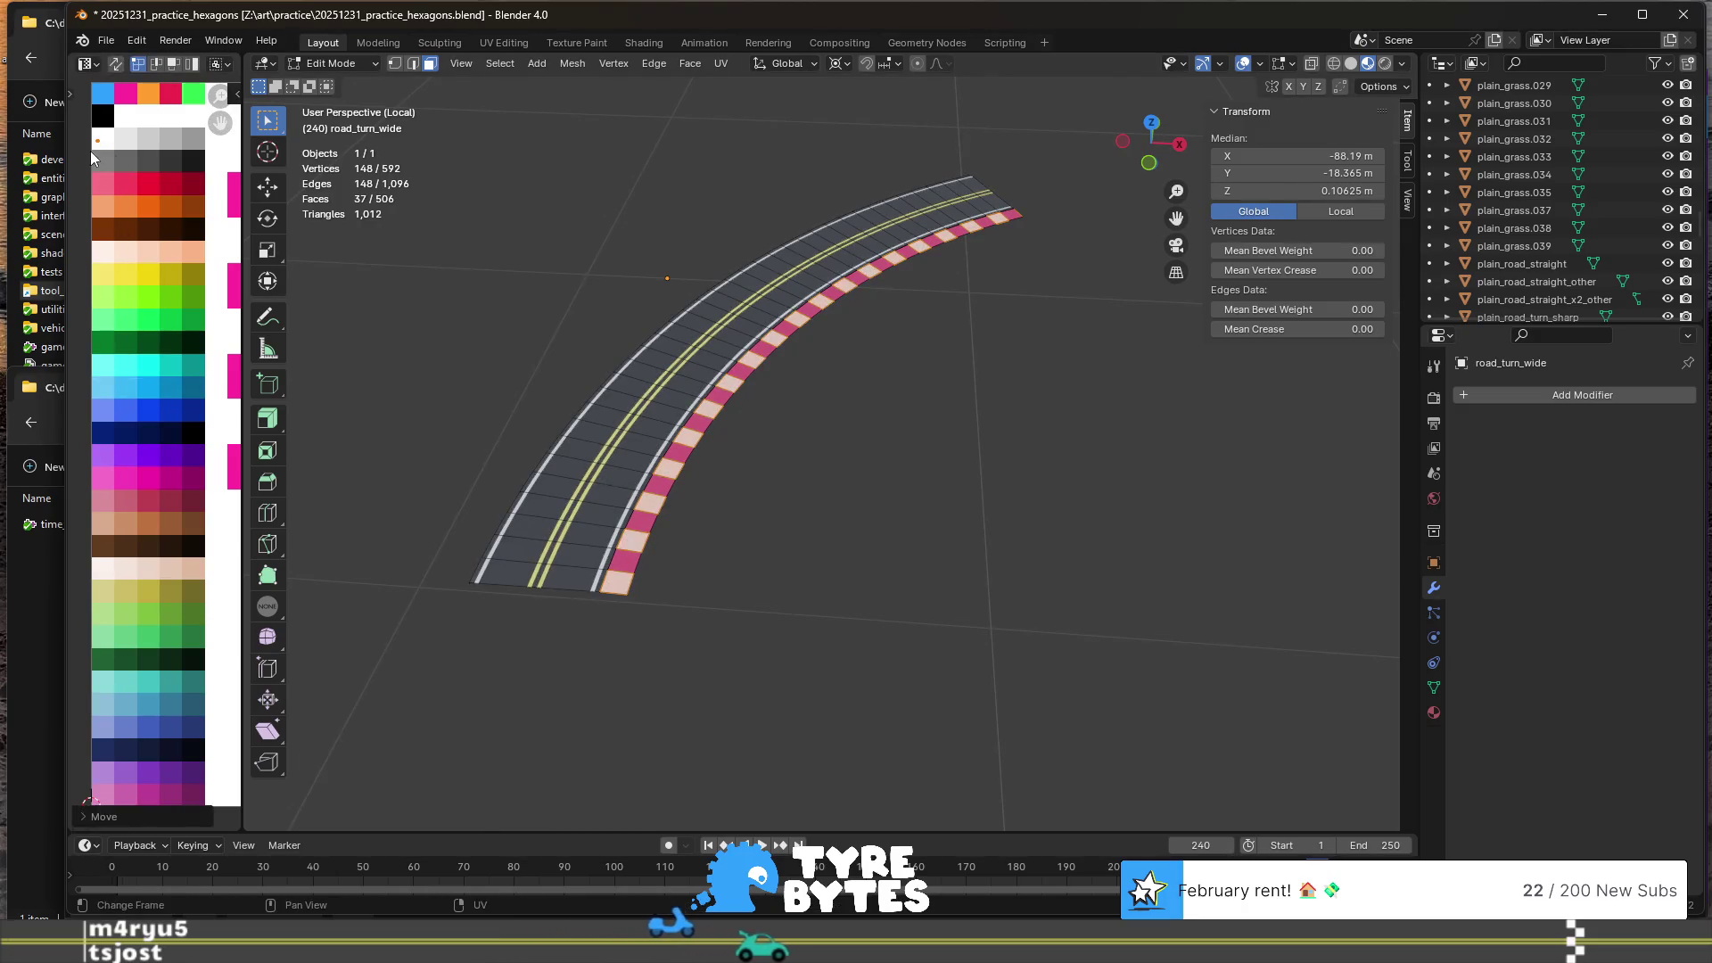
pyautogui.scroll(-1, 666, 412)
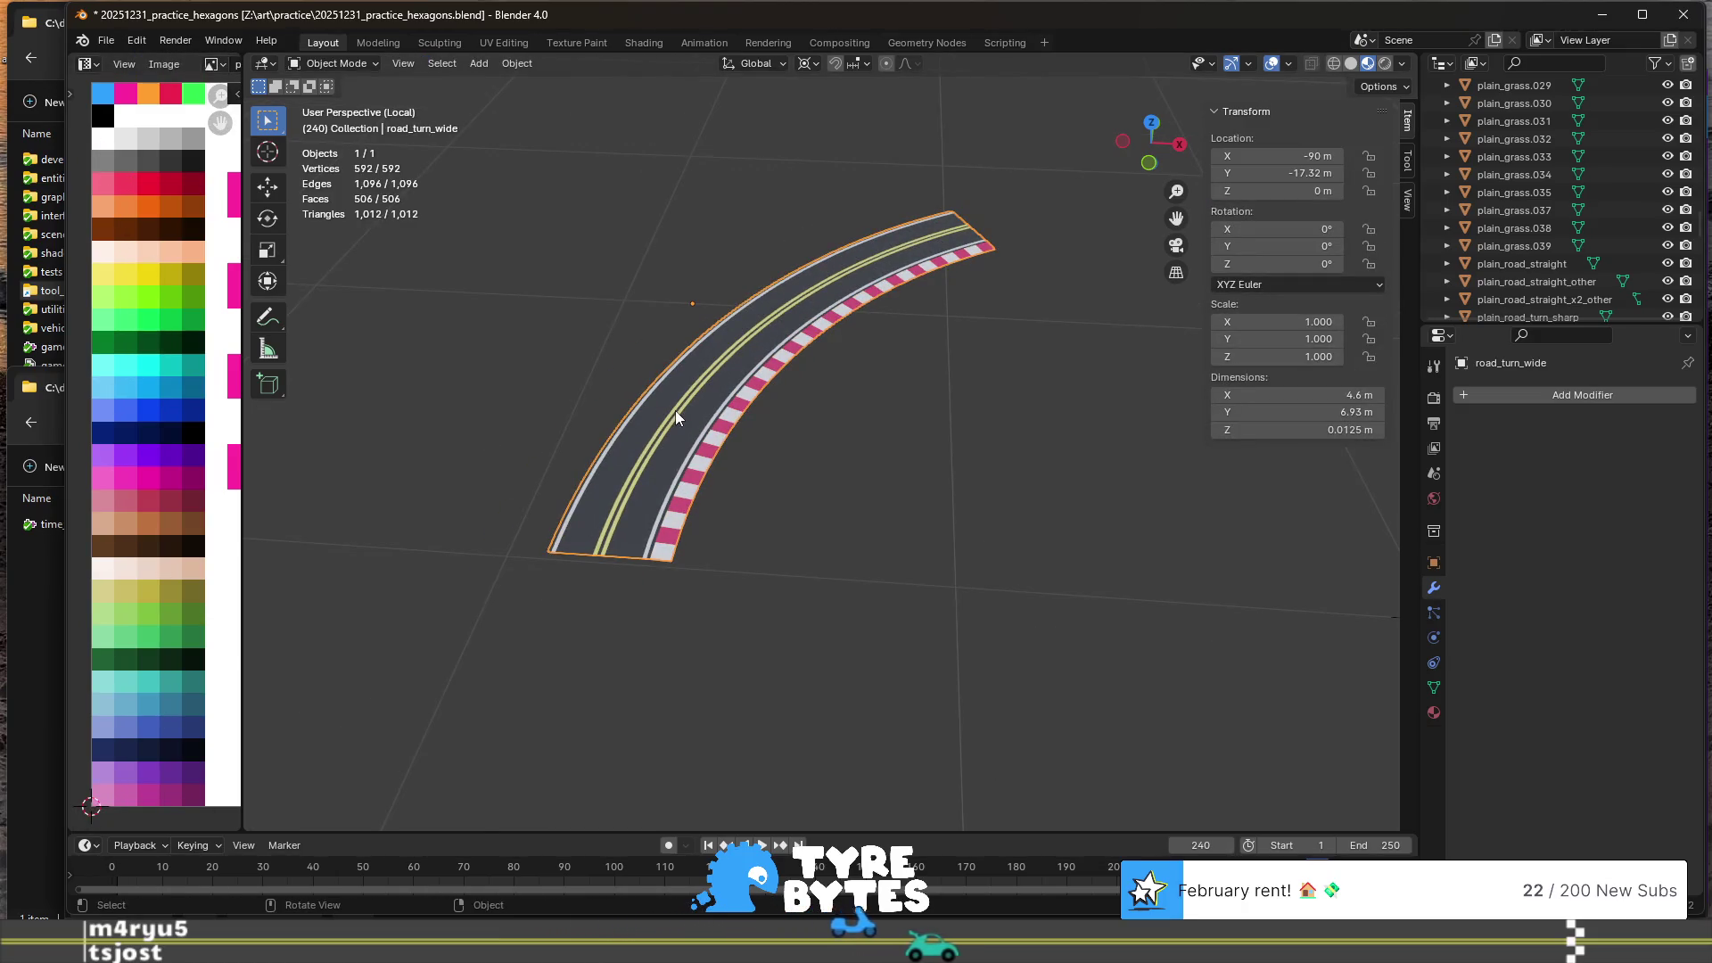
# - Leave Local view and select the plain_grass.012 hexagon tile among the scene tiles
pyautogui.scroll(-6, 835, 464)
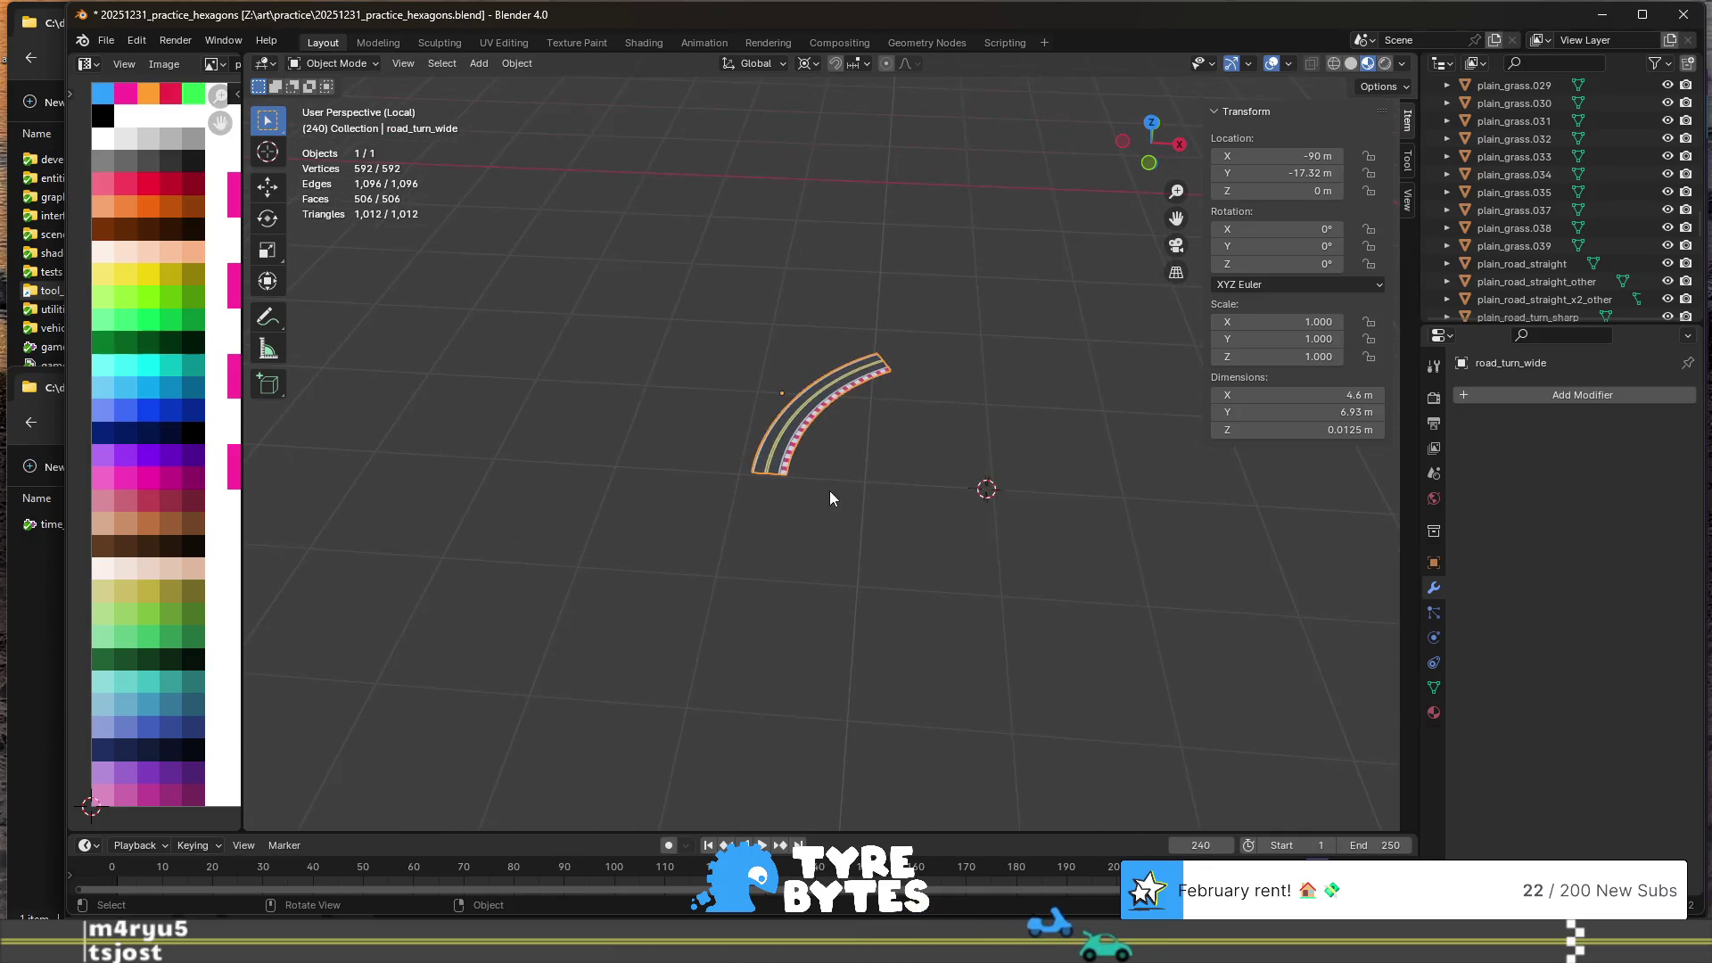
pyautogui.press('KP_Divide')
pyautogui.moveTo(953, 538)
pyautogui.mouseDown(button='middle')
pyautogui.moveTo(595, 573)
pyautogui.moveTo(674, 559)
pyautogui.mouseUp(button='middle')
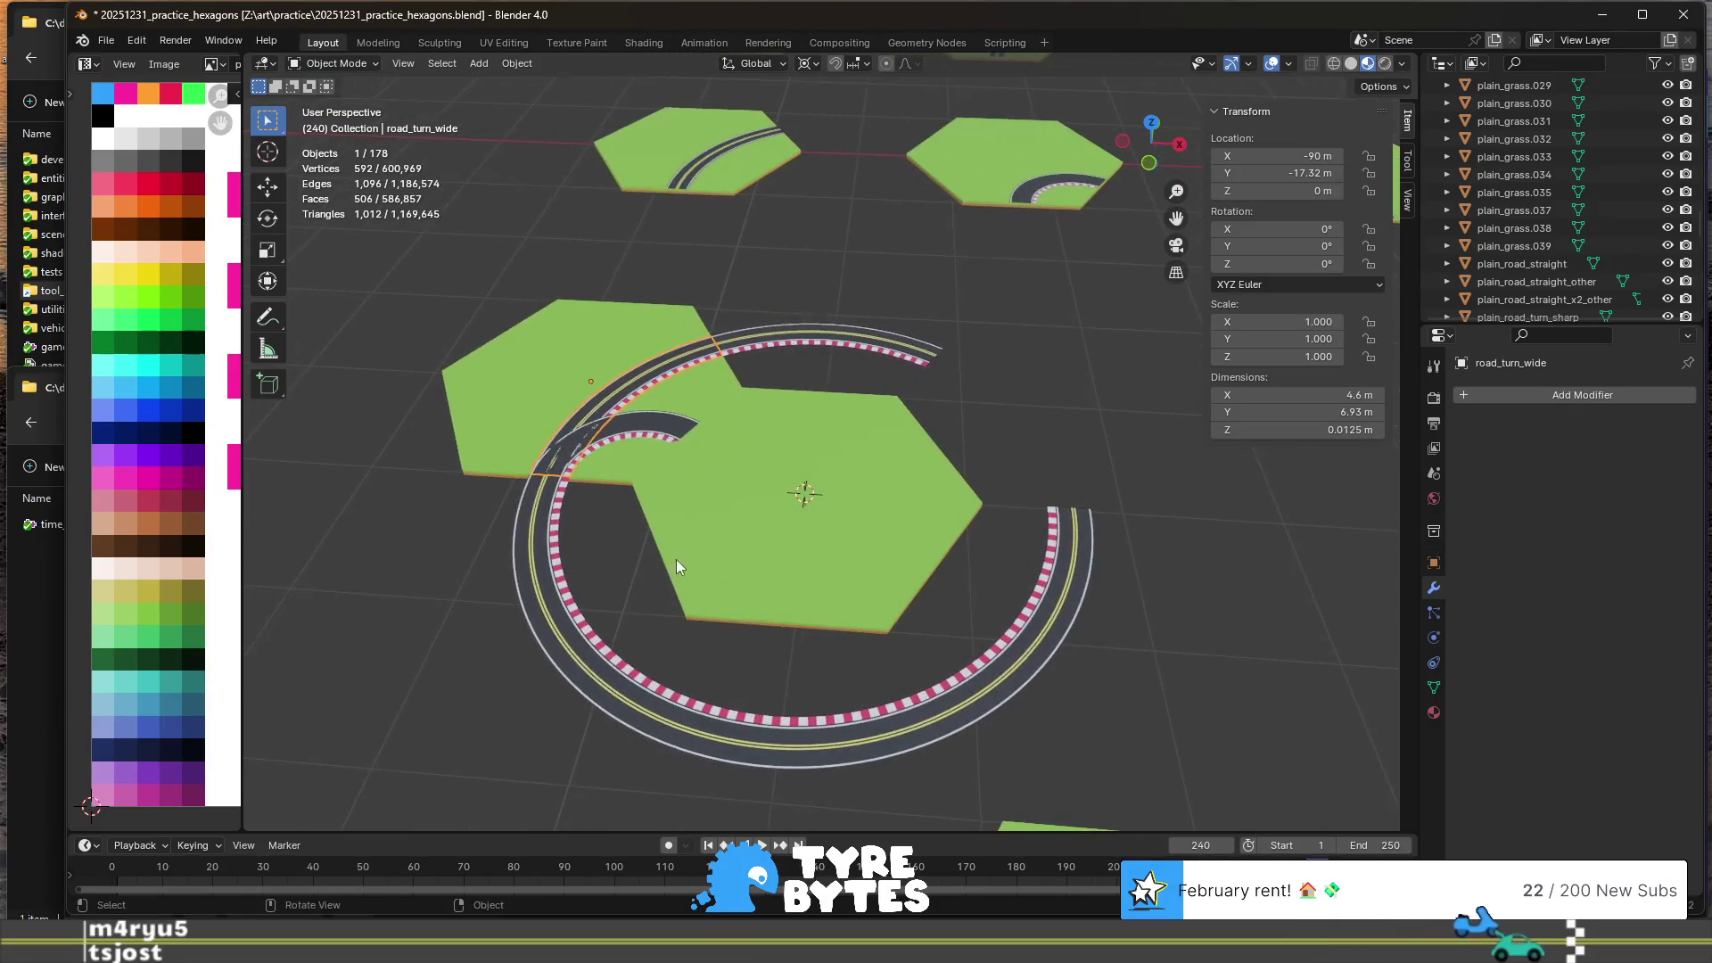
pyautogui.click(659, 426)
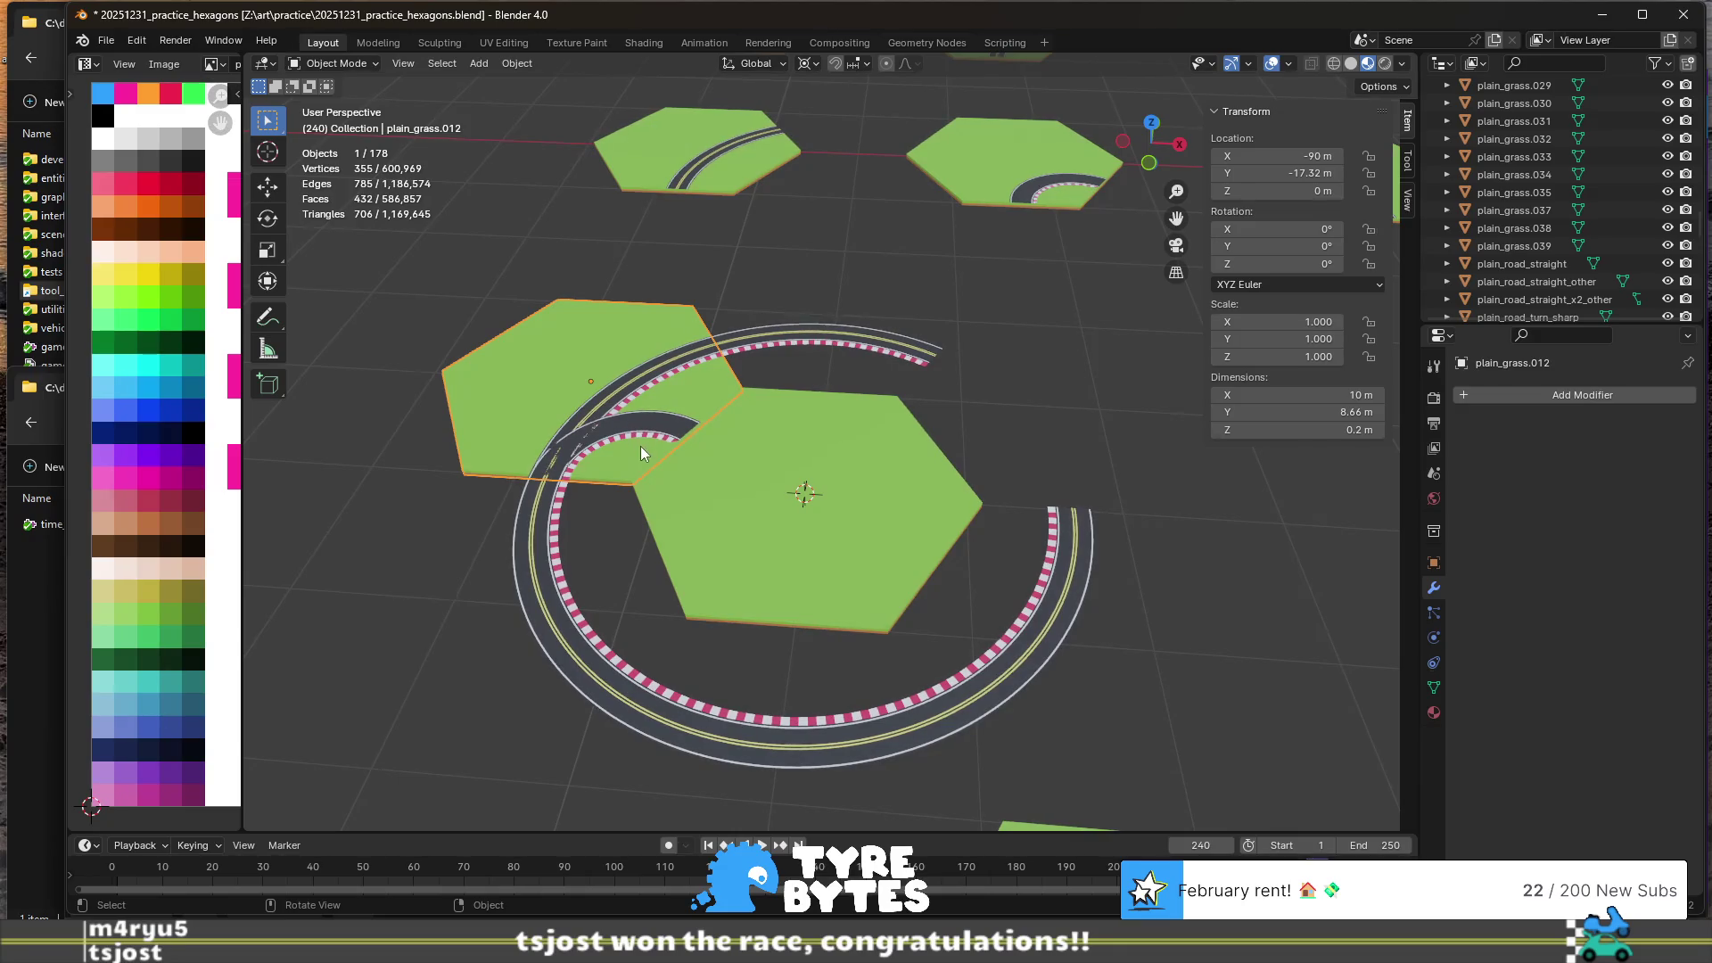
pyautogui.scroll(5, 675, 436)
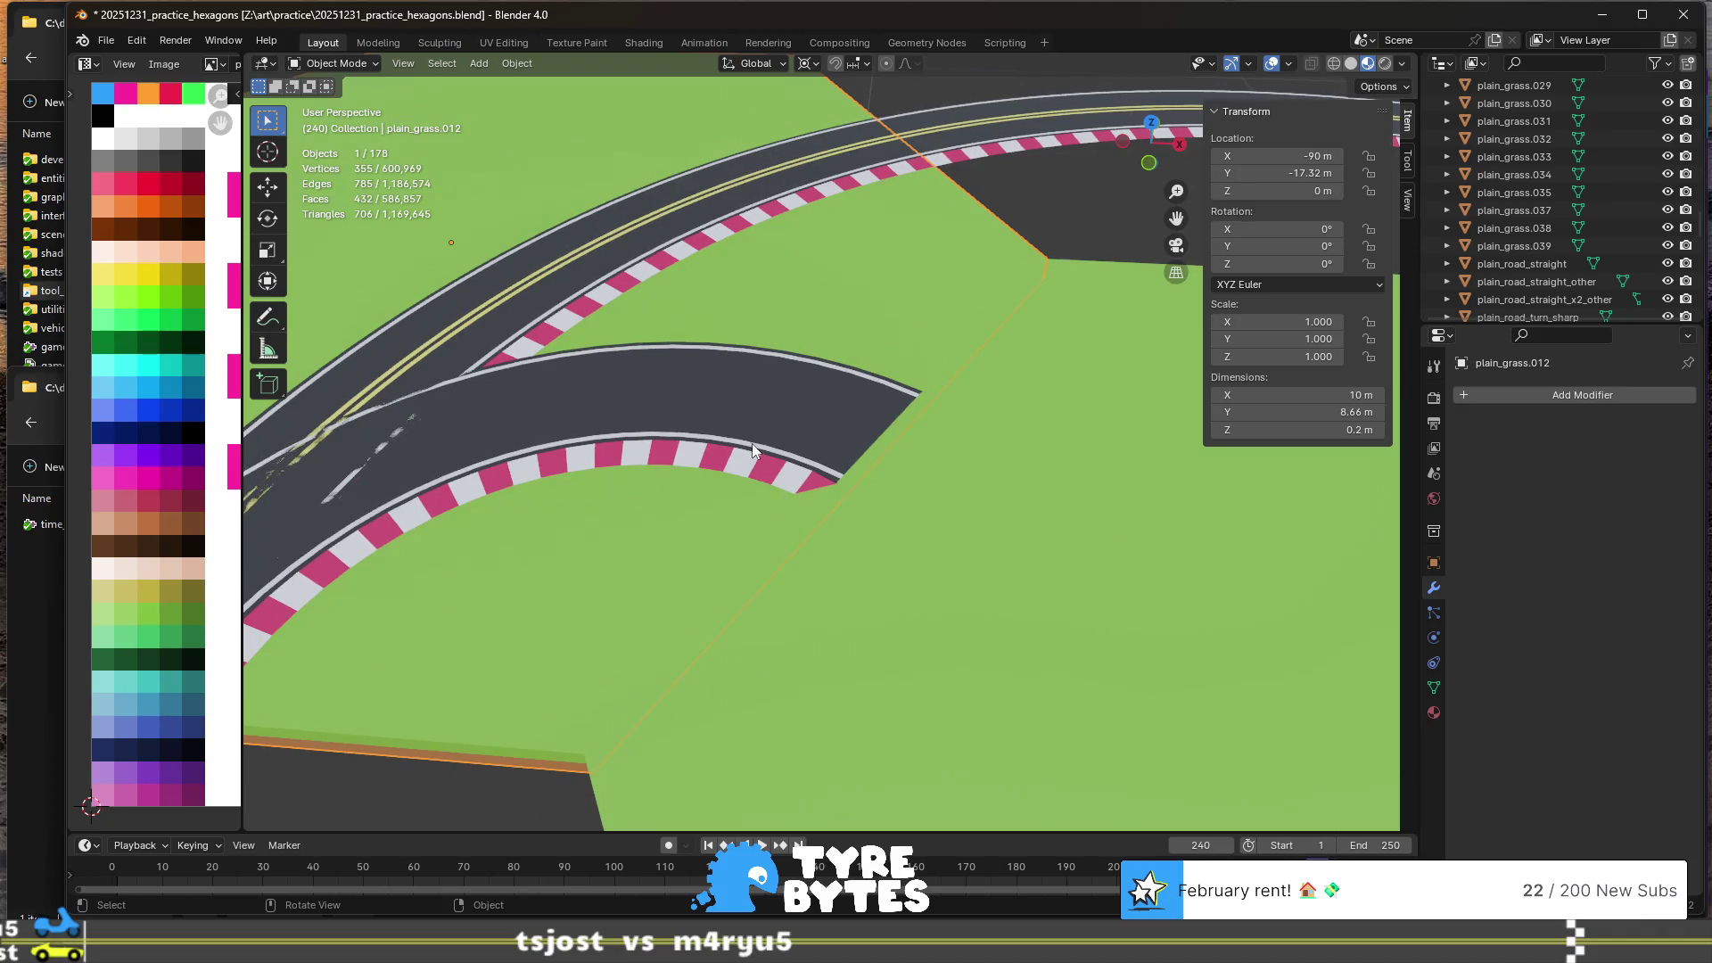
pyautogui.moveTo(628, 444)
pyautogui.mouseDown(button='middle')
pyautogui.moveTo(649, 473)
pyautogui.moveTo(660, 353)
pyautogui.mouseUp(button='middle')
# - Move road_turn_sharp 15 m along X (gx15) to X −75 m
pyautogui.click(666, 351)
pyautogui.scroll(-6, 713, 423)
pyautogui.press('r')
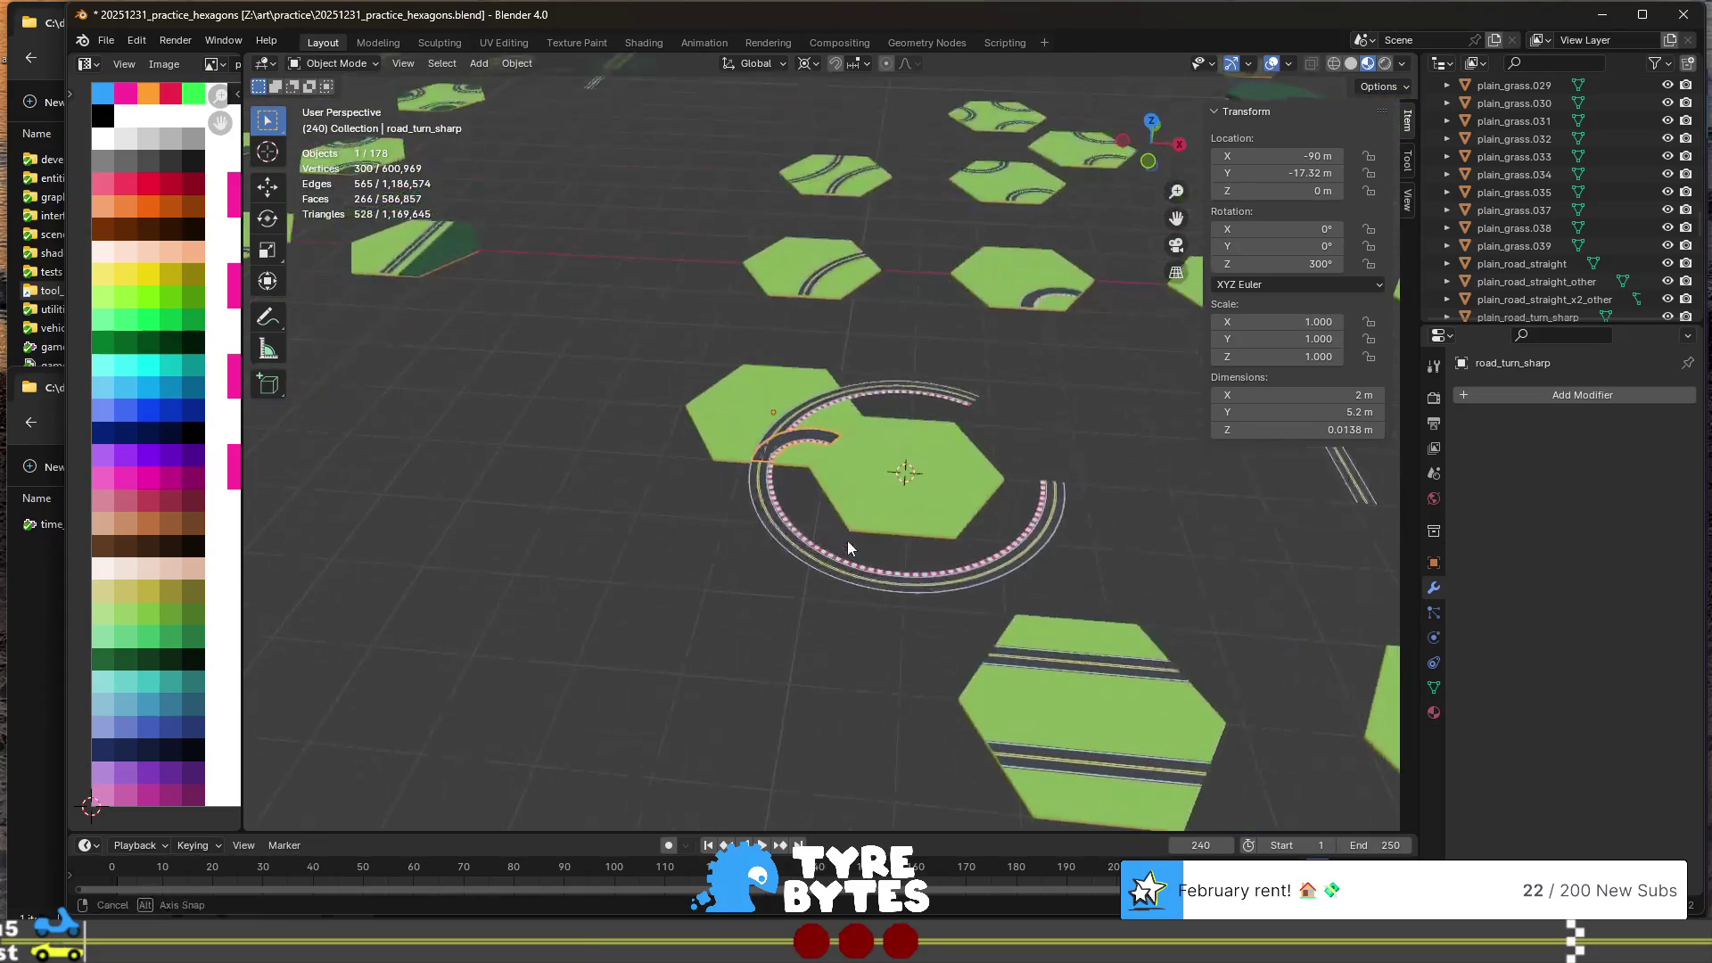
pyautogui.write('g')
pyautogui.write('x15')
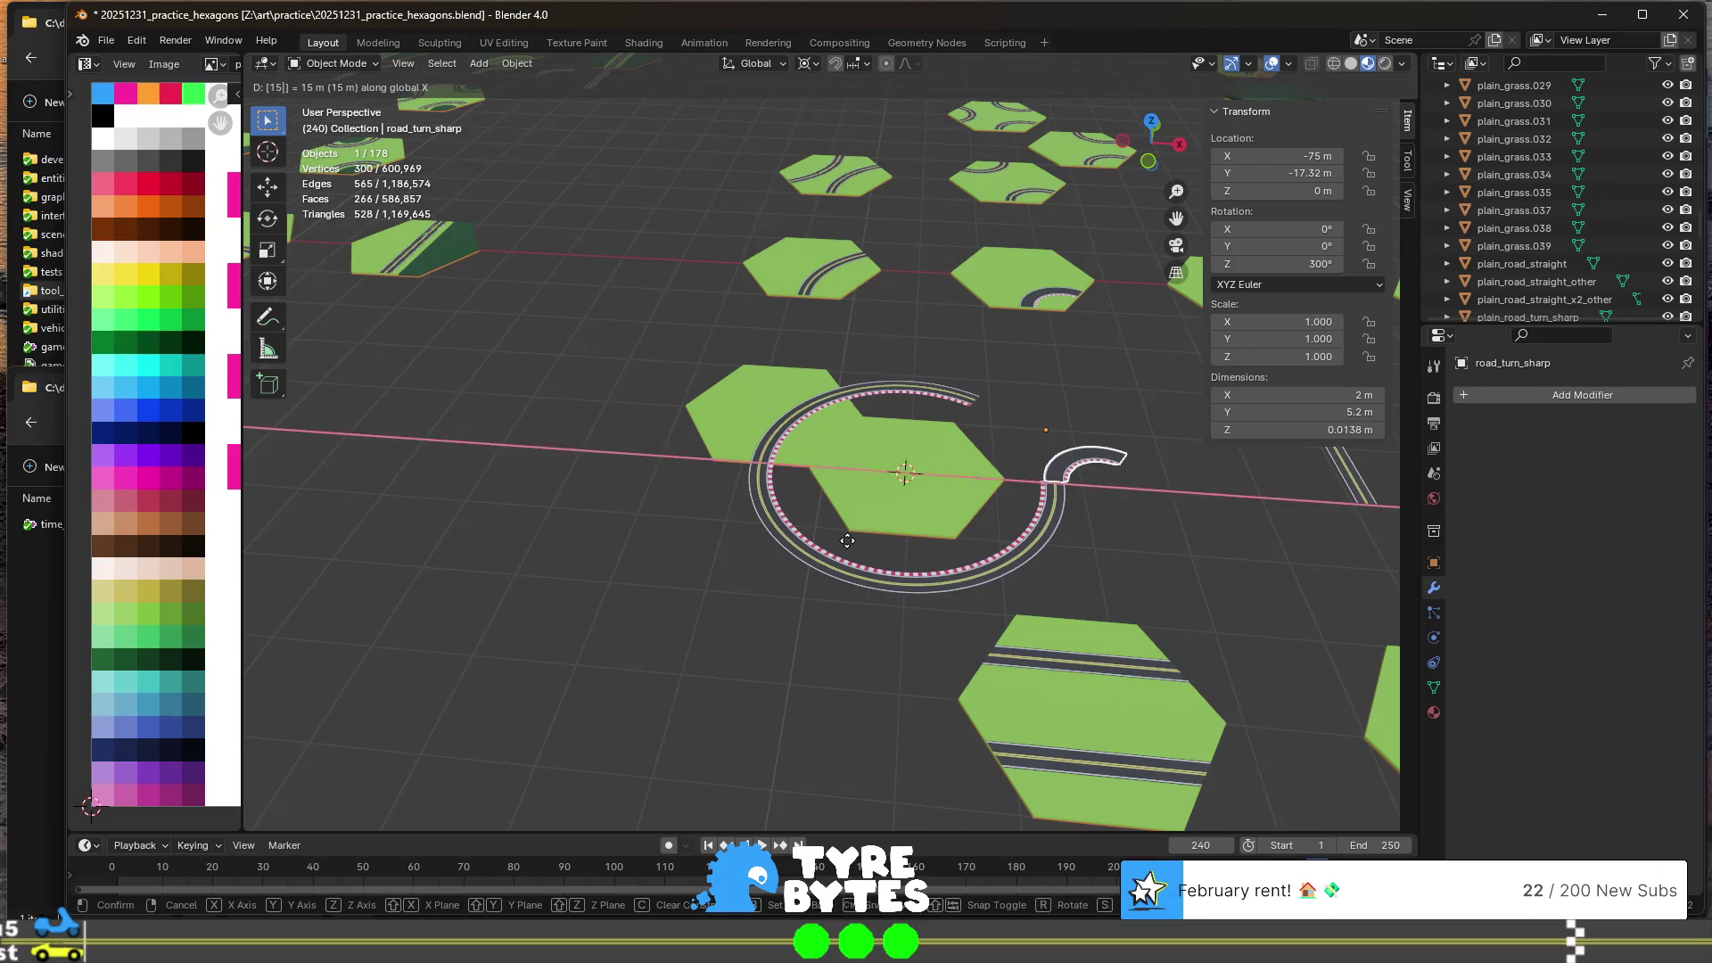
pyautogui.press('Return')
pyautogui.scroll(8, 847, 541)
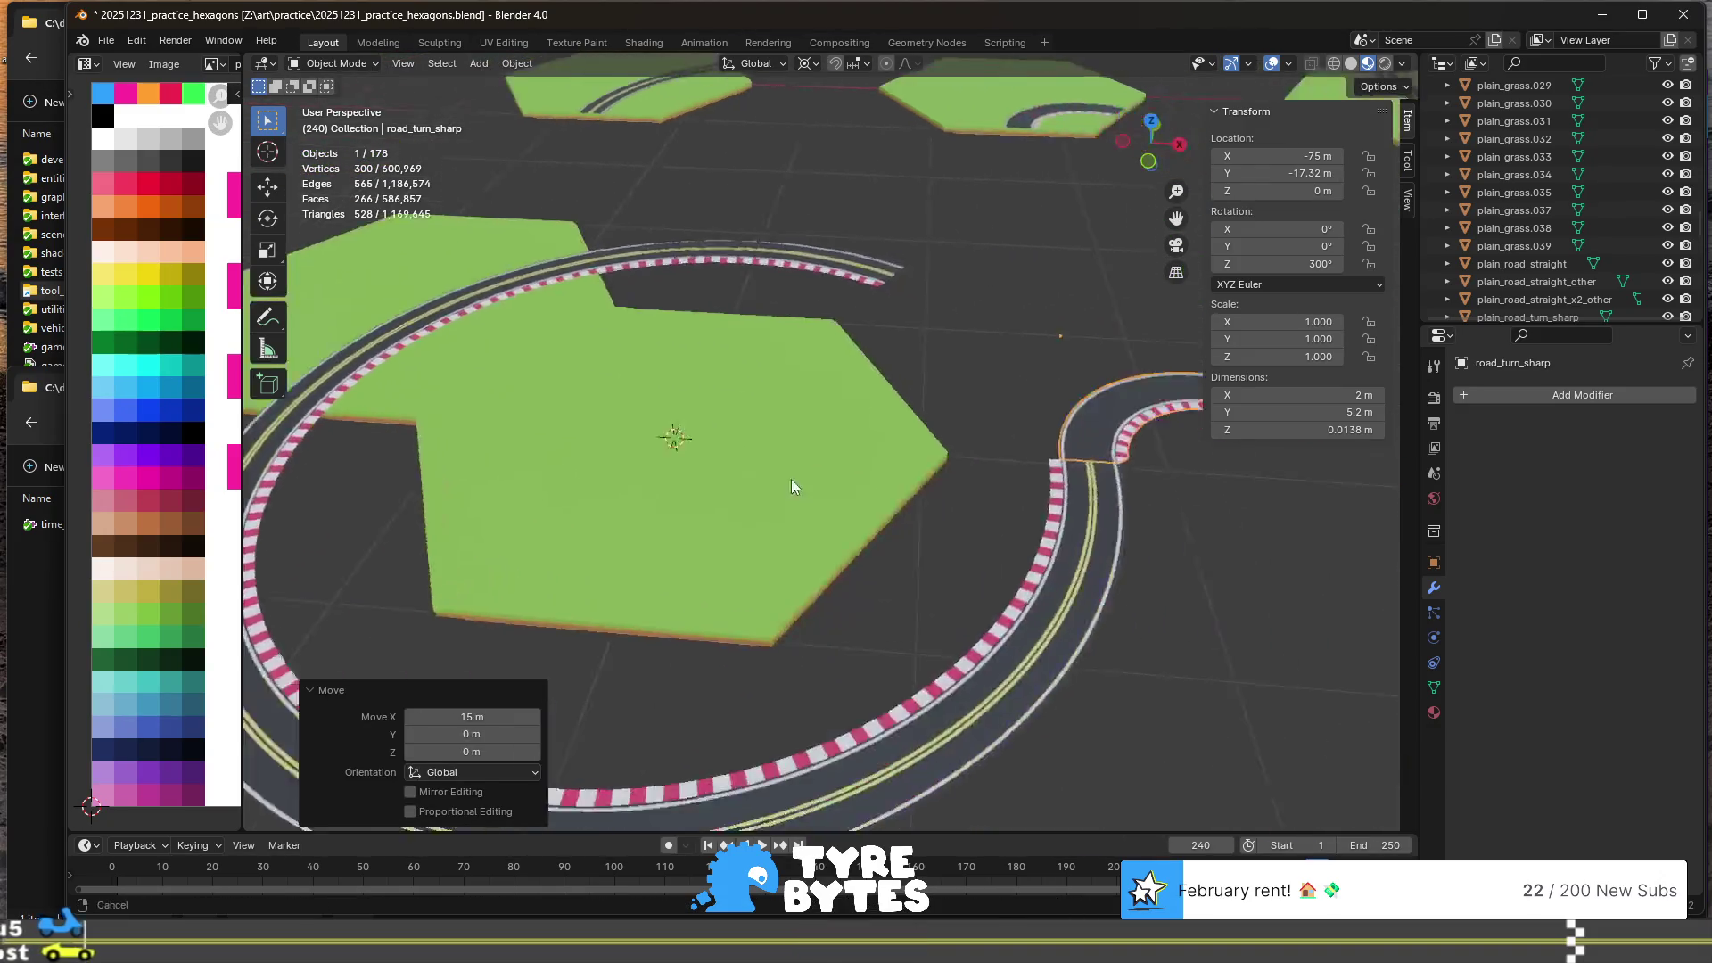
pyautogui.scroll(-6, 628, 528)
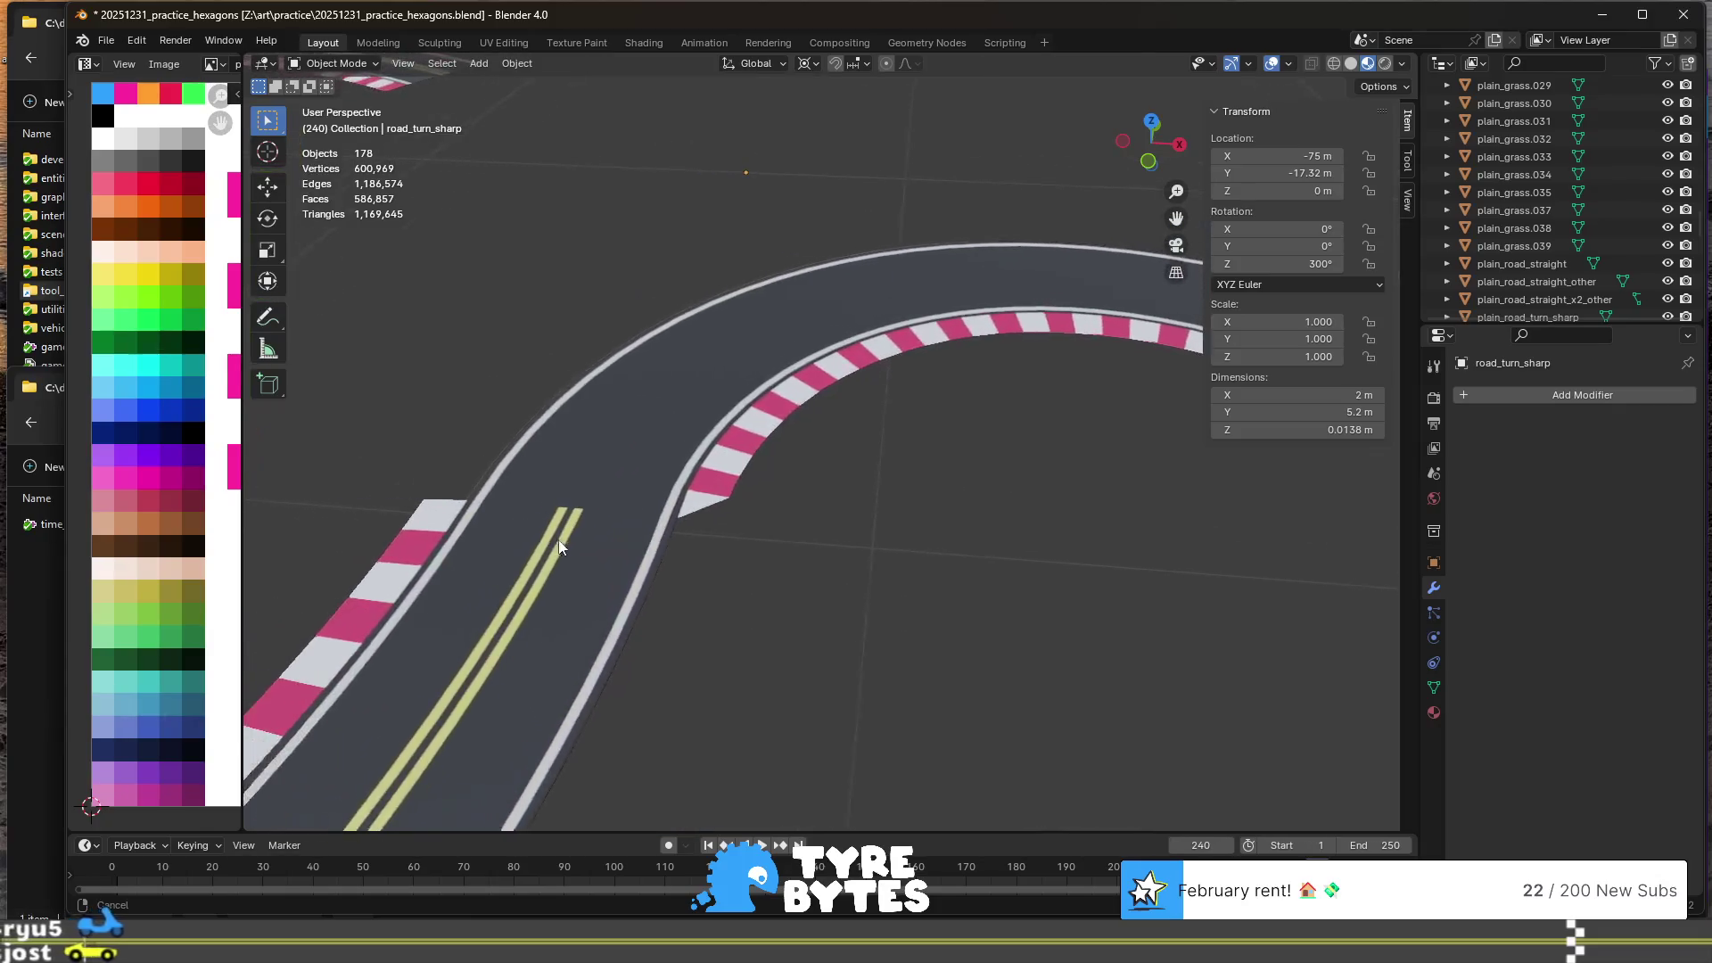
pyautogui.moveTo(852, 496)
pyautogui.mouseDown(button='middle')
pyautogui.moveTo(713, 394)
pyautogui.moveTo(961, 499)
pyautogui.mouseUp(button='middle')
# - In road_turn_wide's Edit Mode, select both yellow centre-line face loops
pyautogui.click(625, 419)
pyautogui.press('Tab')
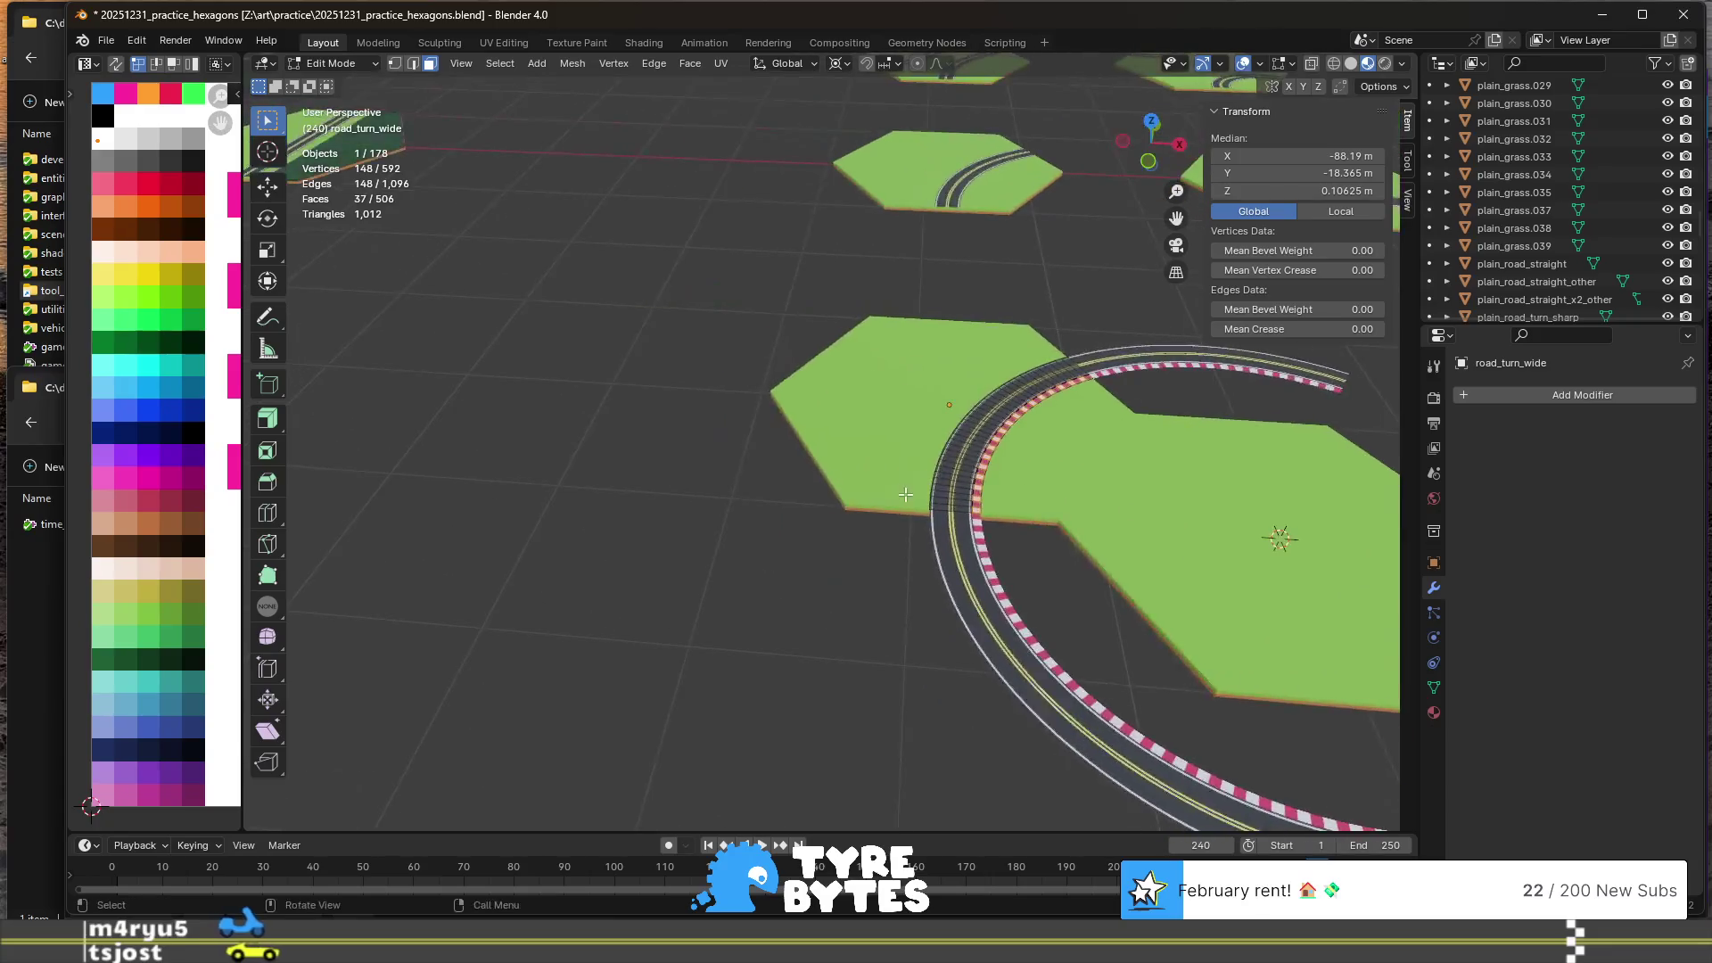
pyautogui.scroll(5, 961, 498)
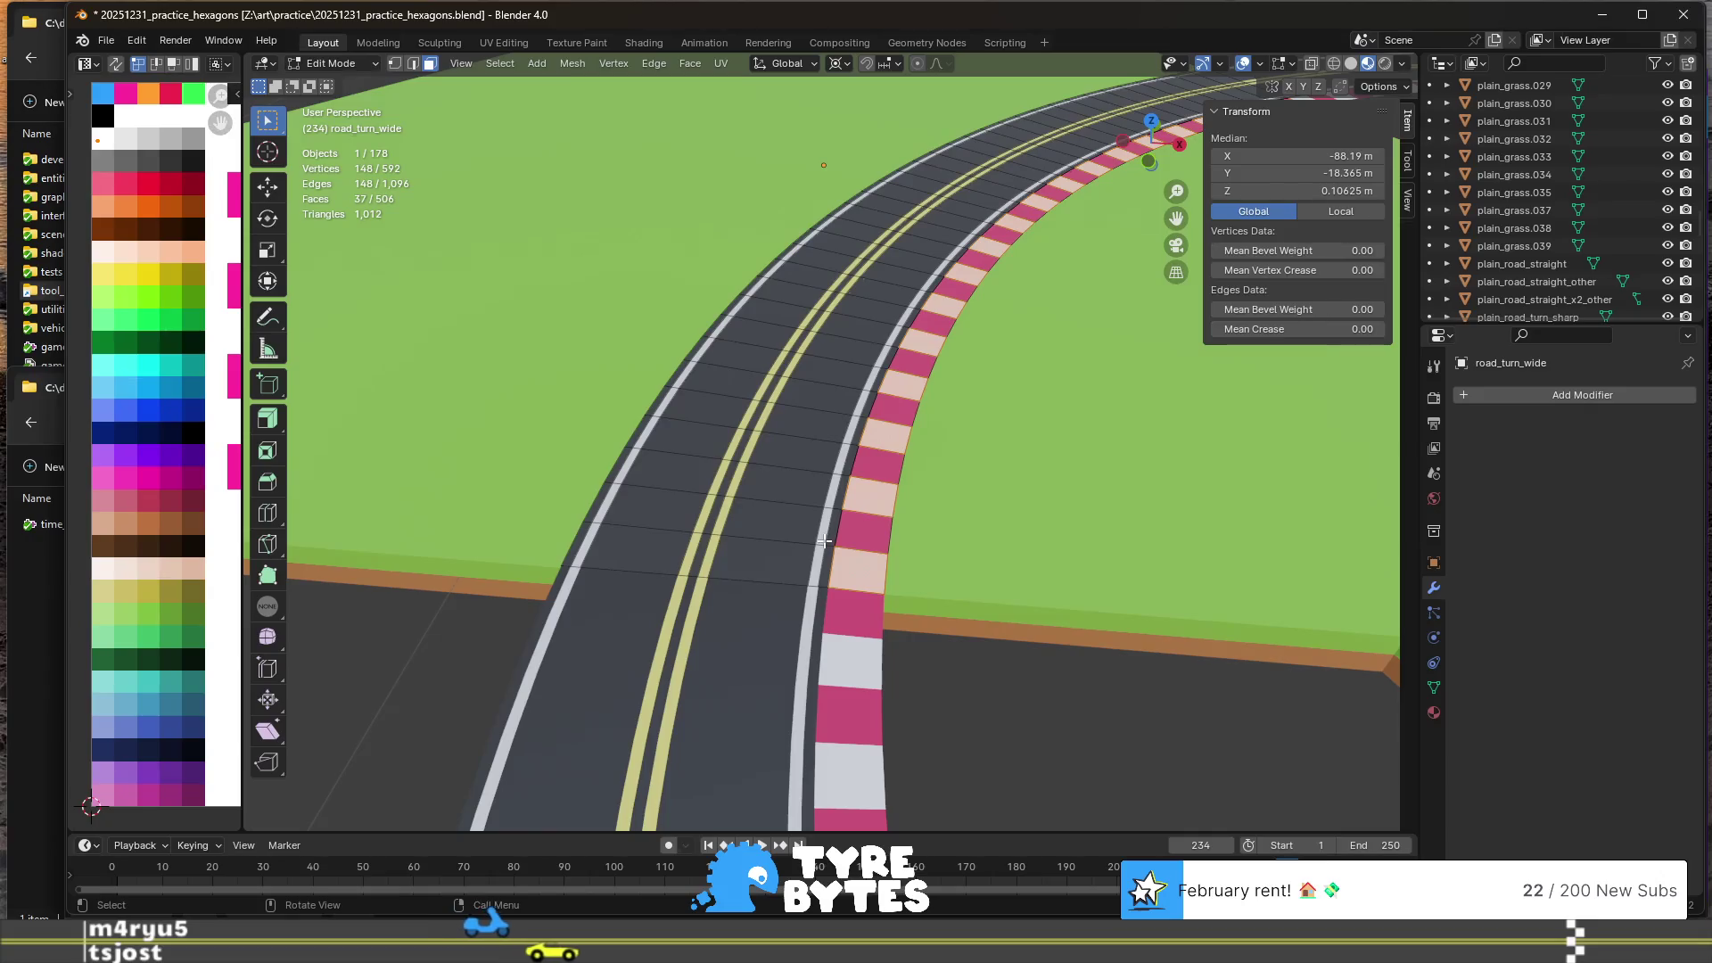
pyautogui.keyDown('alt'); pyautogui.click(699, 528); pyautogui.keyUp('alt')
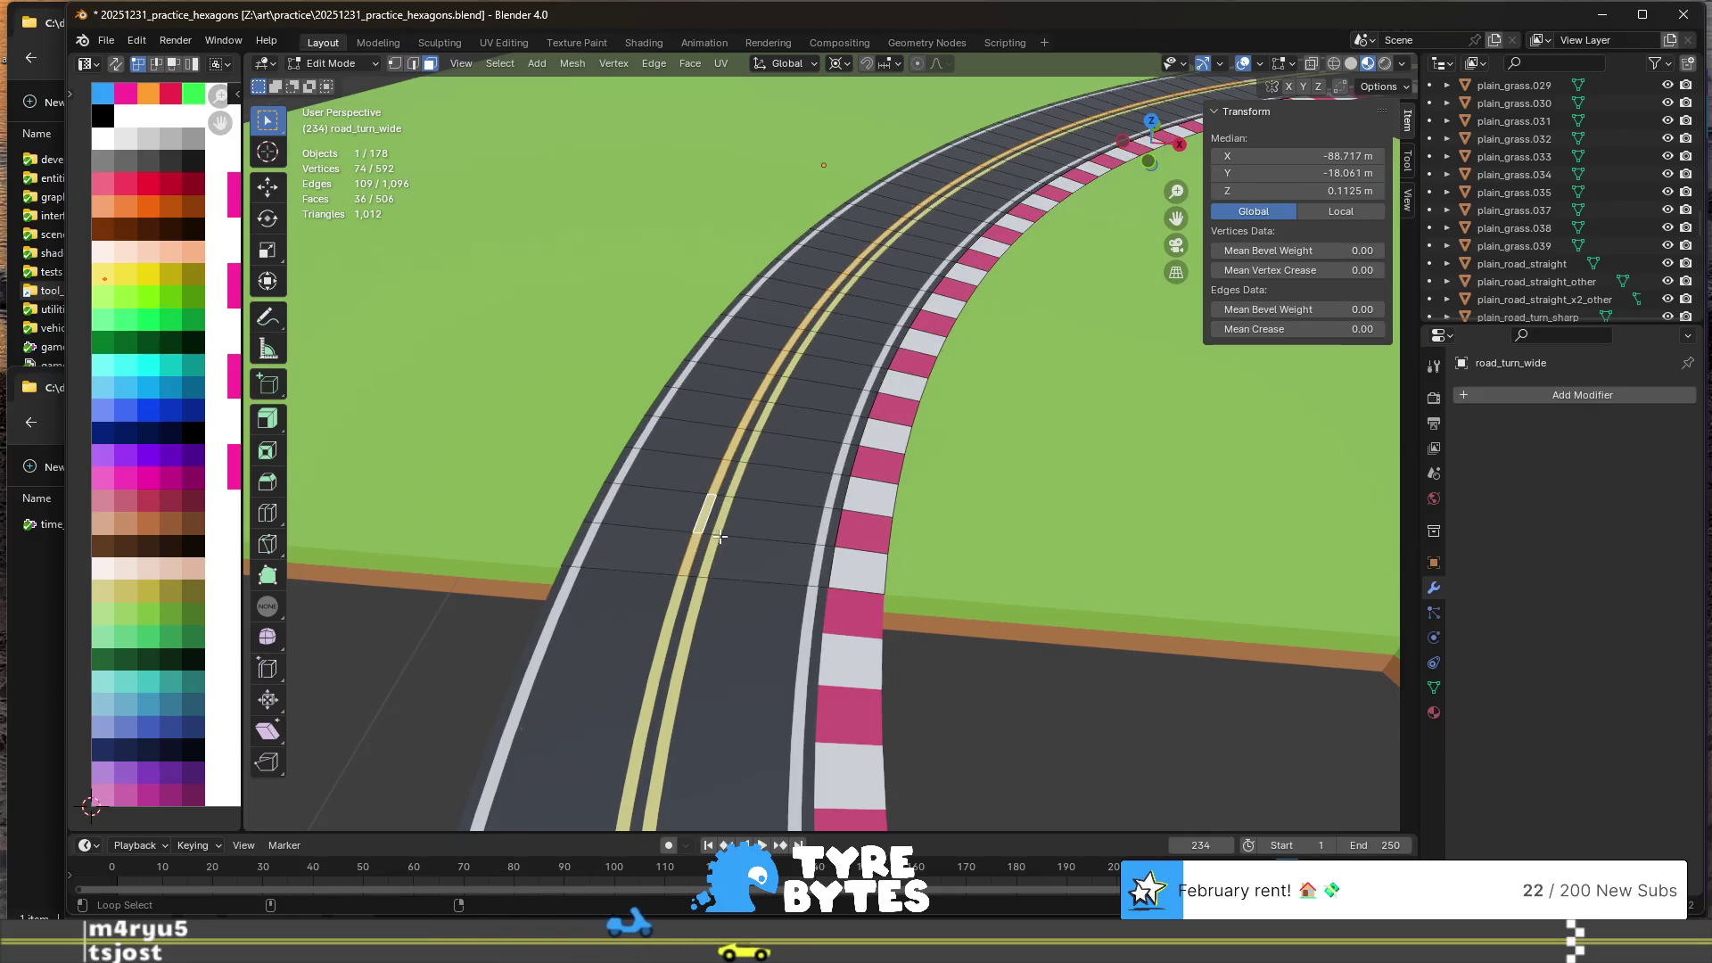
pyautogui.keyDown('alt'); pyautogui.click(713, 533); pyautogui.keyUp('alt')
pyautogui.hotkey('ctrl', 'z')
pyautogui.keyDown('alt'); pyautogui.keyDown('shift'); pyautogui.click(717, 534); pyautogui.keyUp('shift'); pyautogui.keyUp('alt')
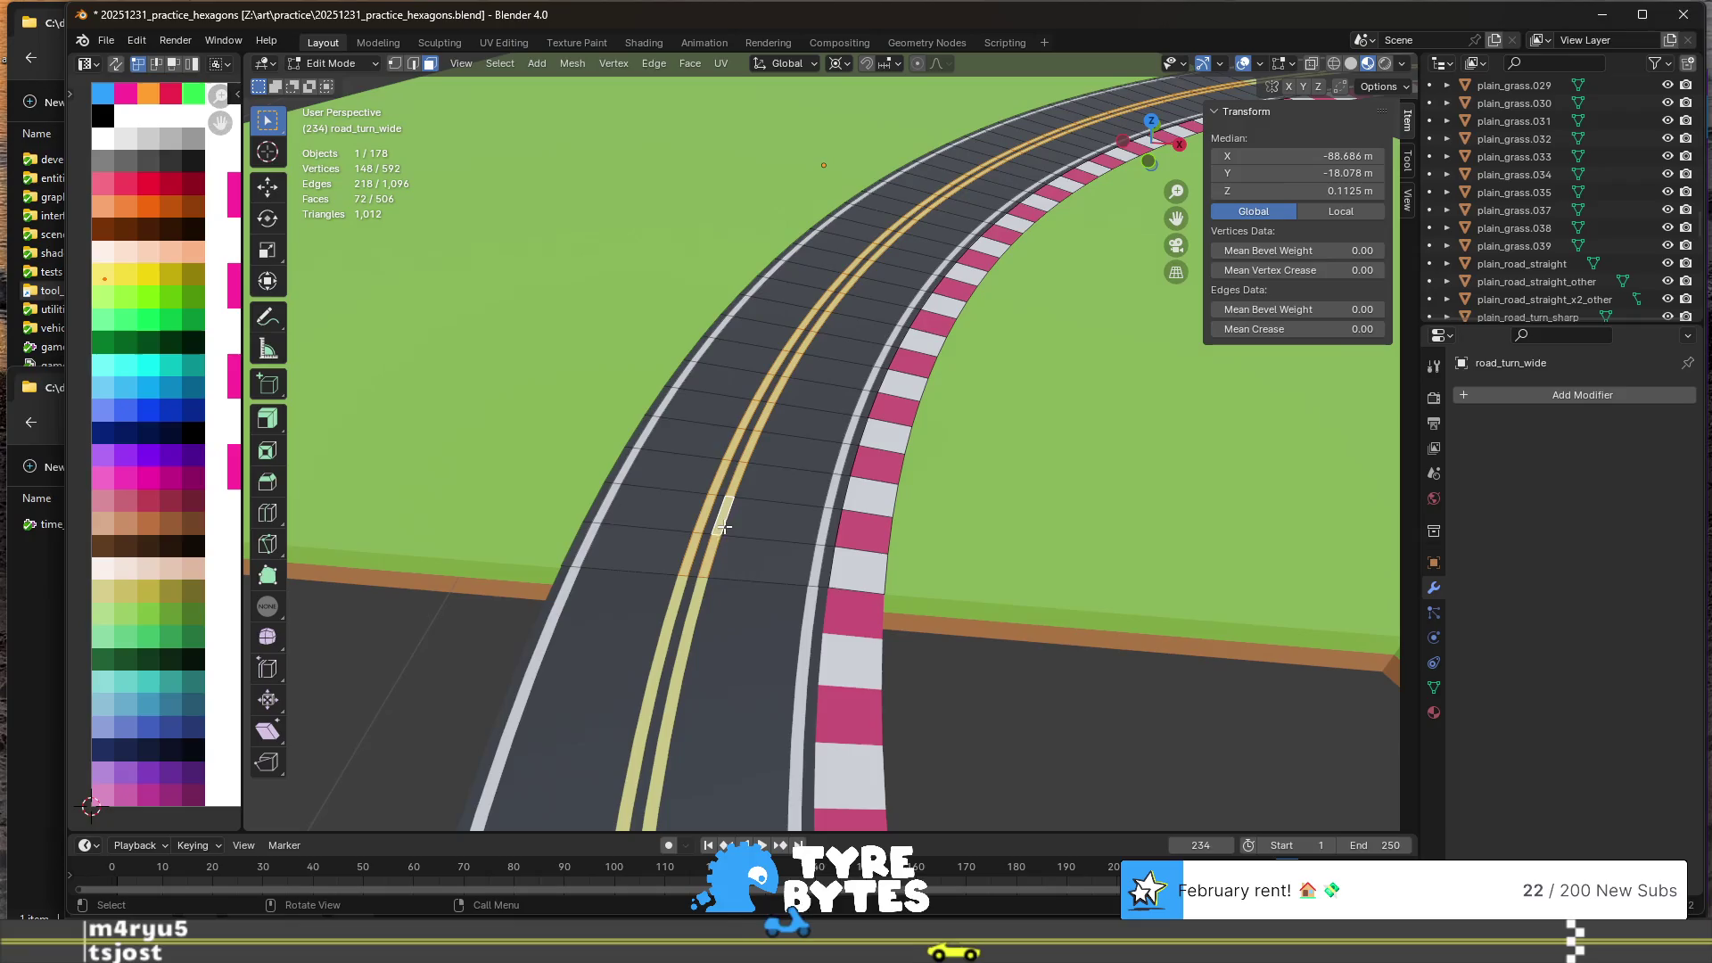
# - Shift the centre lines' UVs onto a darker swatch, then return to Object Mode and deselect
pyautogui.press('g')
pyautogui.rightClick(179, 175)
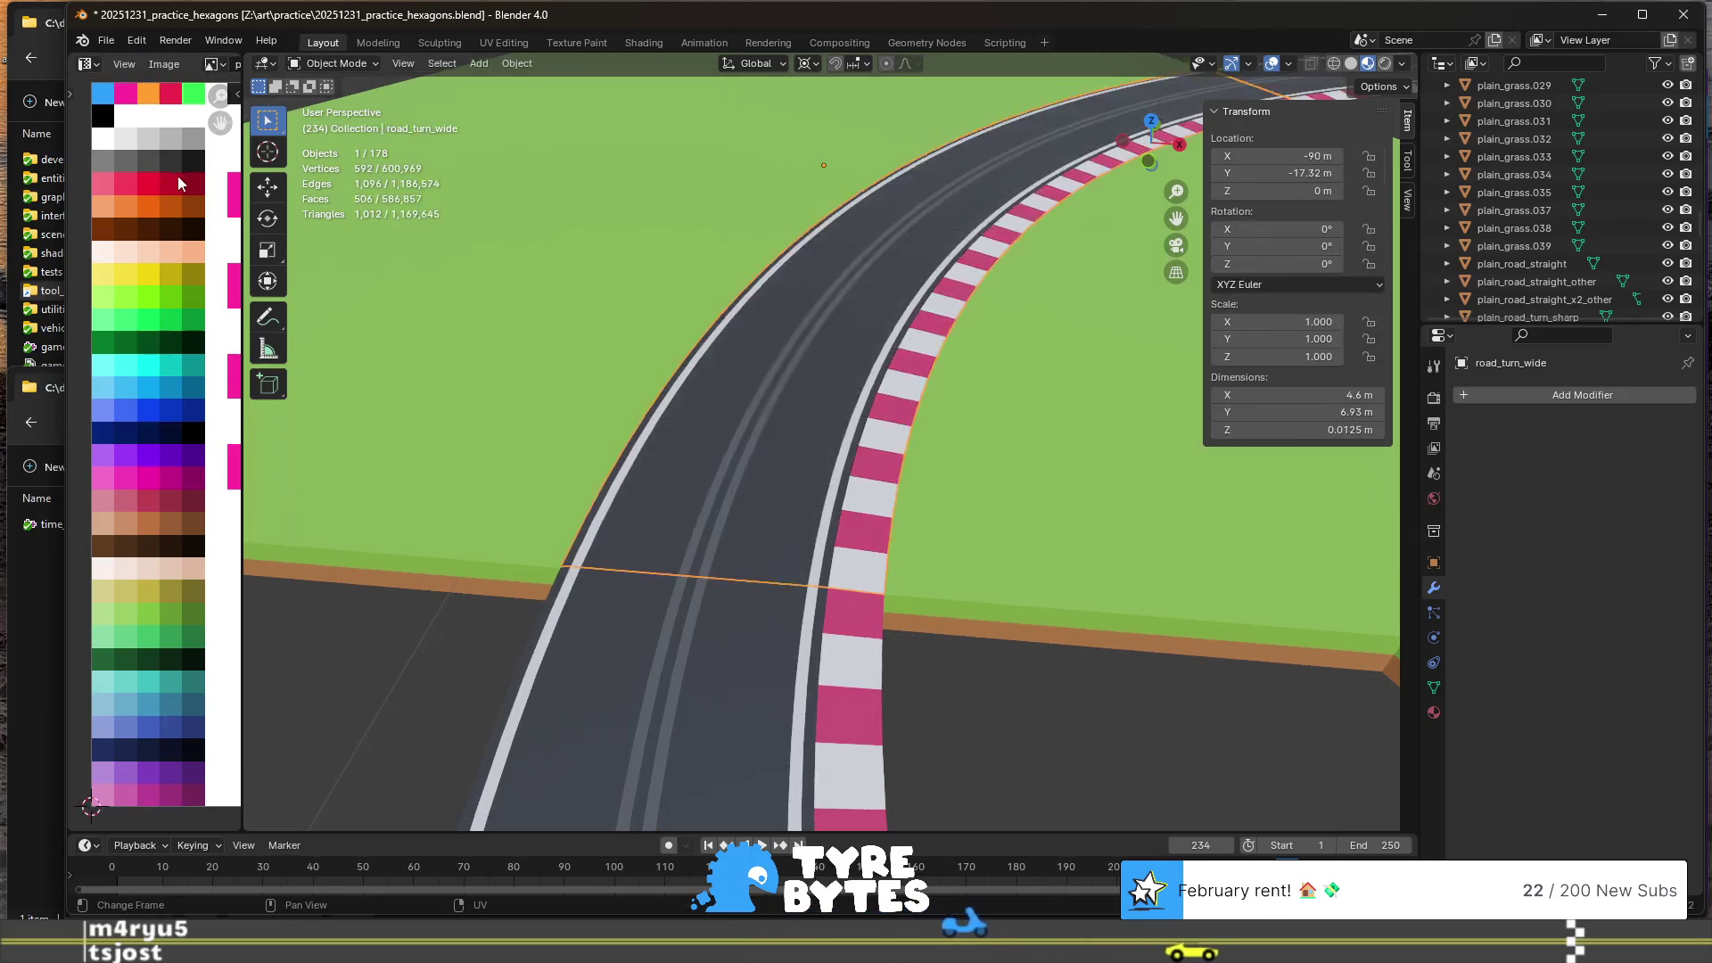
pyautogui.press('g')
pyautogui.click(180, 177)
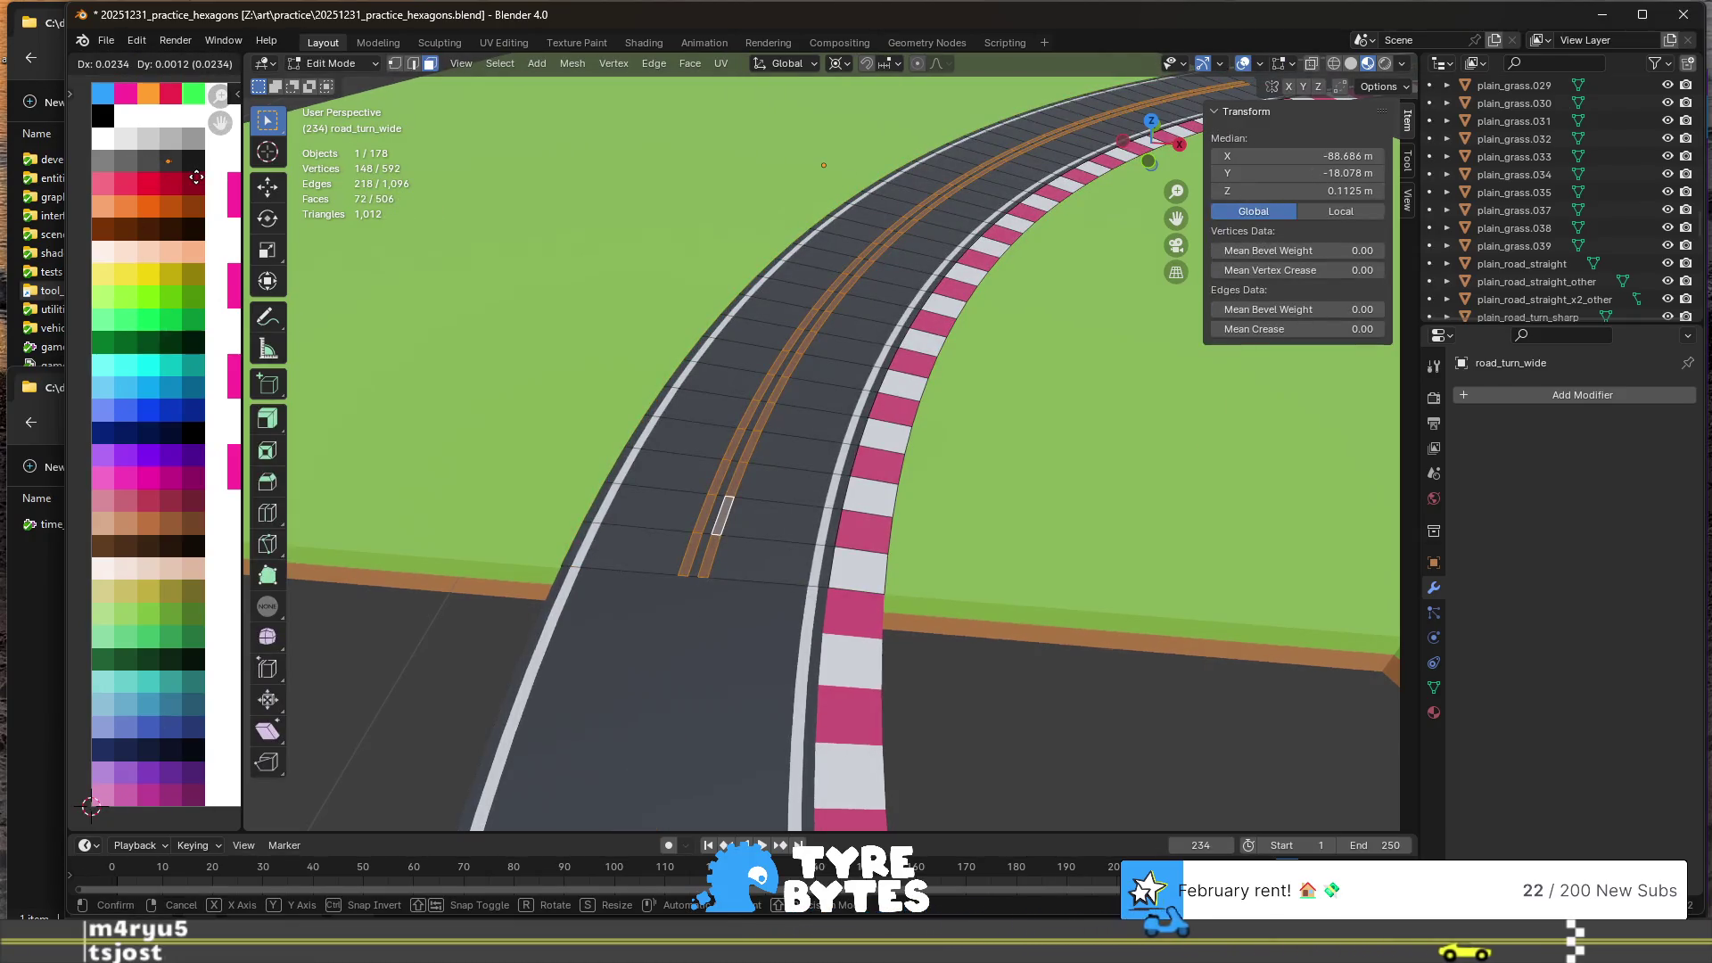
pyautogui.press('Tab')
pyautogui.scroll(-8, 998, 510)
pyautogui.scroll(-2, 638, 544)
pyautogui.hotkey('alt', 'a')
pyautogui.scroll(8, 1025, 481)
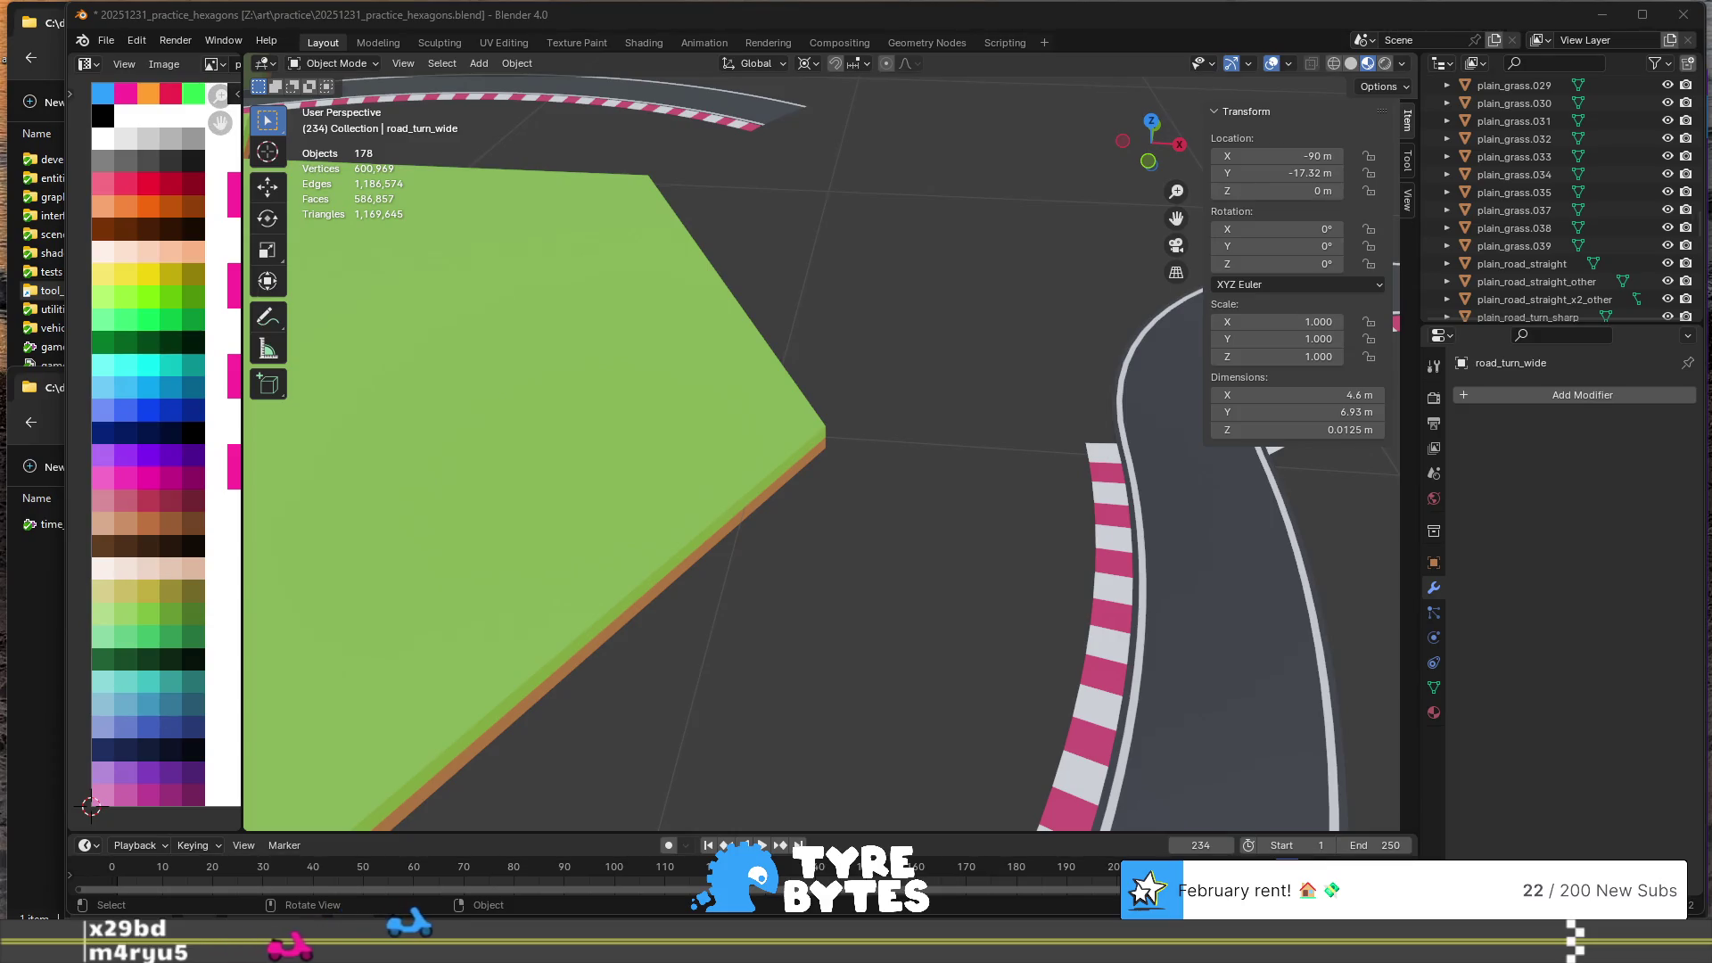
pyautogui.scroll(-5, 515, 660)
pyautogui.scroll(3, 531, 554)
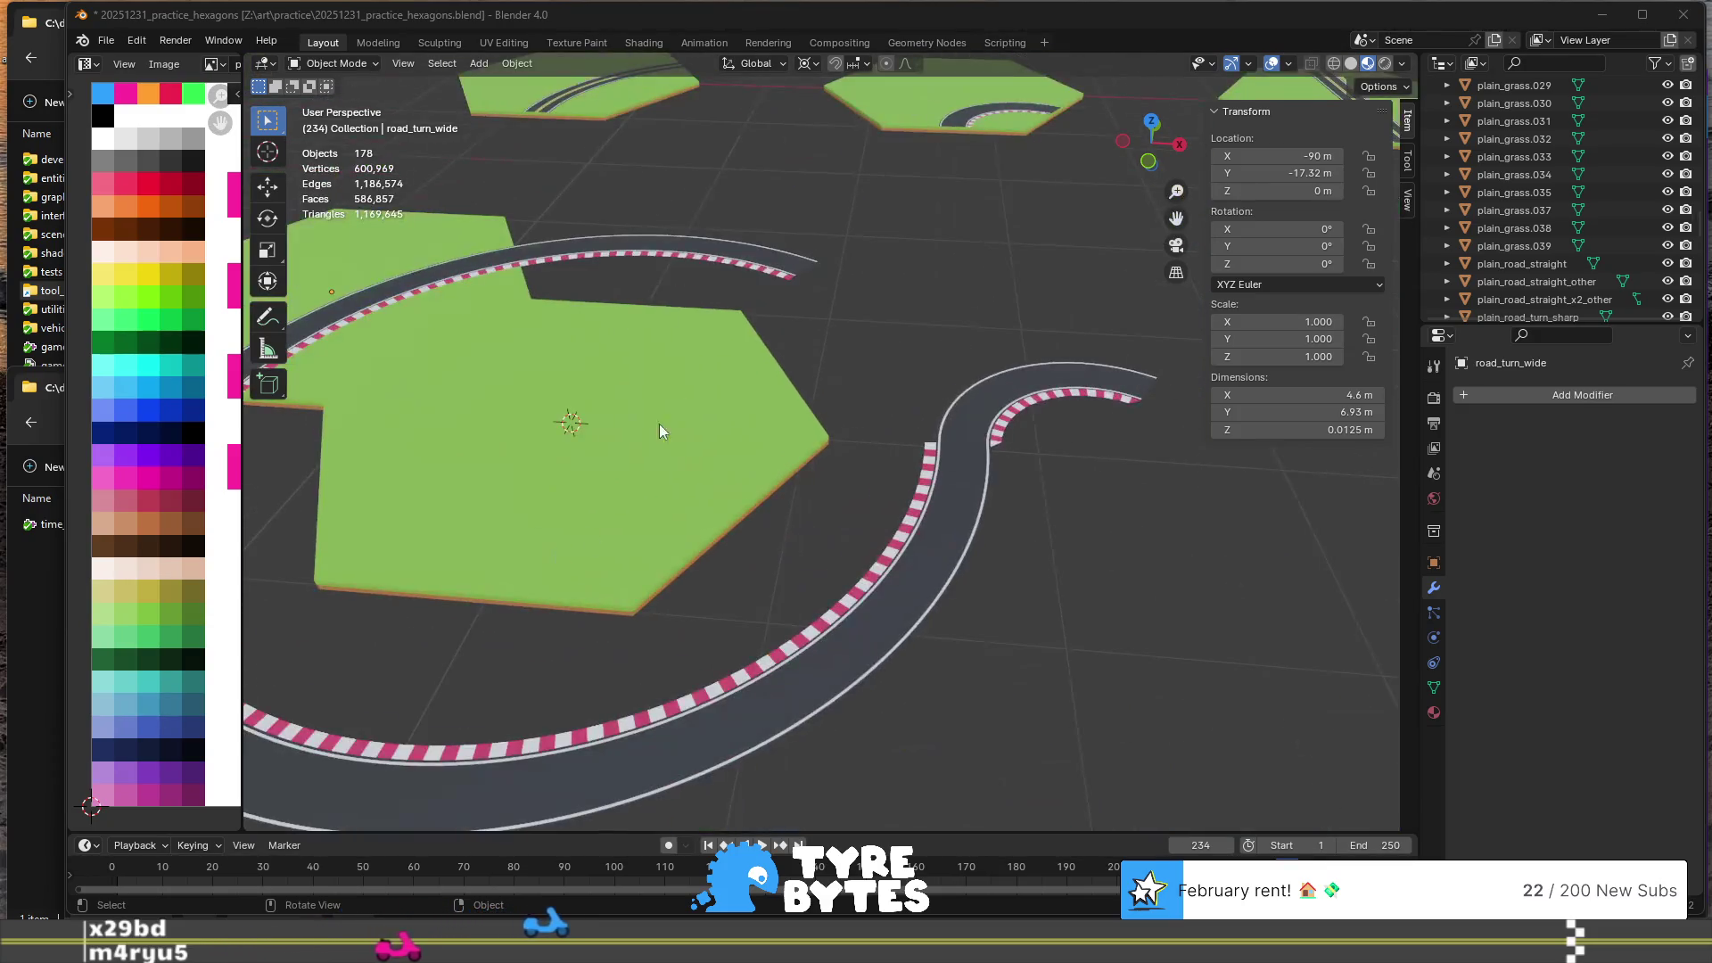
pyautogui.moveTo(740, 435); pyautogui.dragTo(1010, 355, button='middle')
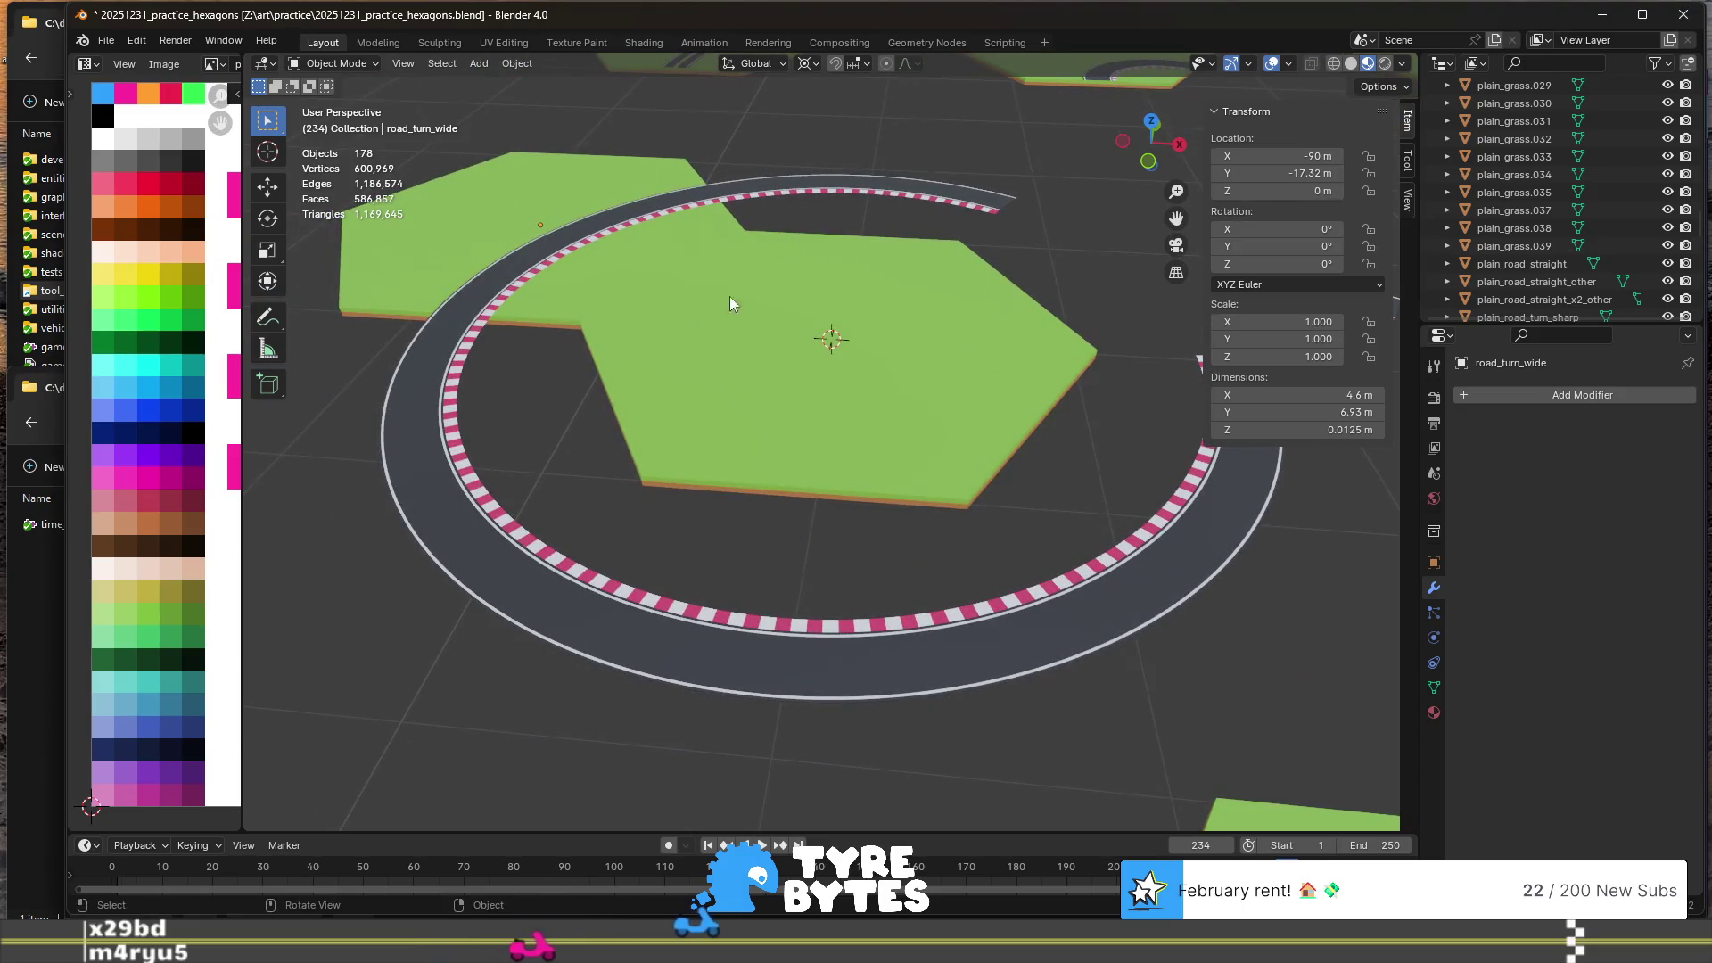
pyautogui.scroll(-5, 950, 475)
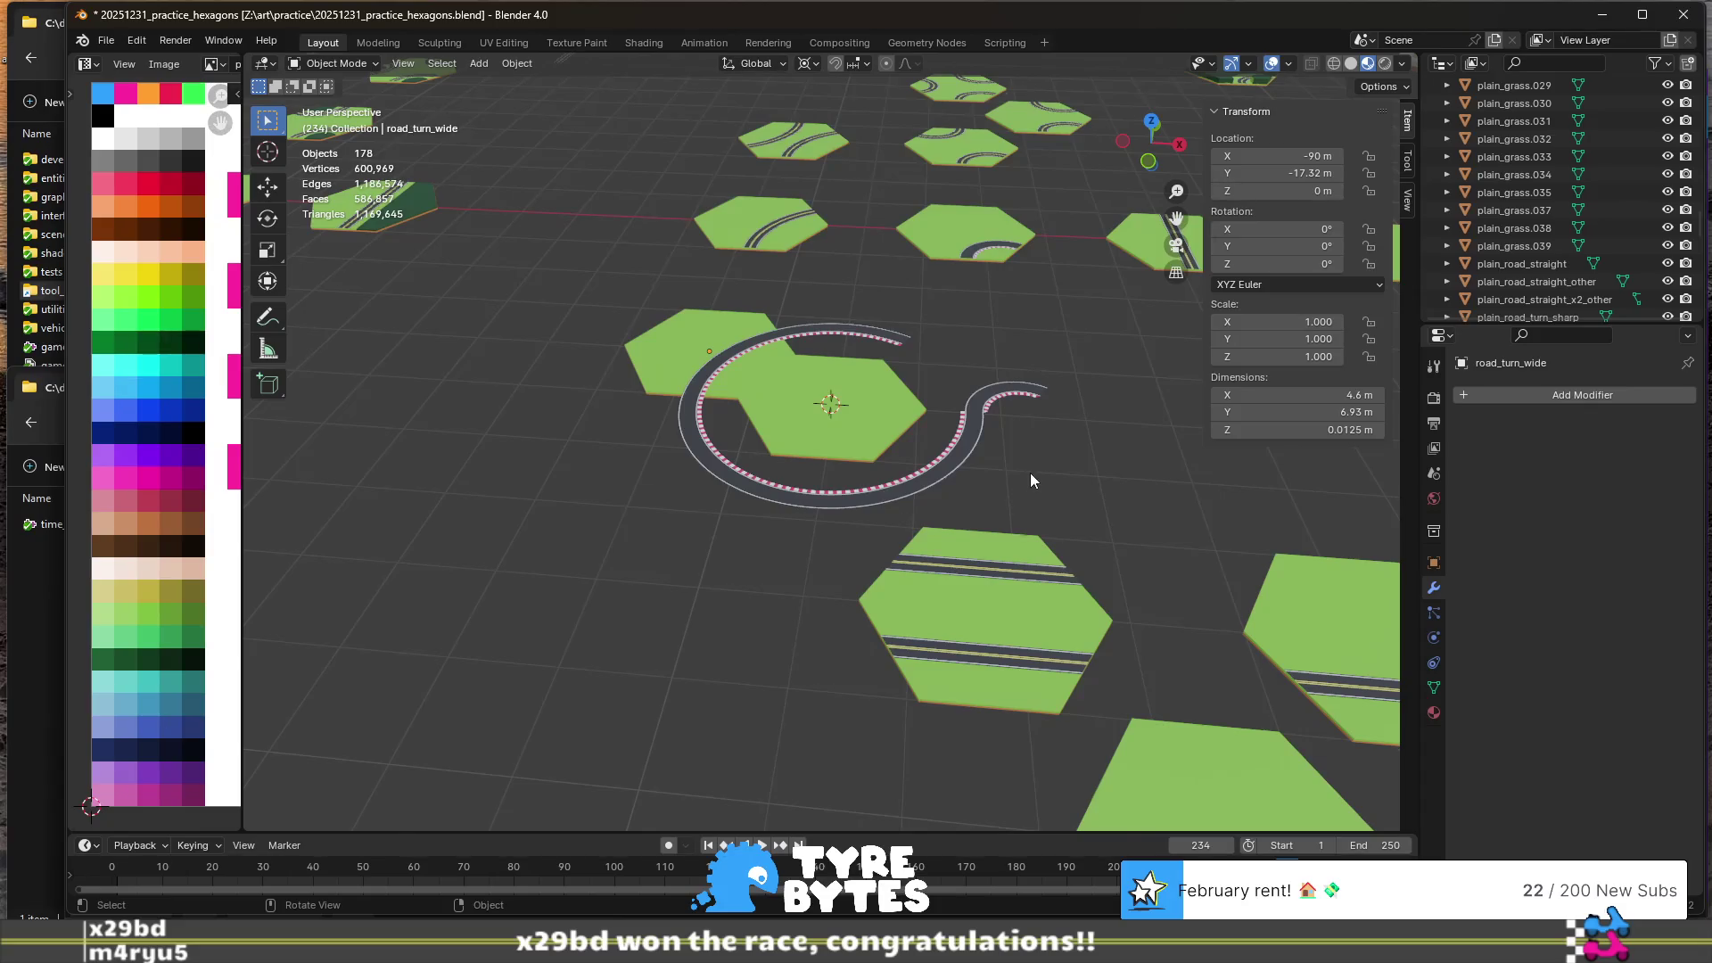
pyautogui.scroll(-2, 1030, 473)
pyautogui.keyDown('shift'); pyautogui.moveTo(1052, 476); pyautogui.dragTo(833, 475, button='middle'); pyautogui.keyUp('shift')
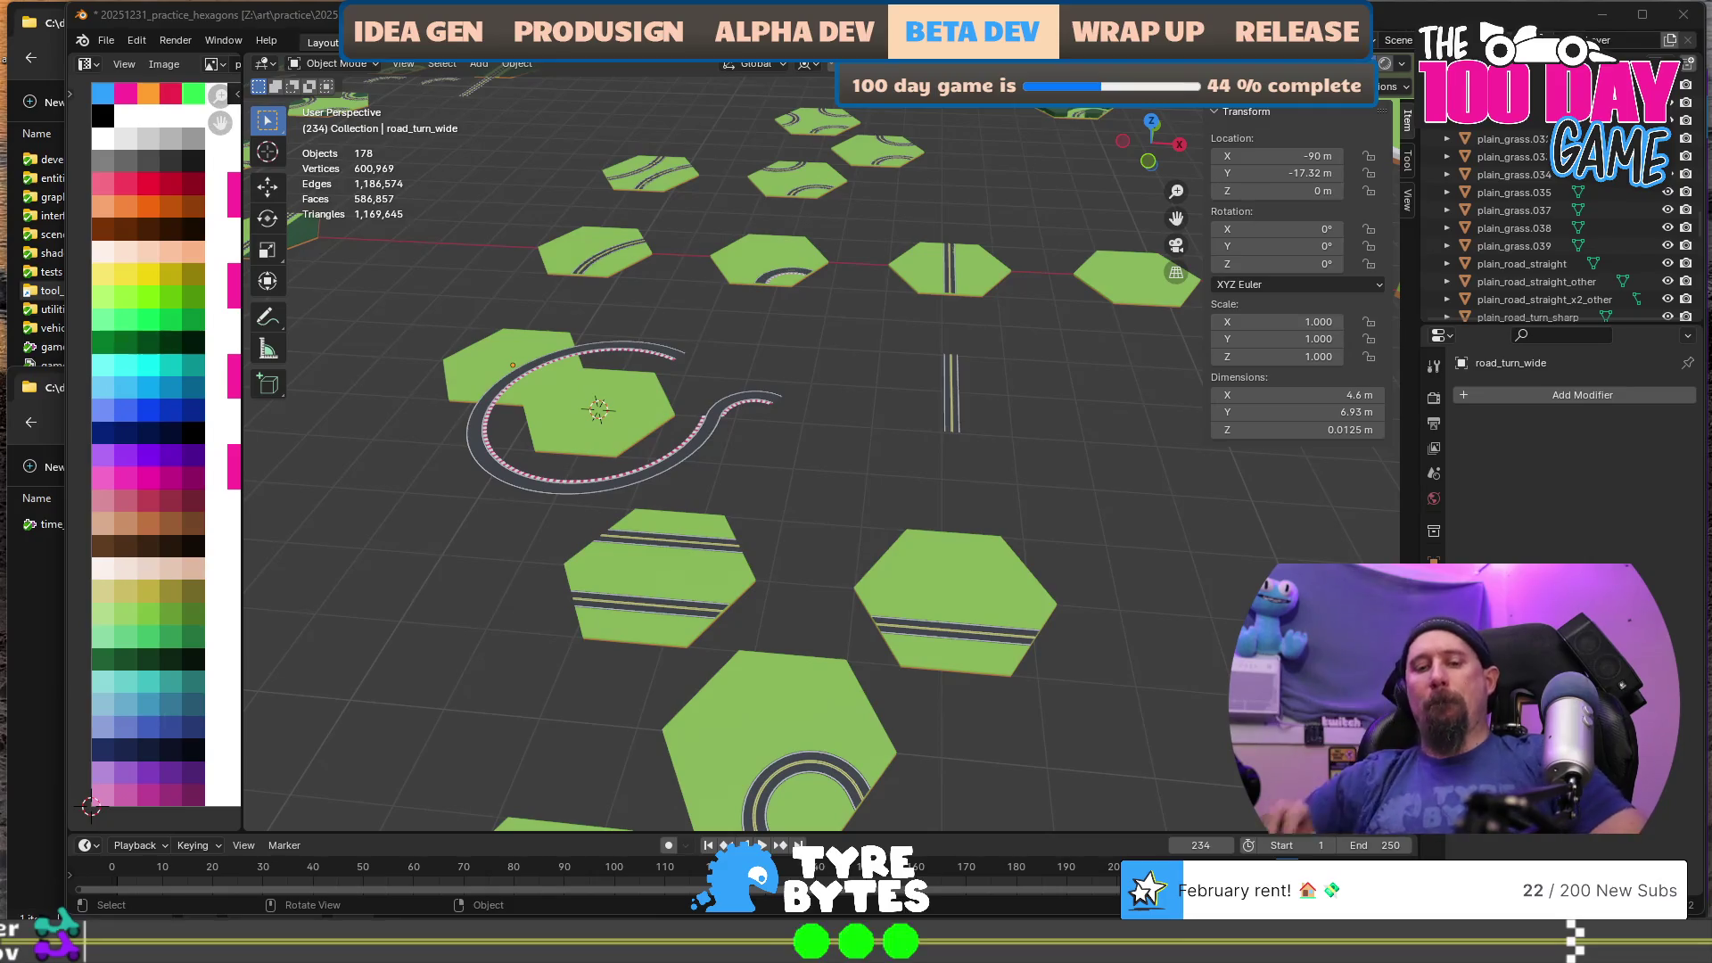
# - Switch to Visual Studio showing tb_json_parser_test.cpp
pyautogui.hotkey('alt', 'Tab')
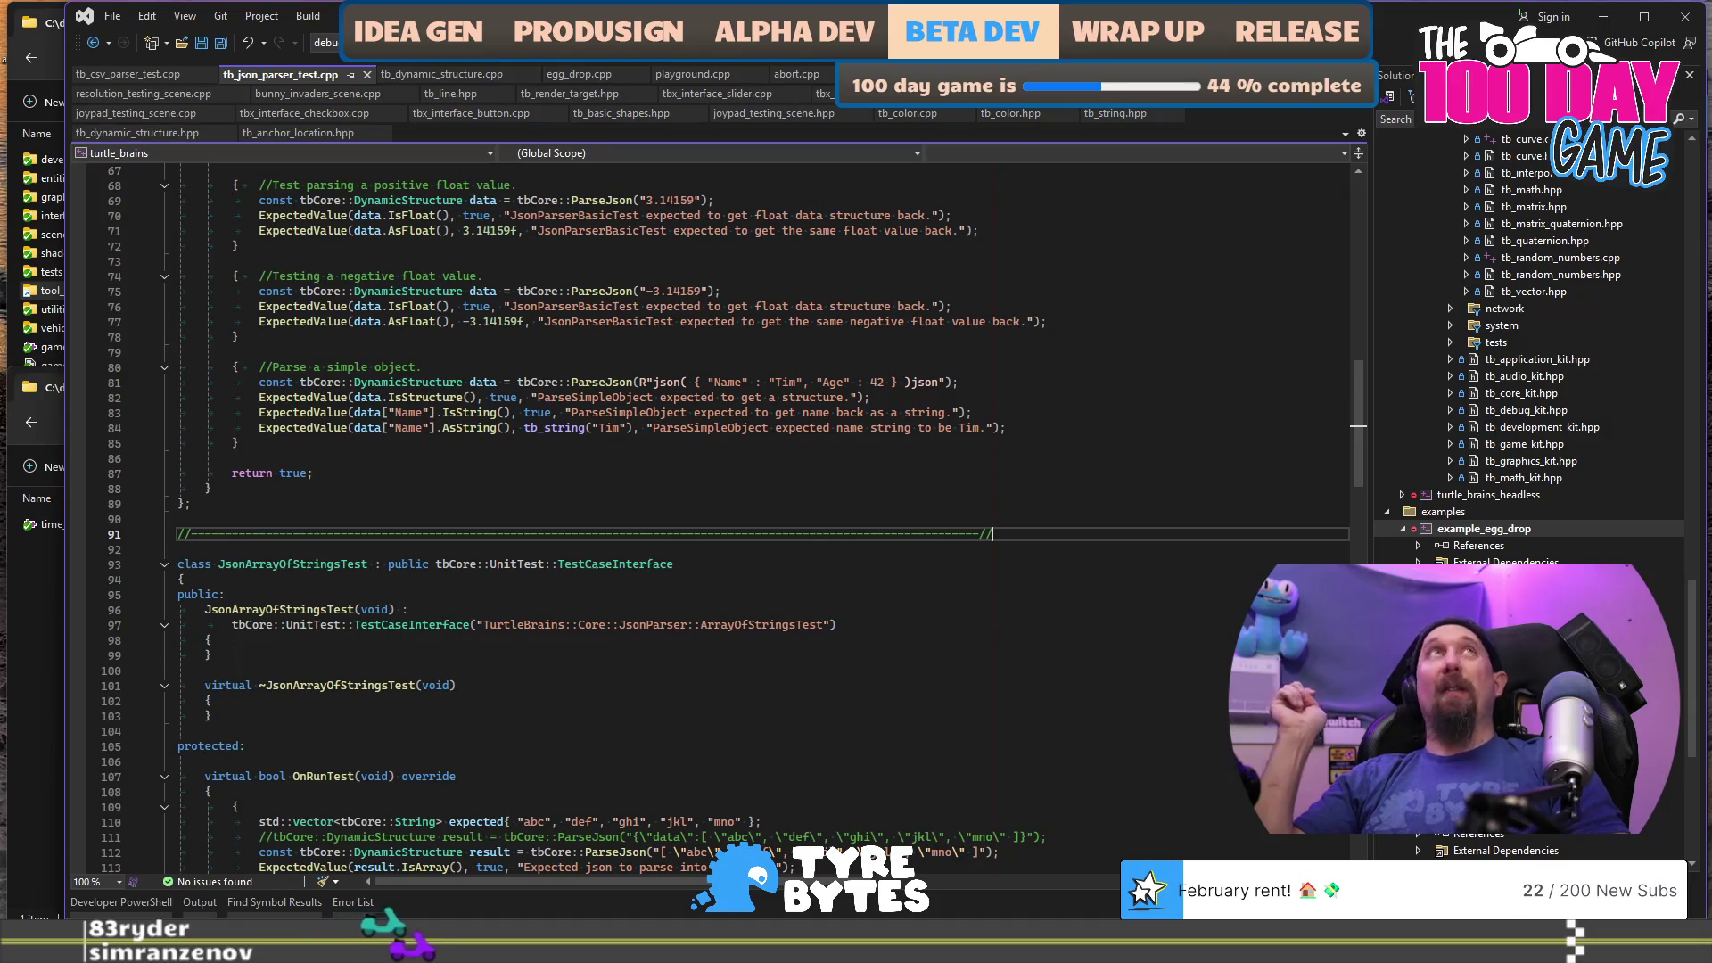
pyautogui.hotkey('alt', 'Tab')
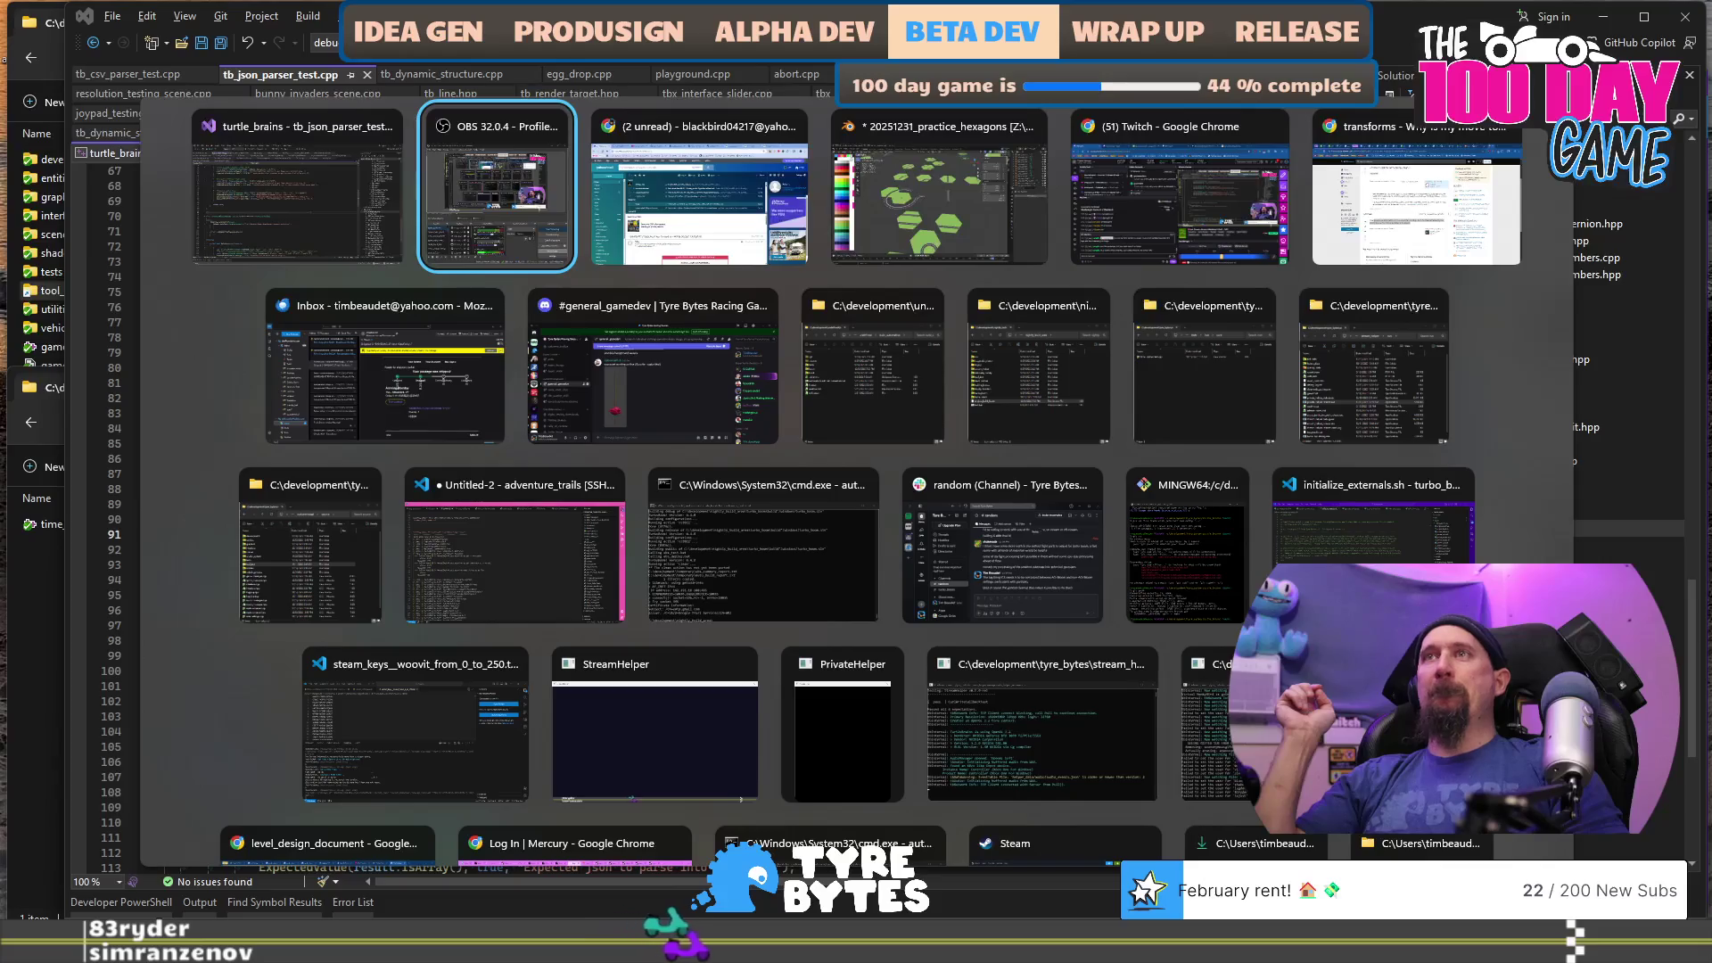
pyautogui.press('Escape')
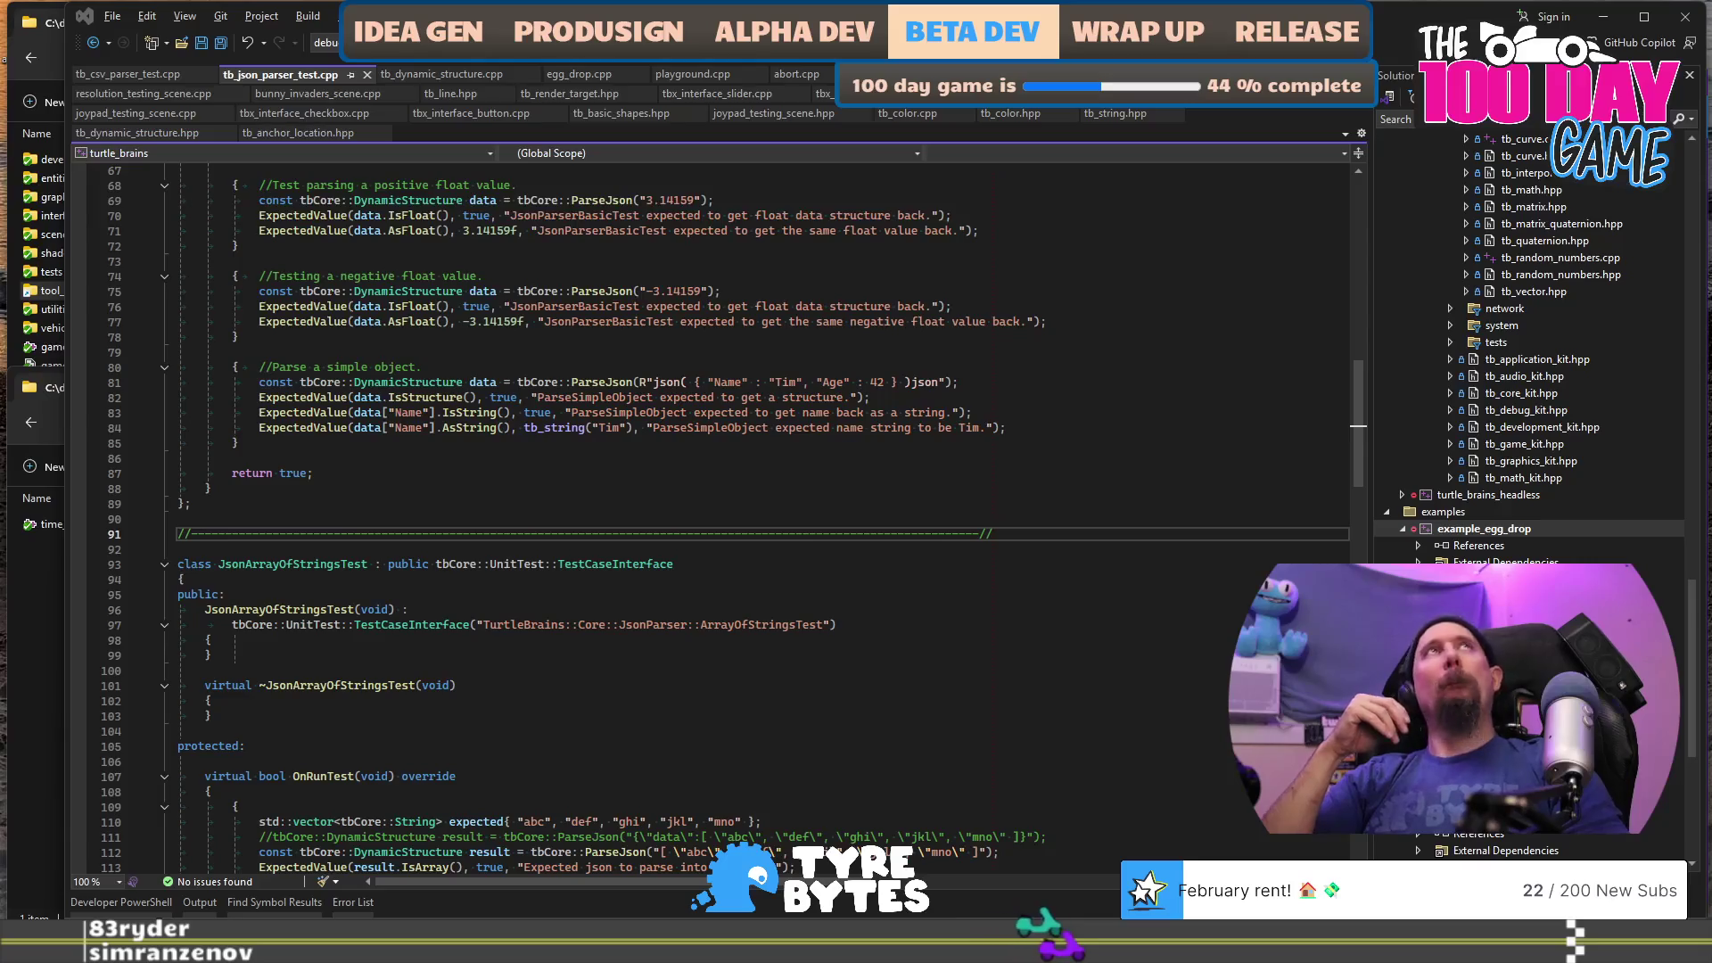
pyautogui.hotkey('alt', 'Tab')
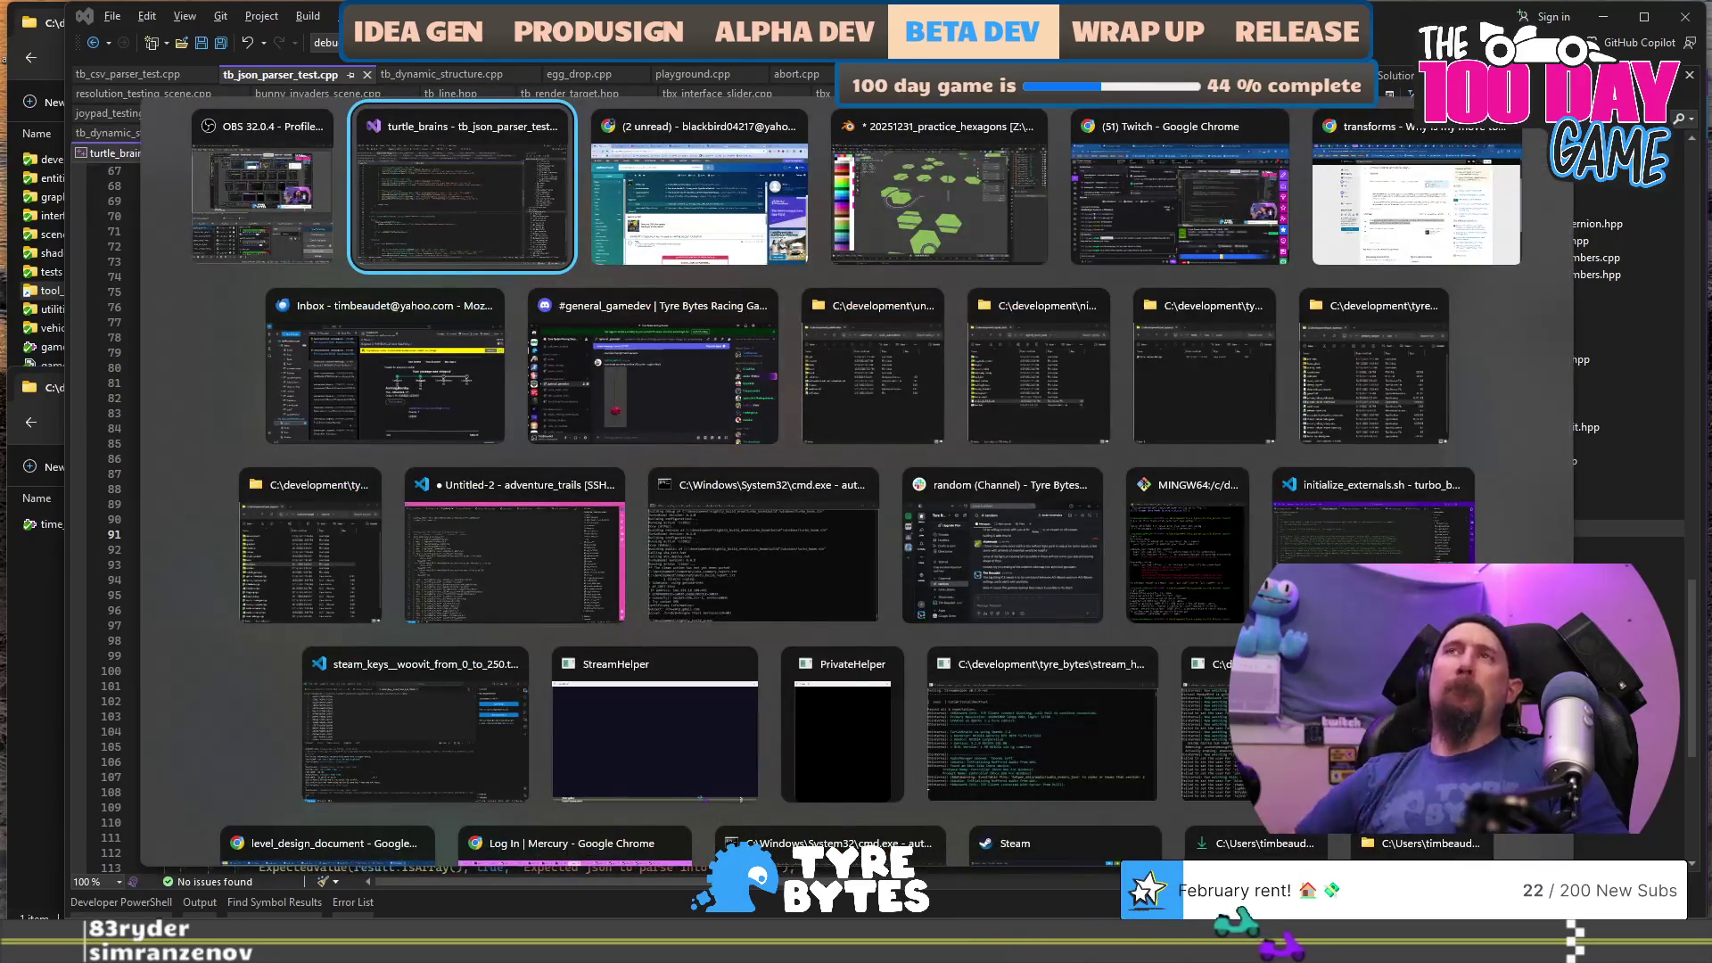
pyautogui.hotkey('alt', 'shift', 'Tab')
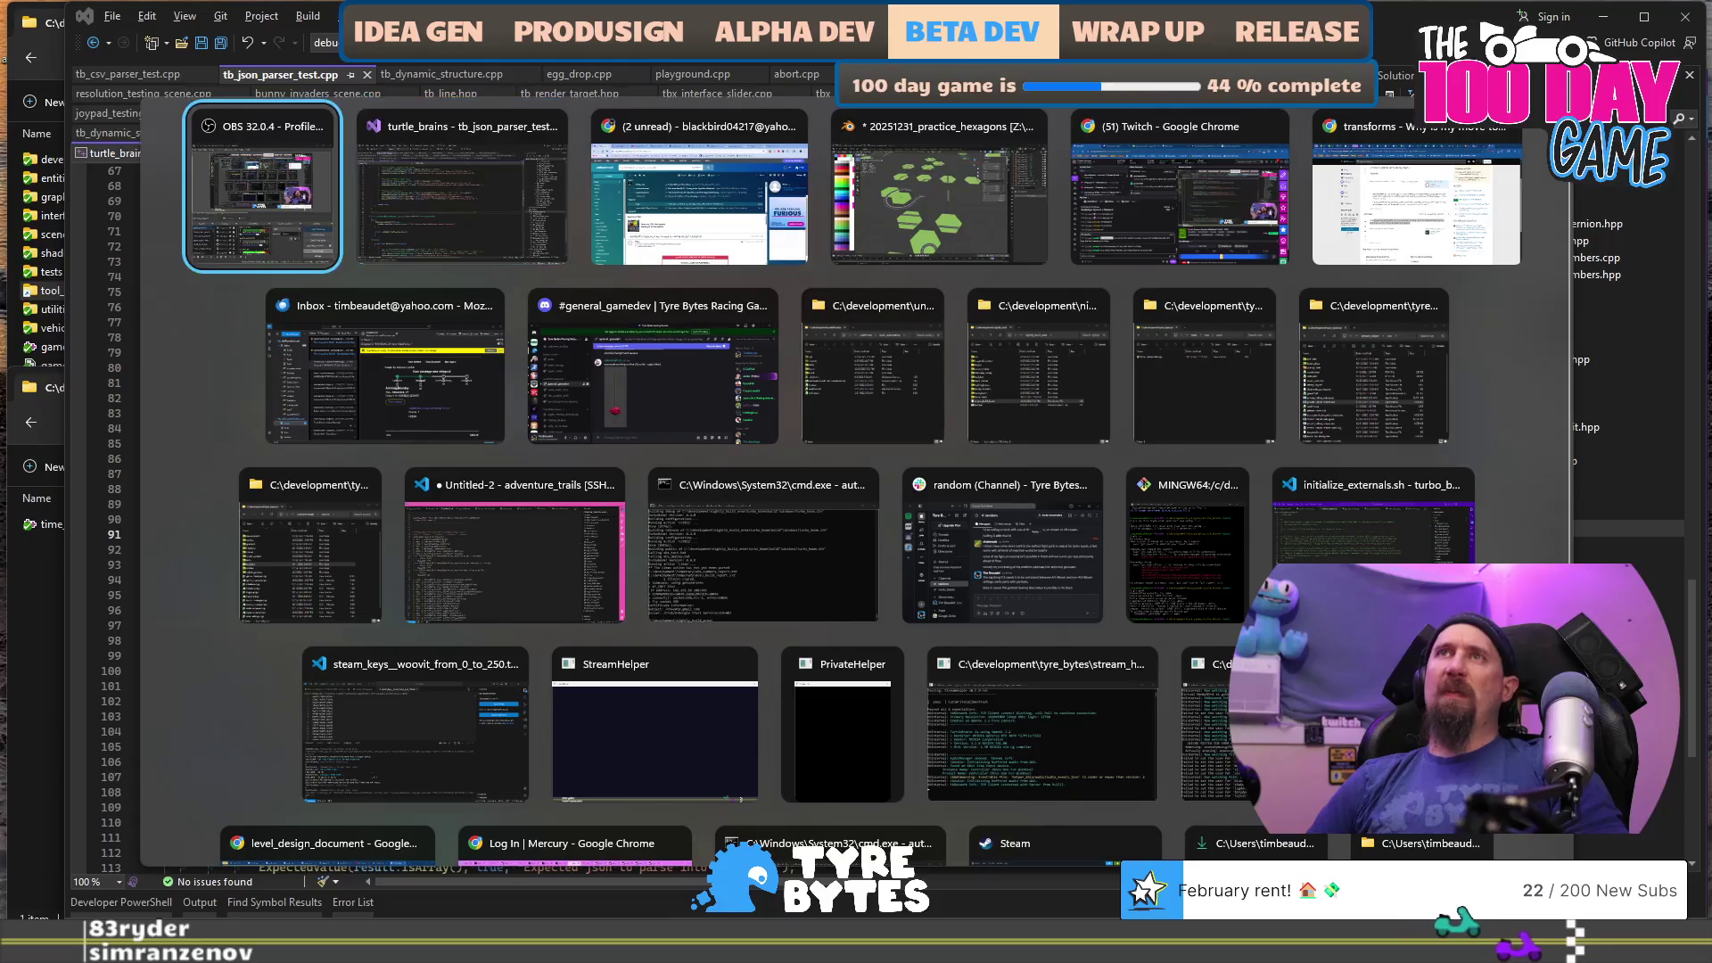
pyautogui.press('Escape')
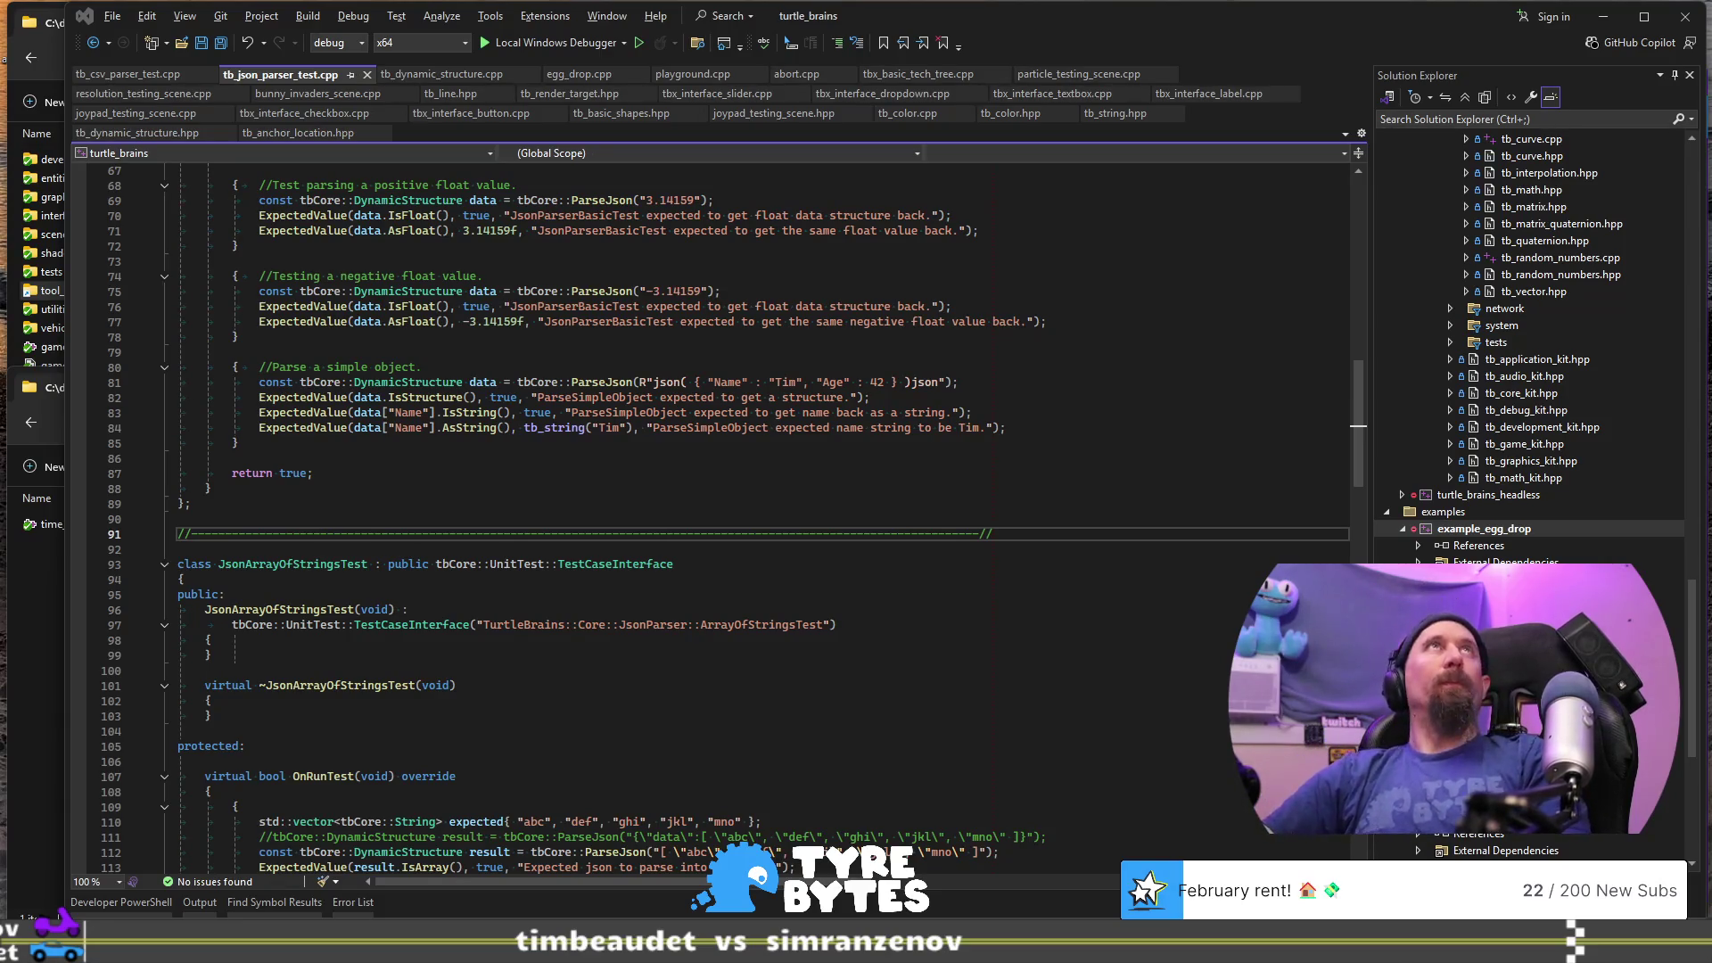
pyautogui.hotkey('alt', 'Tab')
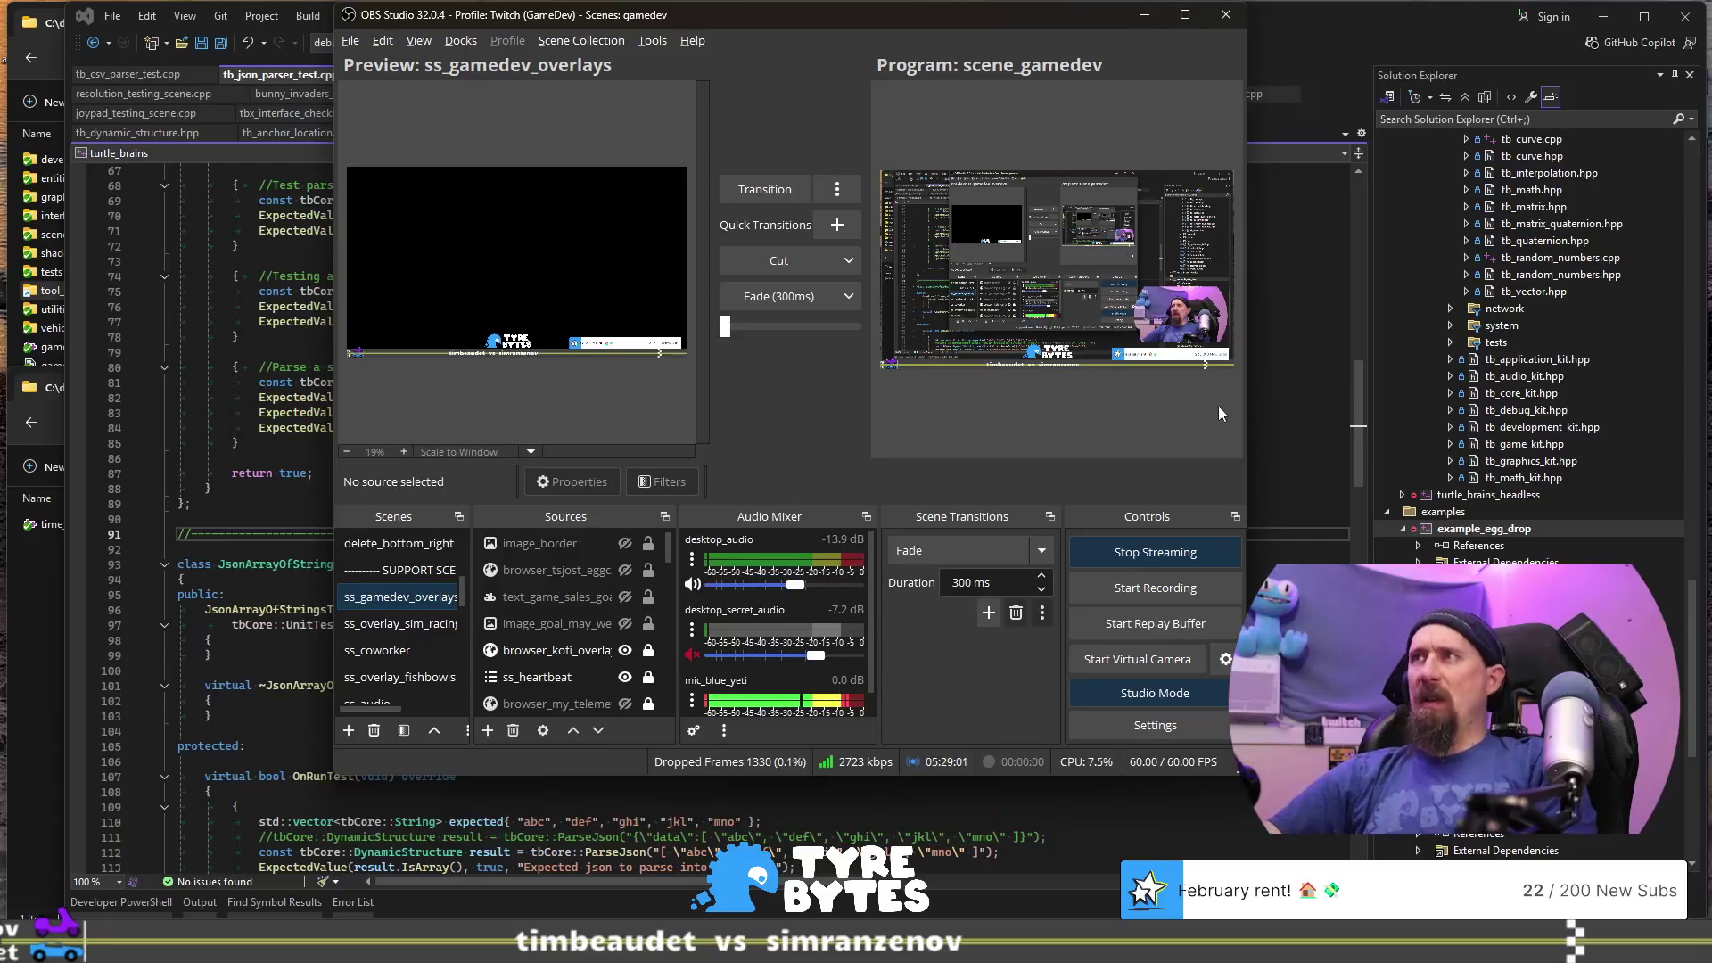
# - Widen the OBS Studio window and select sources in the overlays scene preview
pyautogui.moveTo(1249, 380); pyautogui.dragTo(1686, 381)
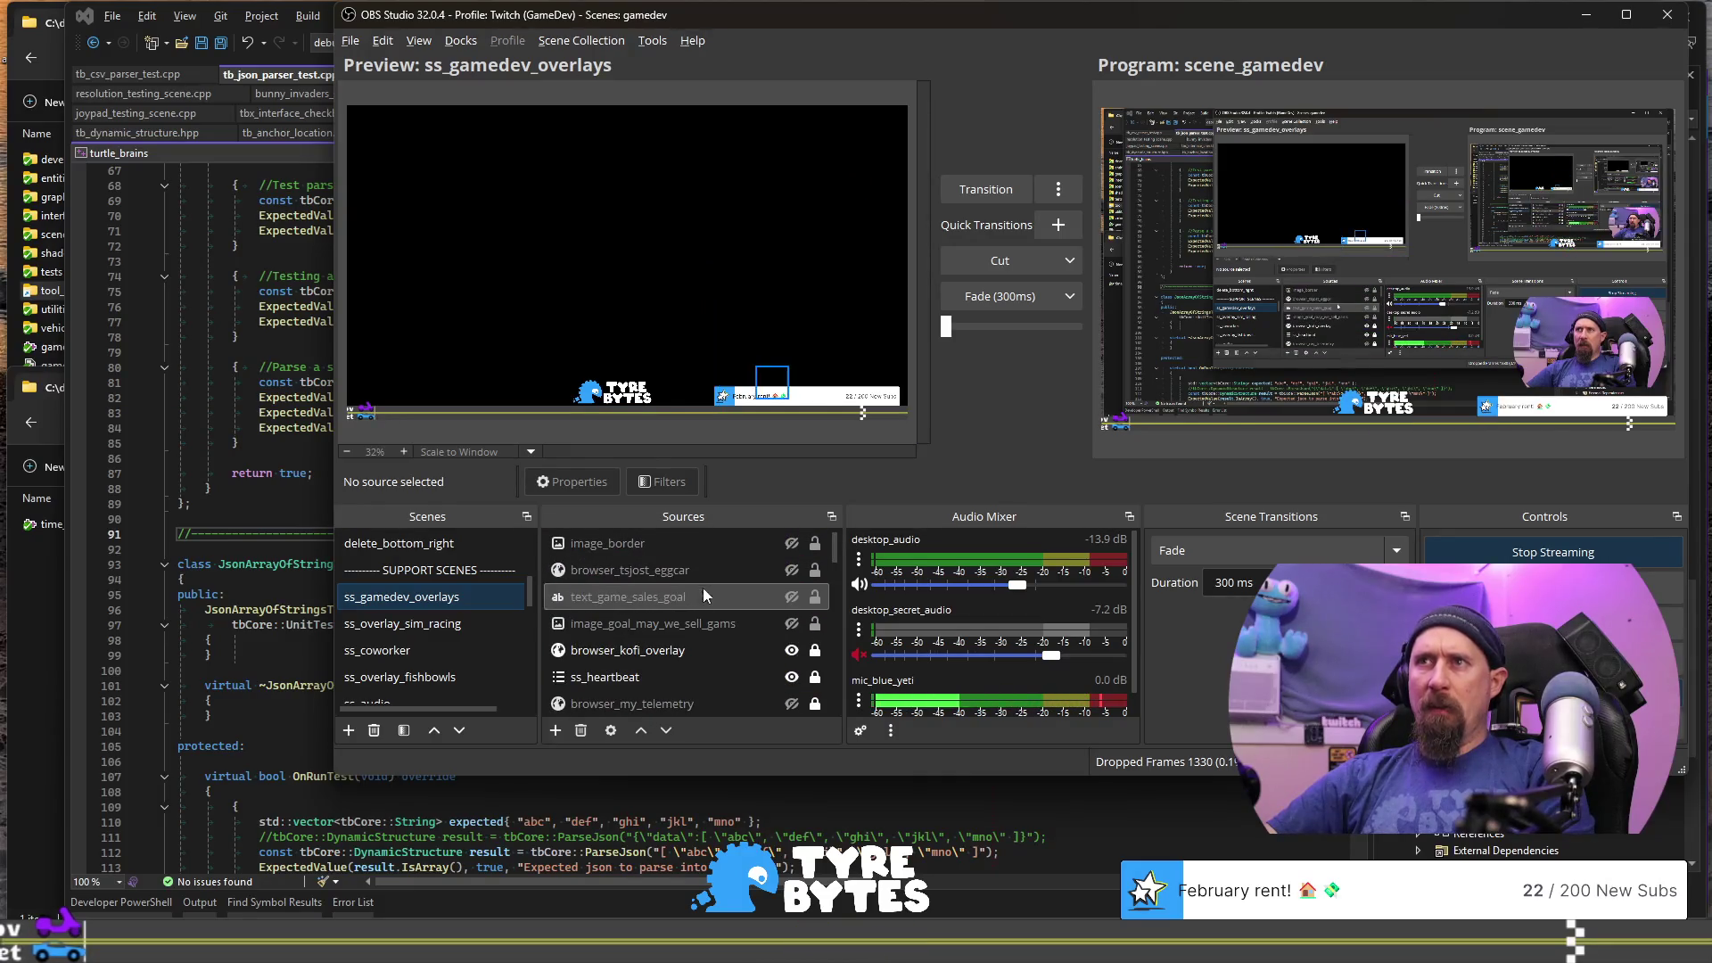
pyautogui.click(590, 410)
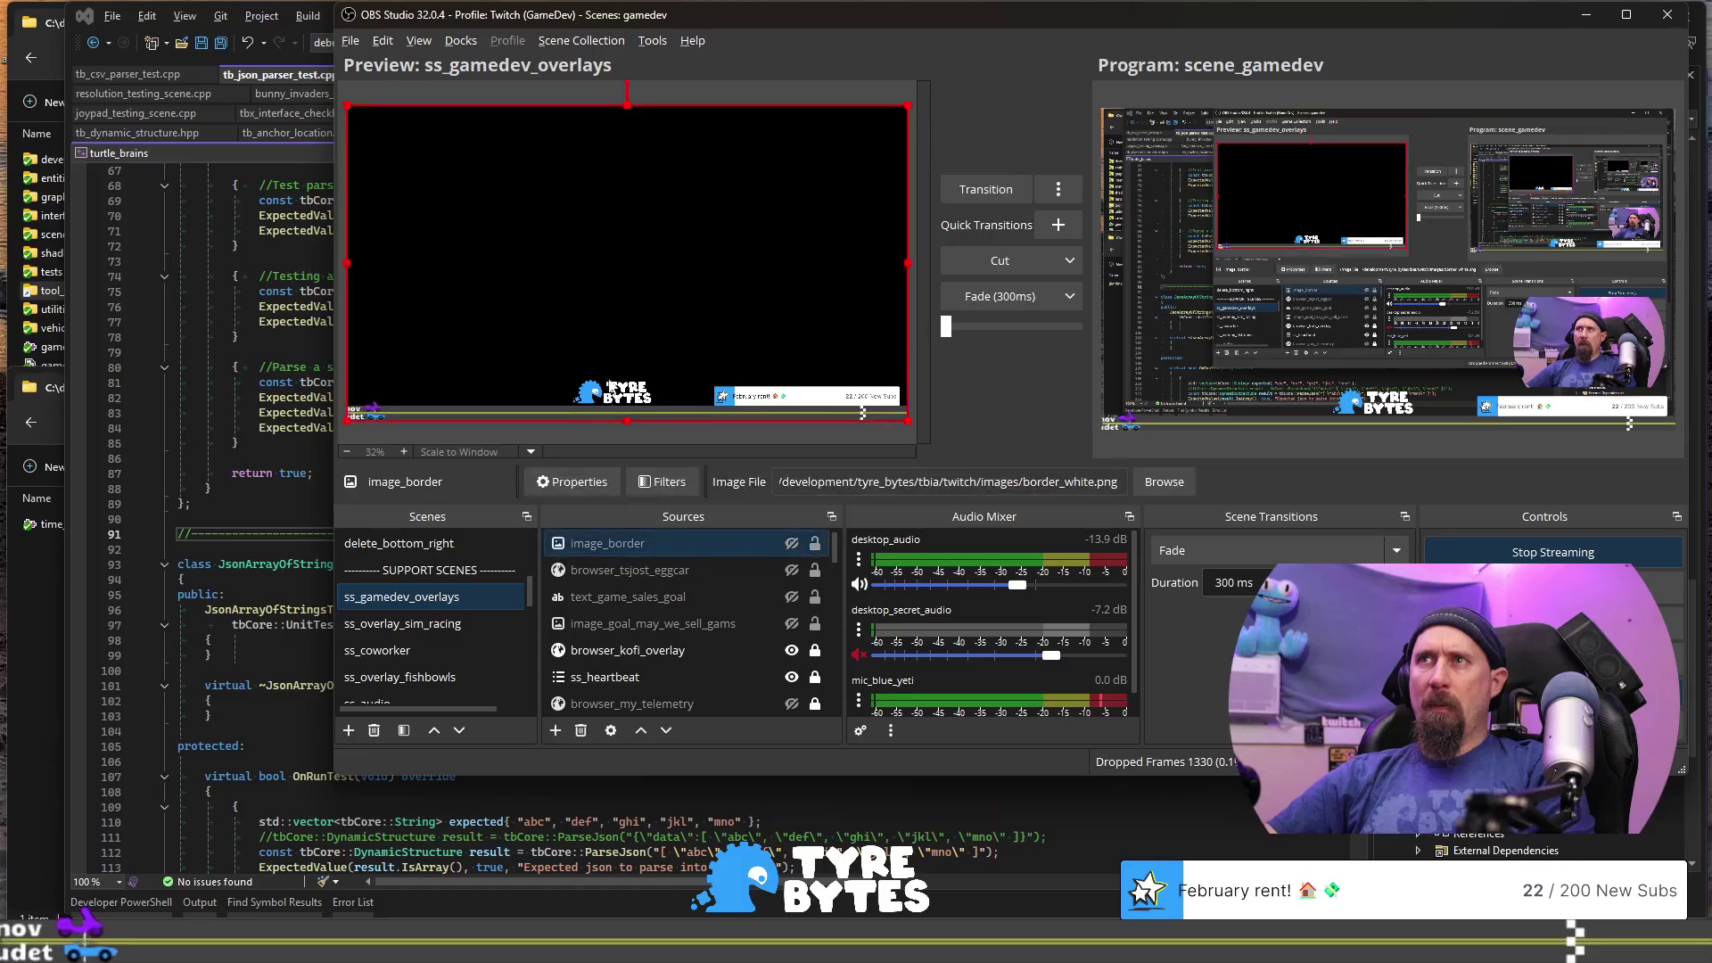
pyautogui.click(627, 259)
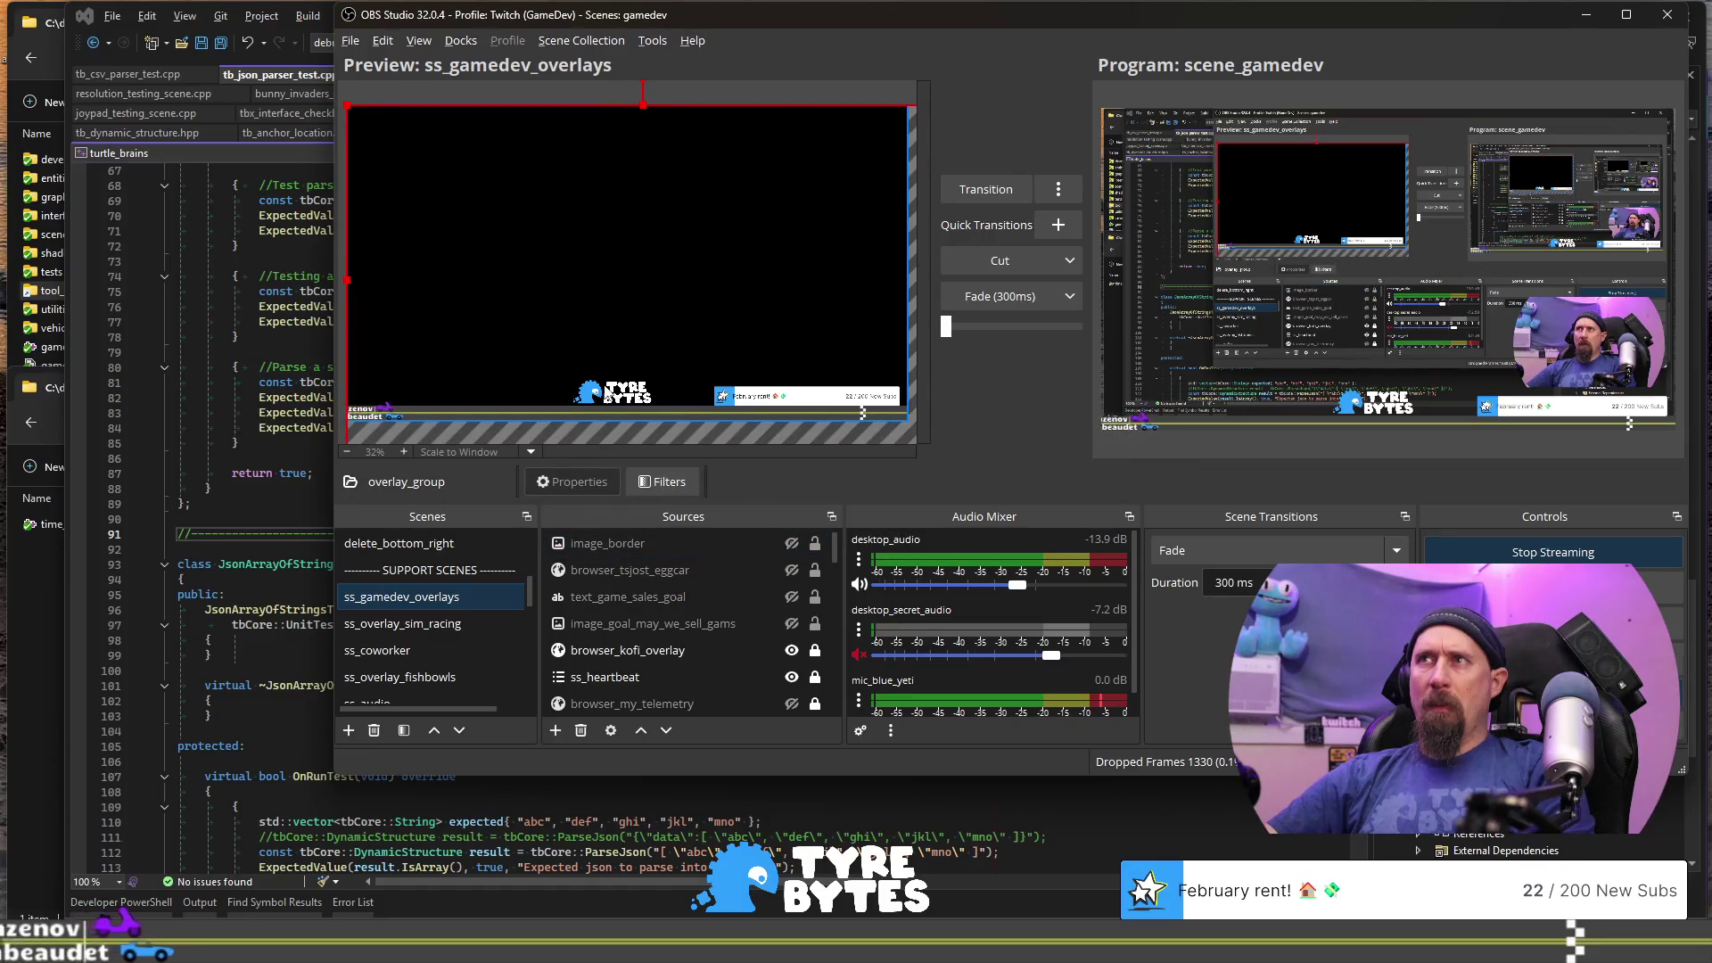
pyautogui.click(627, 259)
pyautogui.click(627, 259)
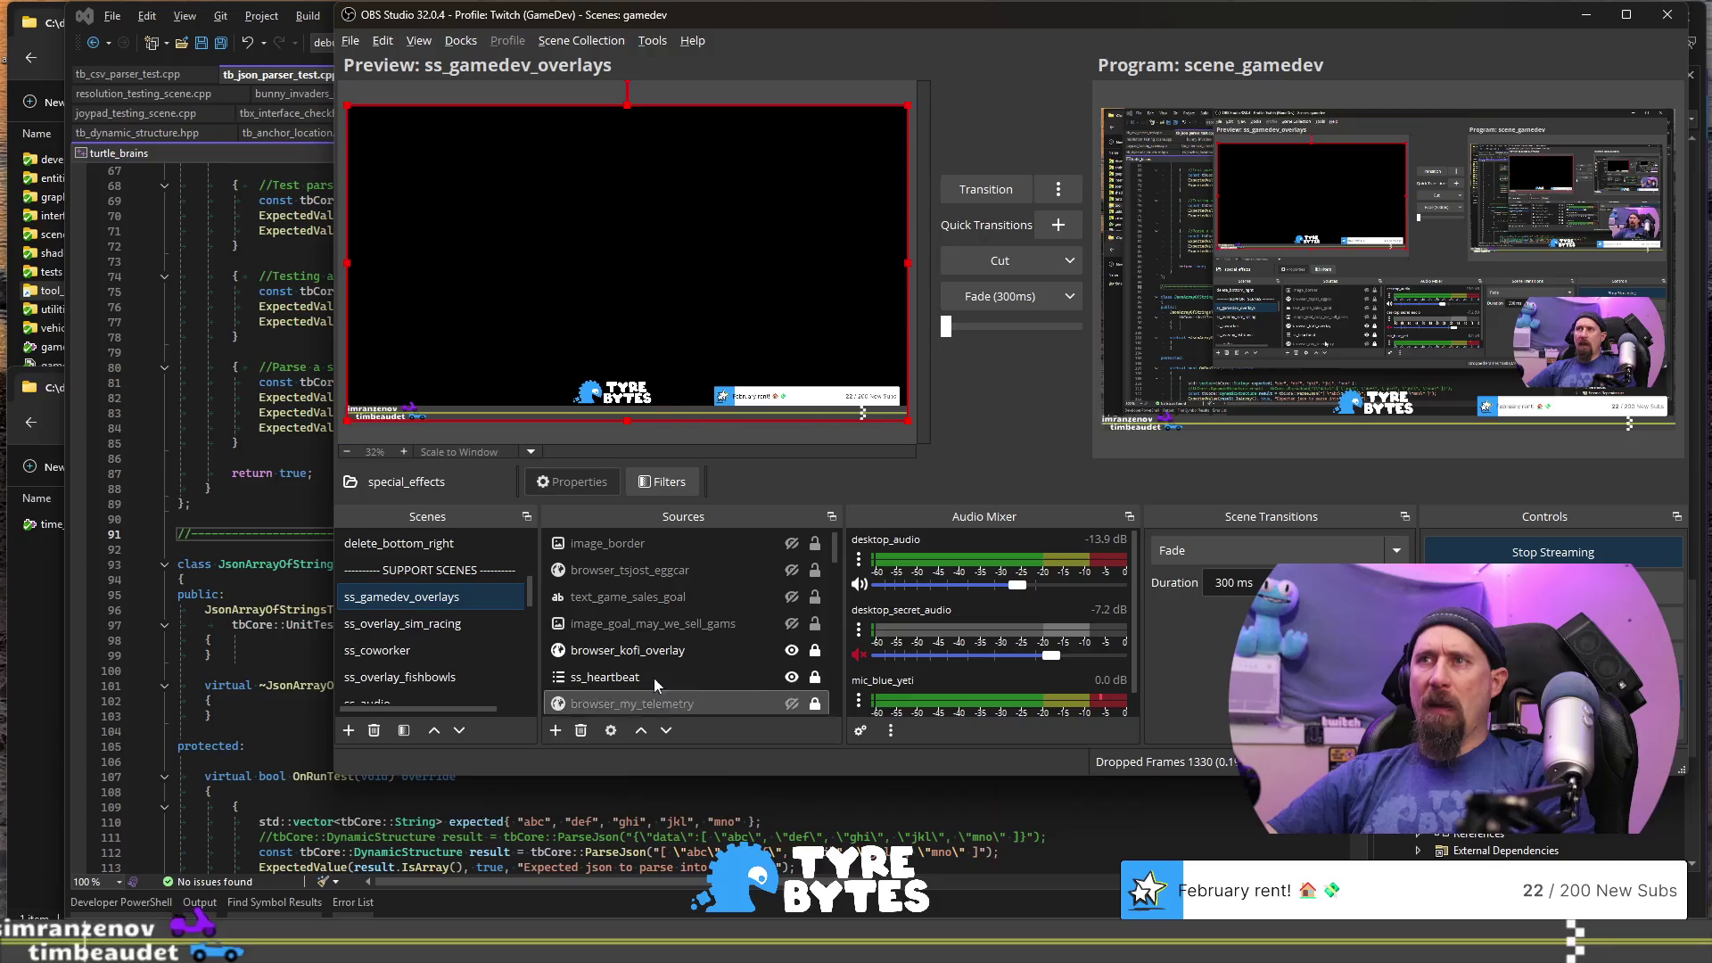
# - Browse the ss_screen_center and ss_screen_left scenes to check their sources
pyautogui.scroll(-5, 462, 639)
pyautogui.scroll(-2, 462, 638)
pyautogui.scroll(-1, 470, 622)
pyautogui.click(442, 622)
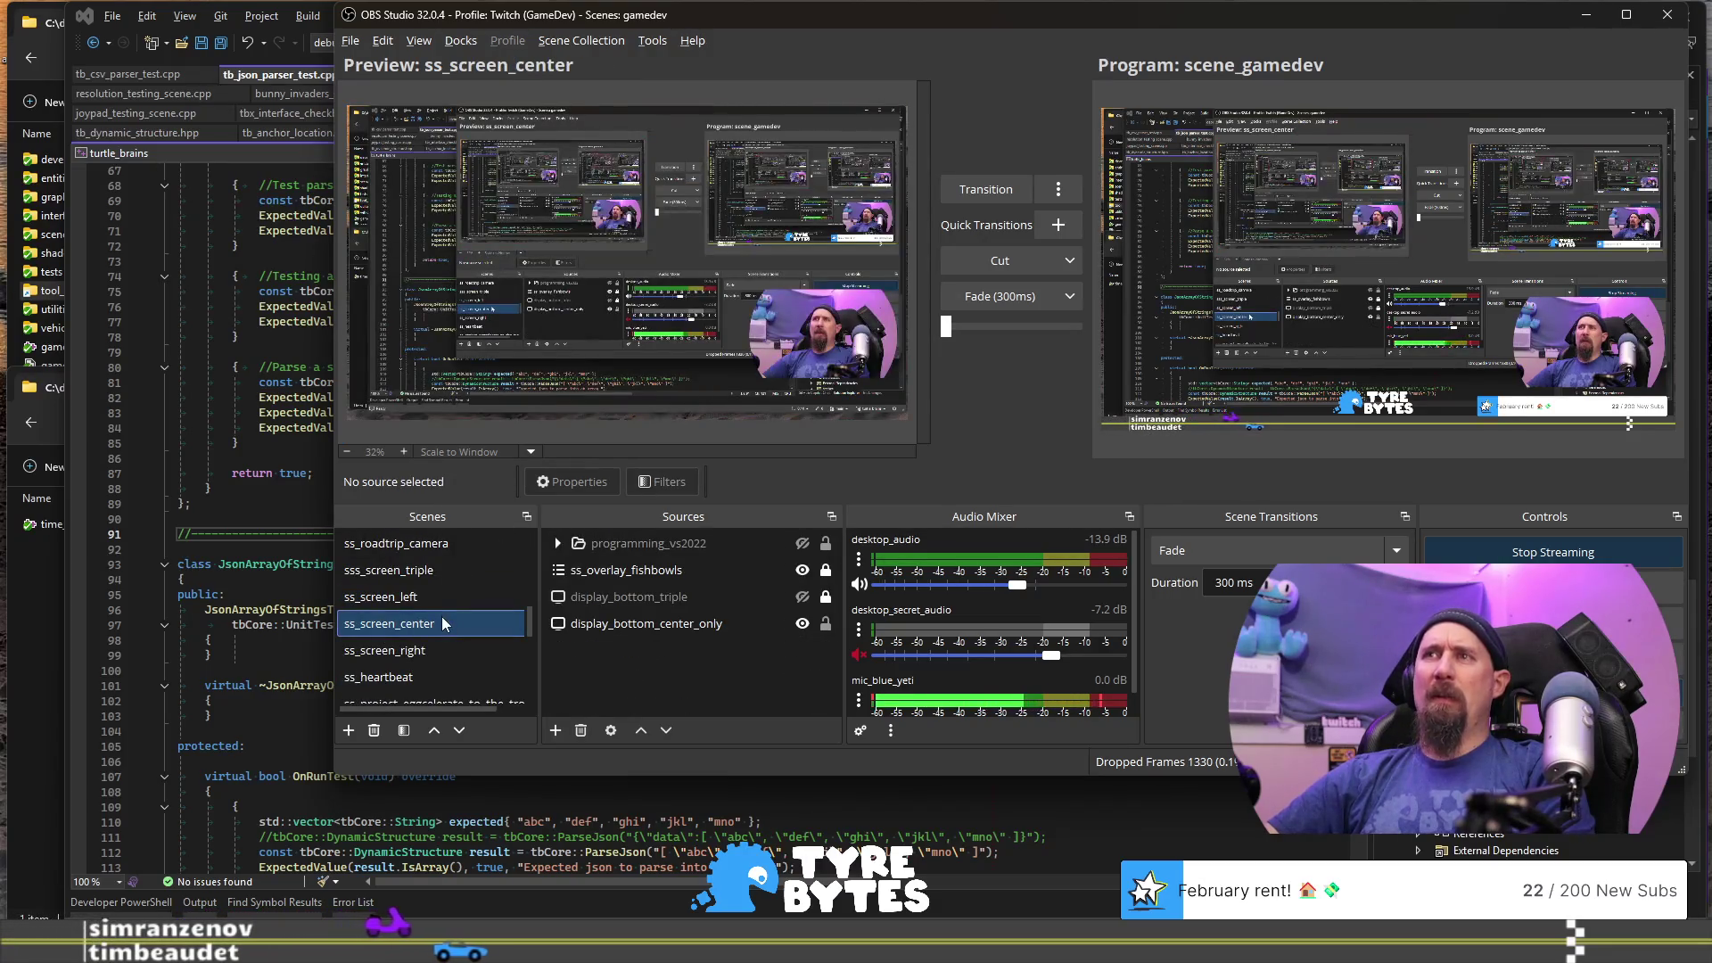
pyautogui.click(441, 606)
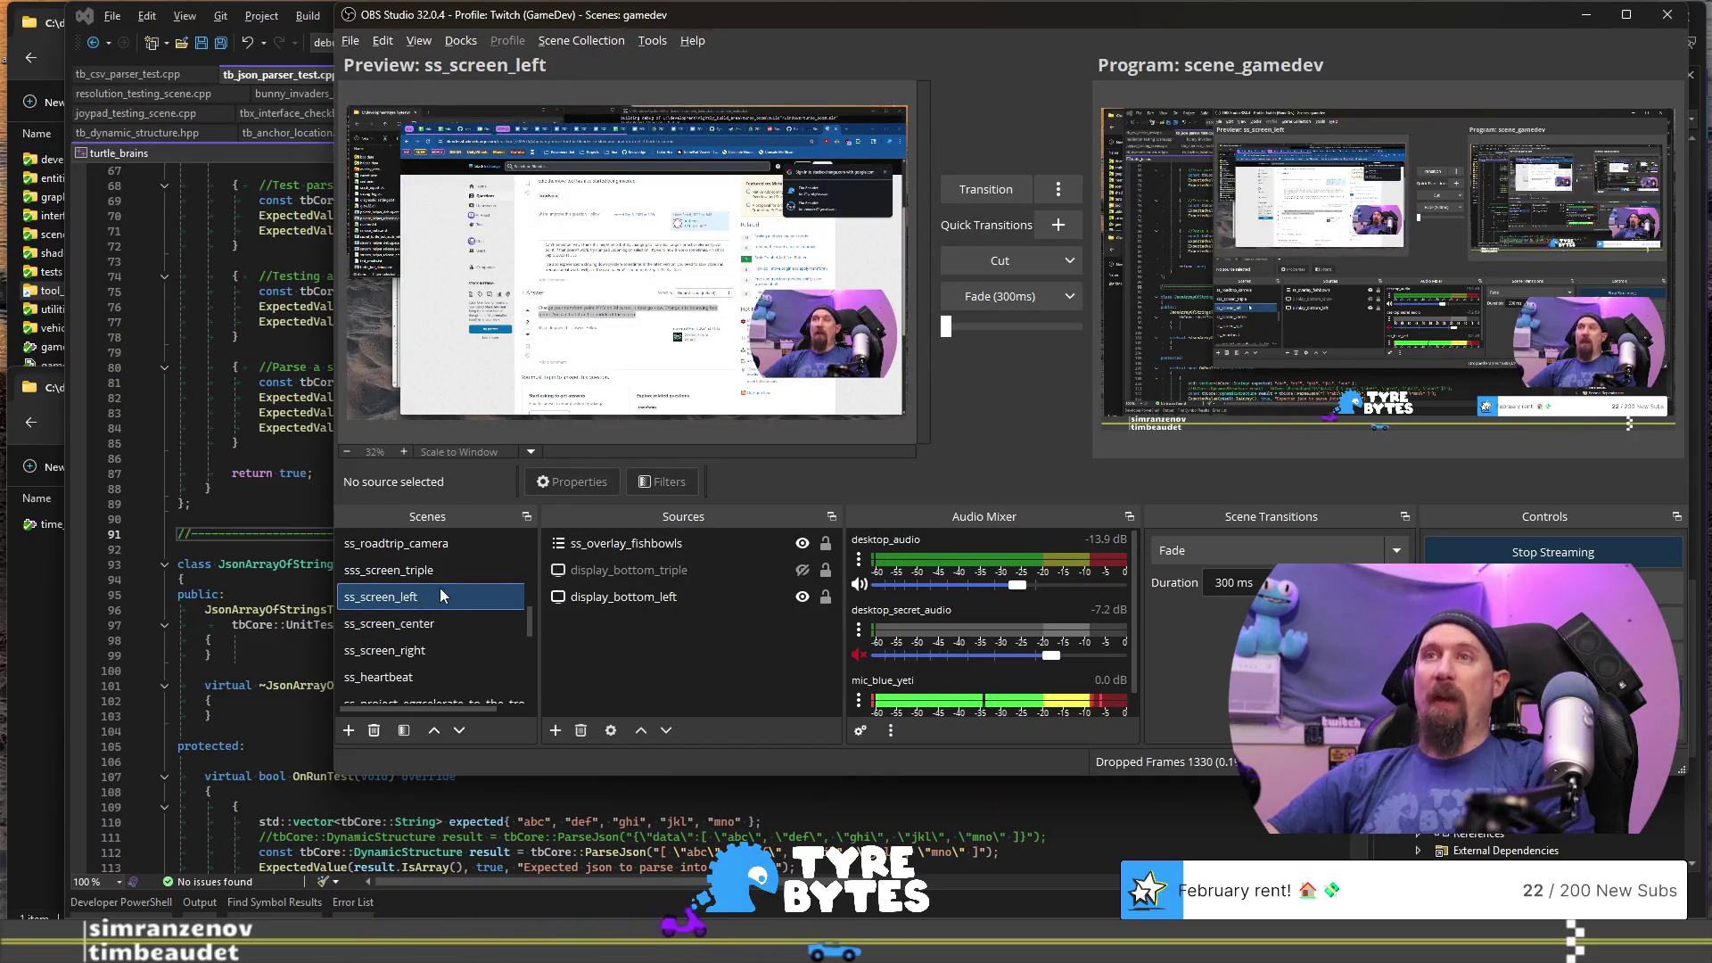
pyautogui.scroll(-2, 437, 616)
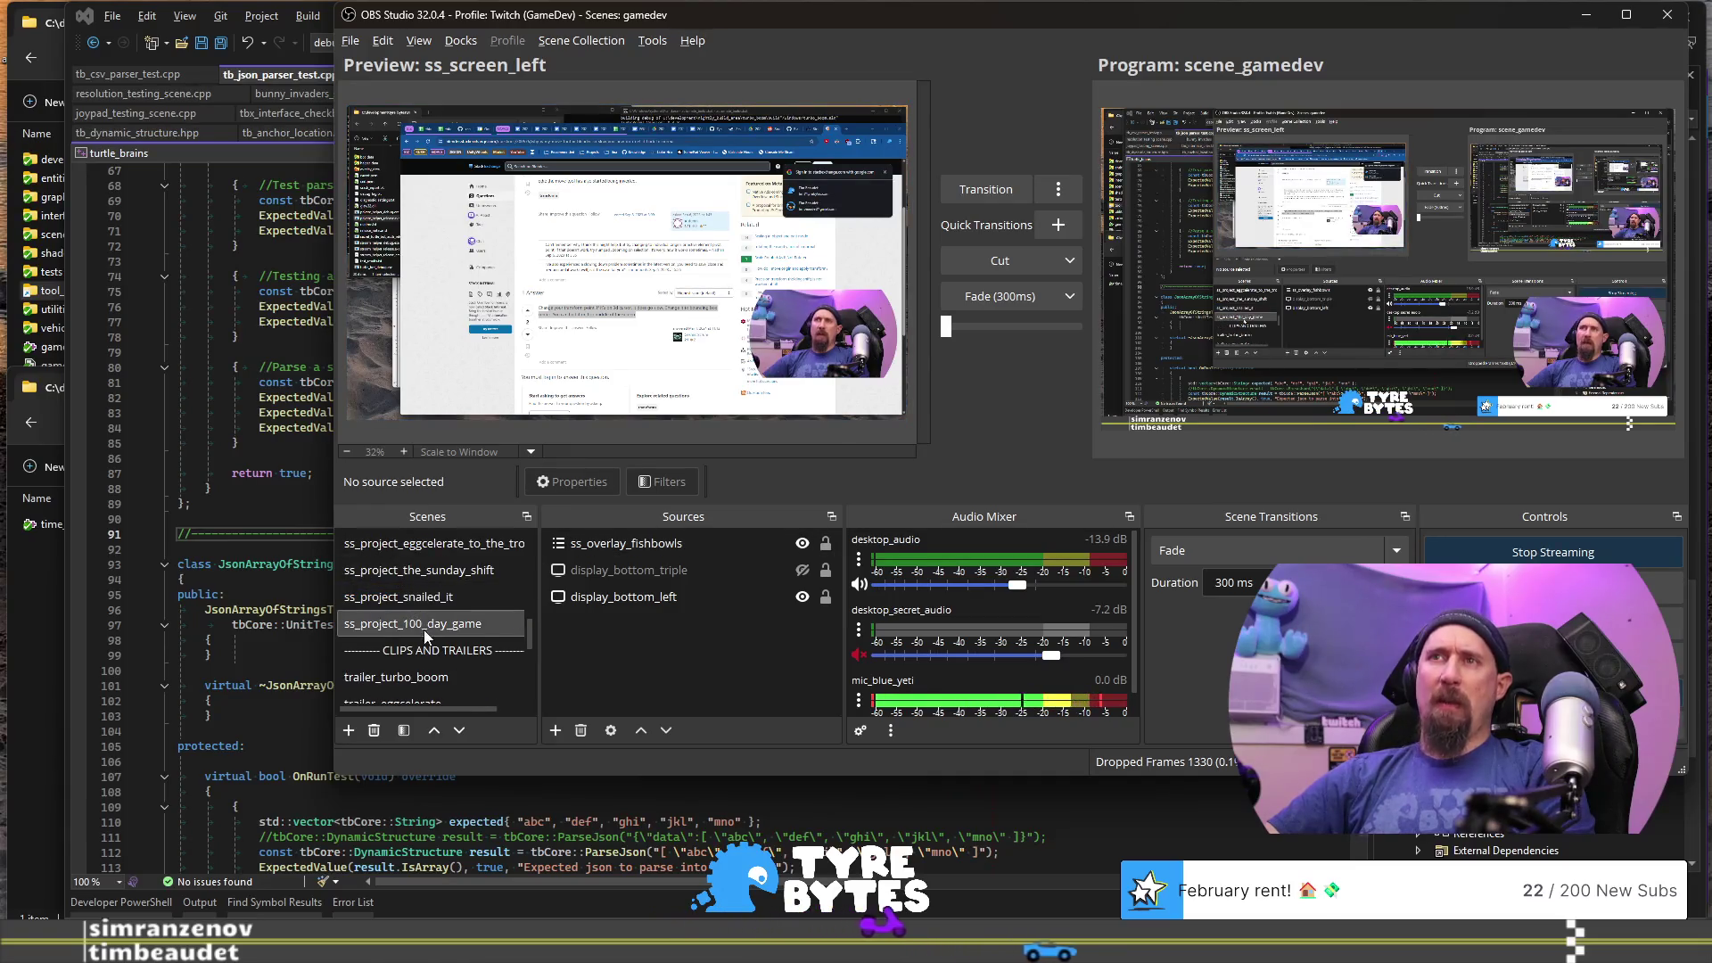
pyautogui.scroll(1, 425, 629)
pyautogui.scroll(5, 478, 642)
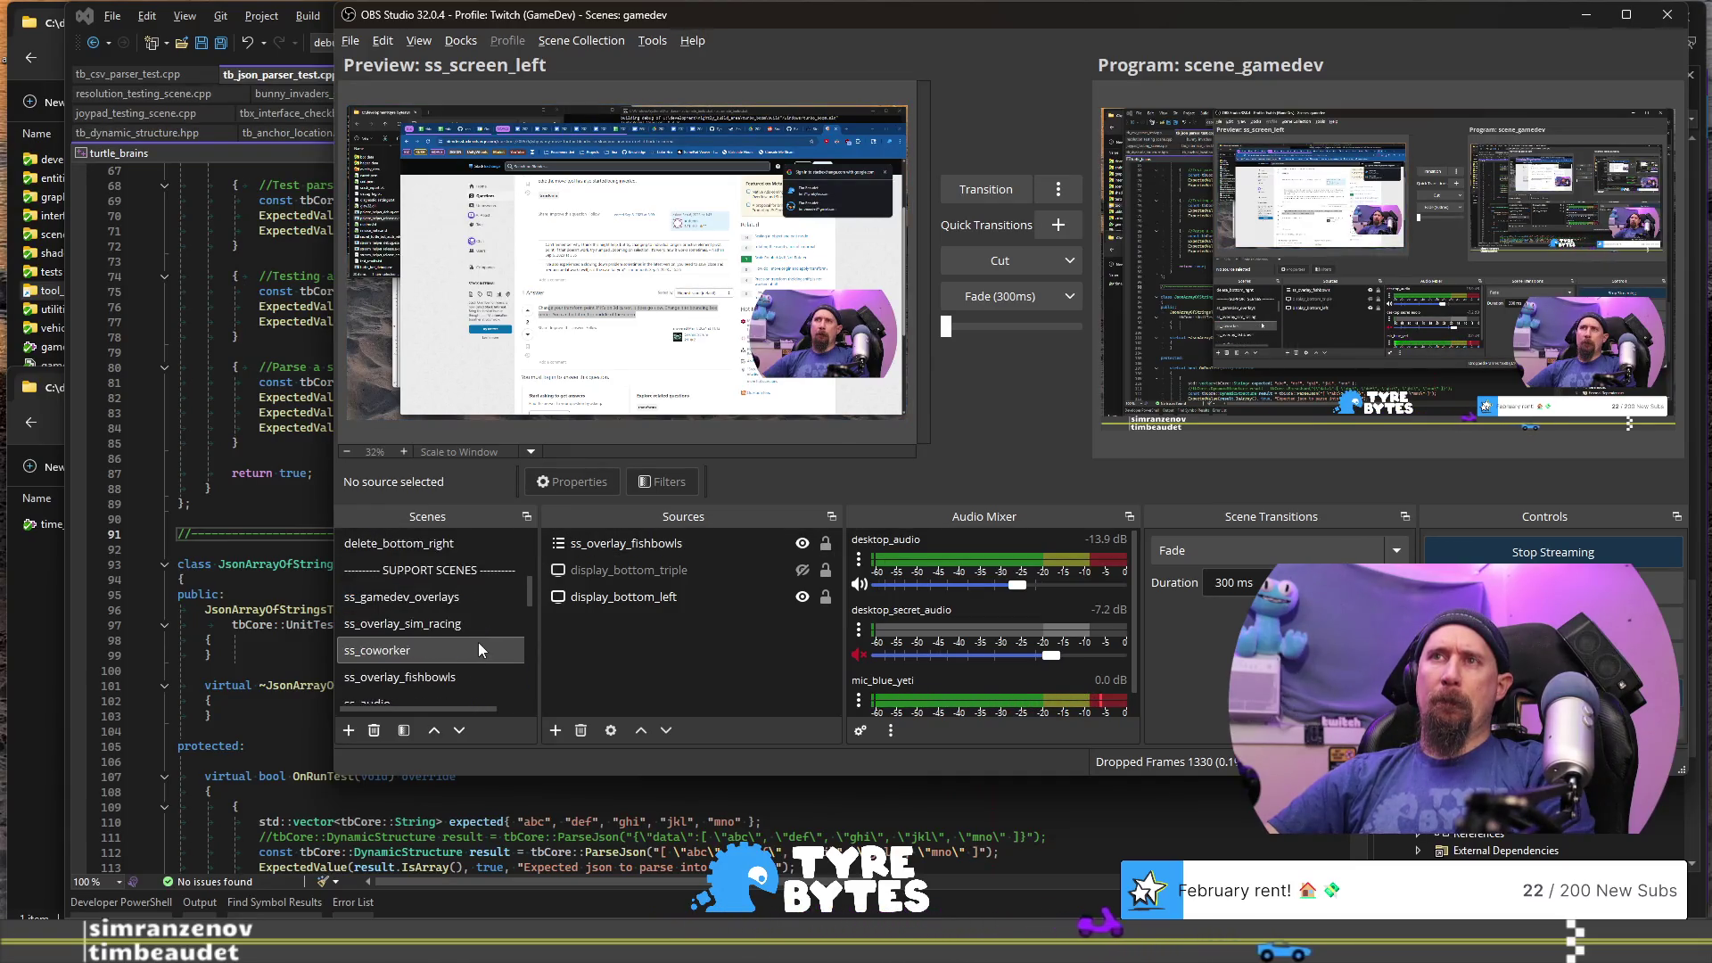
# - In ss_overlay_fishbowls, make image_camera_eggcar_front visible and collapse the egg_car group
pyautogui.click(471, 677)
pyautogui.scroll(-2, 703, 626)
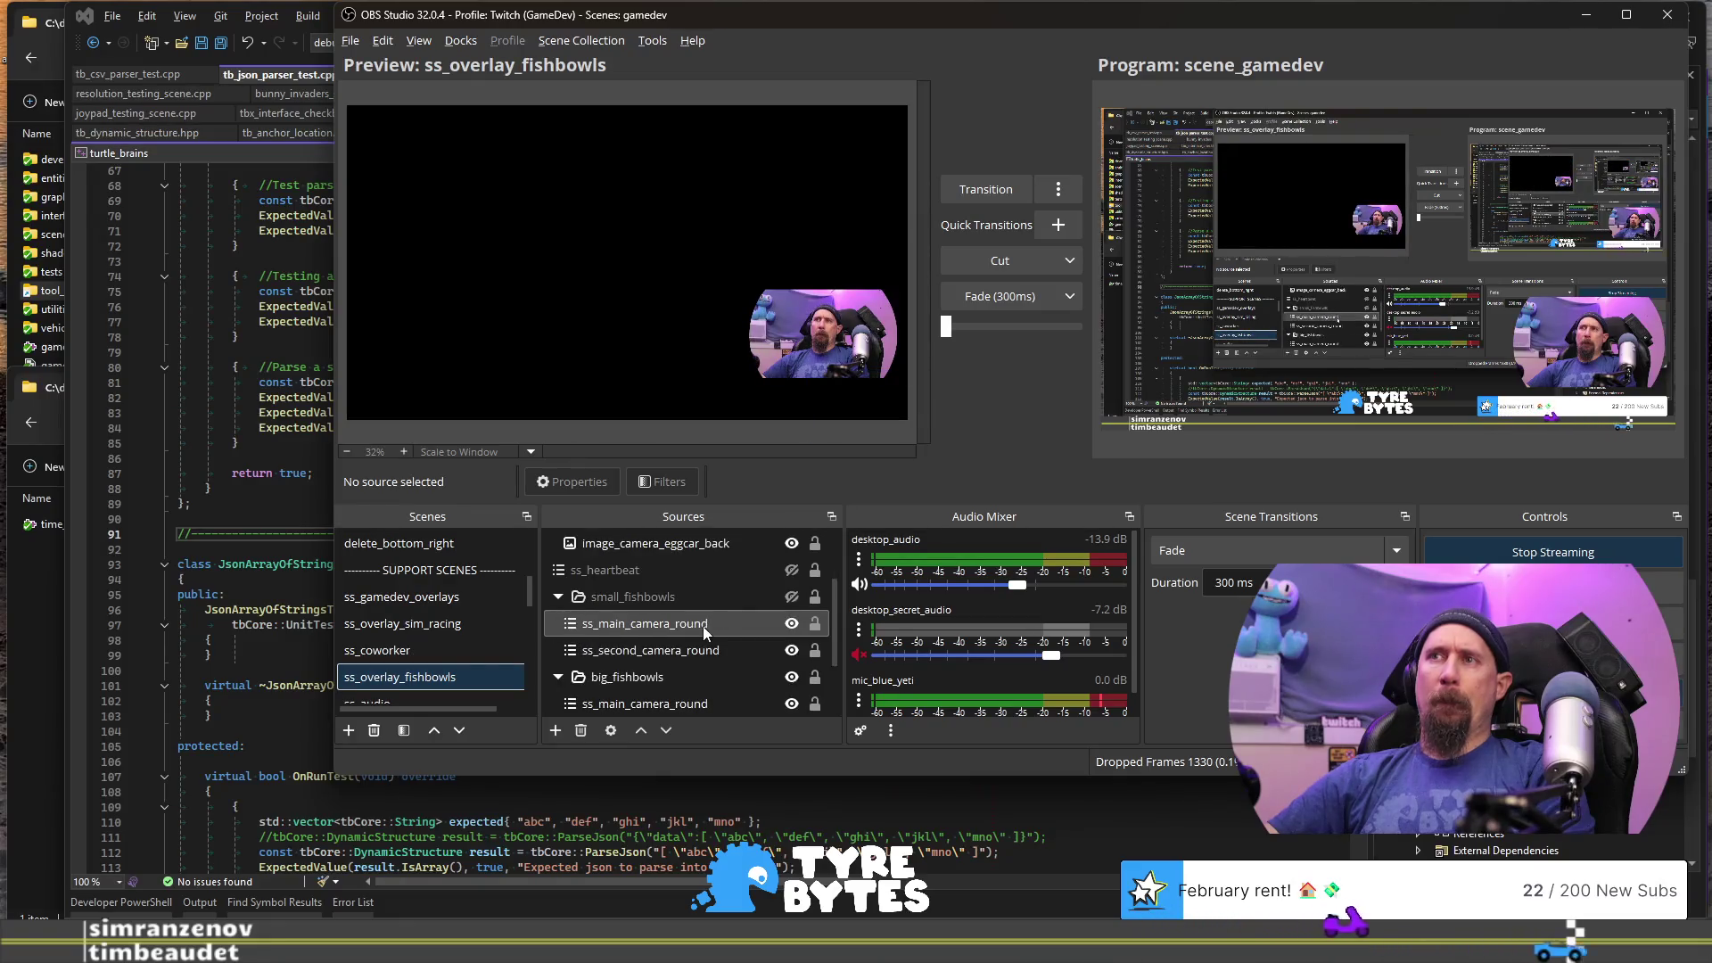
pyautogui.scroll(2, 709, 629)
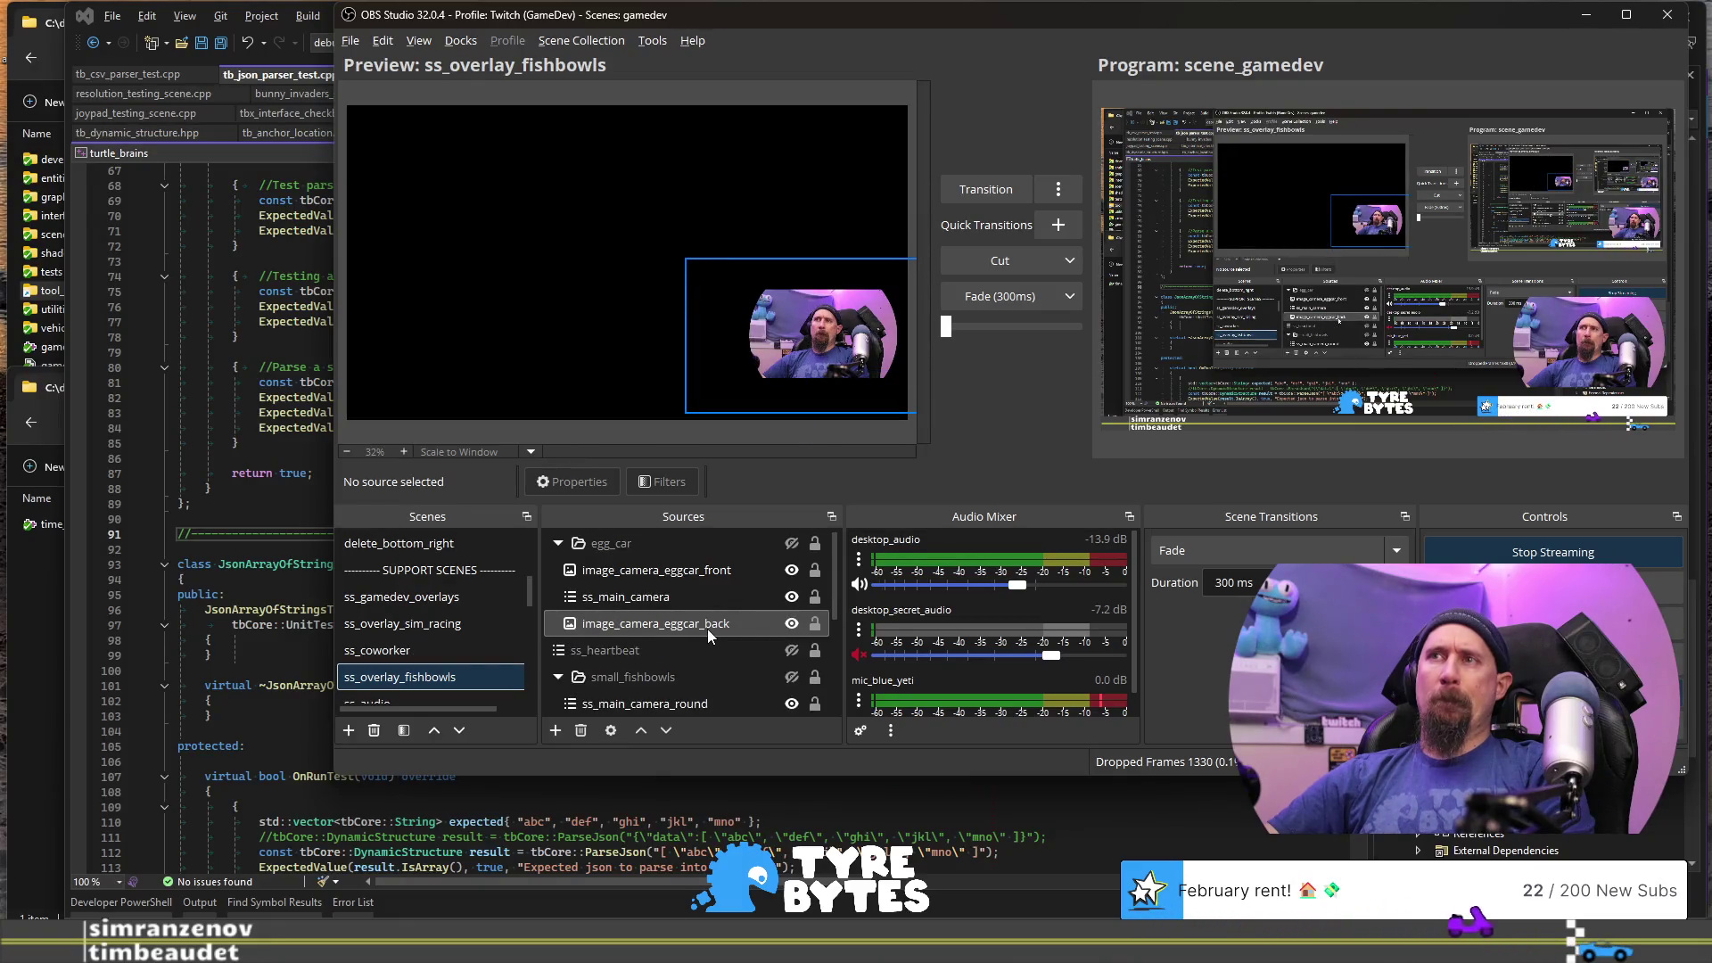
pyautogui.click(792, 570)
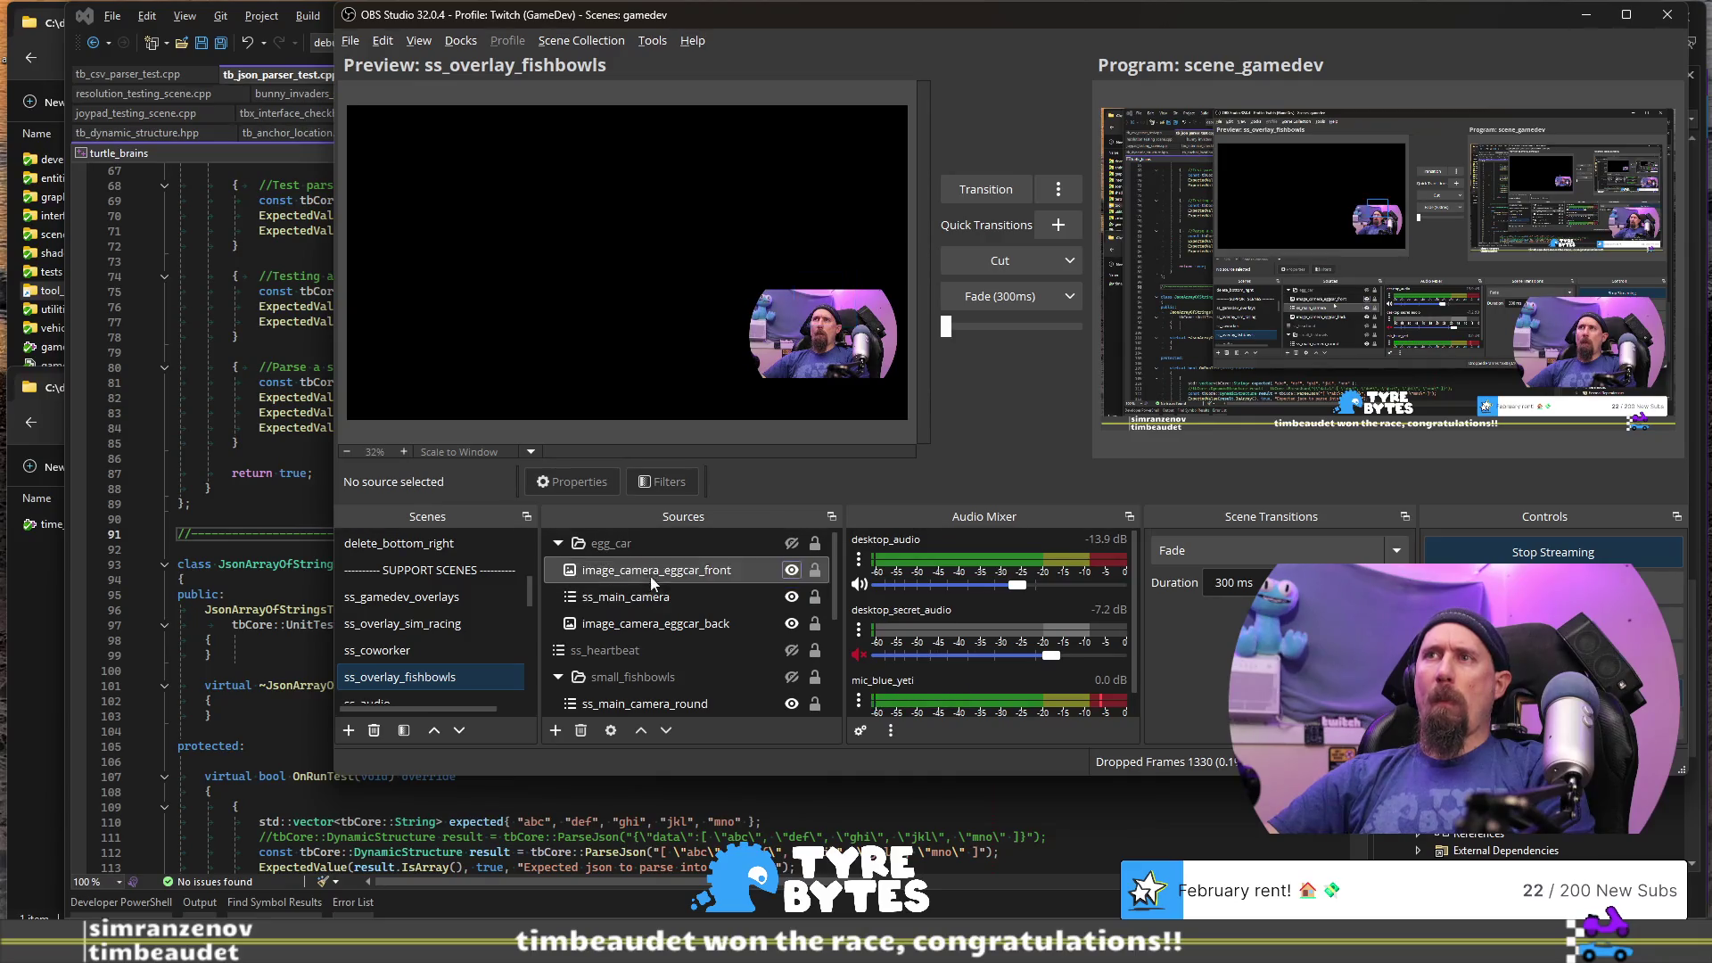
pyautogui.click(558, 544)
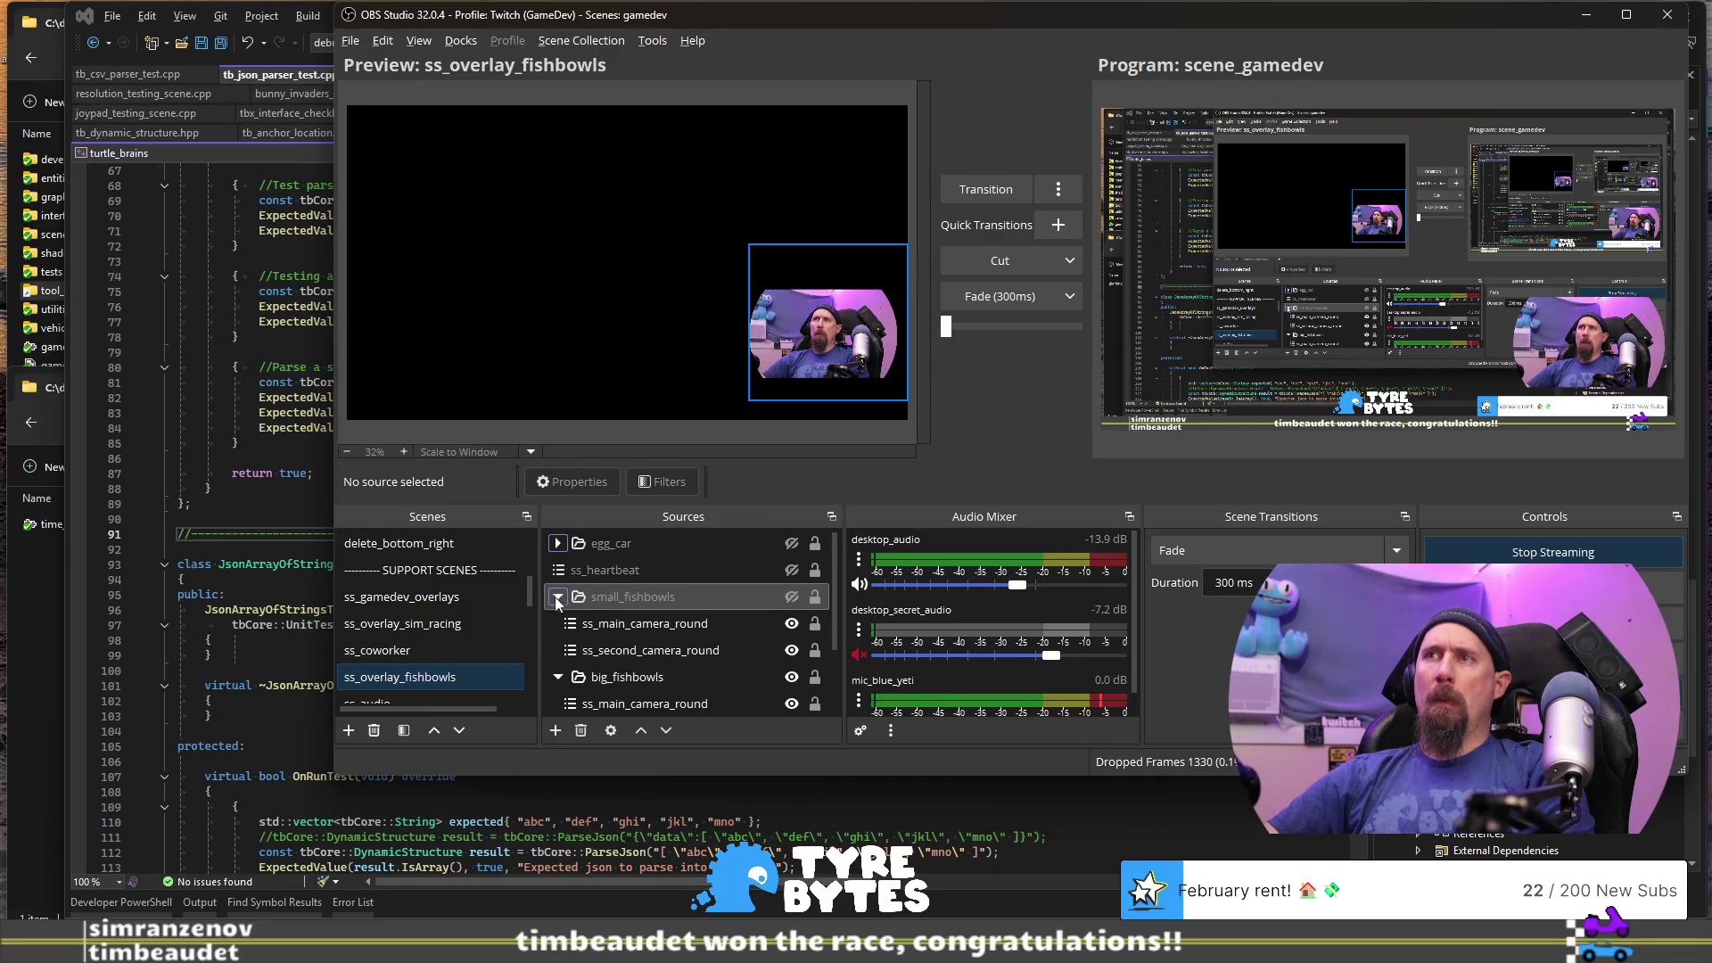
# - Glance at ss_gamedev_overlays, then return the preview to scene_gamedev
pyautogui.scroll(-1, 562, 606)
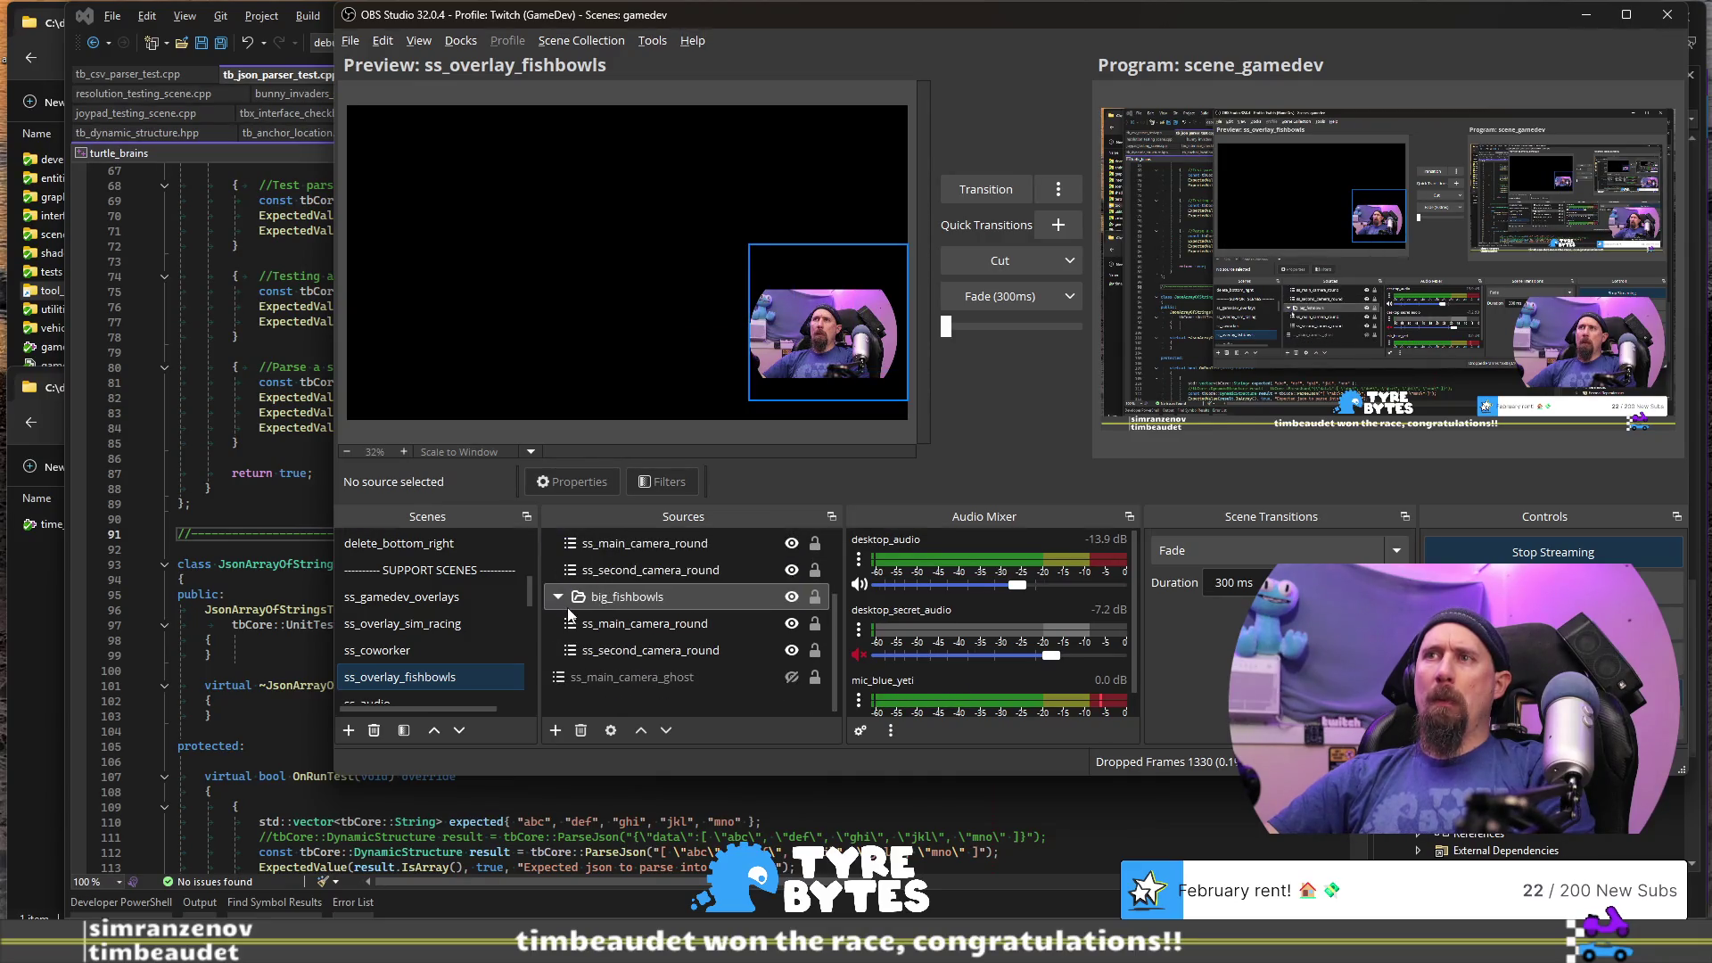
pyautogui.click(435, 597)
pyautogui.scroll(-5, 719, 606)
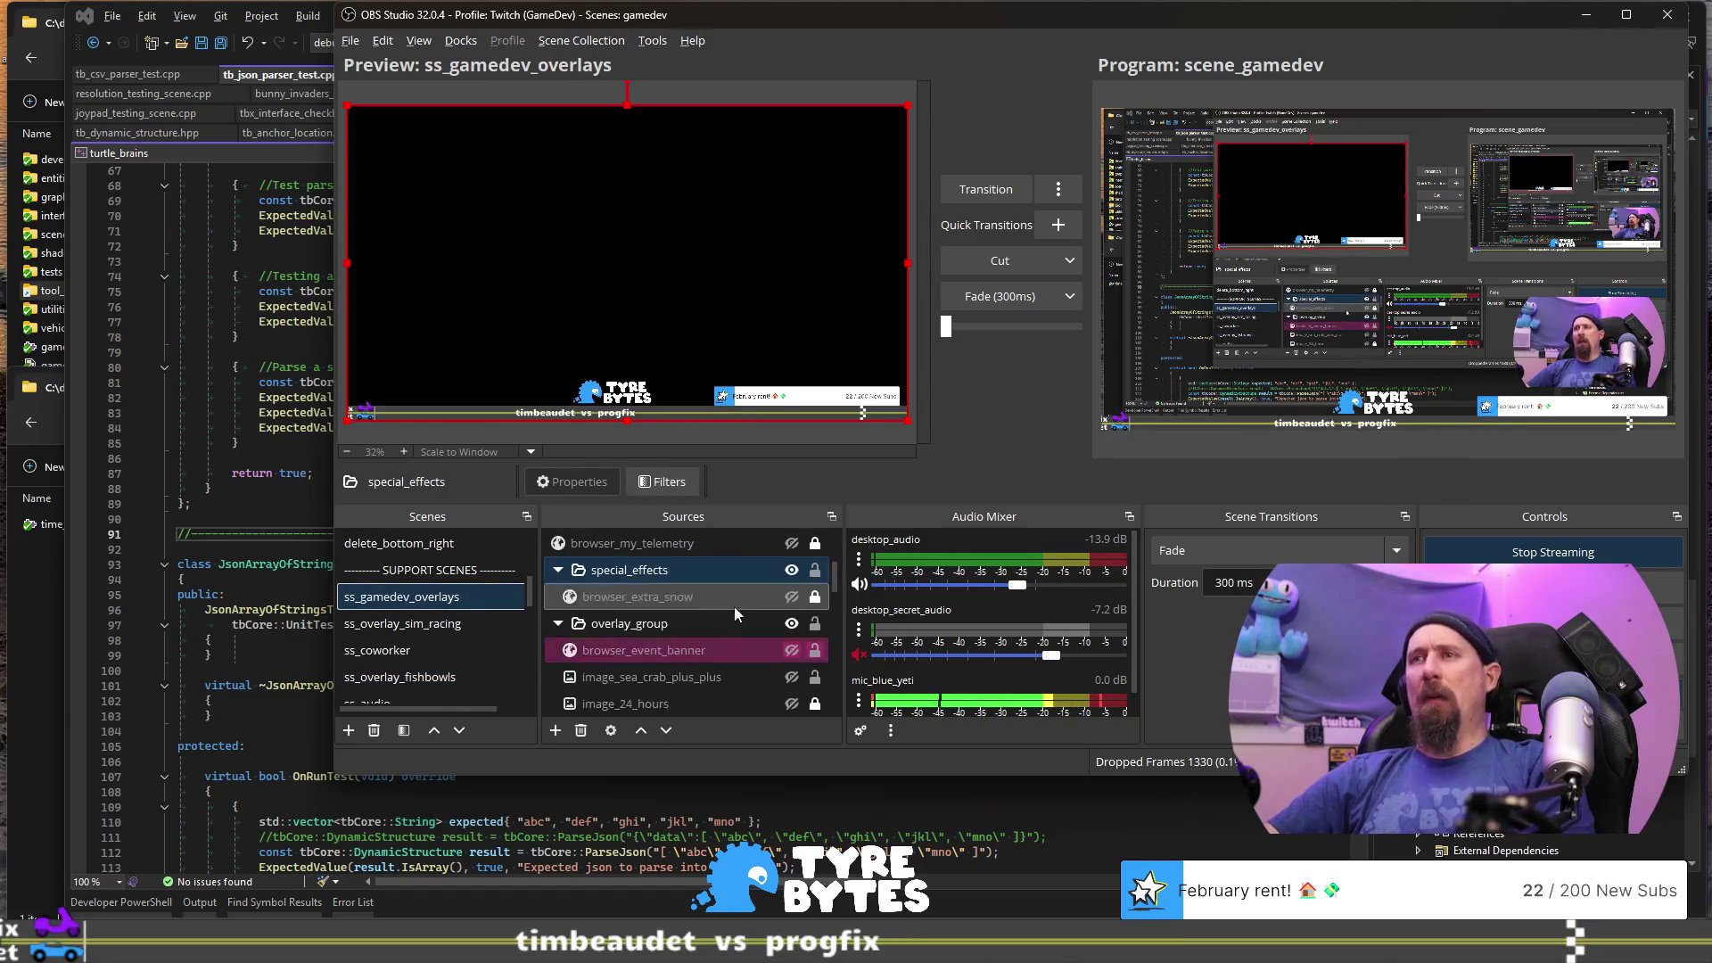
pyautogui.scroll(-5, 724, 638)
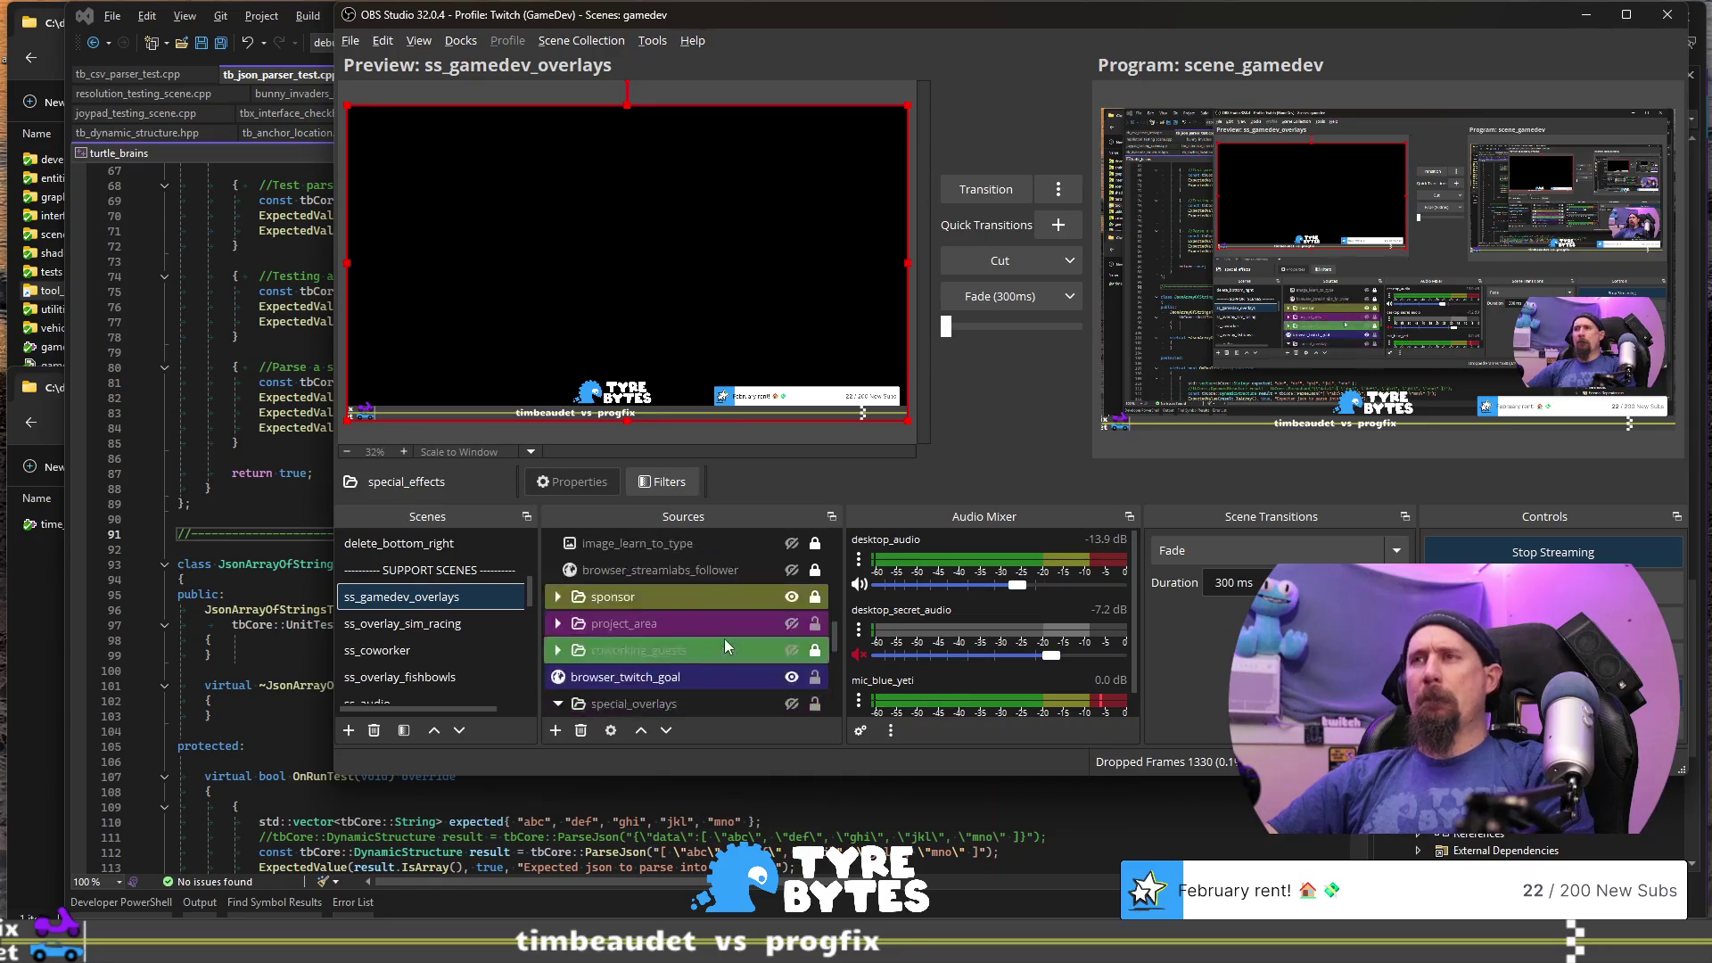
pyautogui.scroll(5, 475, 629)
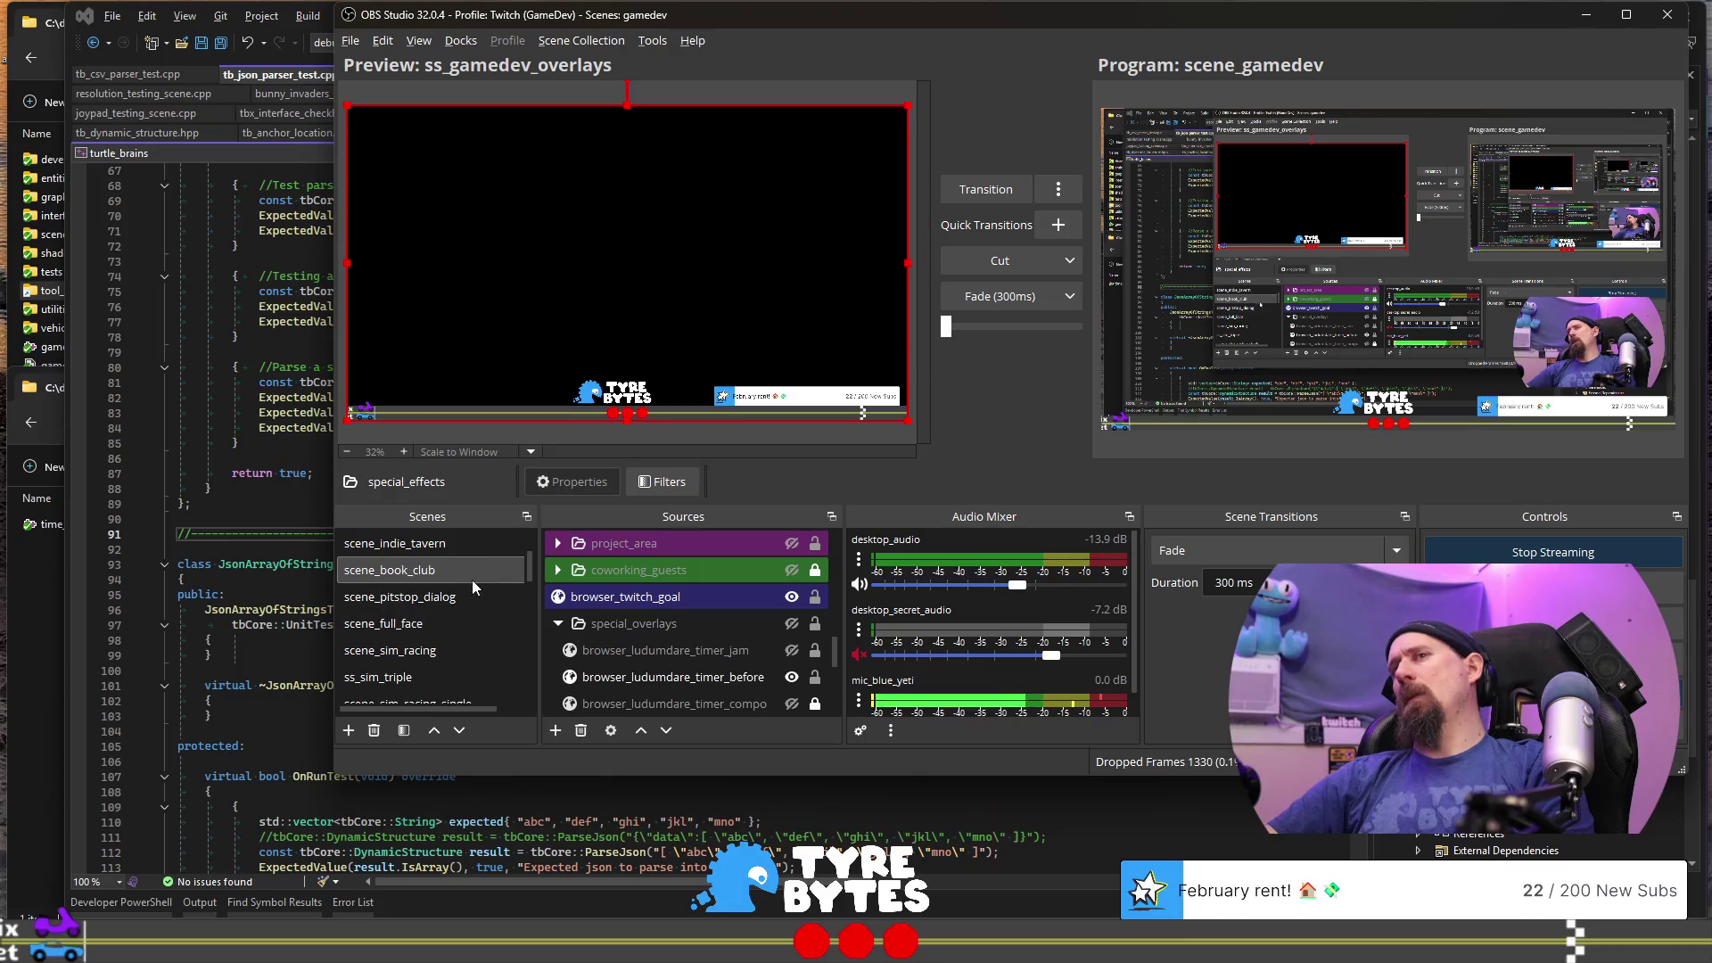
pyautogui.scroll(3, 473, 580)
pyautogui.click(475, 620)
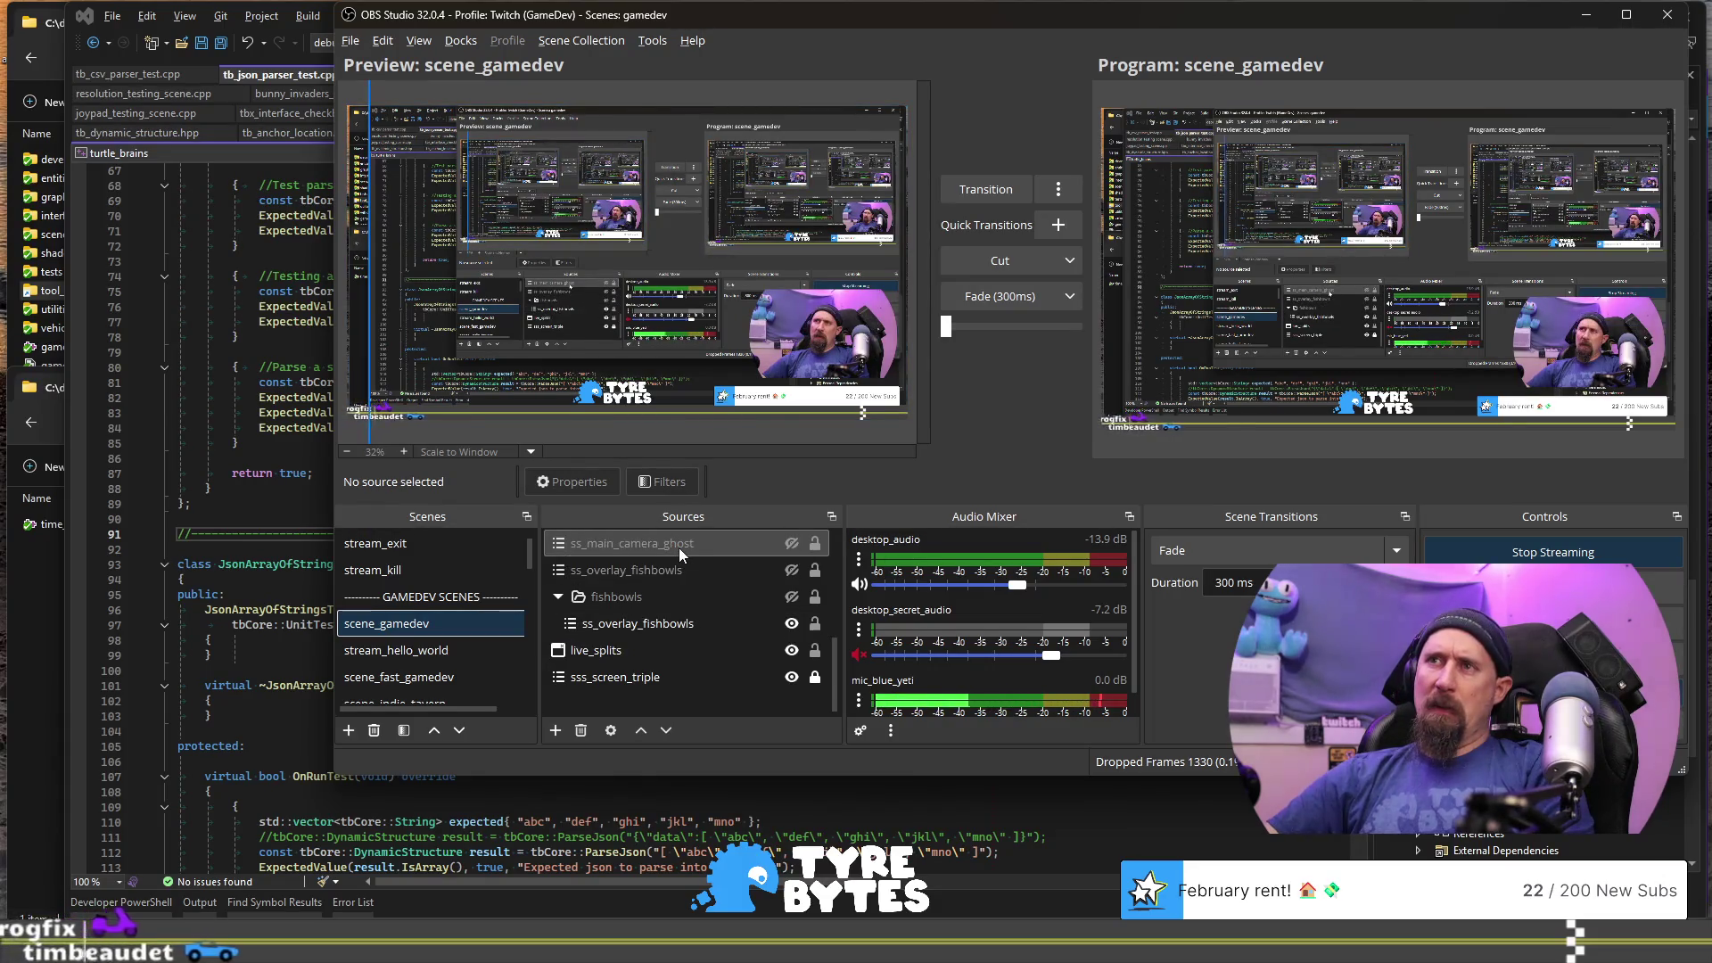
pyautogui.click(792, 624)
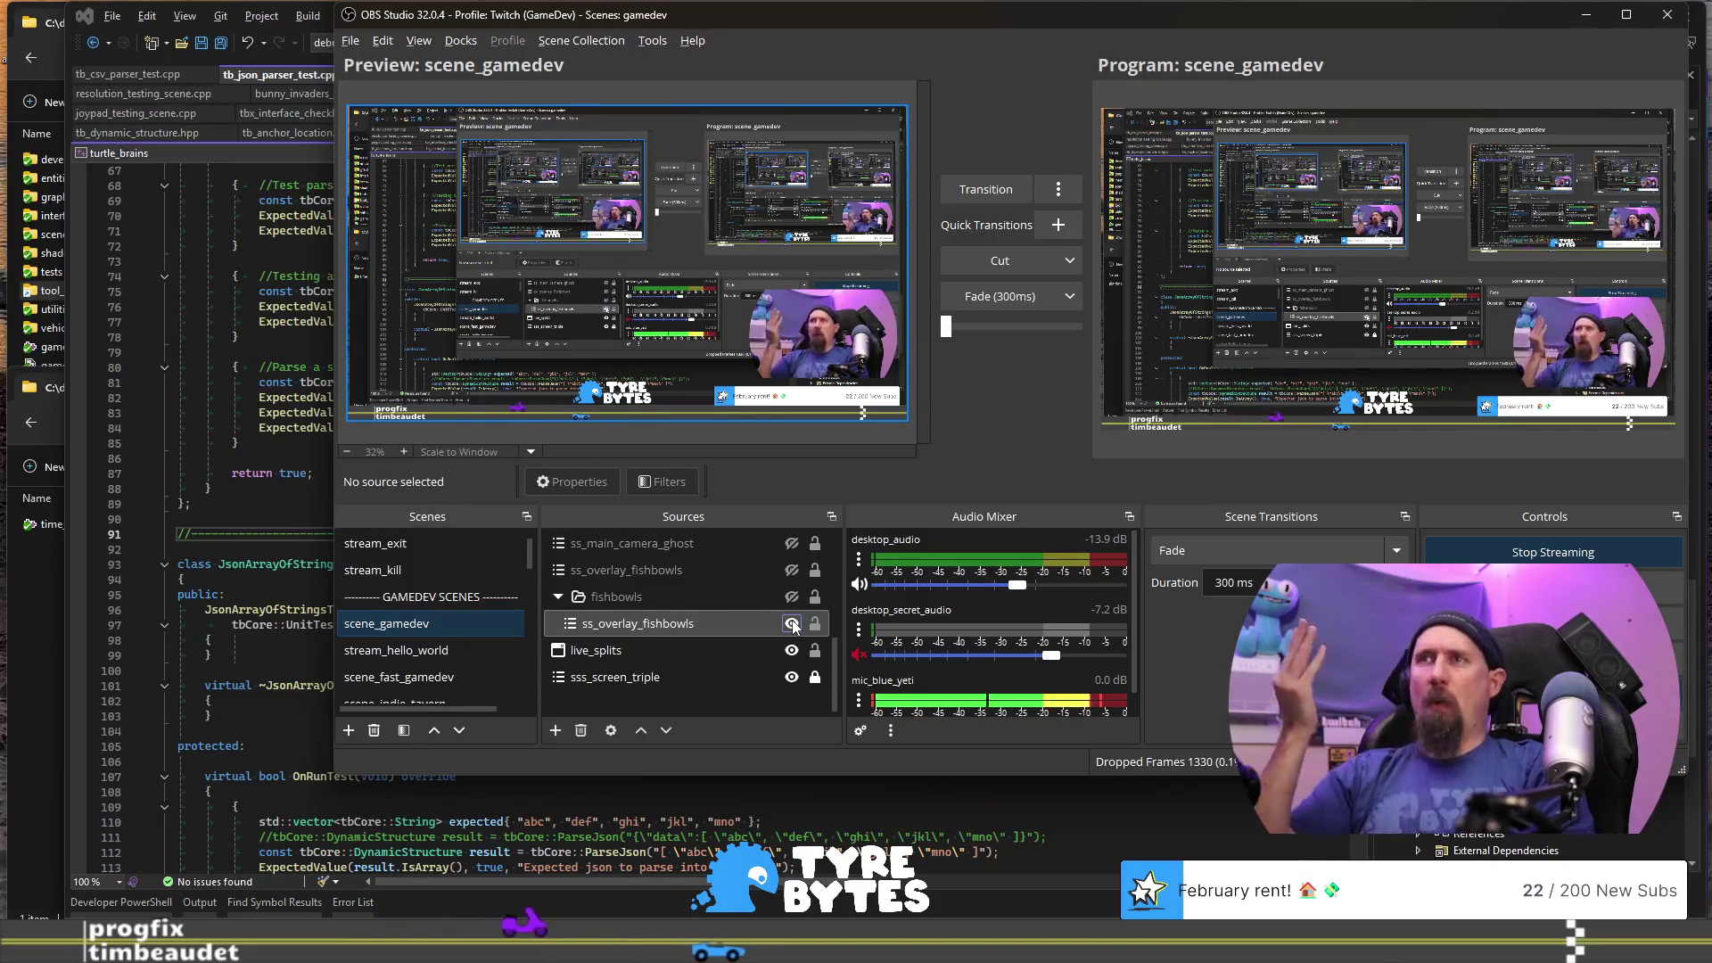
pyautogui.click(792, 624)
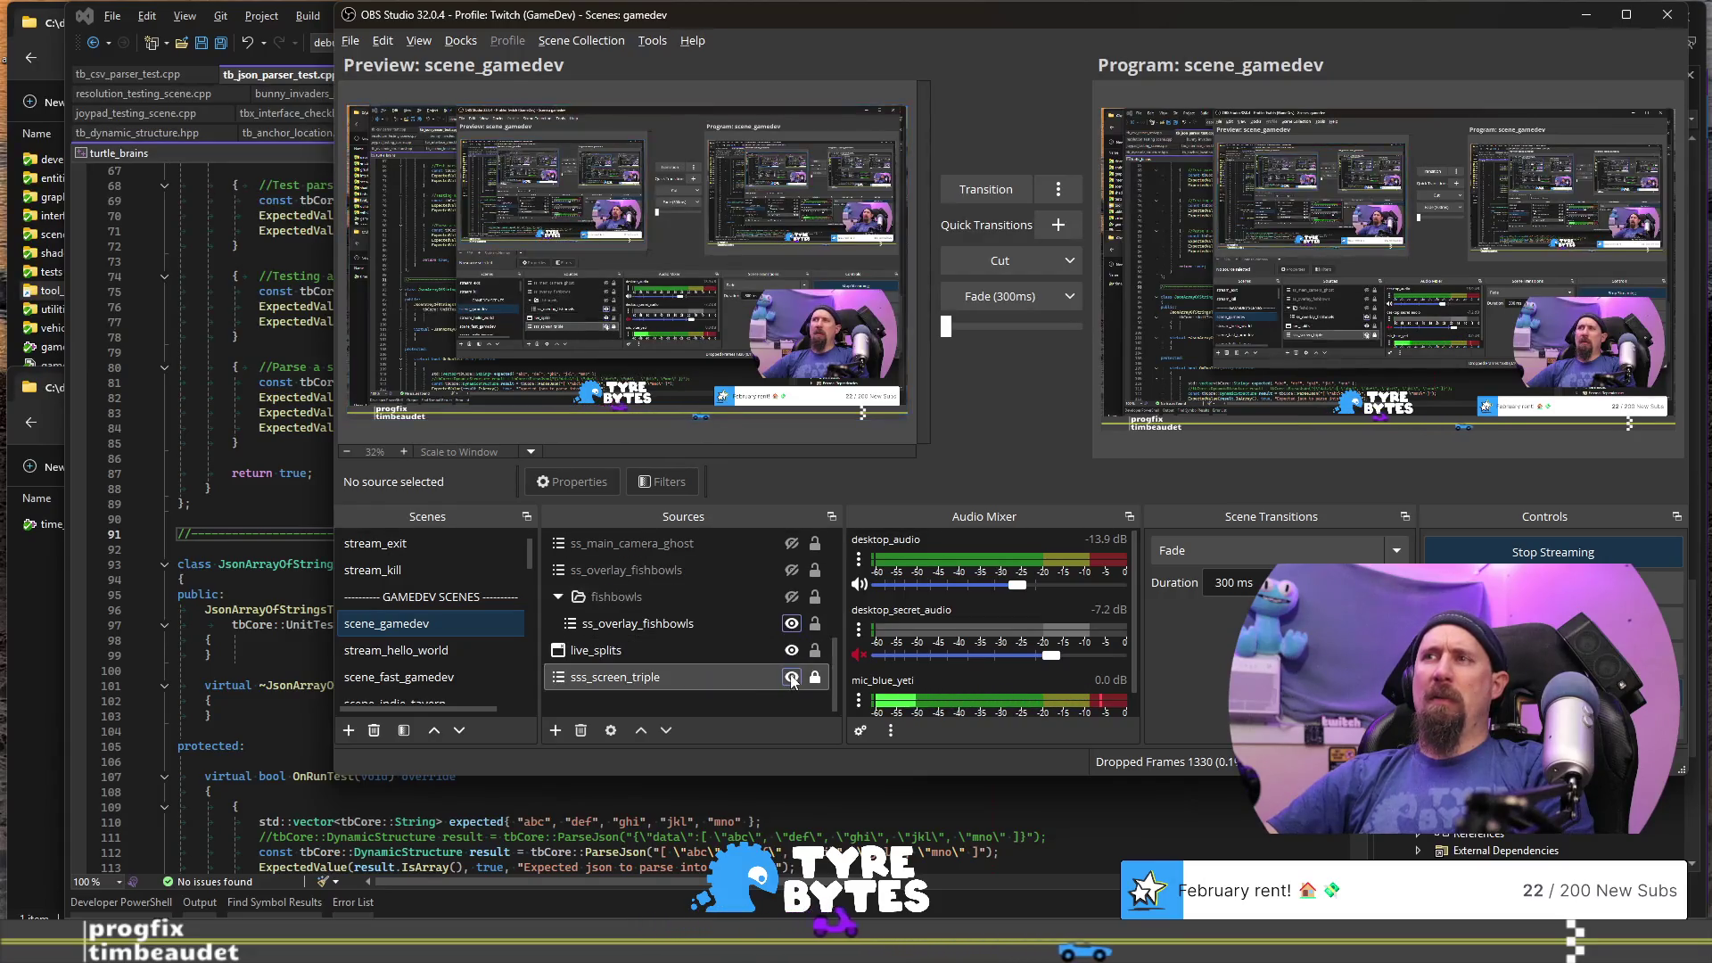
pyautogui.click(792, 677)
pyautogui.click(792, 678)
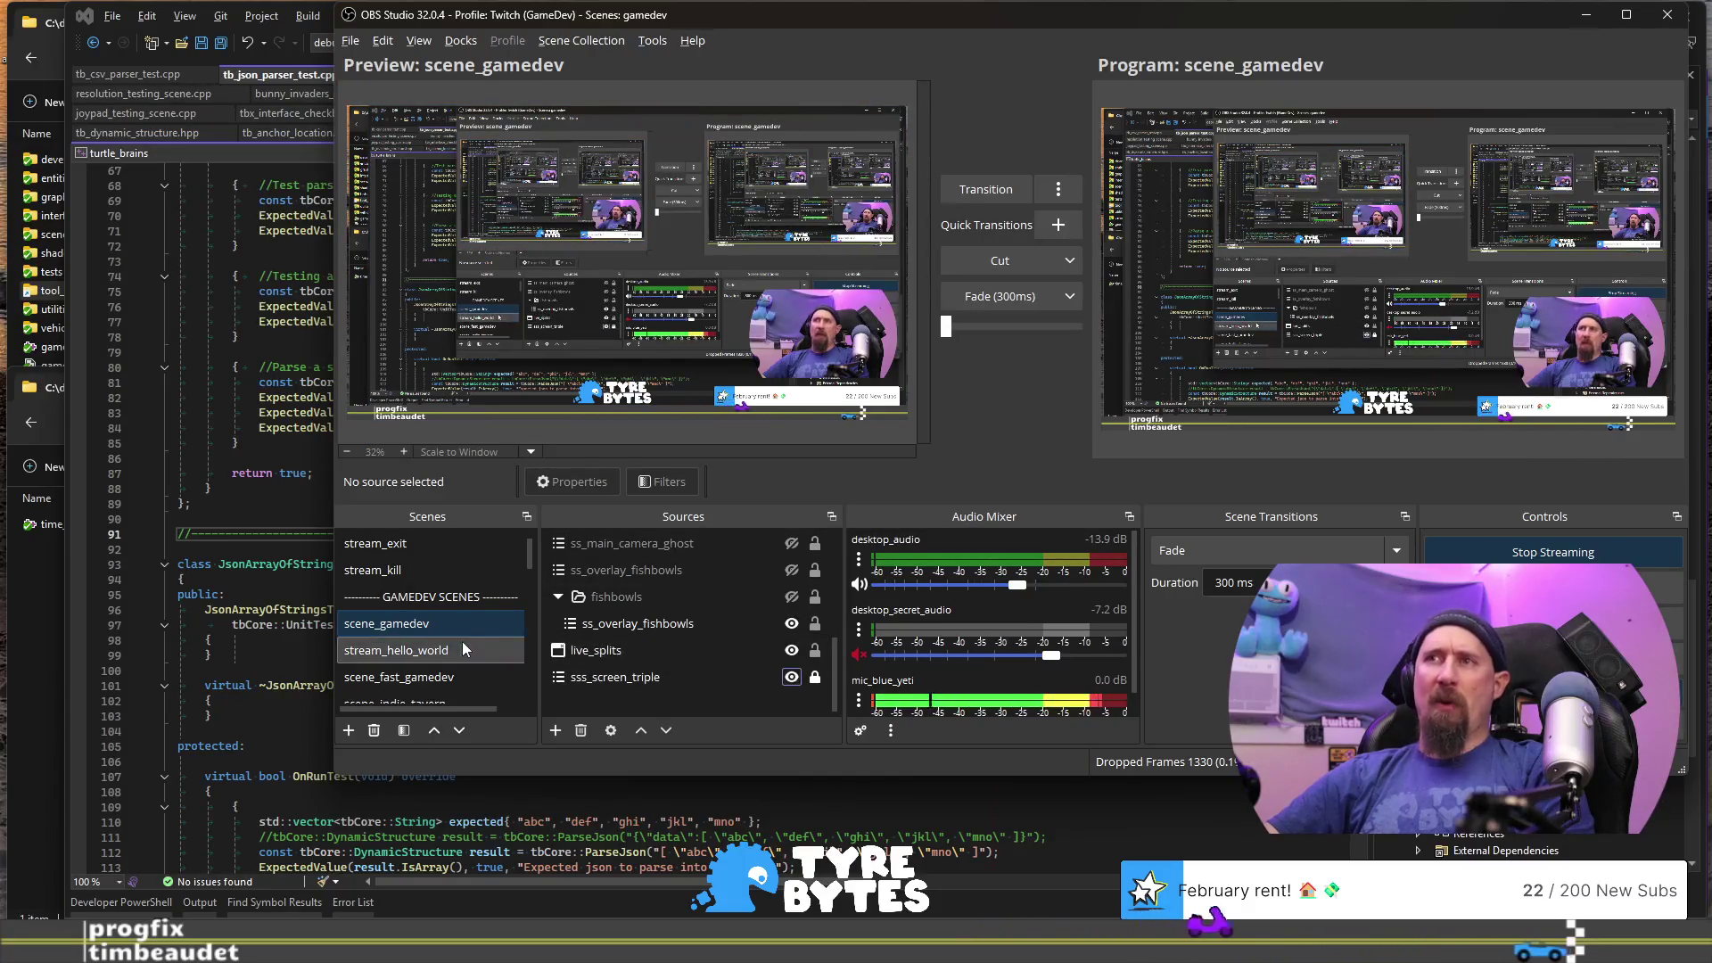
pyautogui.scroll(-8, 462, 642)
pyautogui.scroll(2, 458, 622)
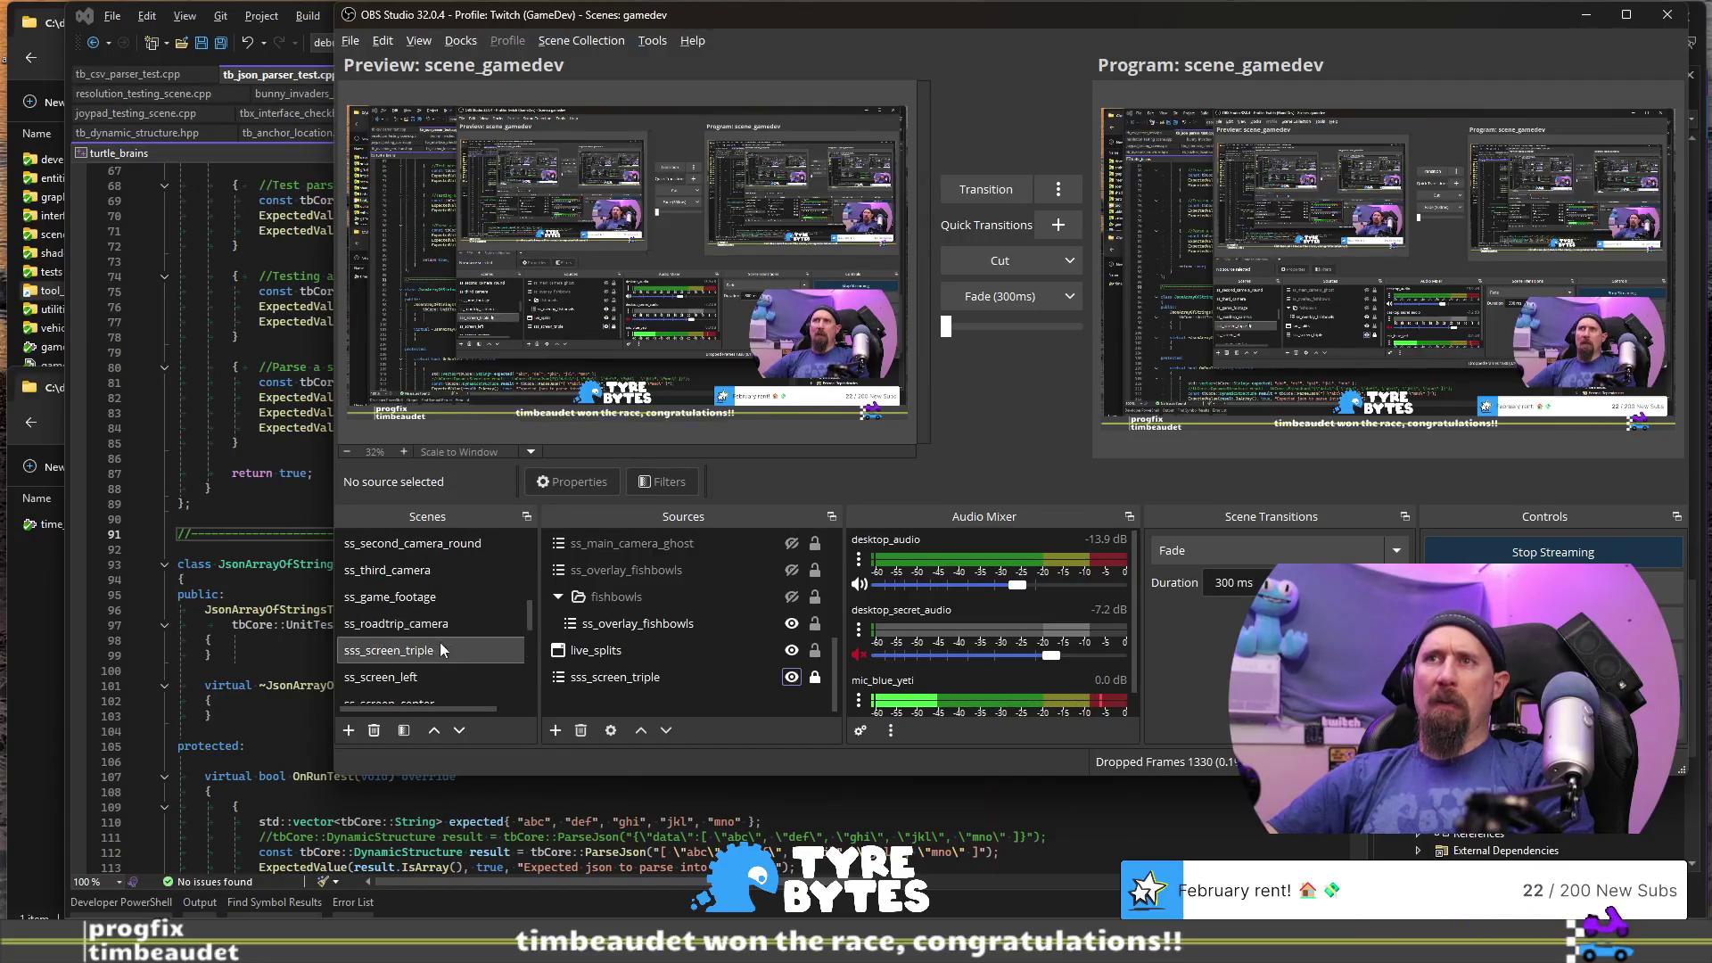
pyautogui.click(441, 651)
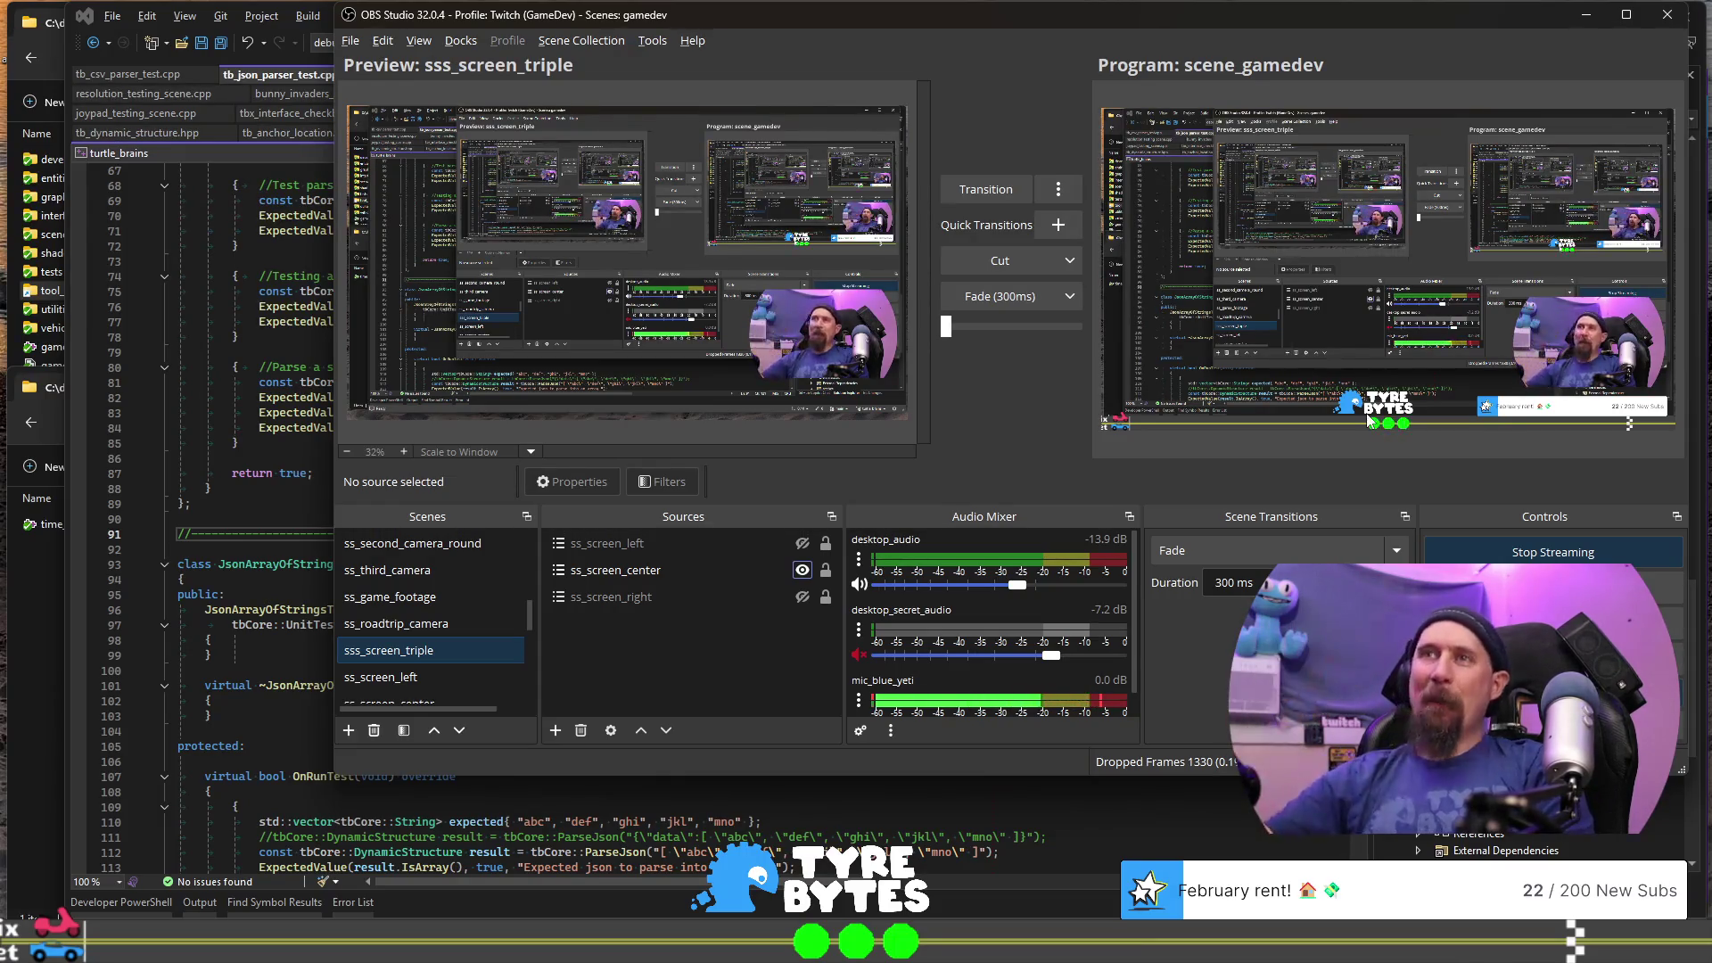
pyautogui.scroll(5, 482, 637)
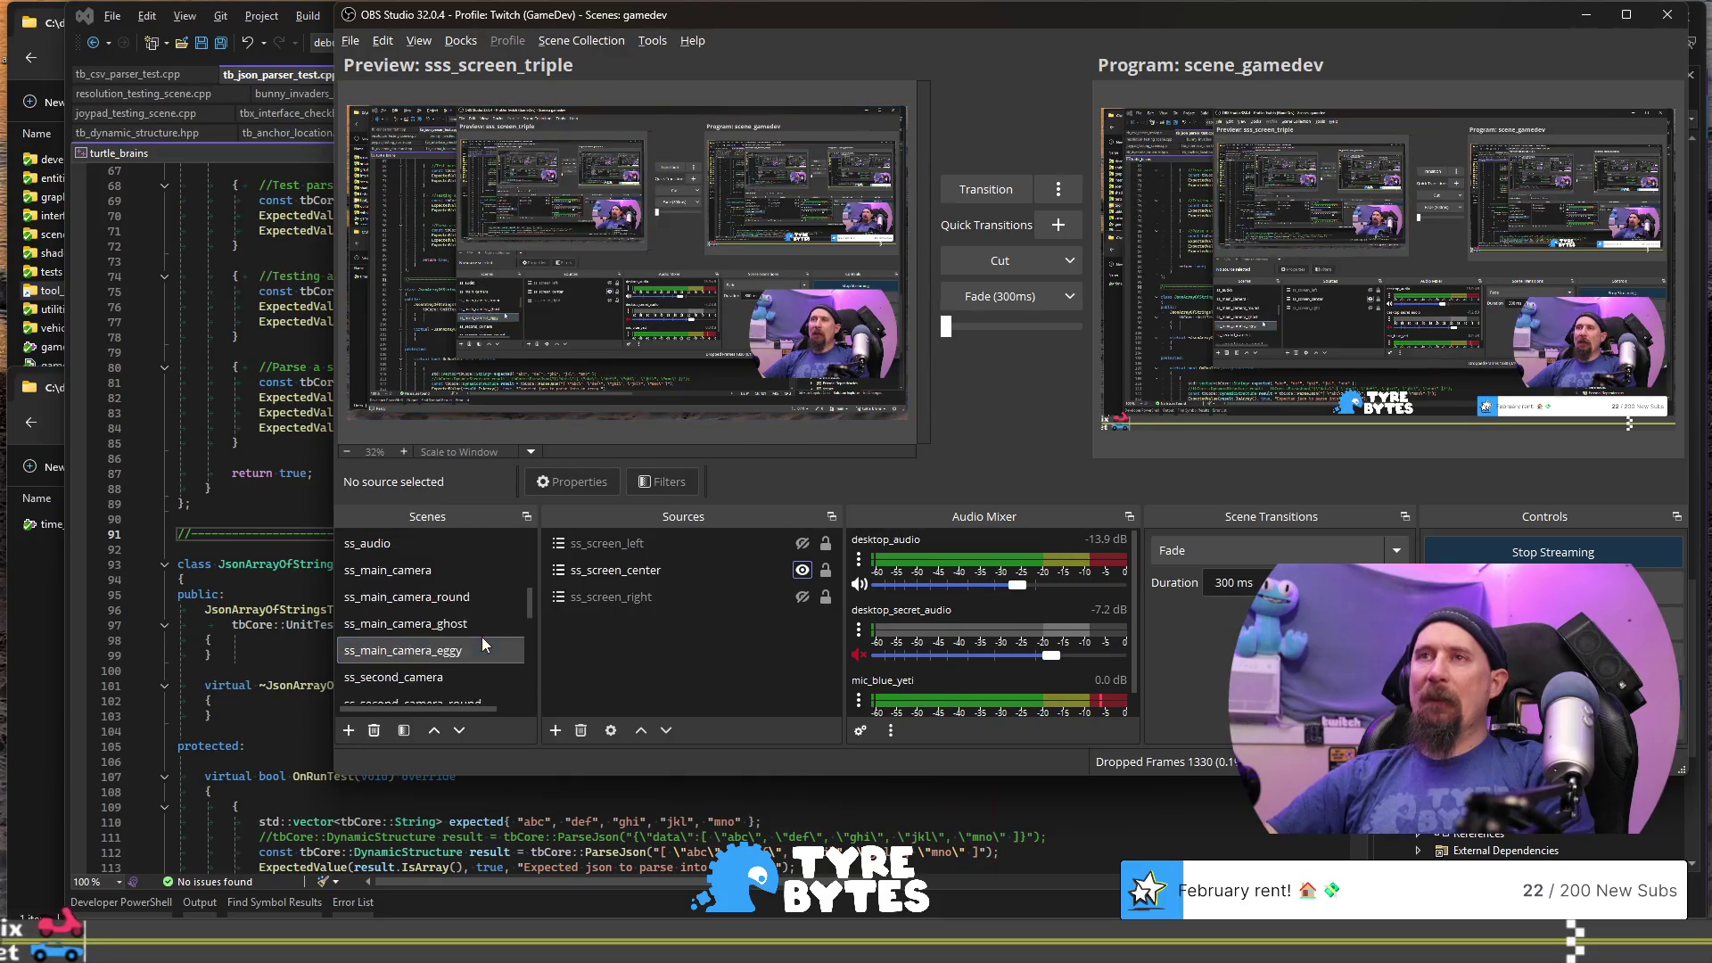
pyautogui.scroll(5, 478, 616)
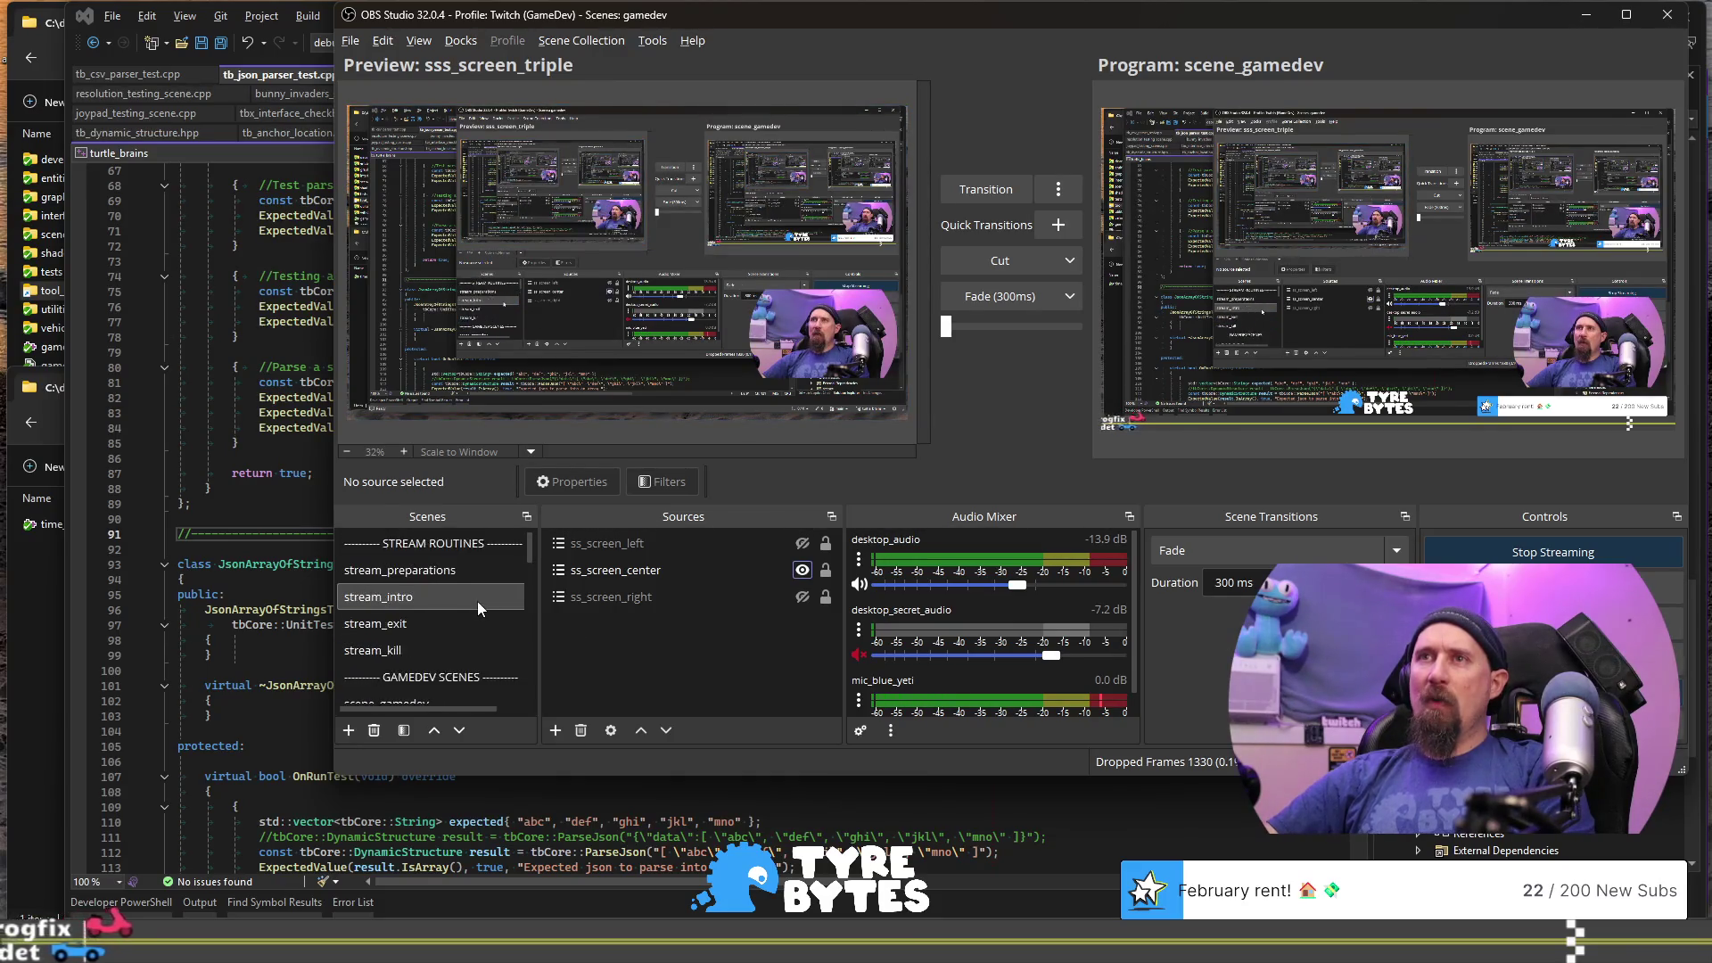
pyautogui.click(459, 624)
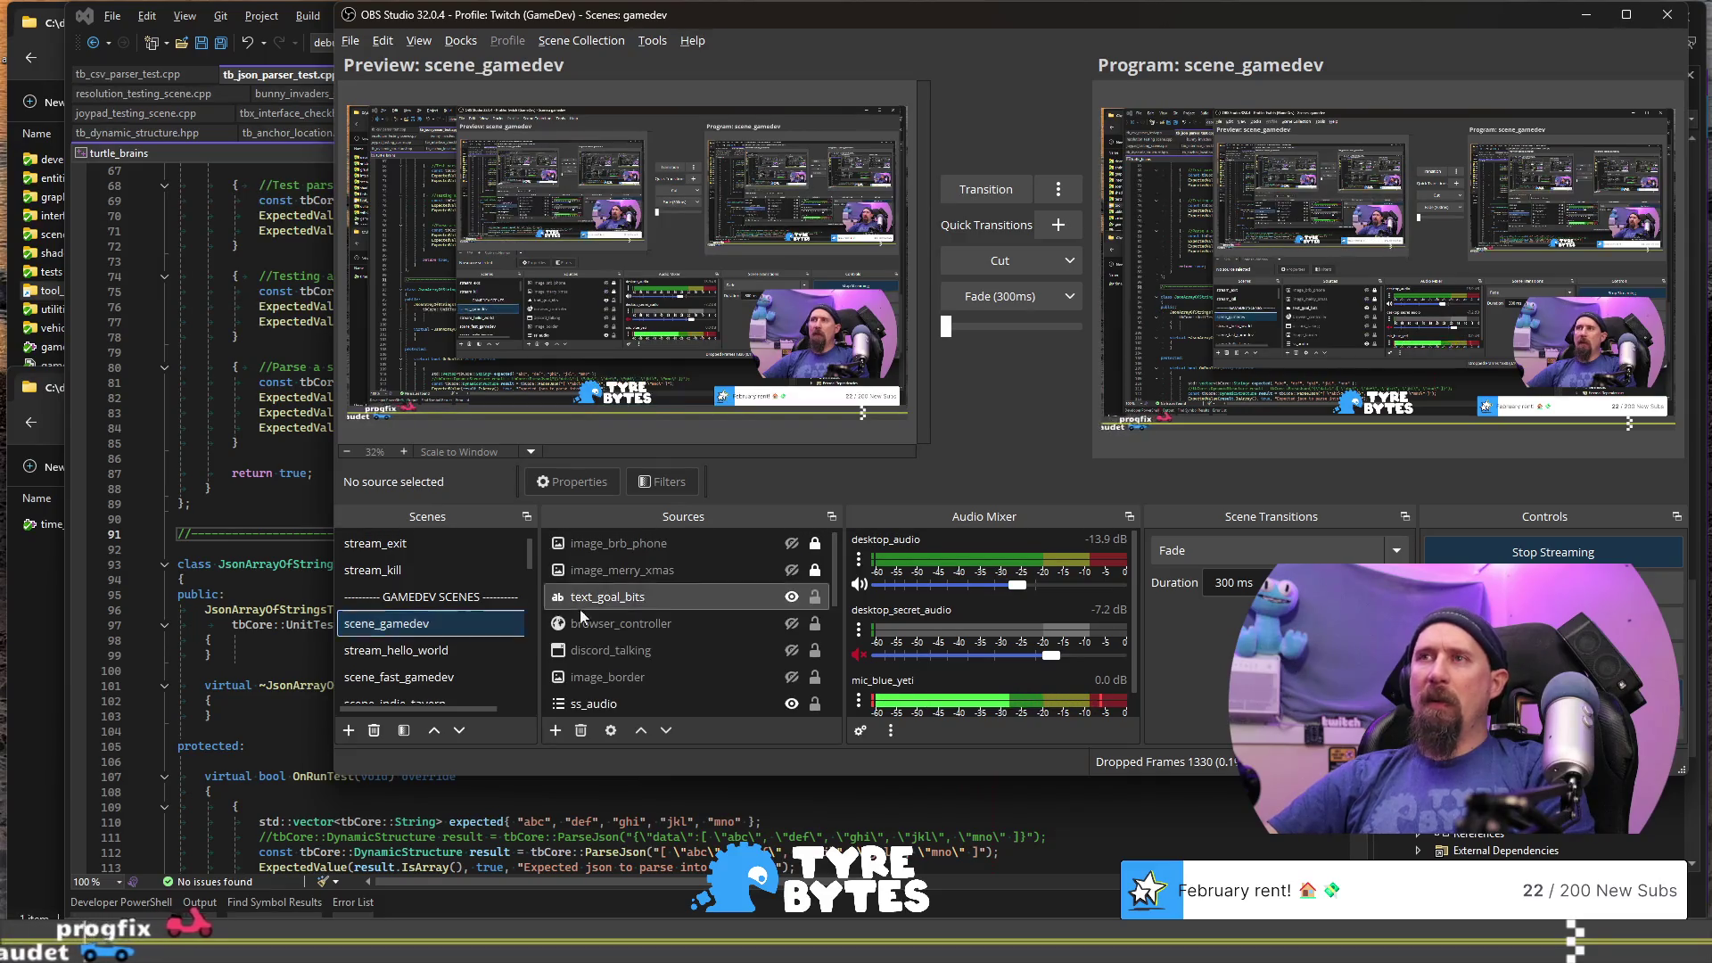
pyautogui.scroll(-3, 781, 598)
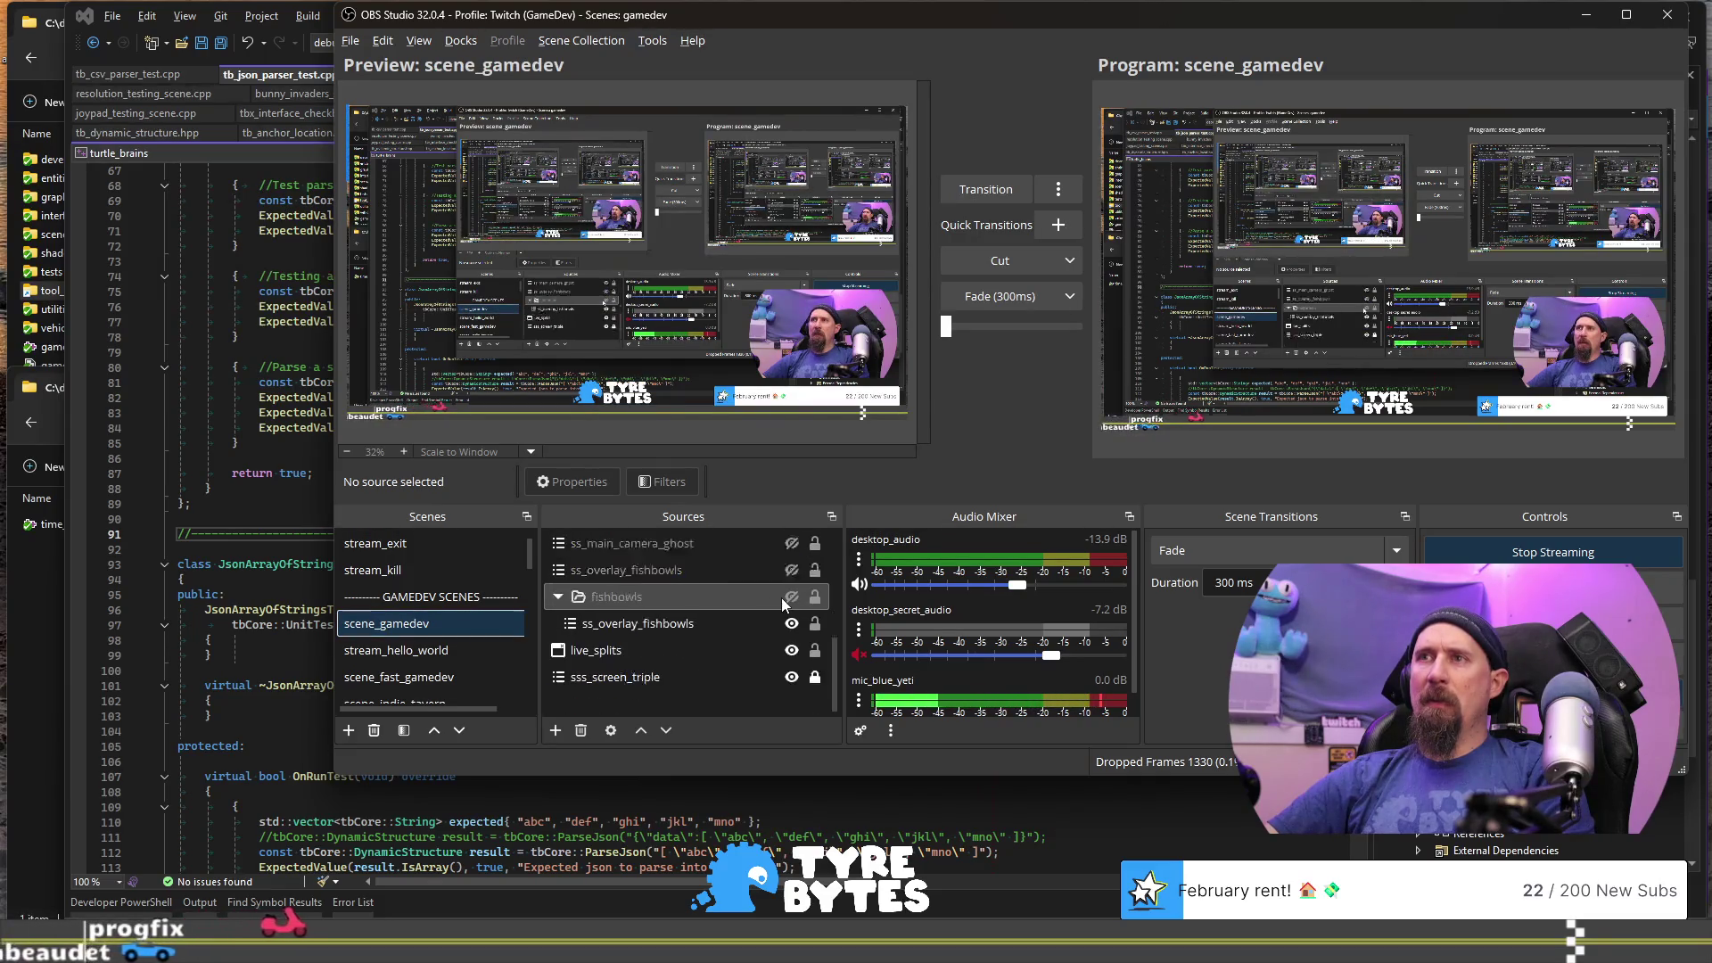
pyautogui.scroll(2, 768, 649)
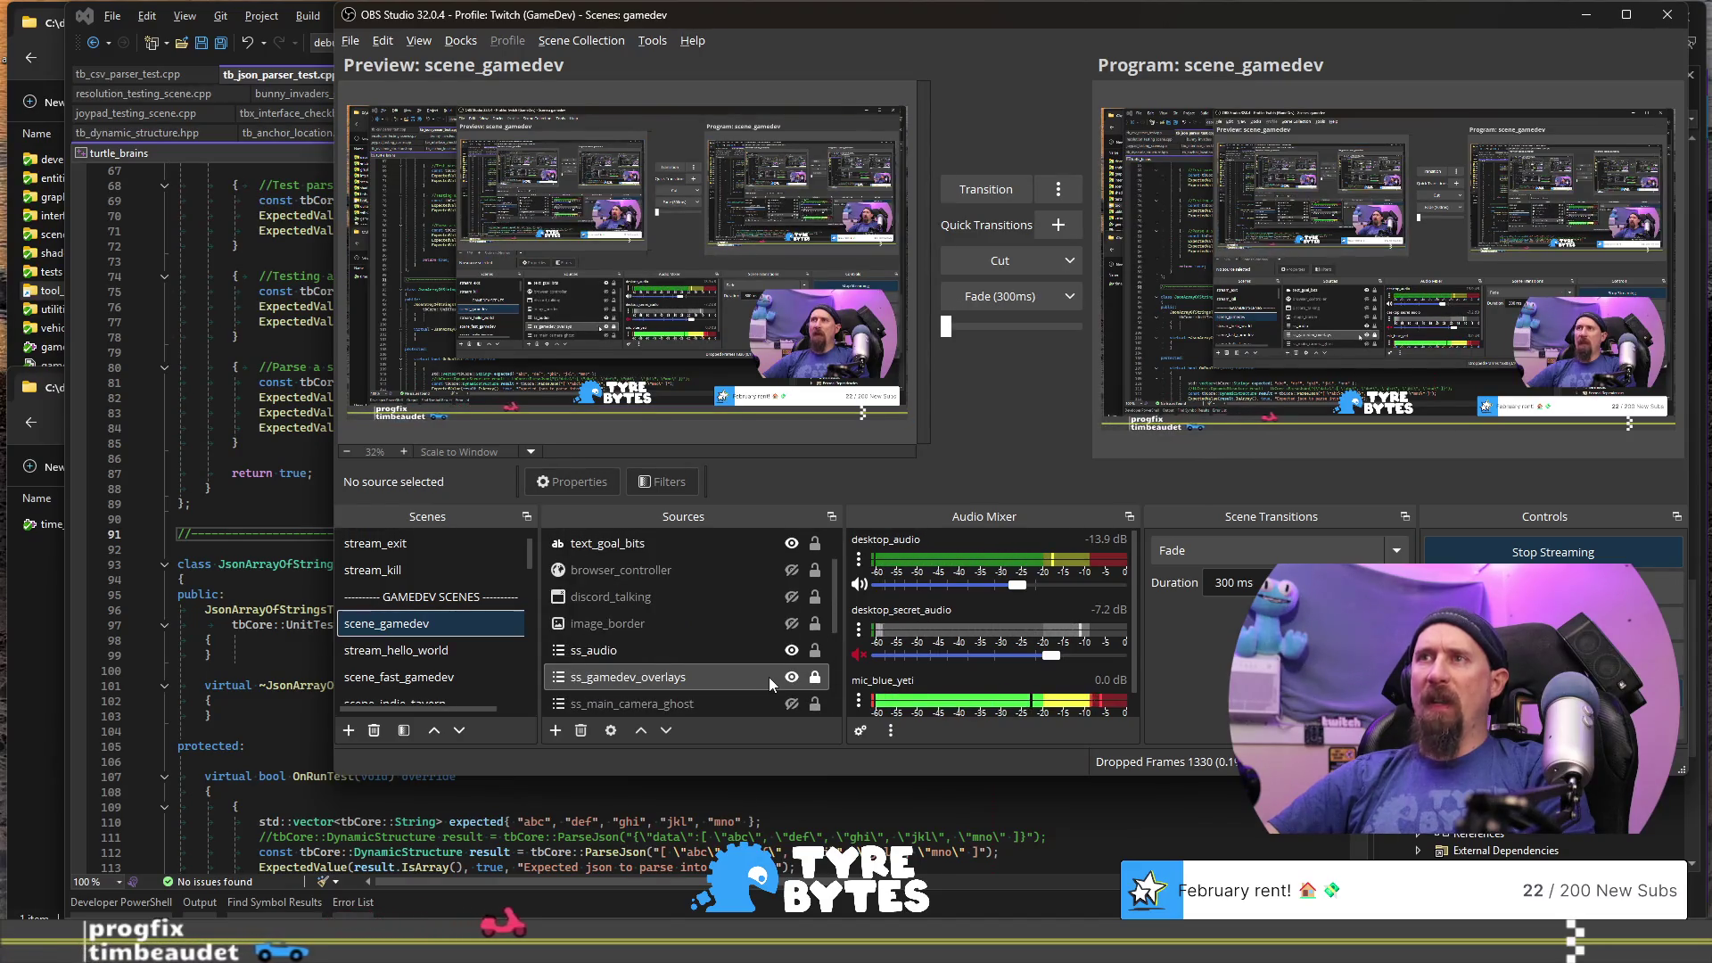
pyautogui.click(792, 677)
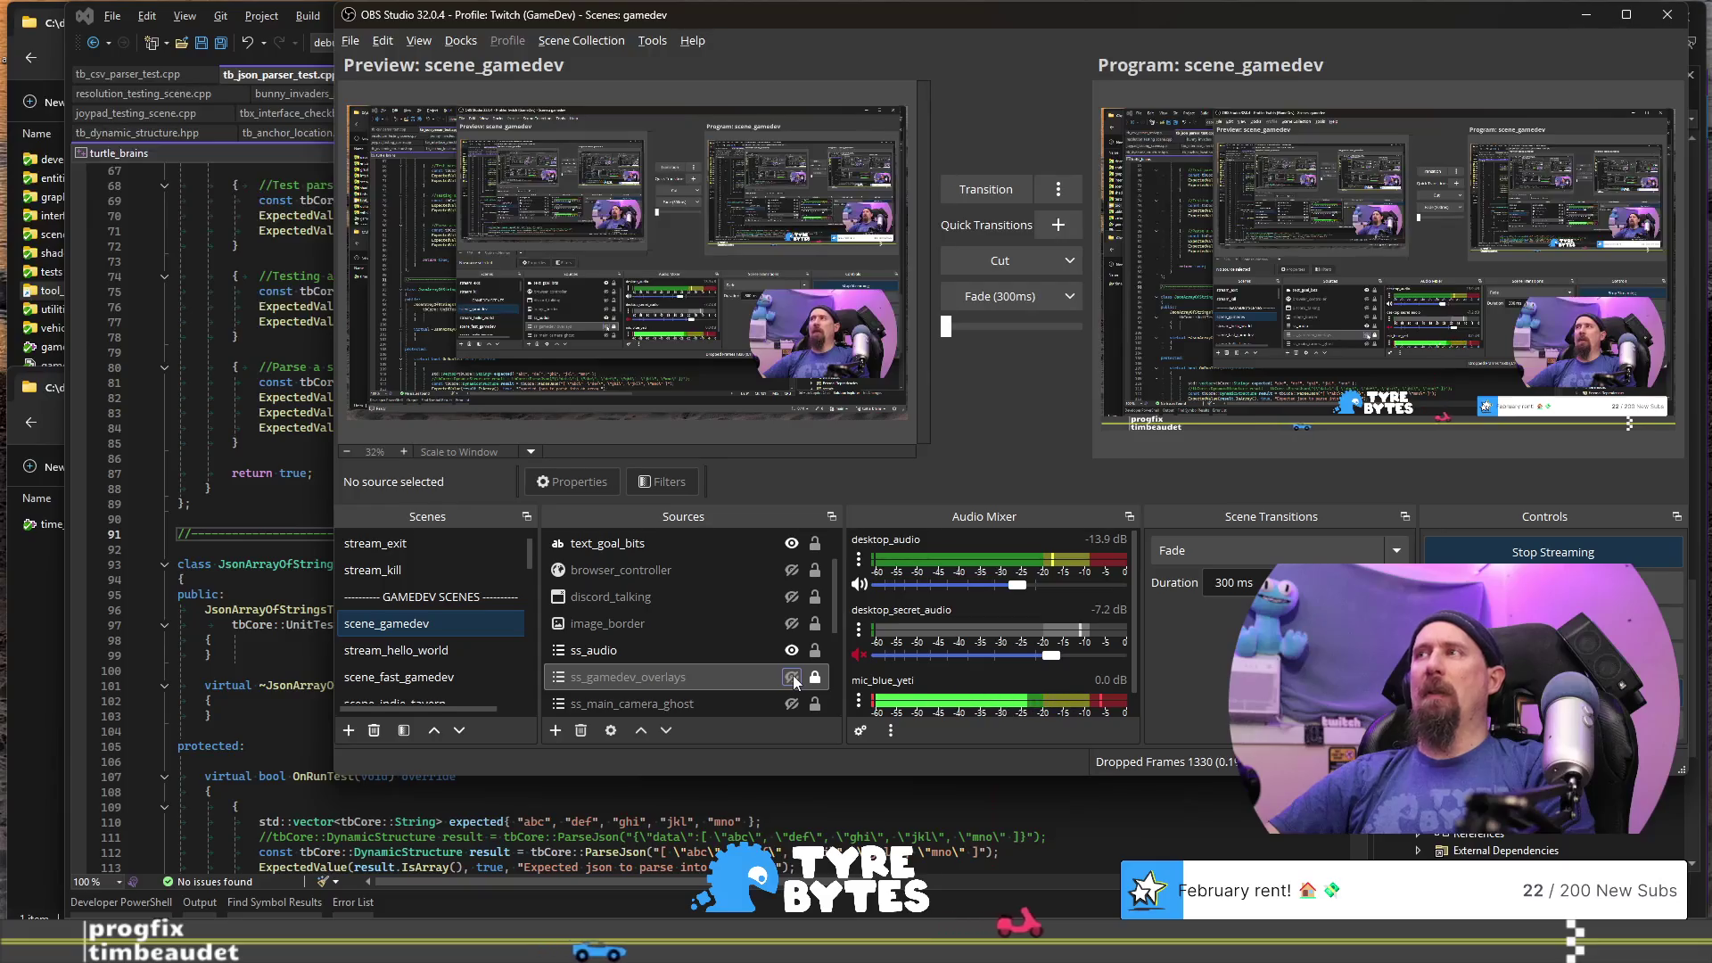
pyautogui.click(792, 678)
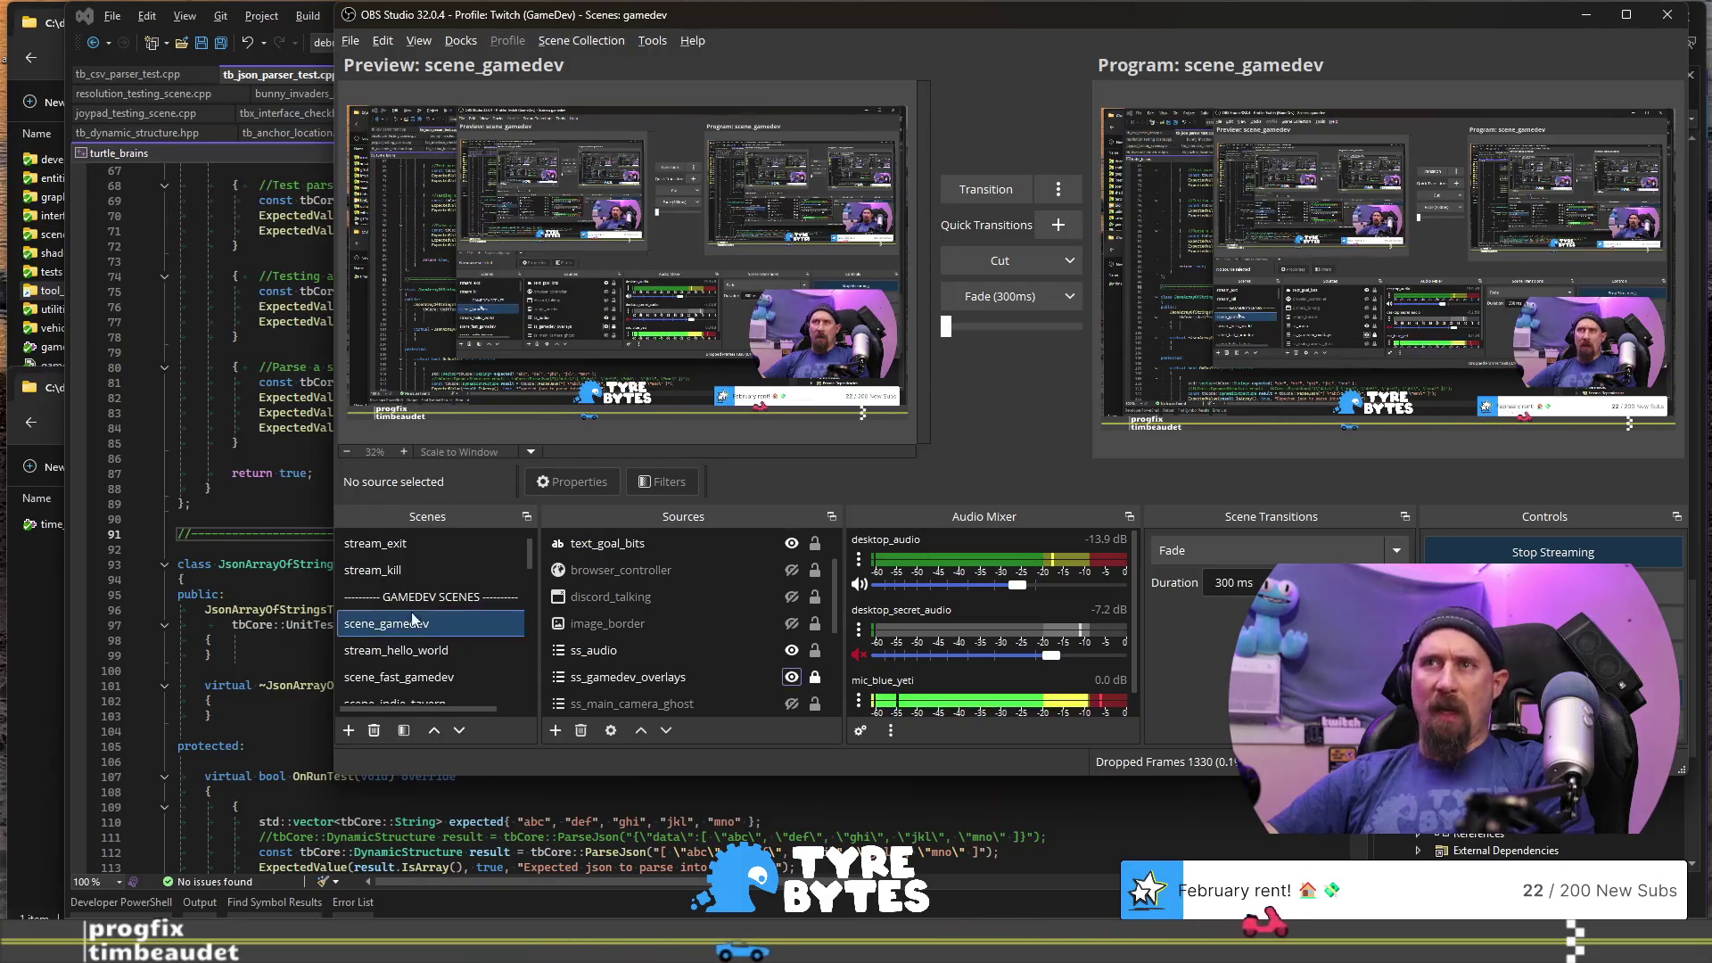
pyautogui.scroll(-1, 432, 624)
pyautogui.scroll(-2, 432, 625)
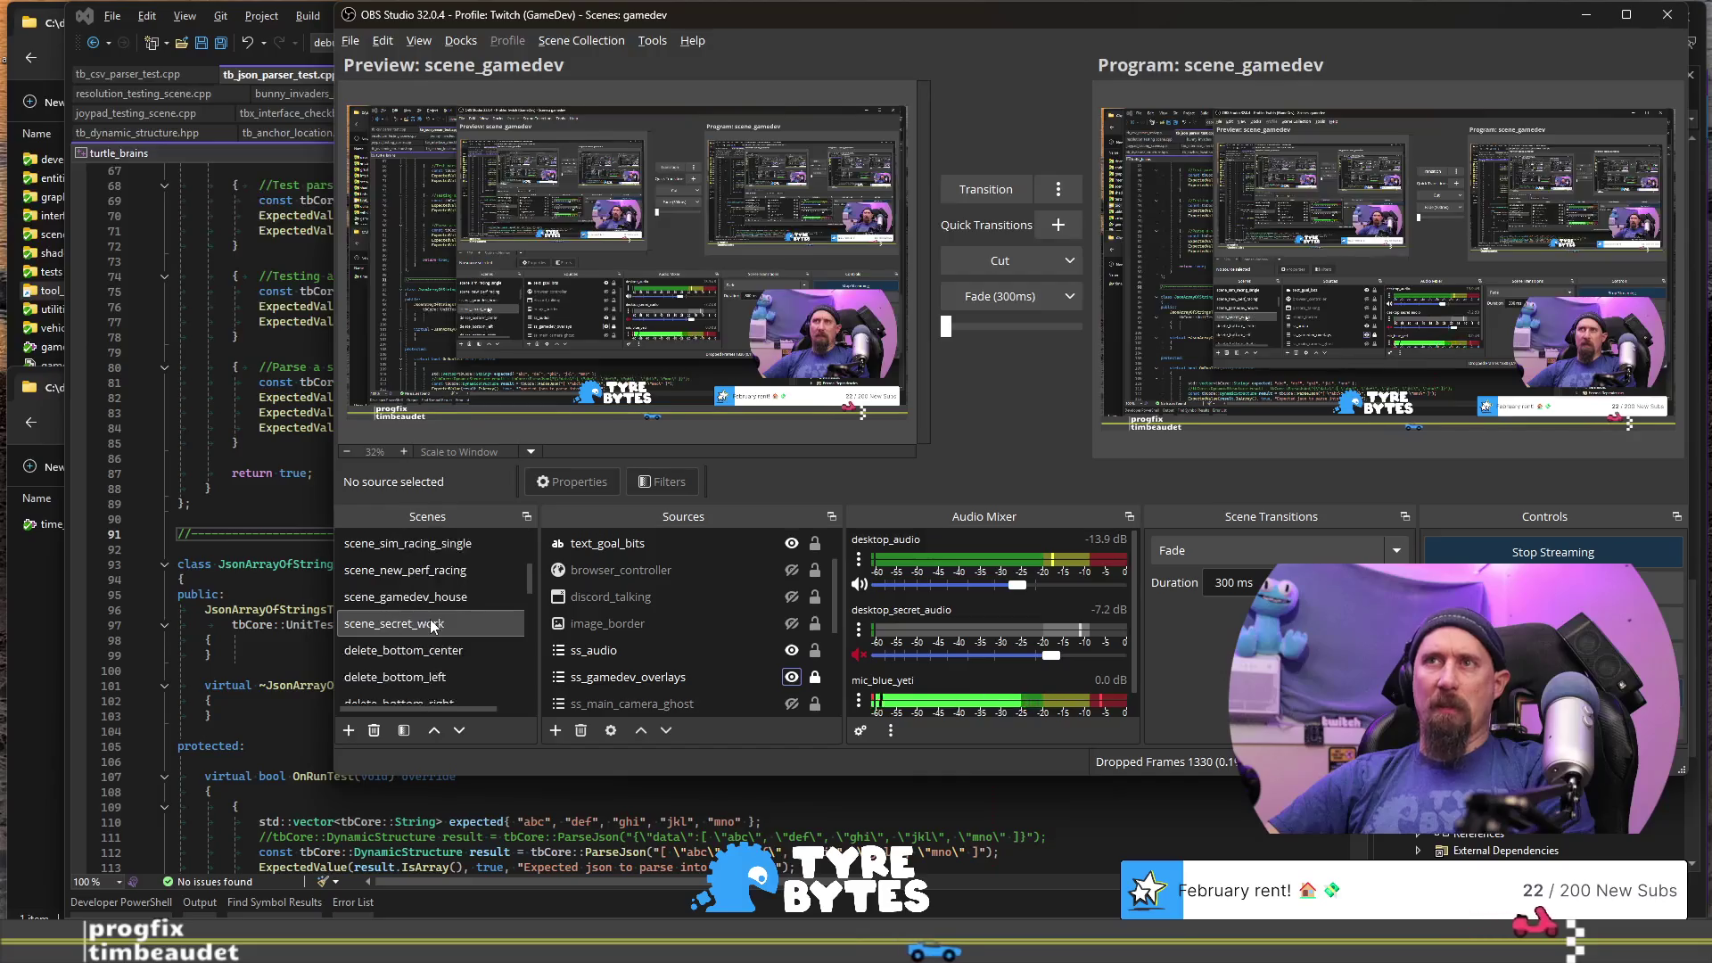
pyautogui.scroll(-3, 433, 624)
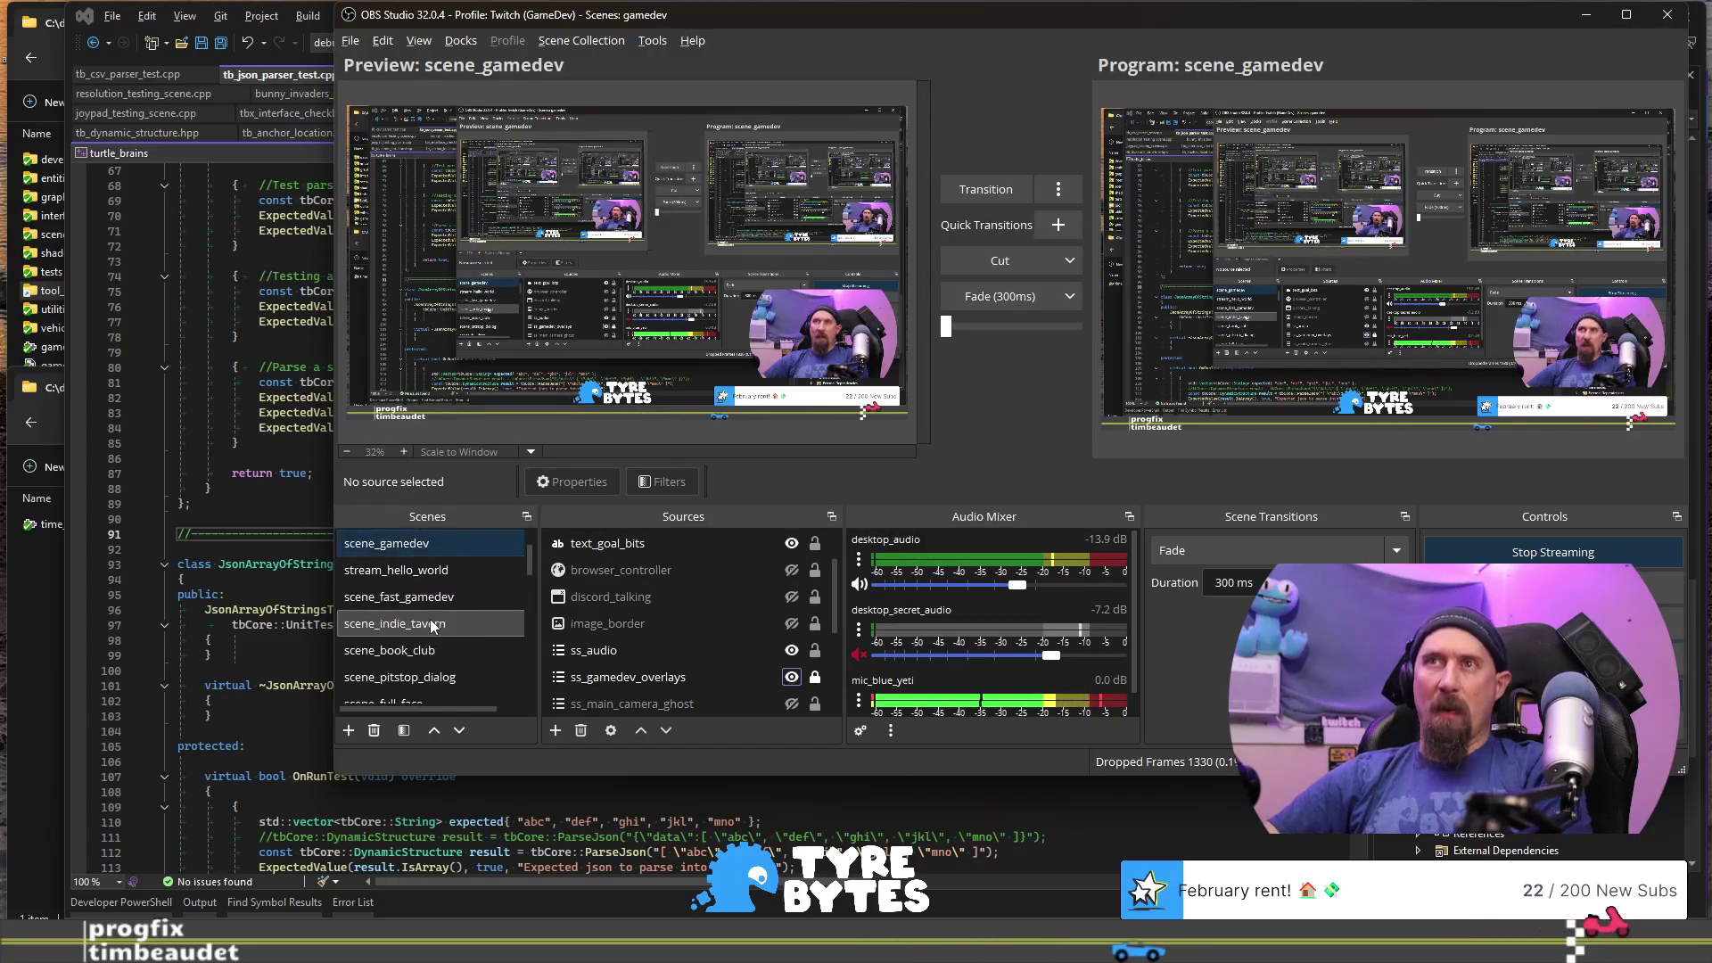
# - Flash image_tyrebytes_logo_light from the sponsor group on and off twice, then exit Studio Mode with F1
pyautogui.click(433, 597)
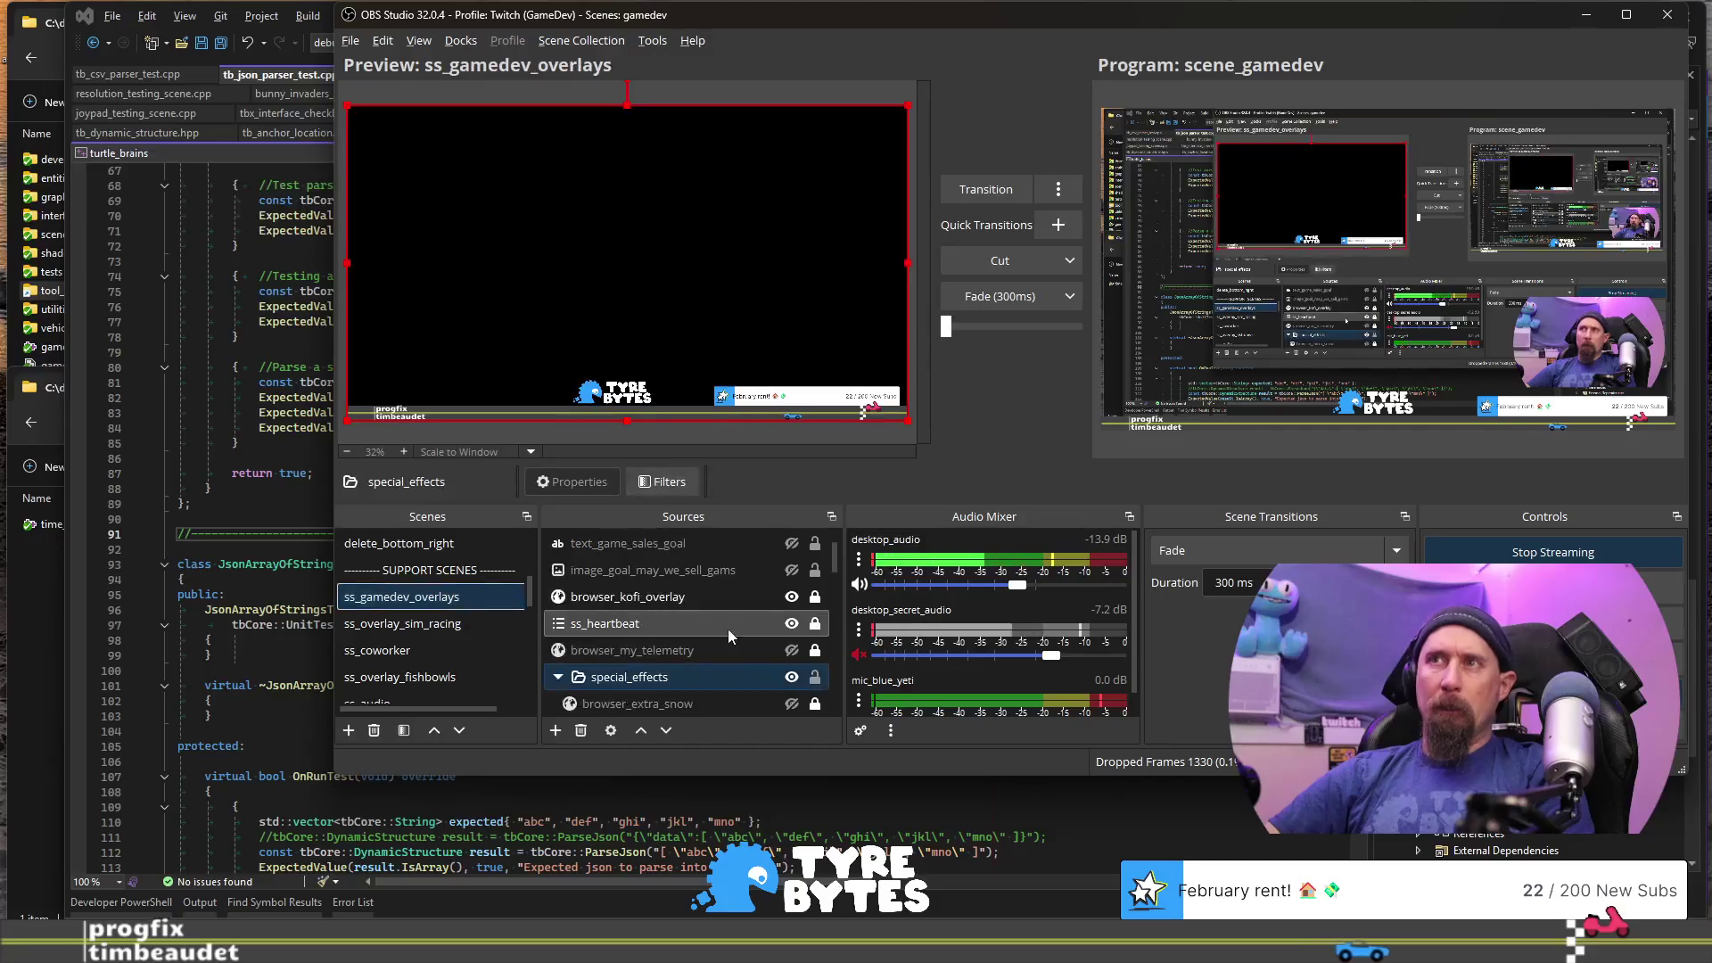
pyautogui.scroll(-5, 733, 603)
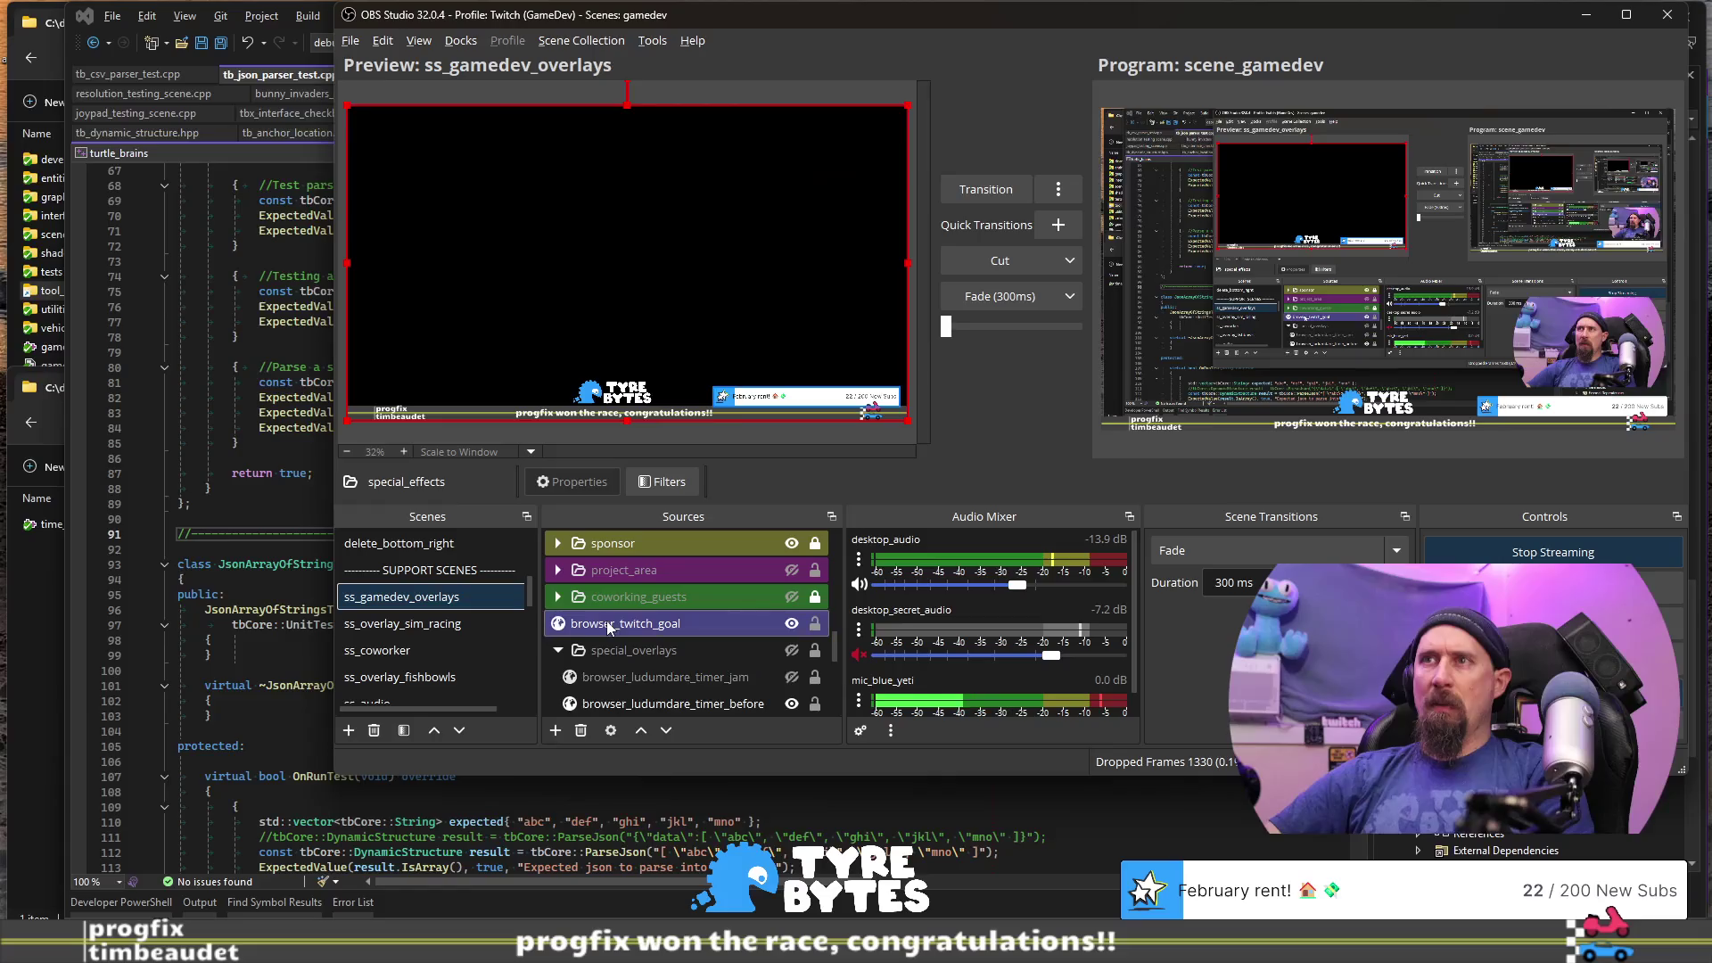
pyautogui.click(555, 544)
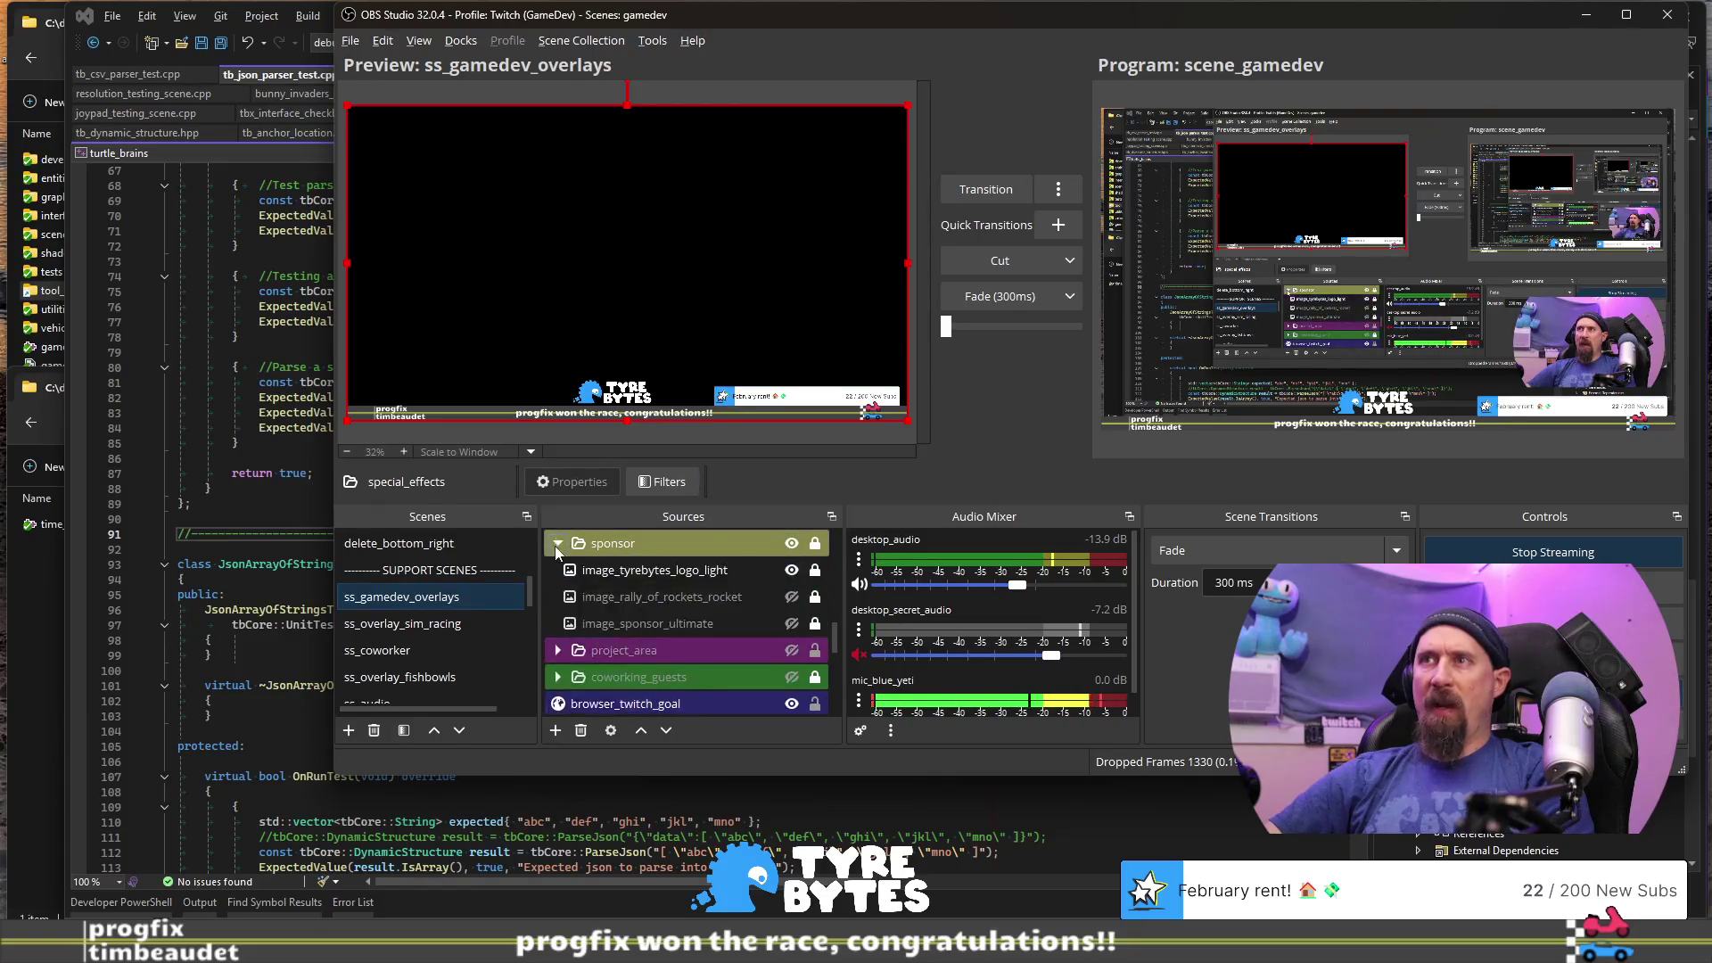
pyautogui.click(791, 572)
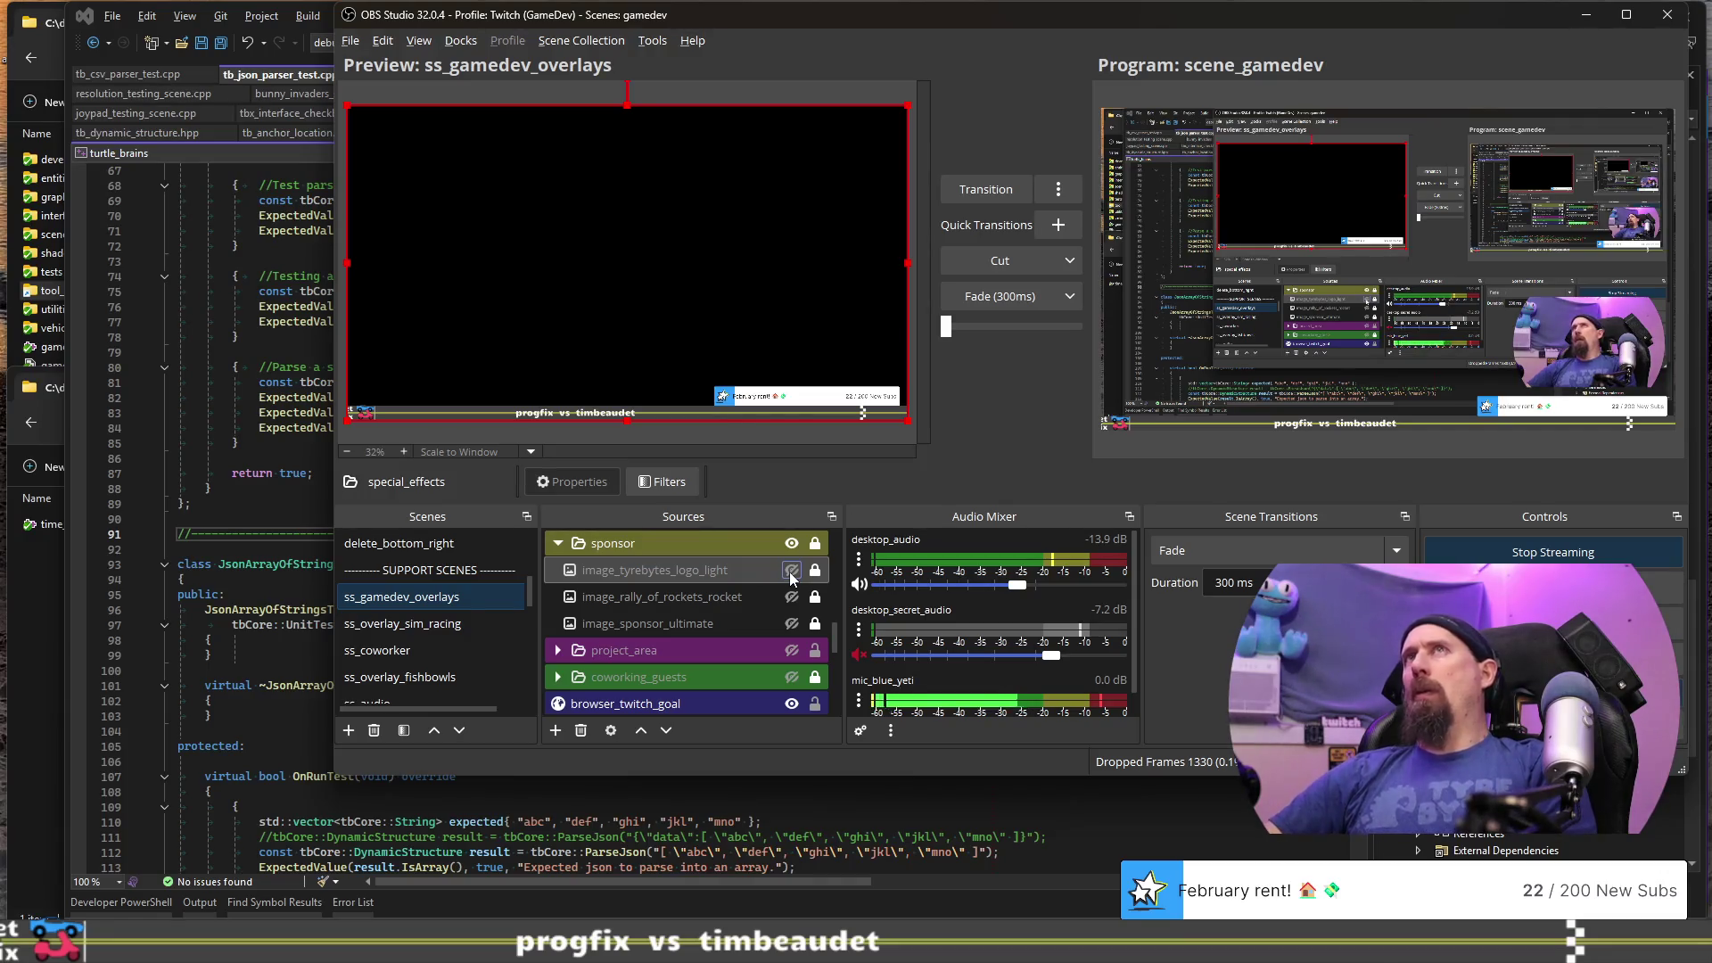
pyautogui.click(791, 576)
pyautogui.click(791, 576)
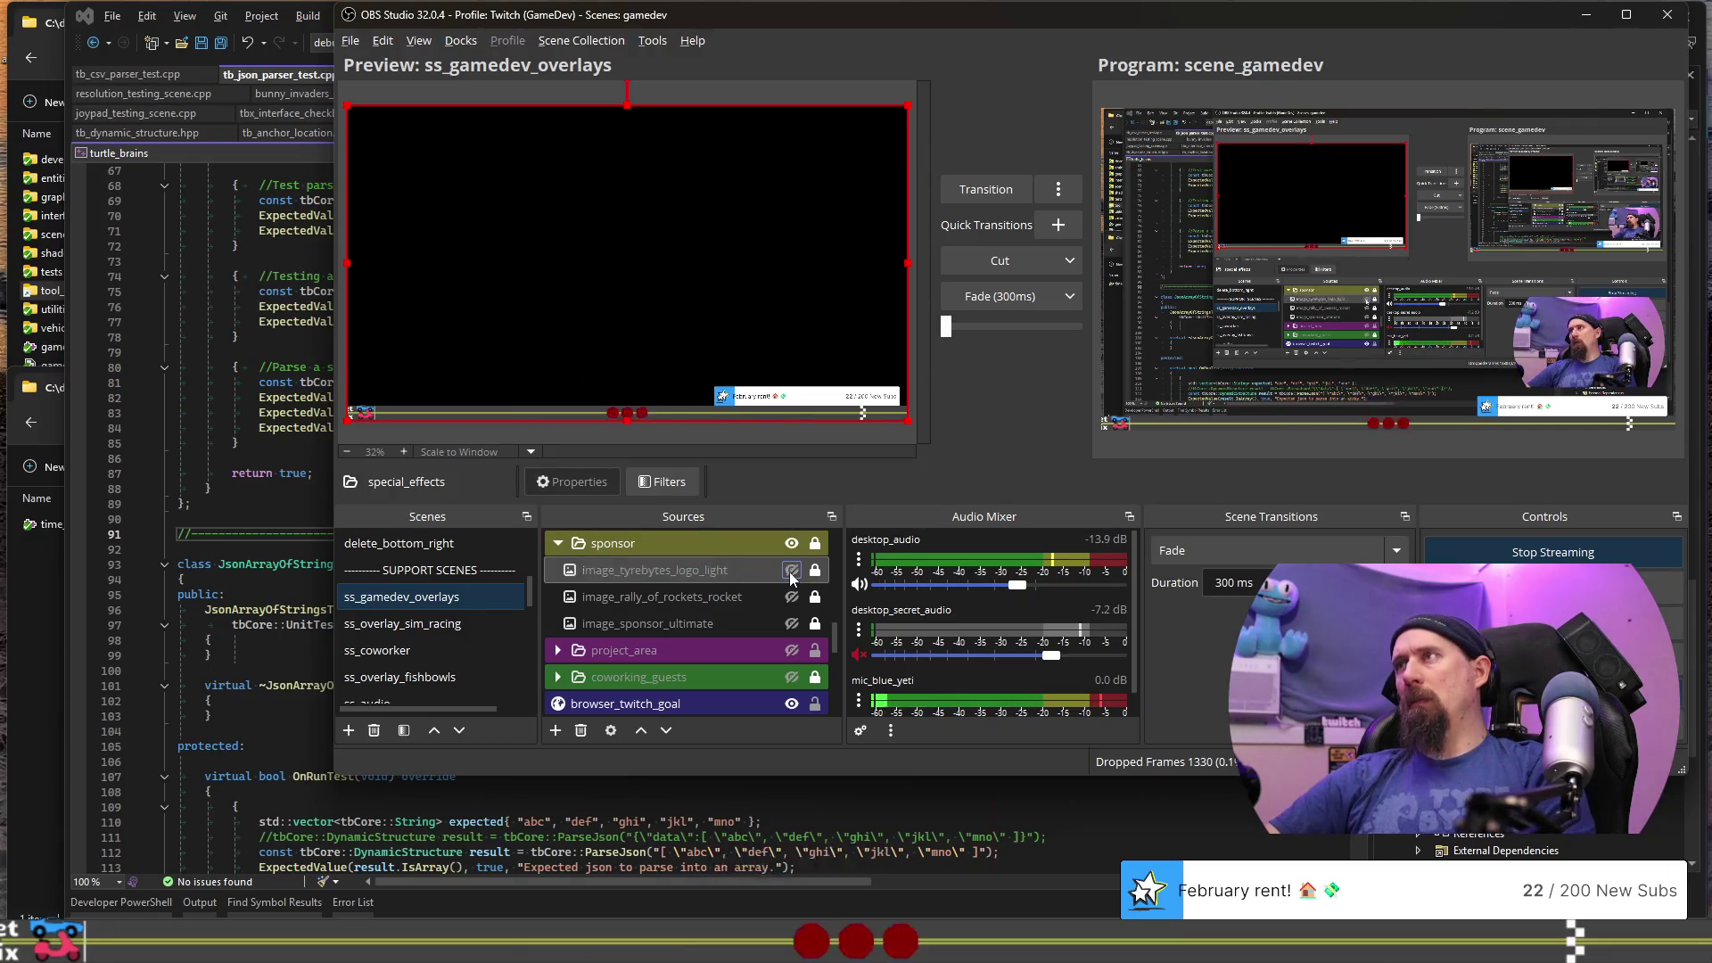
pyautogui.click(791, 576)
pyautogui.click(791, 576)
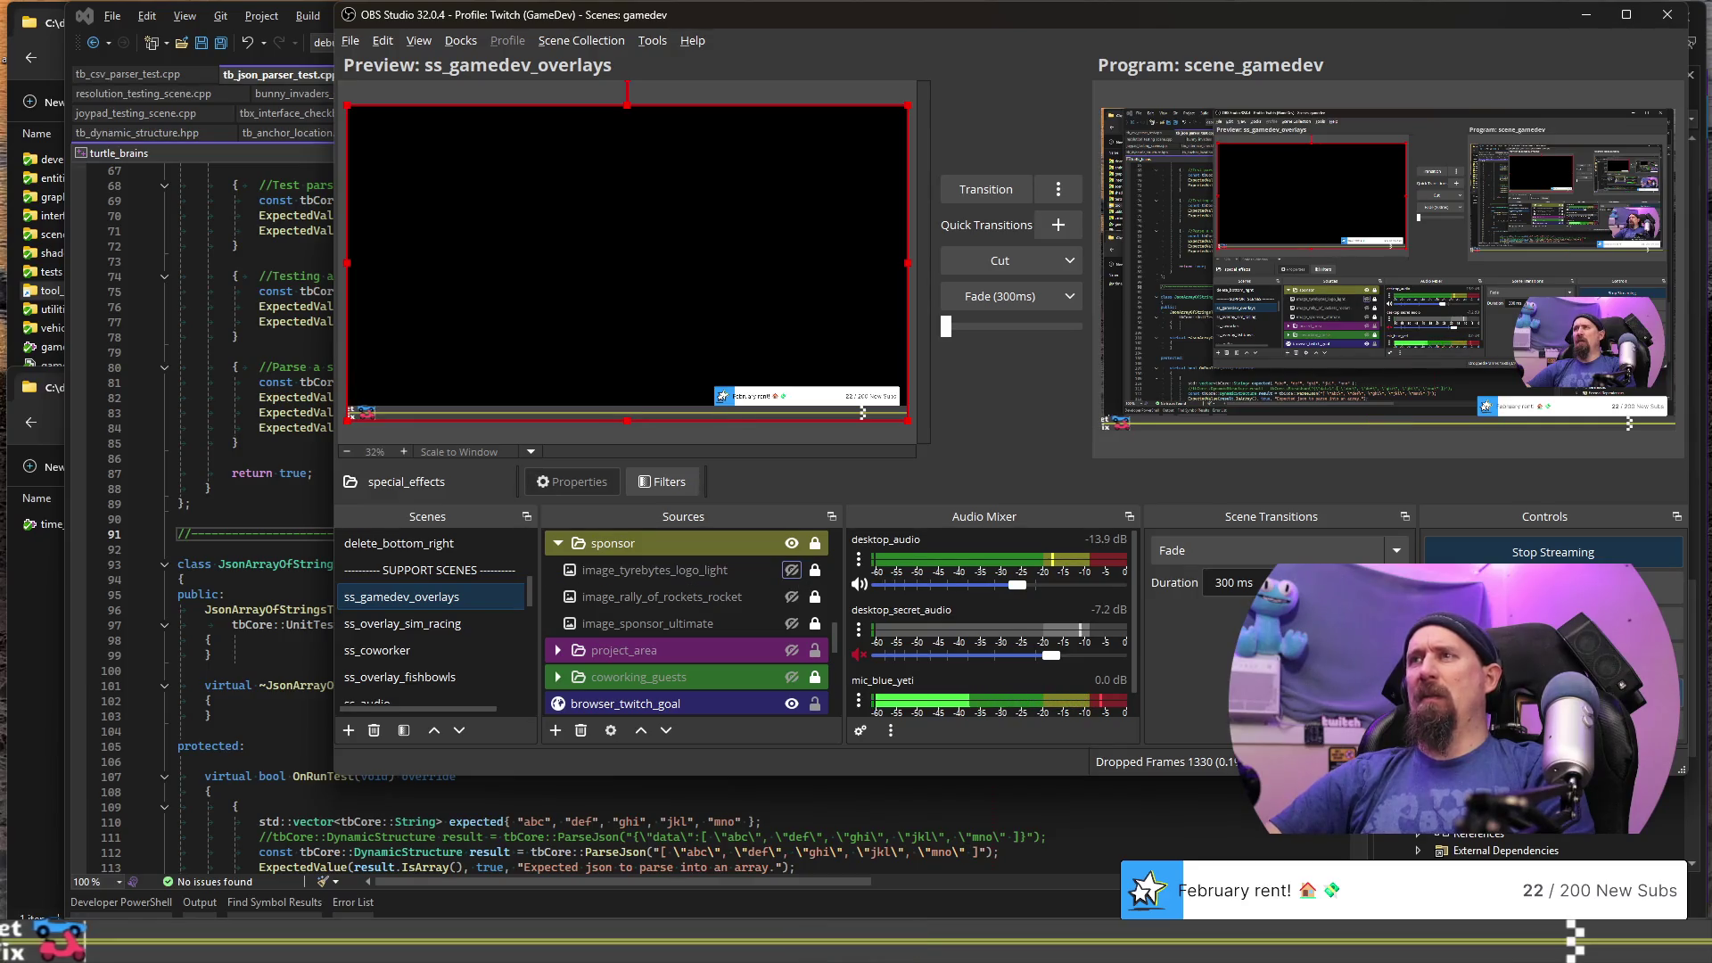
pyautogui.press('F1')
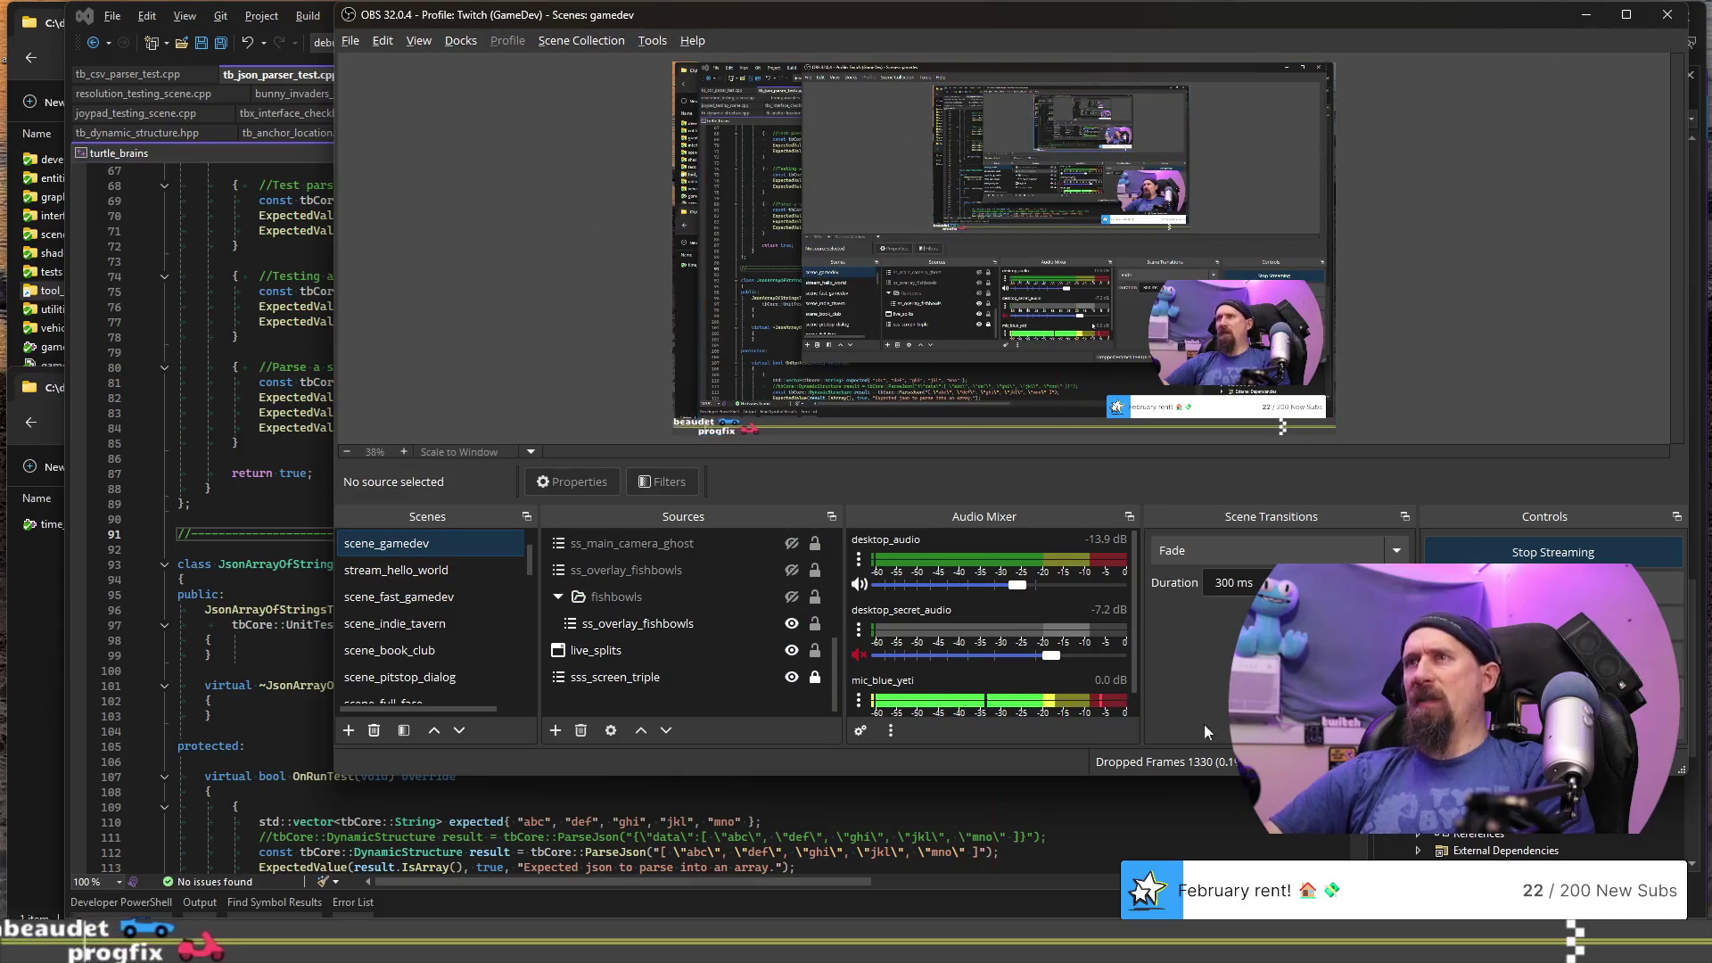
# - Shrink the OBS window, park it mostly off-screen, and bring Visual Studio forward
pyautogui.moveTo(1681, 770); pyautogui.dragTo(1074, 763)
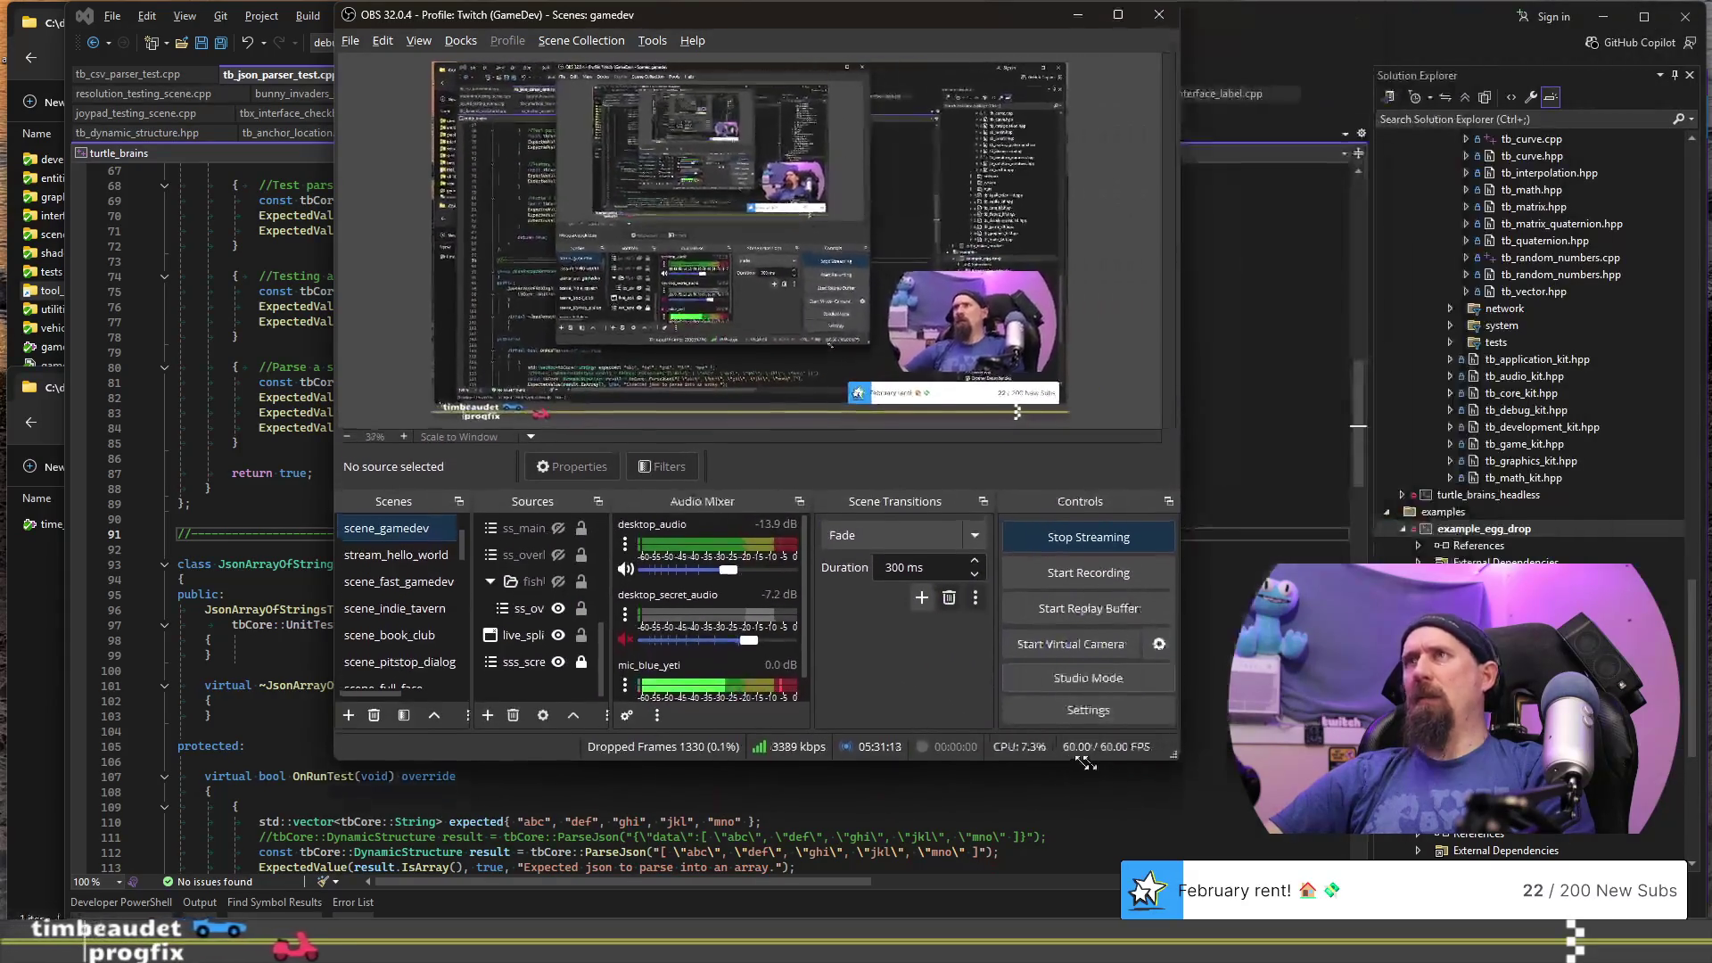
pyautogui.moveTo(767, 14); pyautogui.dragTo(20, 0)
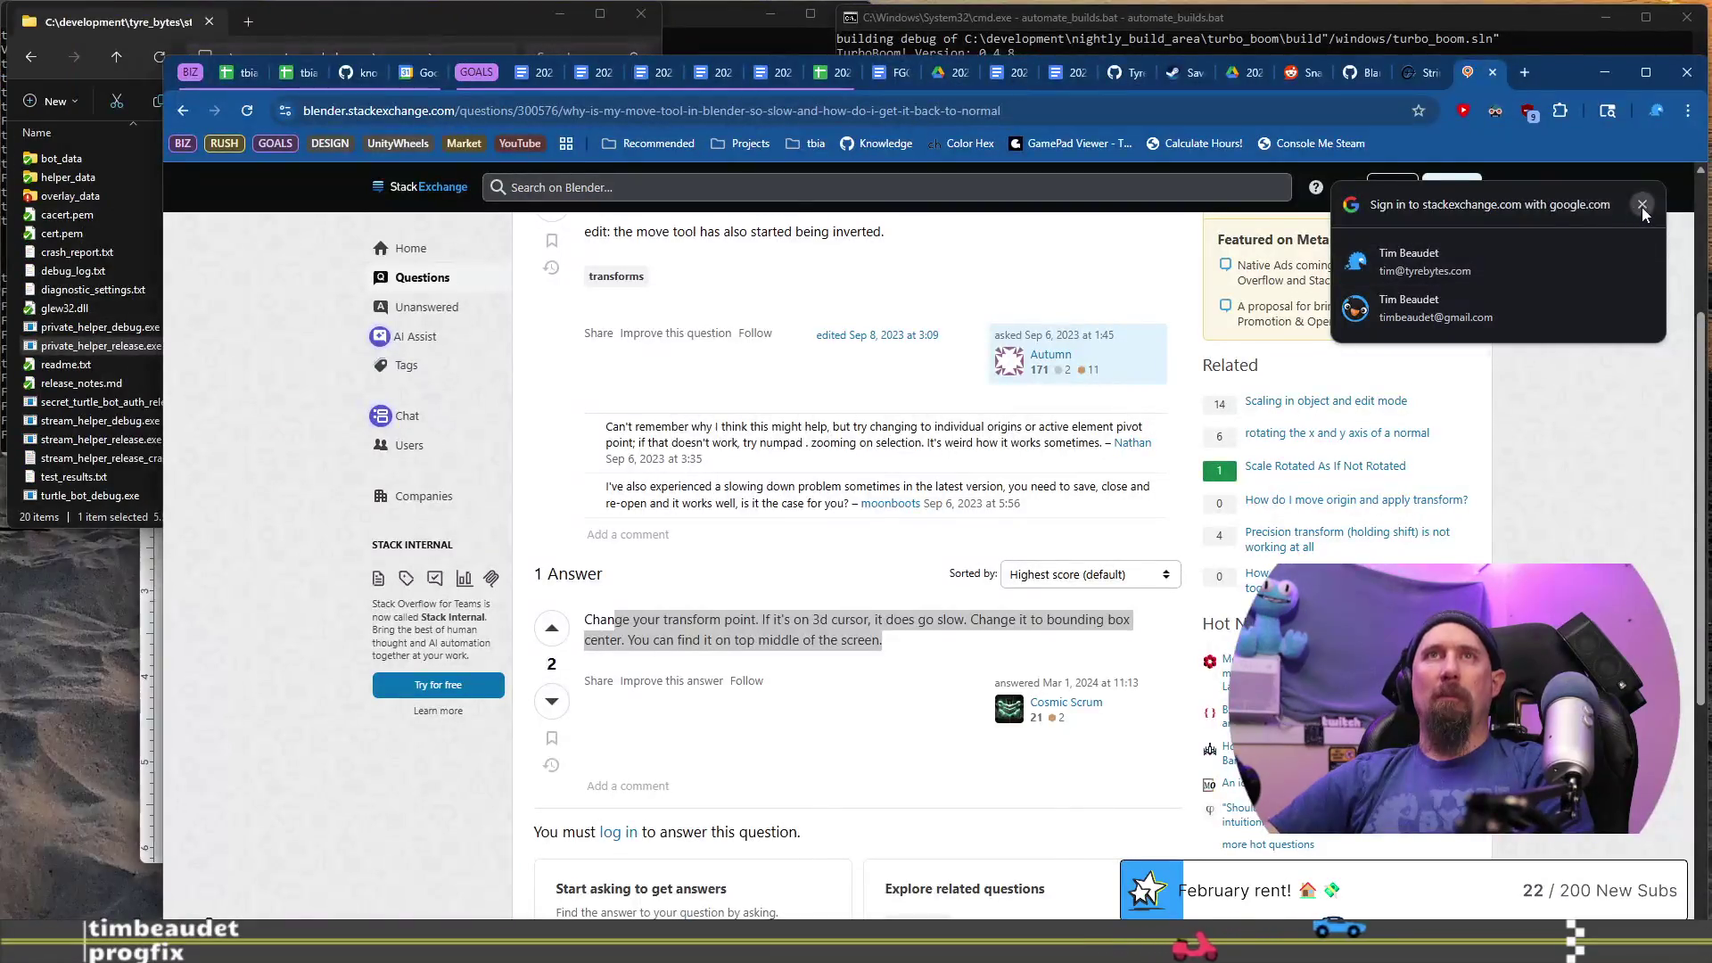
pyautogui.click(956, 493)
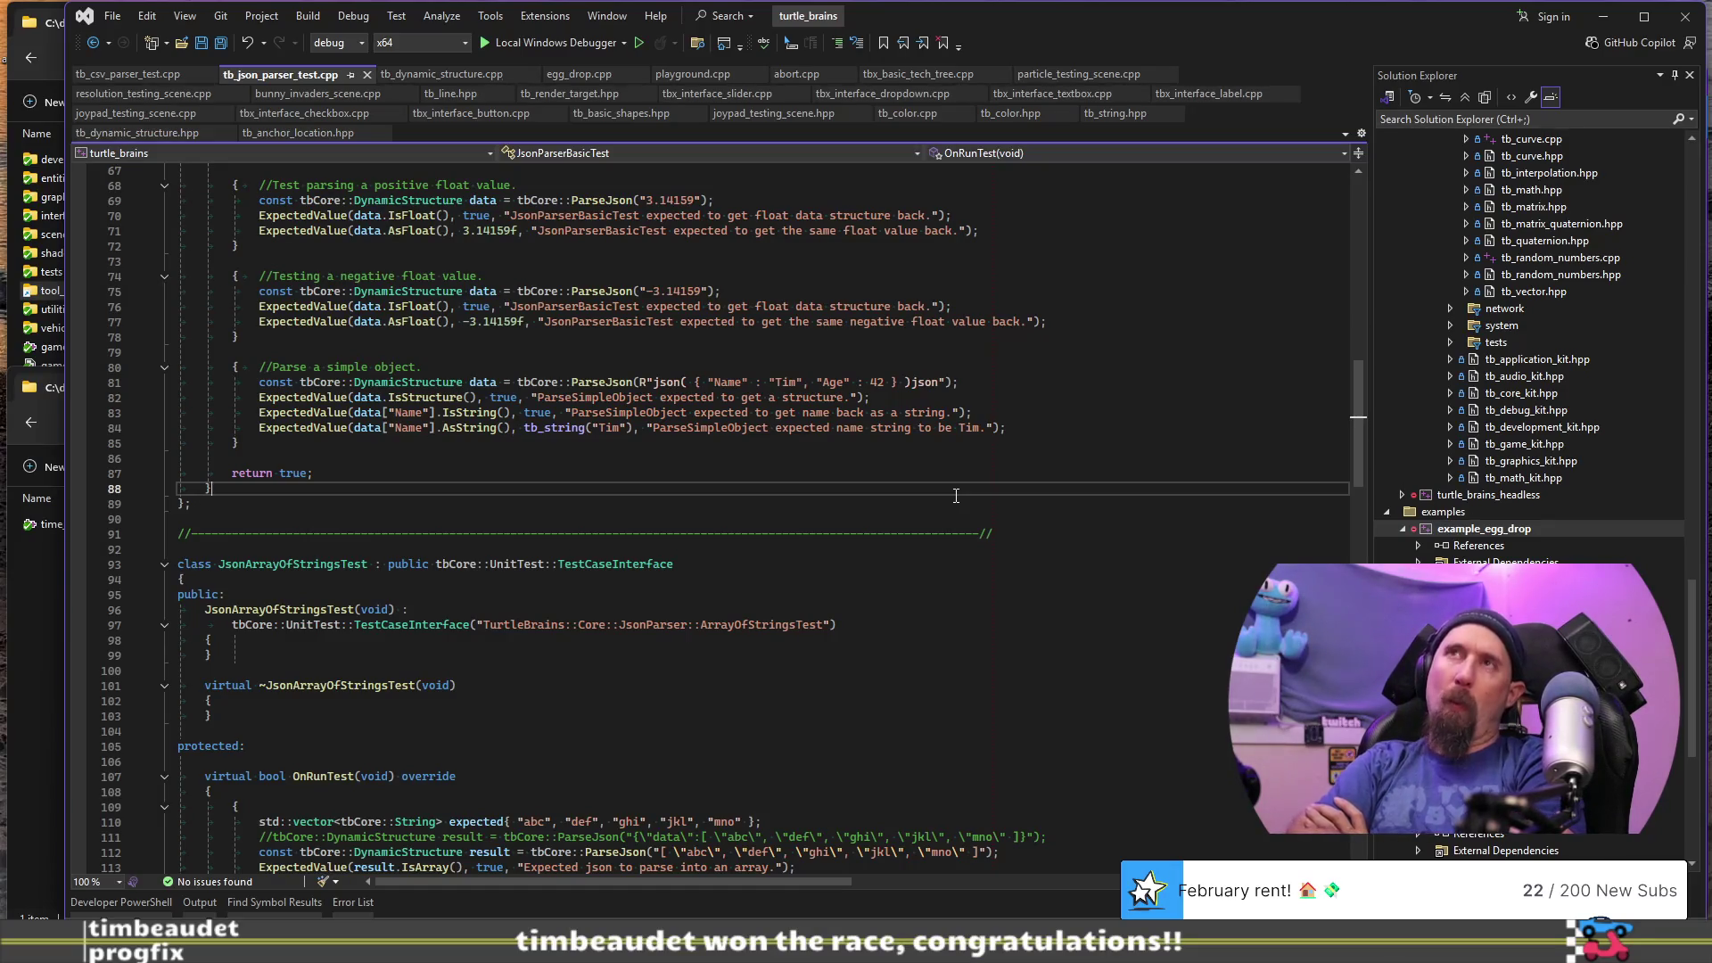
# - Alt+Tab through the open windows to bring Blender's hexagon-tile scene forward
pyautogui.hotkey('alt', 'Tab')
pyautogui.press('Down')
pyautogui.press('Right')
pyautogui.press('Up')
pyautogui.press('Right')
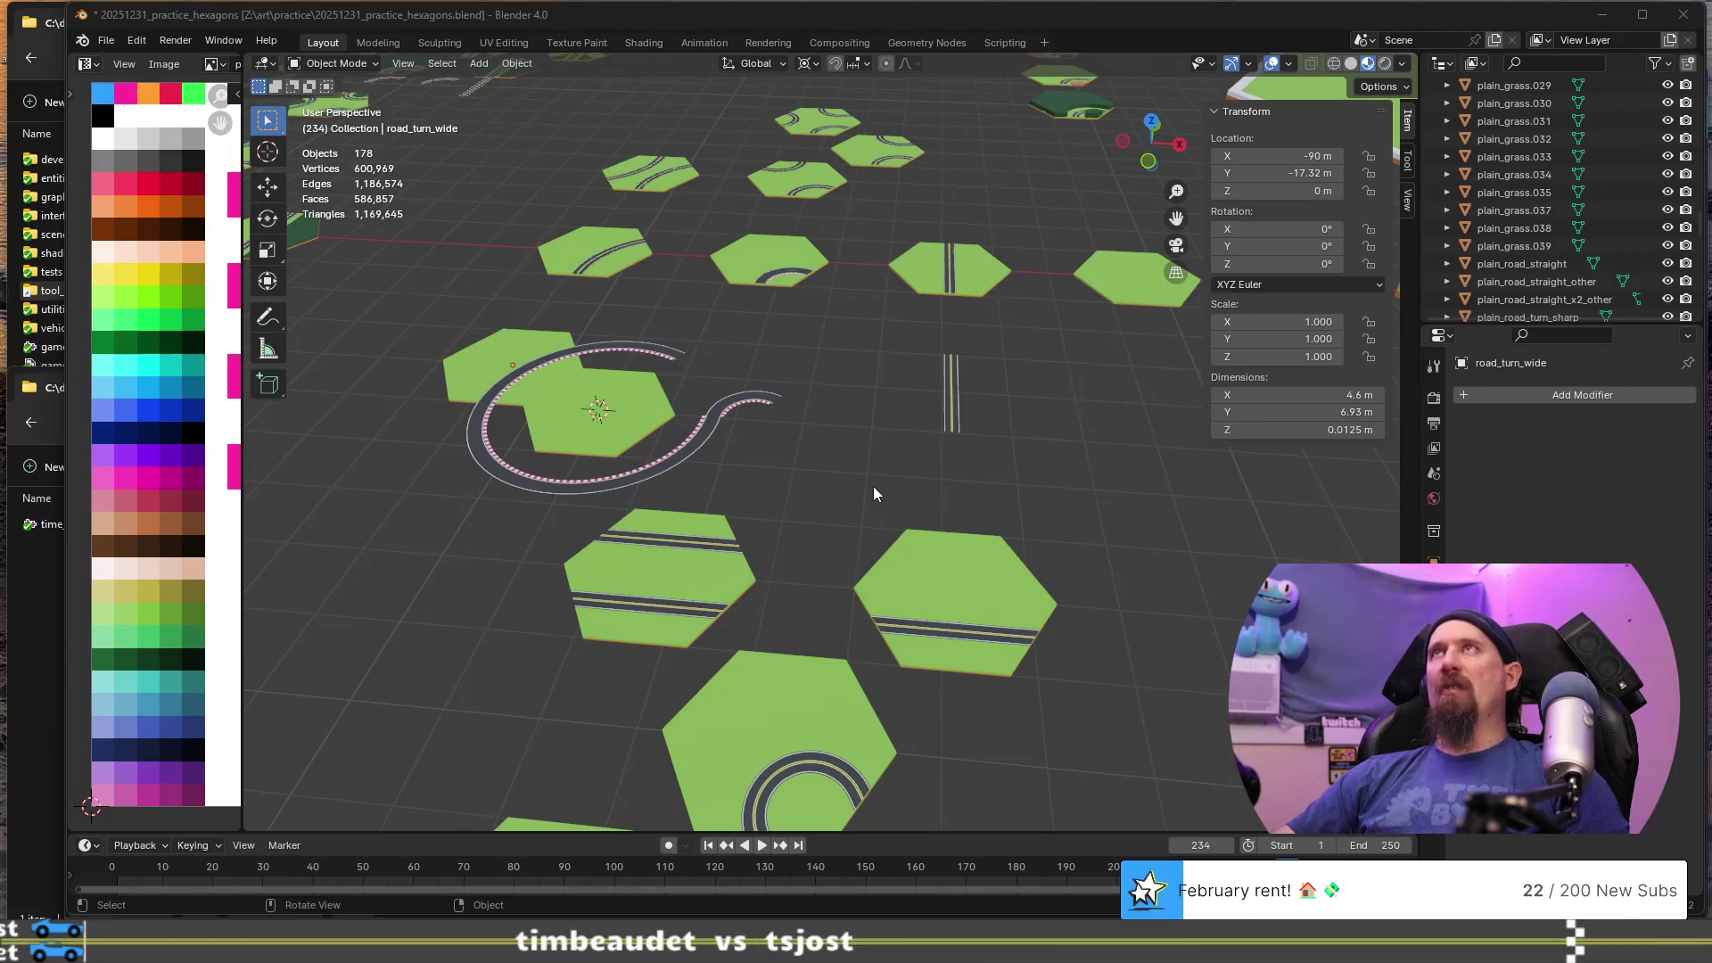
pyautogui.scroll(1, 874, 494)
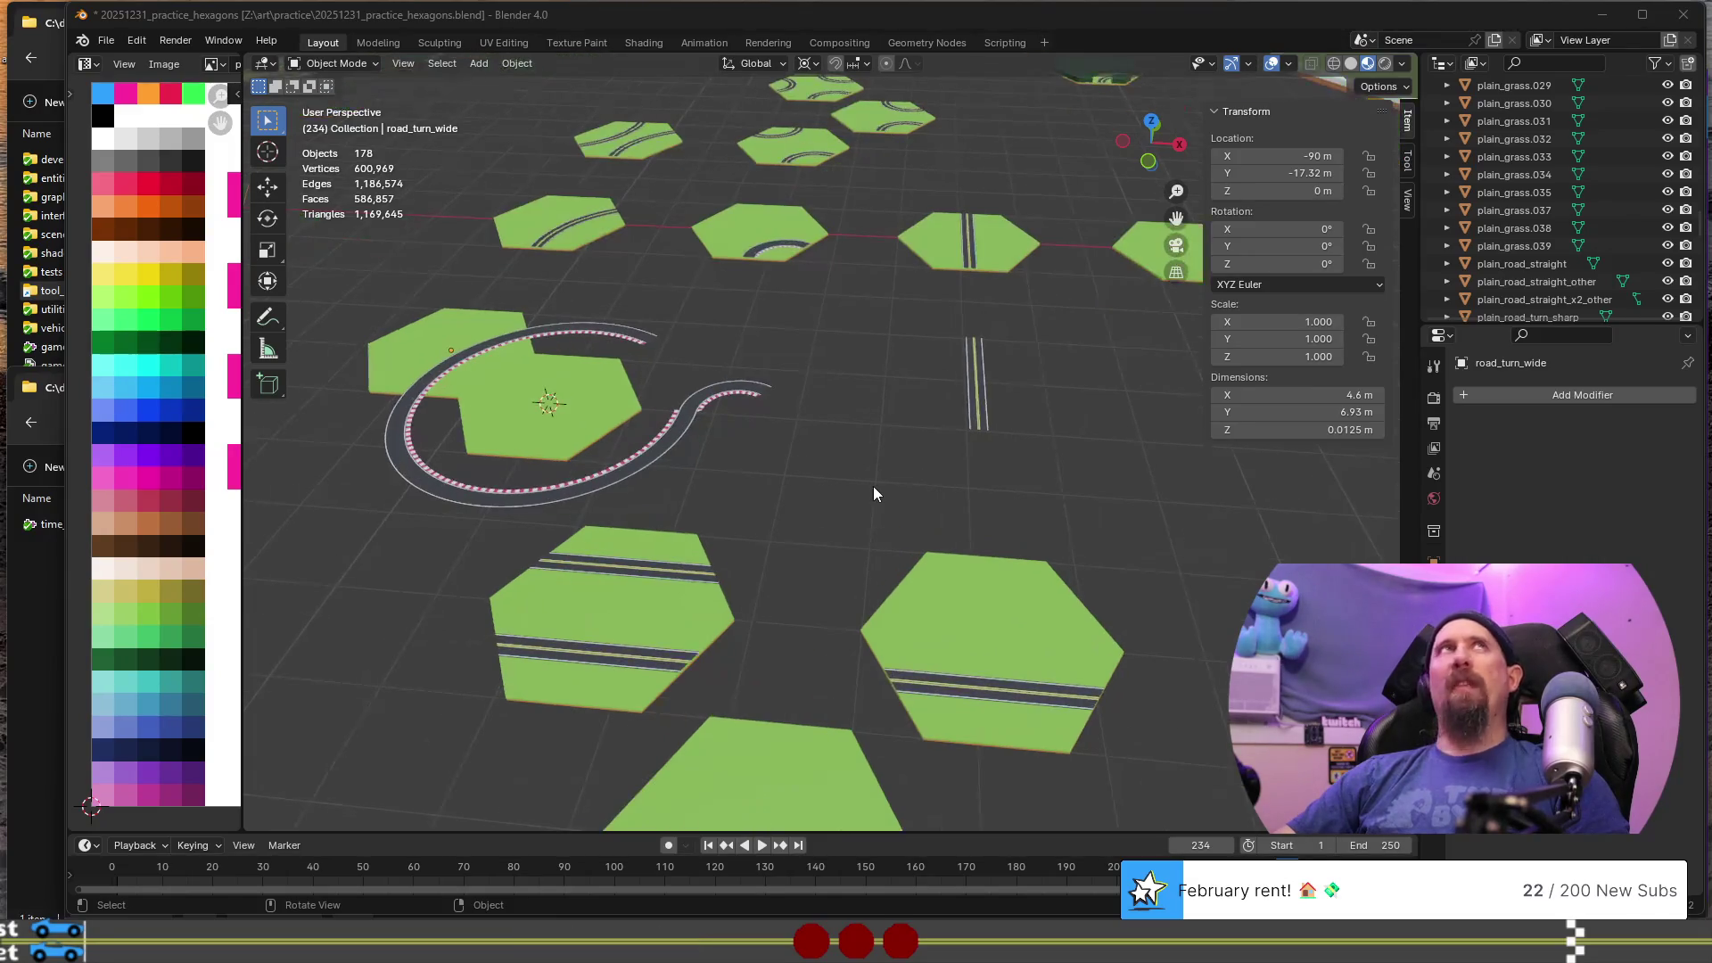
pyautogui.moveTo(874, 493)
pyautogui.mouseDown(button='middle')
pyautogui.moveTo(686, 477)
pyautogui.moveTo(860, 480)
pyautogui.moveTo(672, 522)
pyautogui.moveTo(815, 507)
pyautogui.mouseUp(button='middle')
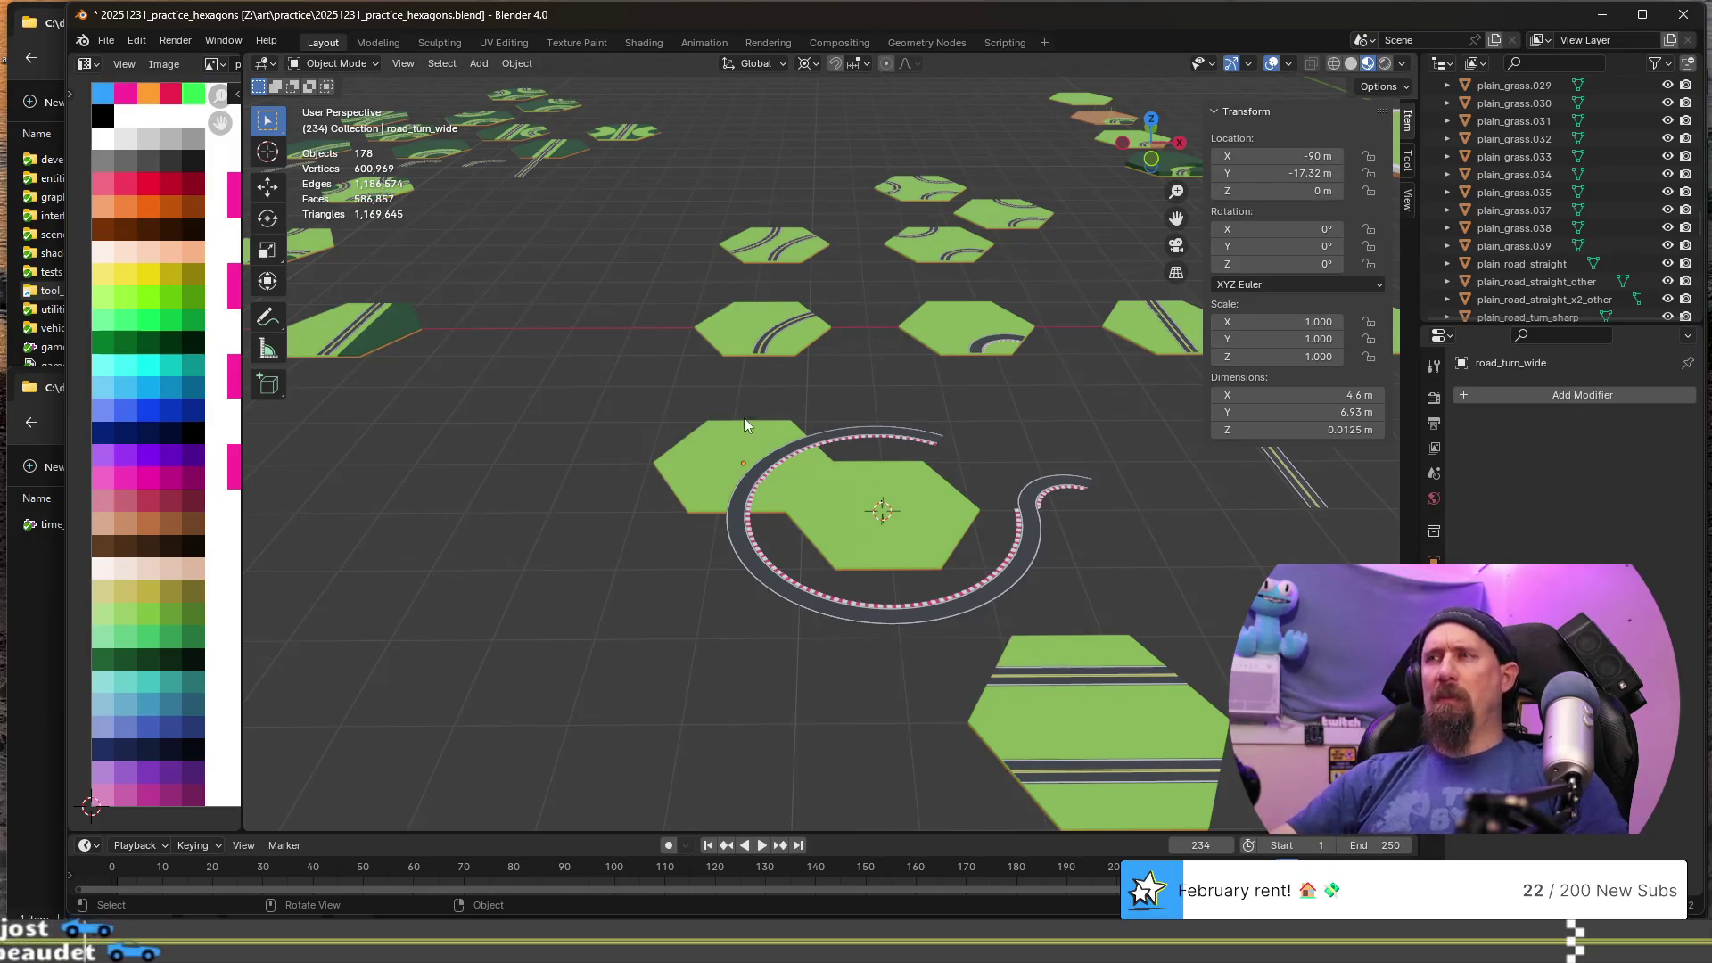
pyautogui.keyDown('shift'); pyautogui.moveTo(940, 494); pyautogui.dragTo(660, 498, button='middle'); pyautogui.keyUp('shift')
pyautogui.scroll(2, 695, 508)
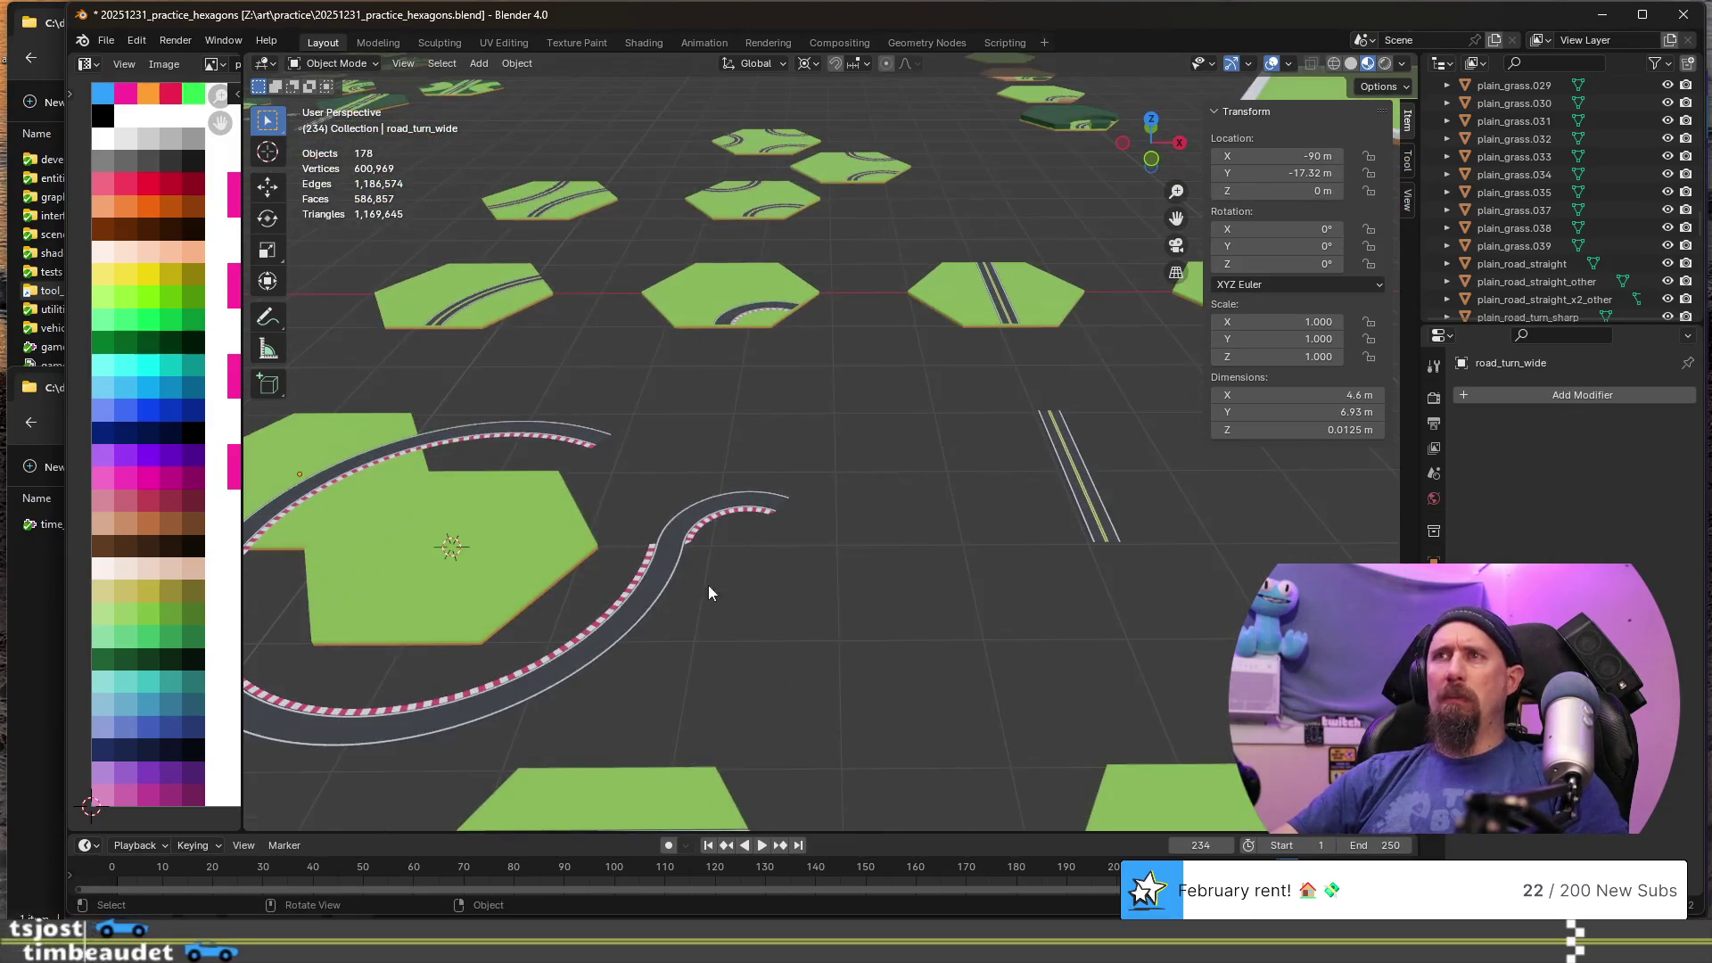
pyautogui.scroll(-3, 722, 570)
pyautogui.keyDown('shift'); pyautogui.moveTo(495, 502); pyautogui.dragTo(597, 480, button='middle'); pyautogui.keyUp('shift')
pyautogui.click(581, 393)
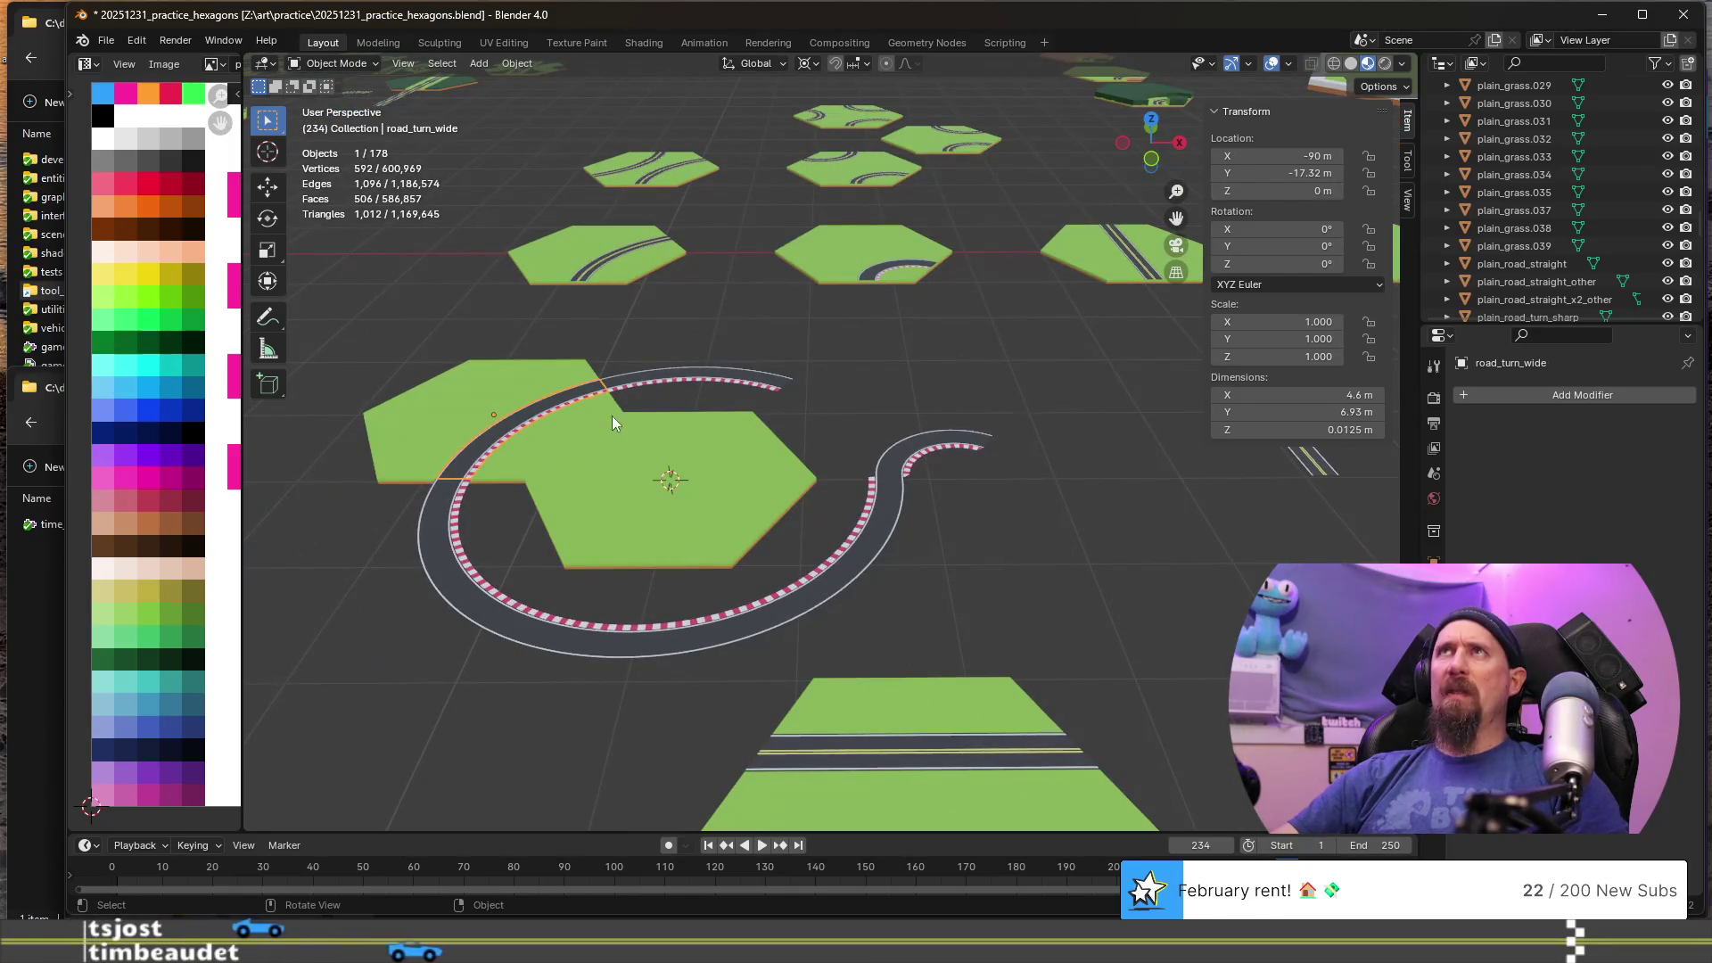
pyautogui.scroll(-2, 672, 435)
pyautogui.keyDown('shift'); pyautogui.moveTo(972, 482); pyautogui.dragTo(856, 486, button='middle'); pyautogui.keyUp('shift')
pyautogui.scroll(-2, 856, 486)
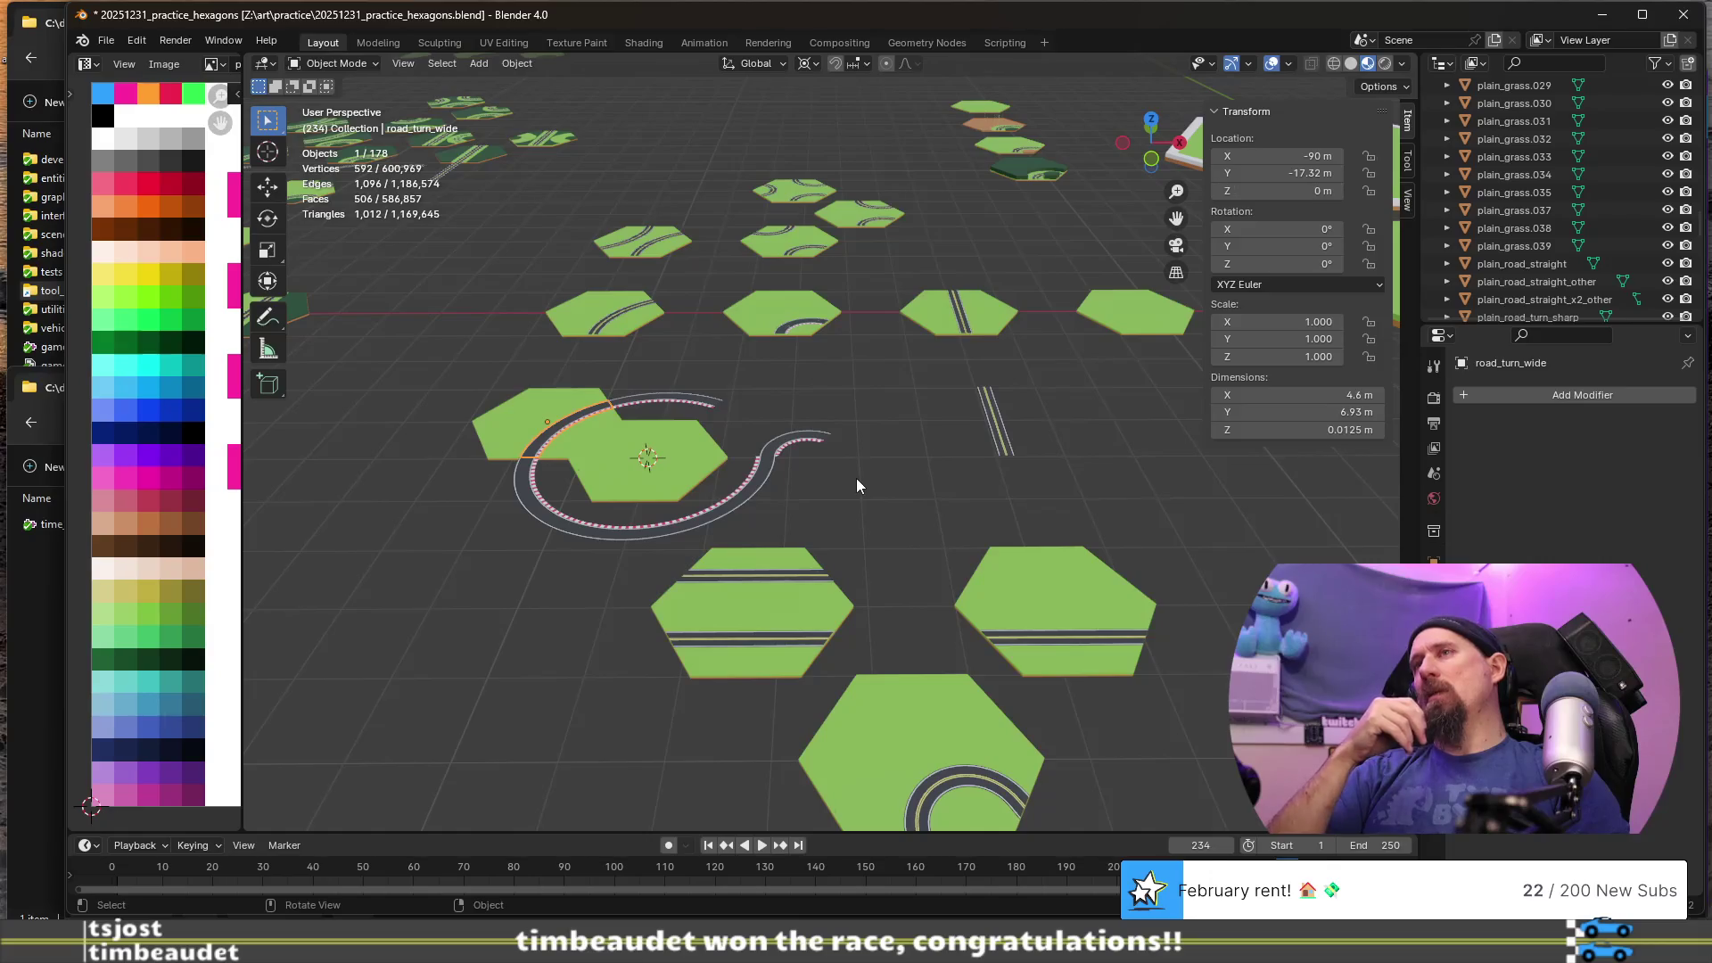
pyautogui.click(853, 476)
pyautogui.scroll(4, 854, 476)
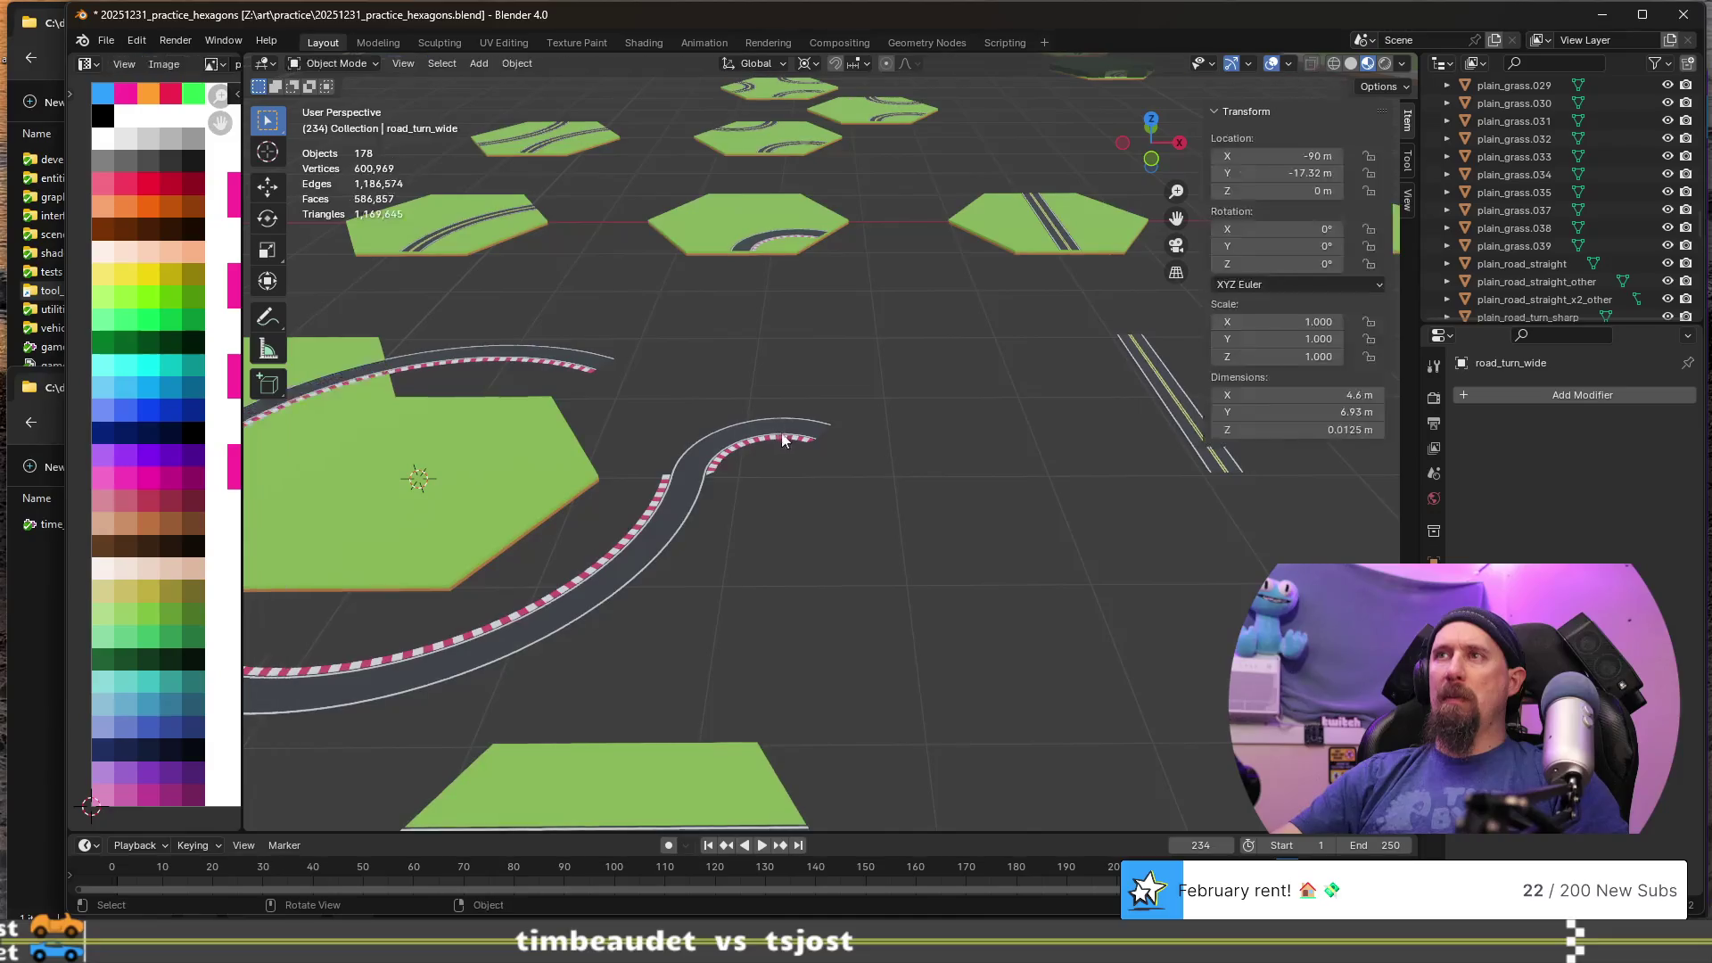
pyautogui.click(723, 455)
pyautogui.scroll(-3, 776, 486)
pyautogui.scroll(3, 794, 496)
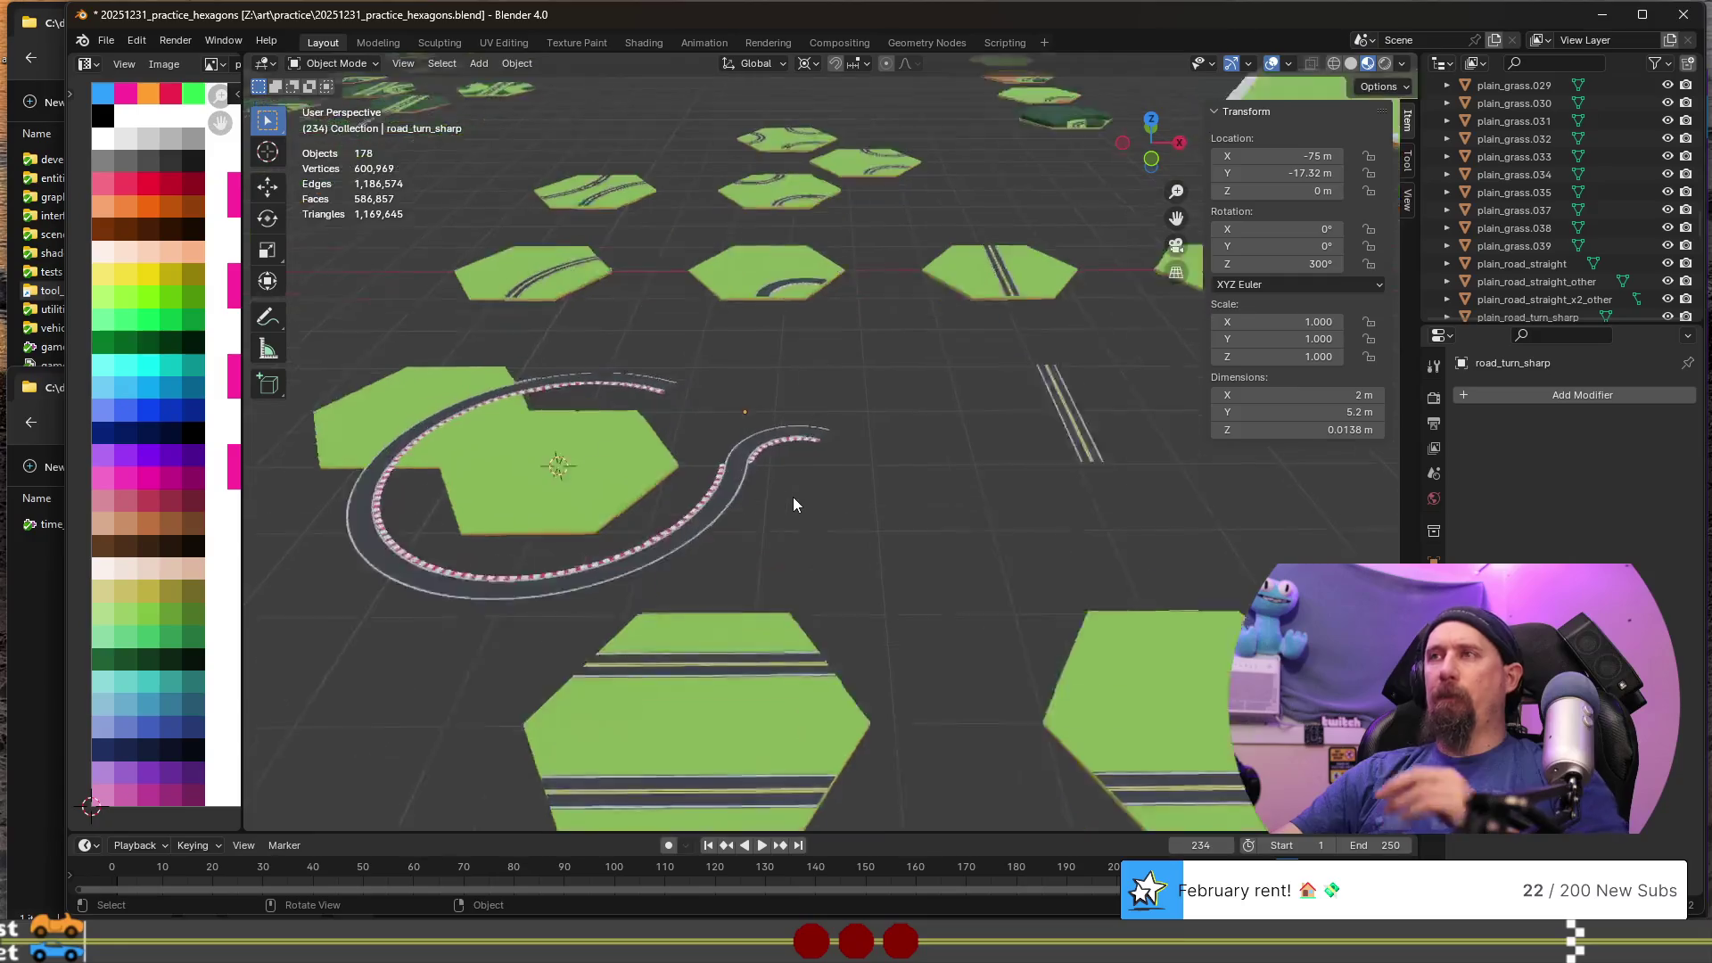
pyautogui.scroll(3, 794, 498)
pyautogui.scroll(-1, 789, 502)
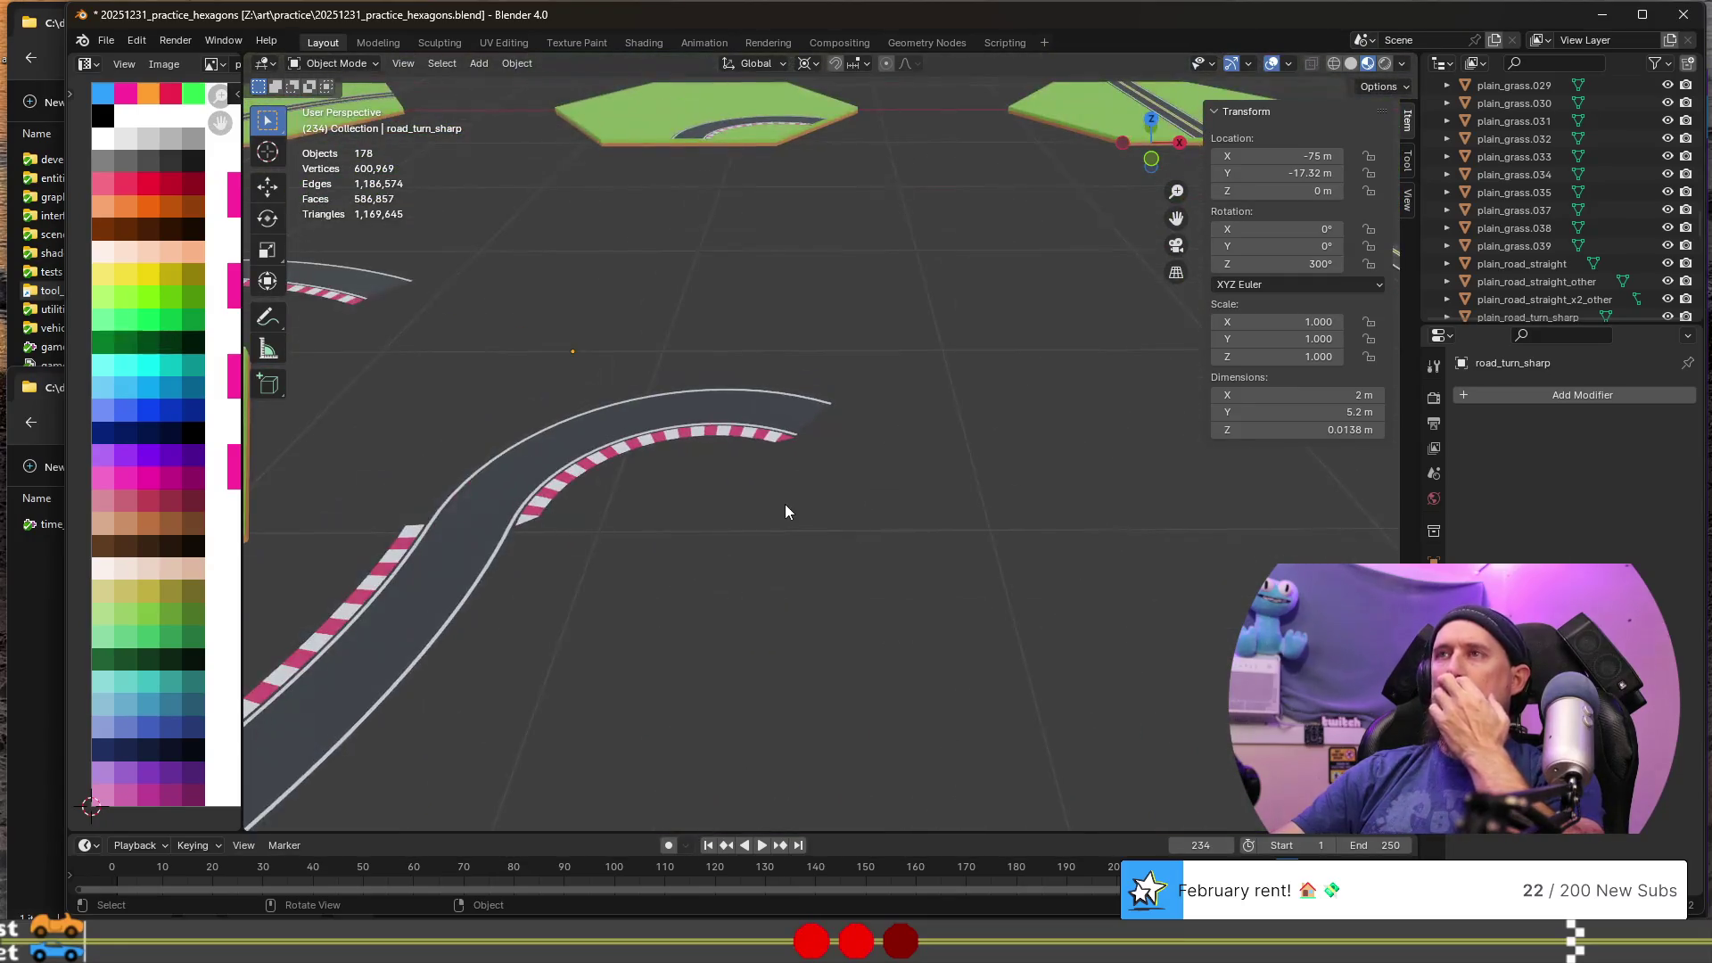
pyautogui.scroll(-2, 785, 513)
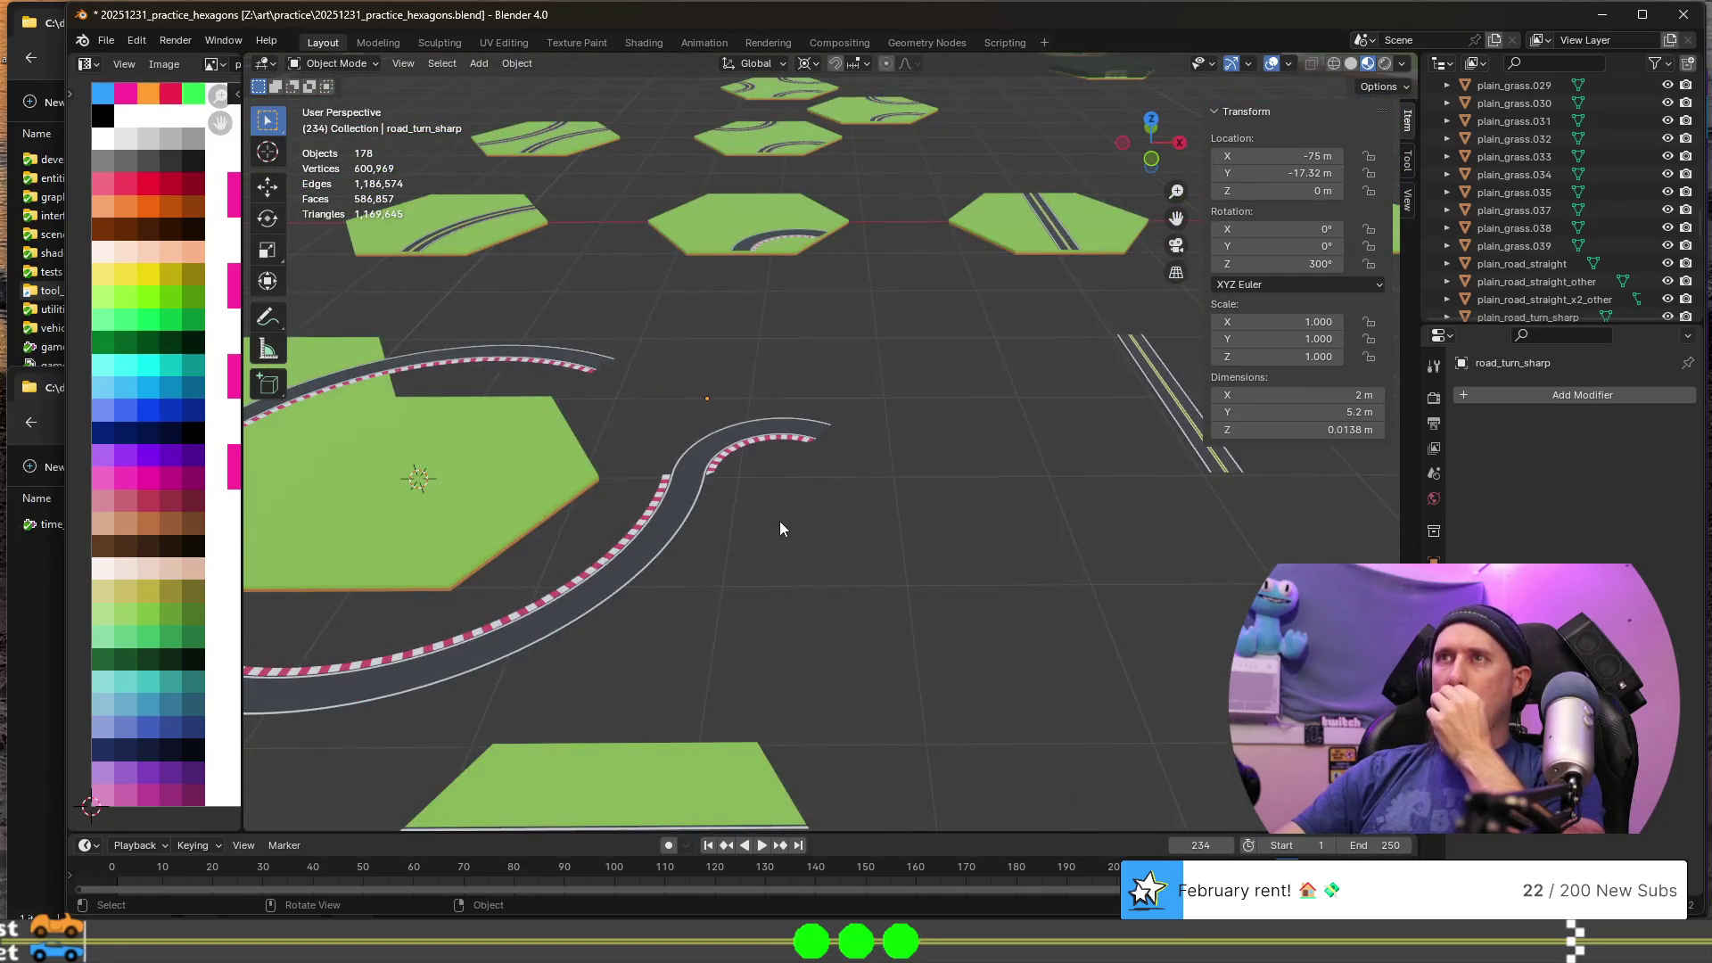
pyautogui.scroll(-2, 780, 523)
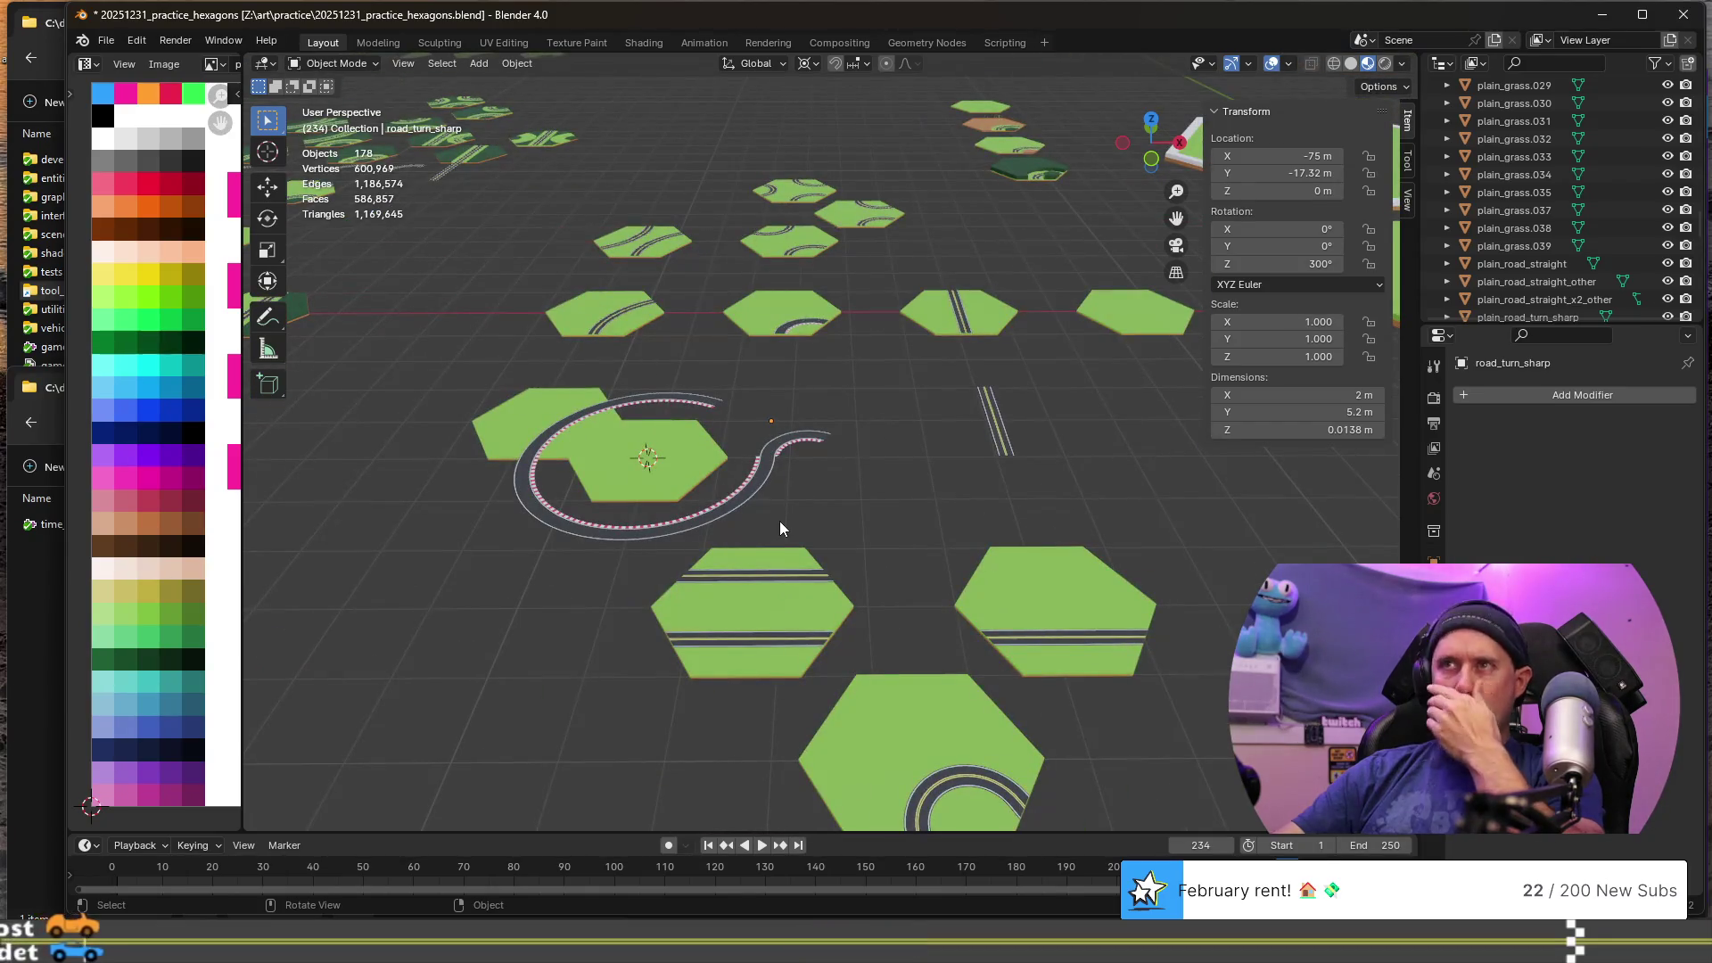
pyautogui.scroll(3, 780, 525)
pyautogui.scroll(-2, 774, 525)
pyautogui.click(721, 519)
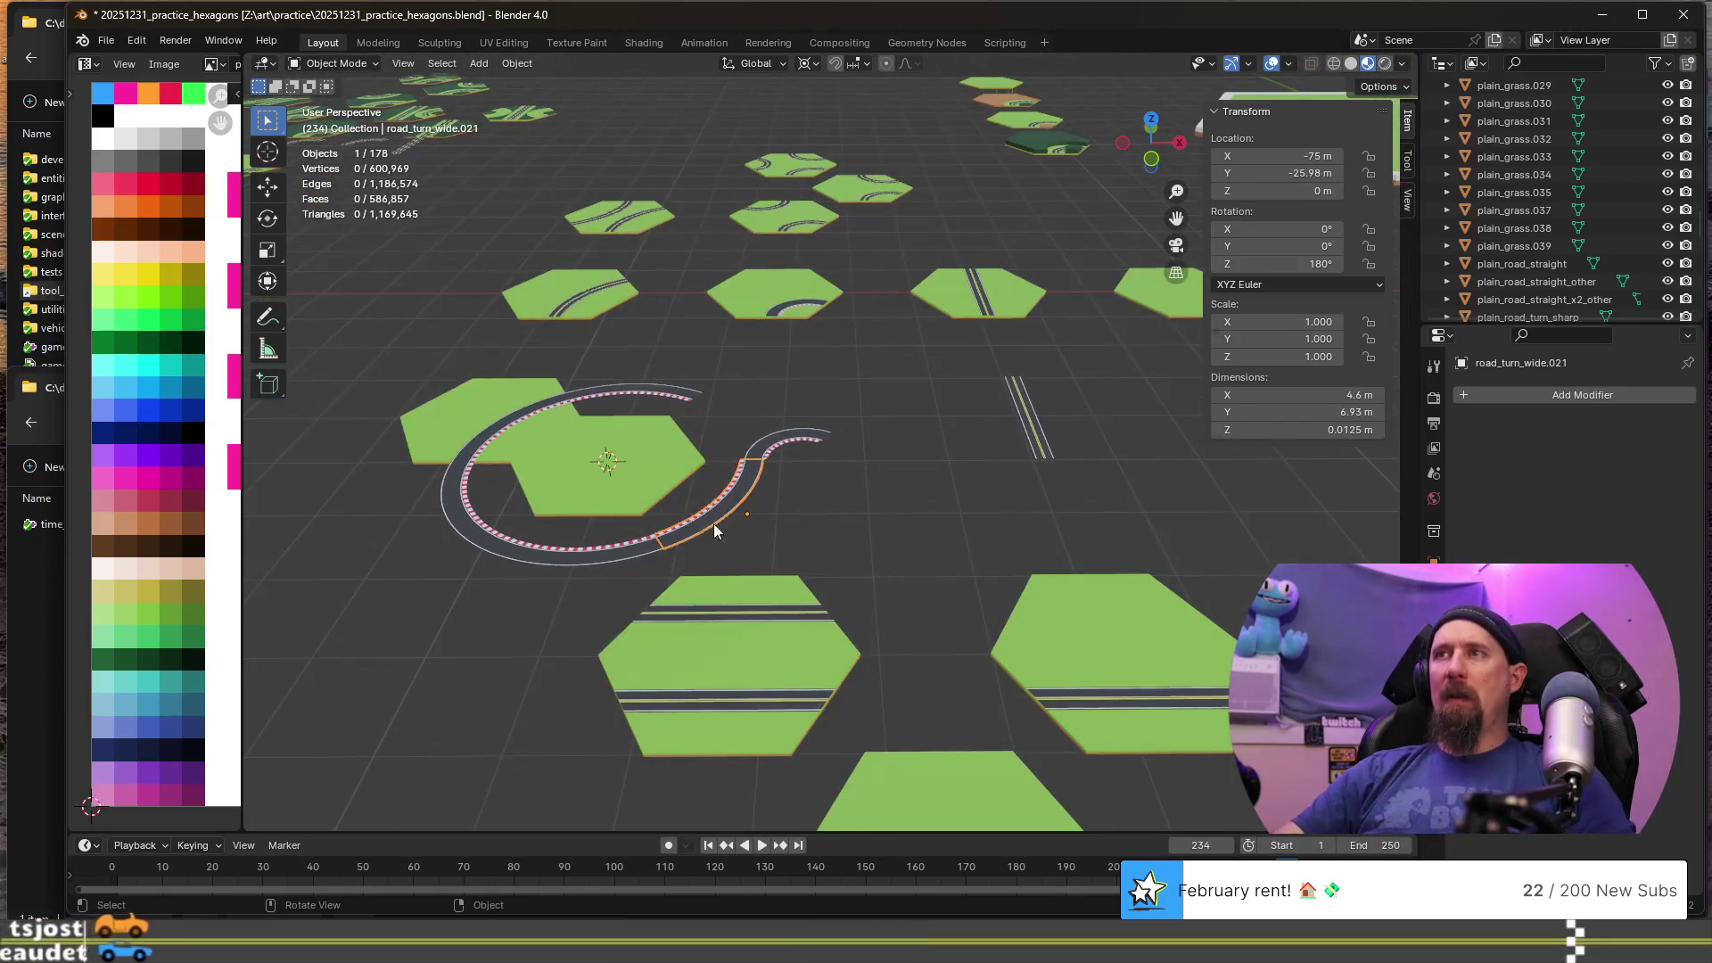
# - Delete road_turn_wide.021 and another surplus curved road piece
pyautogui.press('Delete')
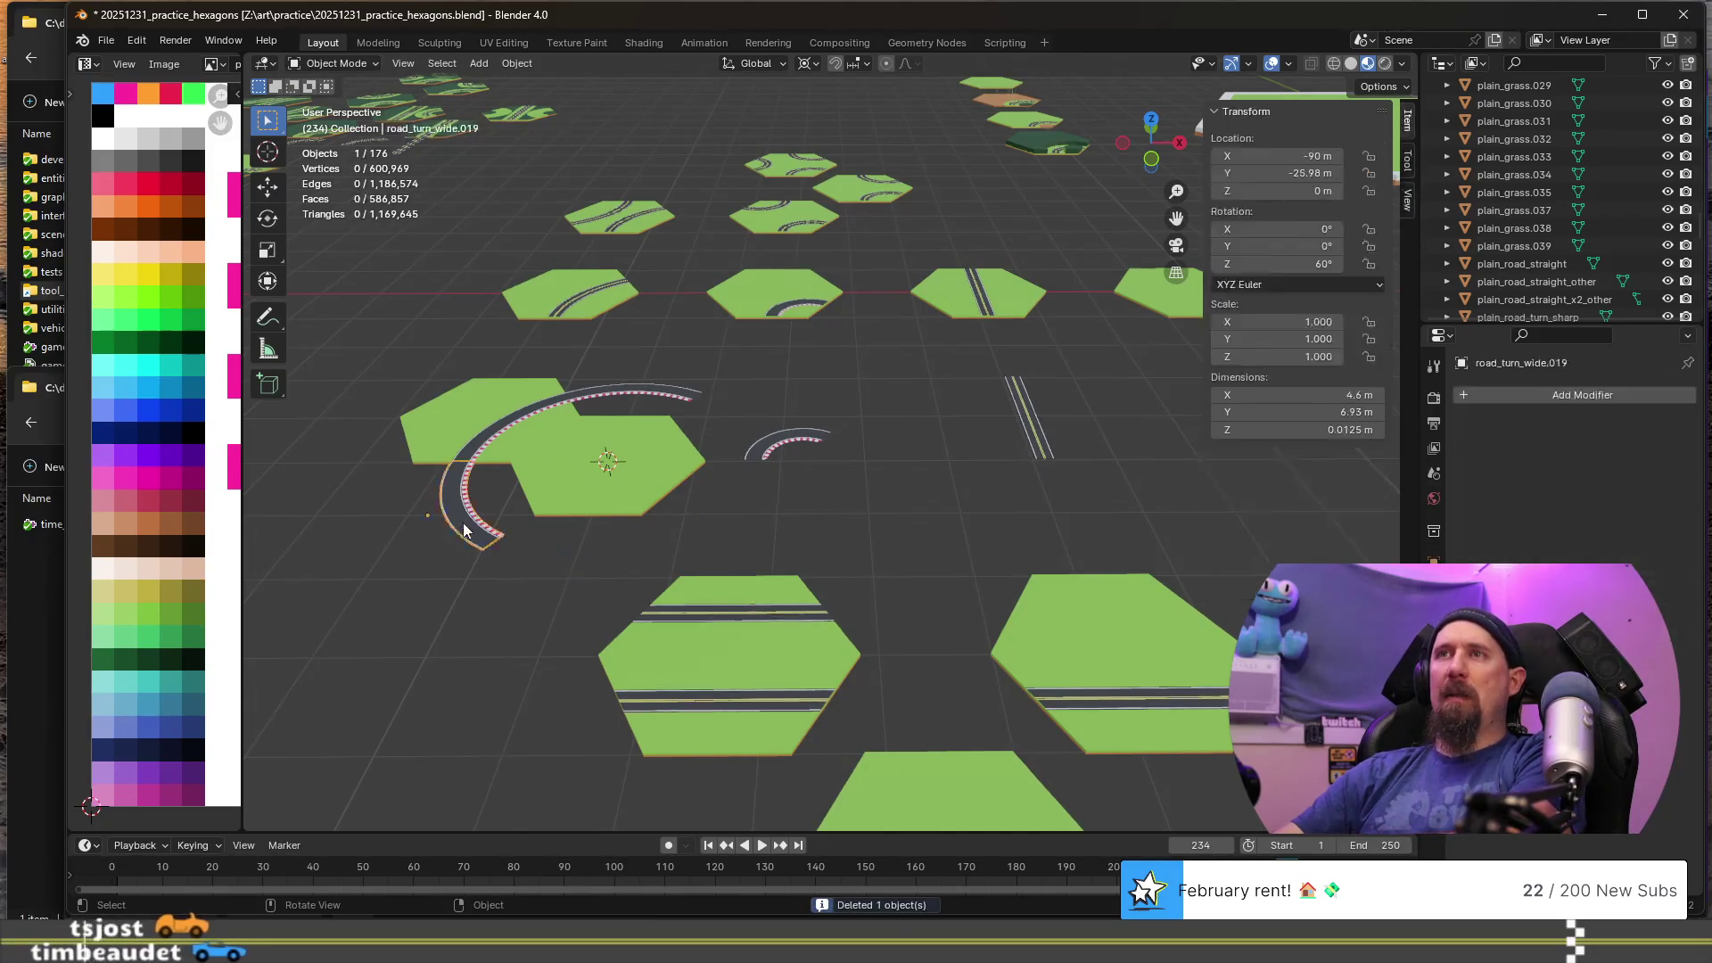
pyautogui.press('Delete')
pyautogui.moveTo(692, 535)
pyautogui.mouseDown(button='middle')
pyautogui.moveTo(917, 576)
pyautogui.moveTo(908, 556)
pyautogui.moveTo(897, 617)
pyautogui.moveTo(822, 536)
pyautogui.moveTo(872, 704)
pyautogui.mouseUp(button='middle')
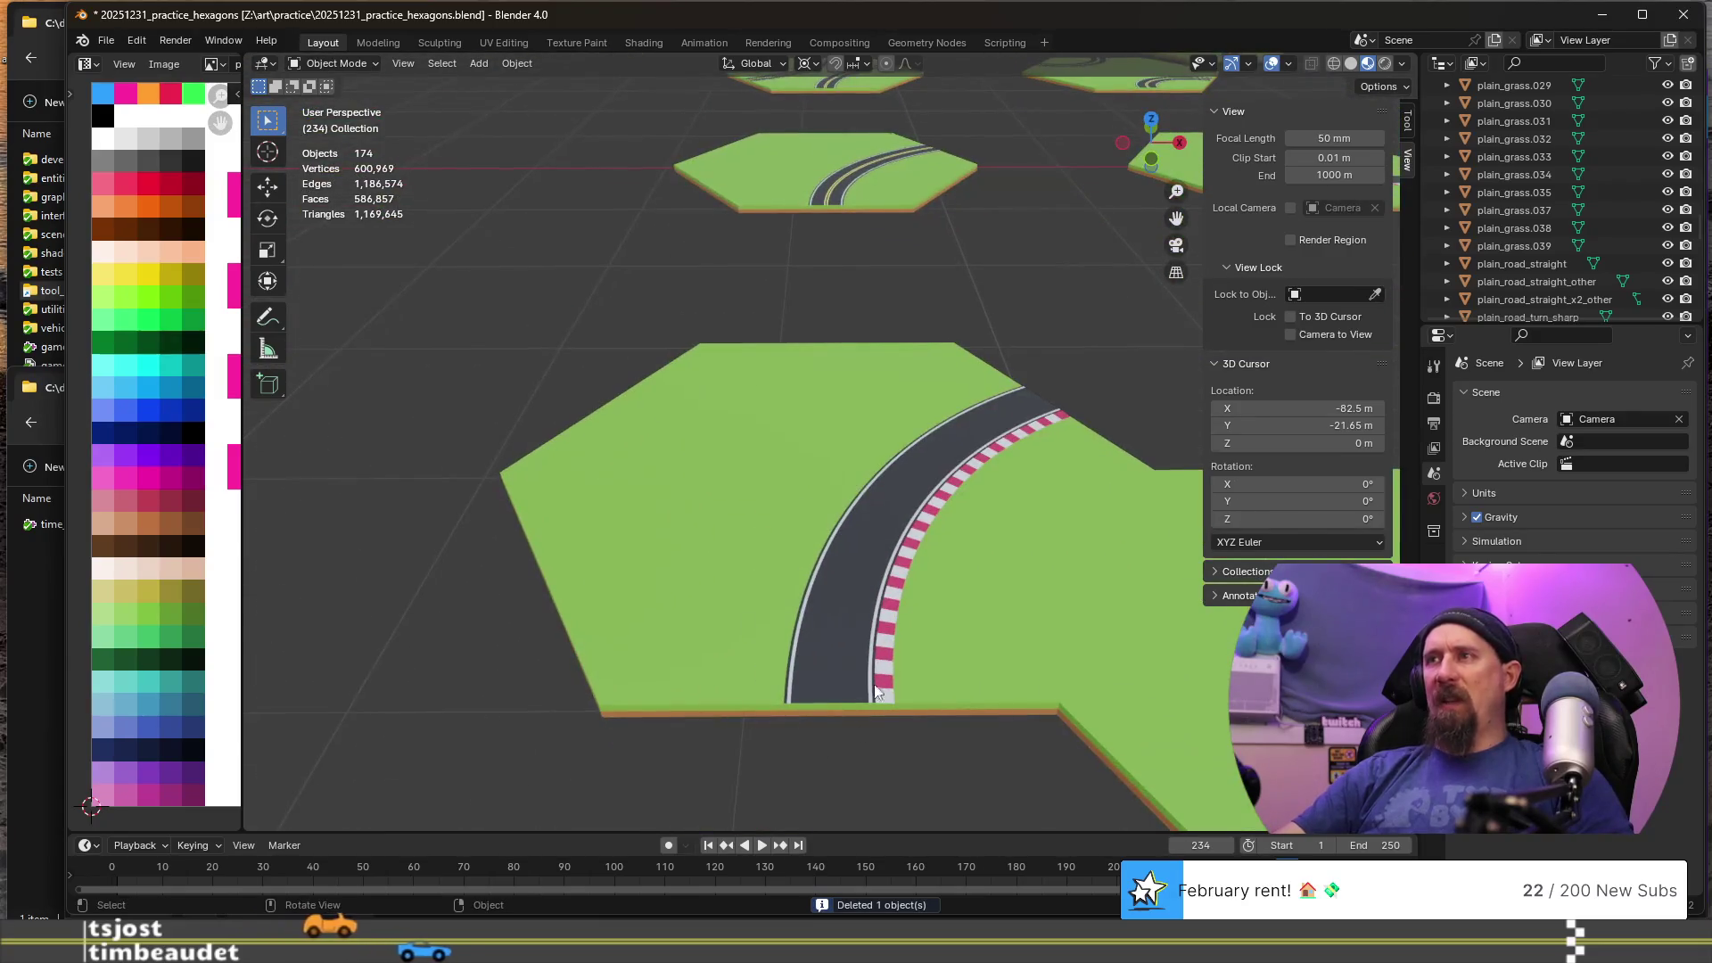
pyautogui.scroll(-4, 937, 660)
pyautogui.keyDown('shift'); pyautogui.moveTo(989, 651); pyautogui.dragTo(484, 629, button='middle'); pyautogui.keyUp('shift')
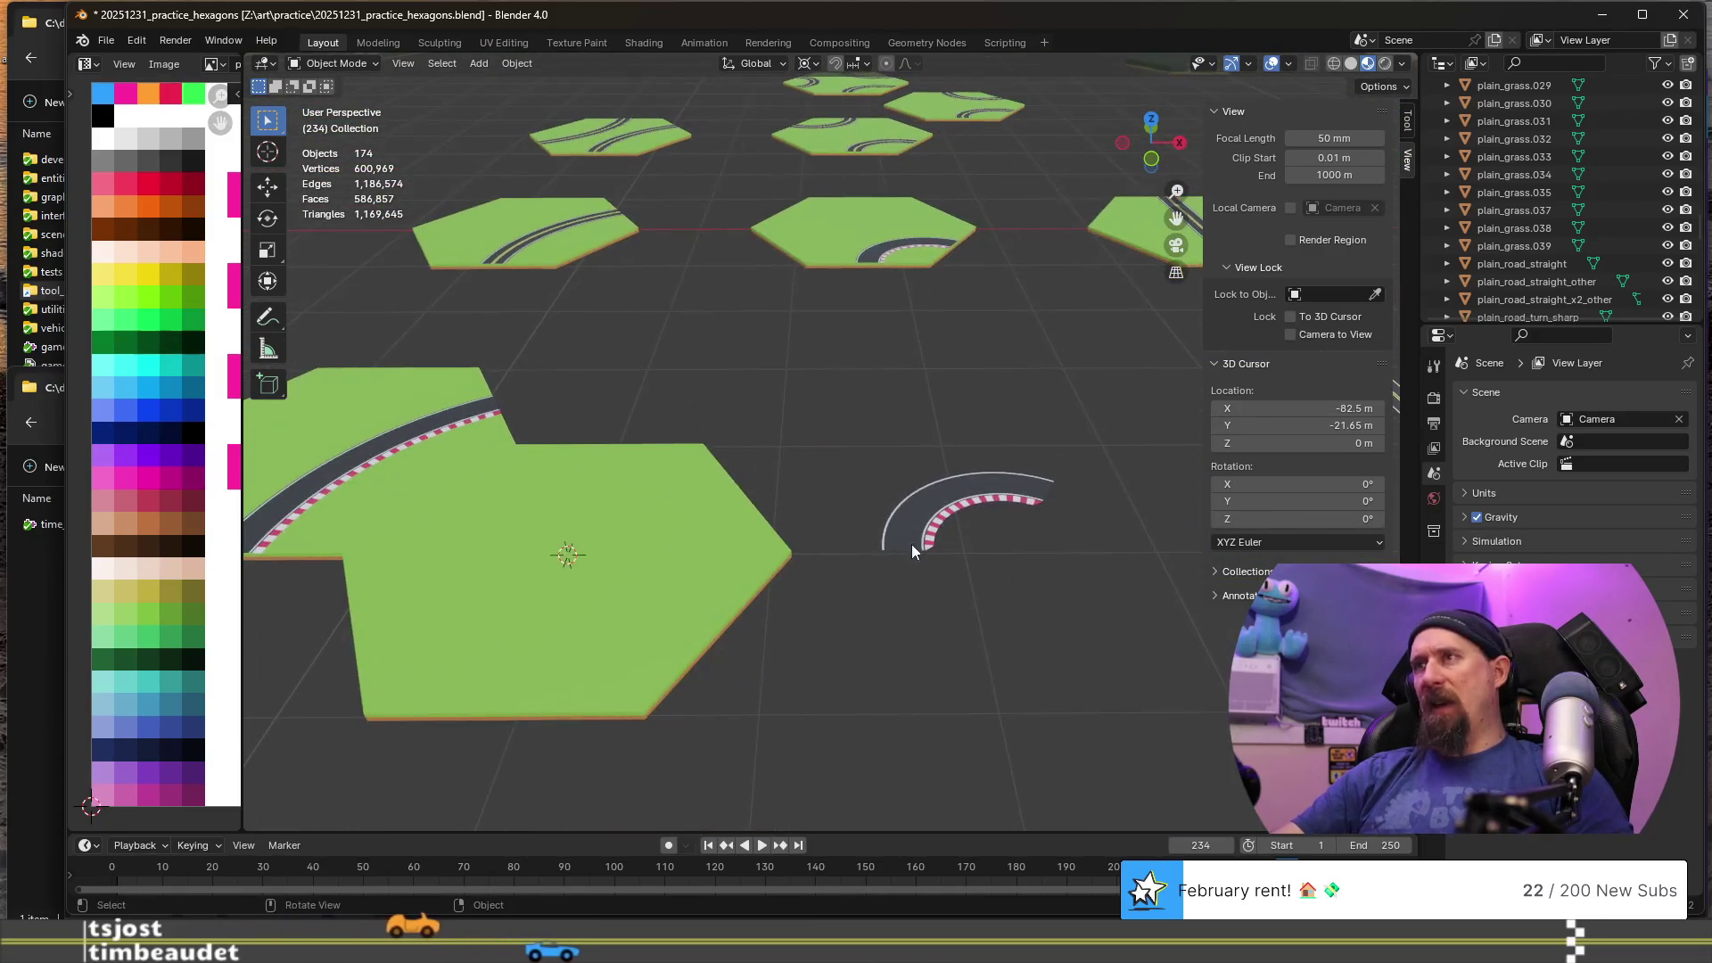
pyautogui.moveTo(597, 609)
pyautogui.keyDown('shift'); pyautogui.mouseDown(button='middle')
pyautogui.moveTo(660, 569)
pyautogui.moveTo(722, 484)
pyautogui.moveTo(511, 494)
pyautogui.moveTo(690, 538)
pyautogui.mouseUp(button='middle'); pyautogui.keyUp('shift')
pyautogui.scroll(-2, 540, 585)
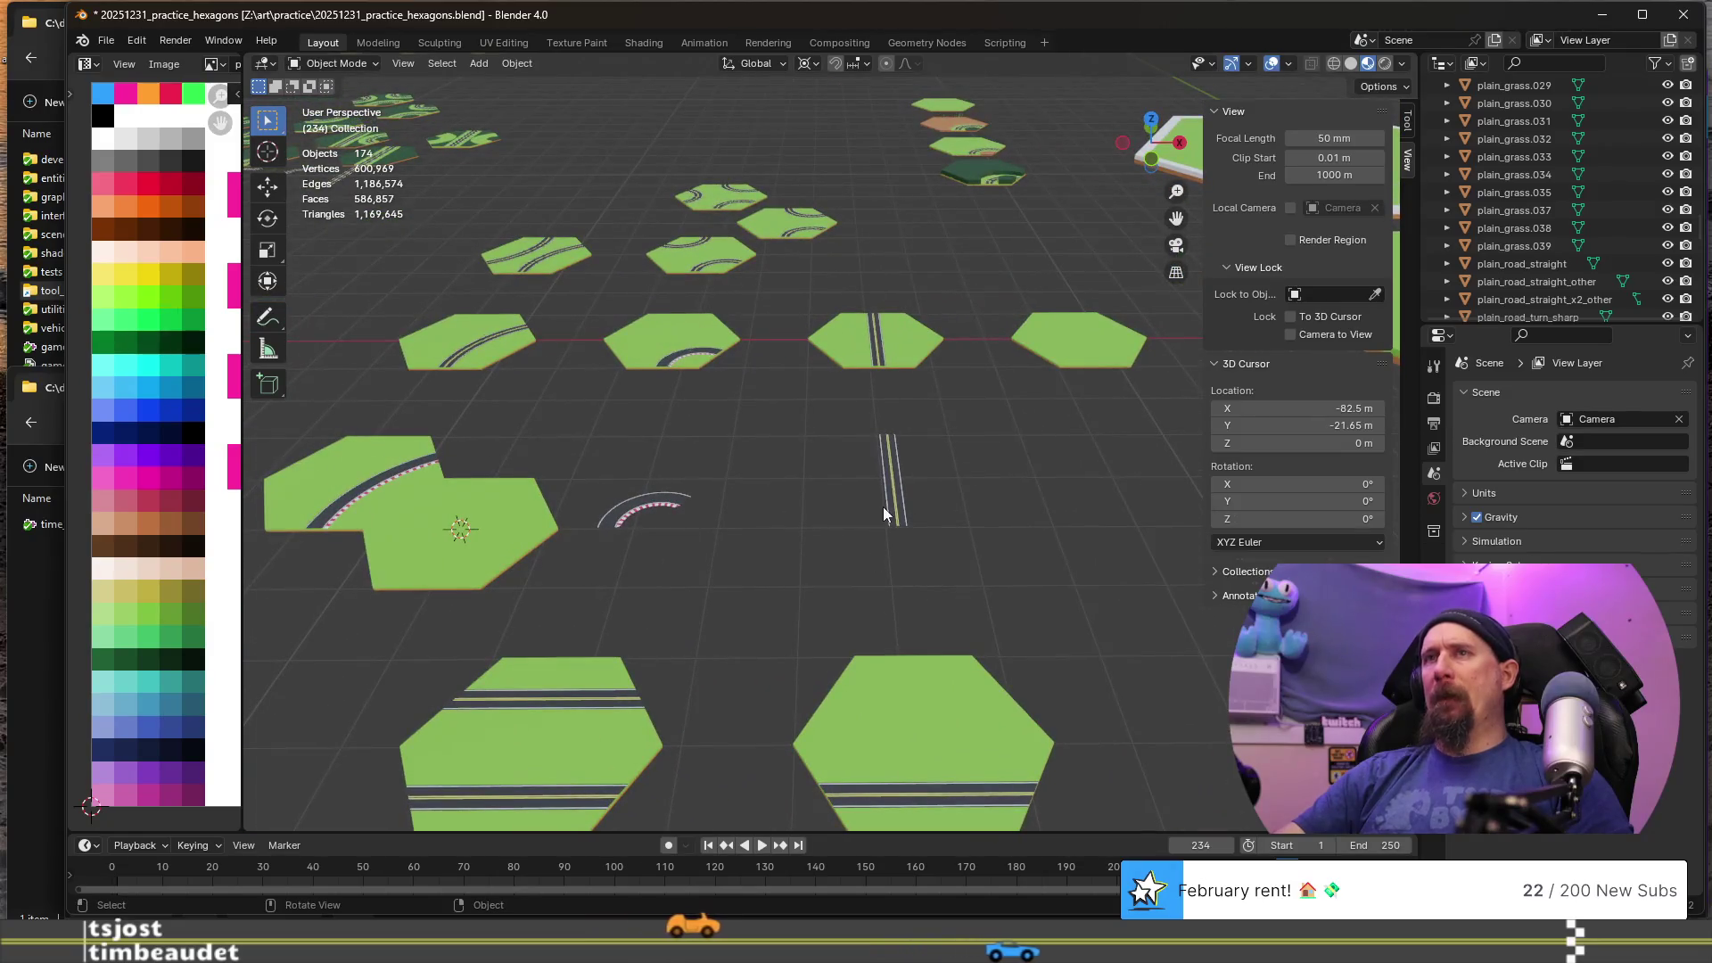
pyautogui.moveTo(891, 512)
pyautogui.keyDown('shift'); pyautogui.mouseDown(button='middle')
pyautogui.moveTo(687, 562)
pyautogui.moveTo(517, 554)
pyautogui.moveTo(747, 569)
pyautogui.moveTo(563, 494)
pyautogui.mouseUp(button='middle'); pyautogui.keyUp('shift')
# - Delete plain_grass.012 and the other hexagon tile beside the ring
pyautogui.click(548, 487)
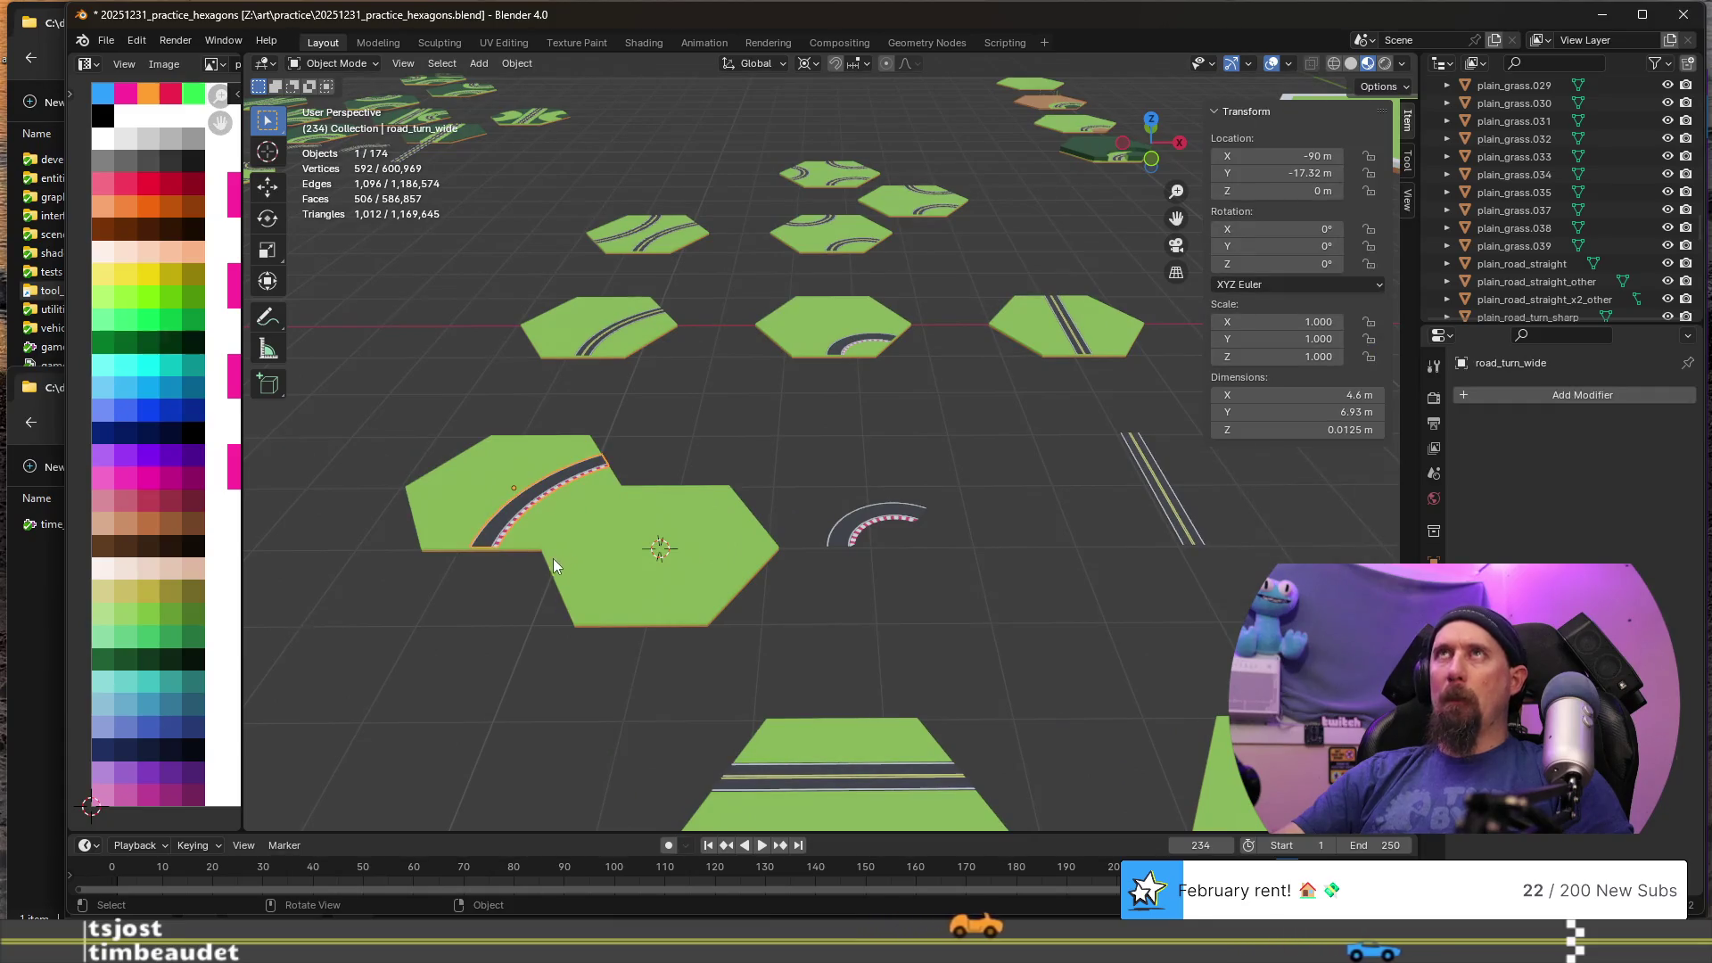
pyautogui.keyDown('shift'); pyautogui.moveTo(554, 558); pyautogui.dragTo(635, 533, button='middle'); pyautogui.keyUp('shift')
pyautogui.click(614, 492)
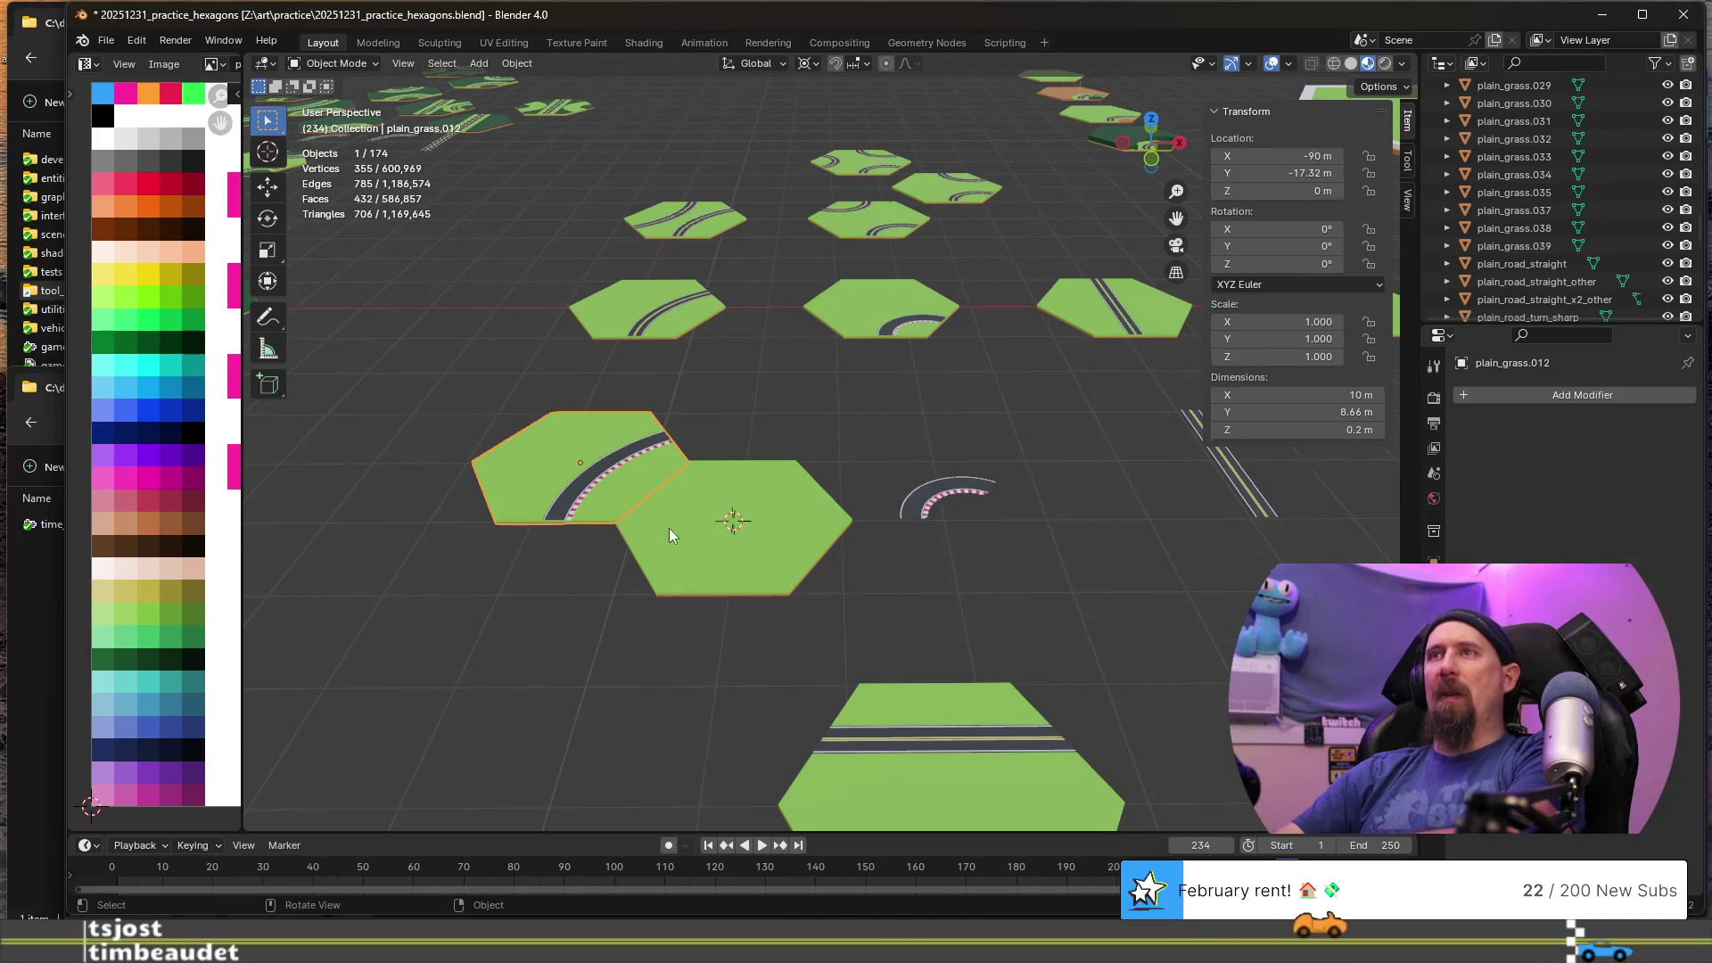
pyautogui.press('Delete')
pyautogui.click(652, 528)
pyautogui.press('Delete')
# - Reselect the road_turn_wide curve, then the plain_road_turn_wide hexagon tile
pyautogui.click(587, 481)
pyautogui.moveTo(644, 501)
pyautogui.keyDown('shift'); pyautogui.mouseDown(button='middle')
pyautogui.moveTo(840, 510)
pyautogui.moveTo(635, 592)
pyautogui.moveTo(985, 573)
pyautogui.moveTo(824, 575)
pyautogui.mouseUp(button='middle'); pyautogui.keyUp('shift')
pyautogui.scroll(3, 824, 575)
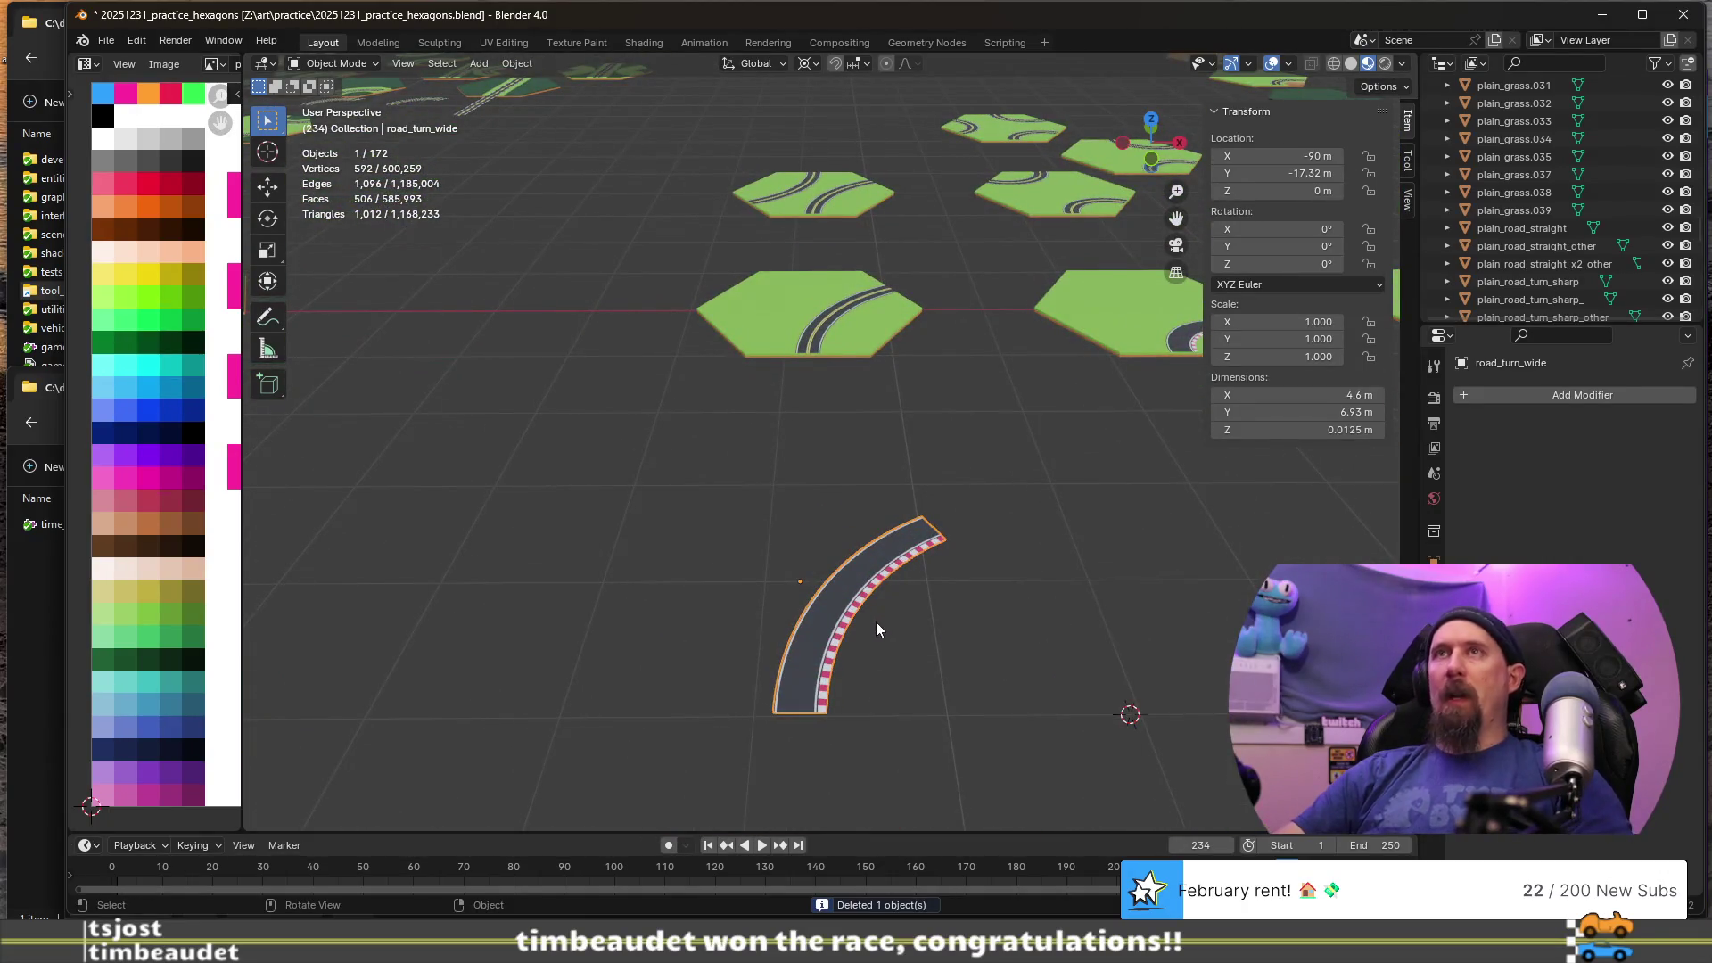
pyautogui.scroll(-3, 875, 628)
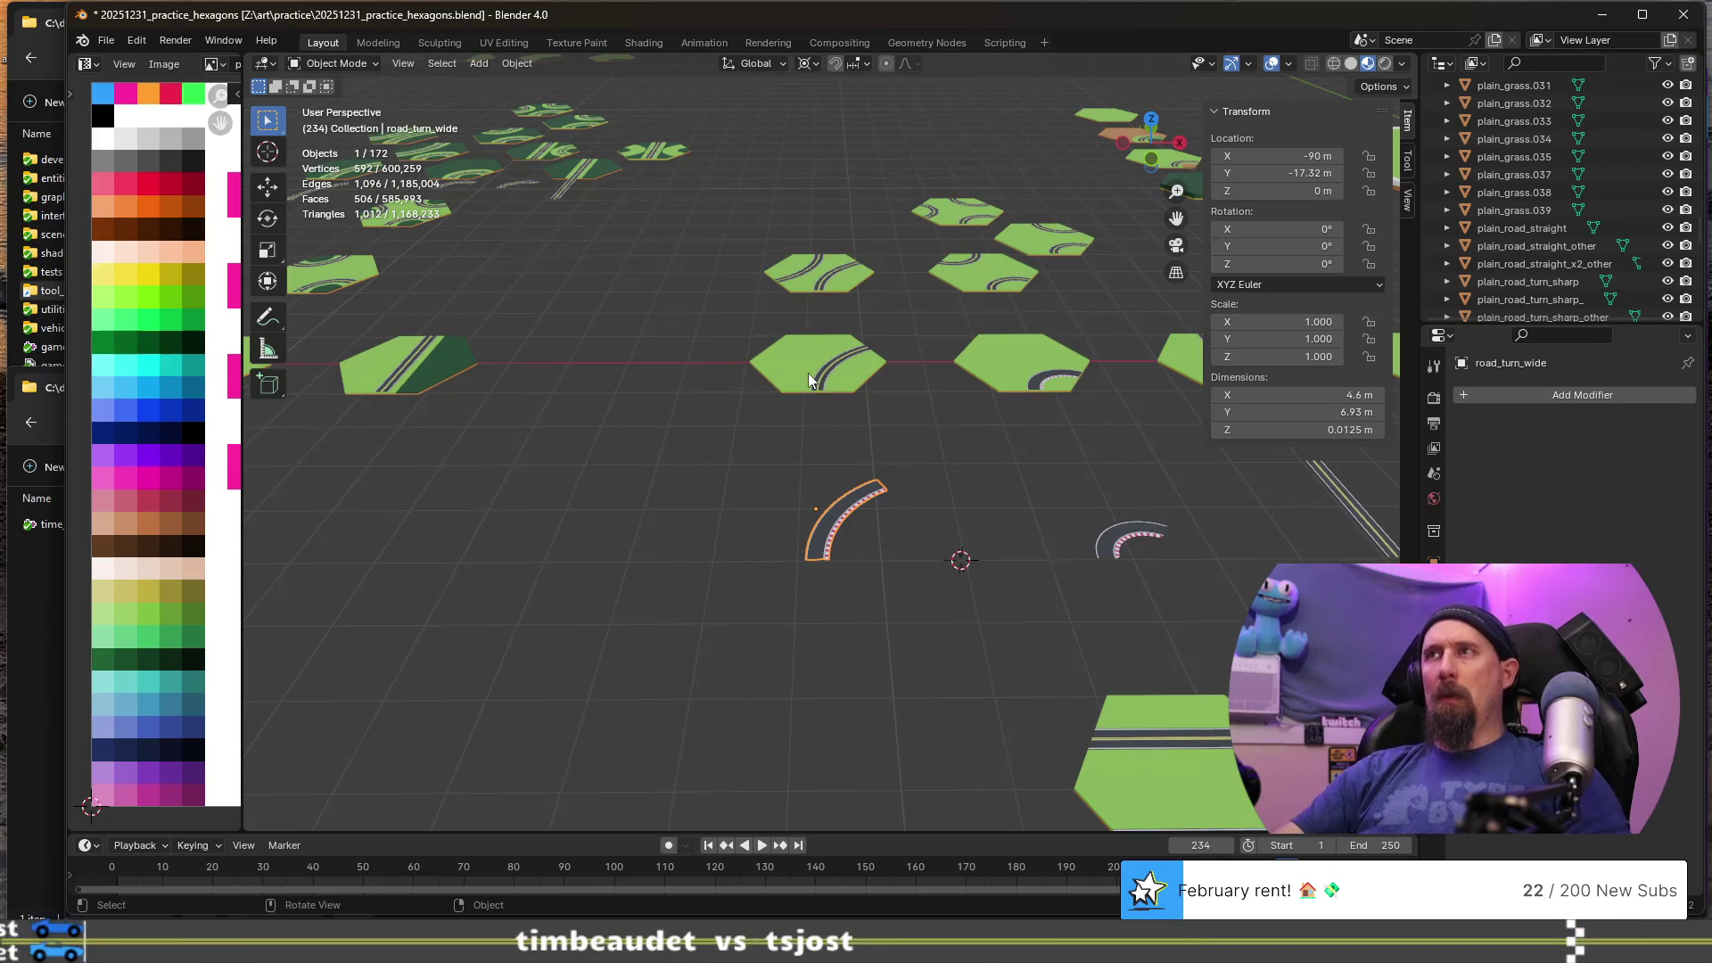
pyautogui.click(835, 372)
# - Rename the wide curve piece to racetrack_turn_wide
pyautogui.click(844, 530)
pyautogui.press('F2')
pyautogui.write('race')
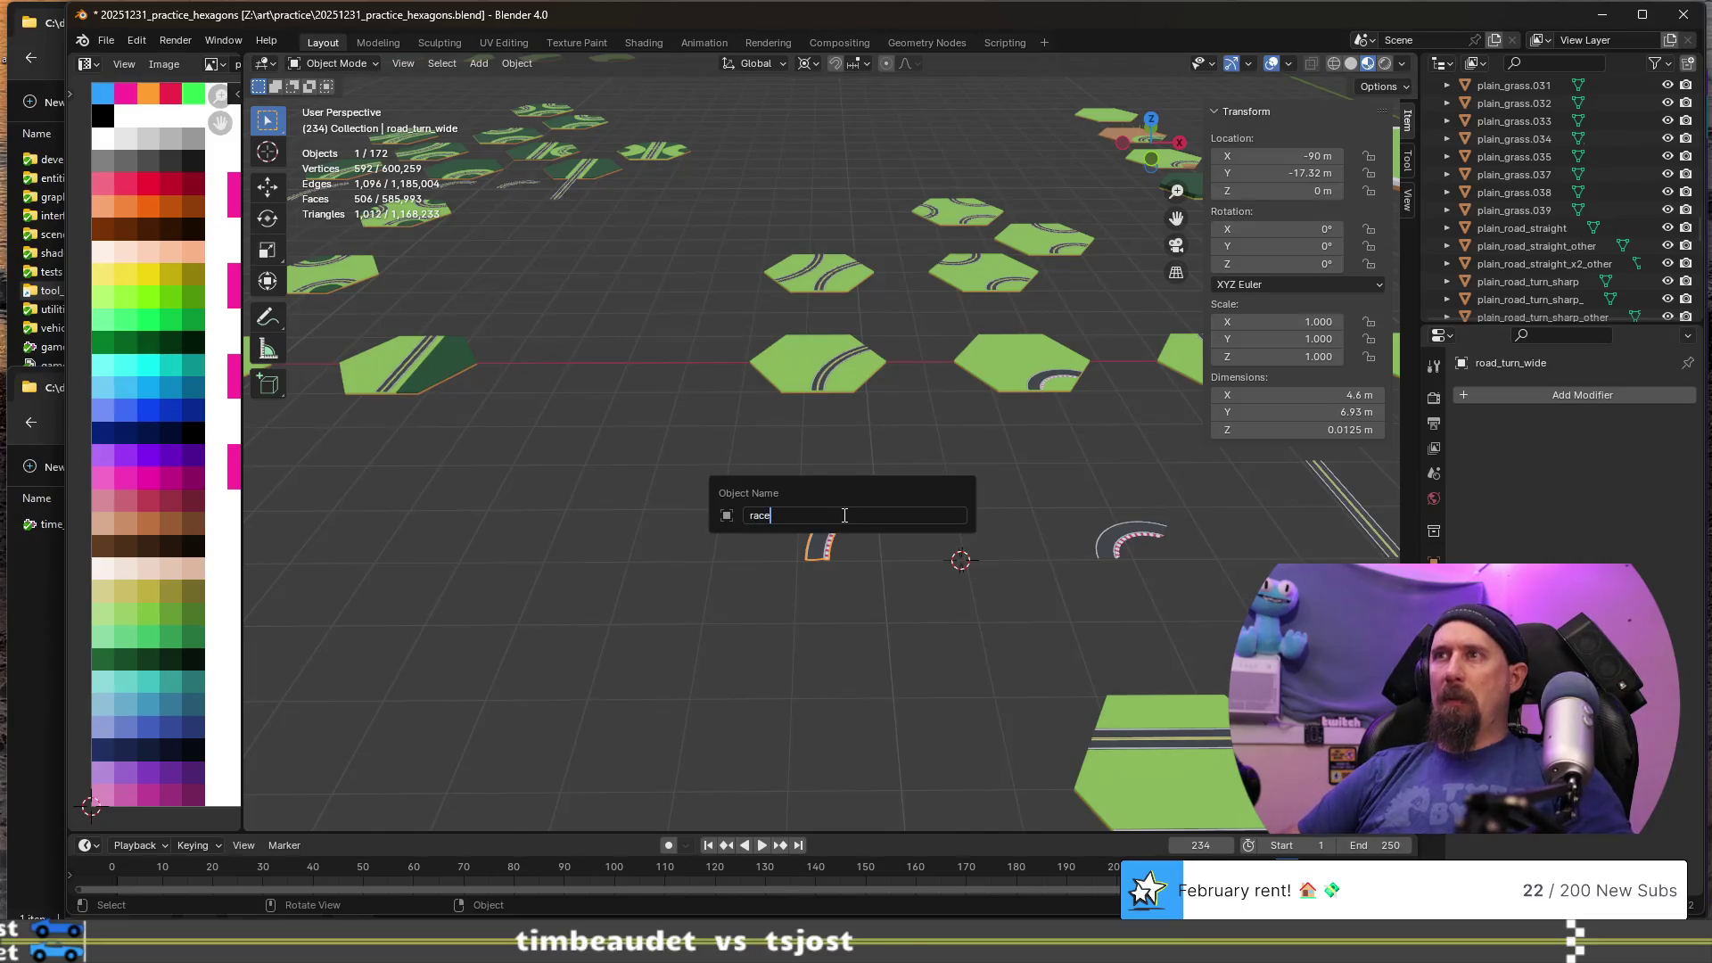
pyautogui.write('track_turn_wide')
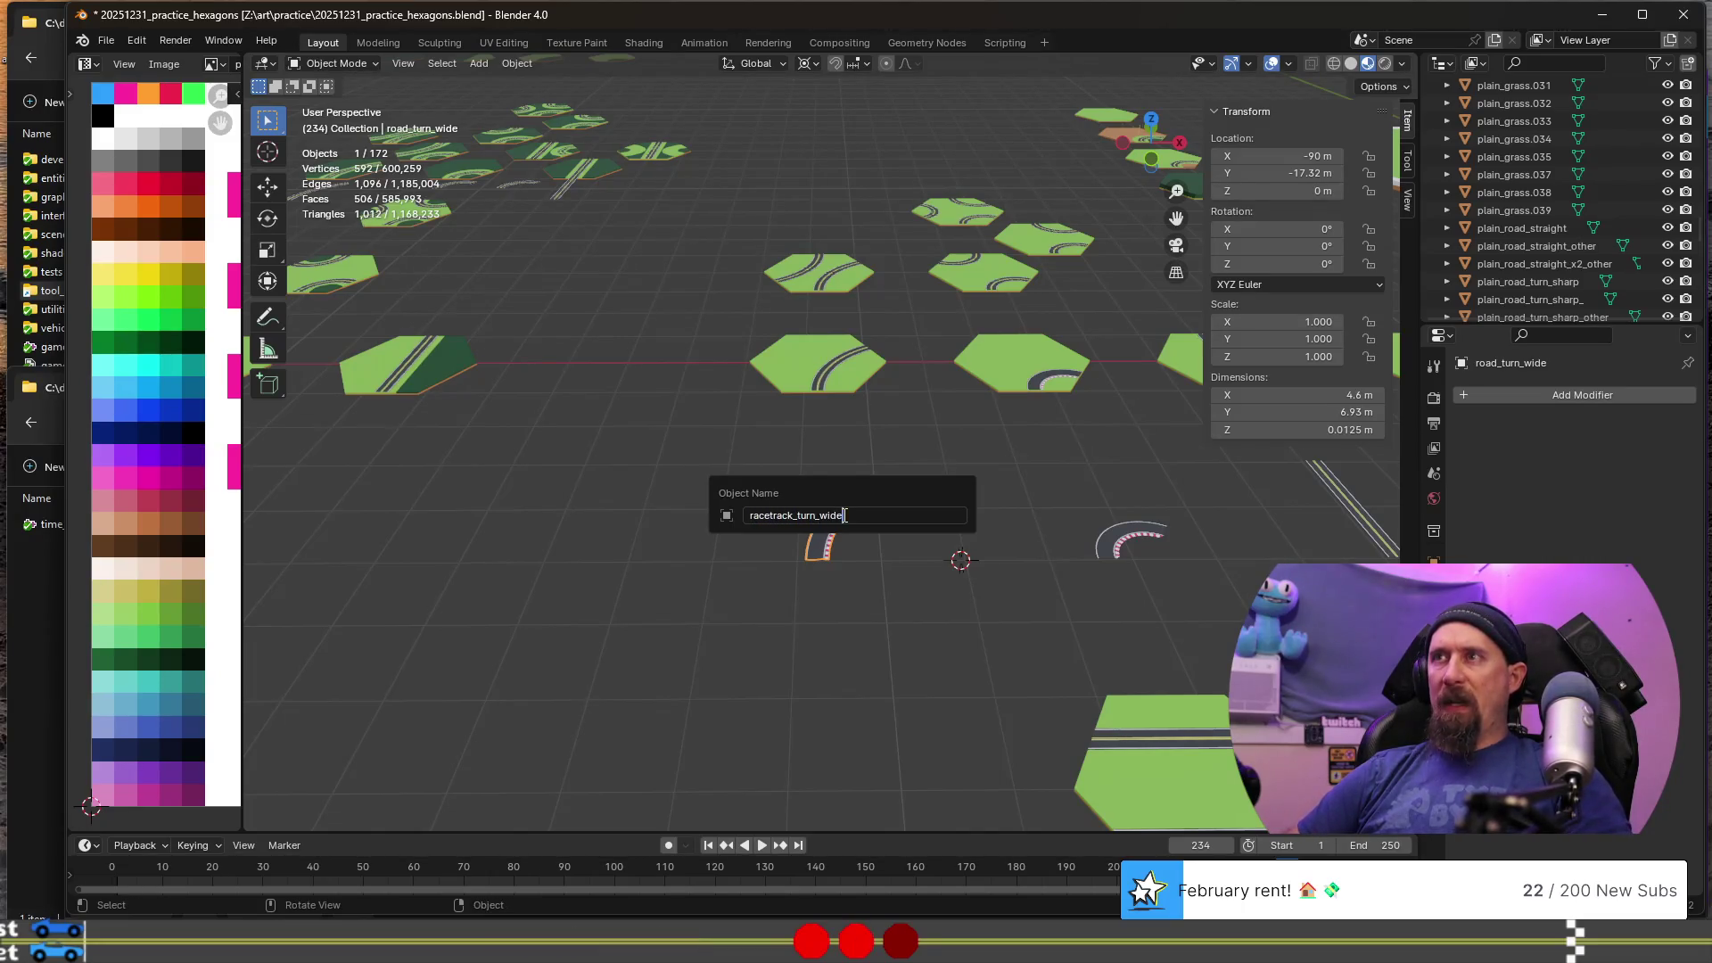
pyautogui.press('Return')
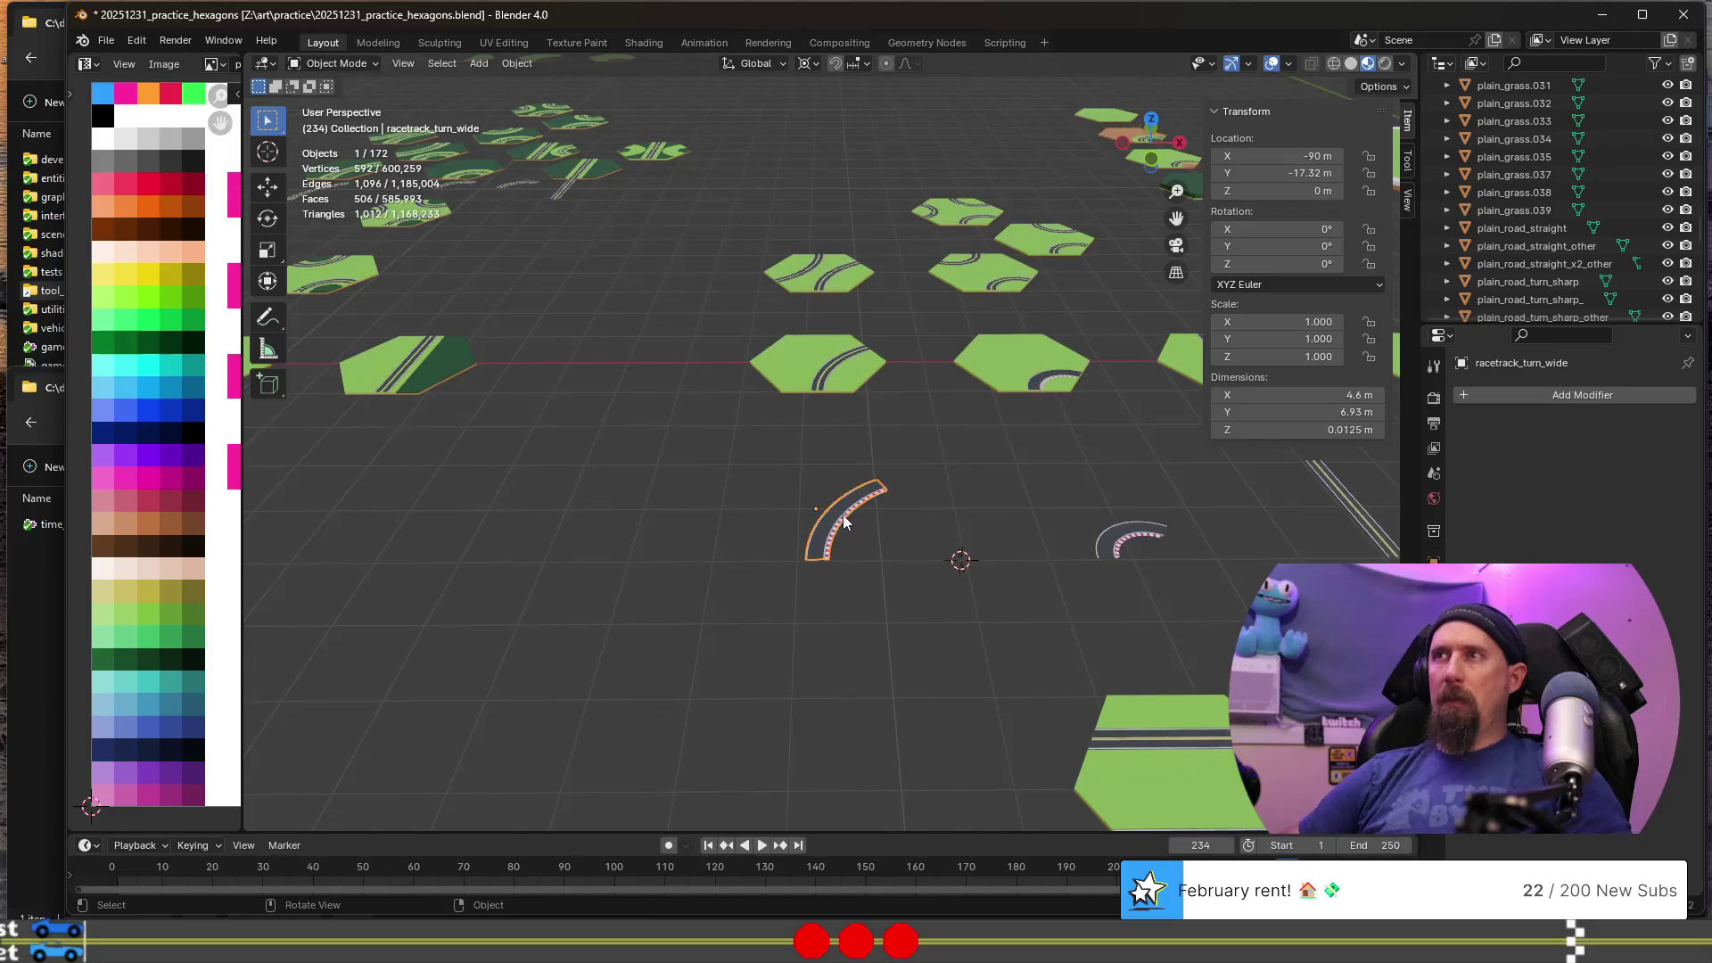
# - Rename the sharp turn curve to racetrack_turn_sharp
pyautogui.scroll(3, 842, 516)
pyautogui.moveTo(789, 522)
pyautogui.keyDown('shift'); pyautogui.mouseDown(button='middle')
pyautogui.moveTo(350, 307)
pyautogui.moveTo(313, 271)
pyautogui.mouseUp(button='middle'); pyautogui.keyUp('shift')
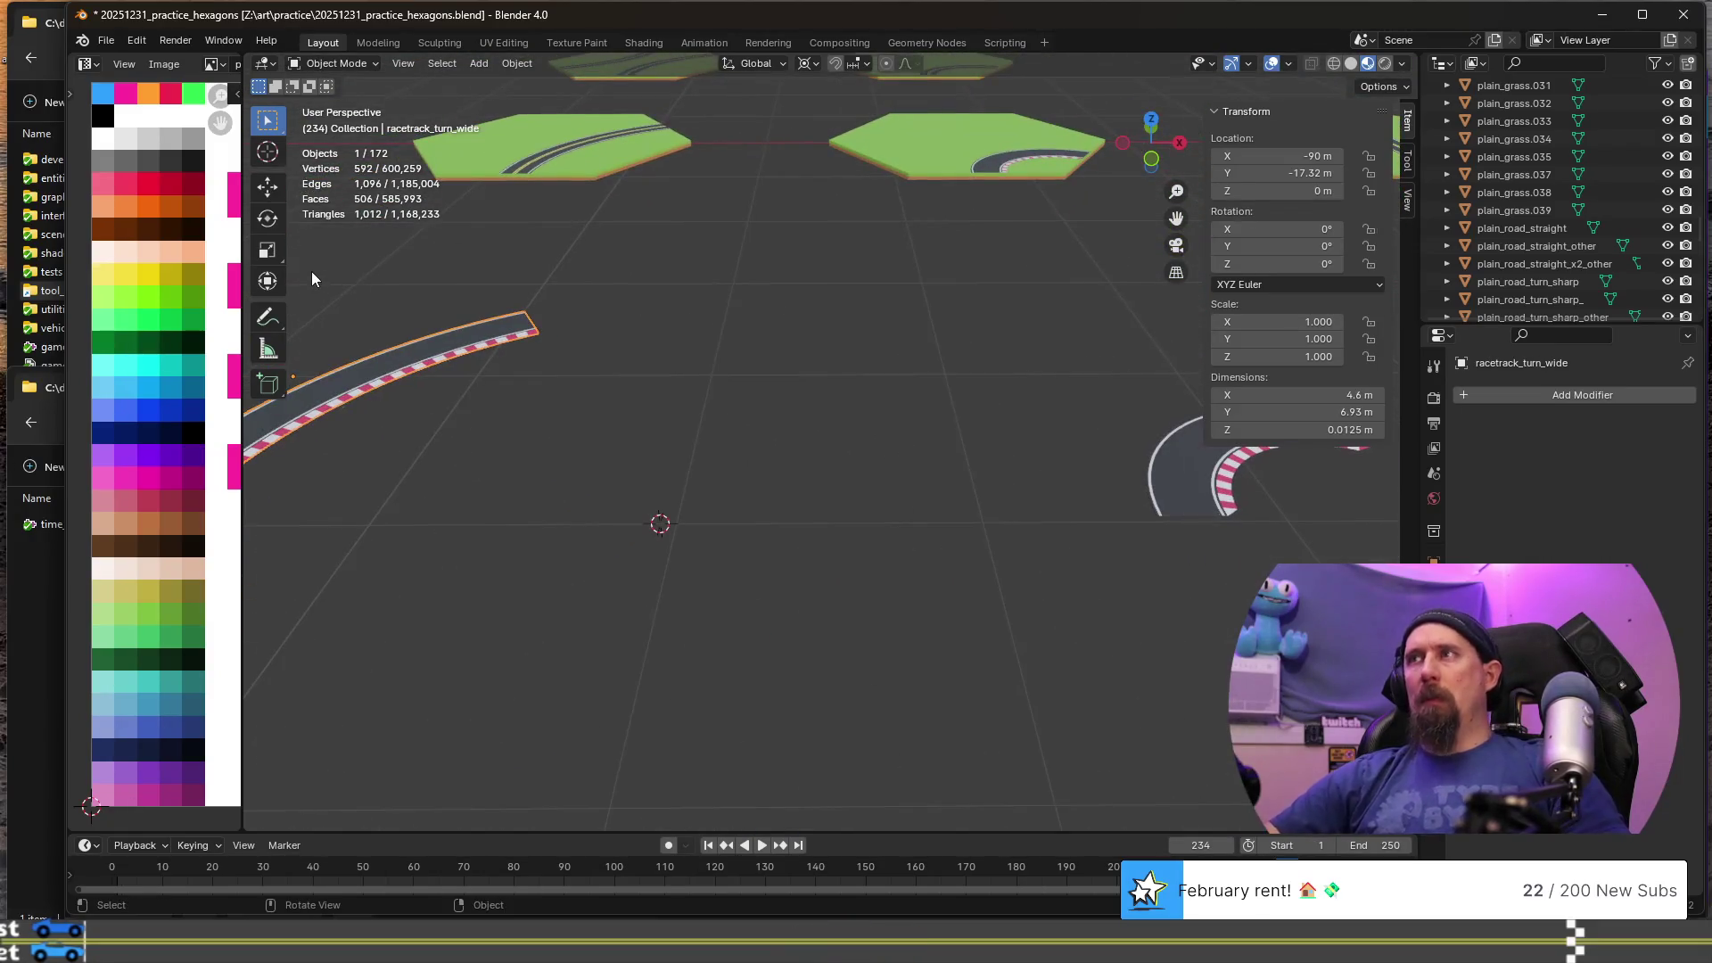
pyautogui.click(1106, 541)
pyautogui.scroll(-4, 1131, 550)
pyautogui.click(989, 473)
pyautogui.press('F2')
pyautogui.write('r')
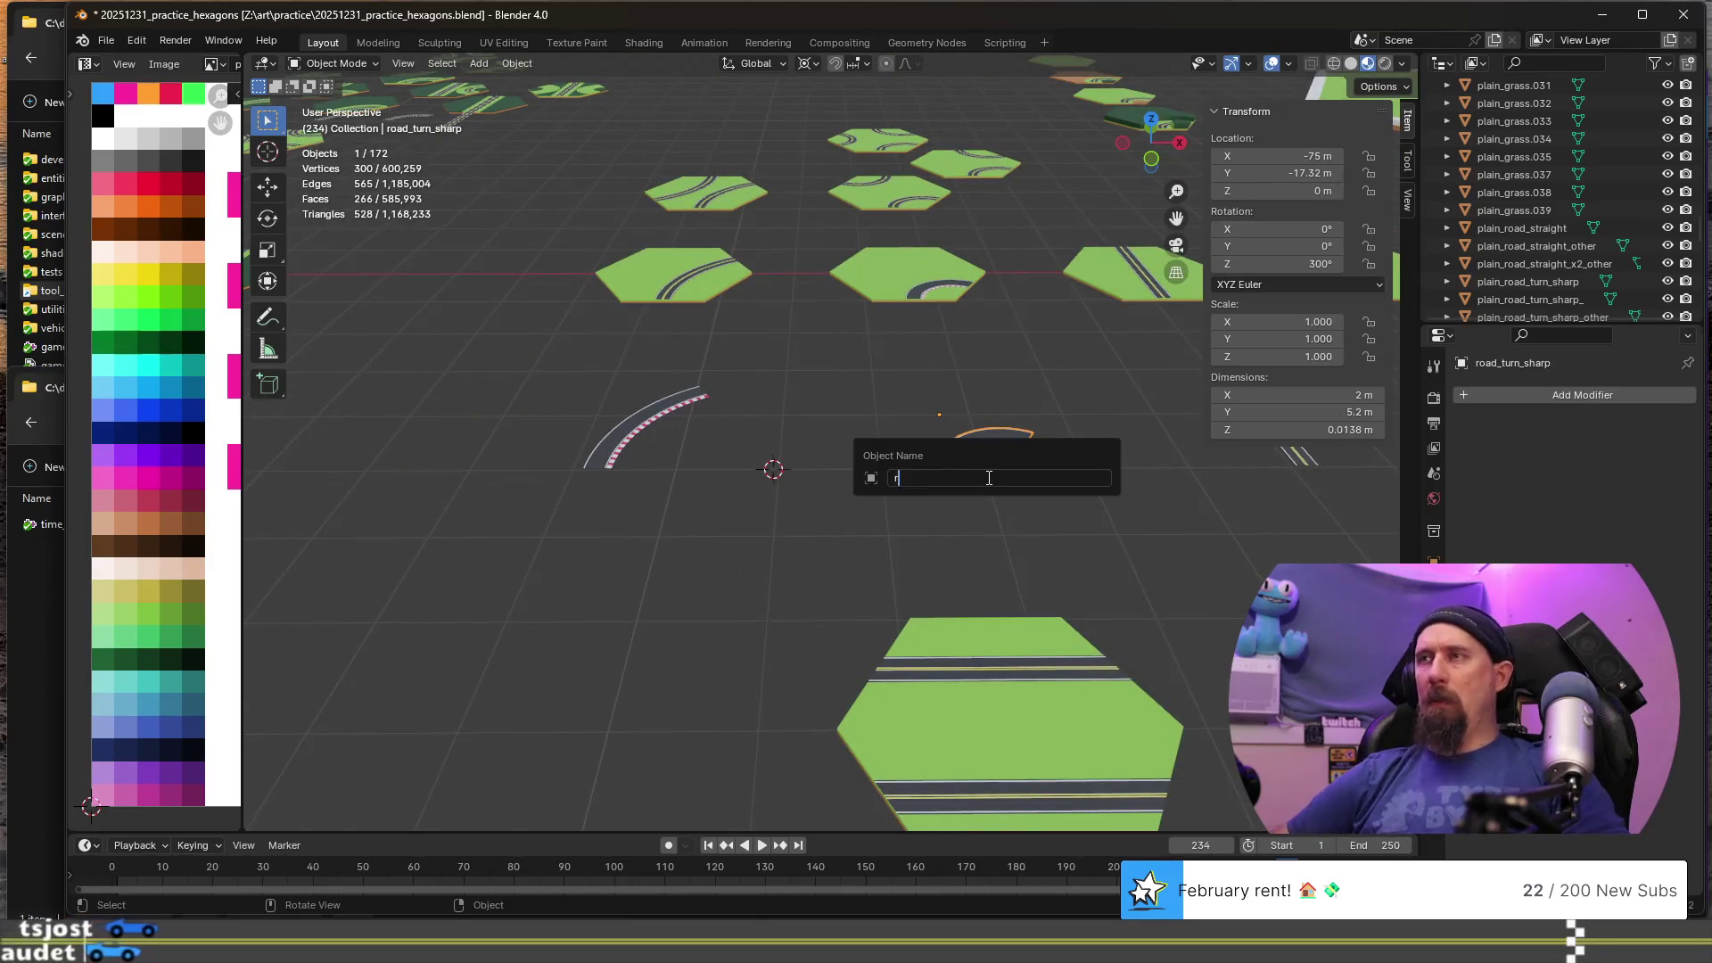
pyautogui.write('acetrack_turn_sharp')
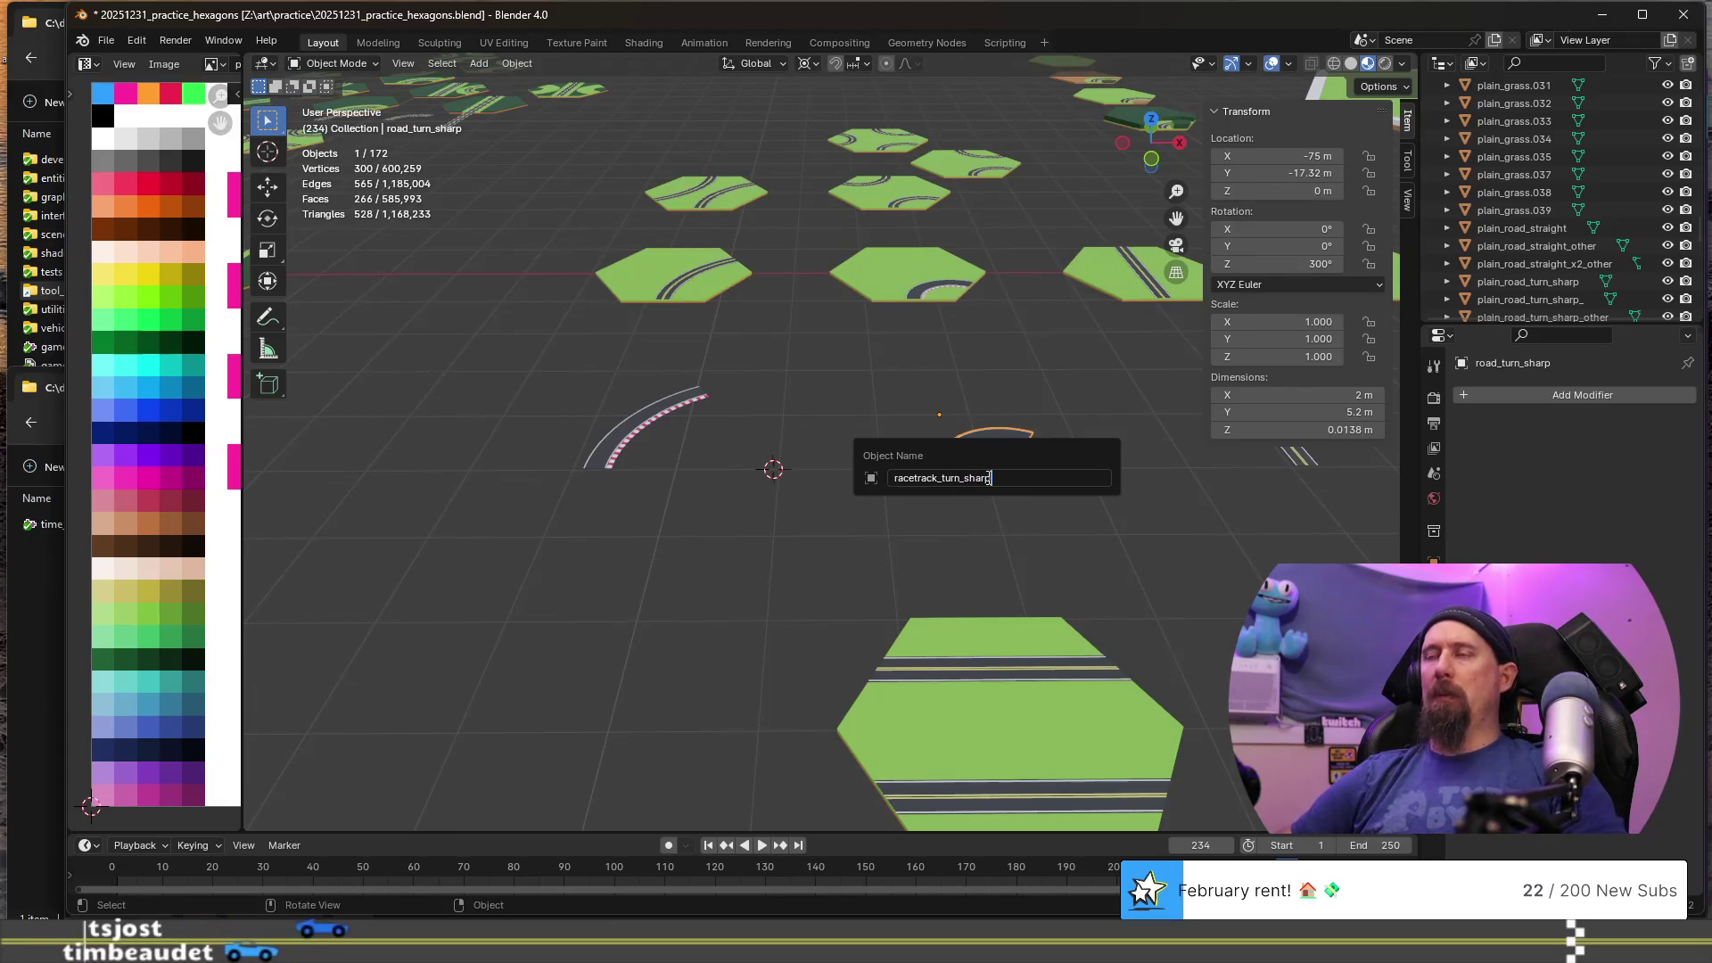
pyautogui.press('Return')
pyautogui.keyDown('shift'); pyautogui.moveTo(989, 471); pyautogui.dragTo(677, 439, button='middle'); pyautogui.keyUp('shift')
pyautogui.click(932, 419)
# - Move the straight road's yellow centre stripe UVs to a new palette colour
pyautogui.scroll(6, 945, 437)
pyautogui.press('KP_Decimal')
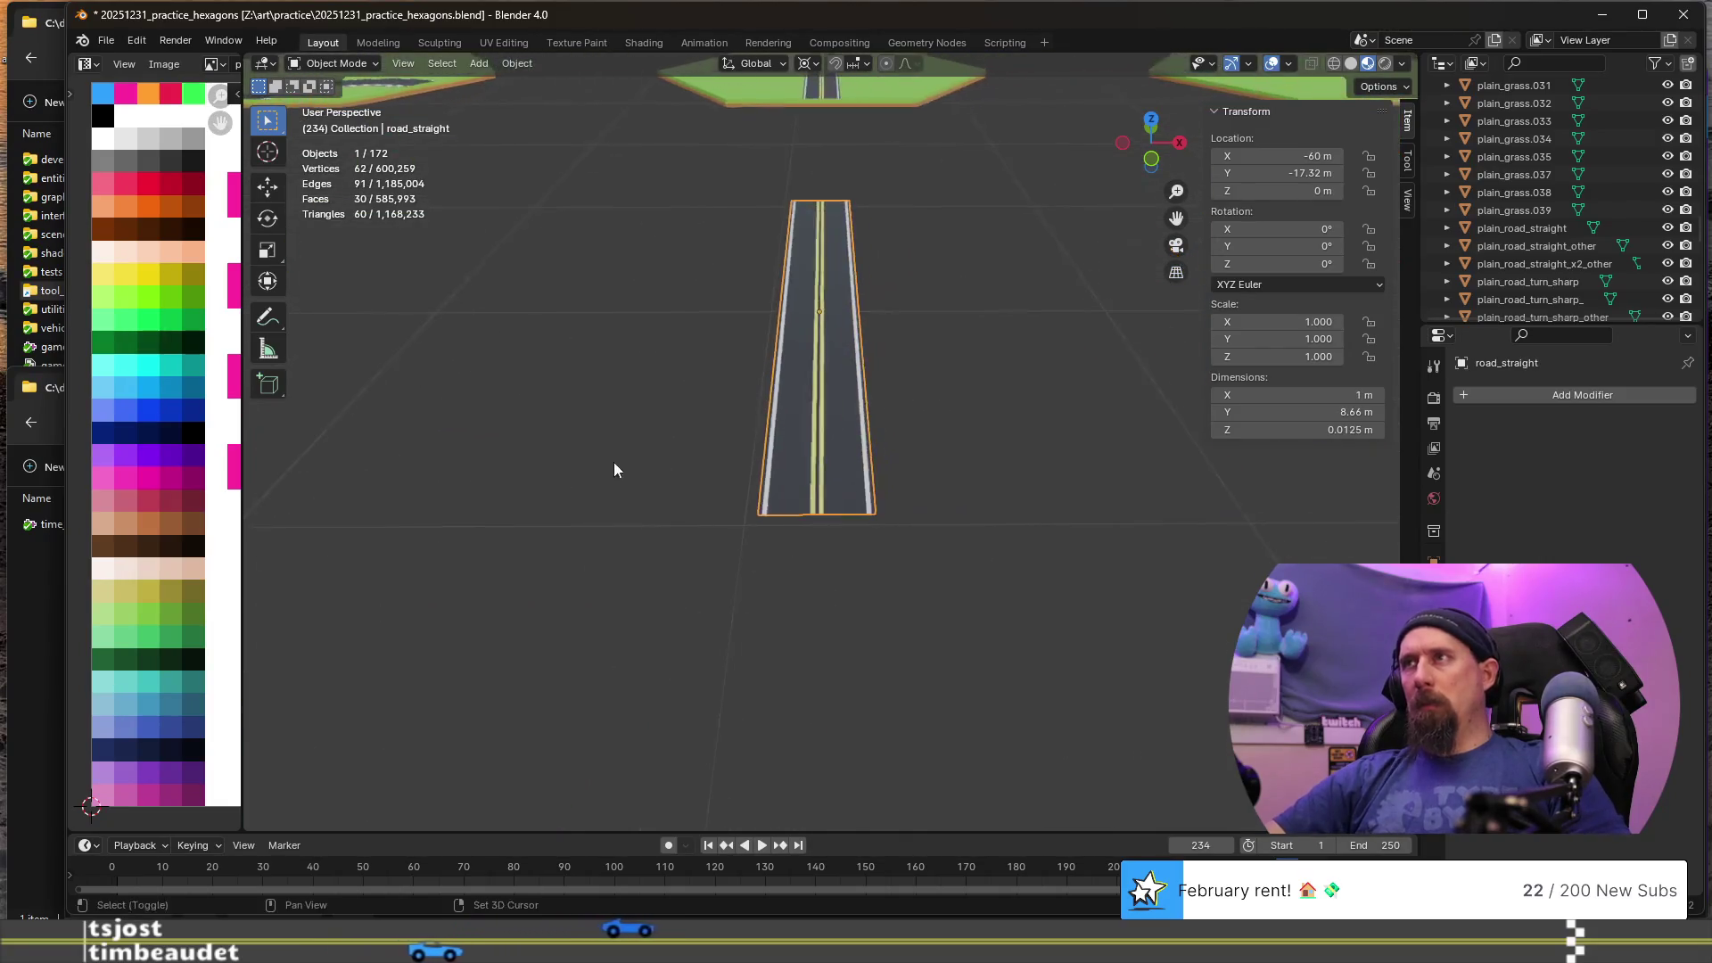
pyautogui.scroll(5, 838, 478)
pyautogui.press('Tab')
pyautogui.click(786, 521)
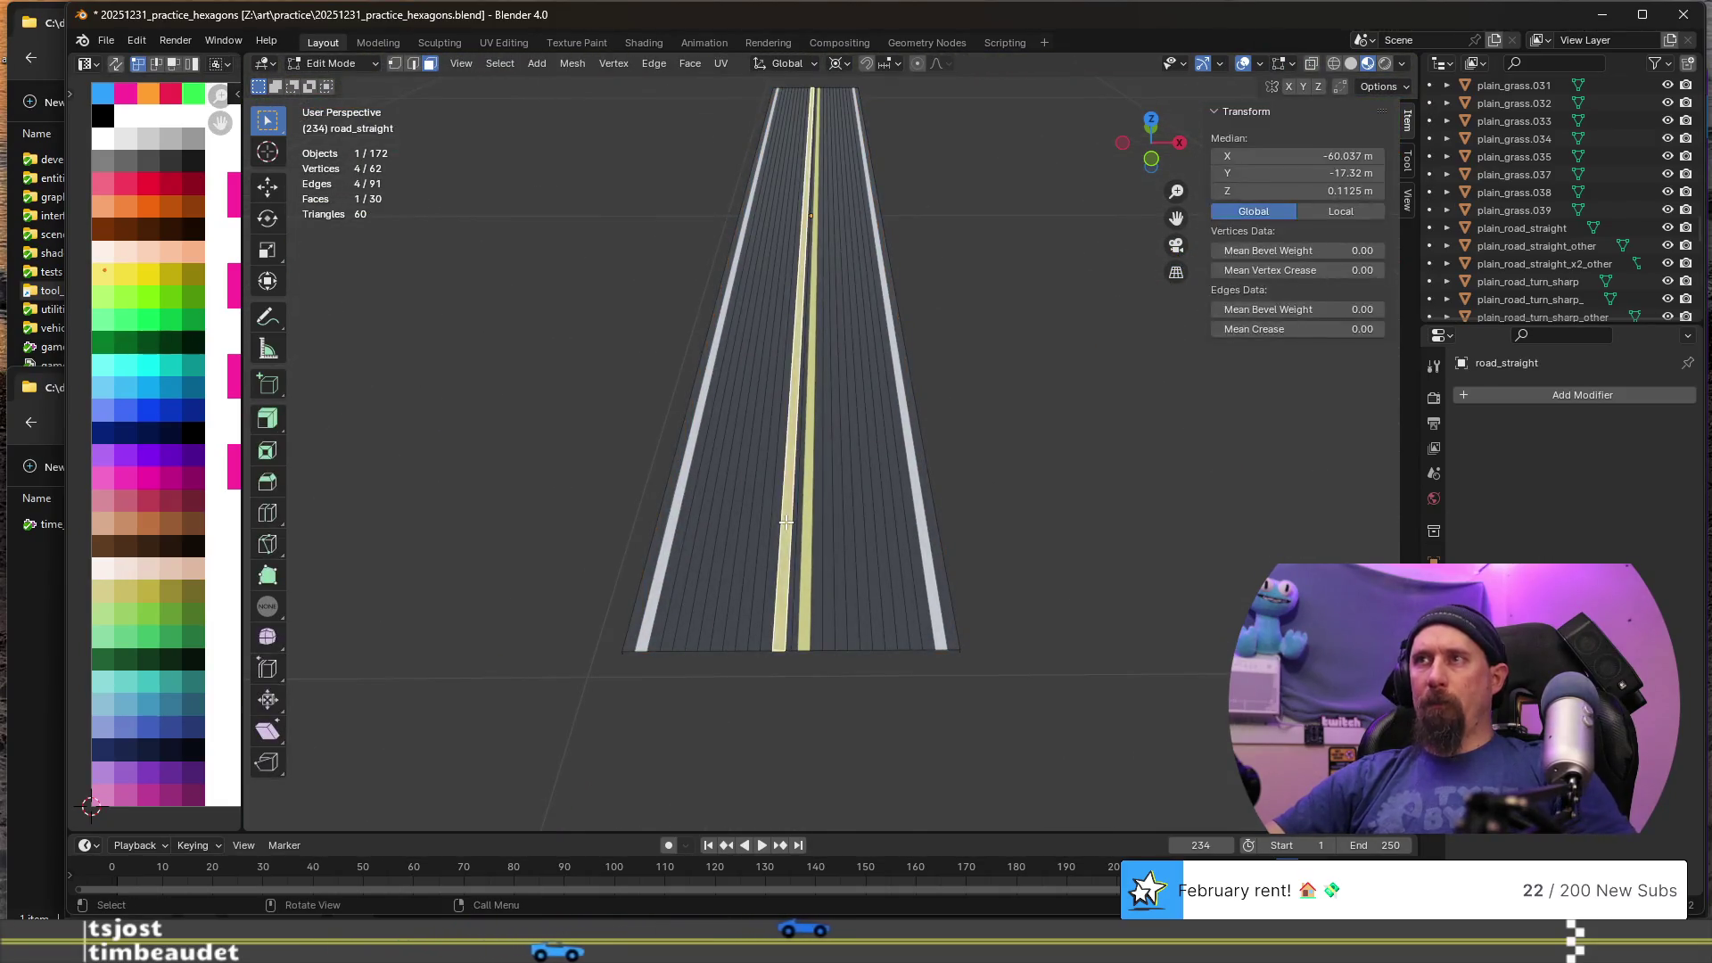
pyautogui.press('g')
pyautogui.click(168, 168)
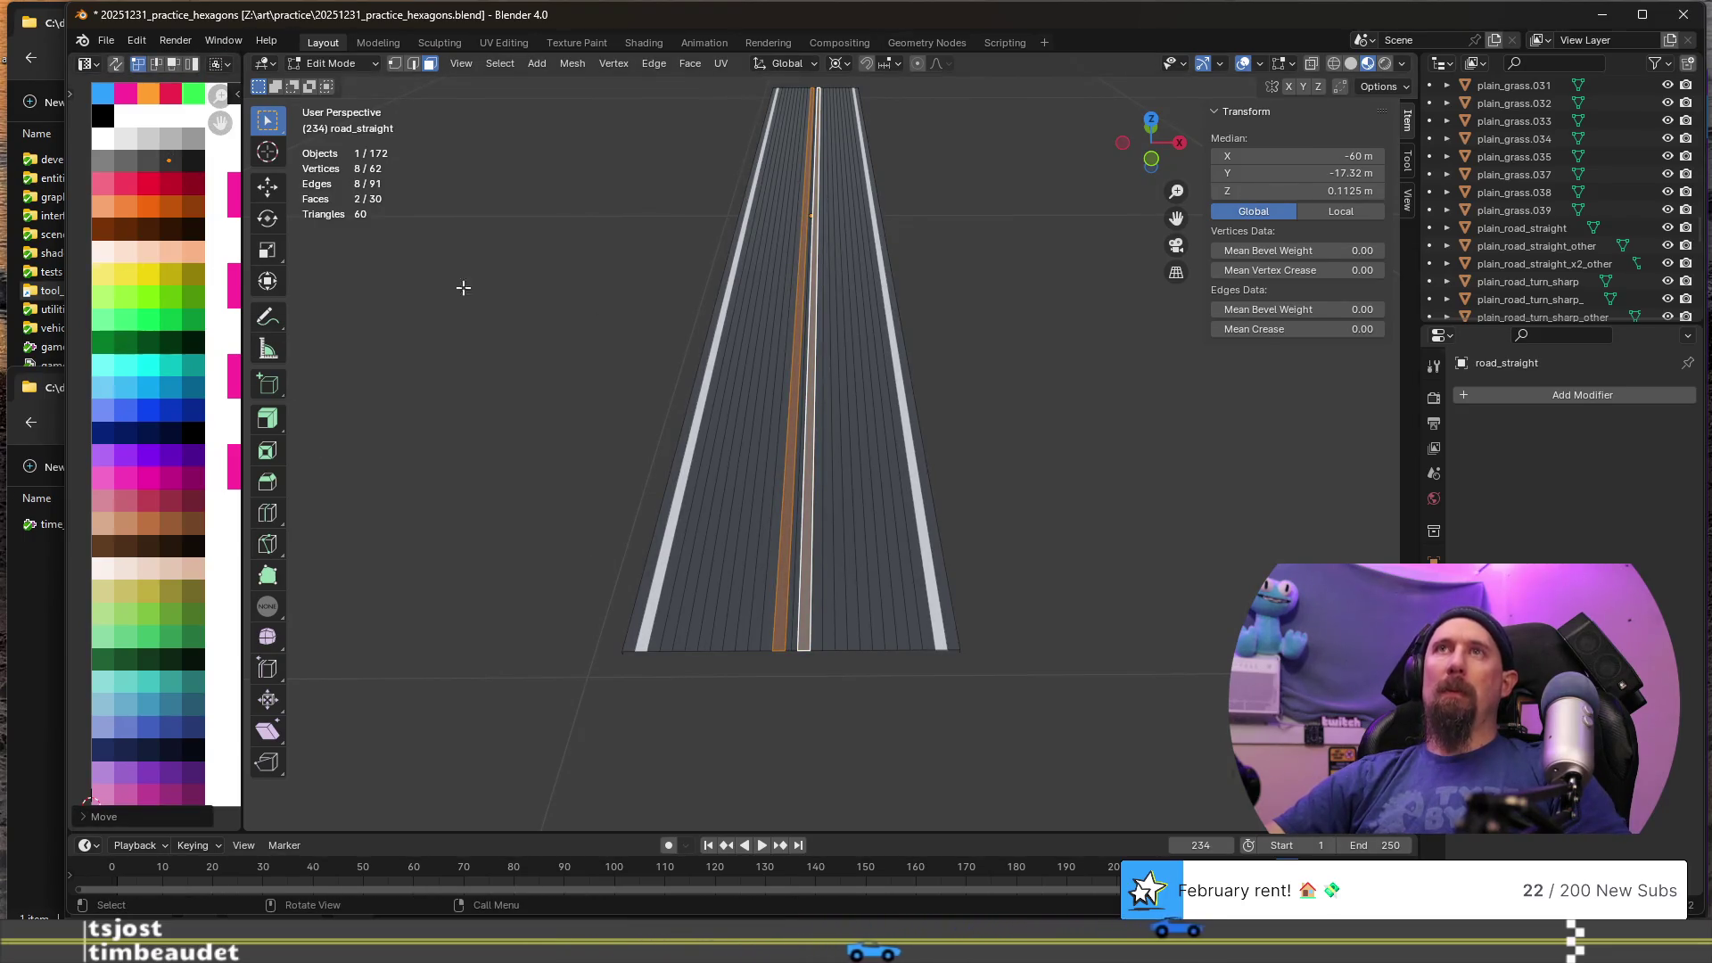
pyautogui.scroll(-4, 865, 401)
pyautogui.press('Tab')
# - Rename the straight road to racetrack_straight and duplicate it
pyautogui.press('F2')
pyautogui.write('racetrack_straigh')
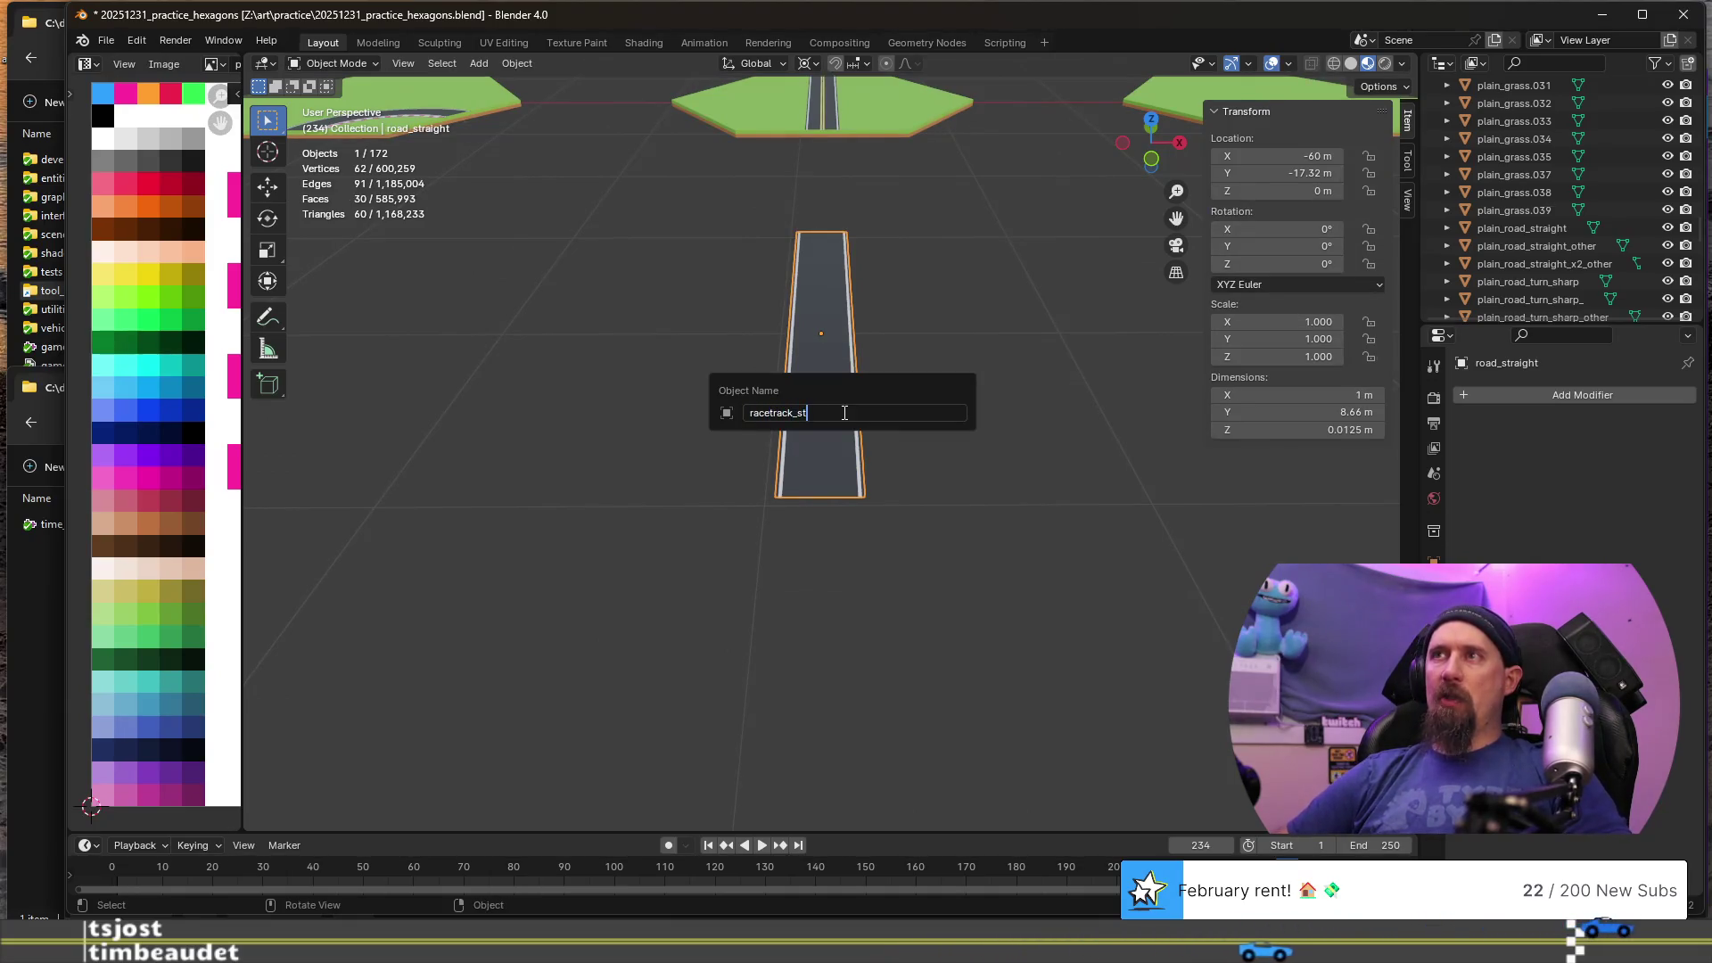
pyautogui.write('t')
pyautogui.press('Return')
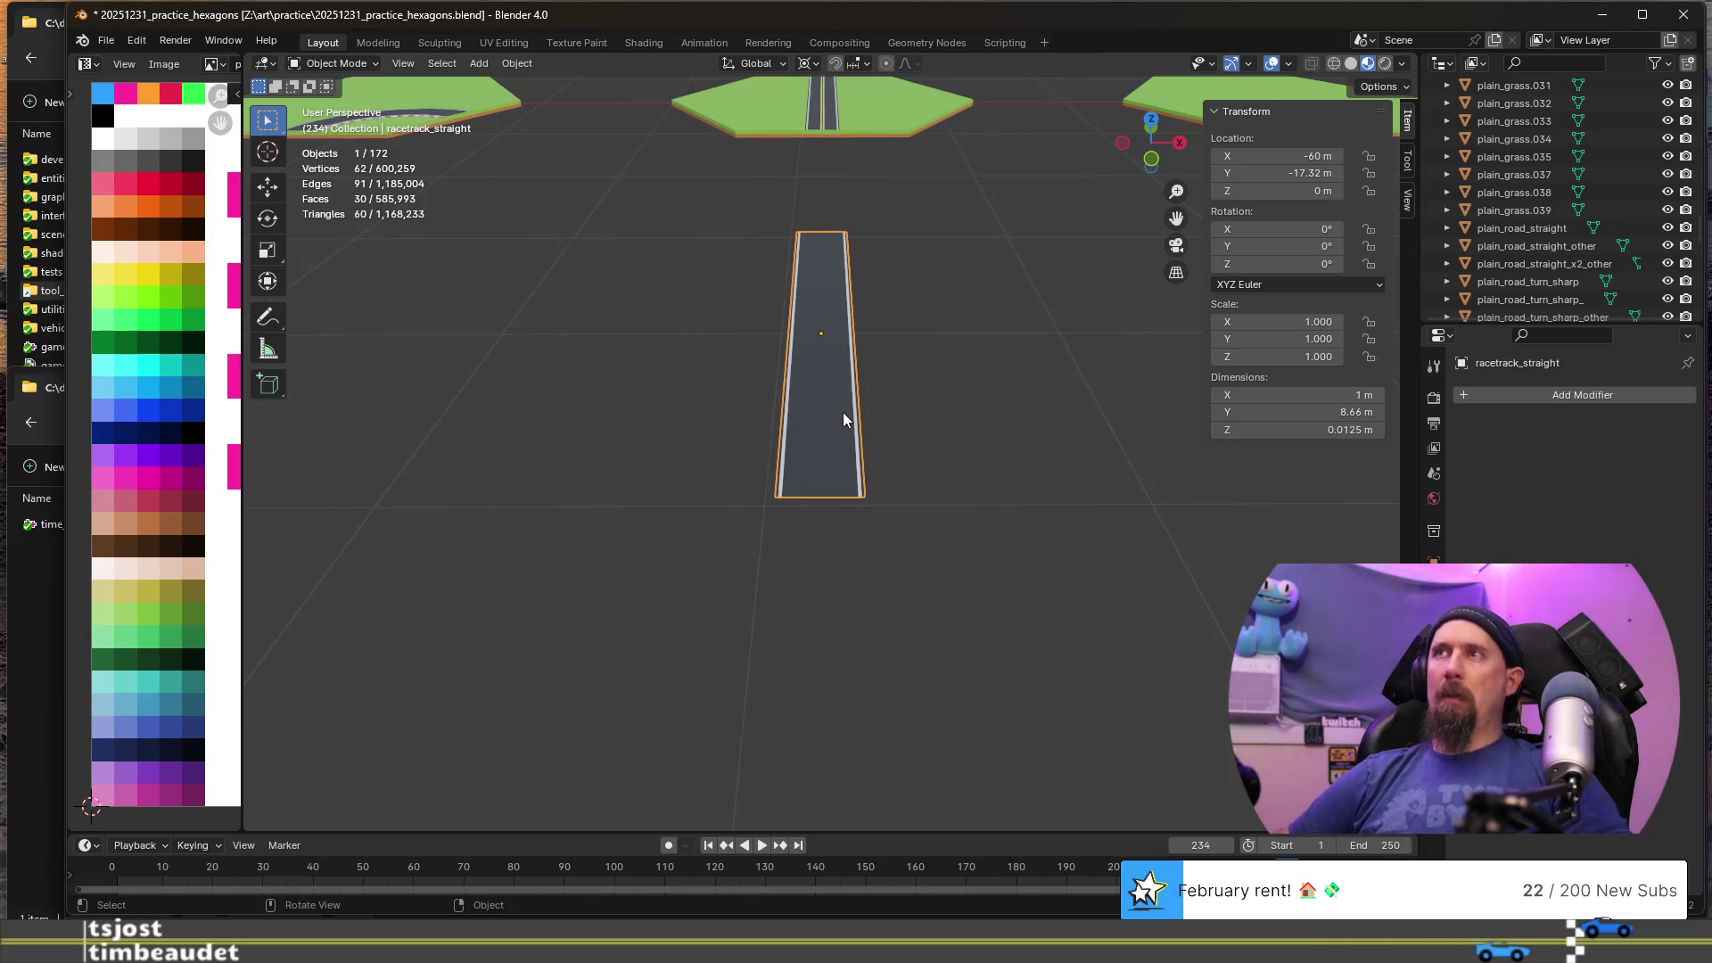
pyautogui.scroll(-2, 843, 412)
pyautogui.moveTo(843, 413)
pyautogui.keyDown('shift'); pyautogui.mouseDown(button='middle')
pyautogui.moveTo(723, 408)
pyautogui.moveTo(799, 425)
pyautogui.mouseUp(button='middle'); pyautogui.keyUp('shift')
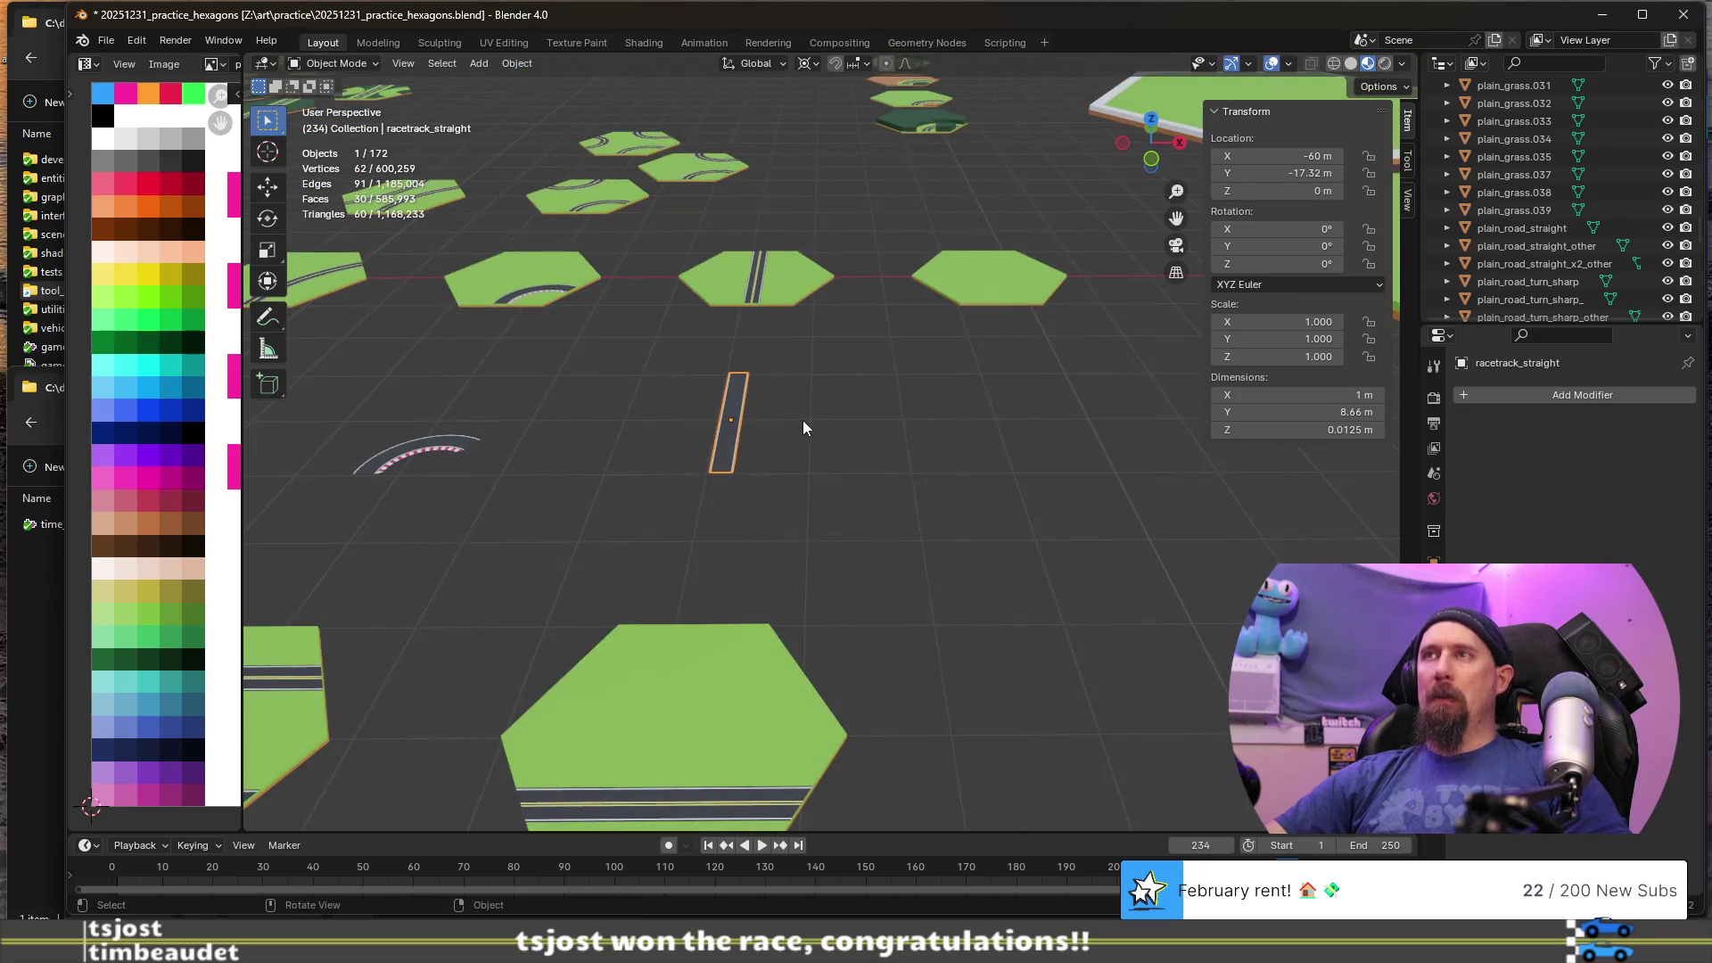
pyautogui.hotkey('shift', 'd')
# - Move the duplicate racetrack_straight.001 7.5 m along X
pyautogui.rightClick(834, 420)
pyautogui.write('gx')
pyautogui.write('7.5')
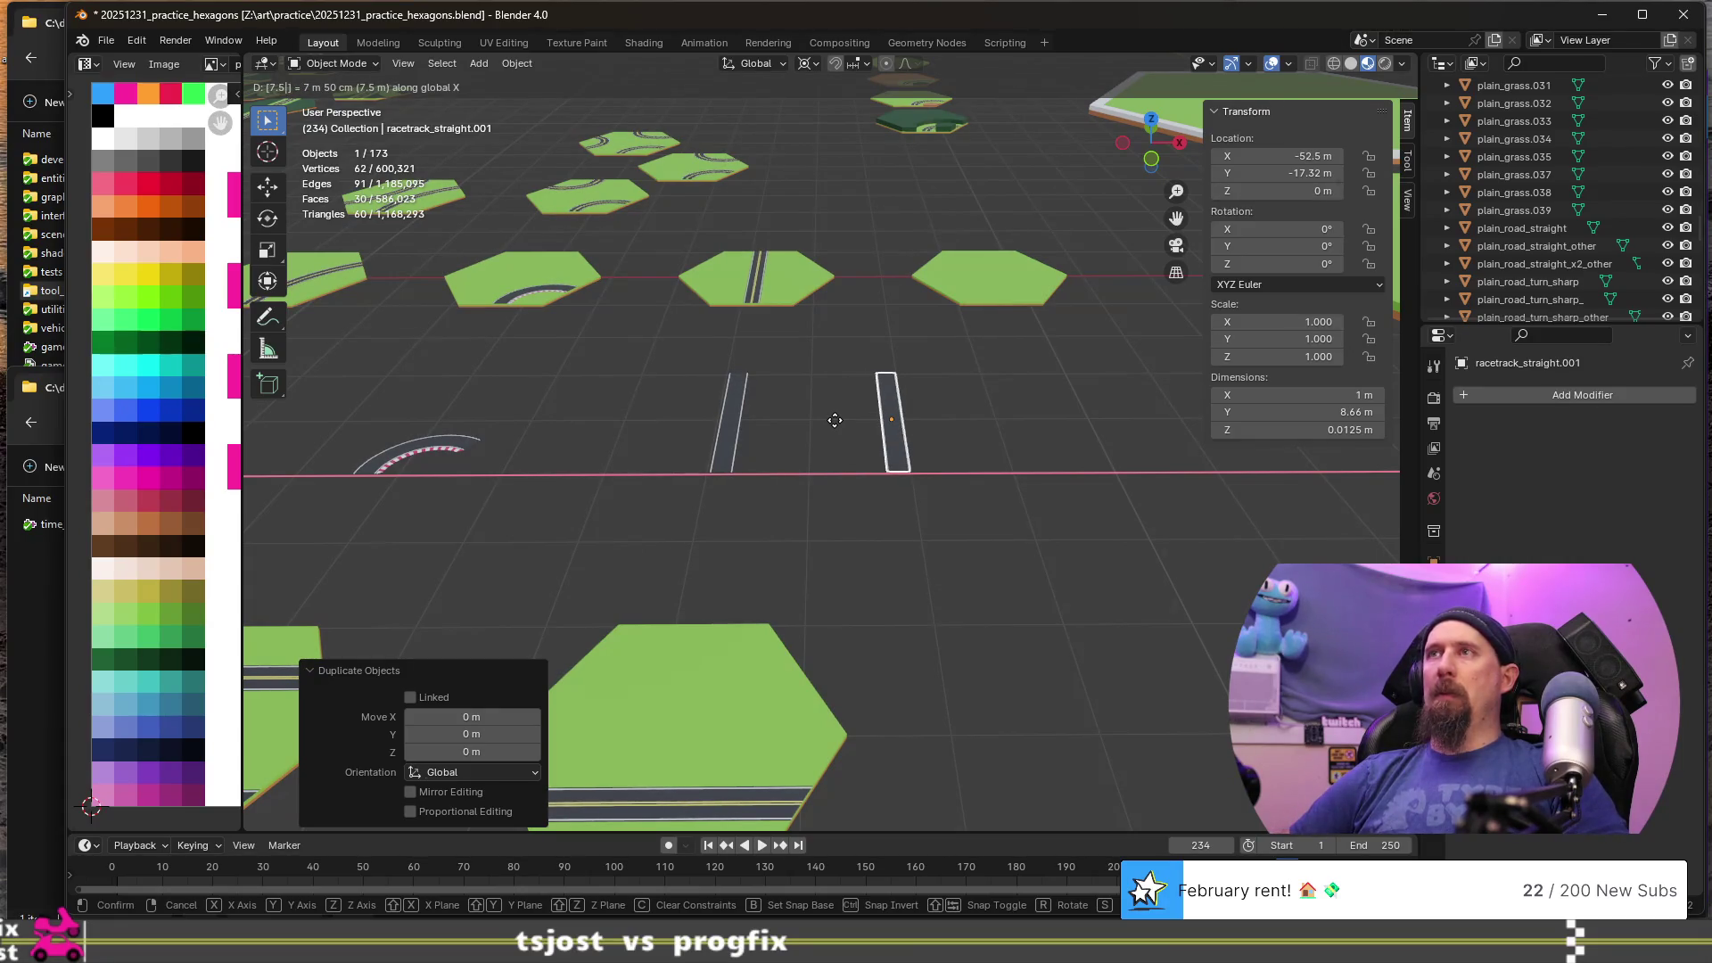
pyautogui.press('Return')
pyautogui.write('gx7.5')
pyautogui.press('Return')
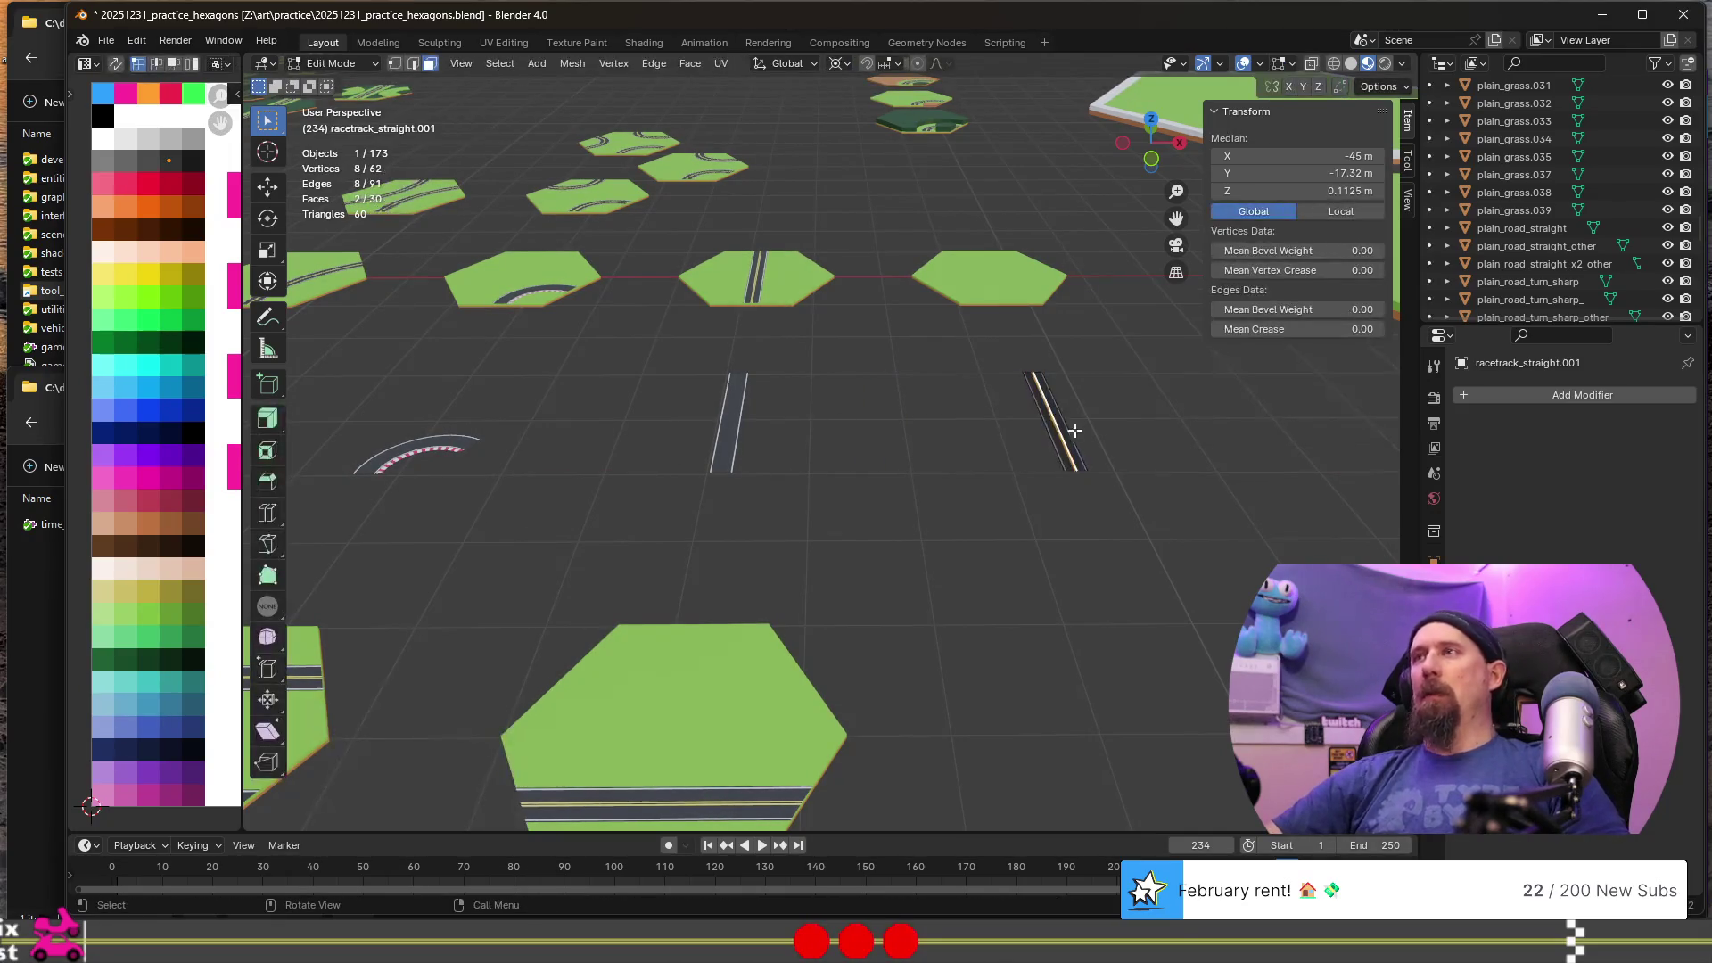
pyautogui.press('KP_Decimal')
pyautogui.moveTo(1066, 440)
pyautogui.mouseDown(button='middle')
pyautogui.moveTo(837, 494)
pyautogui.moveTo(811, 445)
pyautogui.mouseUp(button='middle')
pyautogui.scroll(3, 864, 458)
# - In Edit Mode, add two loop cuts across the copied road
pyautogui.press('Tab')
pyautogui.scroll(4, 849, 504)
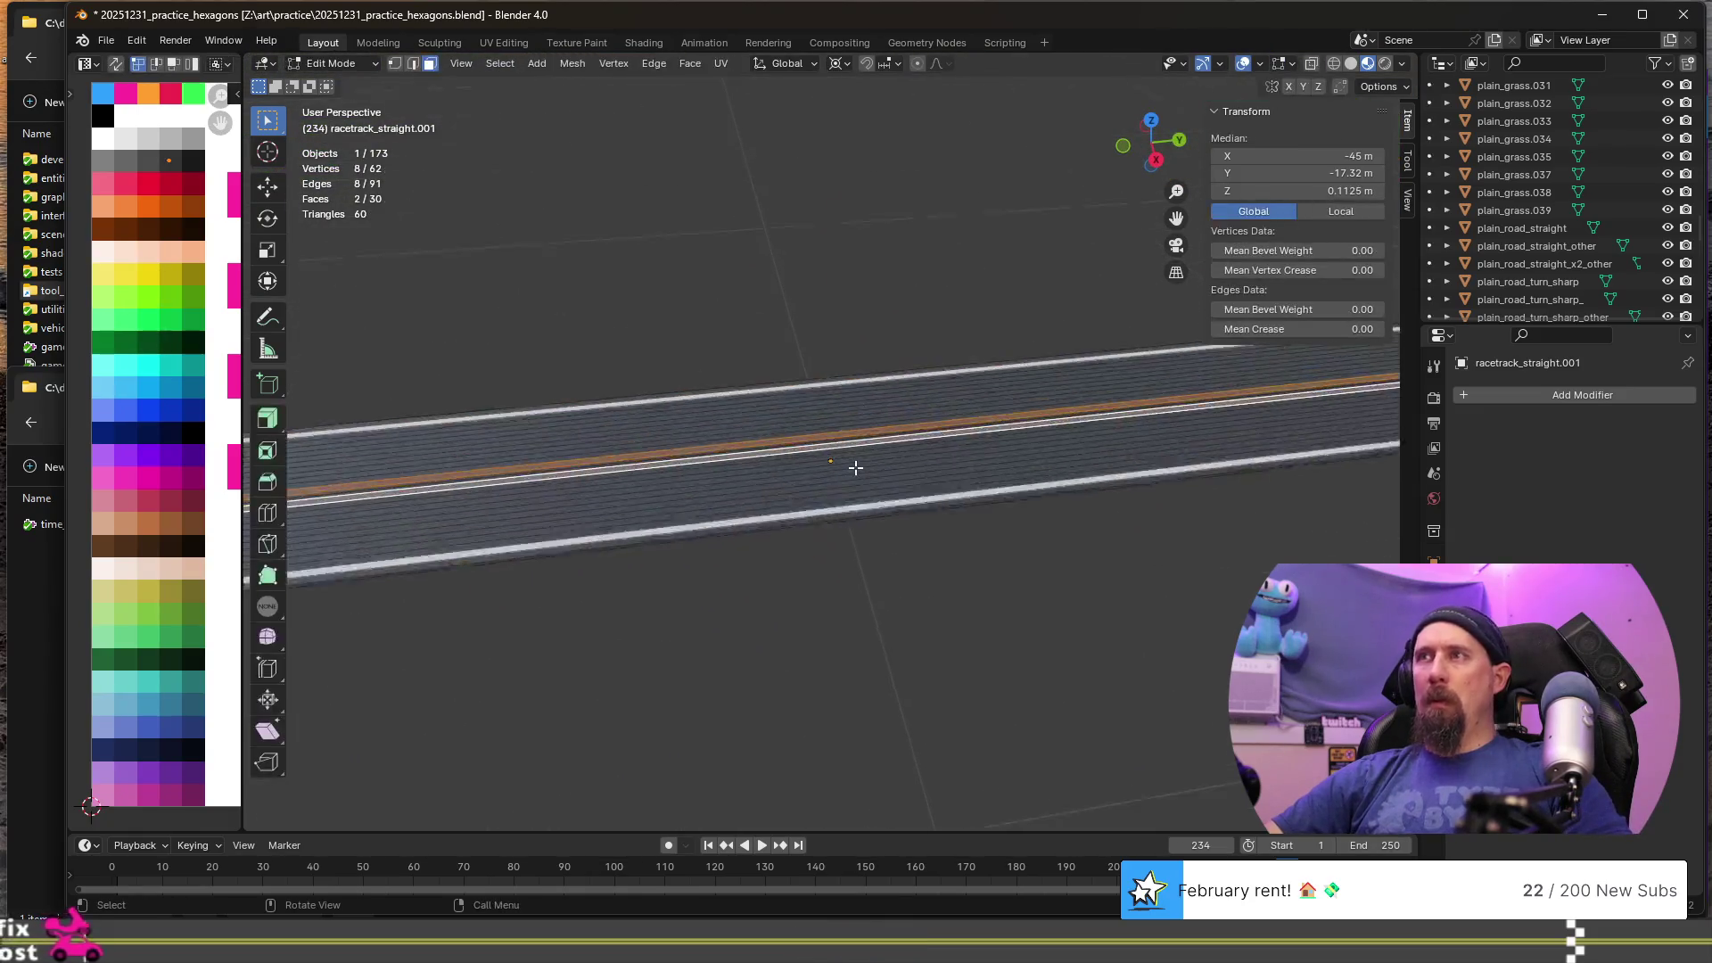
pyautogui.moveTo(849, 504); pyautogui.dragTo(833, 466, button='middle')
pyautogui.hotkey('ctrl', 'r')
pyautogui.scroll(1, 841, 497)
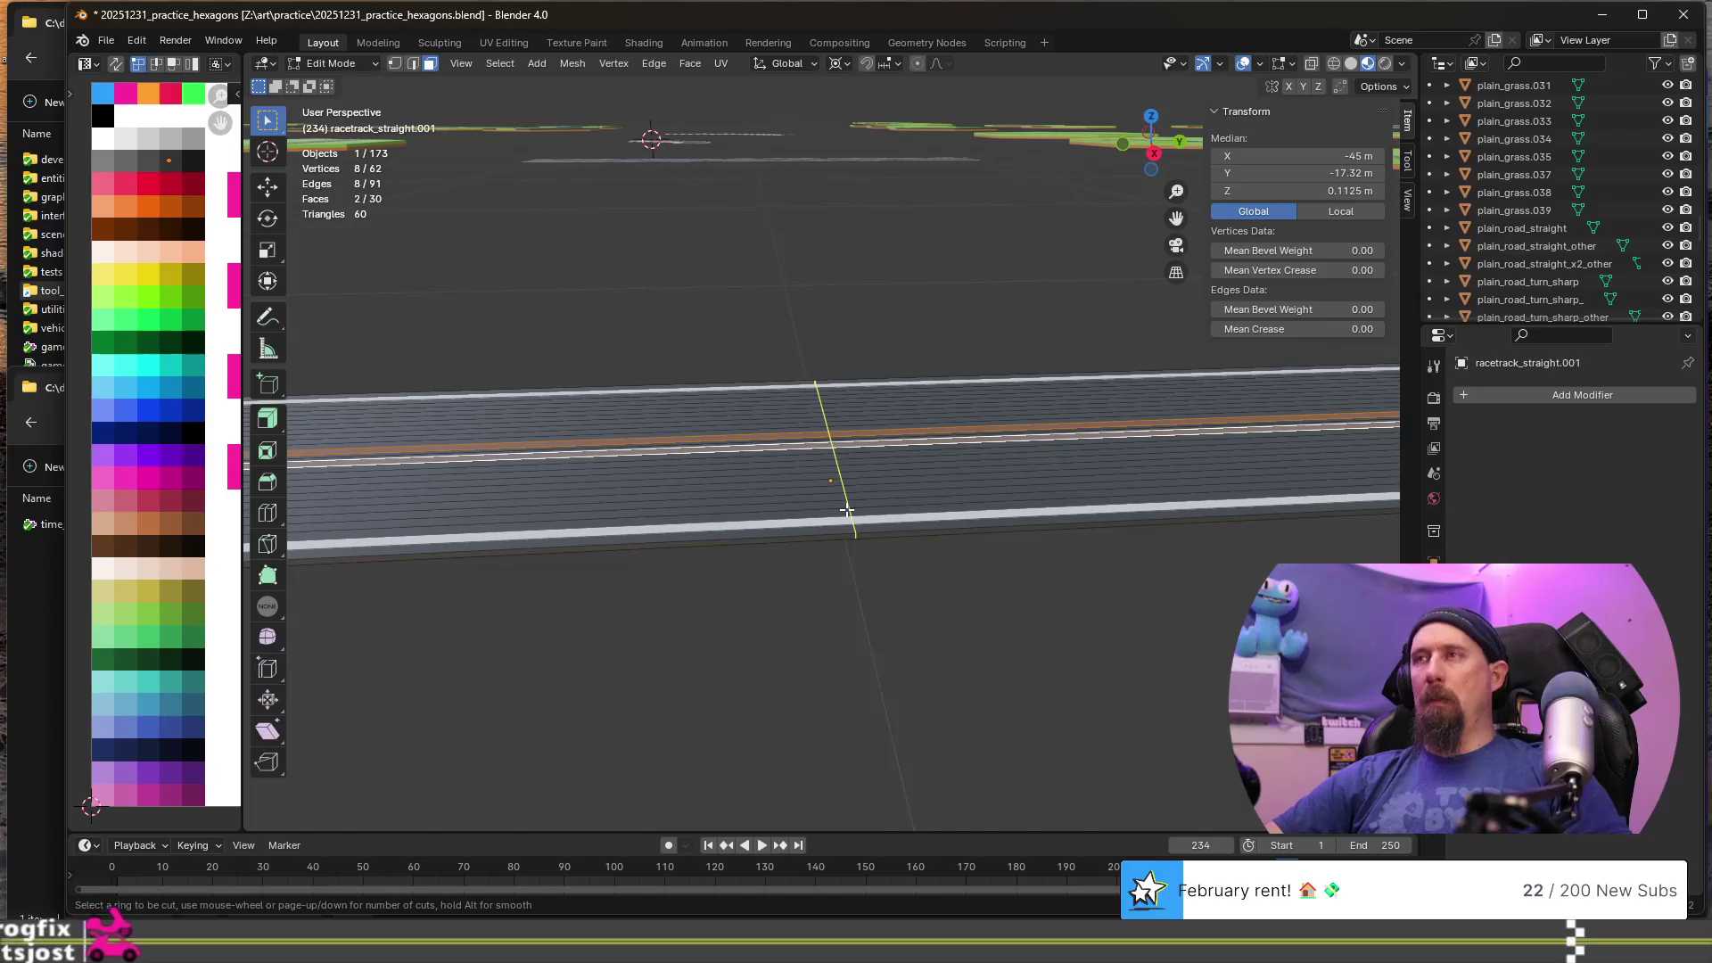
pyautogui.scroll(-1, 846, 510)
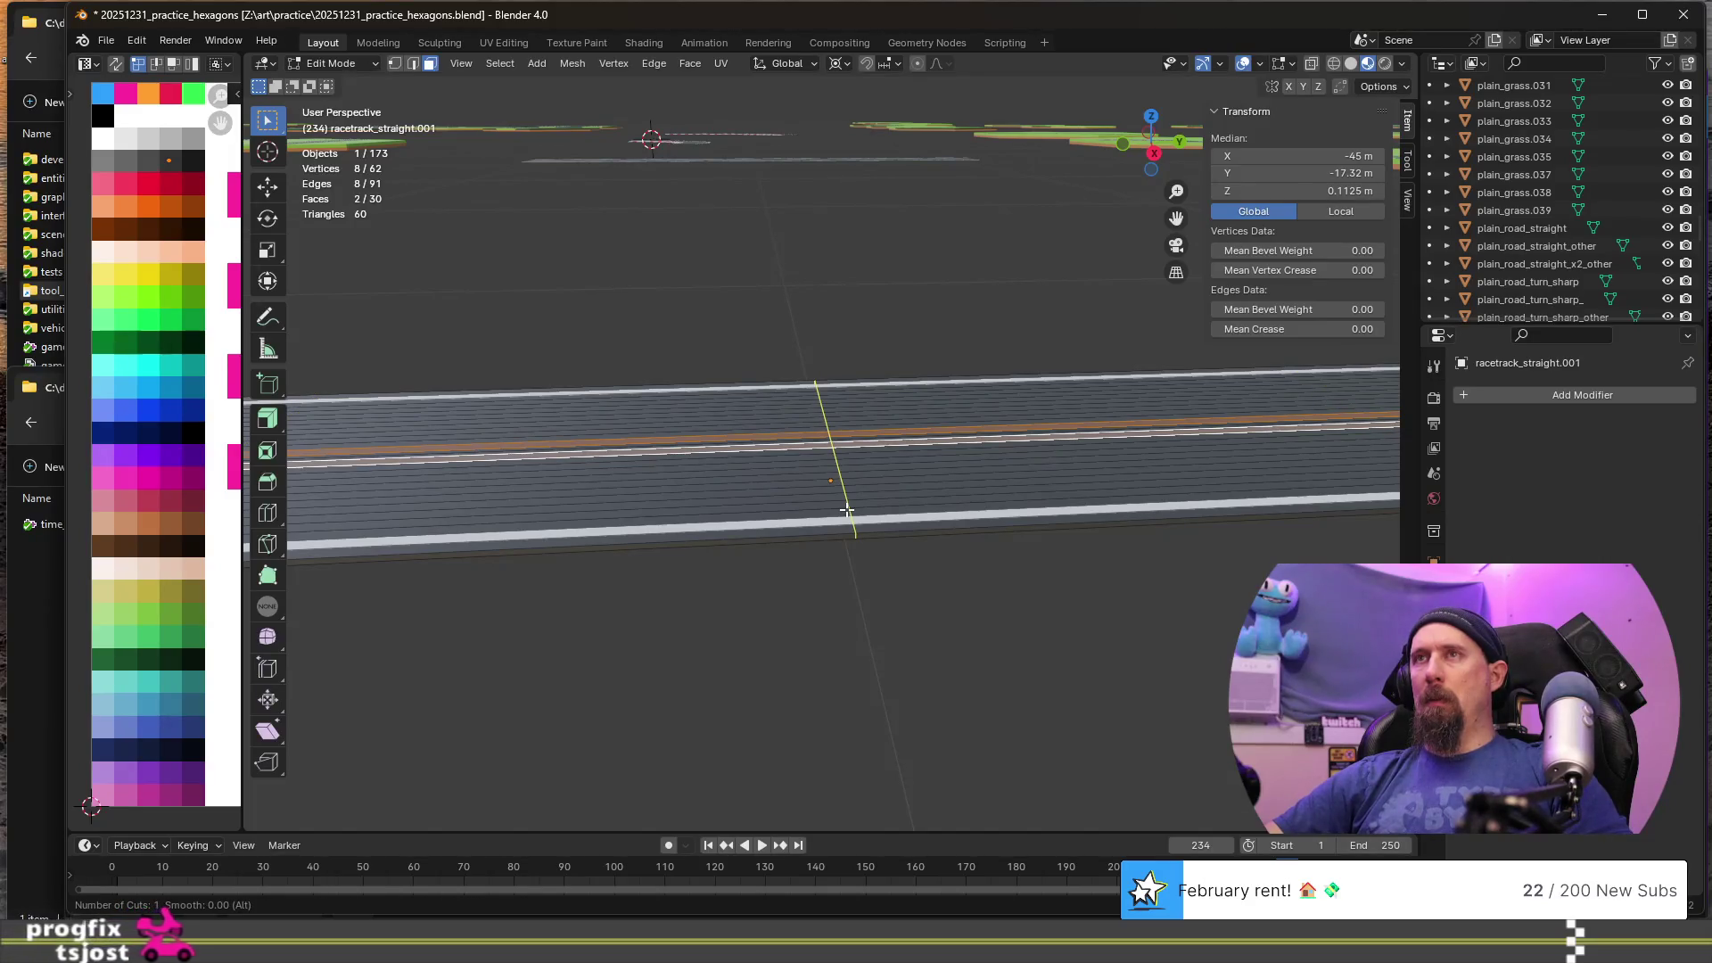
pyautogui.scroll(1, 848, 511)
pyautogui.click(848, 513)
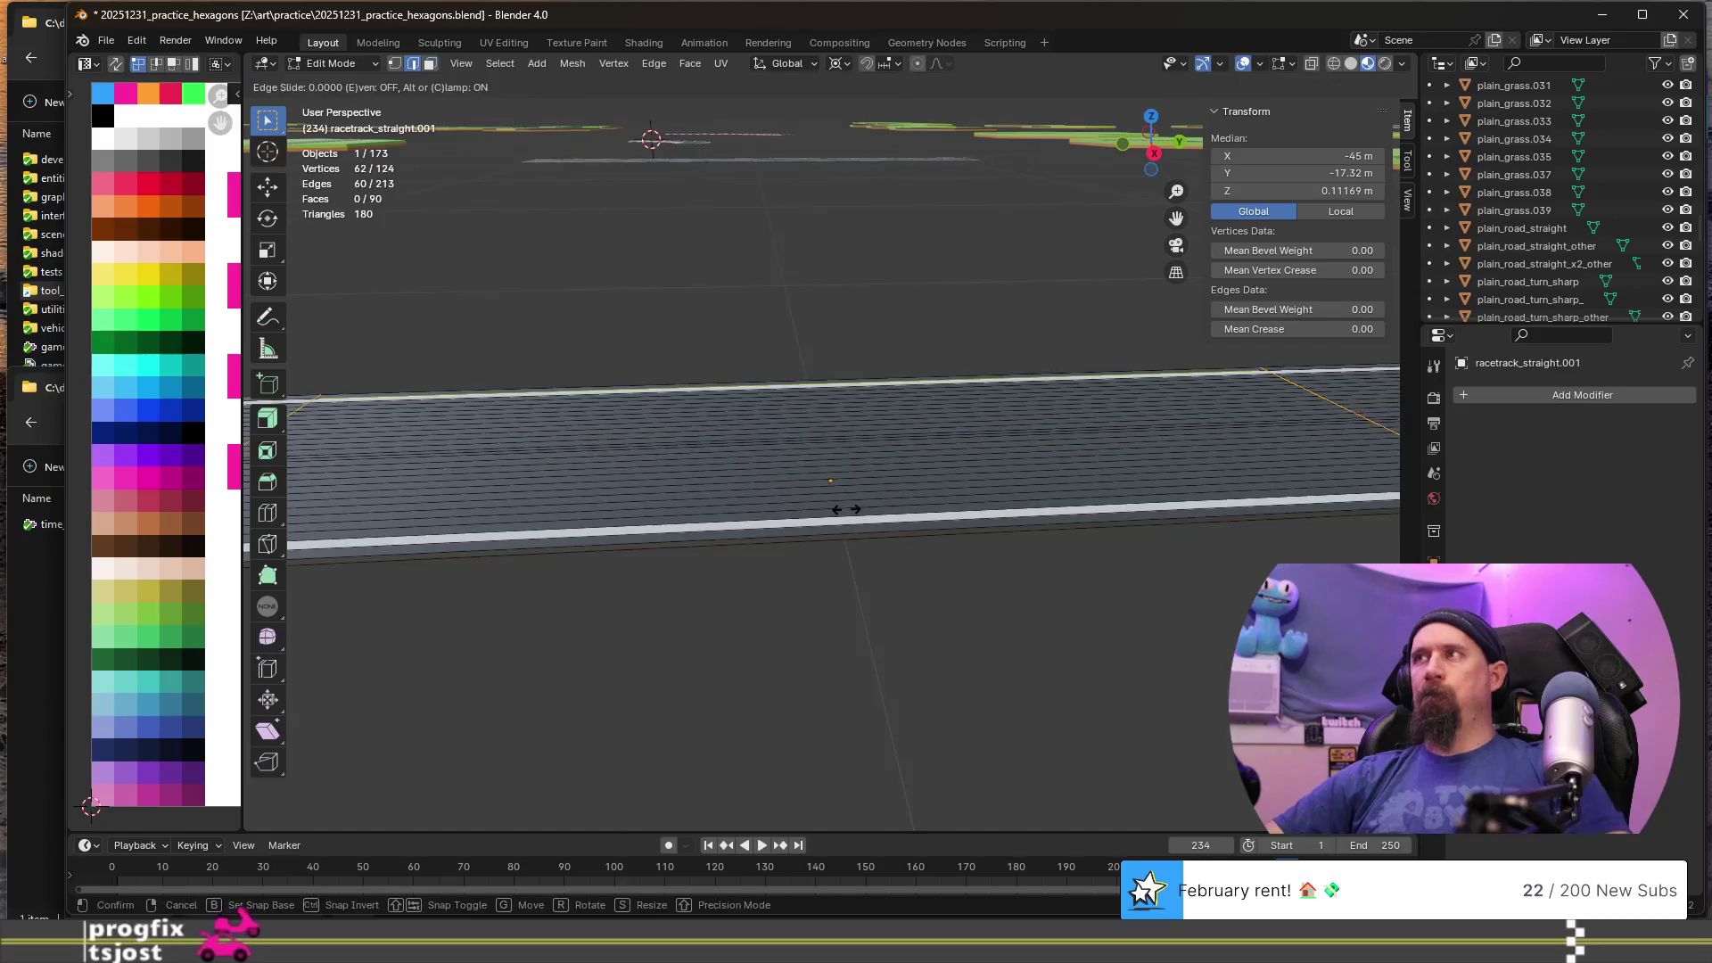
pyautogui.rightClick(849, 515)
pyautogui.hotkey('ctrl', 'r')
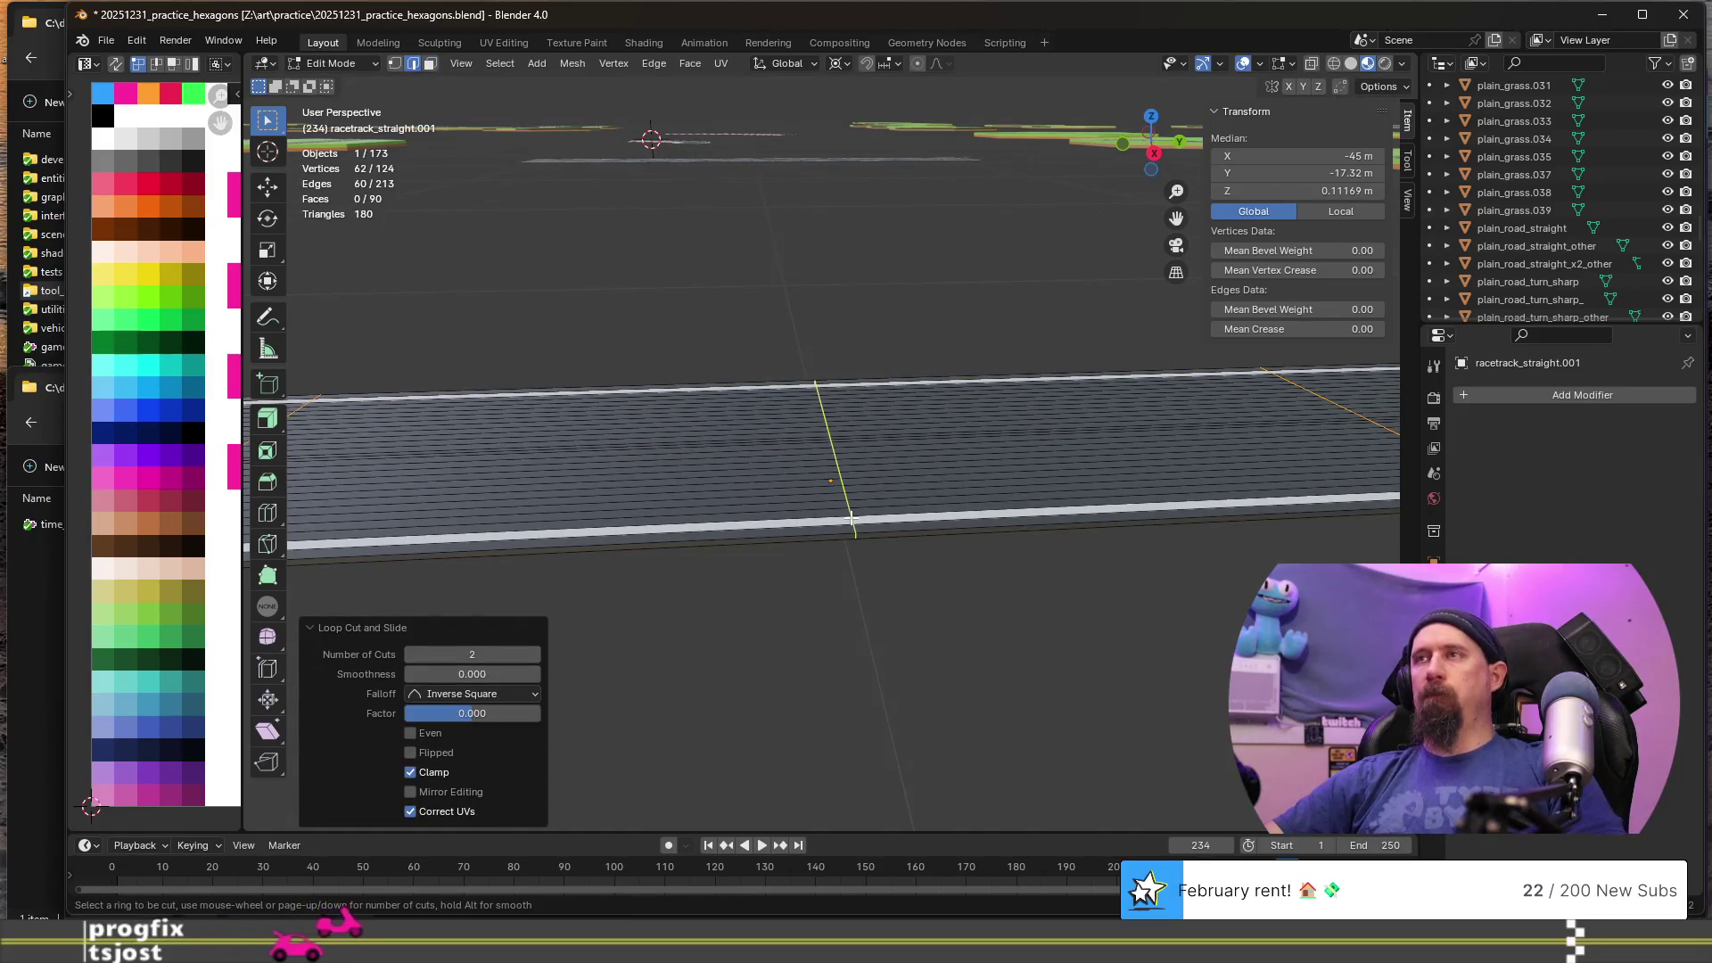
pyautogui.scroll(1, 851, 518)
pyautogui.click(856, 522)
pyautogui.rightClick(865, 531)
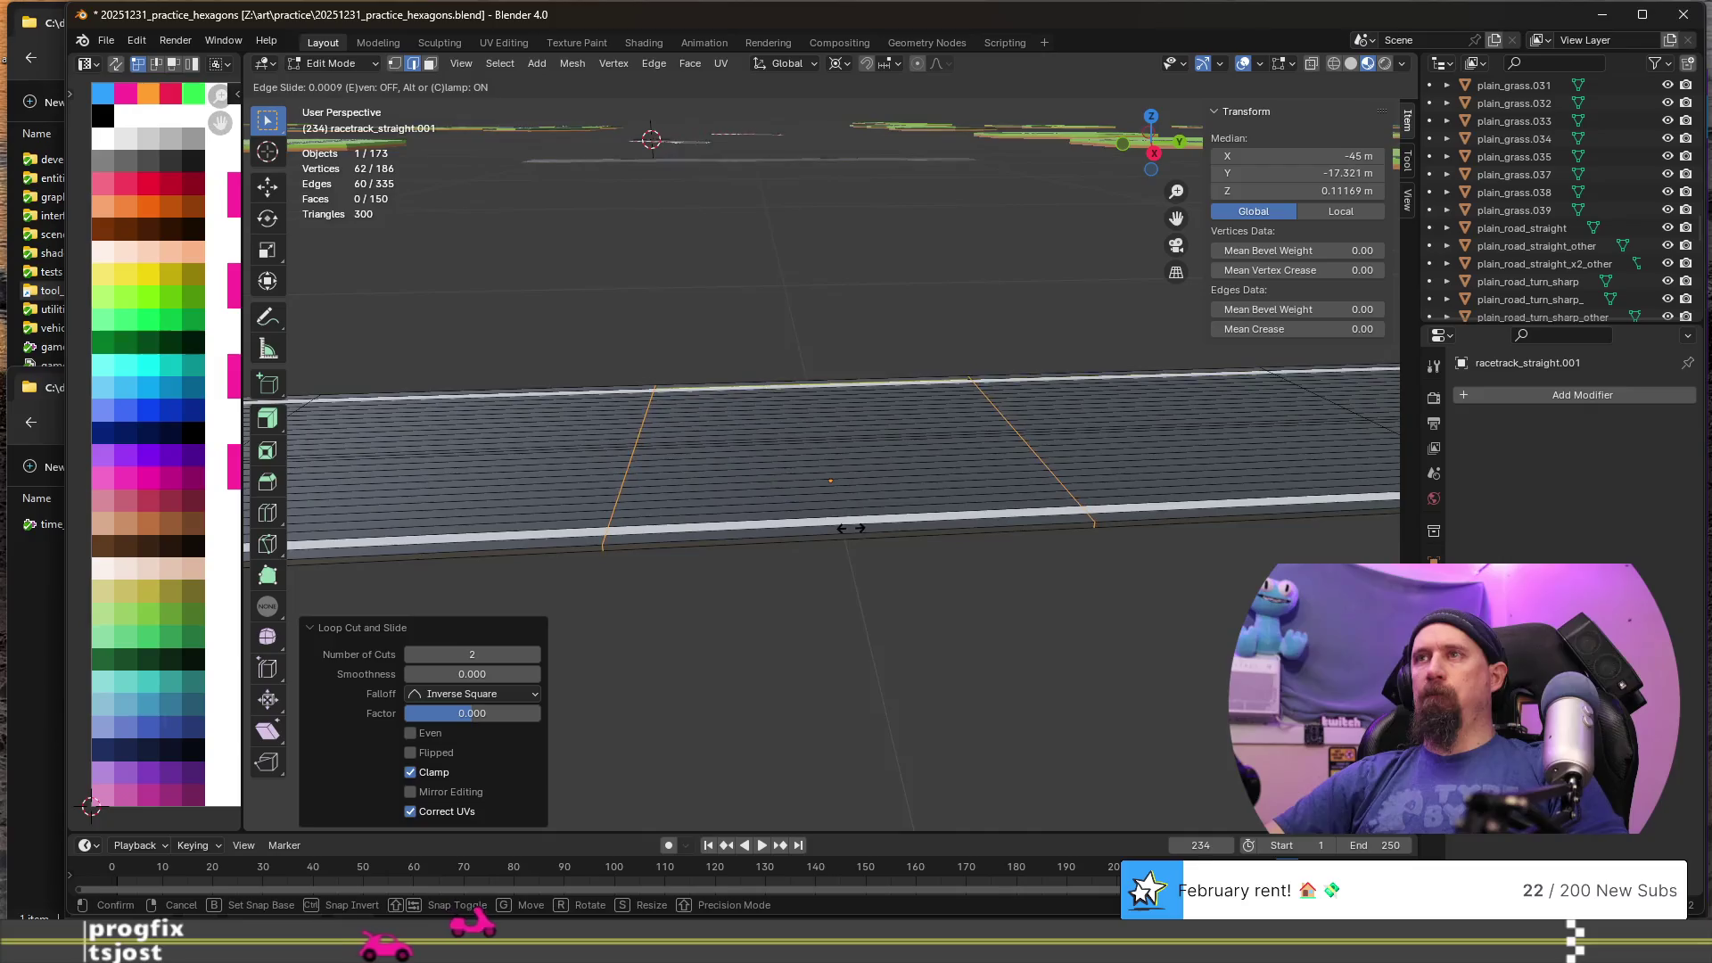
# - Scale the new loops along Y to change their spacing
pyautogui.moveTo(875, 543); pyautogui.dragTo(871, 574, button='middle')
pyautogui.press('s')
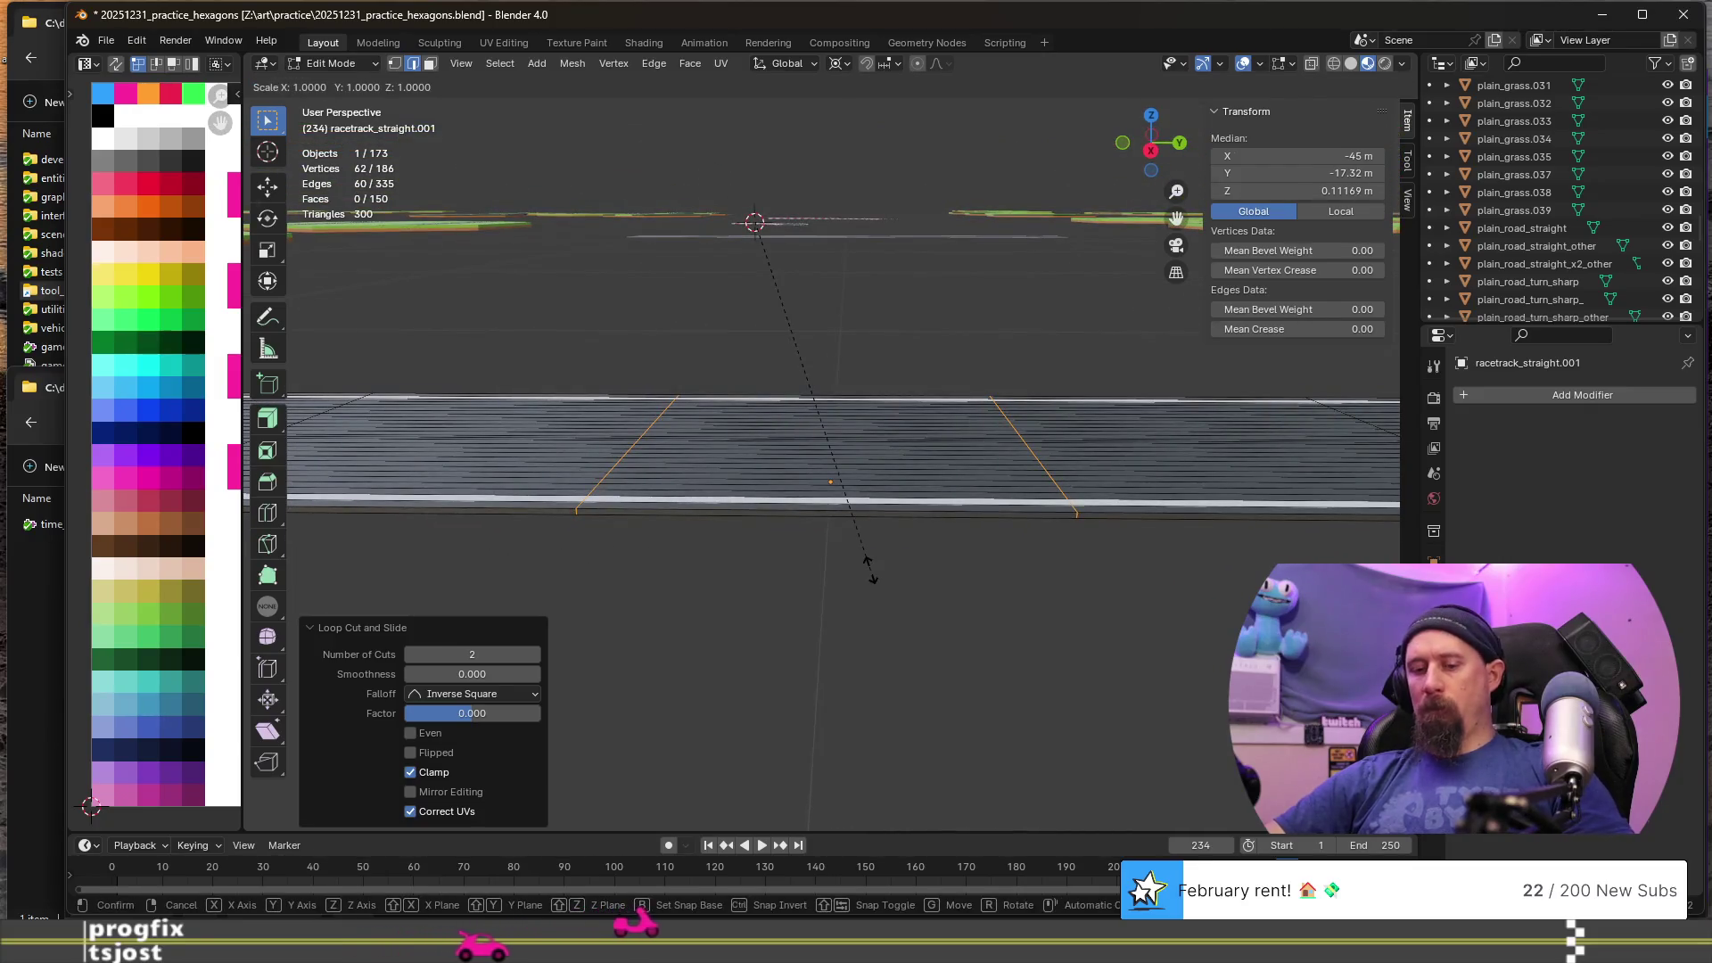
pyautogui.press('x')
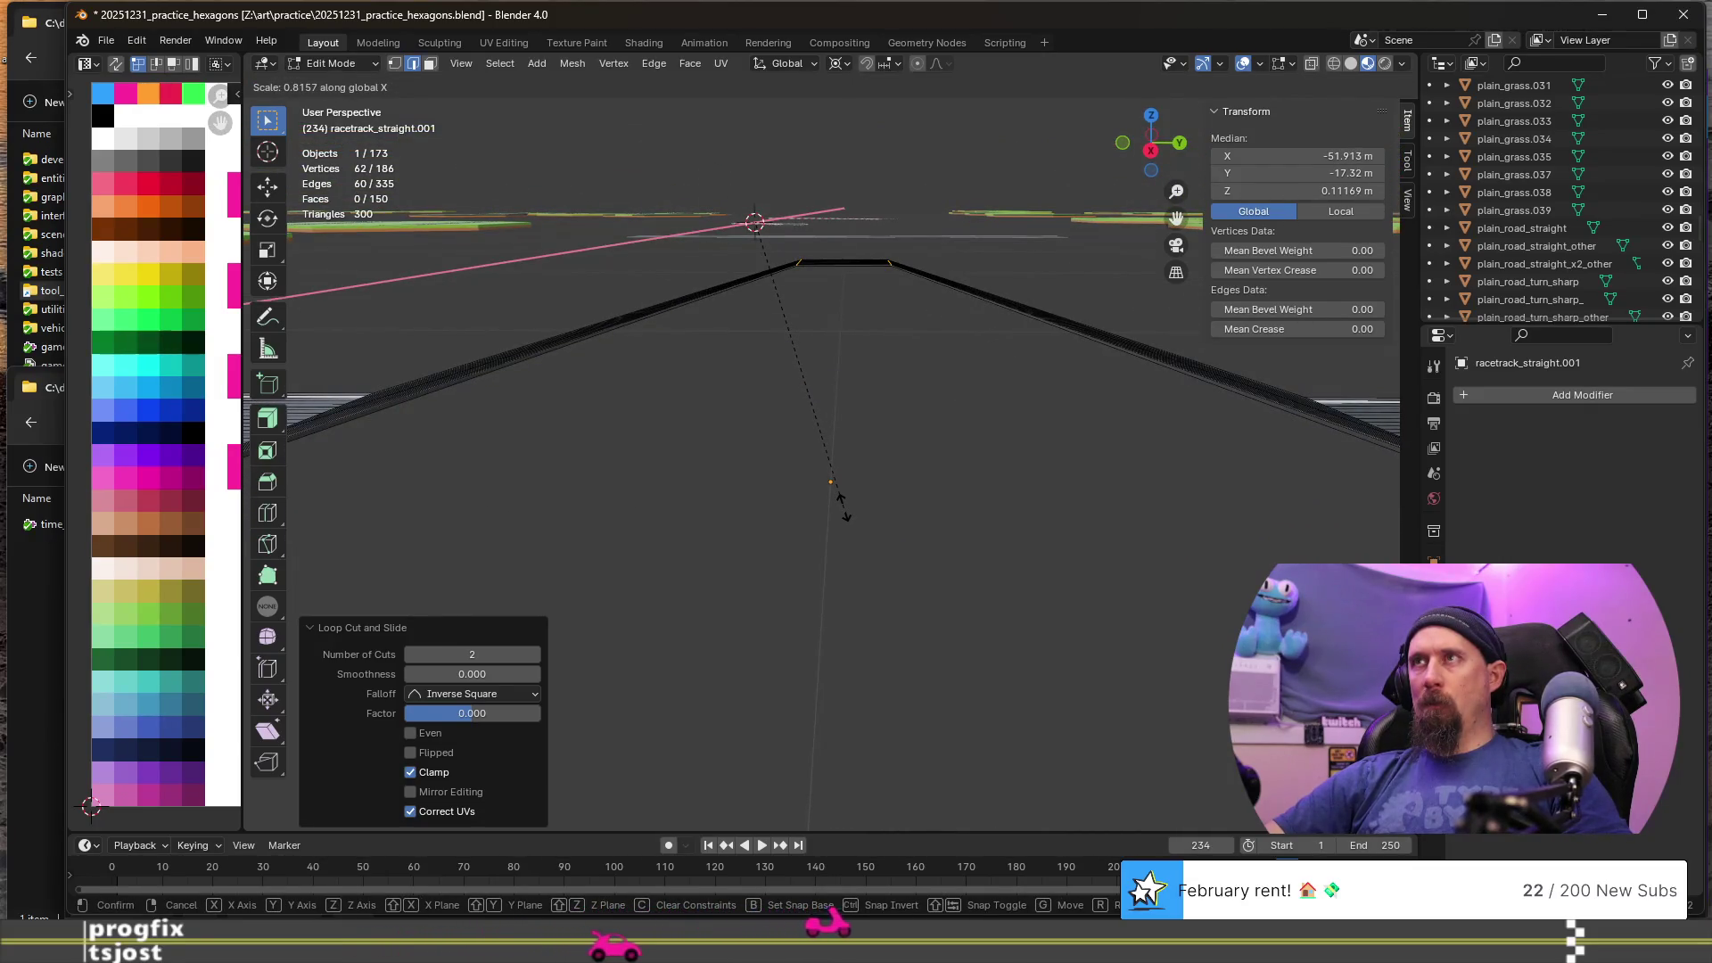
pyautogui.hotkey('shift', 'z')
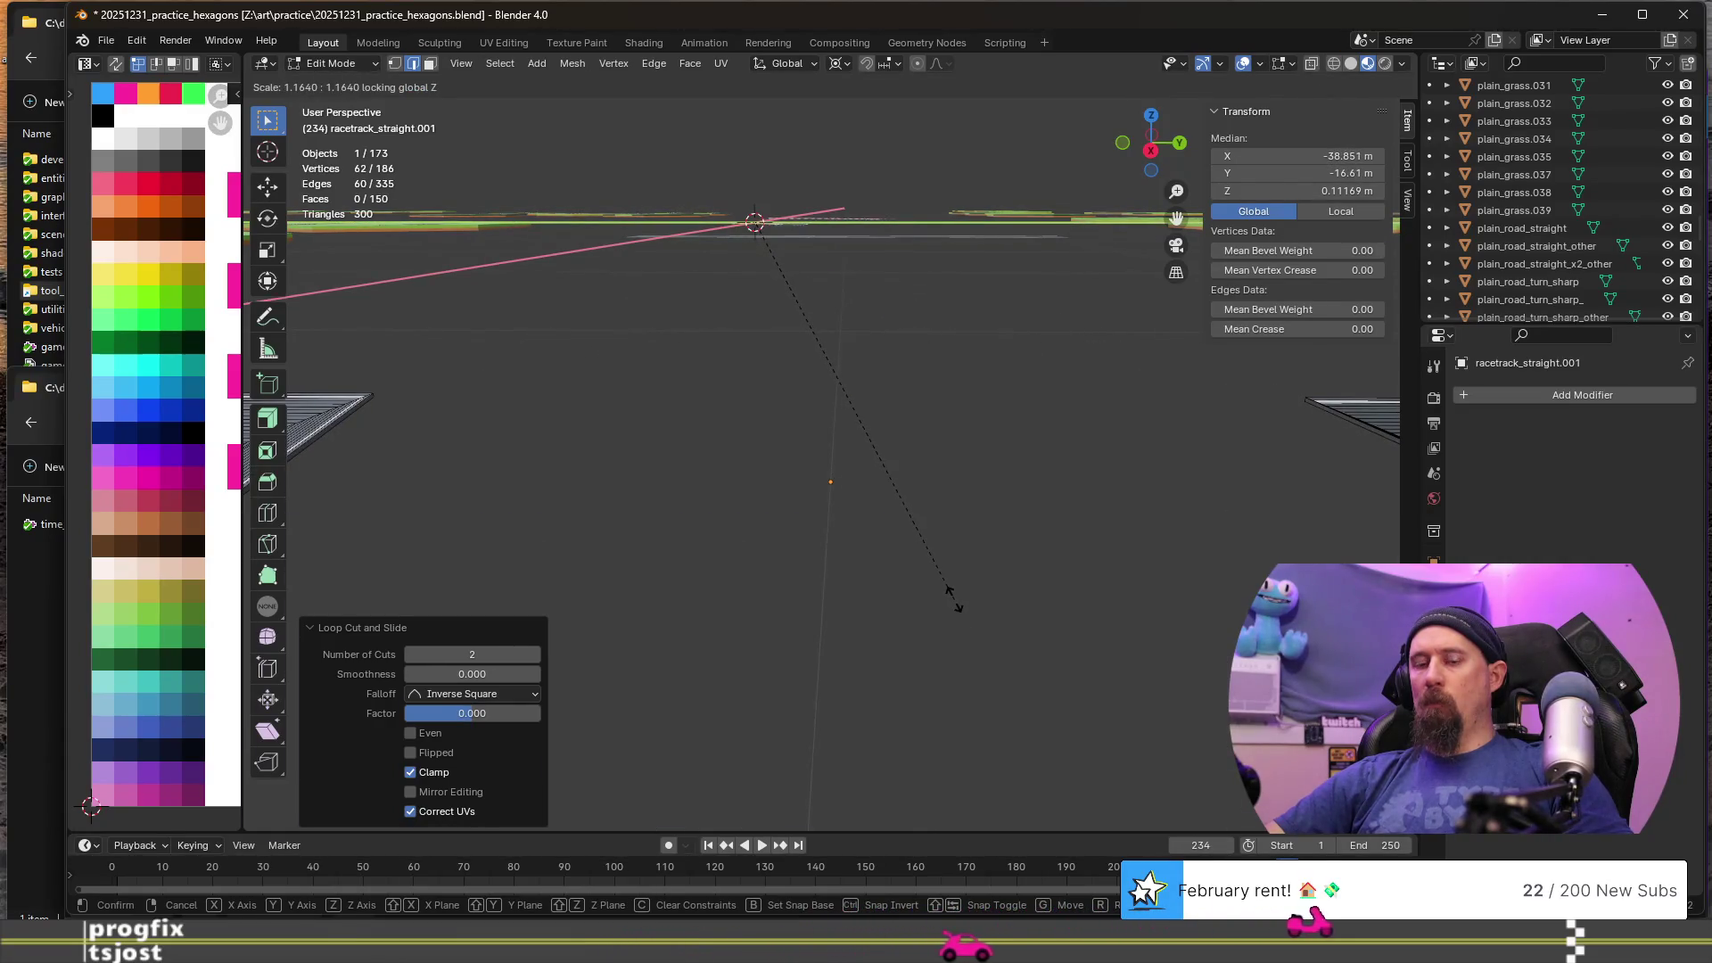
pyautogui.press('z')
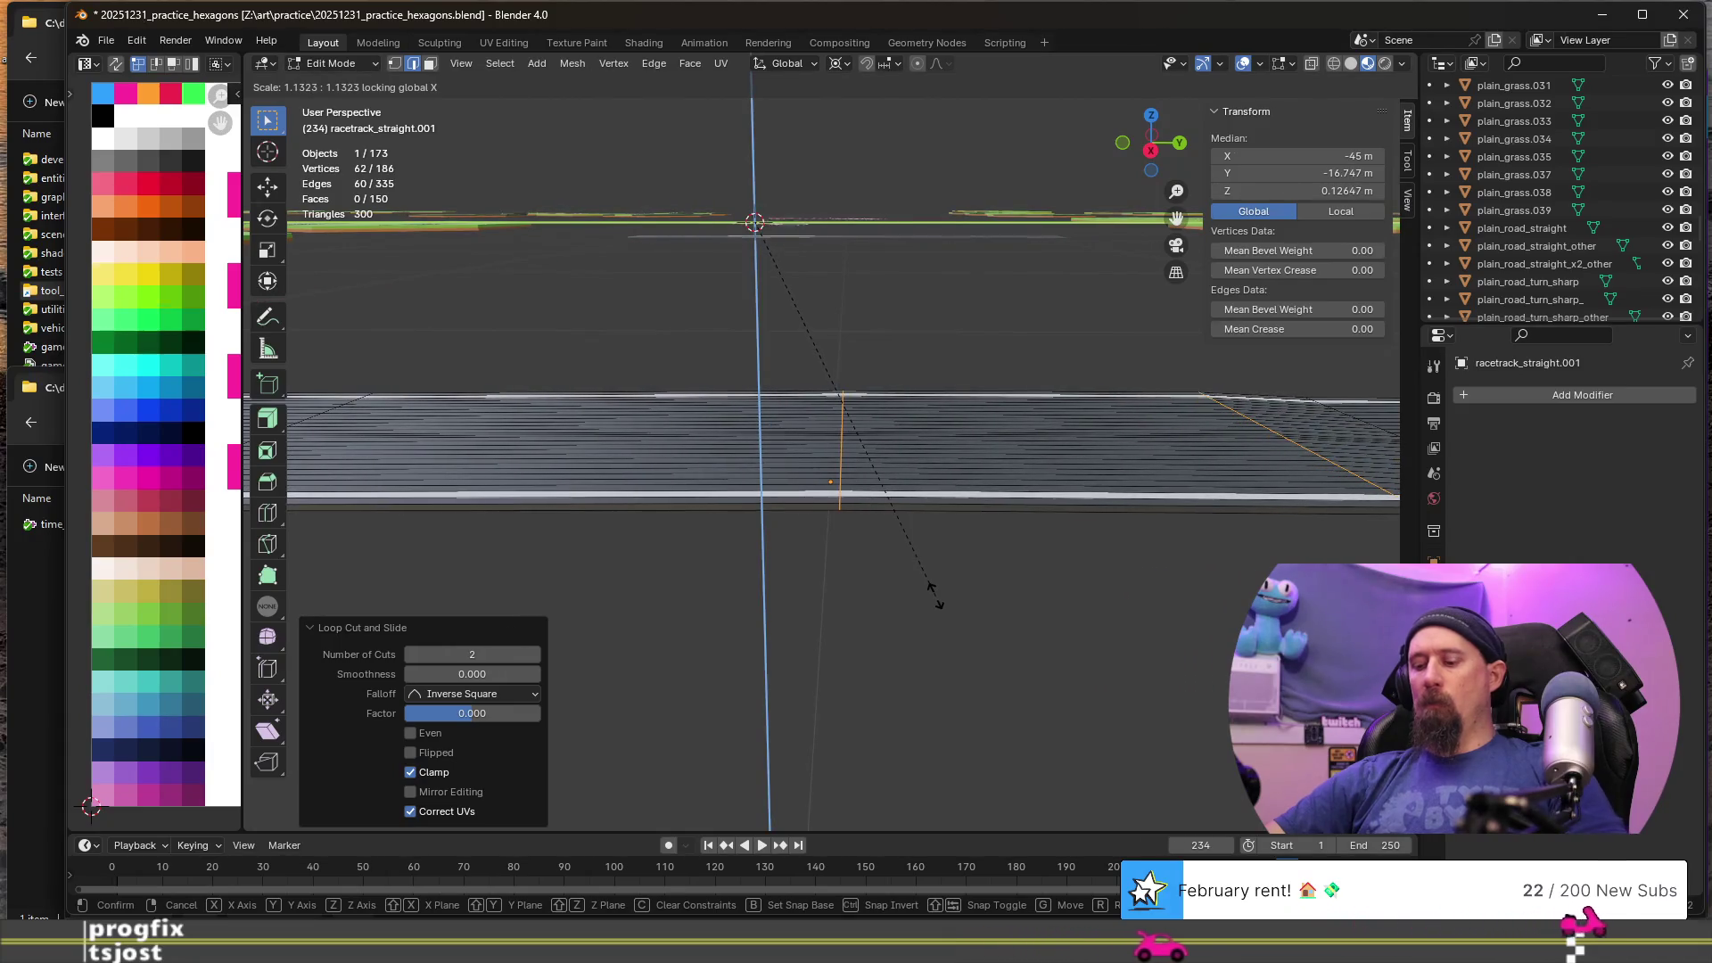
pyautogui.press('y')
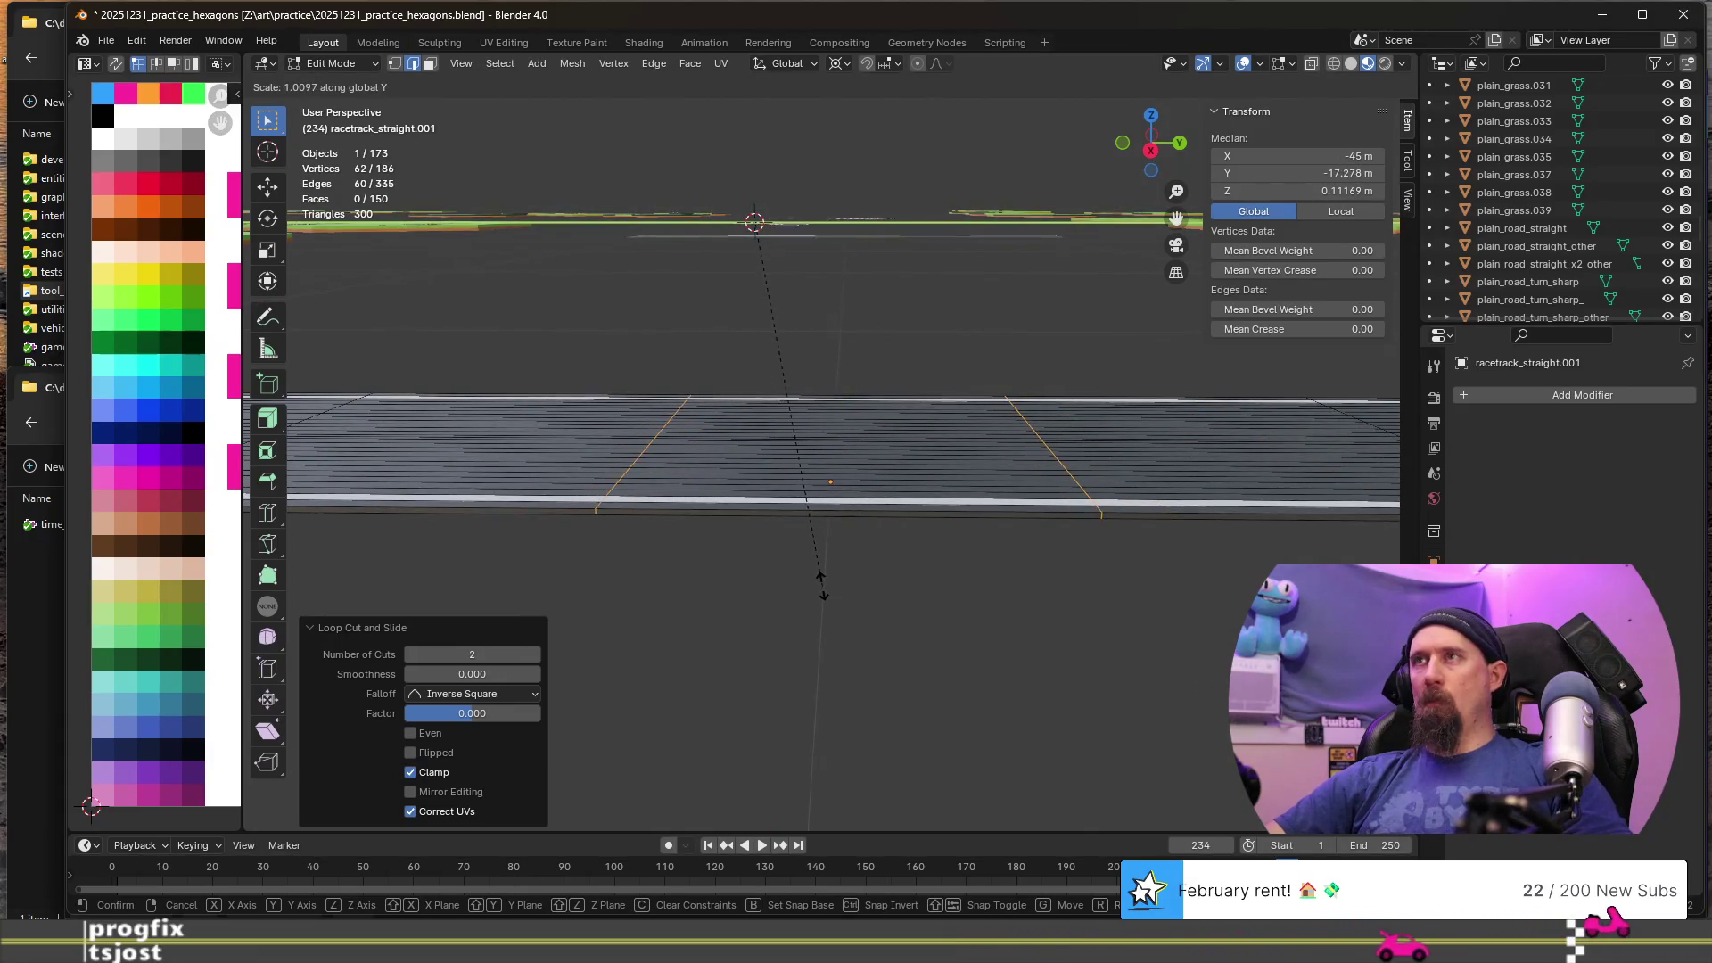
pyautogui.click(823, 586)
pyautogui.scroll(-2, 823, 586)
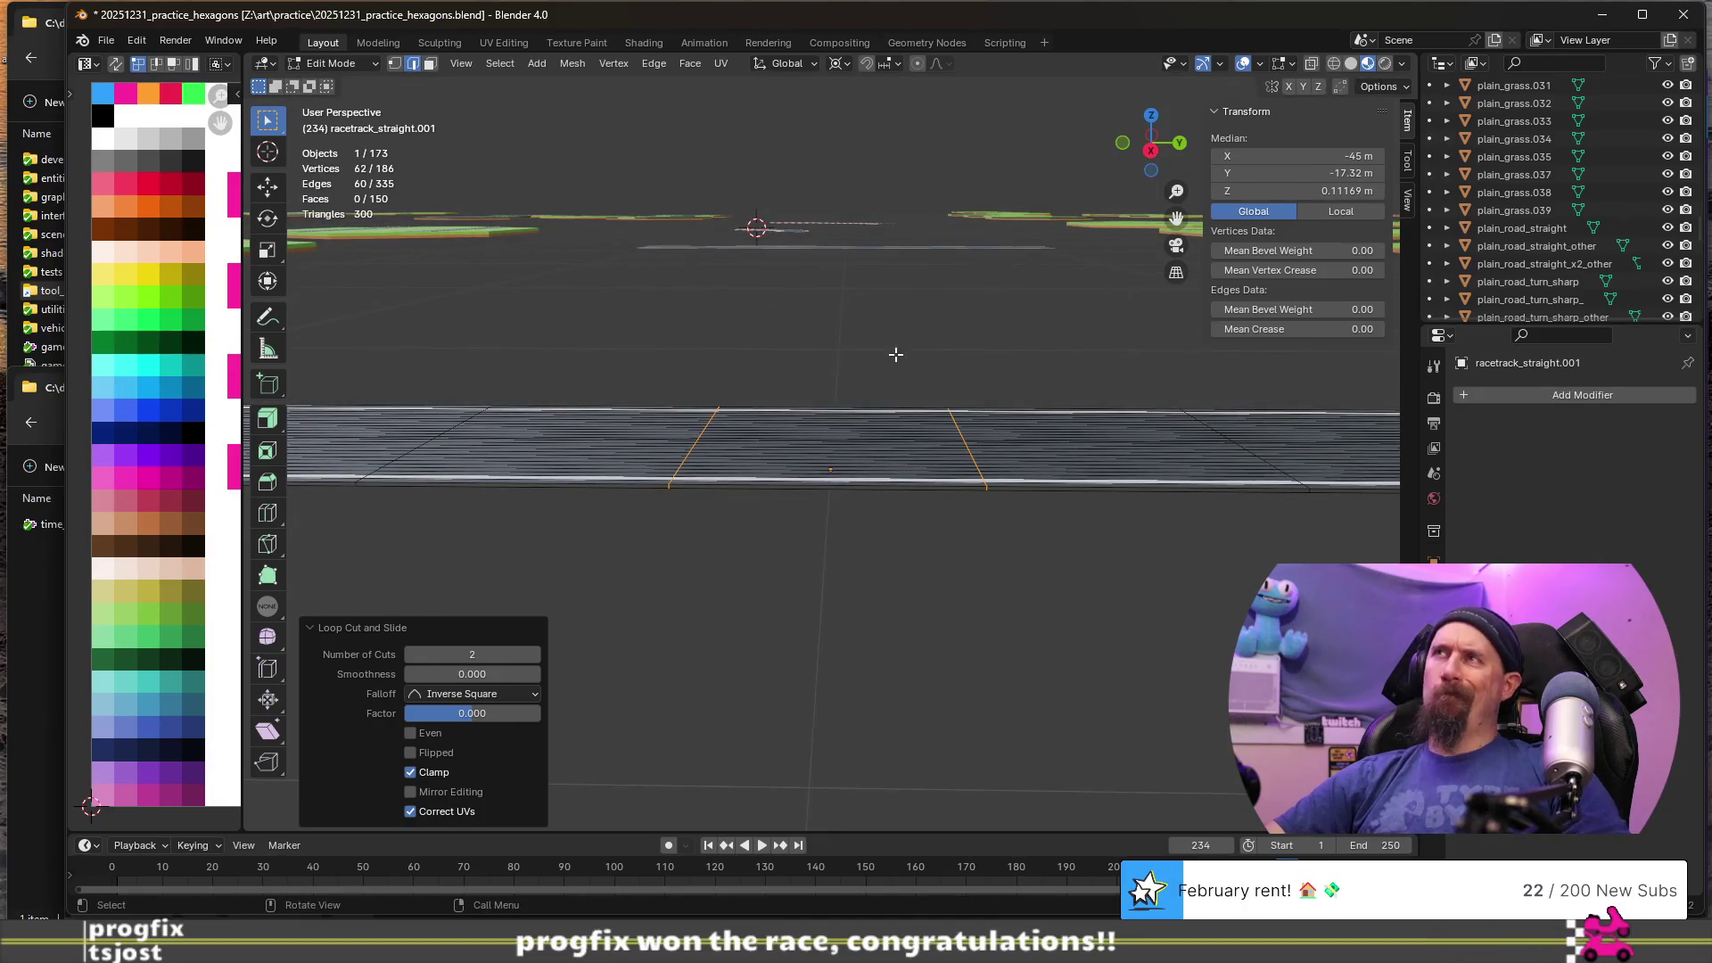
# - Set the pivot to Median Point and squeeze the loops along Y into a narrow band
pyautogui.click(845, 64)
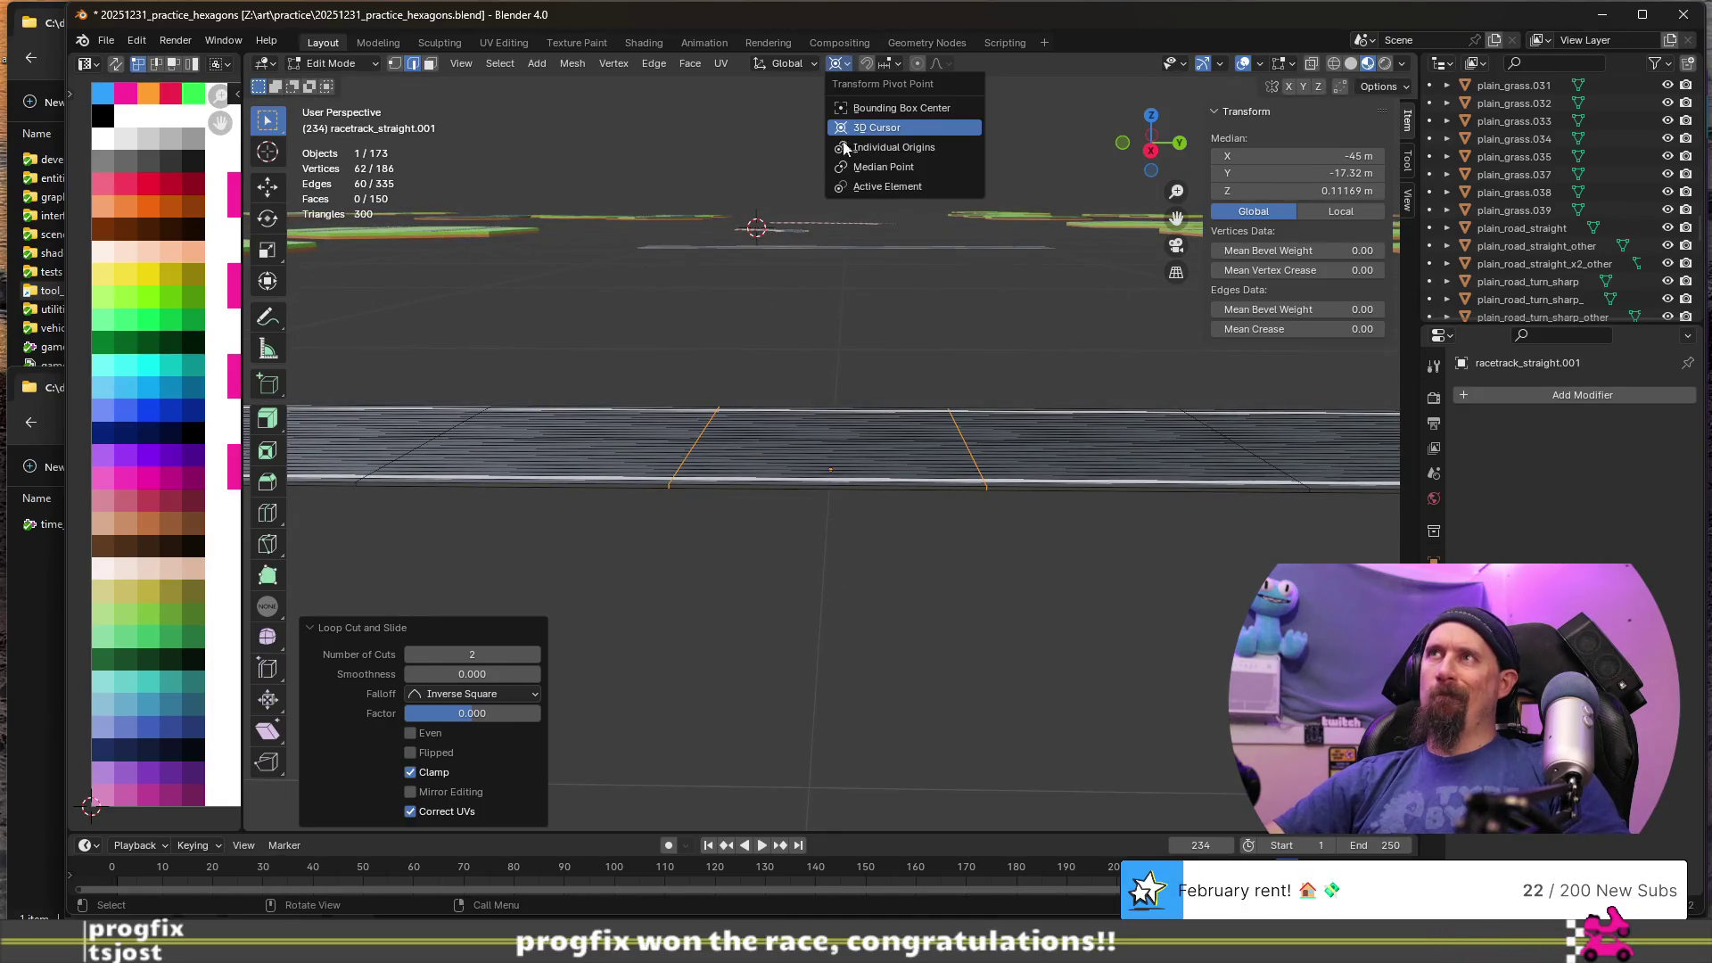
pyautogui.click(892, 168)
pyautogui.press('s')
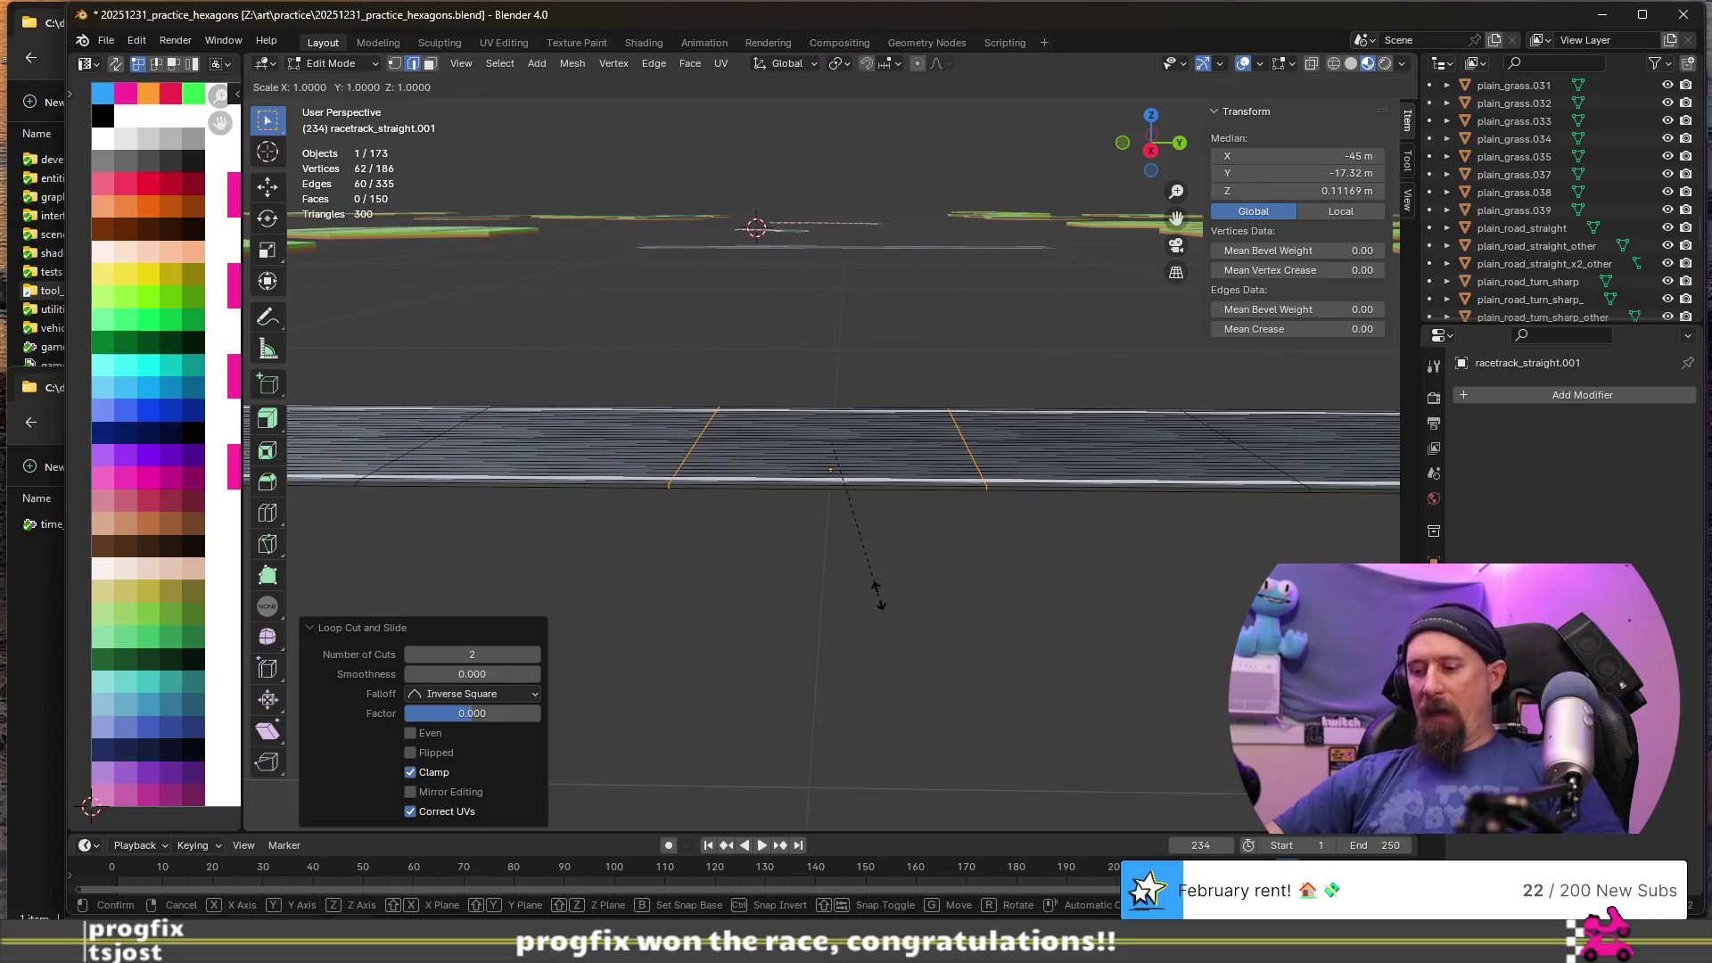
pyautogui.press('y')
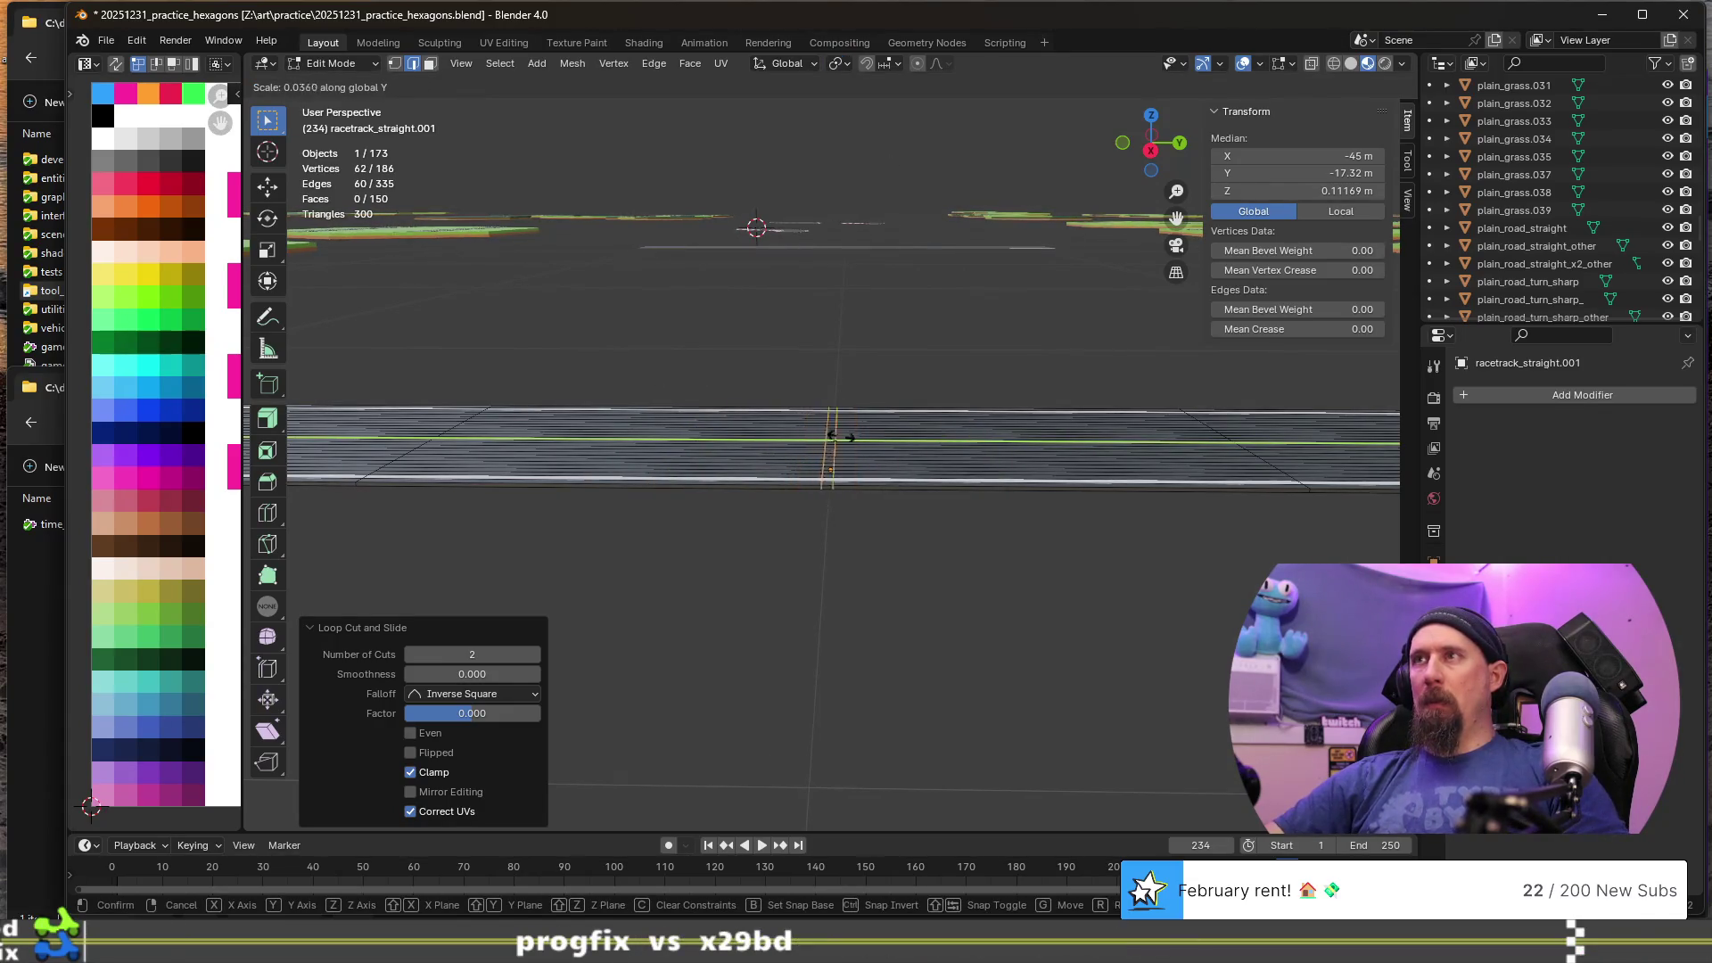
pyautogui.click(870, 420)
pyautogui.scroll(6, 847, 491)
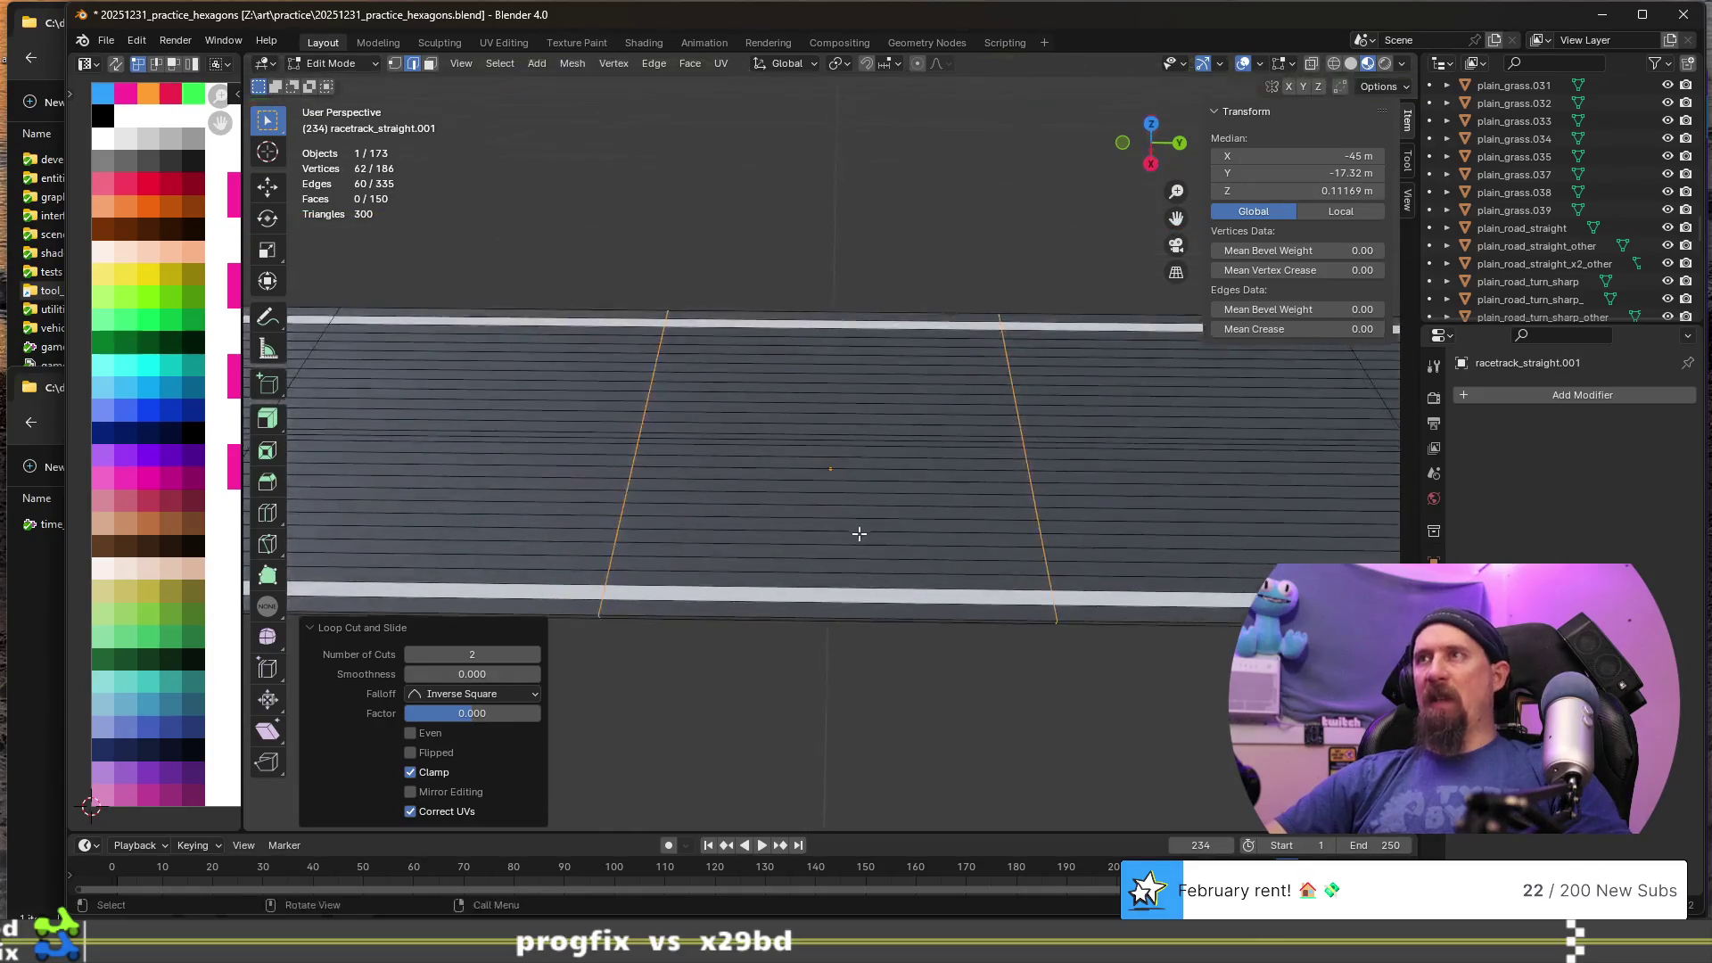
pyautogui.press('s')
pyautogui.press('y')
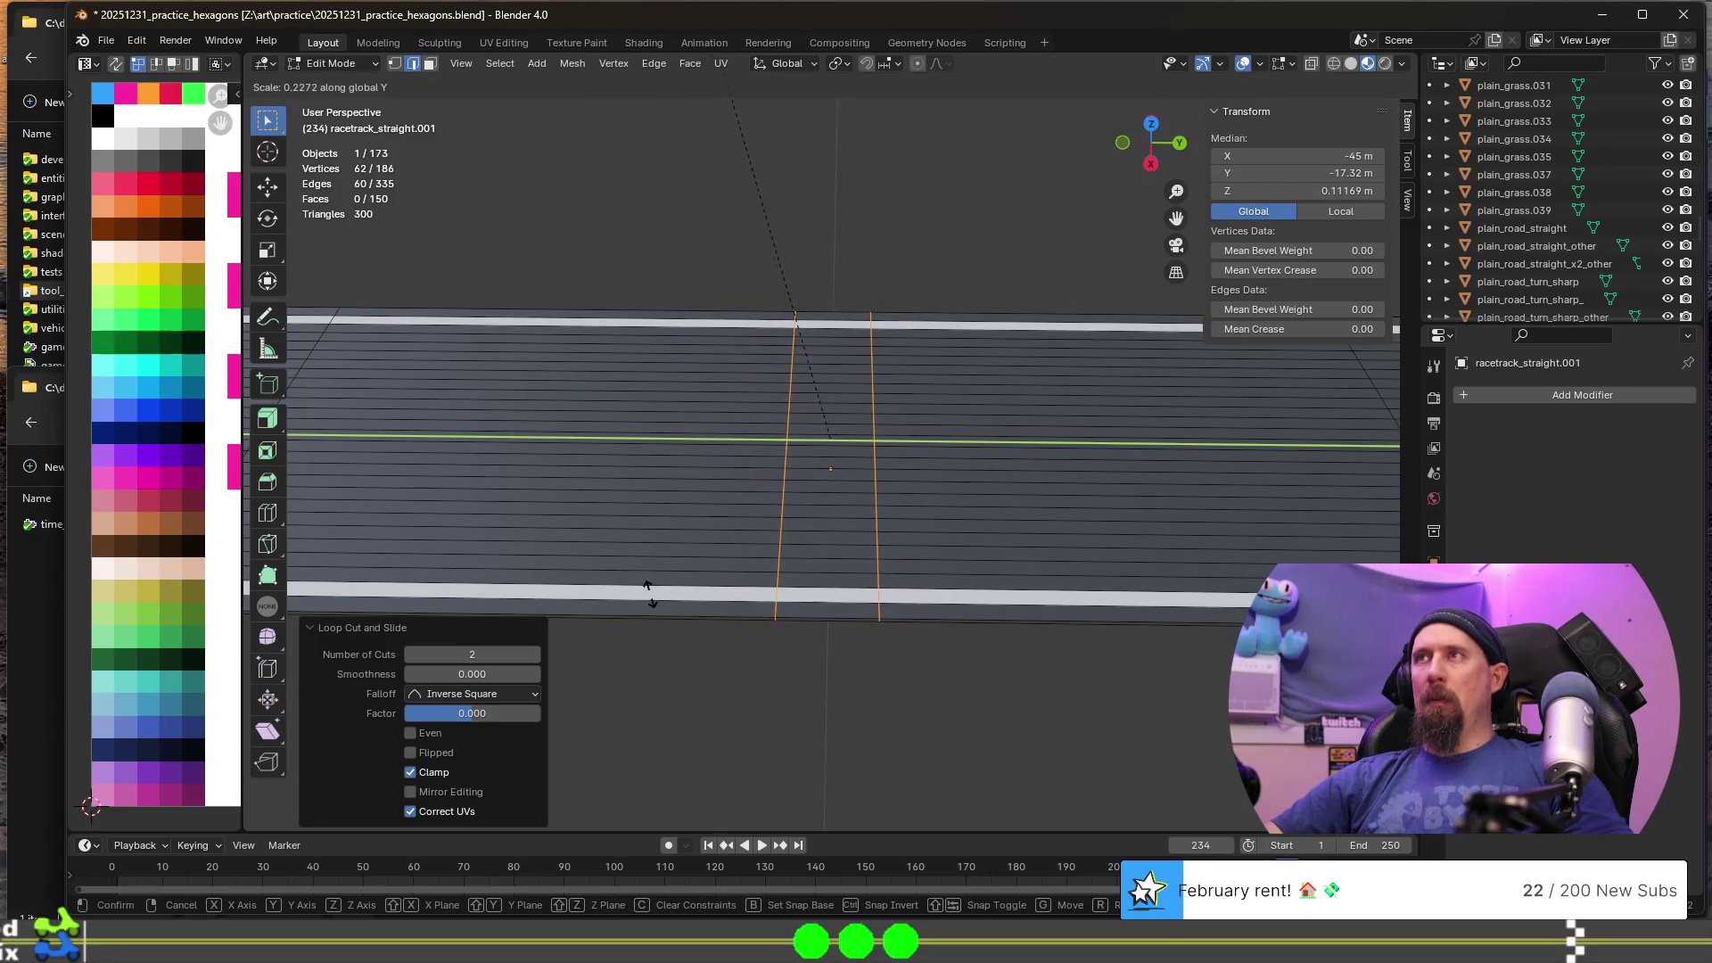
pyautogui.click(766, 675)
# - Add two more evenly spaced loop cuts inside the narrow band
pyautogui.press('Tab')
pyautogui.press('Tab')
pyautogui.hotkey('ctrl', 'r')
pyautogui.scroll(1, 830, 590)
pyautogui.click(830, 591)
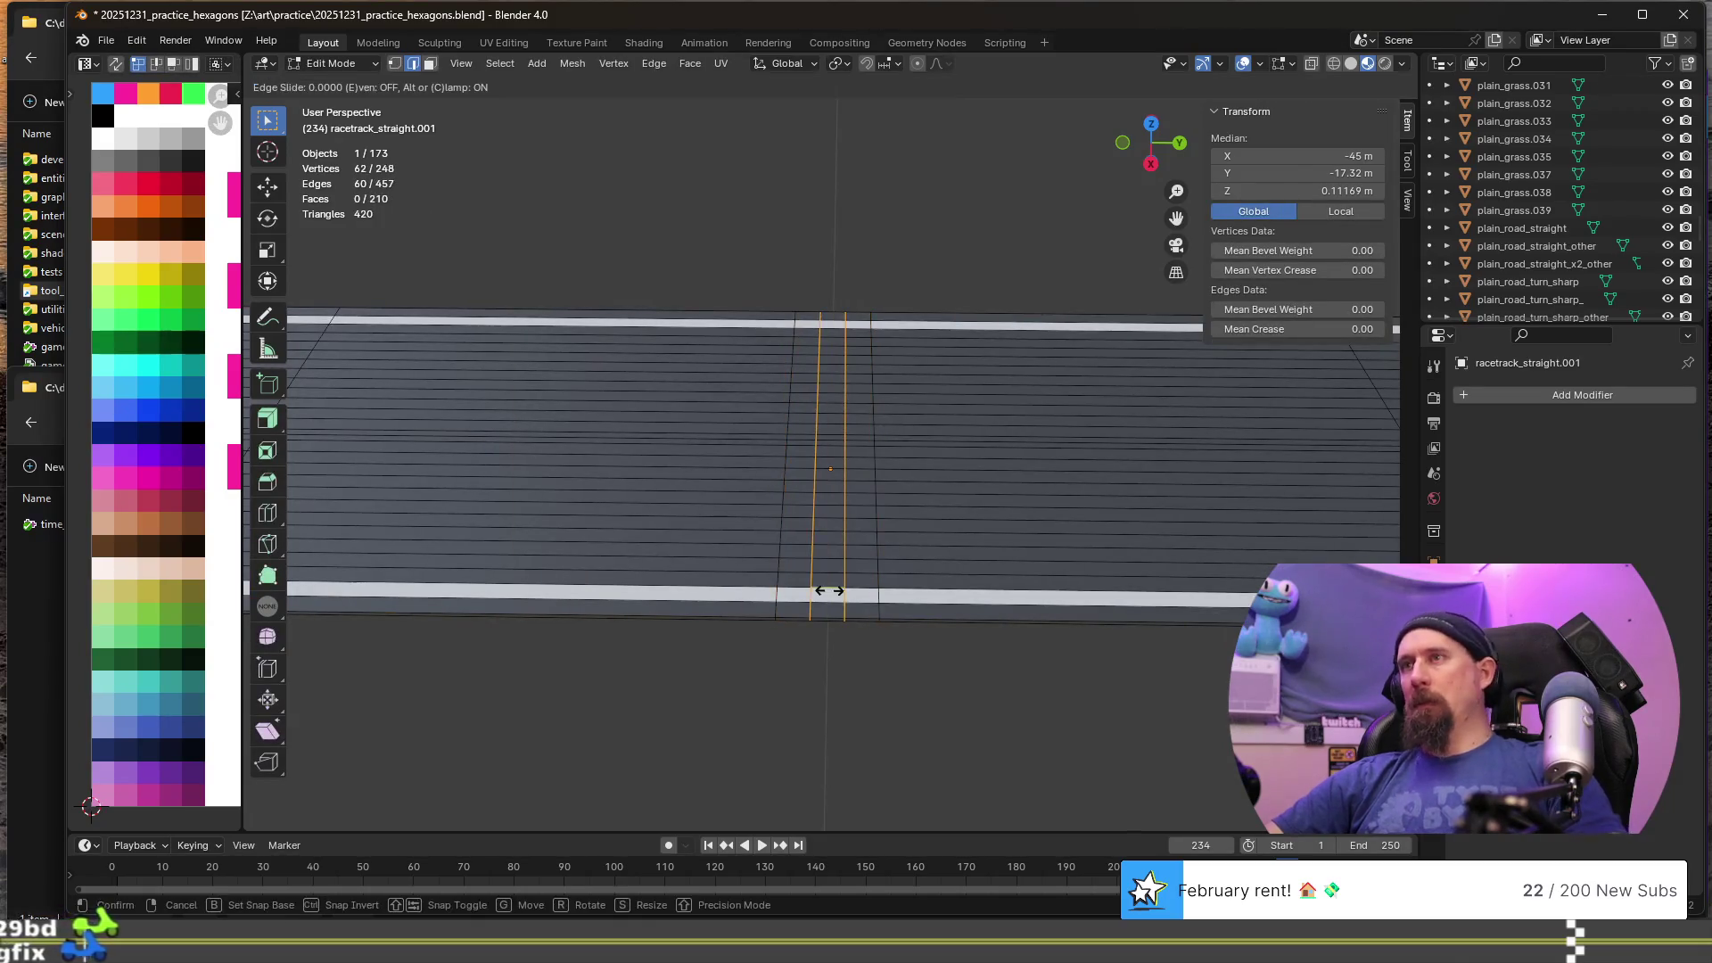
pyautogui.rightClick(822, 592)
pyautogui.moveTo(822, 623)
pyautogui.mouseDown(button='middle')
pyautogui.moveTo(791, 681)
pyautogui.moveTo(848, 682)
pyautogui.moveTo(1001, 600)
pyautogui.moveTo(978, 565)
pyautogui.moveTo(1020, 573)
pyautogui.mouseUp(button='middle')
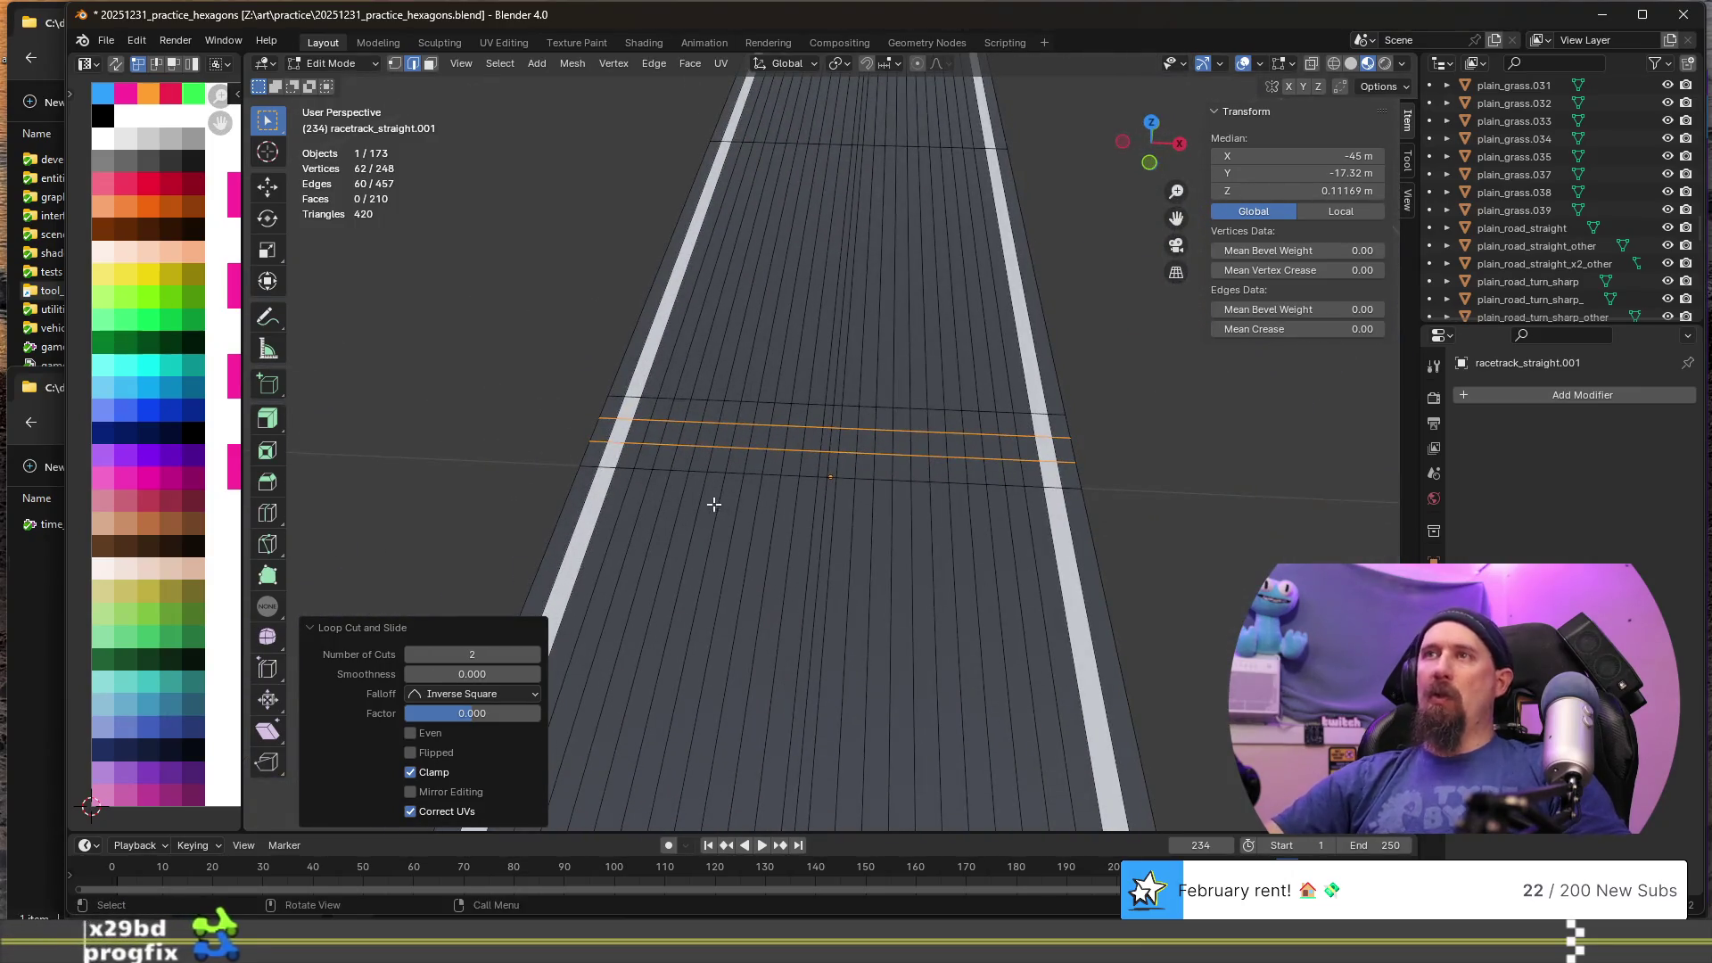
pyautogui.click(628, 457)
# - In face select mode, pick alternating checker faces from the left stripe to the road's middle
pyautogui.press('3')
pyautogui.click(630, 456)
pyautogui.keyDown('shift'); pyautogui.click(648, 455); pyautogui.keyUp('shift')
pyautogui.keyDown('shift'); pyautogui.click(668, 433); pyautogui.keyUp('shift')
pyautogui.keyDown('shift'); pyautogui.click(691, 432); pyautogui.keyUp('shift')
pyautogui.keyDown('shift'); pyautogui.click(715, 410); pyautogui.keyUp('shift')
pyautogui.keyDown('shift'); pyautogui.click(730, 415); pyautogui.keyUp('shift')
pyautogui.keyDown('shift'); pyautogui.click(741, 437); pyautogui.keyUp('shift')
pyautogui.keyDown('shift'); pyautogui.click(760, 437); pyautogui.keyUp('shift')
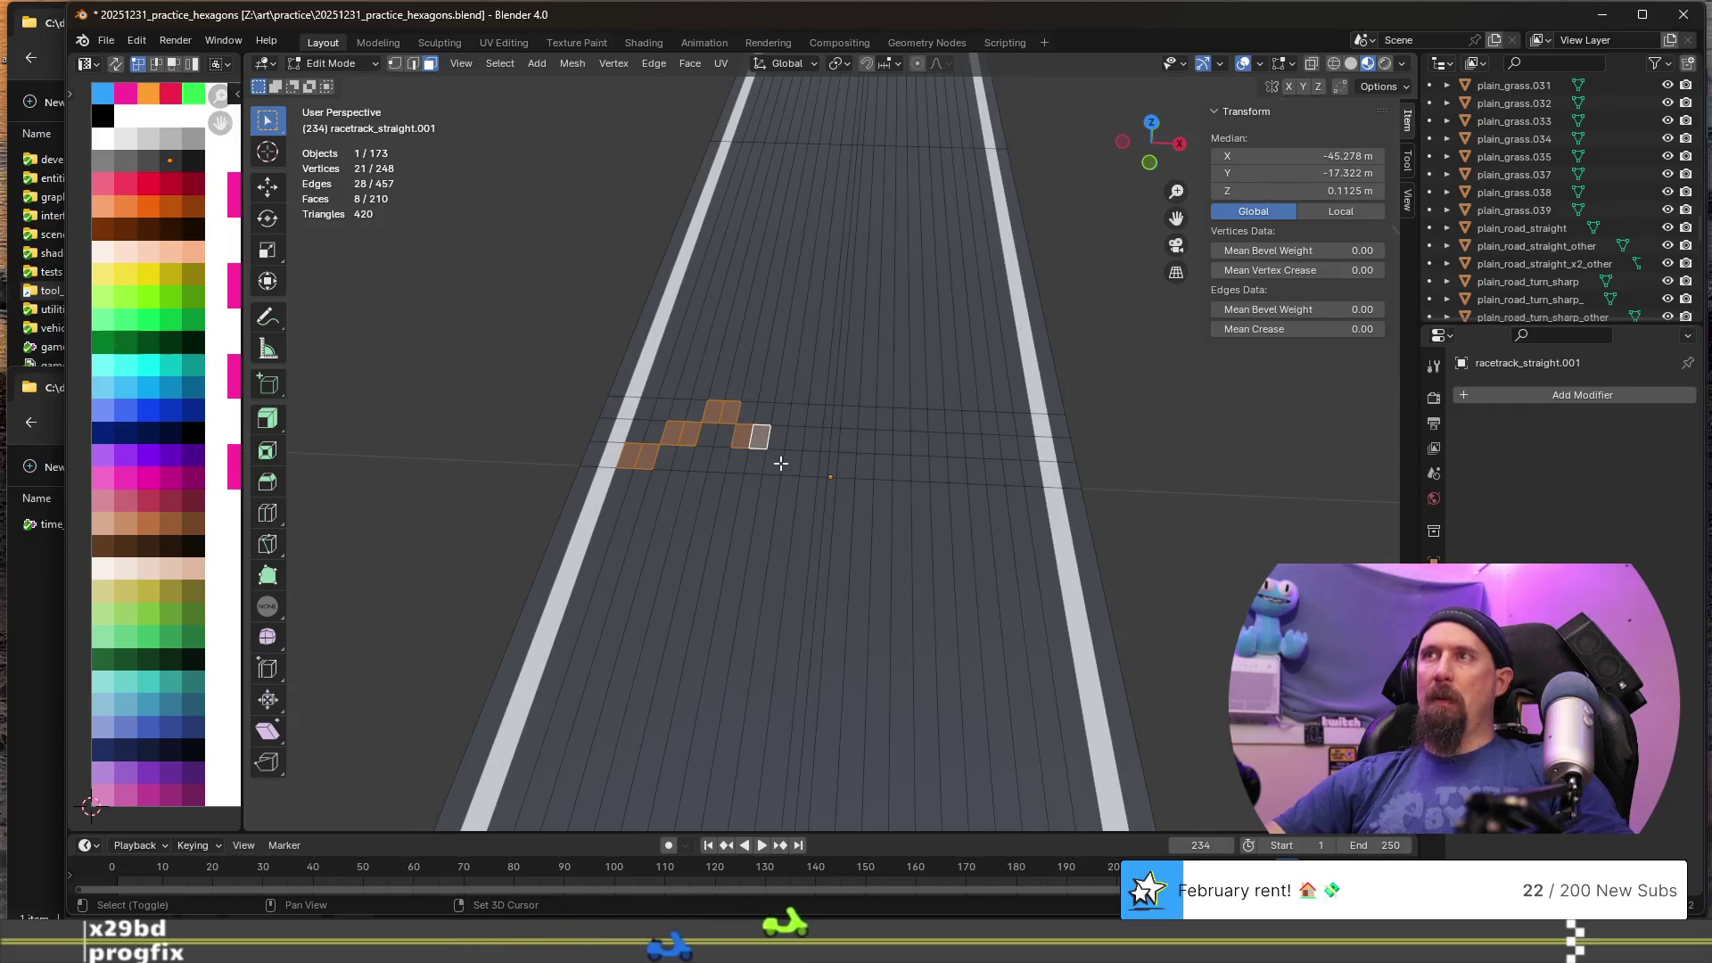
pyautogui.keyDown('shift'); pyautogui.click(774, 462); pyautogui.keyUp('shift')
pyautogui.keyDown('shift'); pyautogui.click(792, 462); pyautogui.keyUp('shift')
pyautogui.keyDown('shift'); pyautogui.click(814, 438); pyautogui.keyUp('shift')
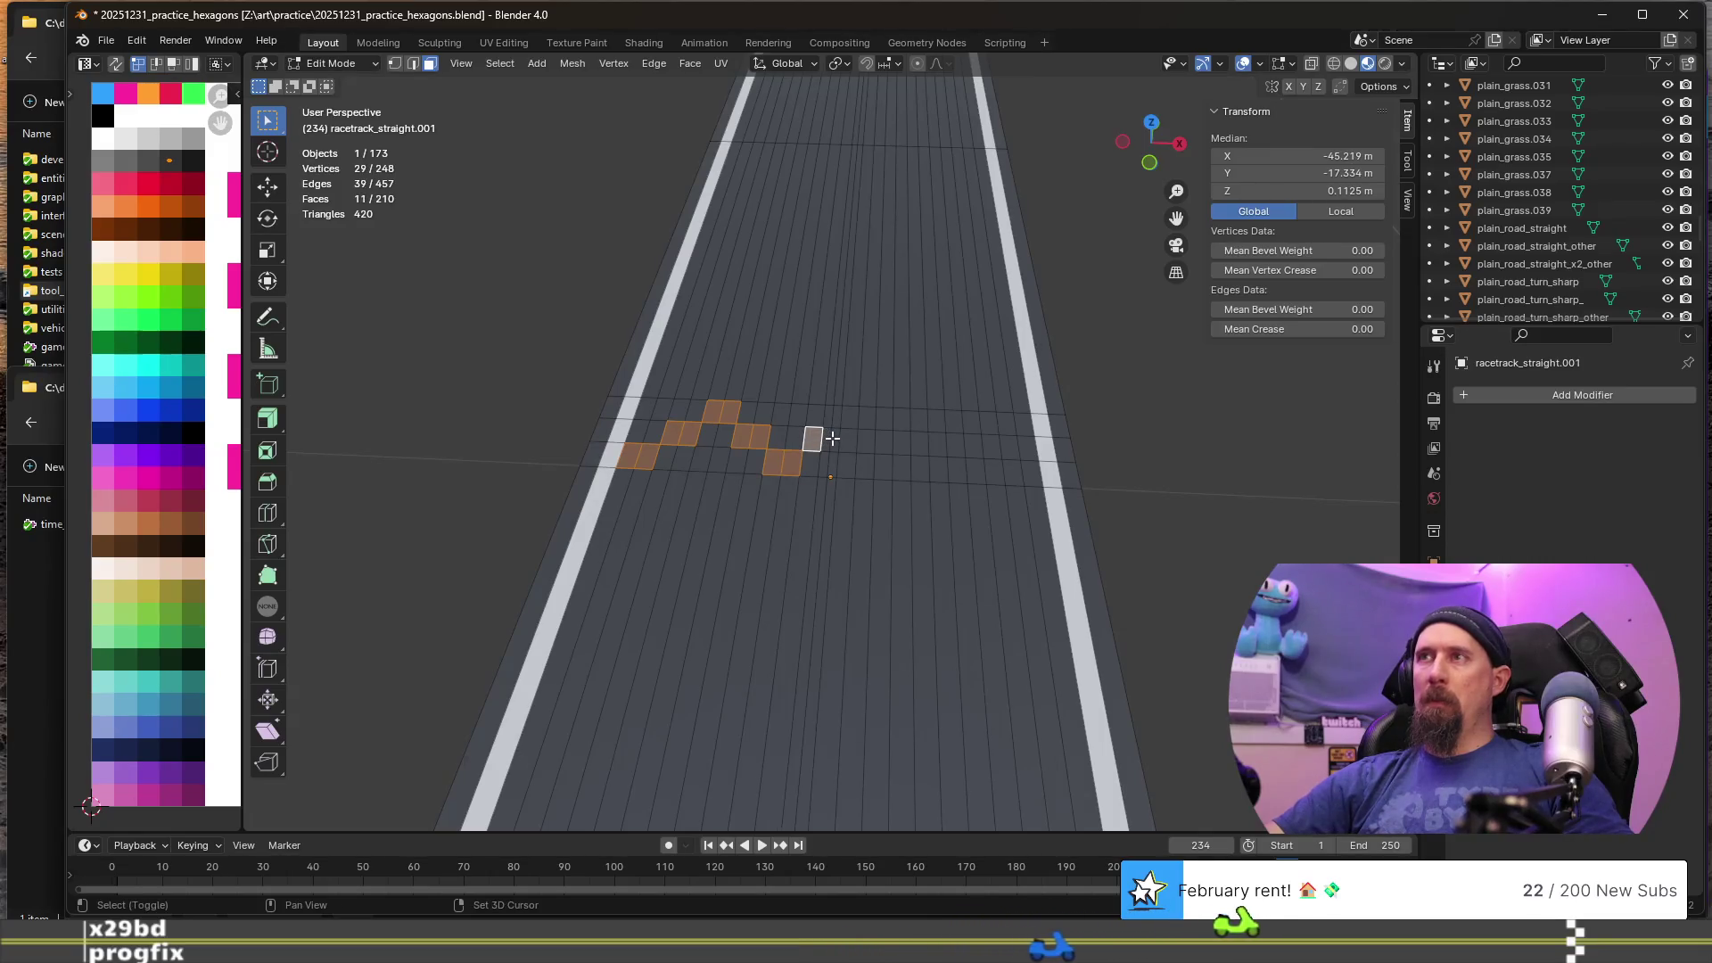
pyautogui.keyDown('shift'); pyautogui.click(824, 438); pyautogui.keyUp('shift')
pyautogui.keyDown('shift'); pyautogui.click(830, 438); pyautogui.keyUp('shift')
pyautogui.scroll(4, 831, 438)
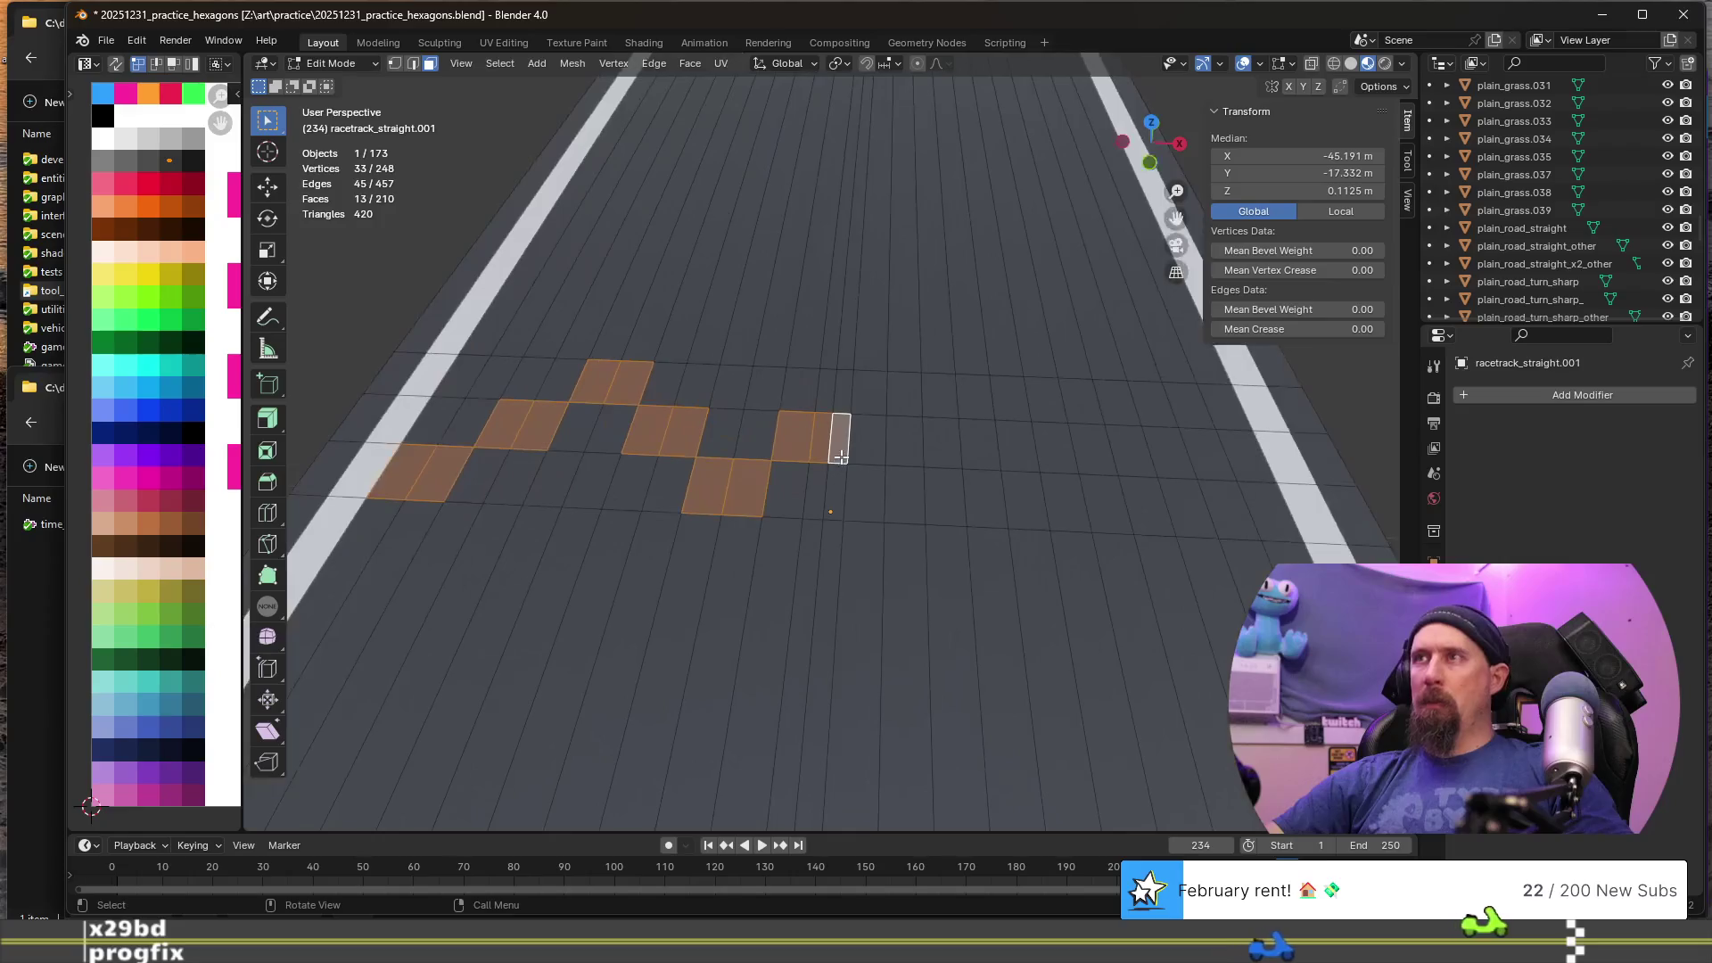
# - Extend the alternating checker selection across the road to the right stripe
pyautogui.keyDown('shift'); pyautogui.click(869, 393); pyautogui.keyUp('shift')
pyautogui.keyDown('shift'); pyautogui.click(906, 394); pyautogui.keyUp('shift')
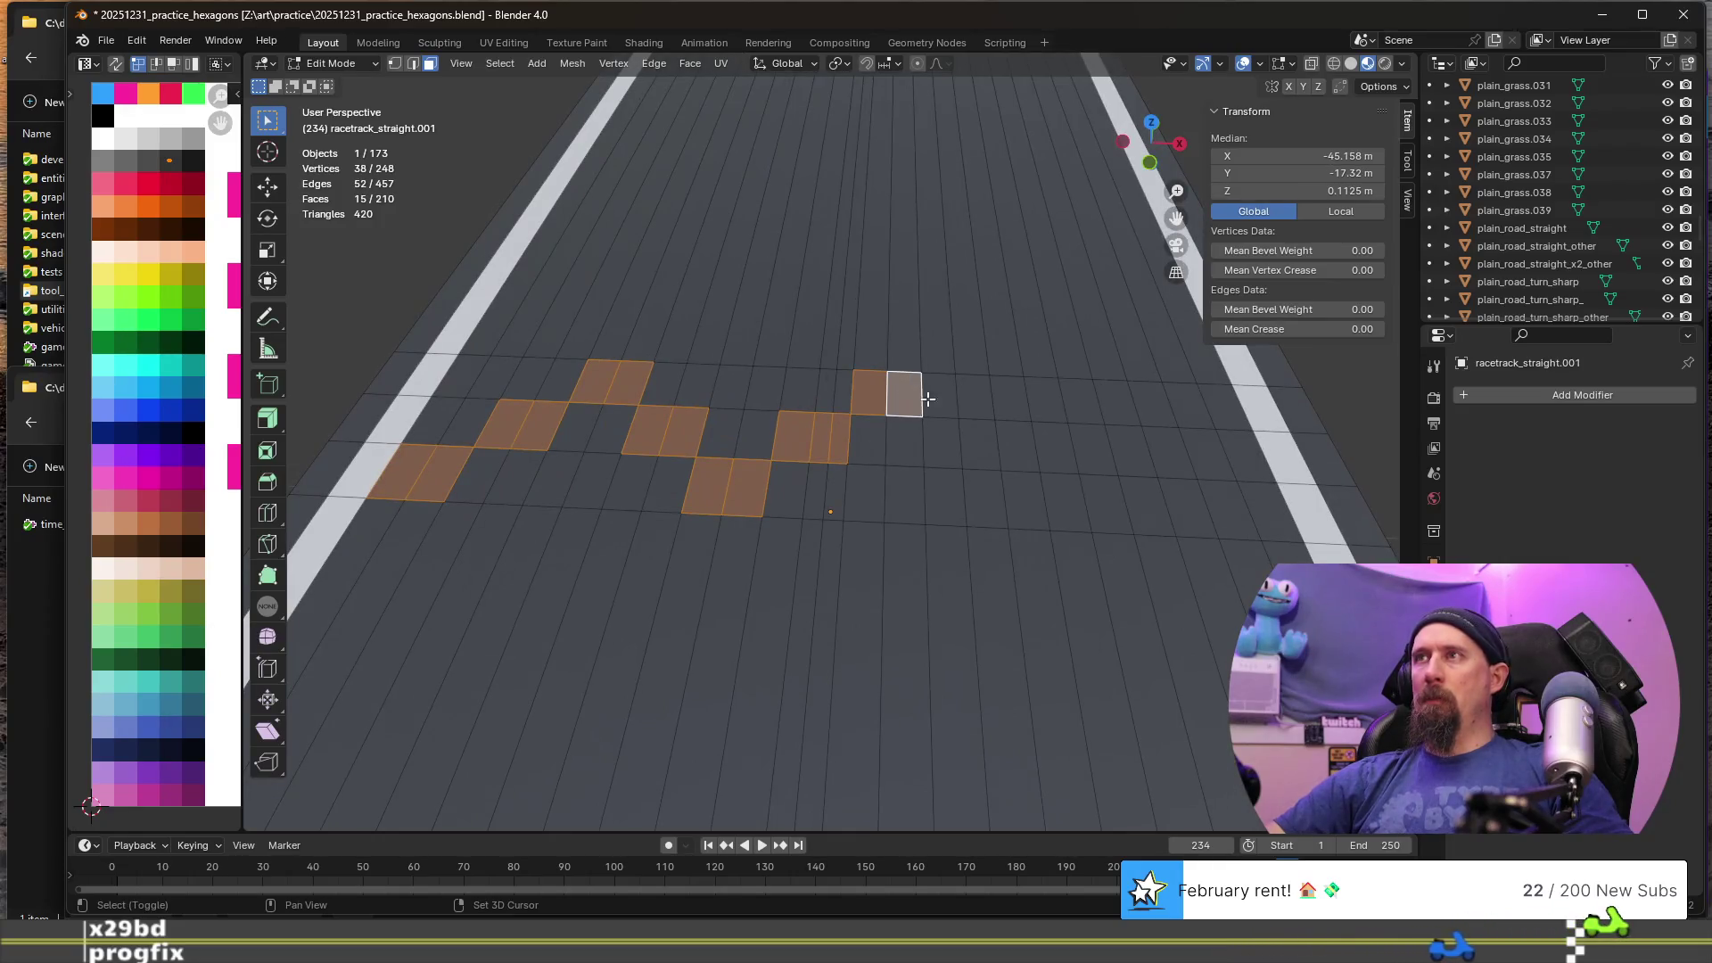
pyautogui.keyDown('shift'); pyautogui.click(940, 446); pyautogui.keyUp('shift')
pyautogui.keyDown('shift'); pyautogui.click(979, 443); pyautogui.keyUp('shift')
pyautogui.keyDown('shift'); pyautogui.click(1000, 501); pyautogui.keyUp('shift')
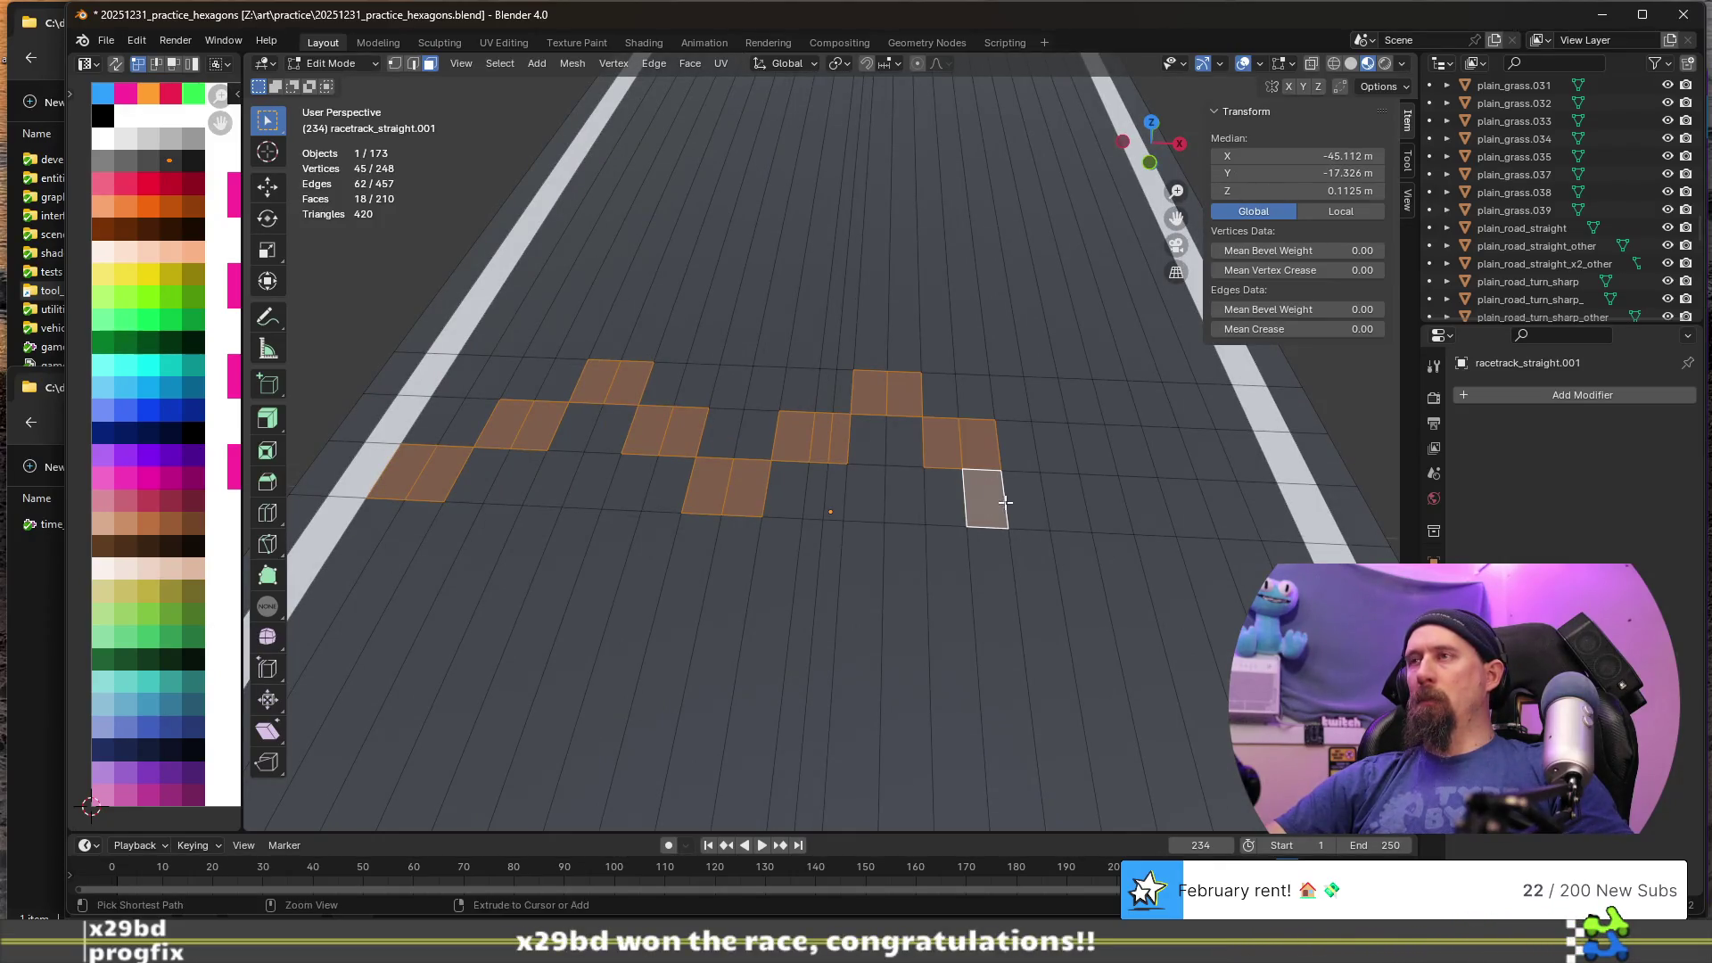
pyautogui.keyDown('shift'); pyautogui.click(1005, 502); pyautogui.keyUp('shift')
pyautogui.keyDown('shift'); pyautogui.click(1028, 500); pyautogui.keyUp('shift')
pyautogui.keyDown('shift'); pyautogui.click(1061, 500); pyautogui.keyUp('shift')
pyautogui.keyDown('shift'); pyautogui.click(1103, 453); pyautogui.keyUp('shift')
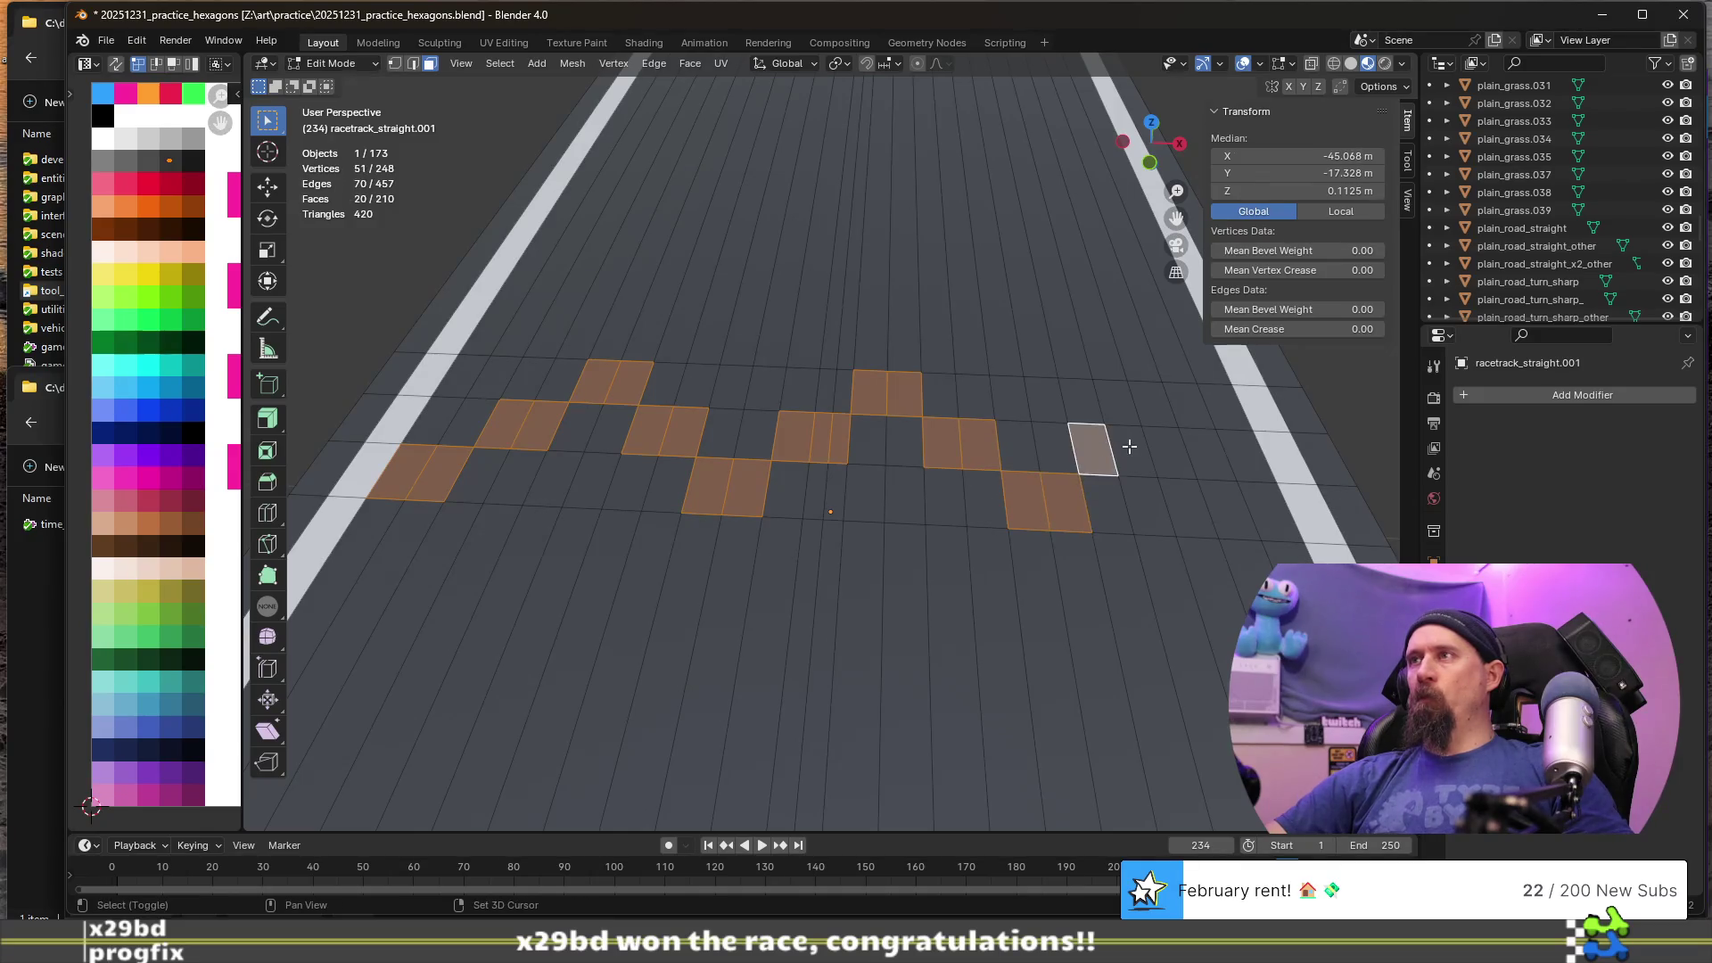
pyautogui.keyDown('shift'); pyautogui.click(1131, 450); pyautogui.keyUp('shift')
pyautogui.keyDown('shift'); pyautogui.click(1150, 401); pyautogui.keyUp('shift')
pyautogui.keyDown('shift'); pyautogui.click(1183, 403); pyautogui.keyUp('shift')
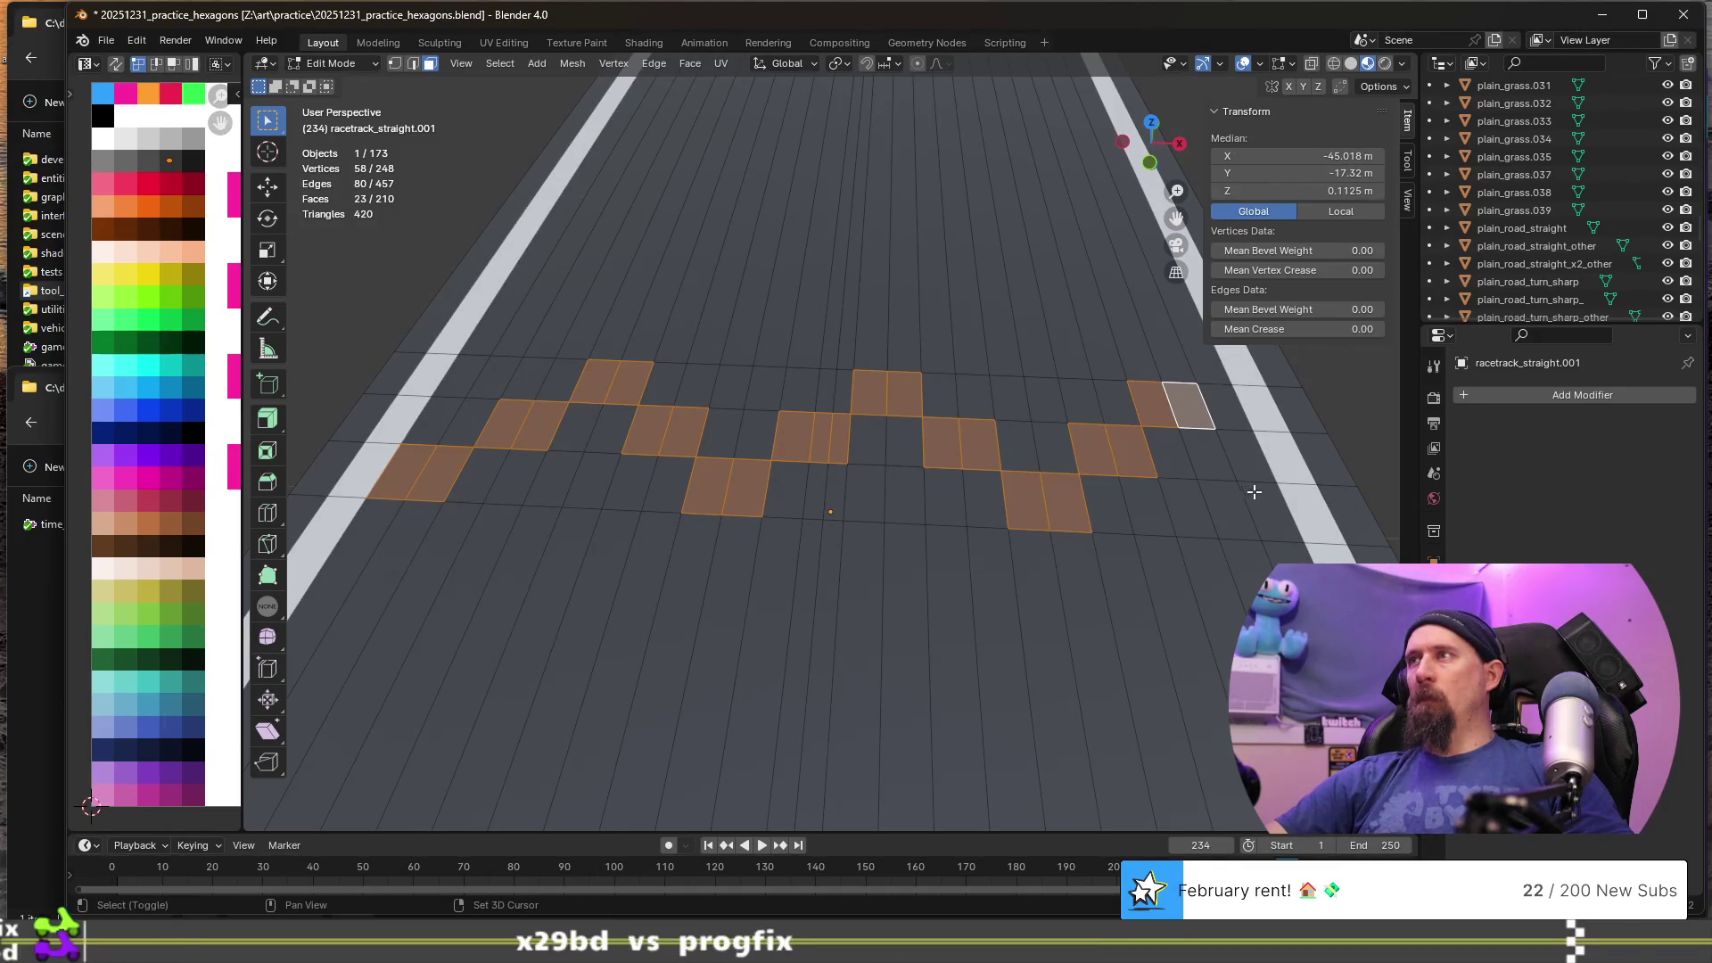
pyautogui.keyDown('shift'); pyautogui.click(1251, 454); pyautogui.keyUp('shift')
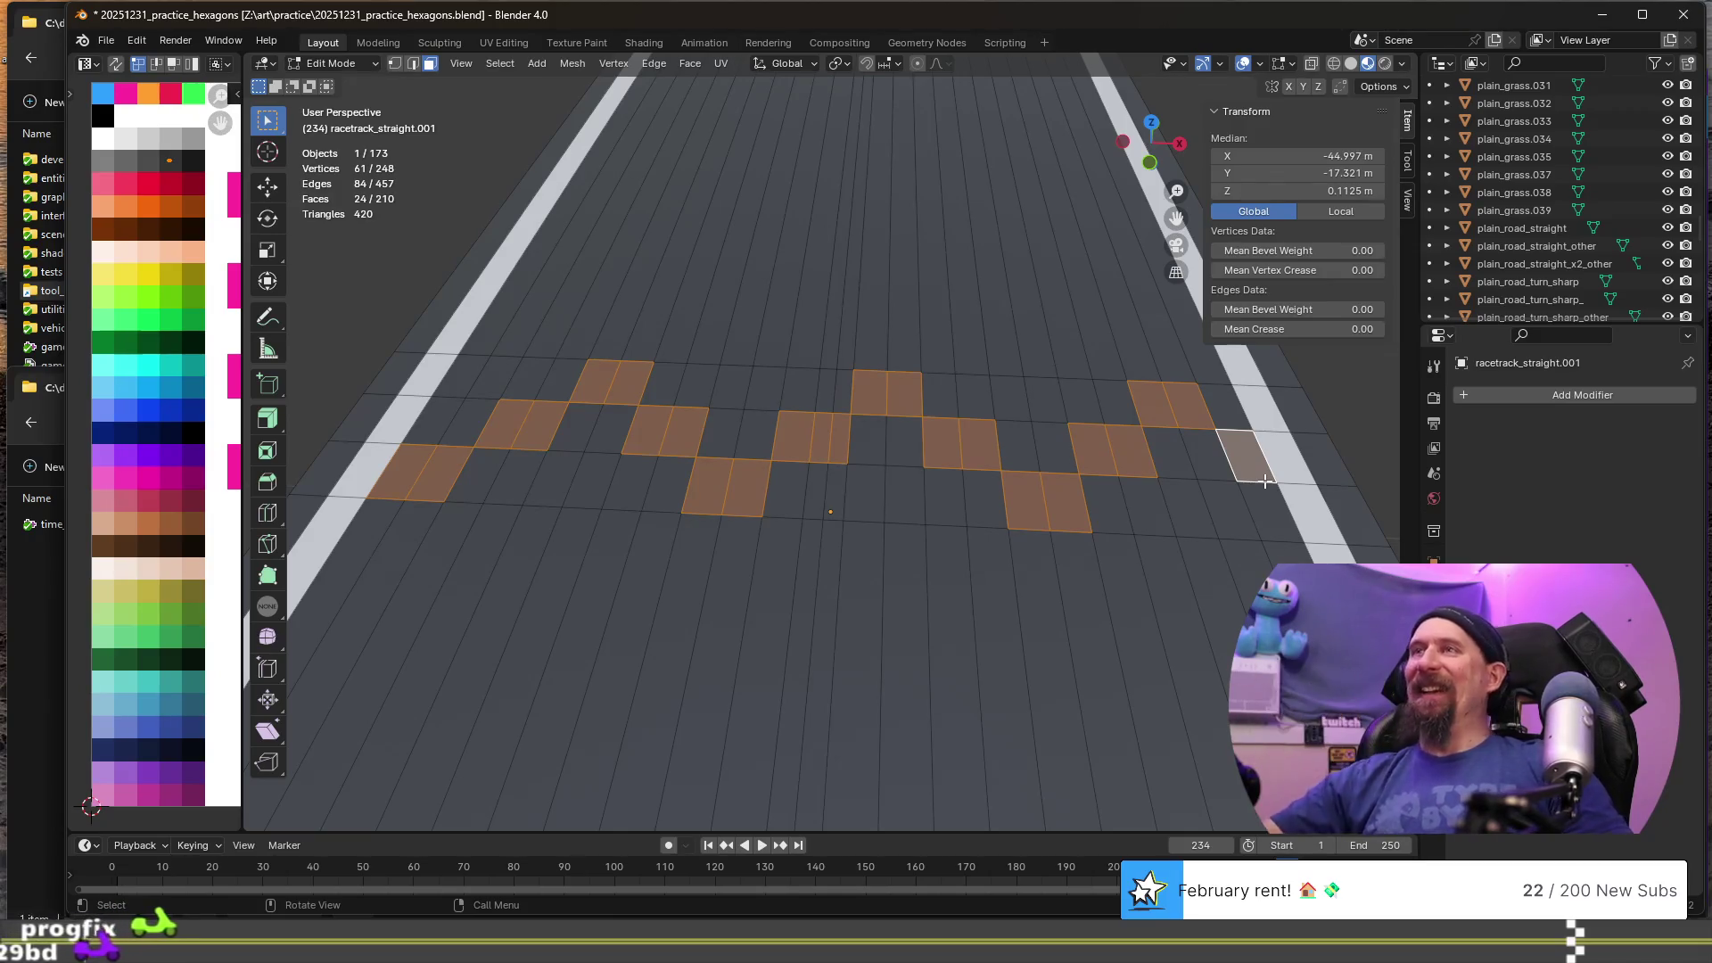
# - Drop the stray narrow middle face and swap the first mismatched checker squares
pyautogui.keyDown('shift'); pyautogui.click(822, 437); pyautogui.keyUp('shift')
pyautogui.hotkey('ctrl', 'z')
pyautogui.keyDown('shift'); pyautogui.click(839, 435); pyautogui.keyUp('shift')
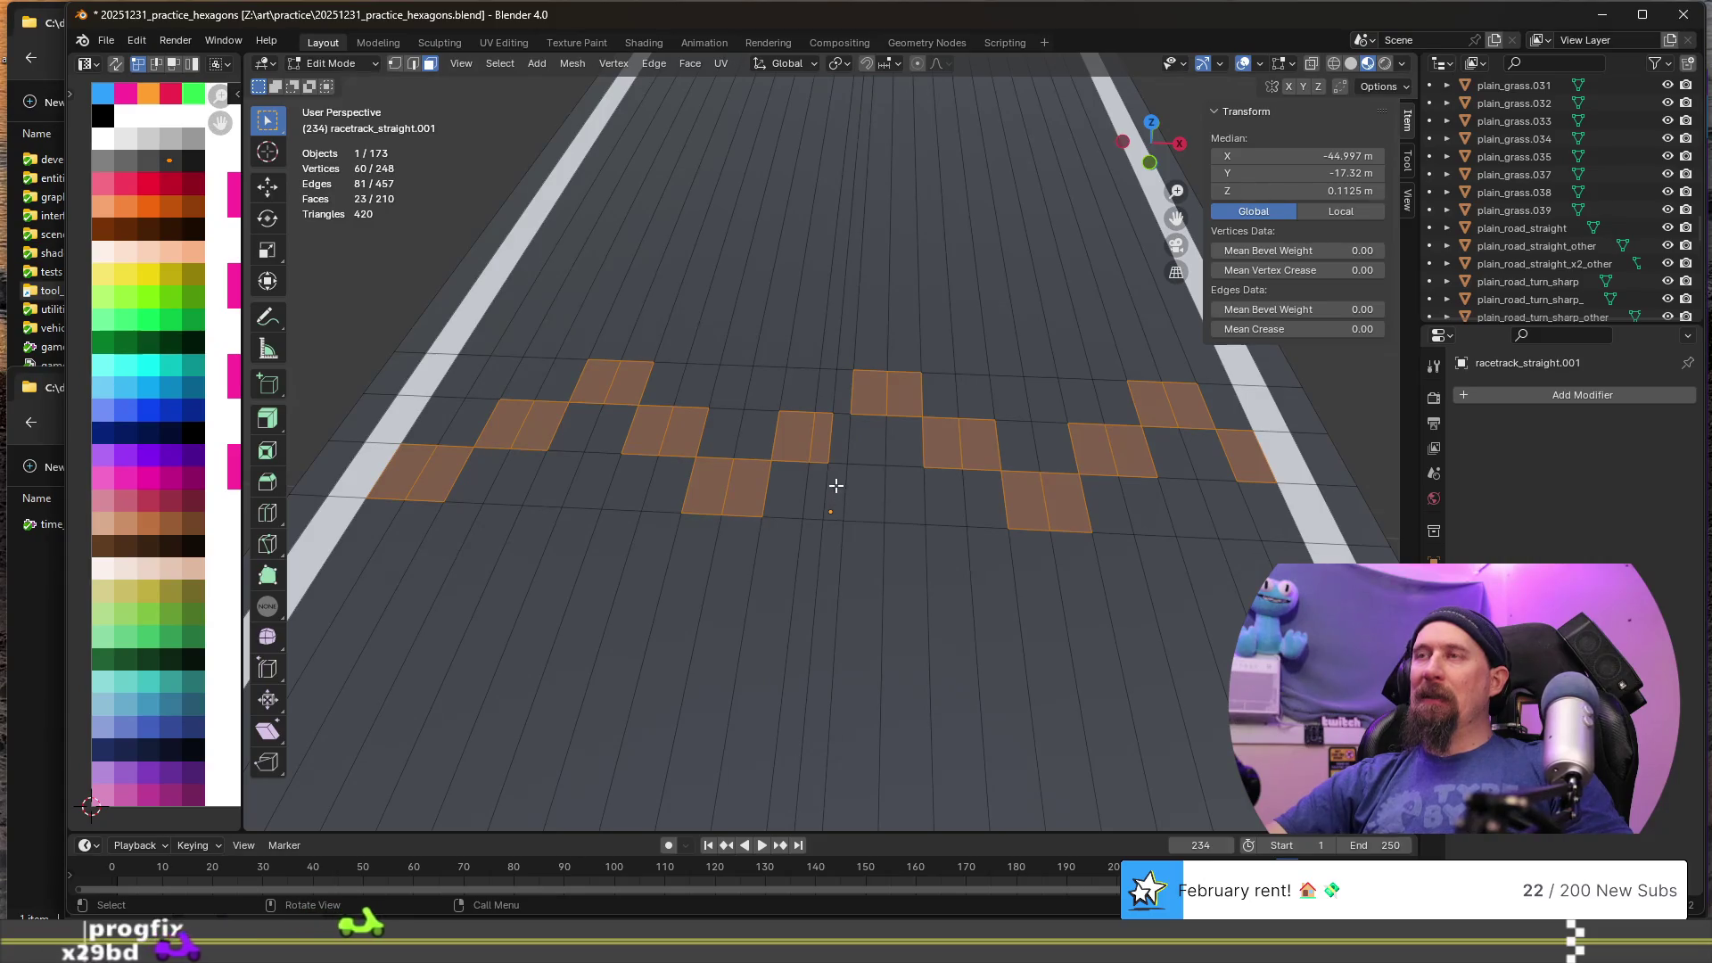
pyautogui.keyDown('shift'); pyautogui.click(844, 390); pyautogui.keyUp('shift')
pyautogui.keyDown('shift'); pyautogui.click(903, 396); pyautogui.keyUp('shift')
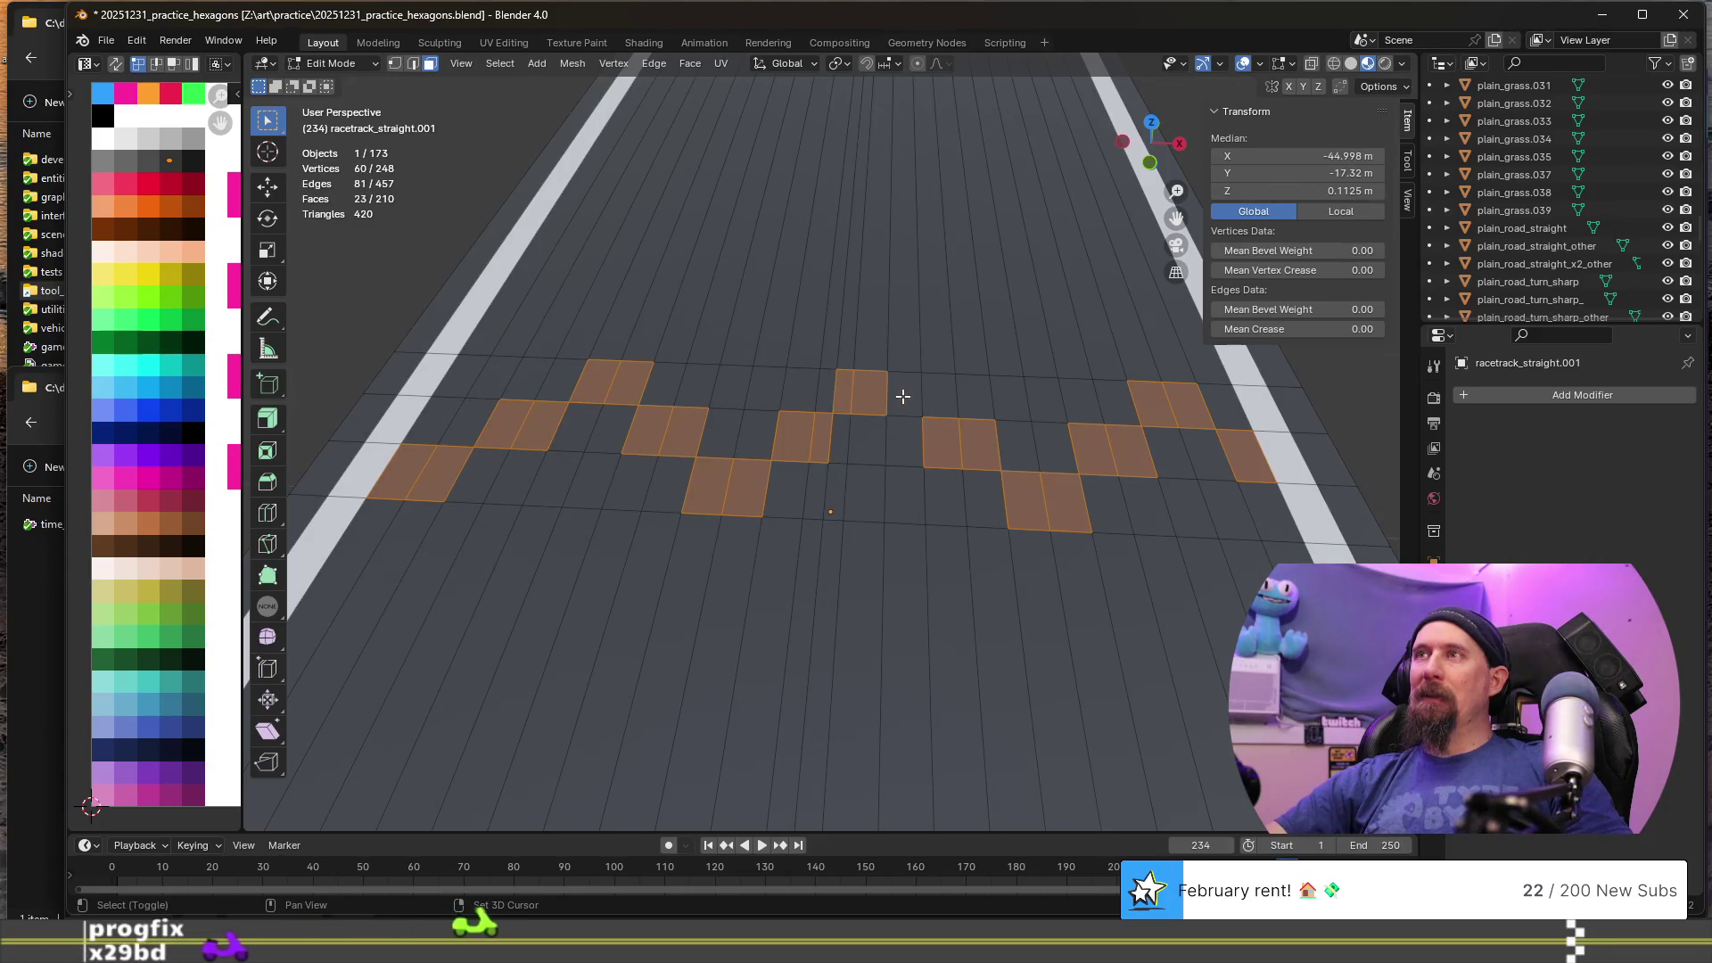
pyautogui.keyDown('shift'); pyautogui.click(903, 440); pyautogui.keyUp('shift')
pyautogui.keyDown('shift'); pyautogui.click(945, 442); pyautogui.keyUp('shift')
# - Shift the middle checker squares between the lower and upper rows
pyautogui.keyDown('shift'); pyautogui.click(983, 497); pyautogui.keyUp('shift')
pyautogui.keyDown('shift'); pyautogui.click(979, 443); pyautogui.keyUp('shift')
pyautogui.keyDown('shift'); pyautogui.click(944, 496); pyautogui.keyUp('shift')
pyautogui.keyDown('shift'); pyautogui.click(1037, 502); pyautogui.keyUp('shift')
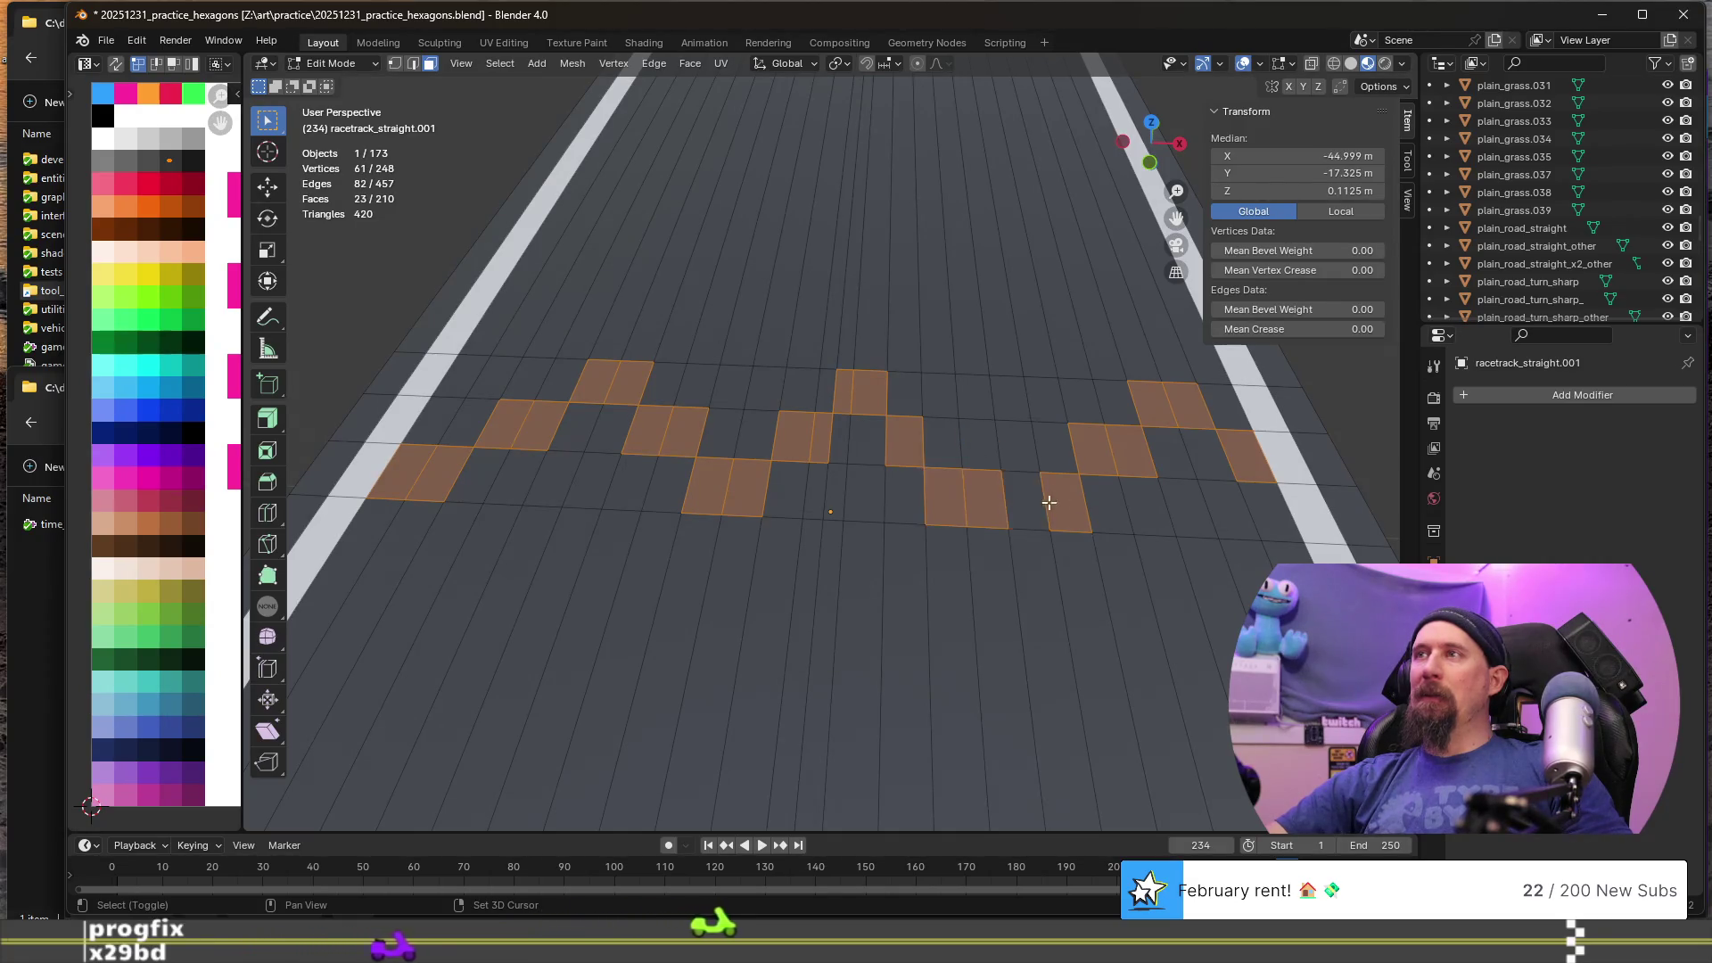
pyautogui.keyDown('shift'); pyautogui.click(1067, 504); pyautogui.keyUp('shift')
pyautogui.keyDown('shift'); pyautogui.click(1021, 447); pyautogui.keyUp('shift')
pyautogui.keyDown('shift'); pyautogui.click(1057, 449); pyautogui.keyUp('shift')
pyautogui.keyDown('shift'); pyautogui.click(1095, 451); pyautogui.keyUp('shift')
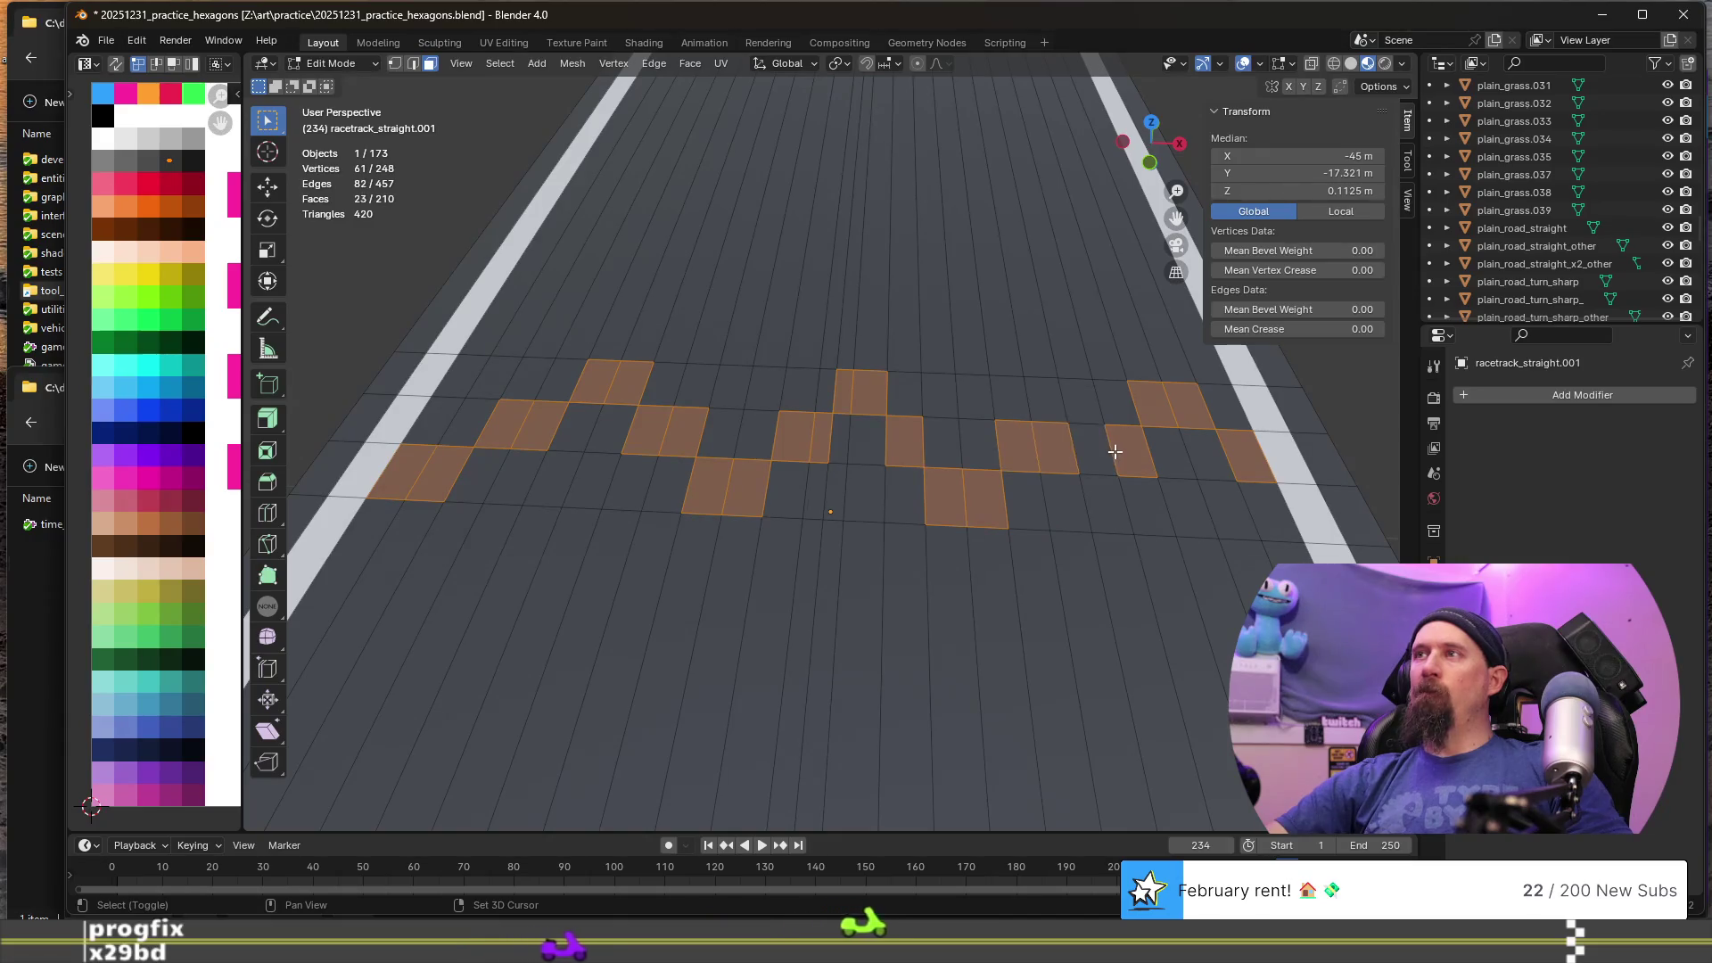
# - Rearrange the checker squares near the right stripe, moving the rightmost ones to the lower row
pyautogui.keyDown('shift'); pyautogui.click(1114, 453); pyautogui.keyUp('shift')
pyautogui.keyDown('shift'); pyautogui.click(1082, 399); pyautogui.keyUp('shift')
pyautogui.keyDown('shift'); pyautogui.click(1116, 403); pyautogui.keyUp('shift')
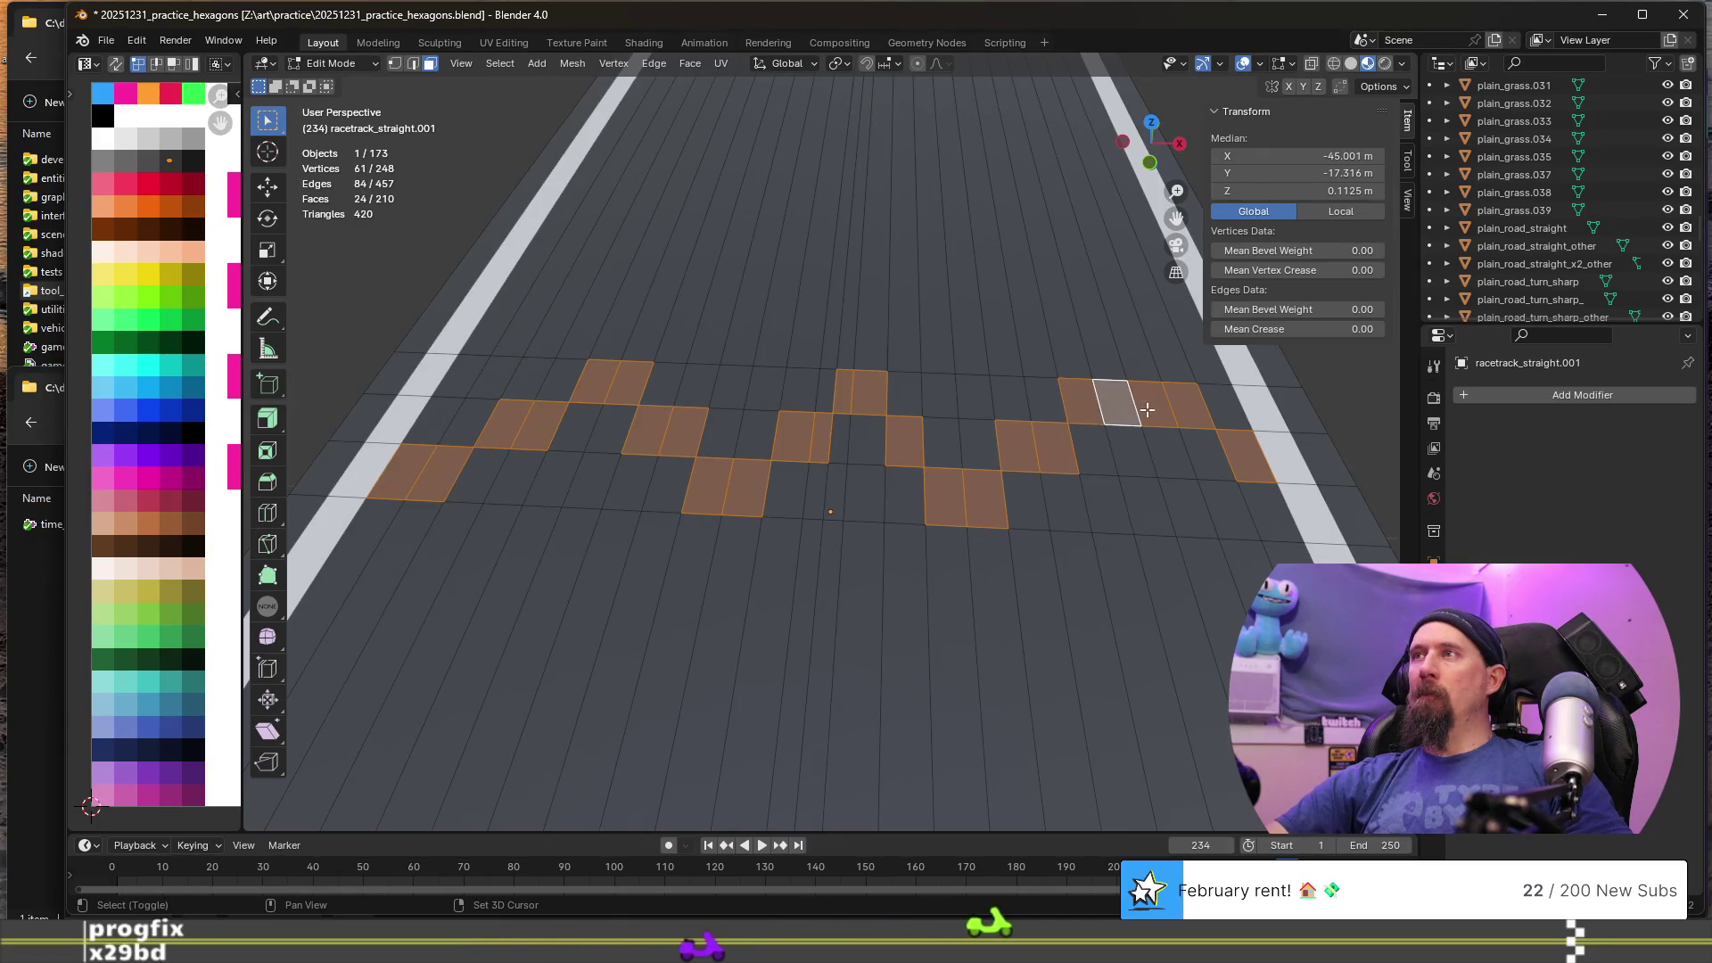
pyautogui.keyDown('shift'); pyautogui.click(1168, 455); pyautogui.keyUp('shift')
pyautogui.keyDown('shift'); pyautogui.click(1206, 455); pyautogui.keyUp('shift')
pyautogui.keyDown('shift'); pyautogui.click(1191, 403); pyautogui.keyUp('shift')
pyautogui.keyDown('shift'); pyautogui.click(1155, 403); pyautogui.keyUp('shift')
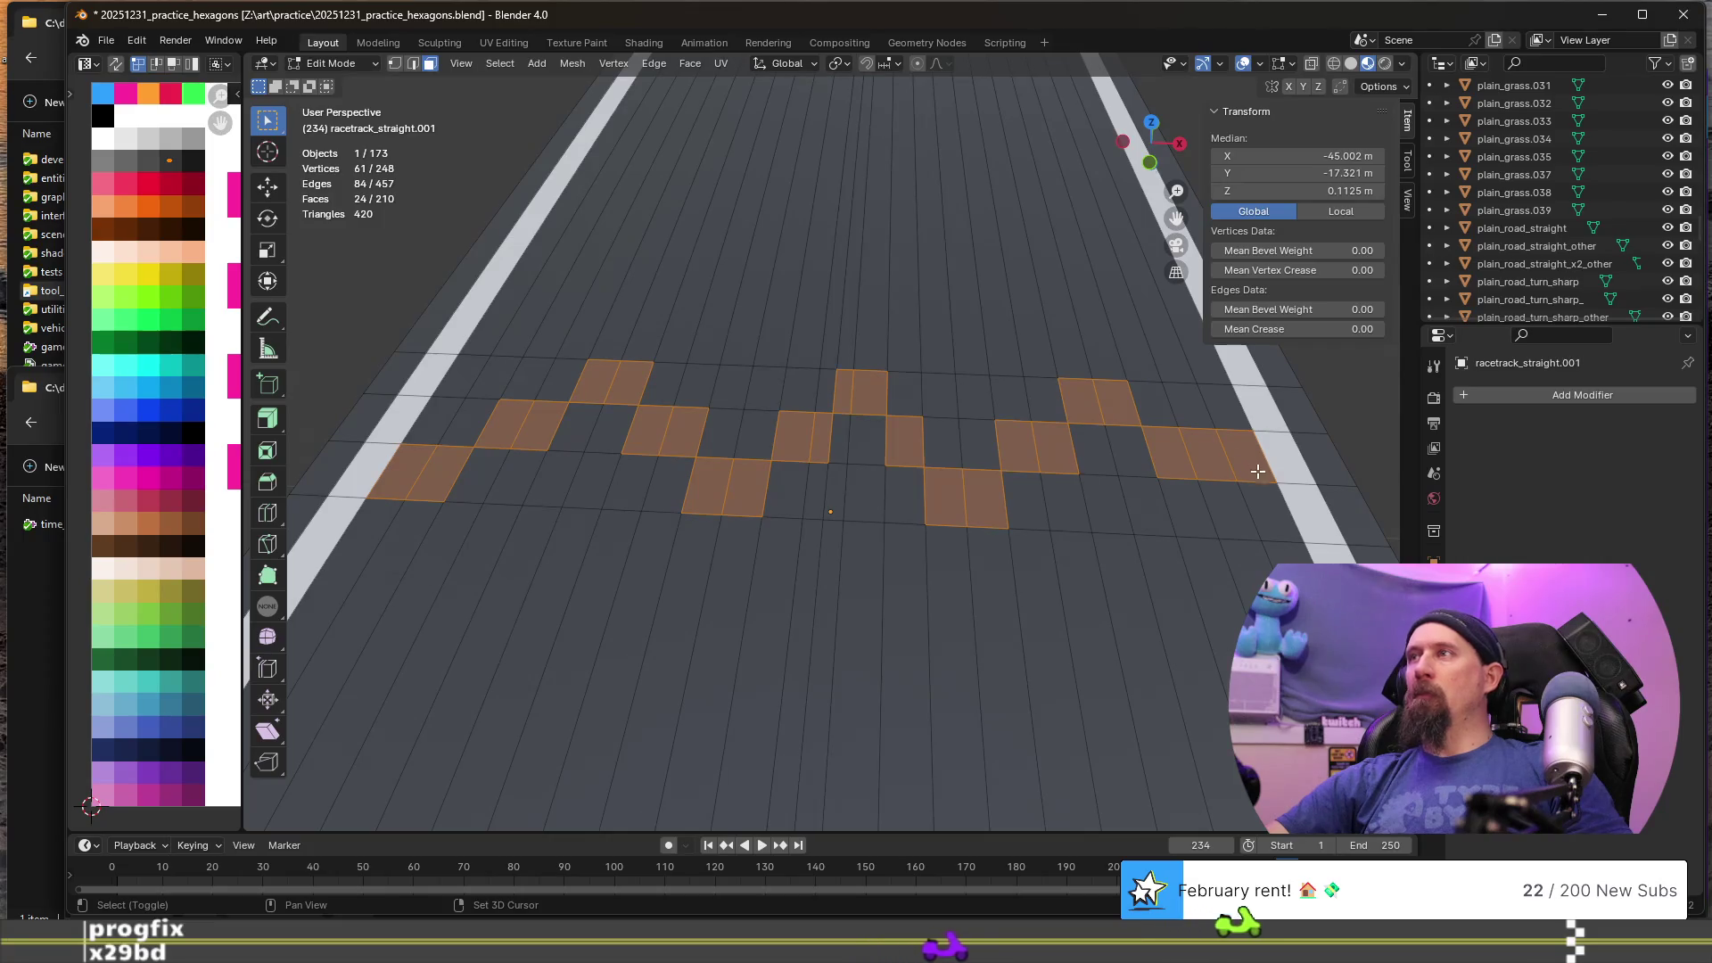
pyautogui.keyDown('shift'); pyautogui.click(1256, 467); pyautogui.keyUp('shift')
pyautogui.keyDown('shift'); pyautogui.click(1266, 526); pyautogui.keyUp('shift')
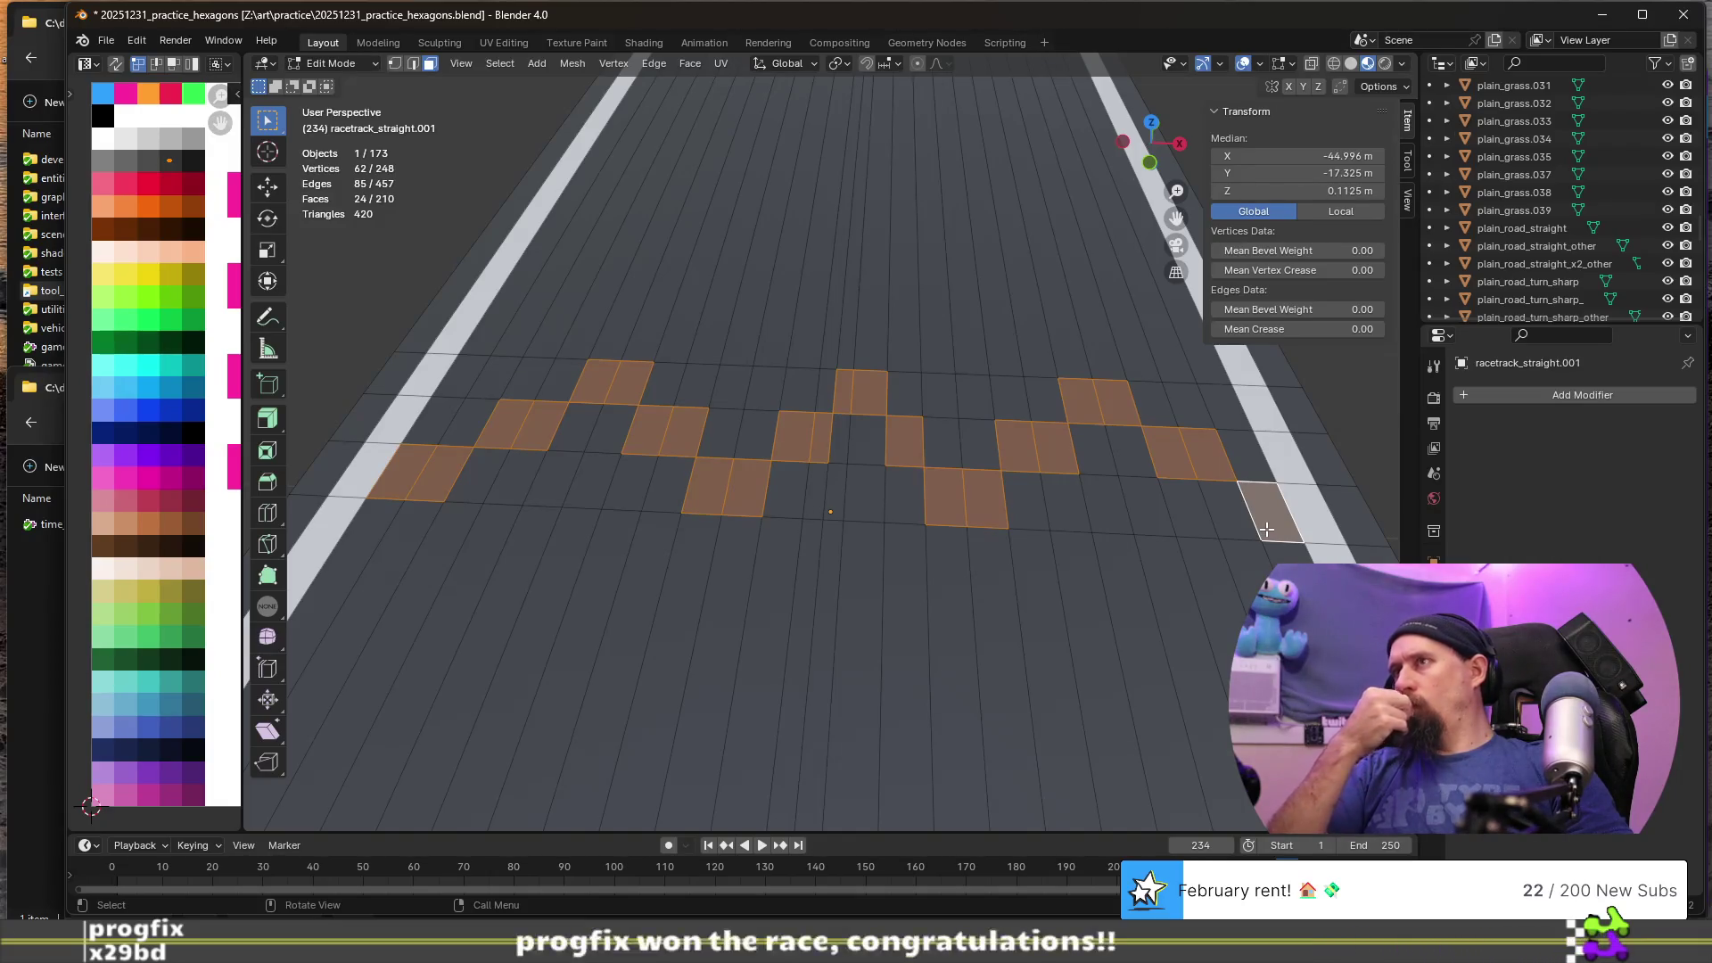
# - Swap and deselect misplaced checker squares working back toward the thin middle face
pyautogui.keyDown('shift'); pyautogui.click(1237, 512); pyautogui.keyUp('shift')
pyautogui.keyDown('shift'); pyautogui.click(1217, 461); pyautogui.keyUp('shift')
pyautogui.keyDown('shift'); pyautogui.click(1126, 404); pyautogui.keyUp('shift')
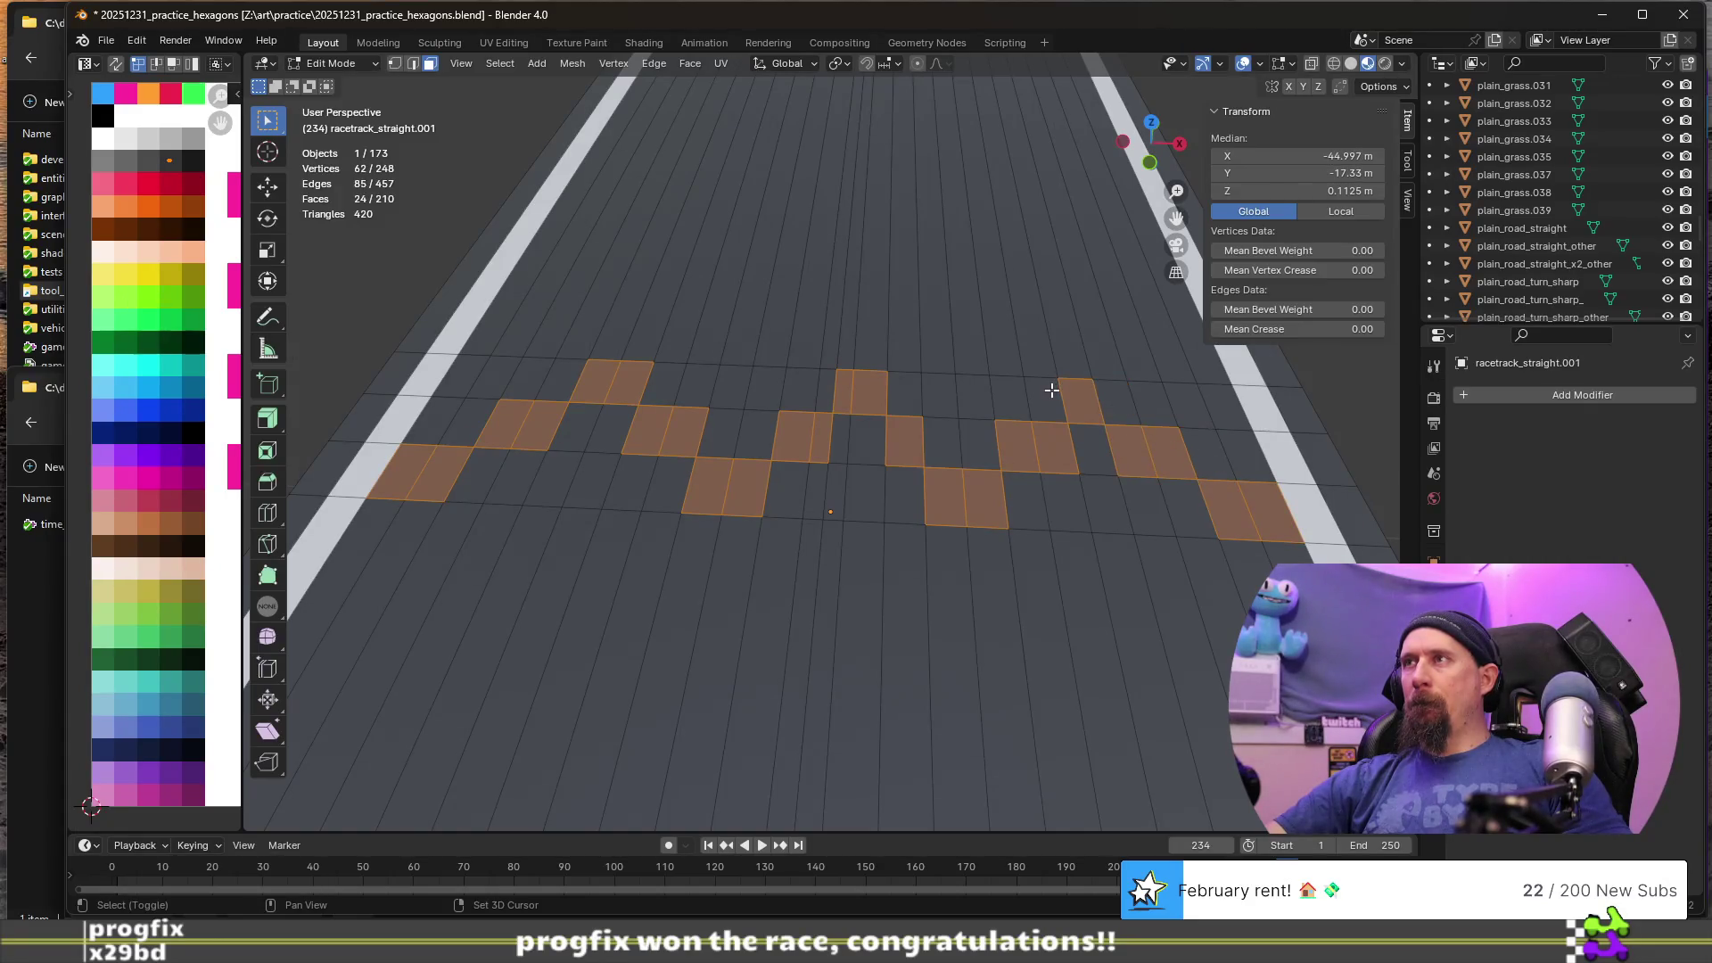
pyautogui.keyDown('shift'); pyautogui.click(1057, 456); pyautogui.keyUp('shift')
pyautogui.keyDown('shift'); pyautogui.click(975, 456); pyautogui.keyUp('shift')
pyautogui.keyDown('shift'); pyautogui.click(968, 512); pyautogui.keyUp('shift')
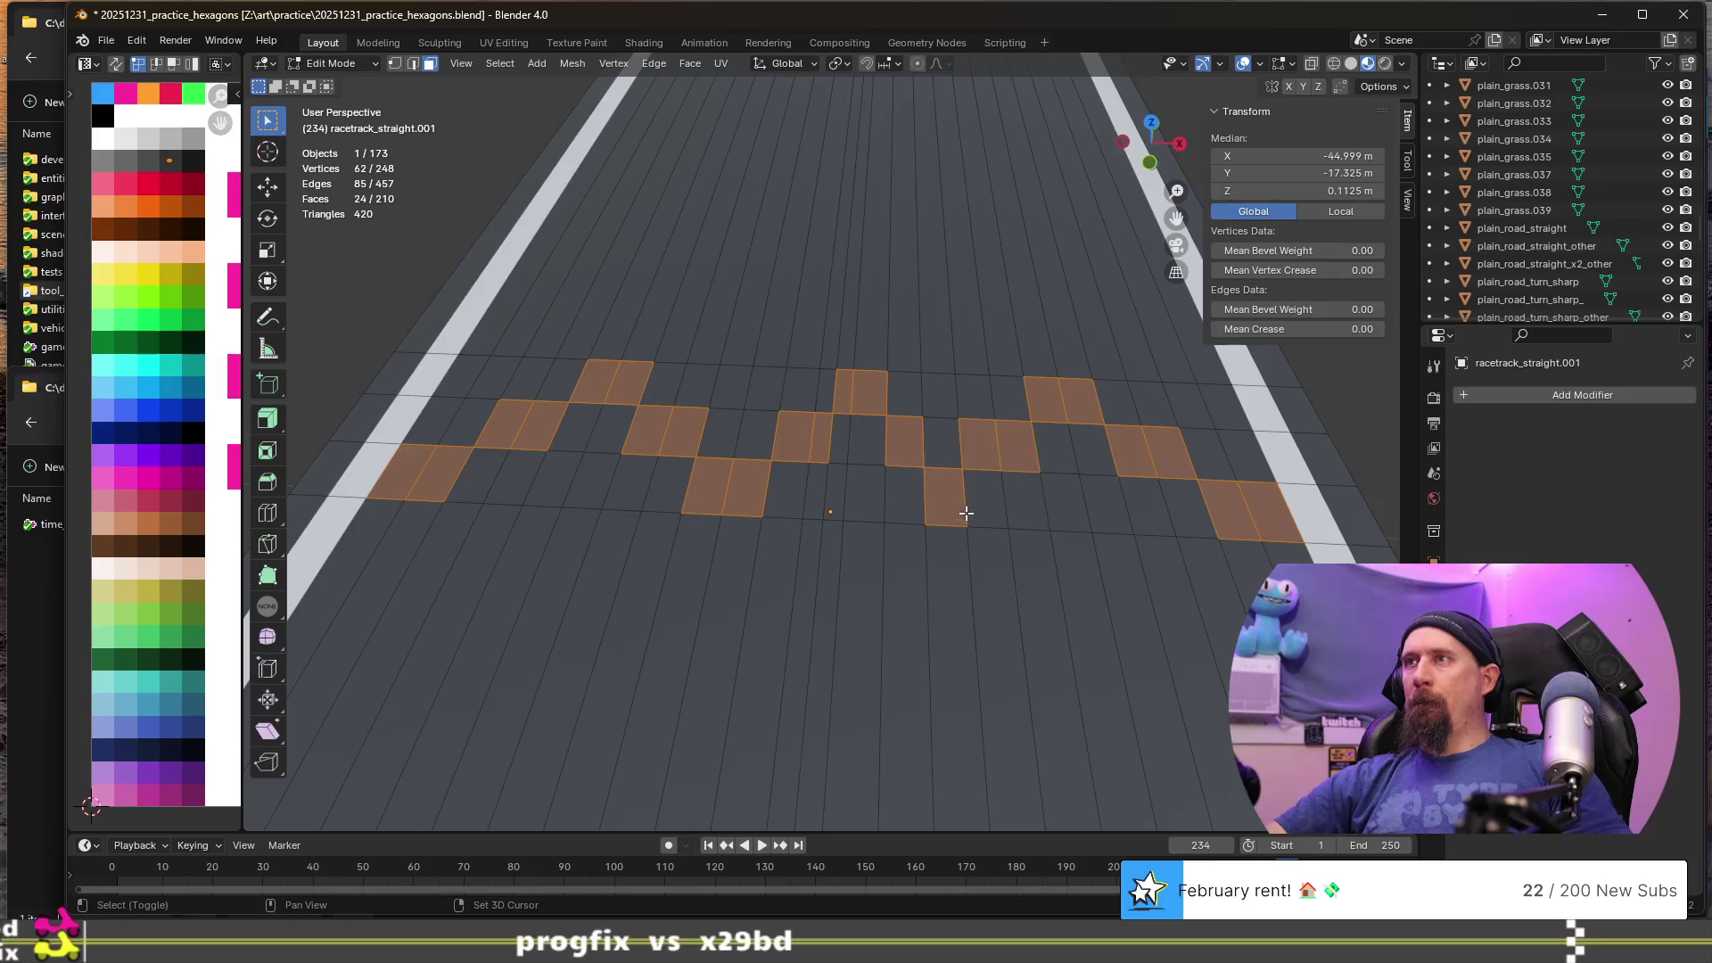
pyautogui.keyDown('shift'); pyautogui.click(907, 504); pyautogui.keyUp('shift')
pyautogui.keyDown('shift'); pyautogui.click(901, 426); pyautogui.keyUp('shift')
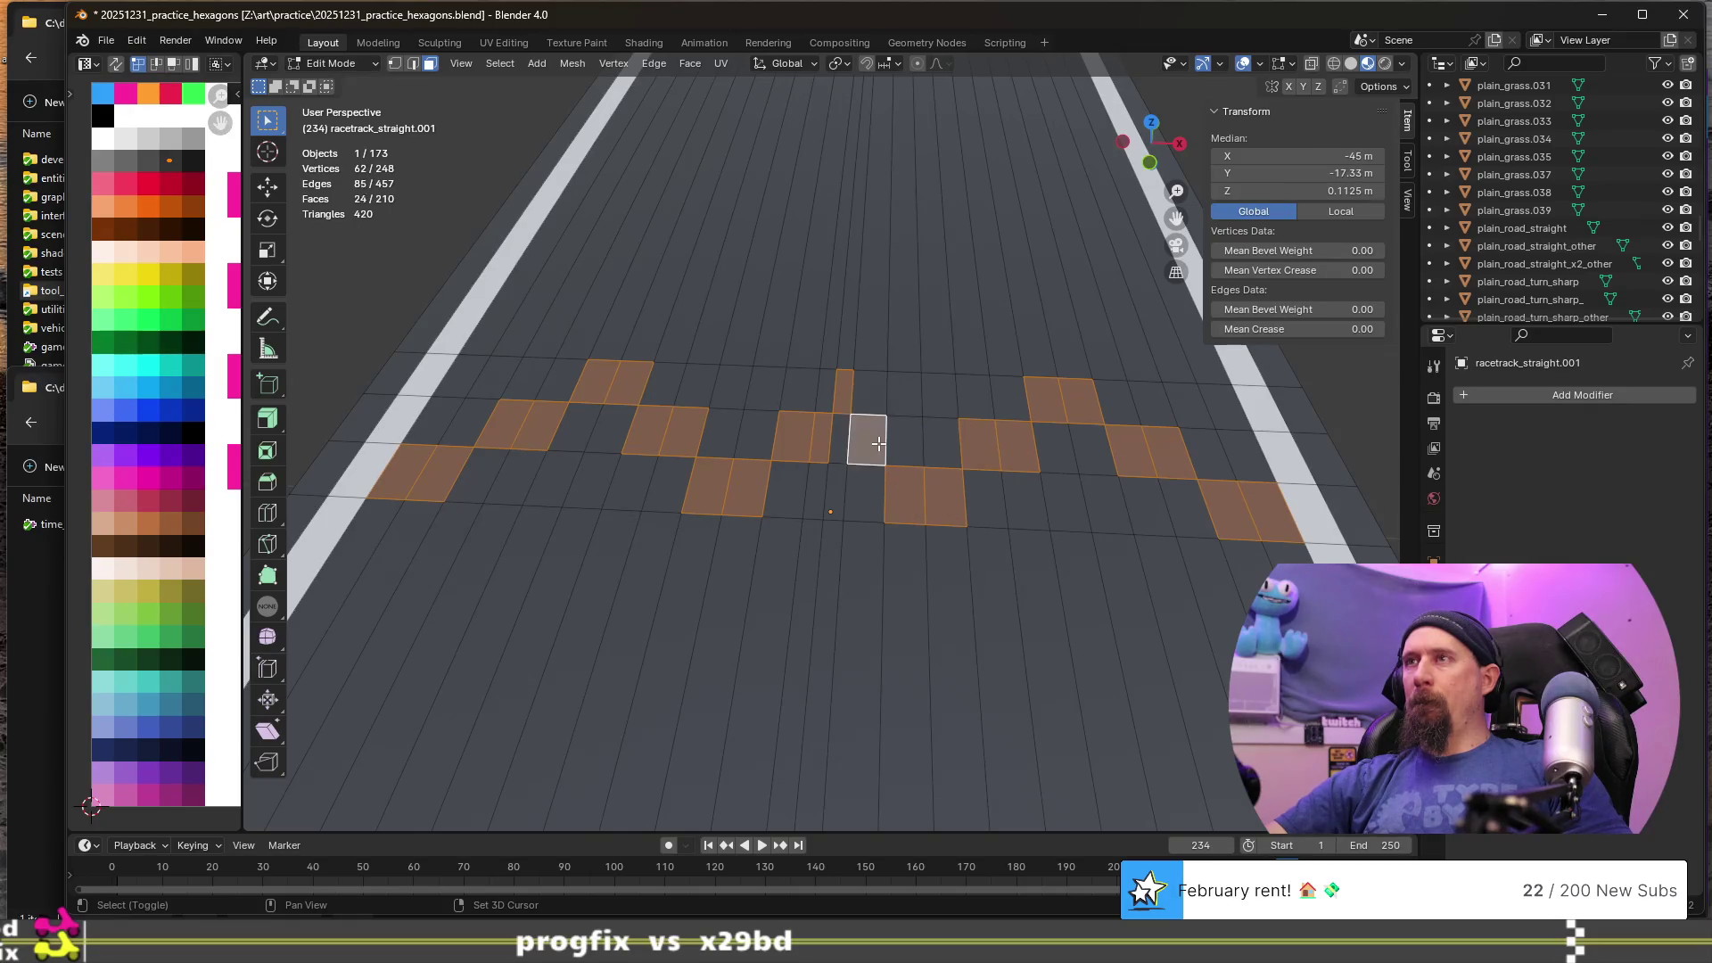
pyautogui.keyDown('shift'); pyautogui.click(843, 402); pyautogui.keyUp('shift')
pyautogui.keyDown('shift'); pyautogui.click(841, 446); pyautogui.keyUp('shift')
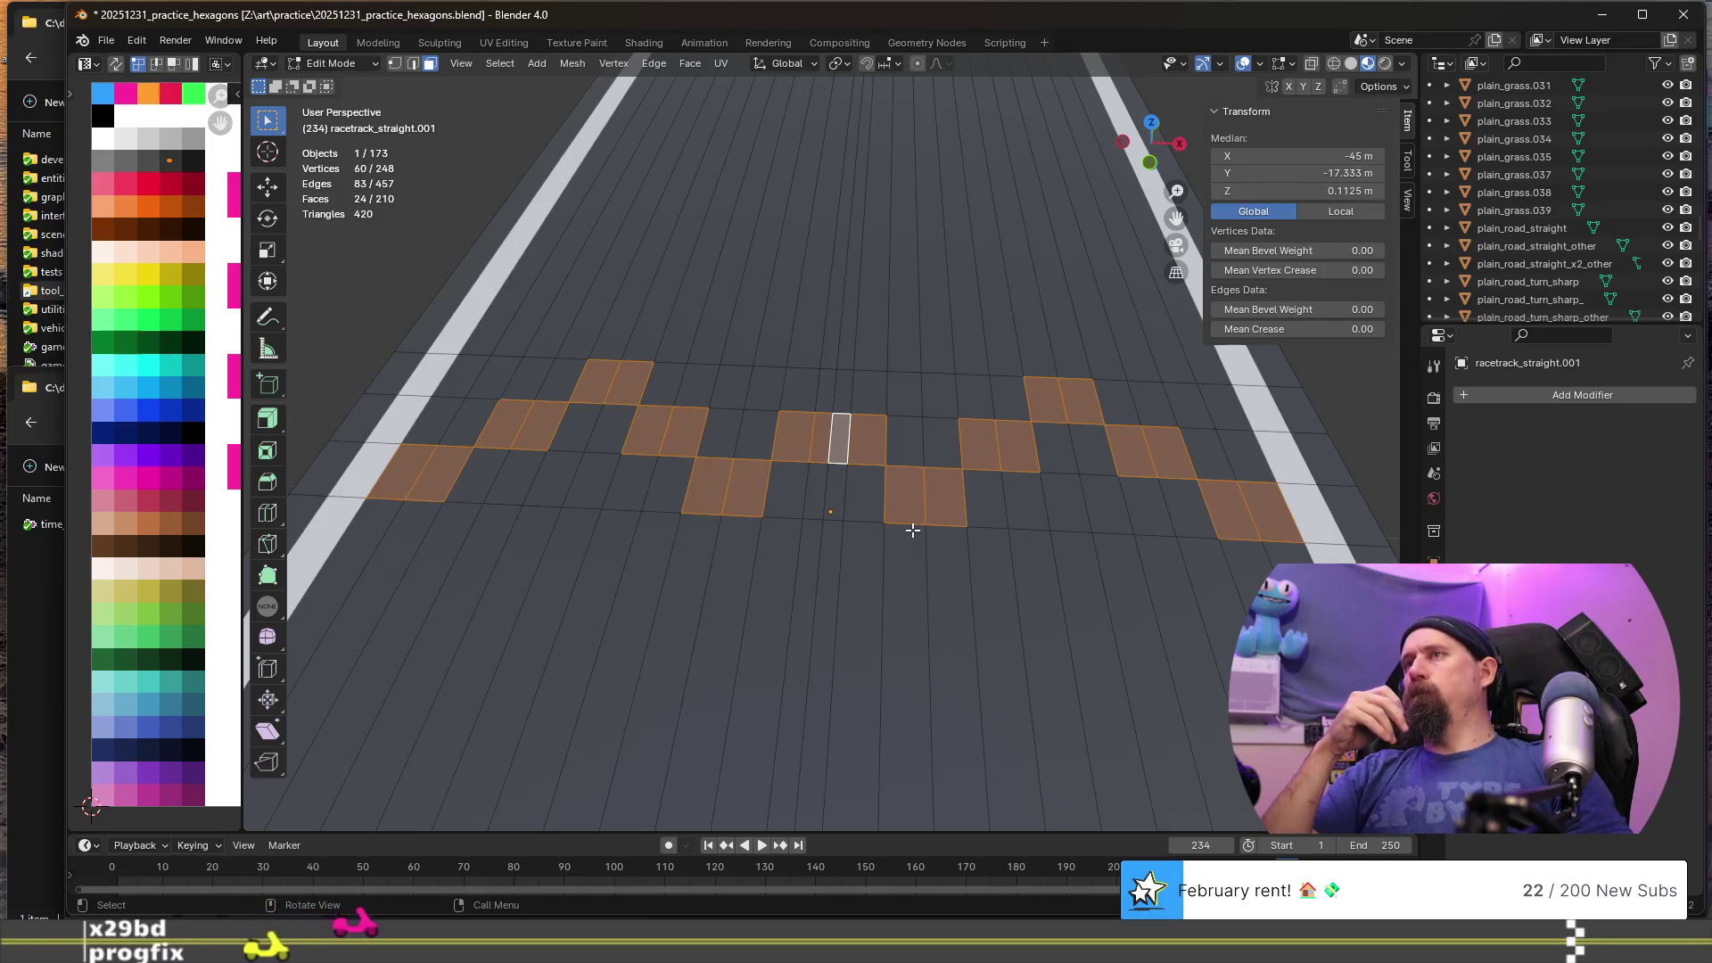
# - Undo the selection changes until only one narrow face stays selected
pyautogui.hotkey('ctrl', 'z')
pyautogui.hotkey('ctrl', 'z')
pyautogui.hotkey('ctrl', 'z')
pyautogui.hotkey('ctrl', 'z')
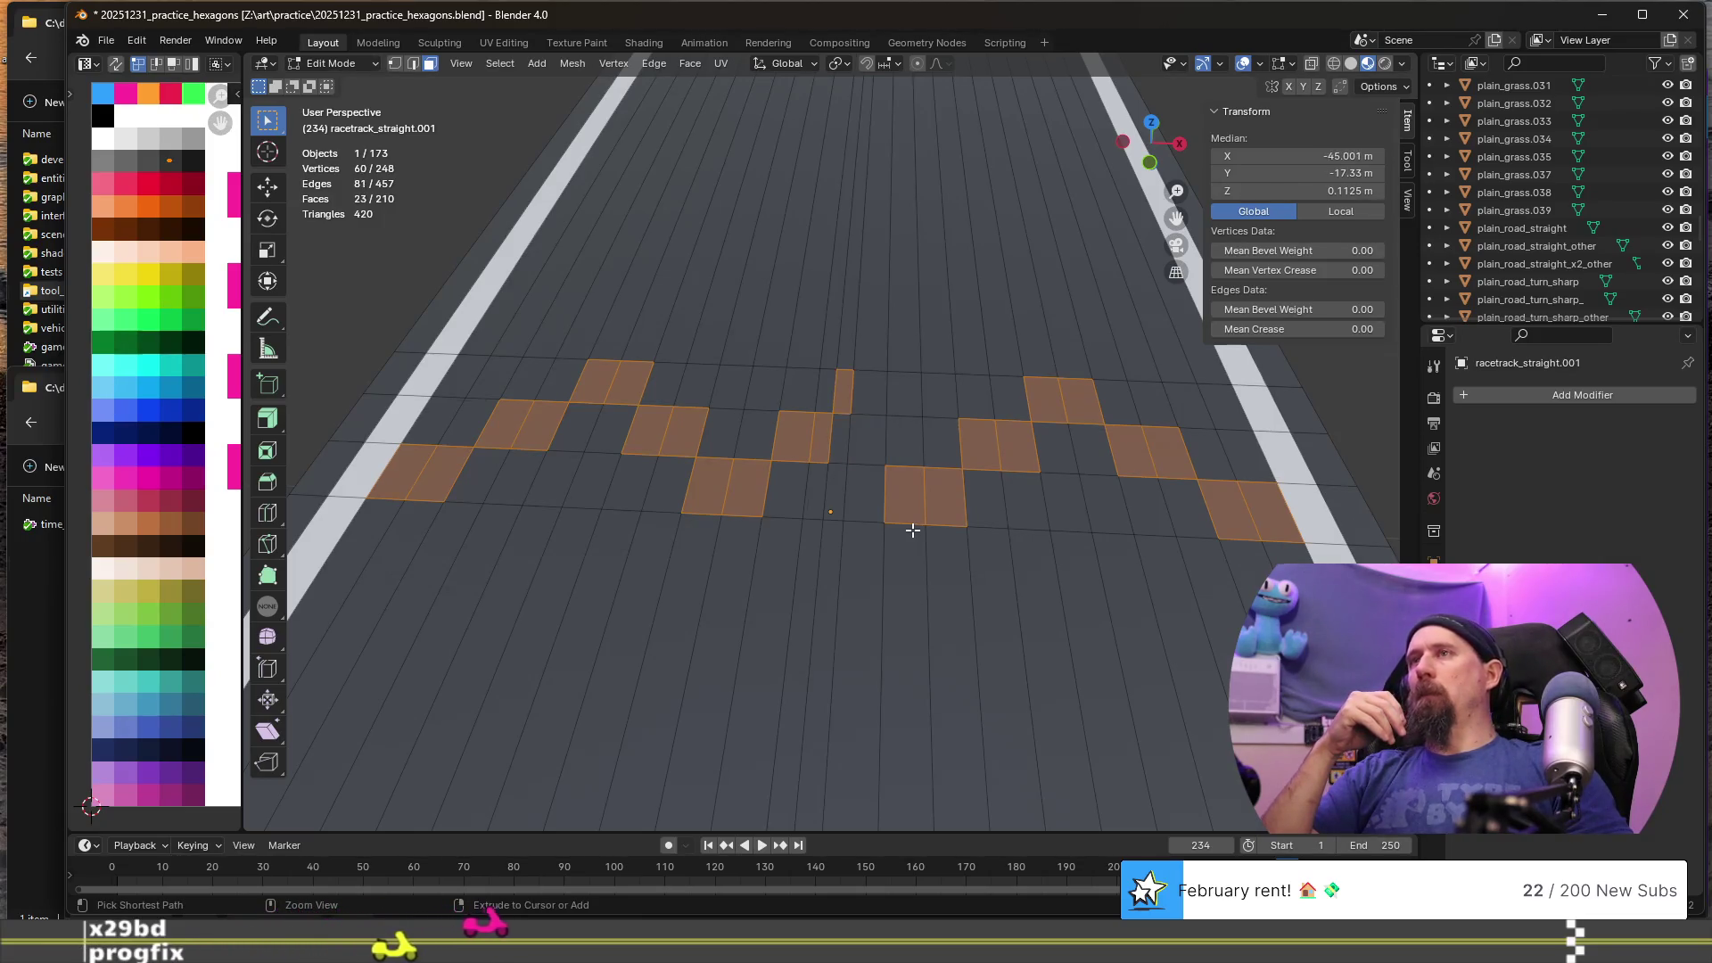
pyautogui.hotkey('ctrl', 'z')
pyautogui.hotkey('ctrl', 'z')
pyautogui.hotkey('ctrl', 'z')
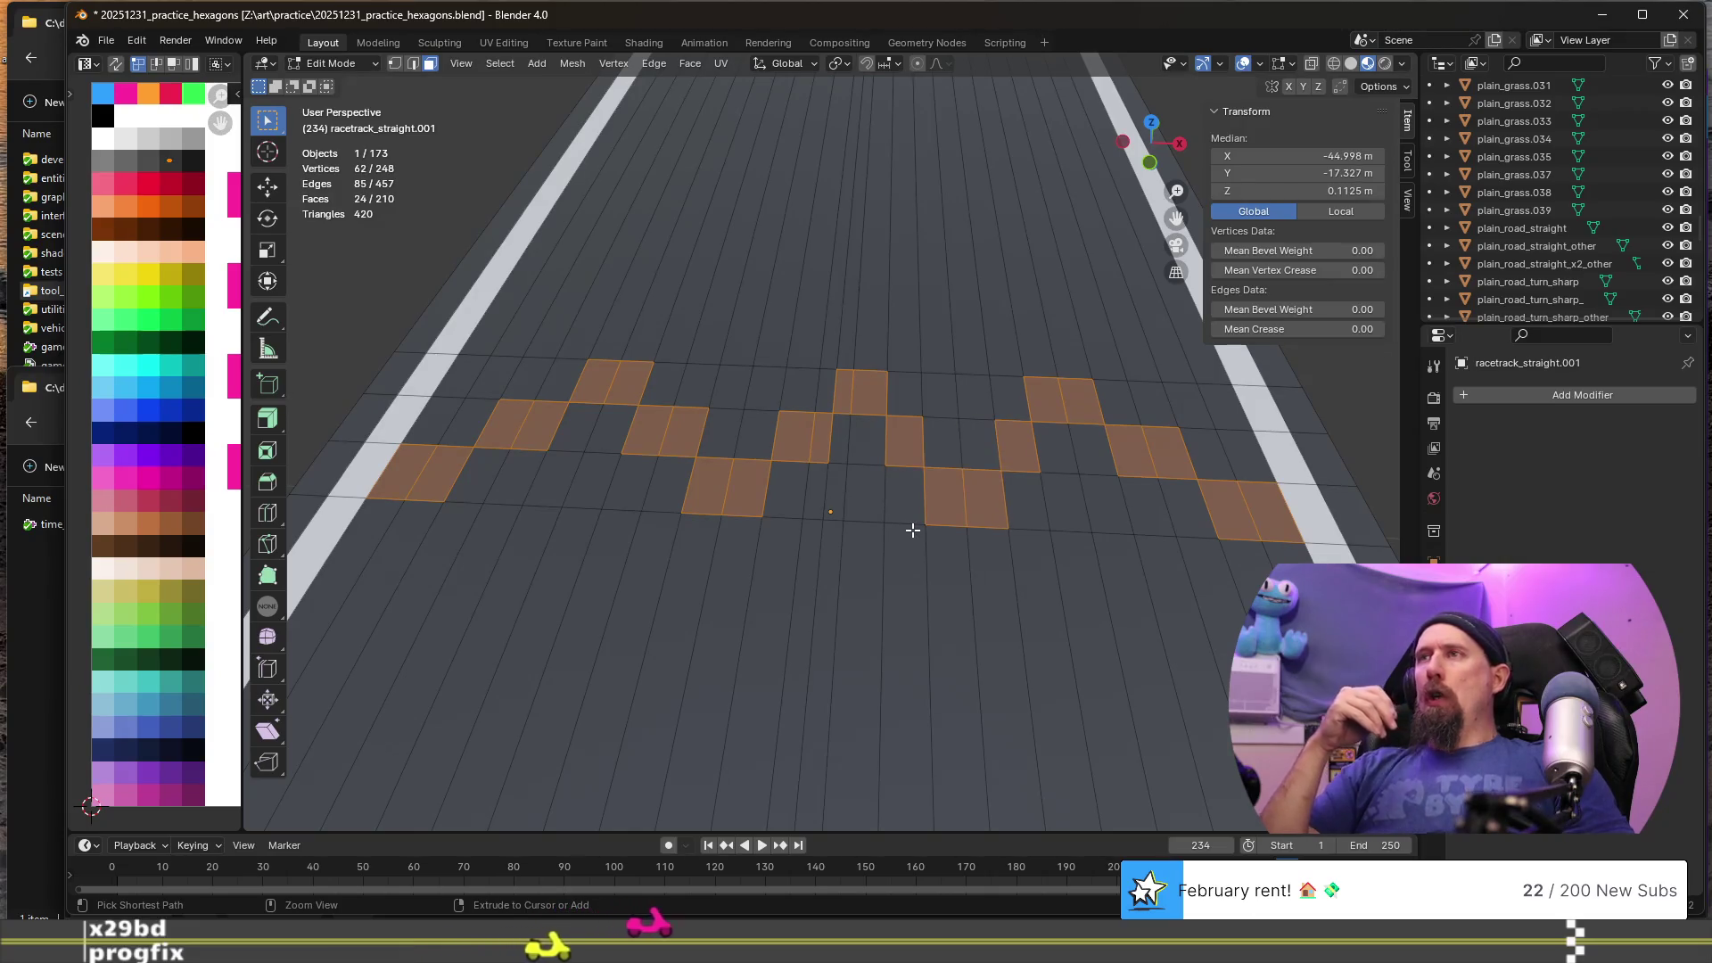
pyautogui.hotkey('ctrl', 'z')
pyautogui.hotkey('ctrl', 'z')
pyautogui.hotkey('ctrl', 'z')
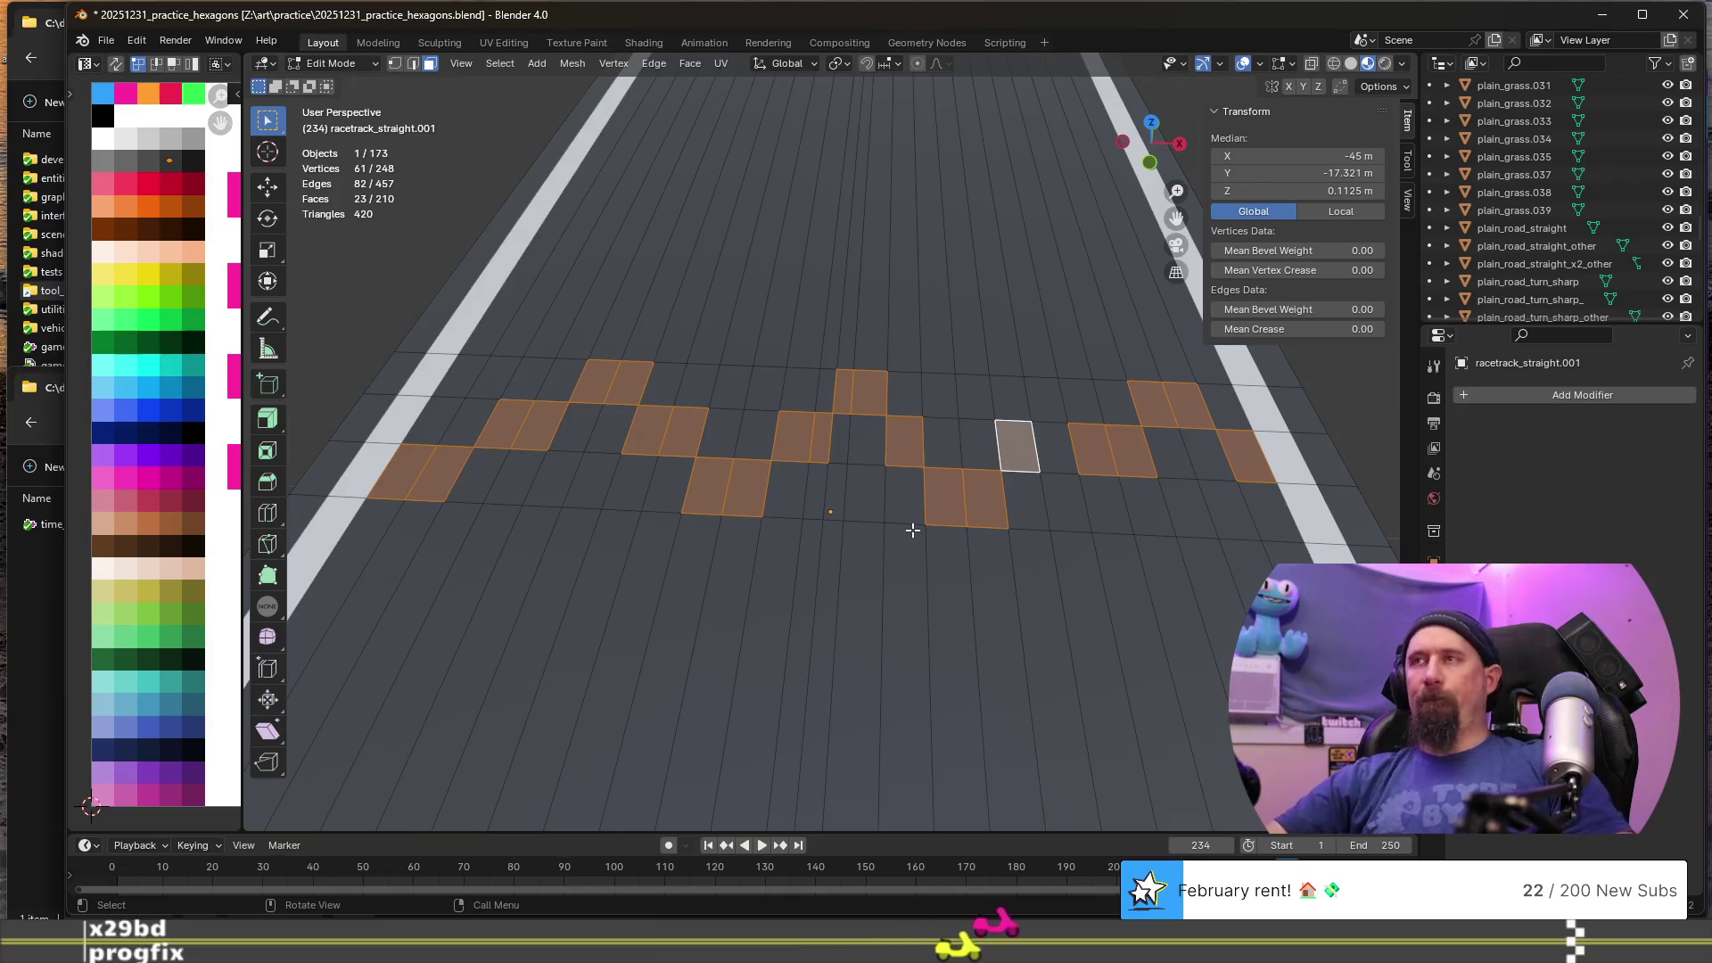
pyautogui.hotkey('ctrl', 'z')
pyautogui.hotkey('ctrl', 'z')
pyautogui.hotkey('ctrl', 'z')
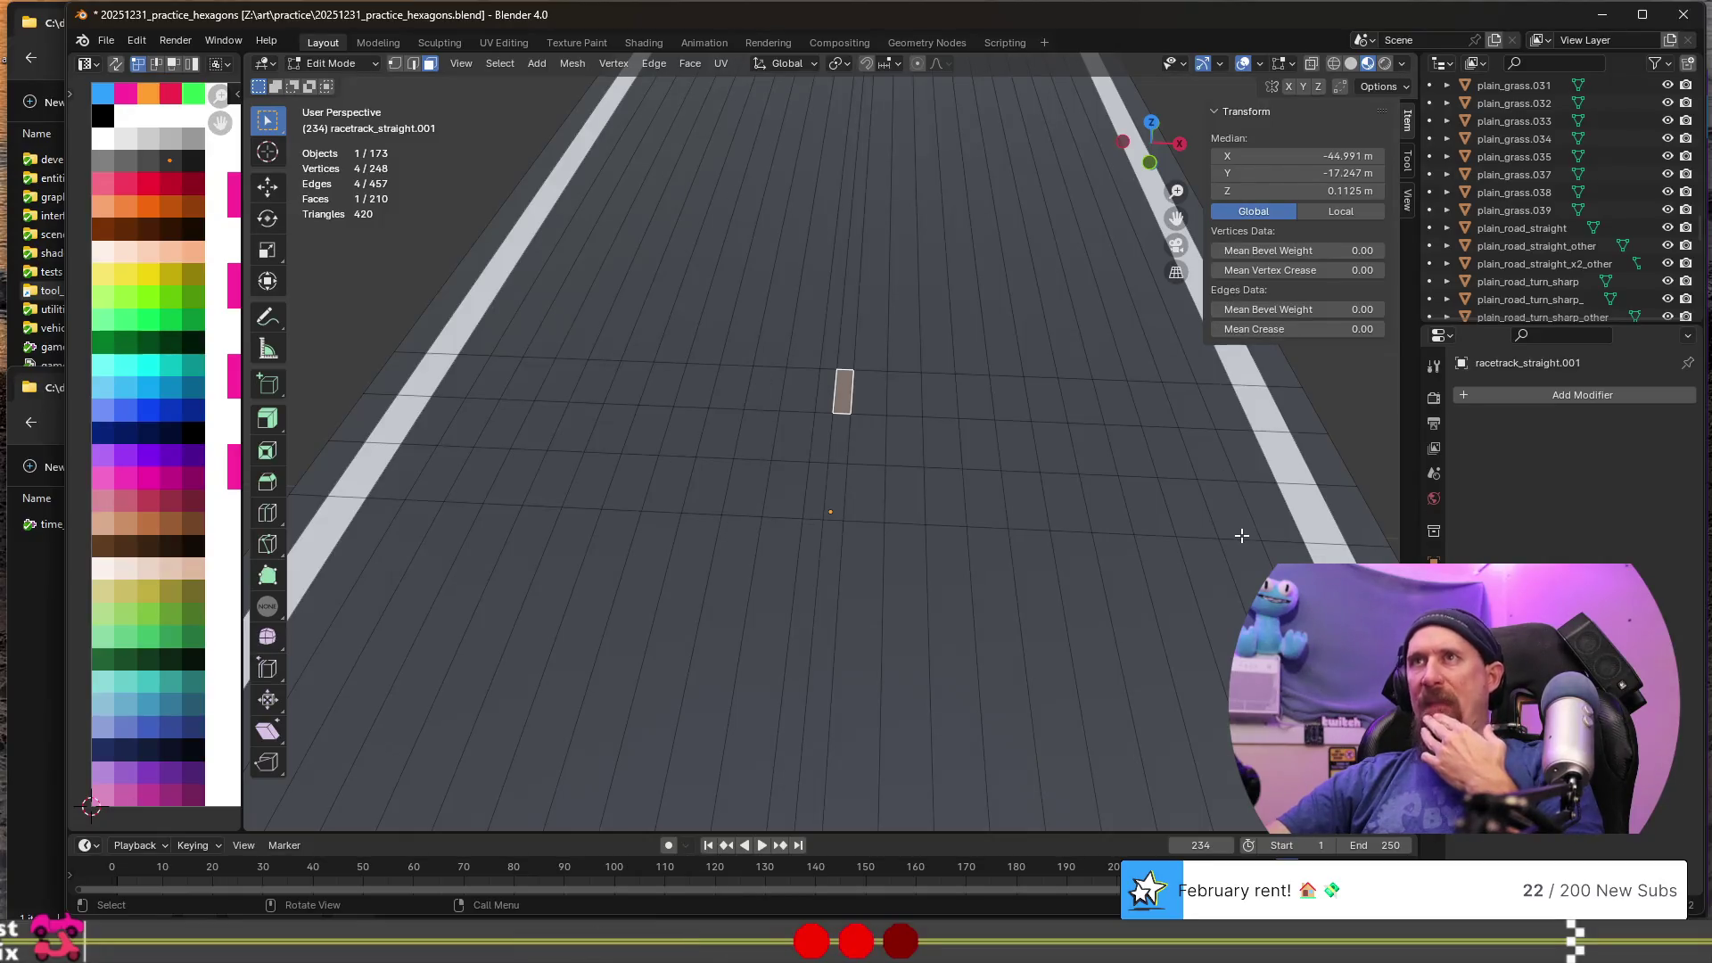
pyautogui.moveTo(1044, 544); pyautogui.dragTo(998, 559, button='middle')
pyautogui.moveTo(940, 510); pyautogui.dragTo(861, 504, button='middle')
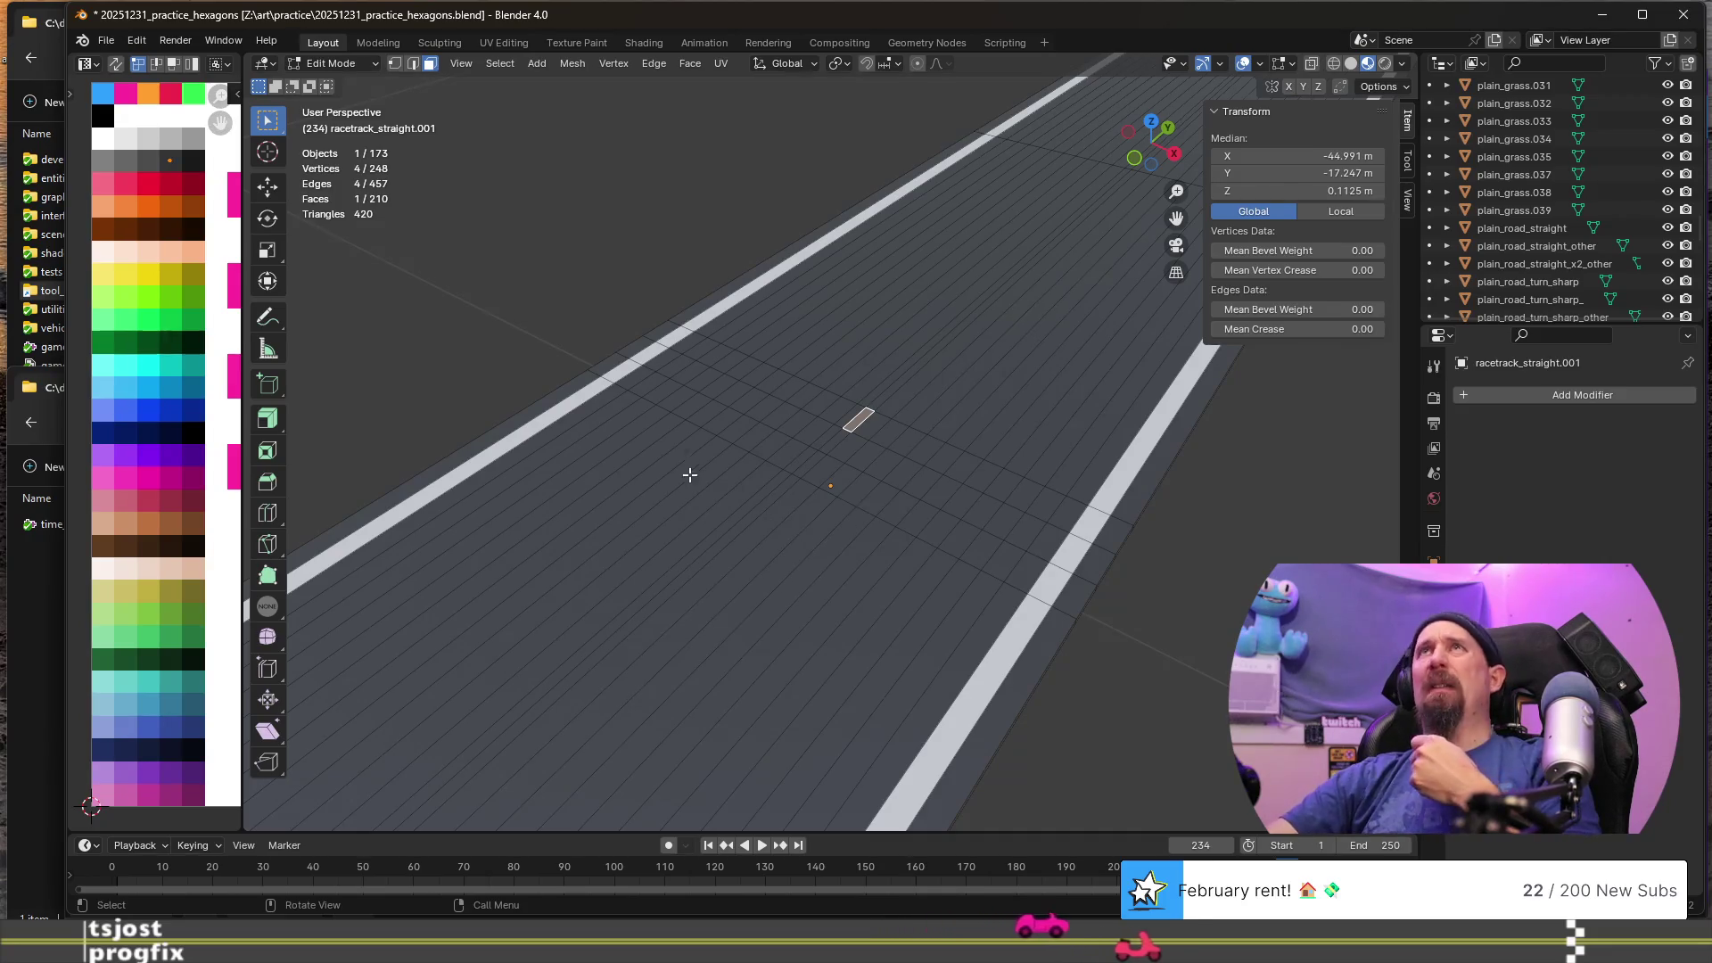
pyautogui.moveTo(604, 473)
pyautogui.mouseDown(button='middle')
pyautogui.moveTo(692, 470)
pyautogui.moveTo(681, 485)
pyautogui.mouseUp(button='middle')
# - Select alternating checker faces across the left part of the road
pyautogui.click(516, 392)
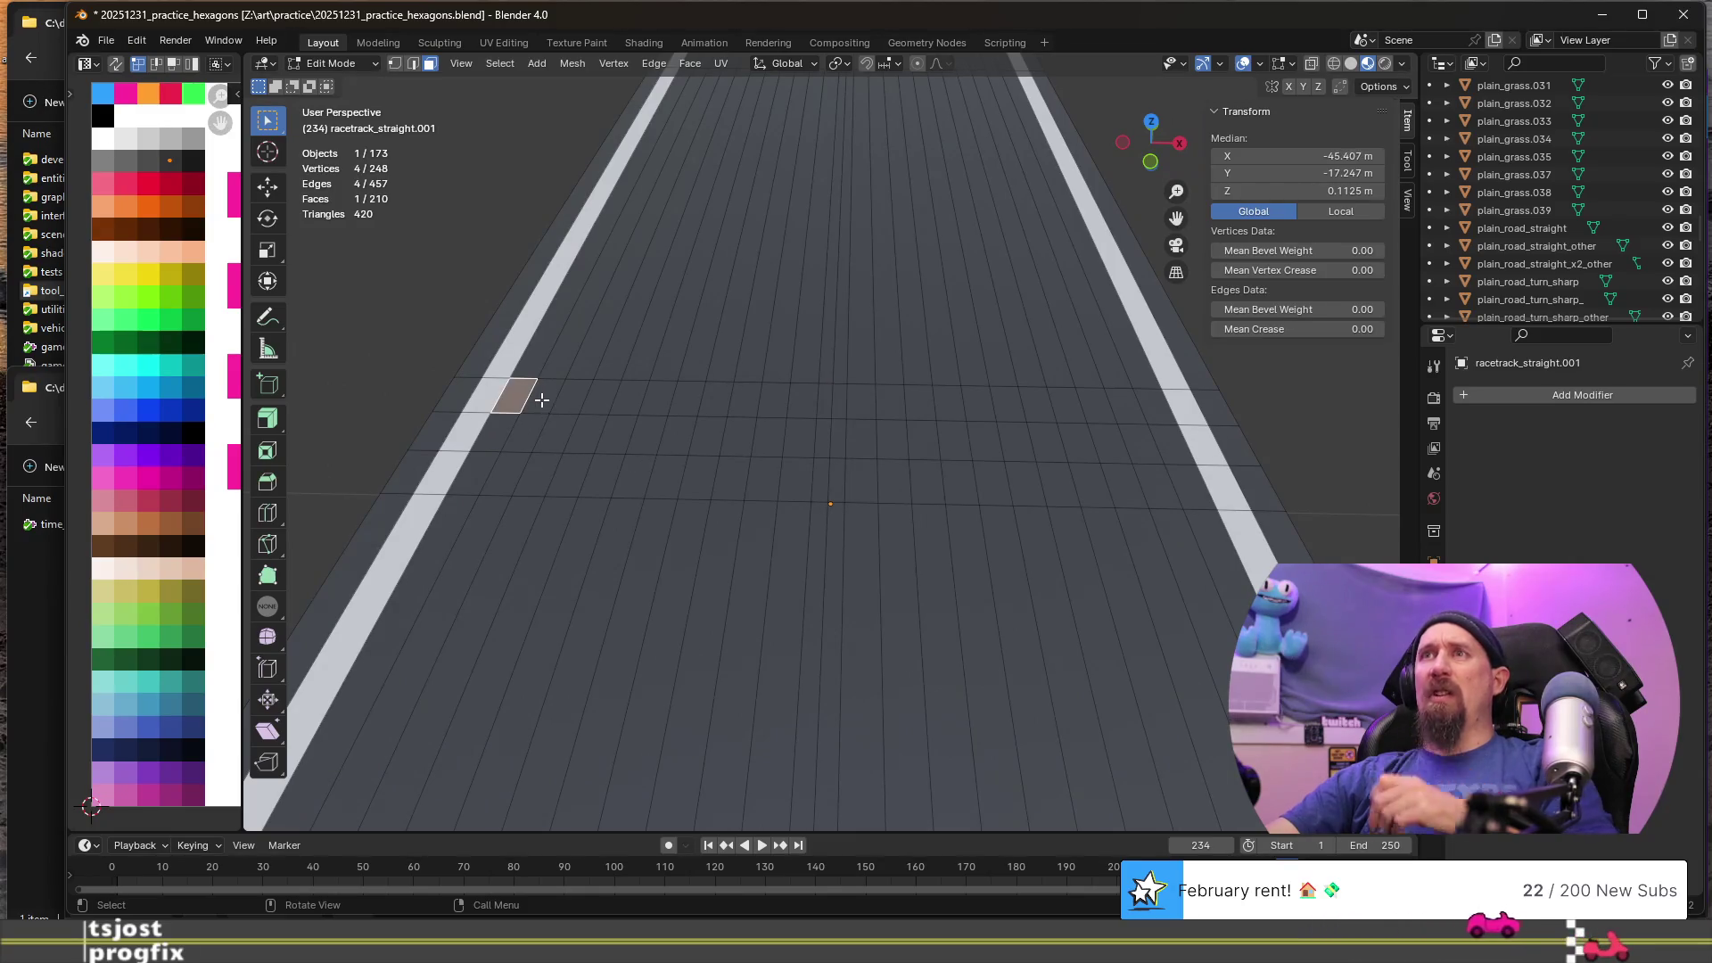
pyautogui.keyDown('shift'); pyautogui.click(544, 396); pyautogui.keyUp('shift')
pyautogui.keyDown('shift'); pyautogui.click(569, 433); pyautogui.keyUp('shift')
pyautogui.keyDown('shift'); pyautogui.click(590, 435); pyautogui.keyUp('shift')
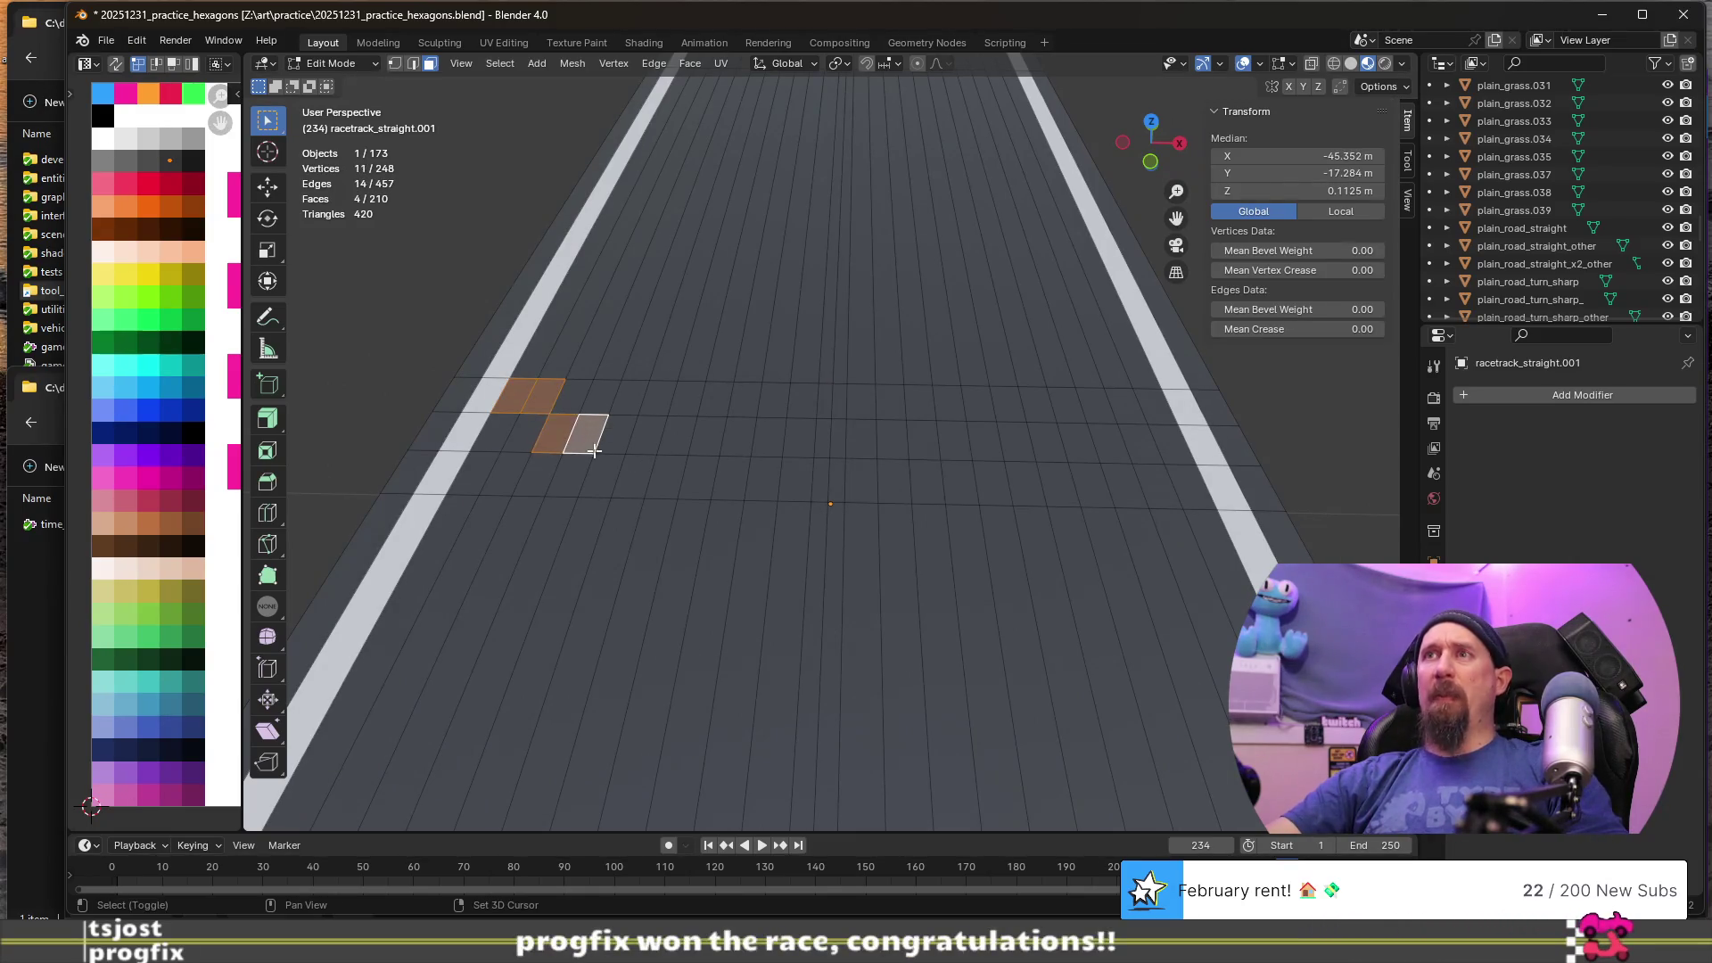
pyautogui.keyDown('shift'); pyautogui.click(600, 474); pyautogui.keyUp('shift')
pyautogui.keyDown('shift'); pyautogui.click(634, 476); pyautogui.keyUp('shift')
pyautogui.keyDown('shift'); pyautogui.click(678, 435); pyautogui.keyUp('shift')
pyautogui.keyDown('shift'); pyautogui.click(708, 436); pyautogui.keyUp('shift')
pyautogui.keyDown('shift'); pyautogui.click(742, 398); pyautogui.keyUp('shift')
pyautogui.keyDown('shift'); pyautogui.click(773, 401); pyautogui.keyUp('shift')
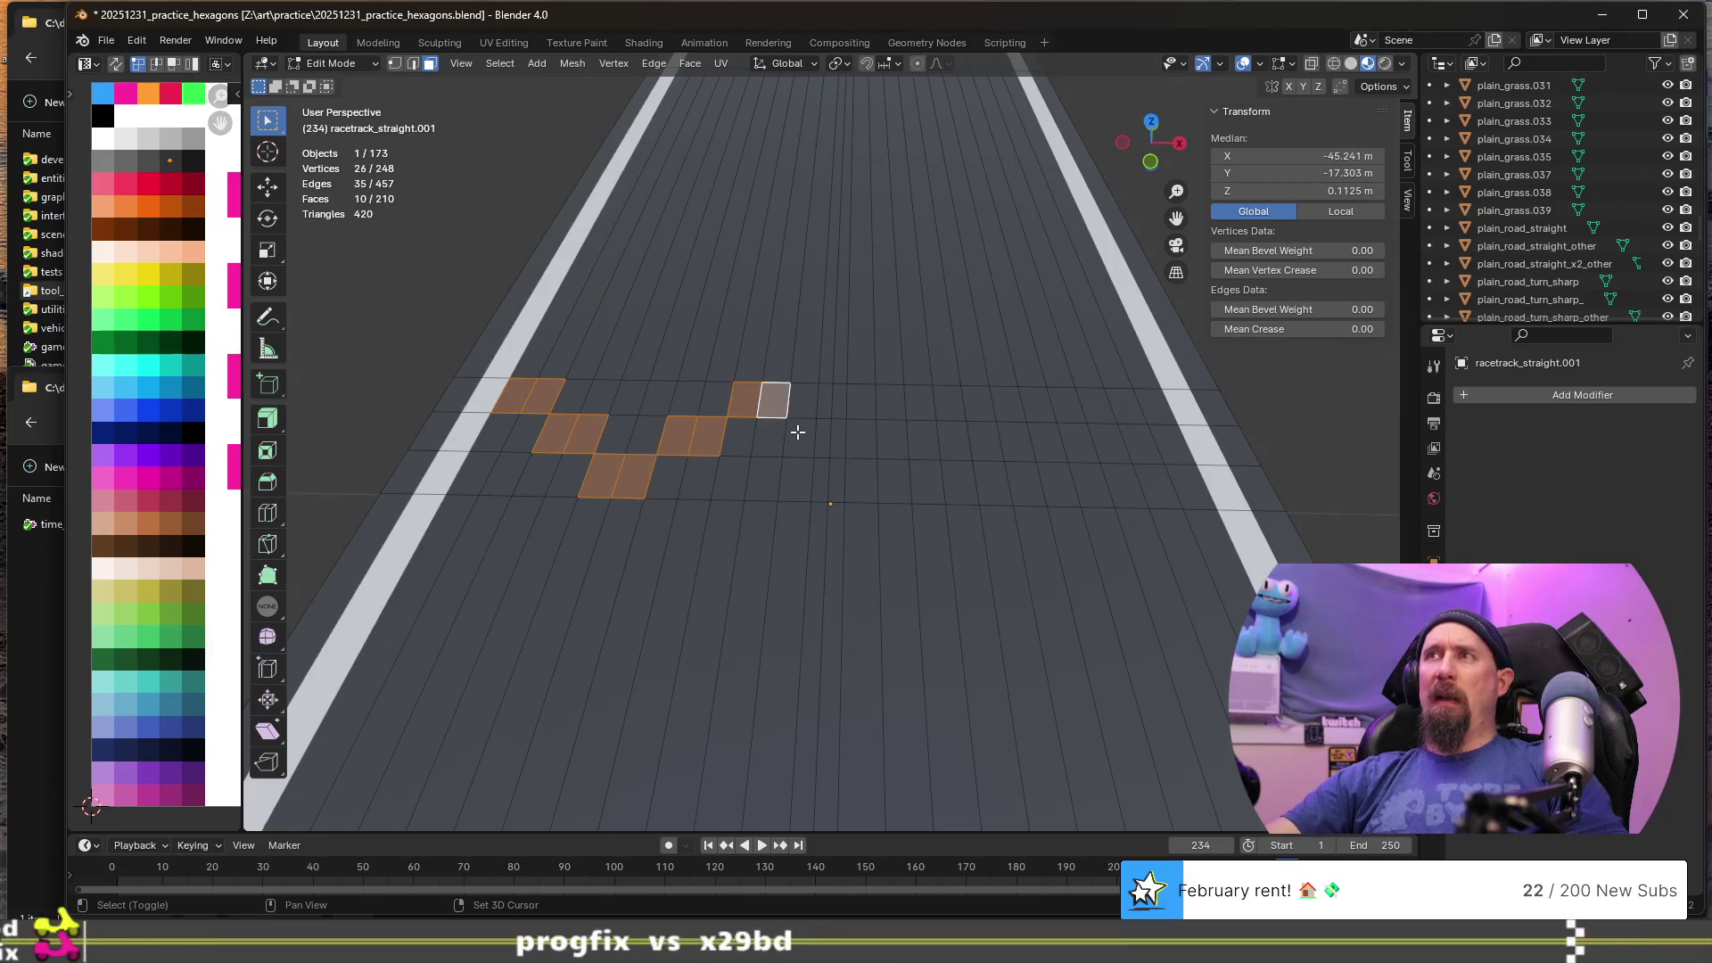
pyautogui.scroll(1, 803, 439)
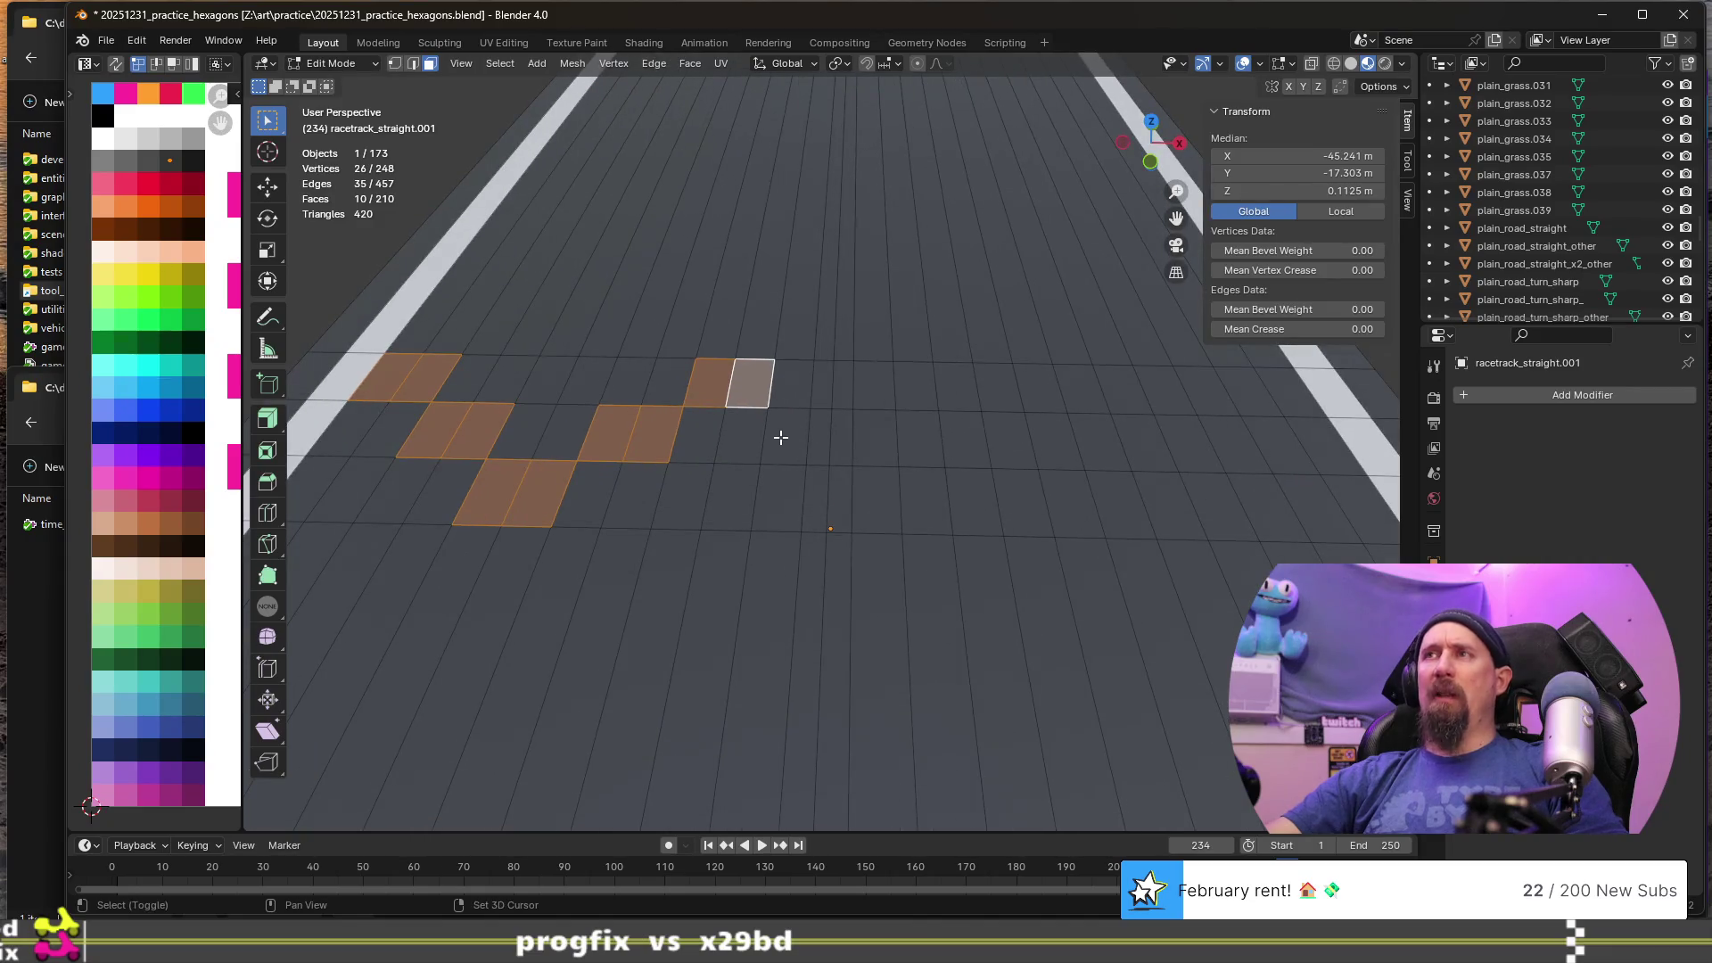
# - Continue the alternating checker faces through the middle to the road's right edge
pyautogui.keyDown('shift'); pyautogui.click(781, 437); pyautogui.keyUp('shift')
pyautogui.keyDown('shift'); pyautogui.click(818, 441); pyautogui.keyUp('shift')
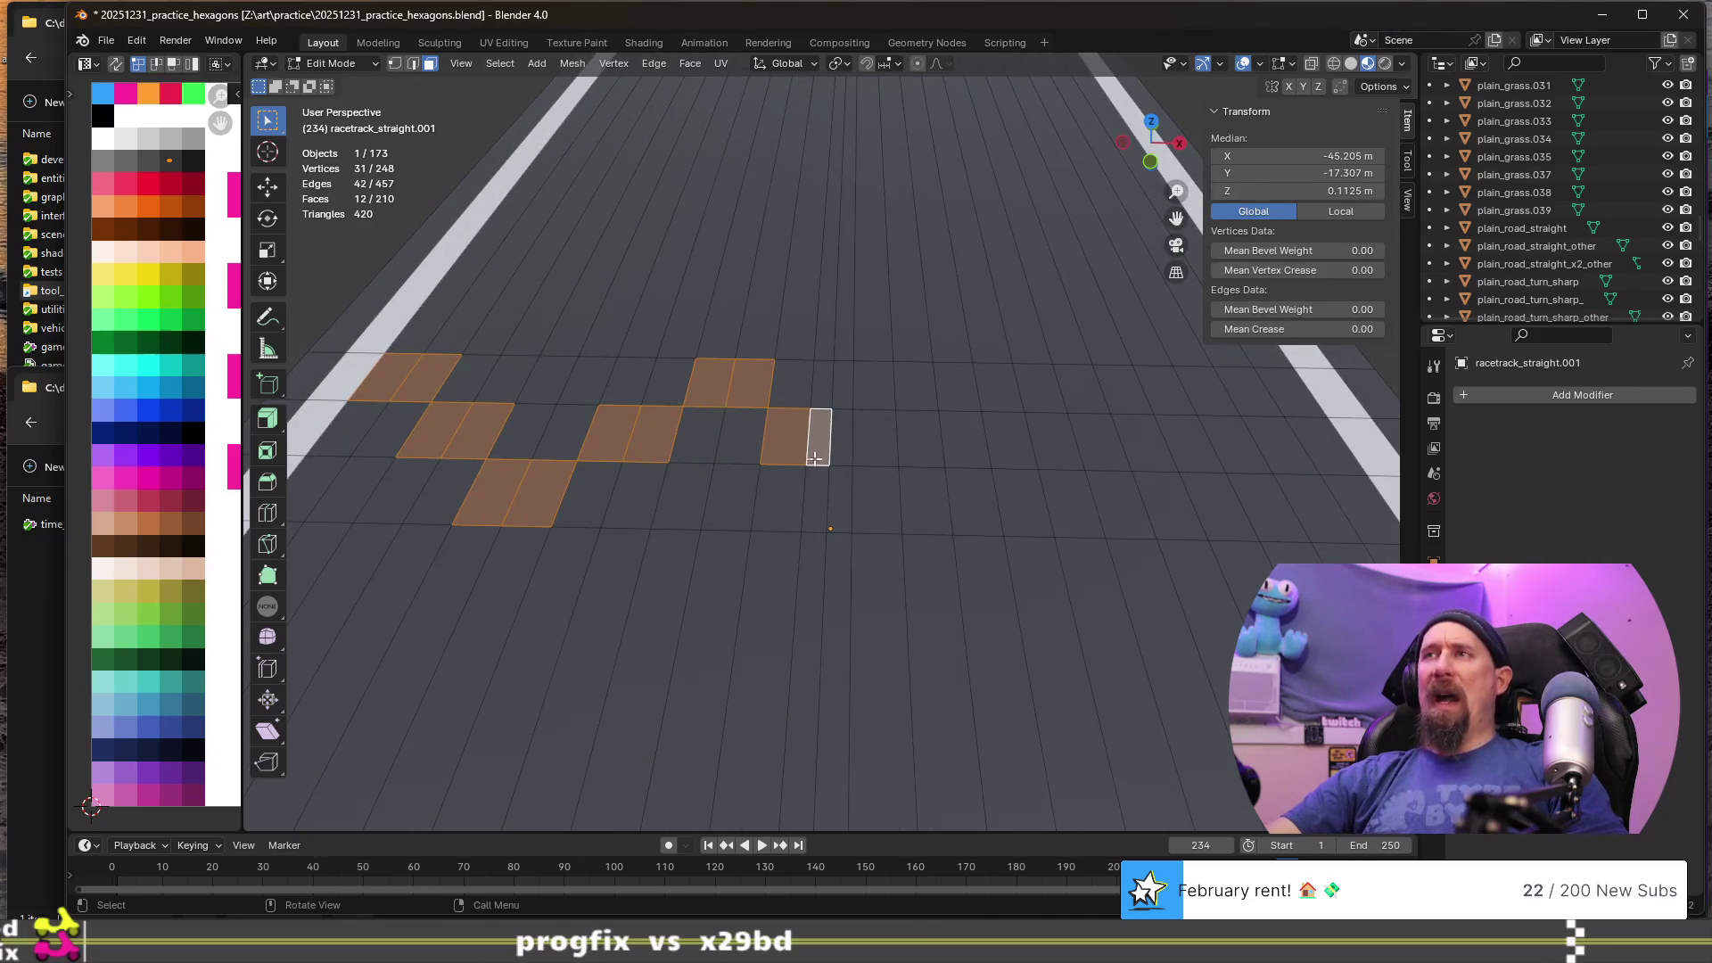
pyautogui.keyDown('shift'); pyautogui.click(841, 497); pyautogui.keyUp('shift')
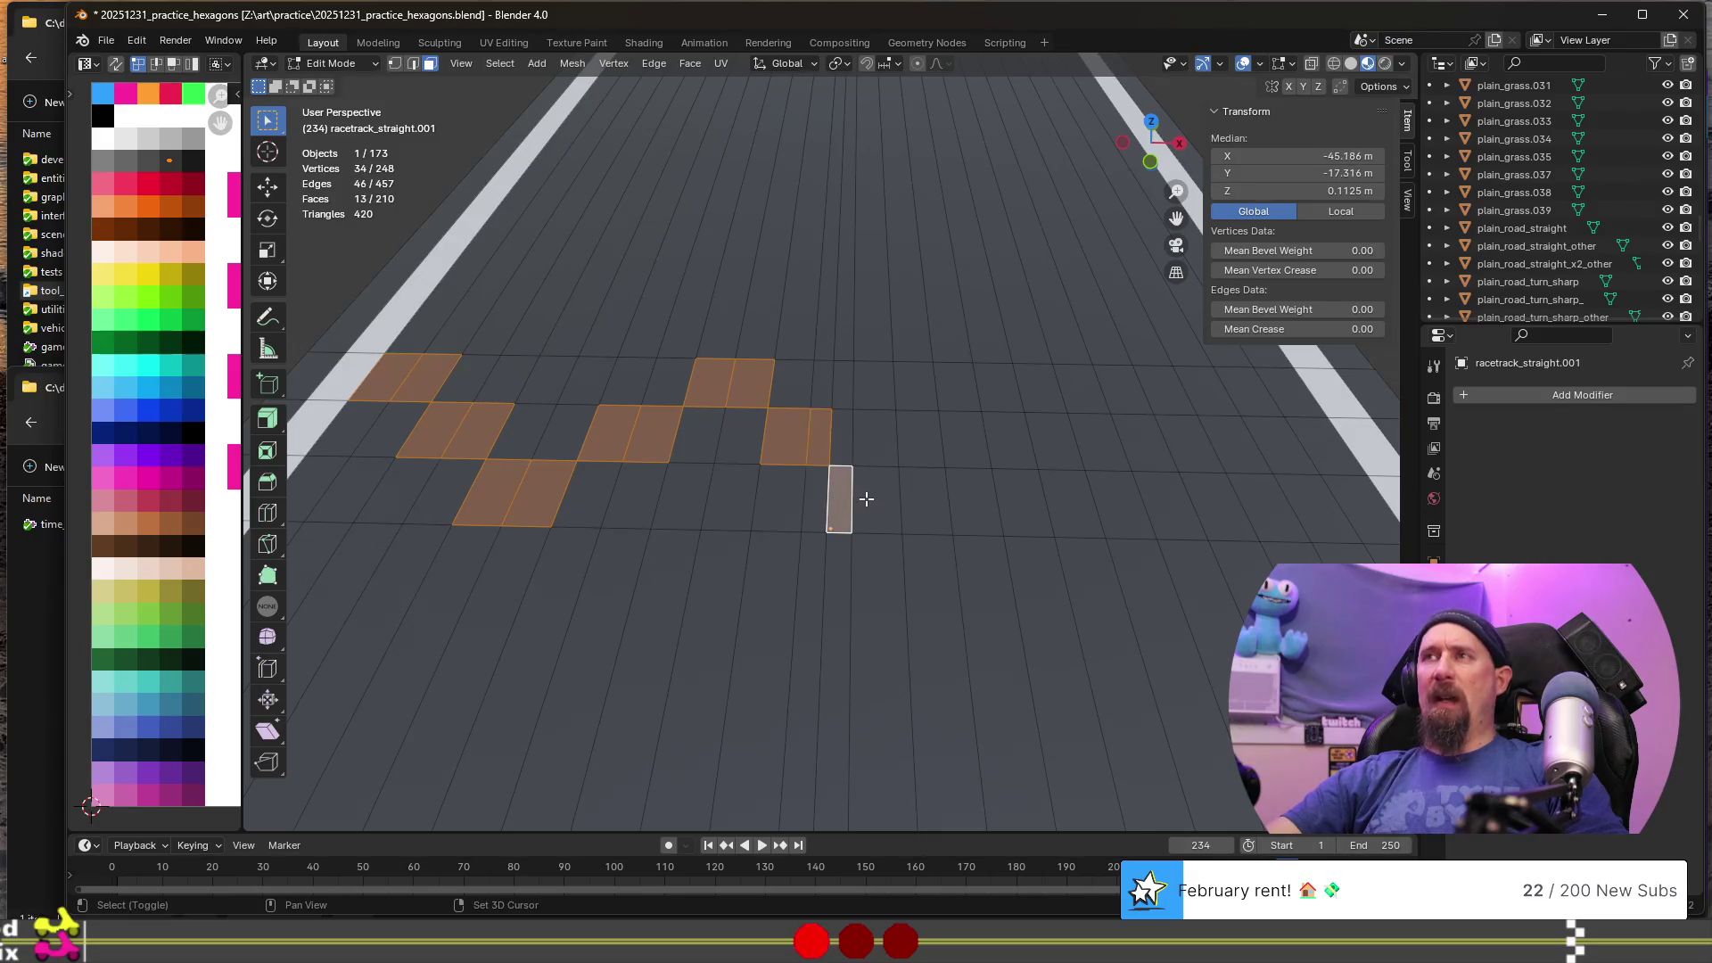
pyautogui.keyDown('shift'); pyautogui.click(888, 485); pyautogui.keyUp('shift')
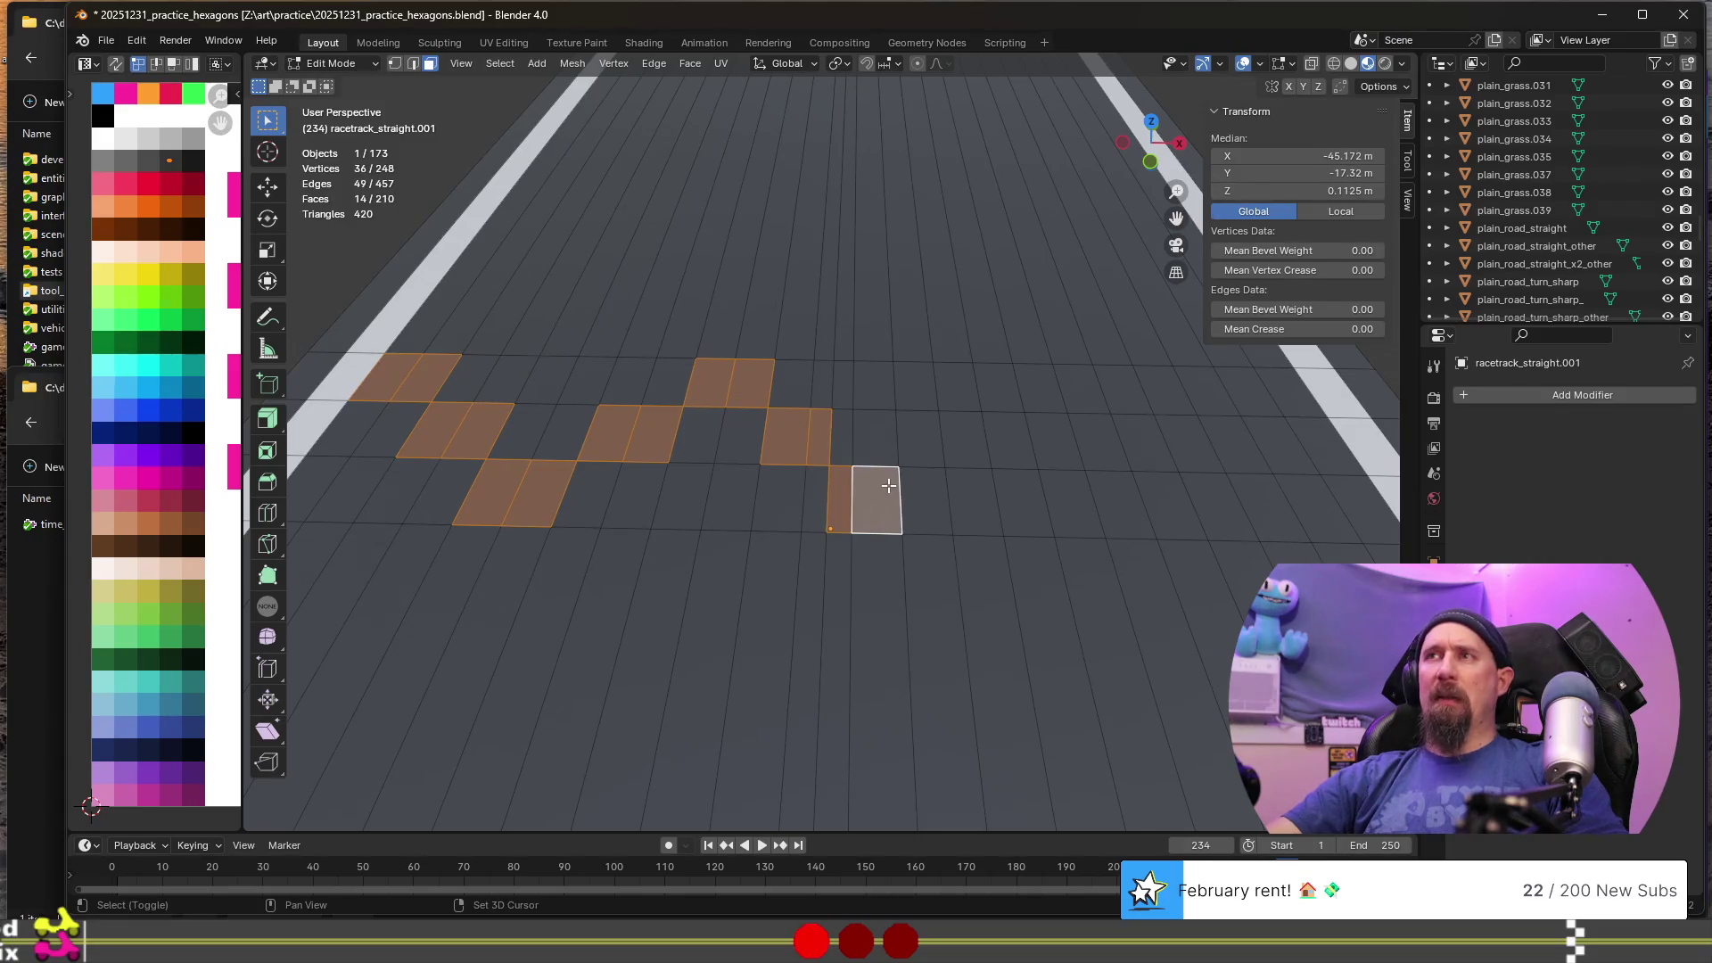
pyautogui.keyDown('shift'); pyautogui.click(918, 442); pyautogui.keyUp('shift')
pyautogui.keyDown('shift'); pyautogui.click(970, 430); pyautogui.keyUp('shift')
pyautogui.keyDown('shift'); pyautogui.click(1007, 387); pyautogui.keyUp('shift')
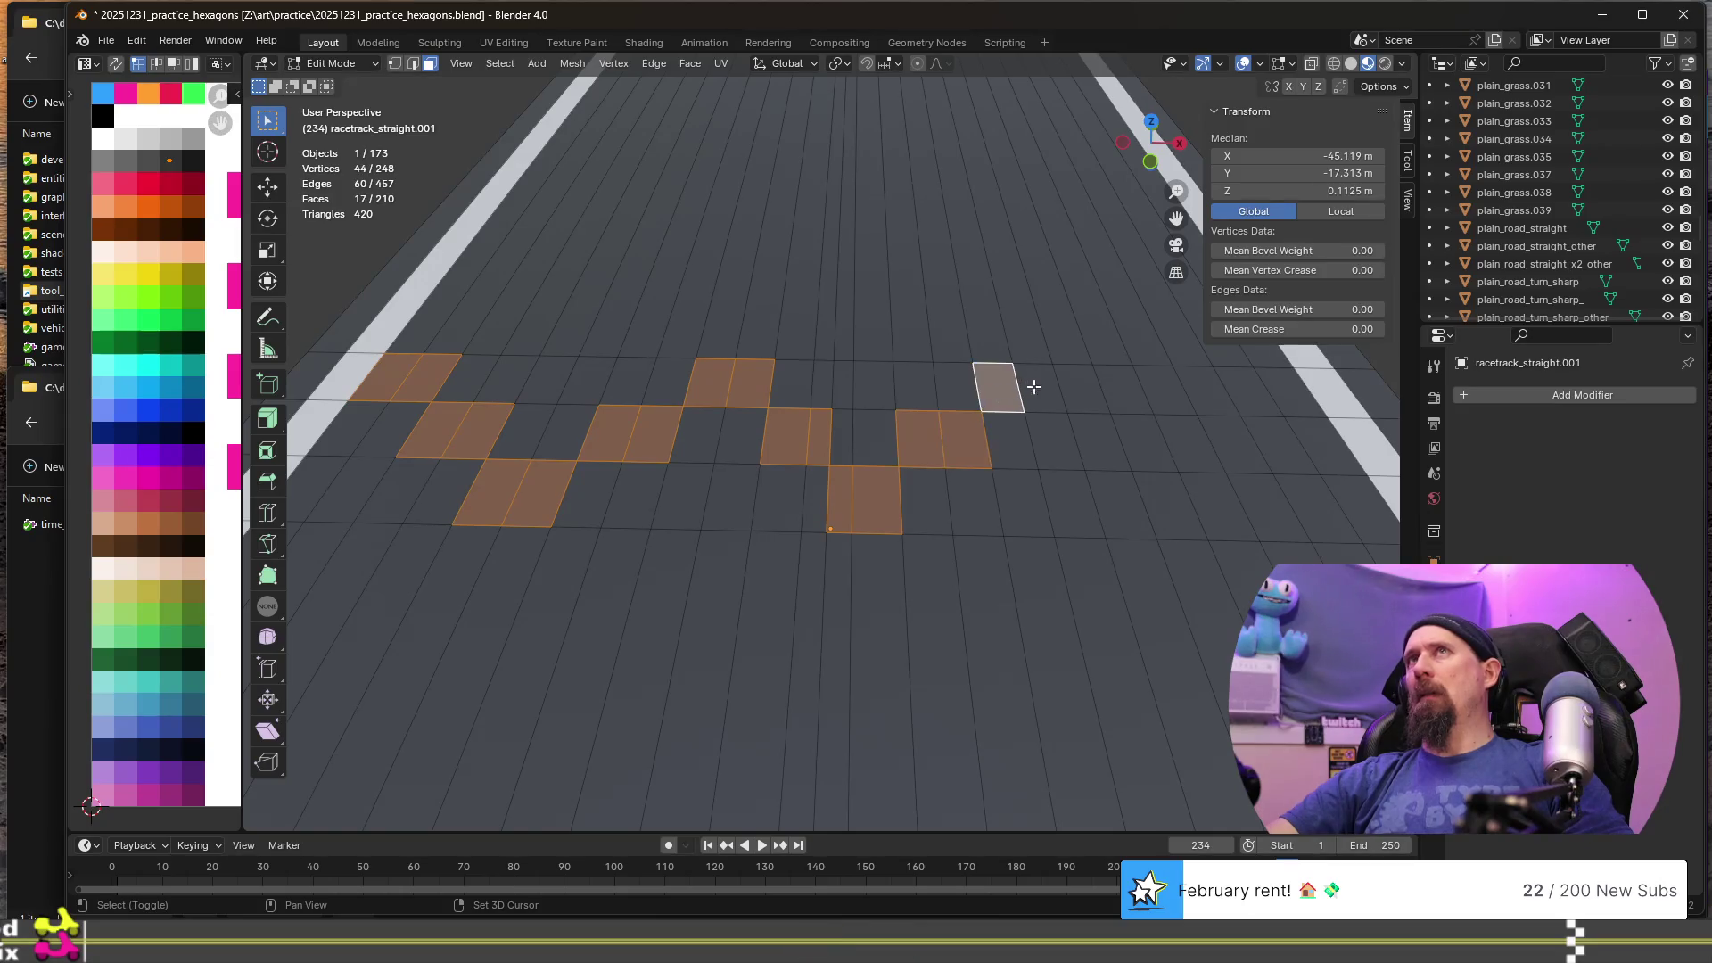
pyautogui.keyDown('shift'); pyautogui.click(1042, 388); pyautogui.keyUp('shift')
pyautogui.keyDown('shift'); pyautogui.click(1104, 441); pyautogui.keyUp('shift')
pyautogui.keyDown('shift'); pyautogui.click(1146, 443); pyautogui.keyUp('shift')
pyautogui.keyDown('shift'); pyautogui.click(1224, 506); pyautogui.keyUp('shift')
pyautogui.keyDown('shift'); pyautogui.click(1278, 506); pyautogui.keyUp('shift')
pyautogui.keyDown('shift'); pyautogui.click(1277, 444); pyautogui.keyUp('shift')
pyautogui.keyDown('shift'); pyautogui.click(1324, 446); pyautogui.keyUp('shift')
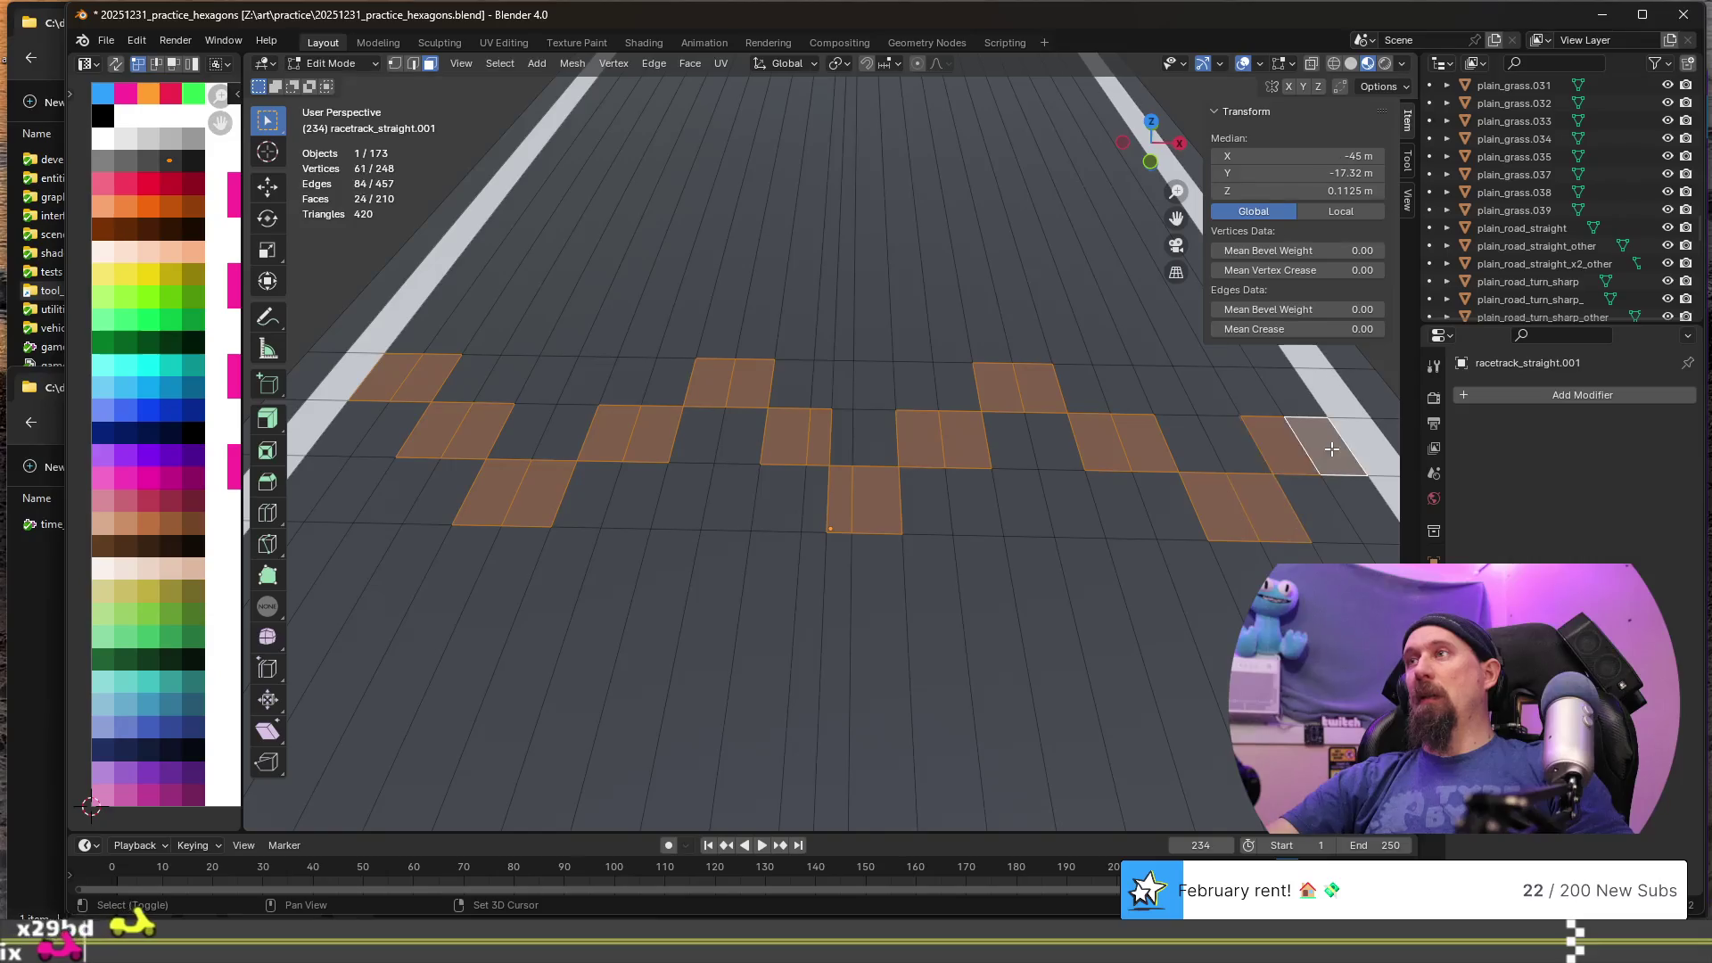
pyautogui.scroll(-1, 1108, 509)
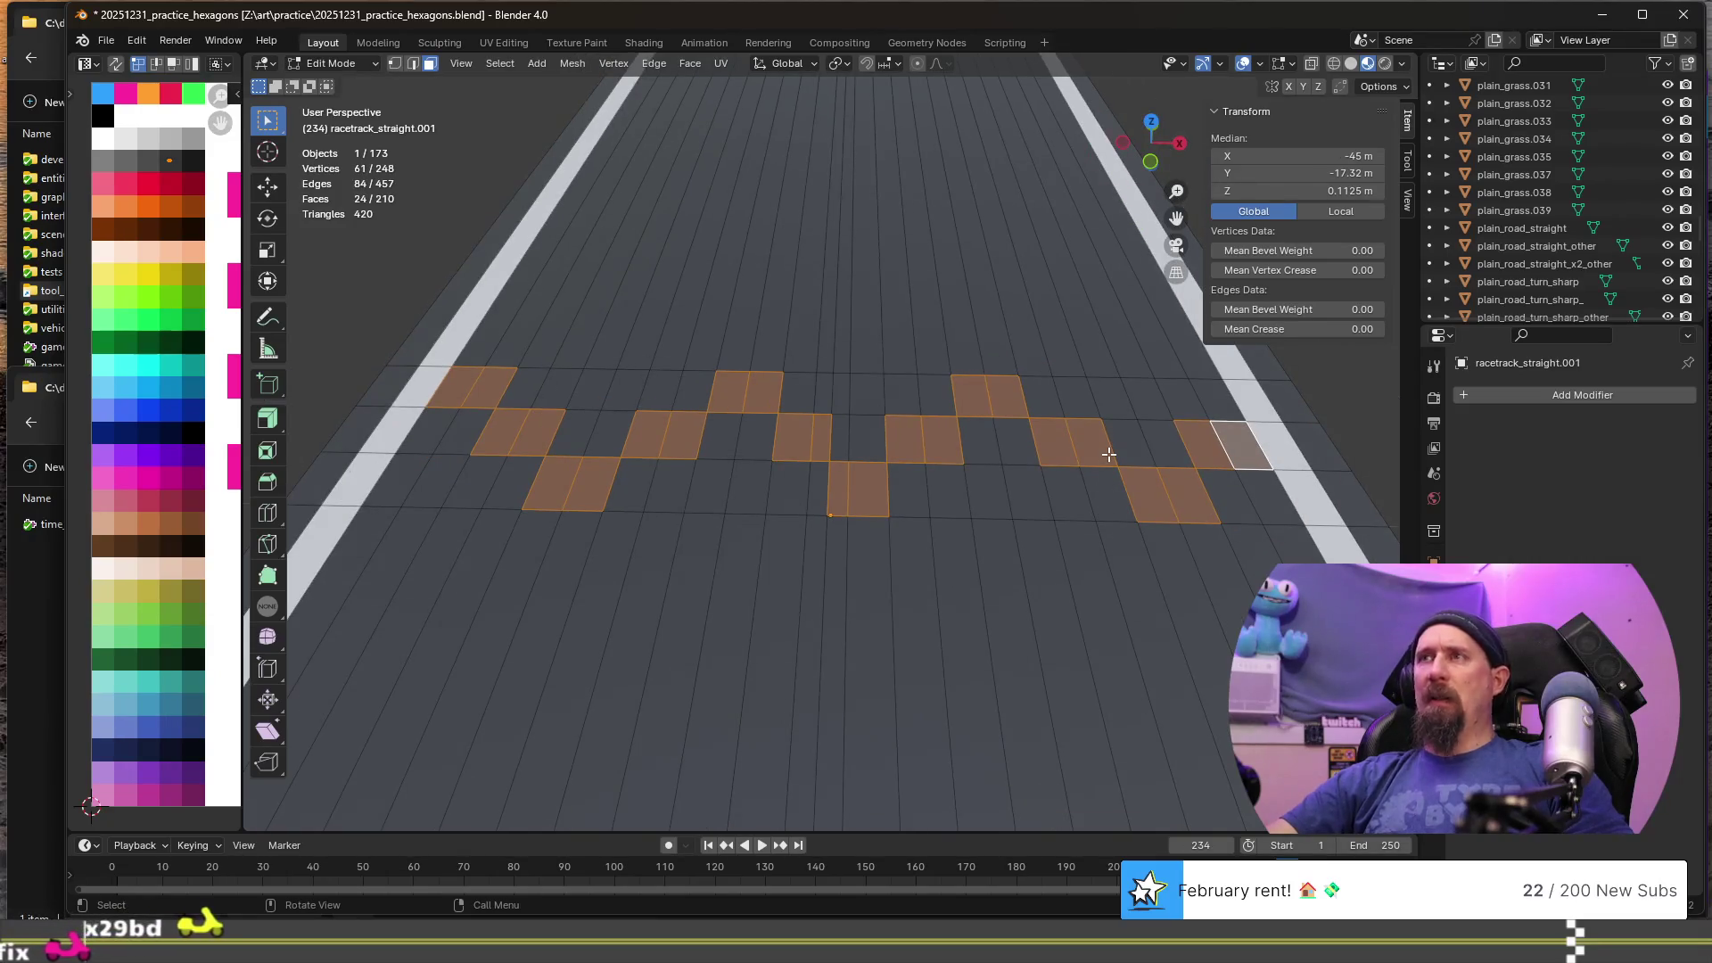
# - Fill the remaining top and bottom checker squares back to the far left
pyautogui.keyDown('shift'); pyautogui.click(1150, 398); pyautogui.keyUp('shift')
pyautogui.keyDown('shift'); pyautogui.click(1110, 397); pyautogui.keyUp('shift')
pyautogui.keyDown('shift'); pyautogui.click(1001, 490); pyautogui.keyUp('shift')
pyautogui.keyDown('shift'); pyautogui.click(988, 492); pyautogui.keyUp('shift')
pyautogui.keyDown('shift'); pyautogui.click(863, 393); pyautogui.keyUp('shift')
pyautogui.keyDown('shift'); pyautogui.click(841, 392); pyautogui.keyUp('shift')
pyautogui.keyDown('shift'); pyautogui.click(750, 486); pyautogui.keyUp('shift')
pyautogui.keyDown('shift'); pyautogui.click(709, 486); pyautogui.keyUp('shift')
pyautogui.keyDown('shift'); pyautogui.click(629, 389); pyautogui.keyUp('shift')
pyautogui.keyDown('shift'); pyautogui.click(584, 400); pyautogui.keyUp('shift')
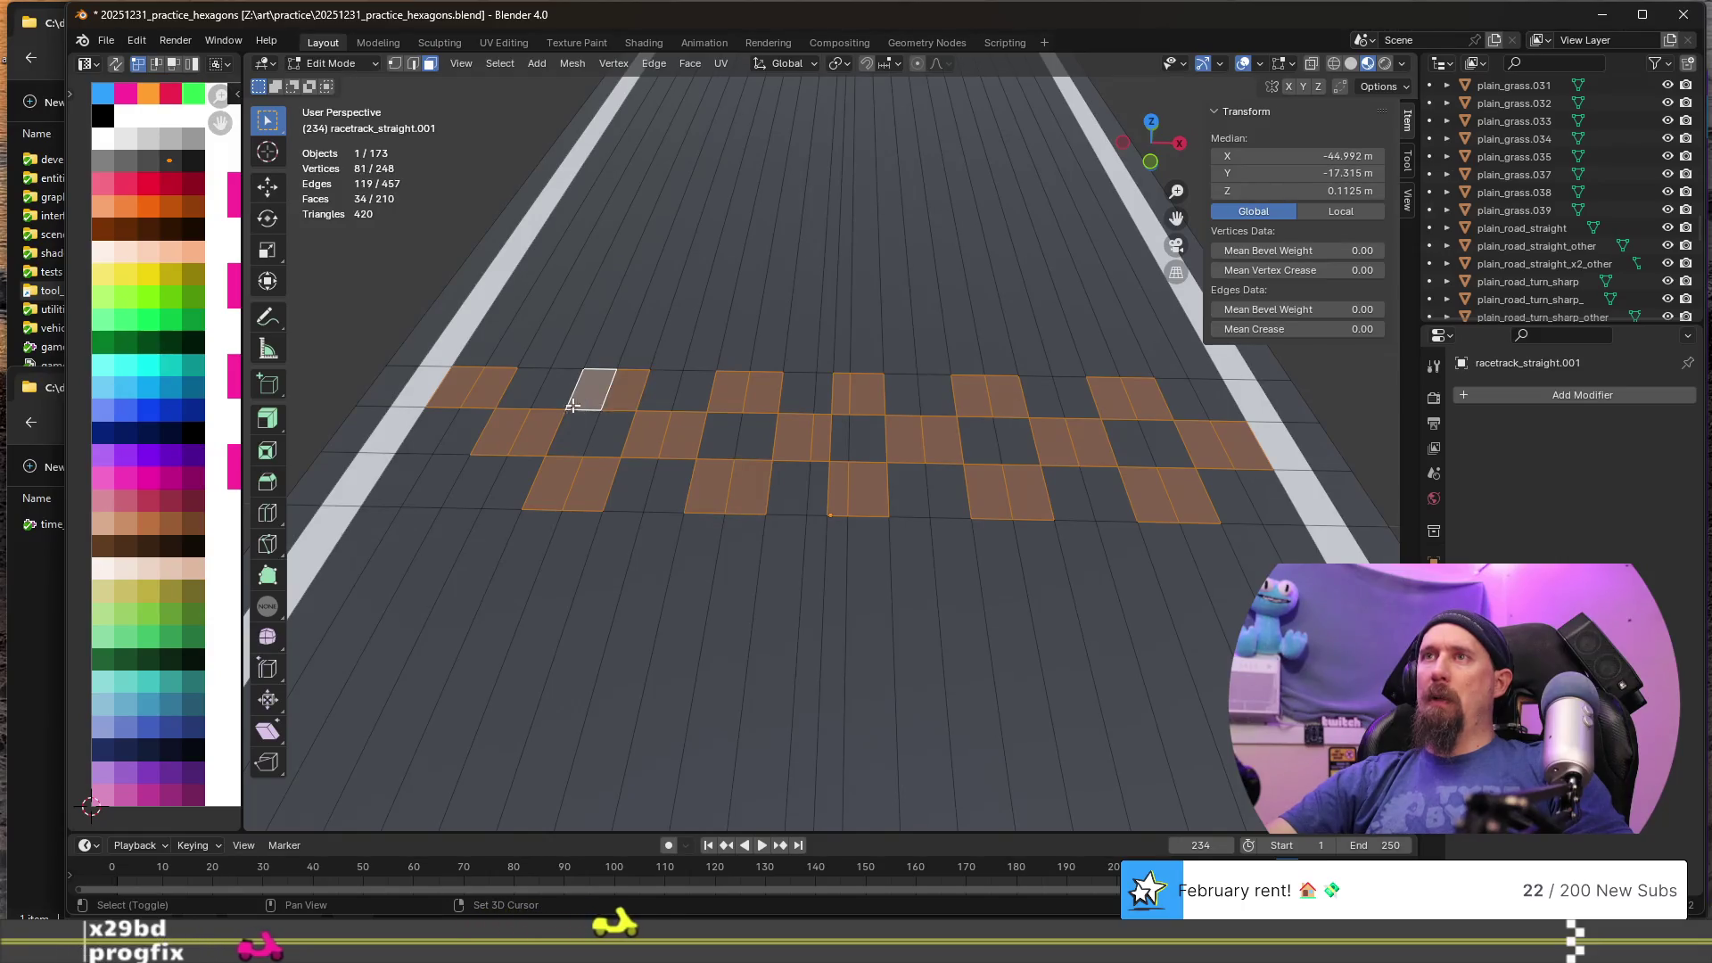
pyautogui.keyDown('shift'); pyautogui.click(437, 482); pyautogui.keyUp('shift')
pyautogui.keyDown('shift'); pyautogui.click(395, 482); pyautogui.keyUp('shift')
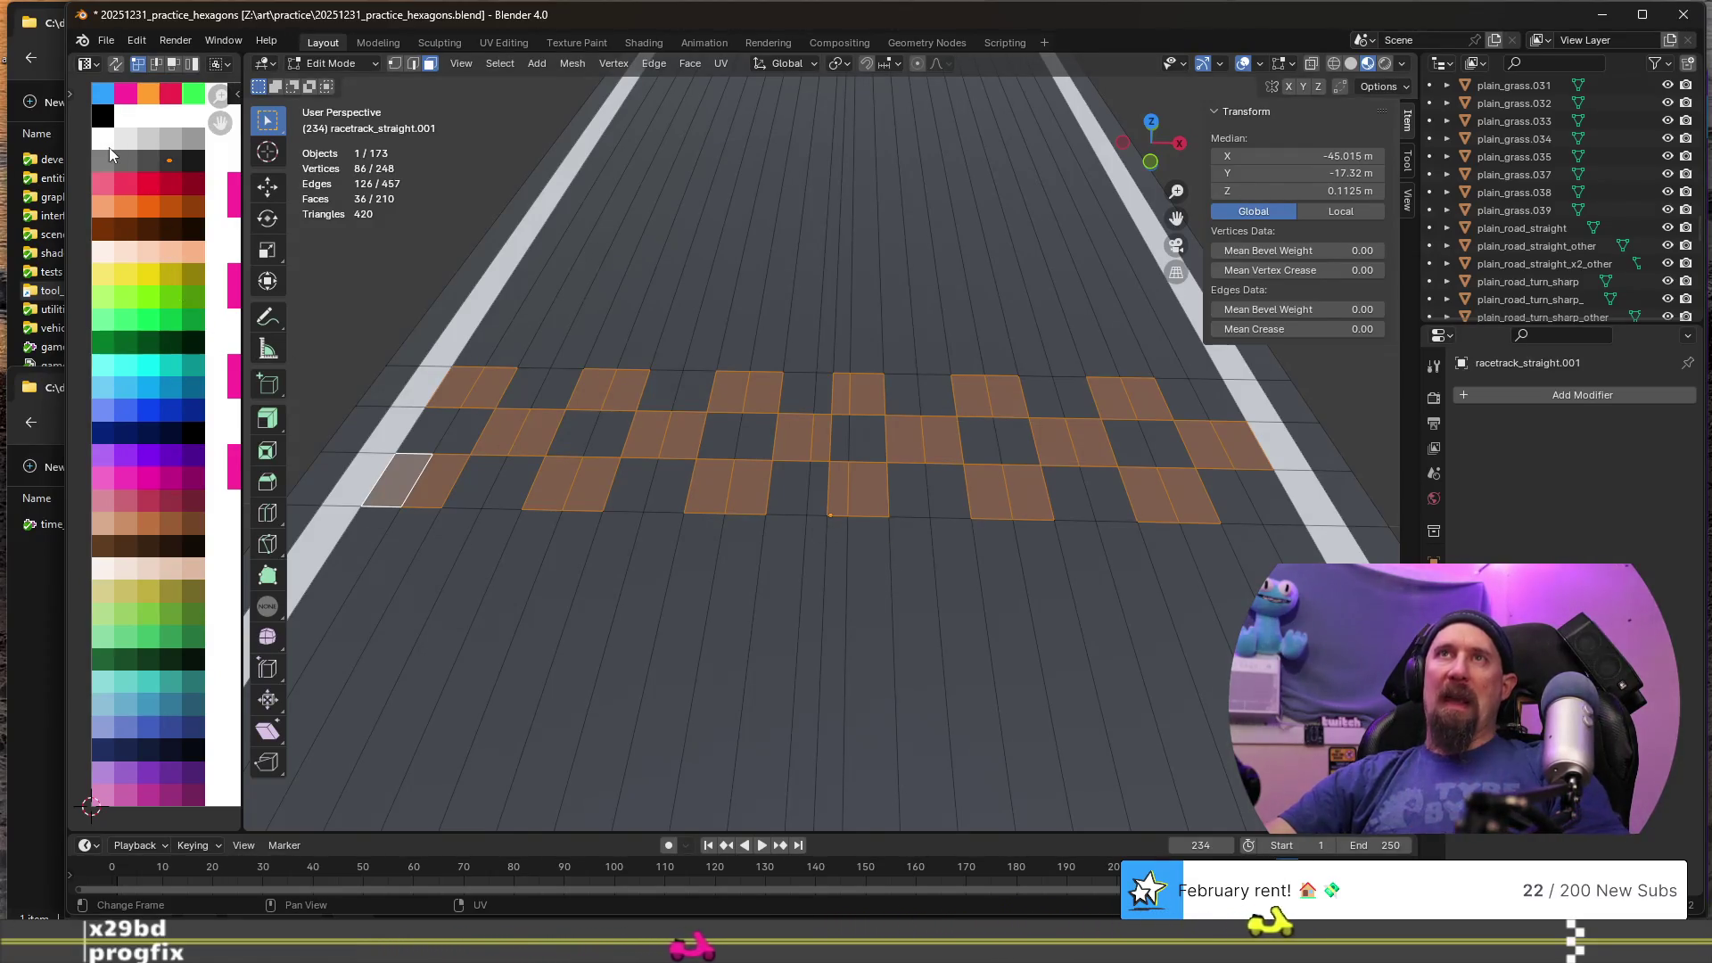
# - Move the selected faces' UVs onto the white swatch and return to Object Mode
pyautogui.moveTo(149, 155); pyautogui.dragTo(178, 176)
pyautogui.press('g')
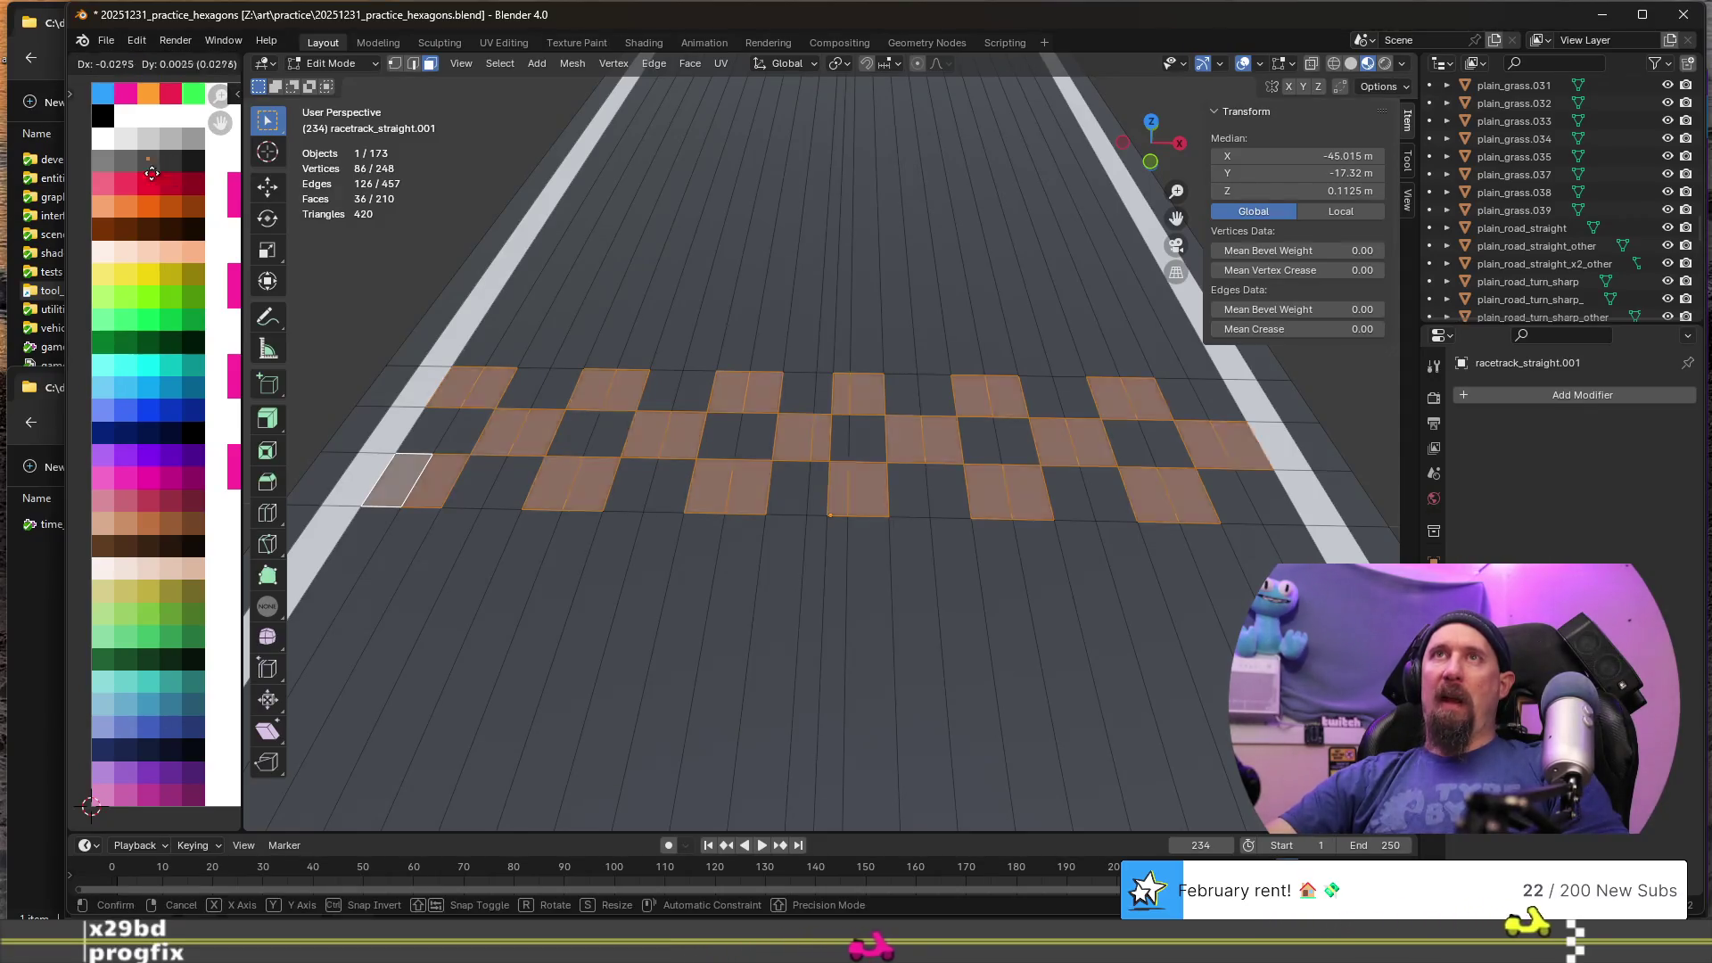
pyautogui.click(141, 157)
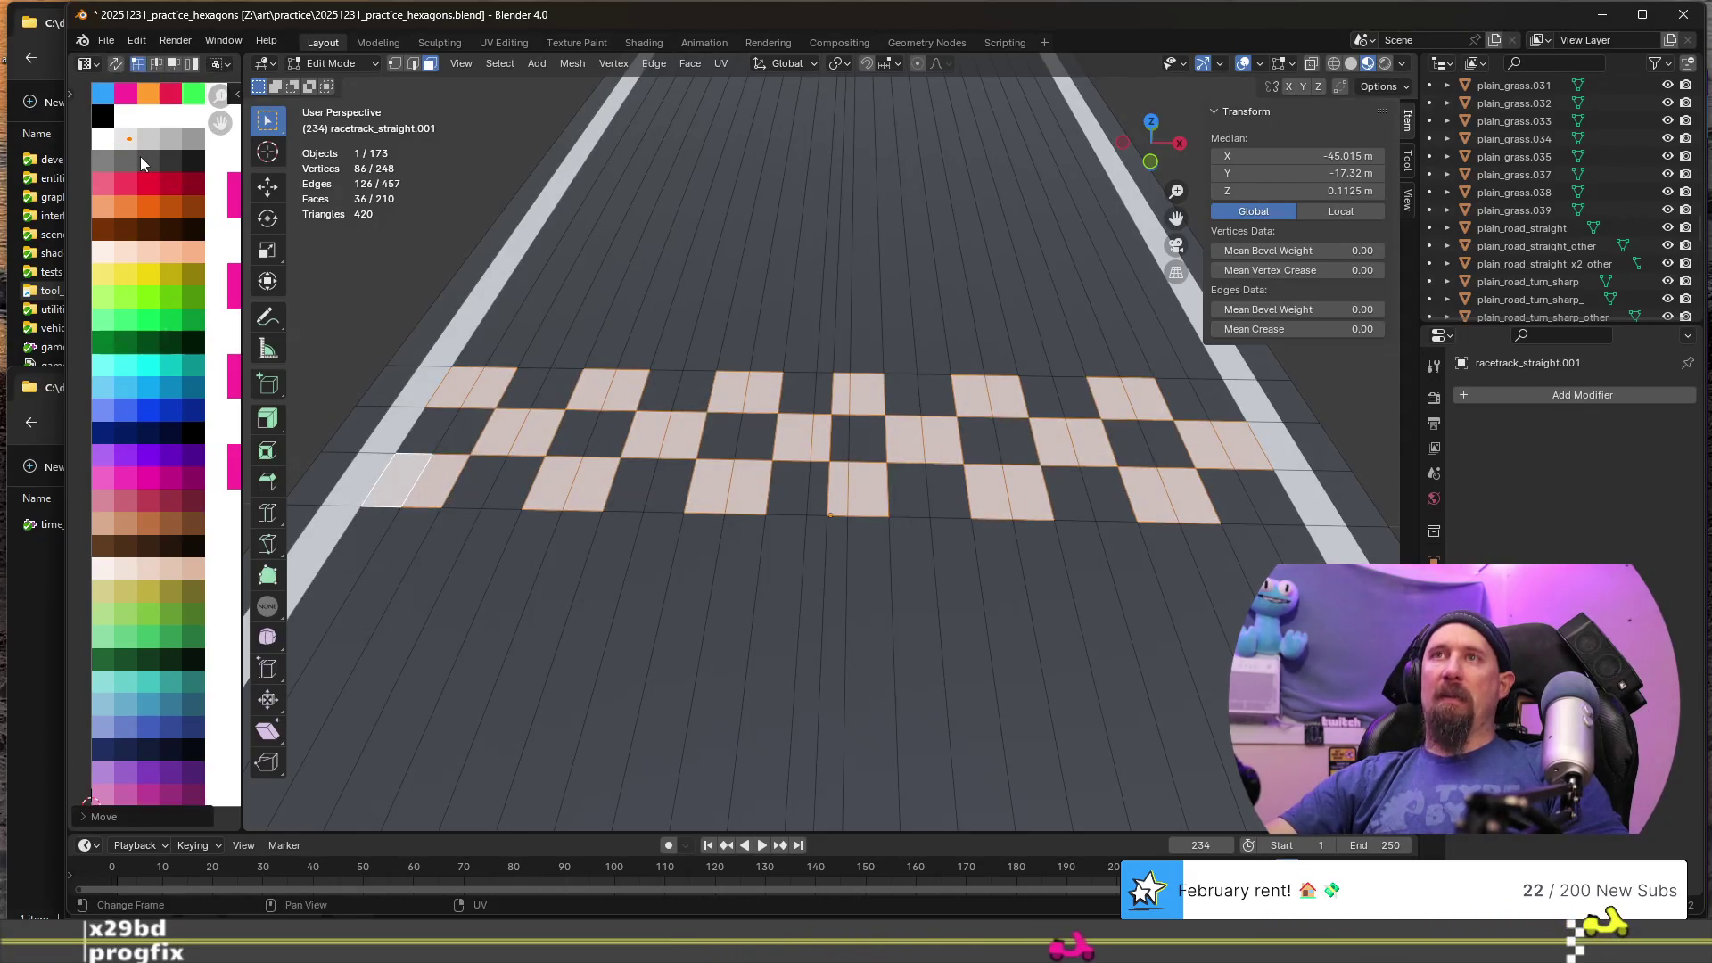
pyautogui.press('Tab')
pyautogui.scroll(-8, 667, 406)
pyautogui.scroll(1, 951, 549)
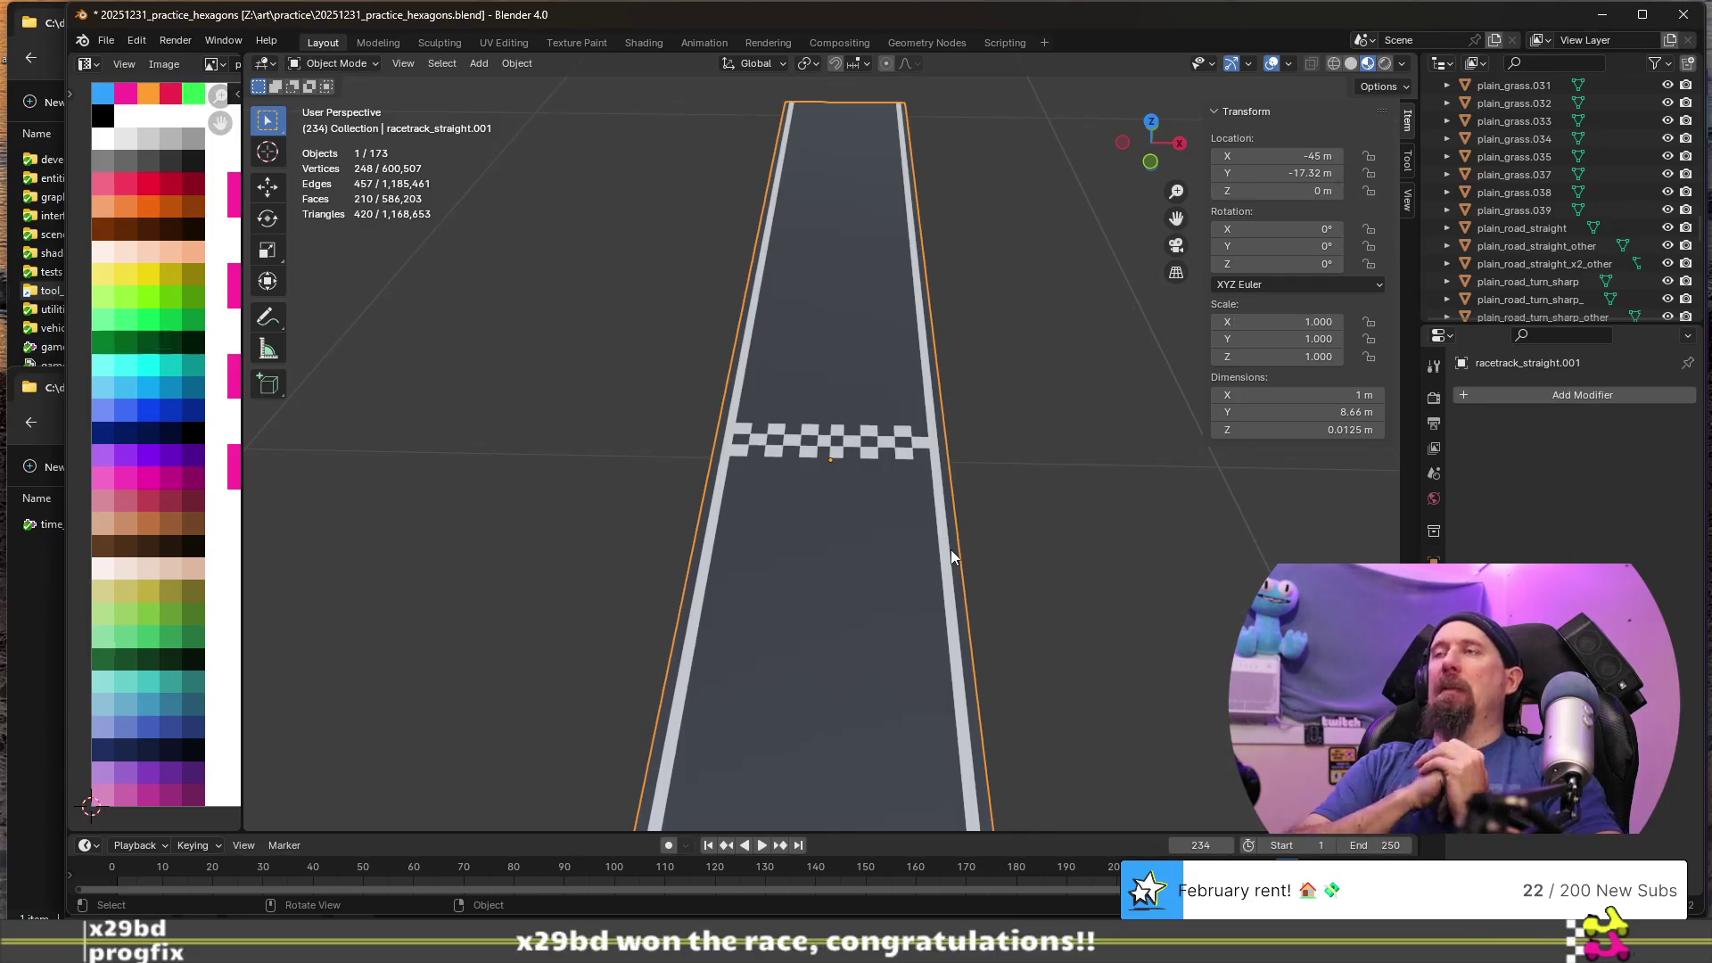
# - Orbit around the road piece and toggle back to Object Mode
pyautogui.moveTo(951, 550)
pyautogui.mouseDown(button='middle')
pyautogui.moveTo(1004, 538)
pyautogui.moveTo(732, 490)
pyautogui.moveTo(872, 523)
pyautogui.mouseUp(button='middle')
pyautogui.scroll(-2, 779, 494)
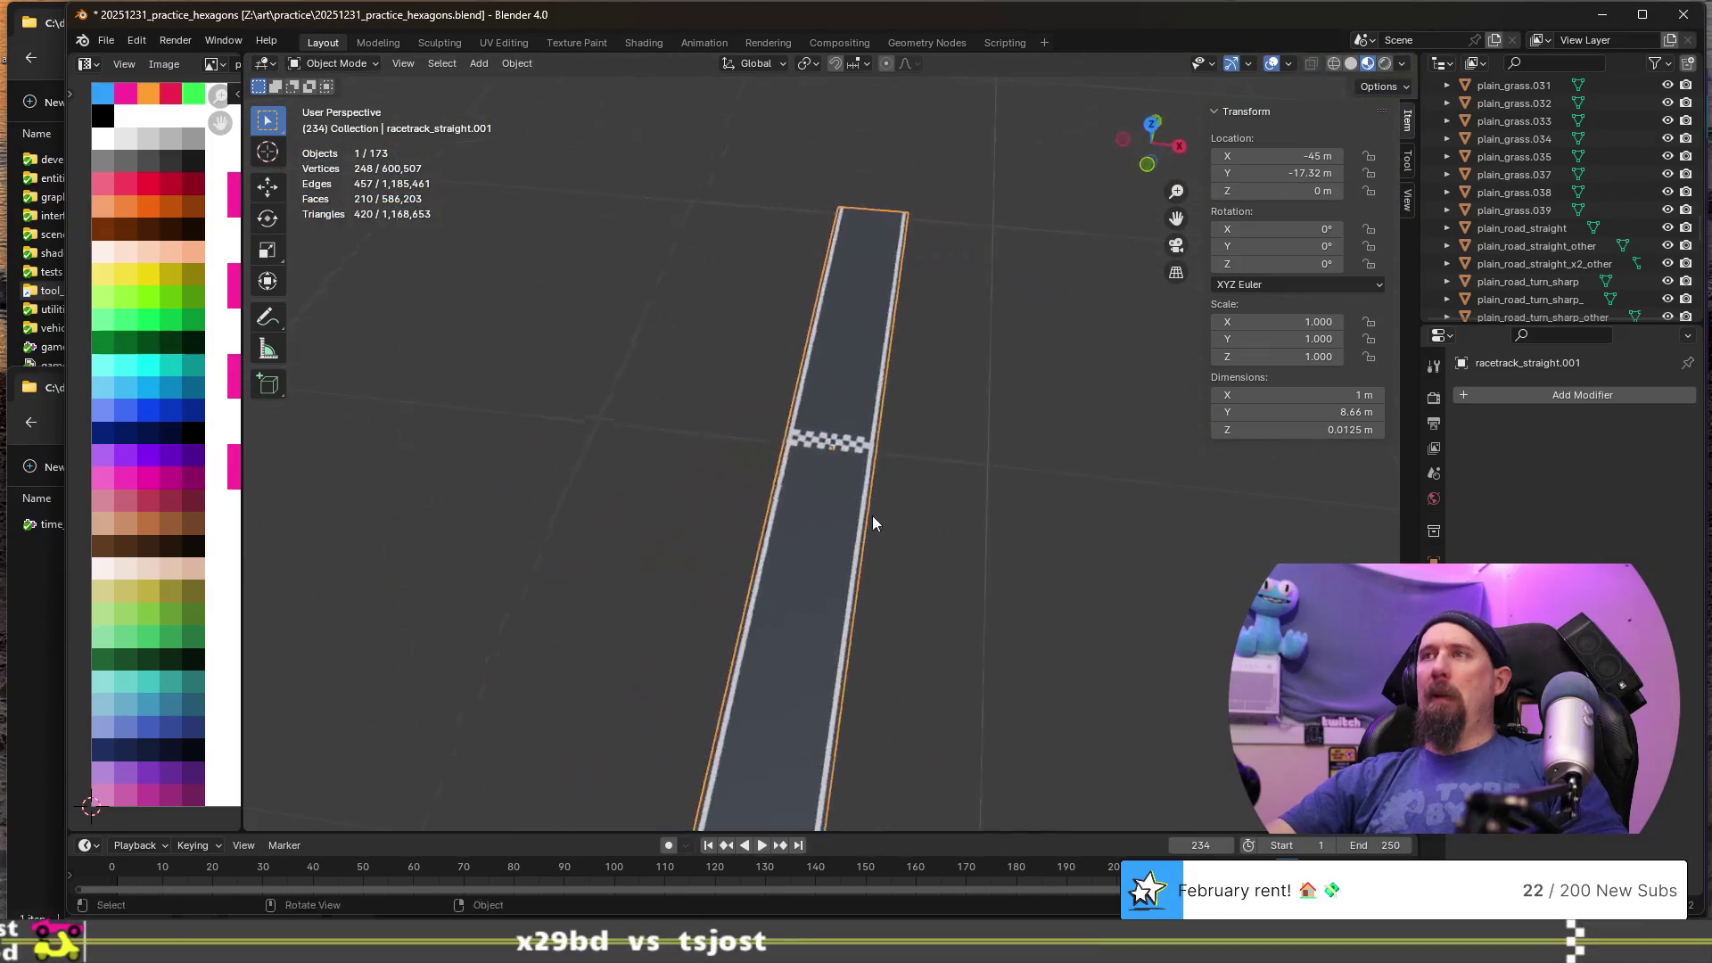
pyautogui.click(1078, 514)
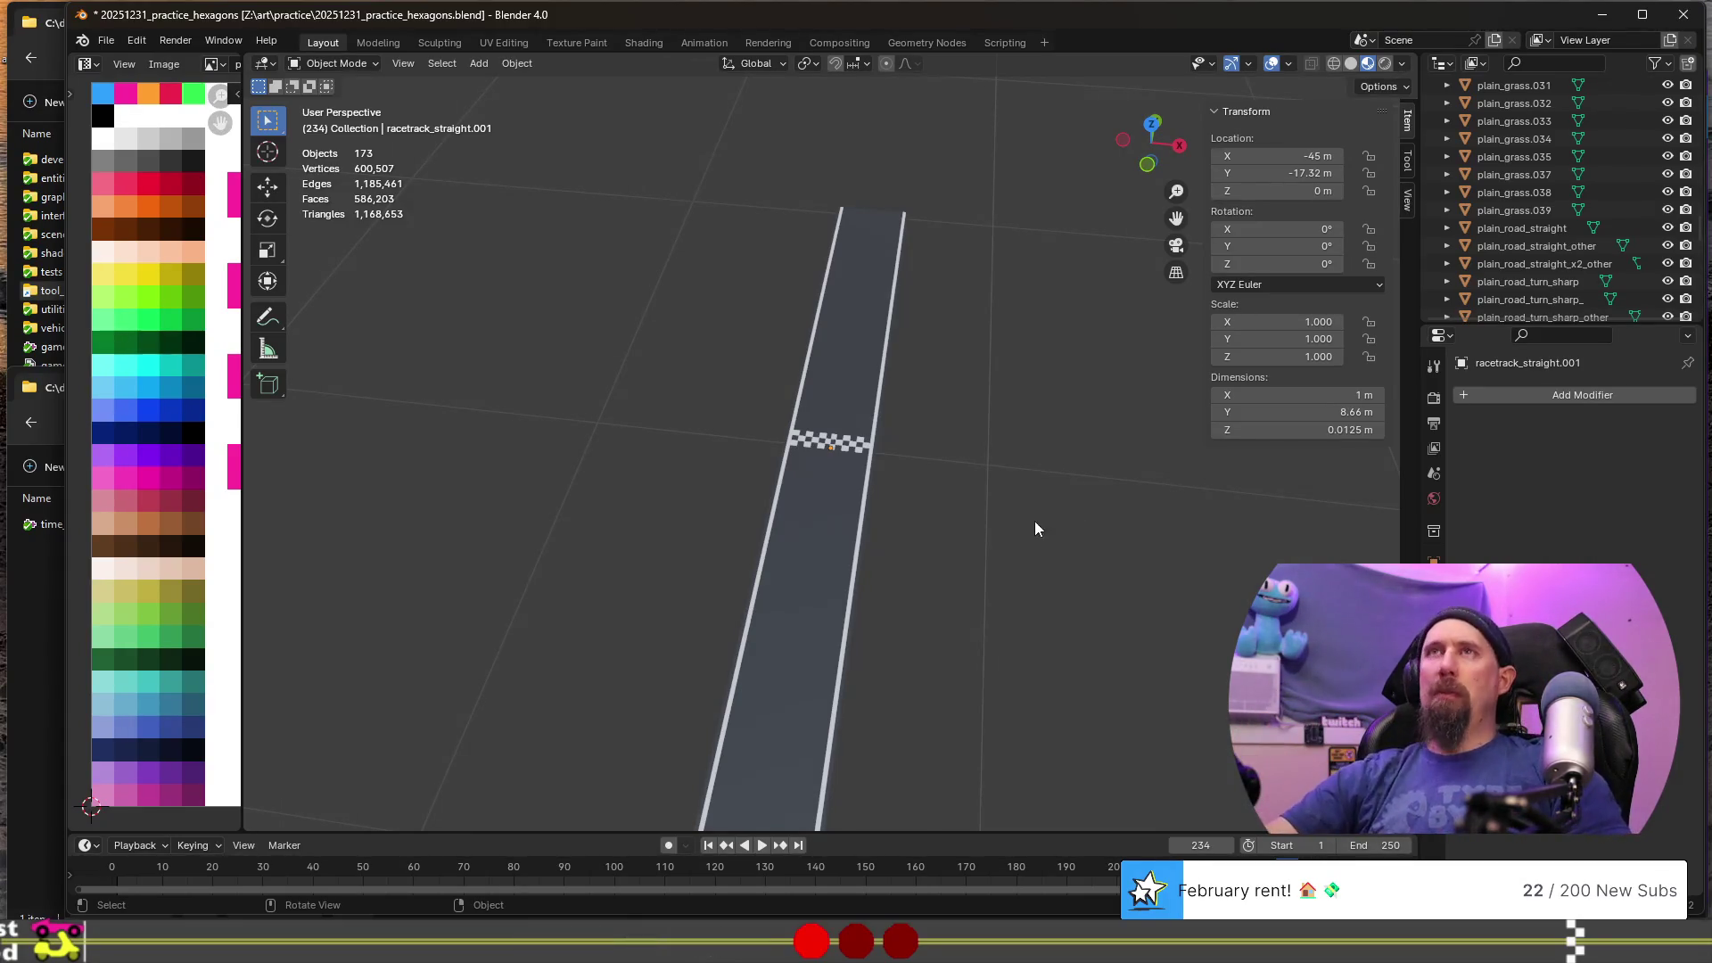
pyautogui.scroll(-10, 1035, 529)
pyautogui.press('Tab')
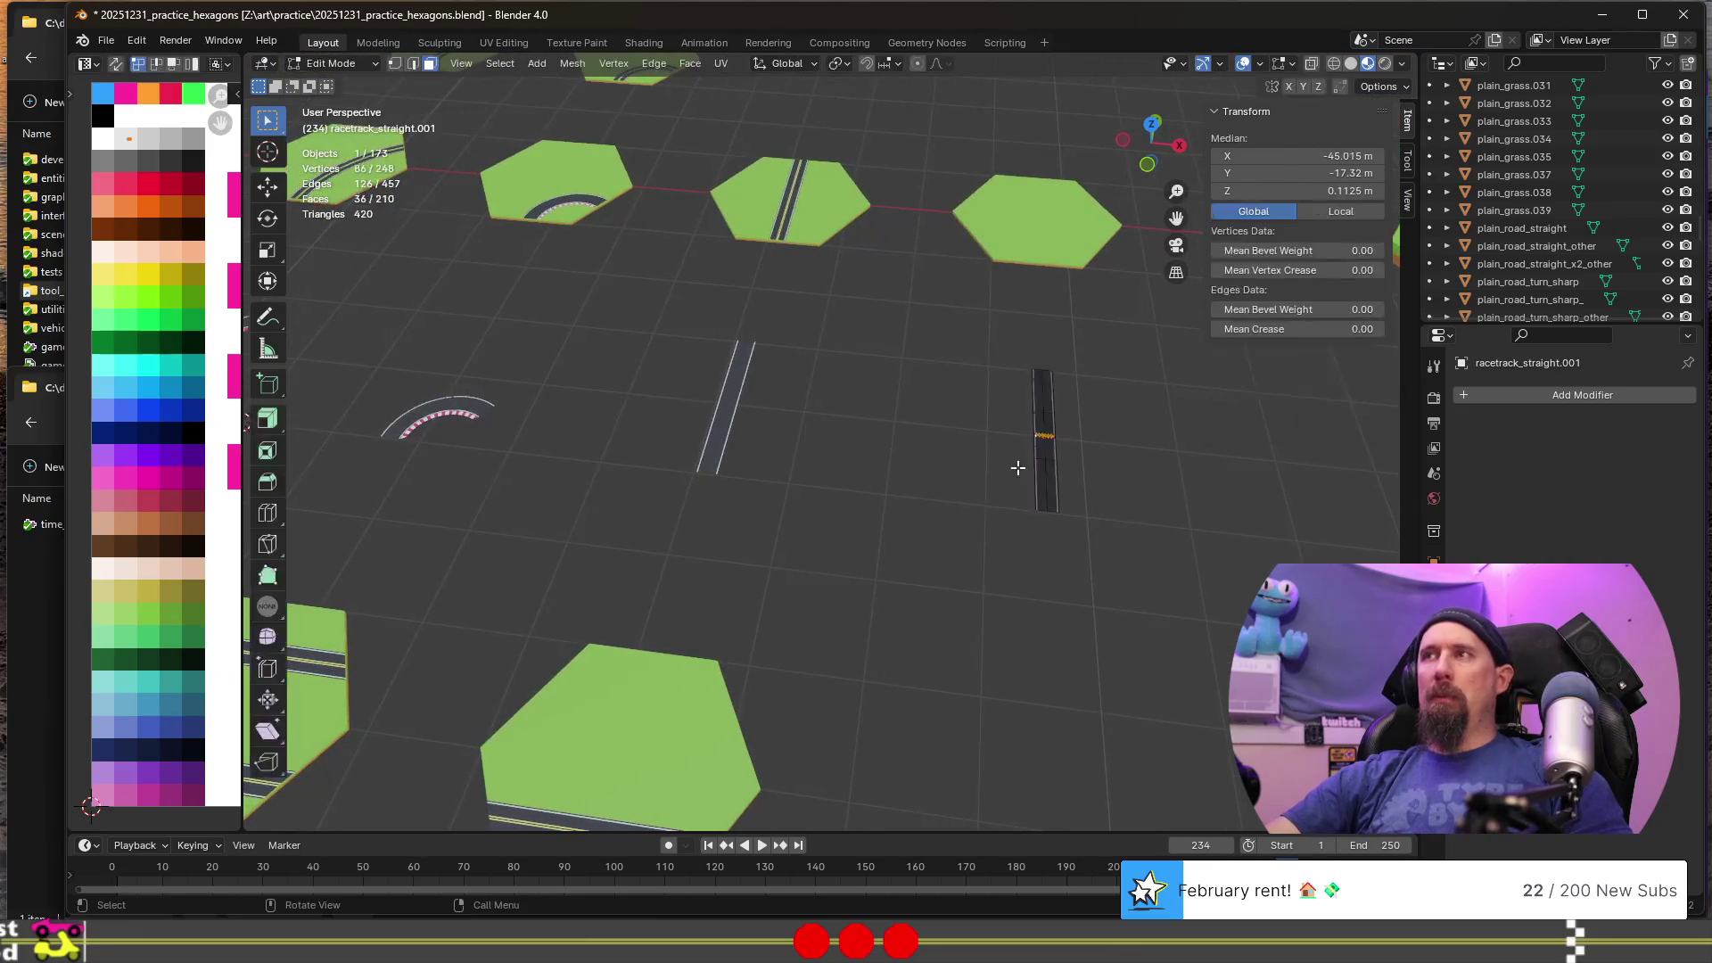
pyautogui.press('Tab')
# - Rename racetrack_straight.001 to racetrack_start_finish
pyautogui.press('F2')
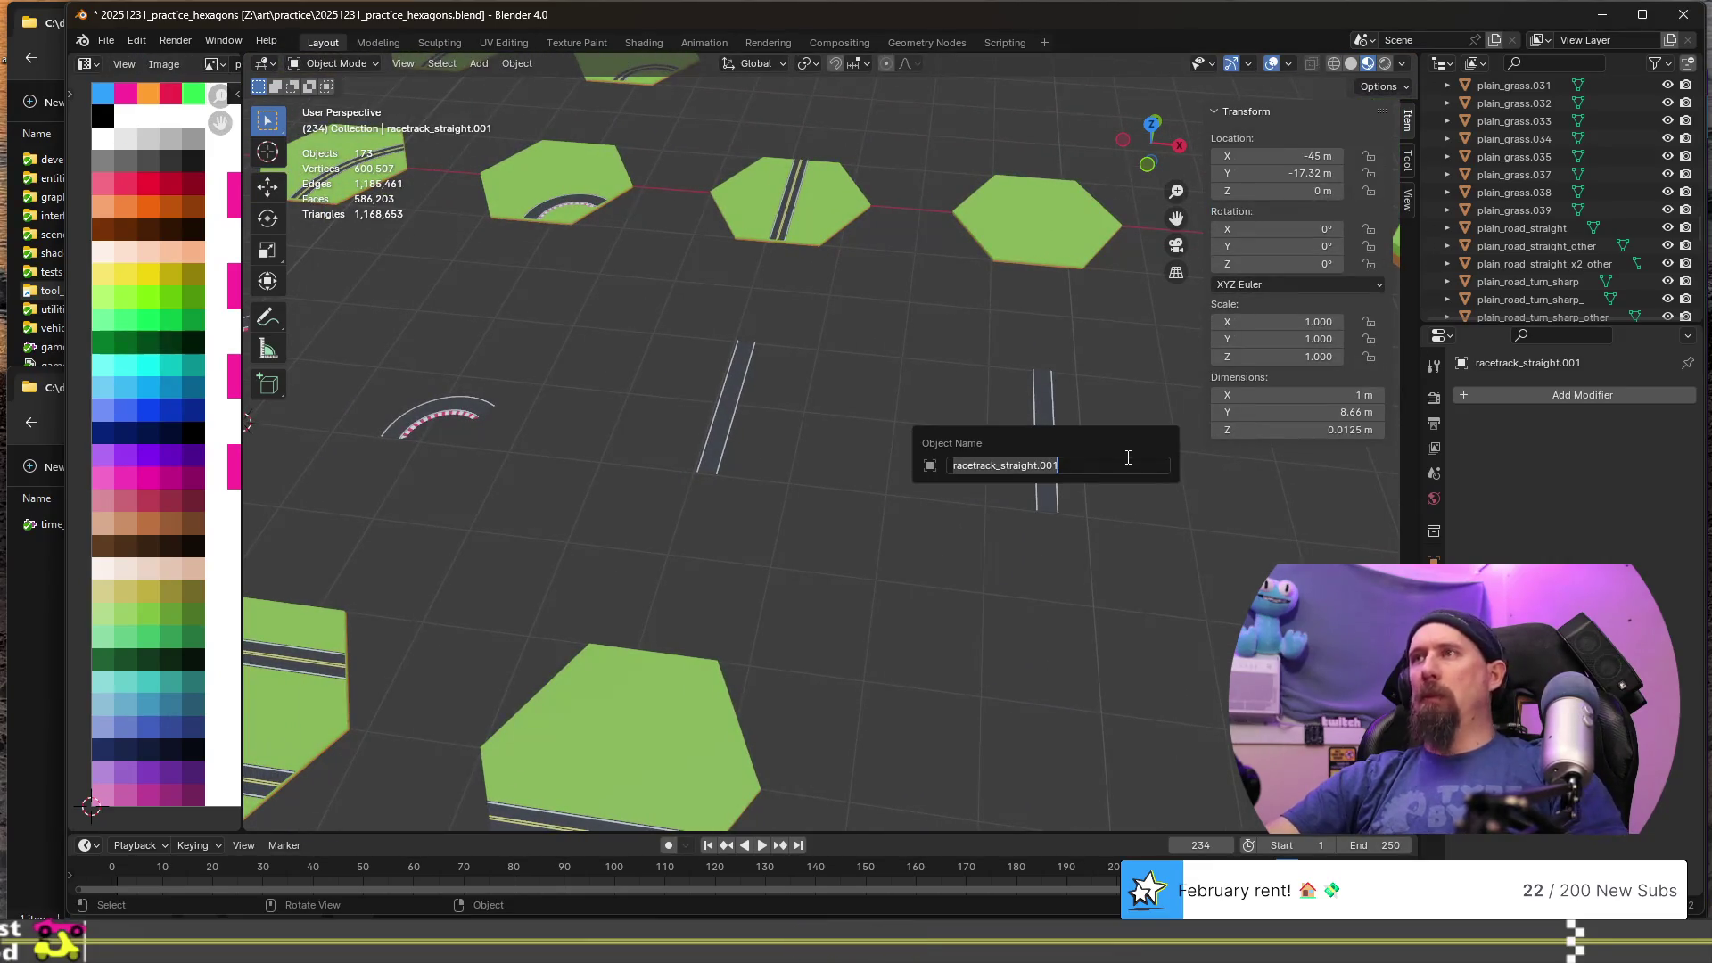
pyautogui.press('End')
pyautogui.press('BackSpace')
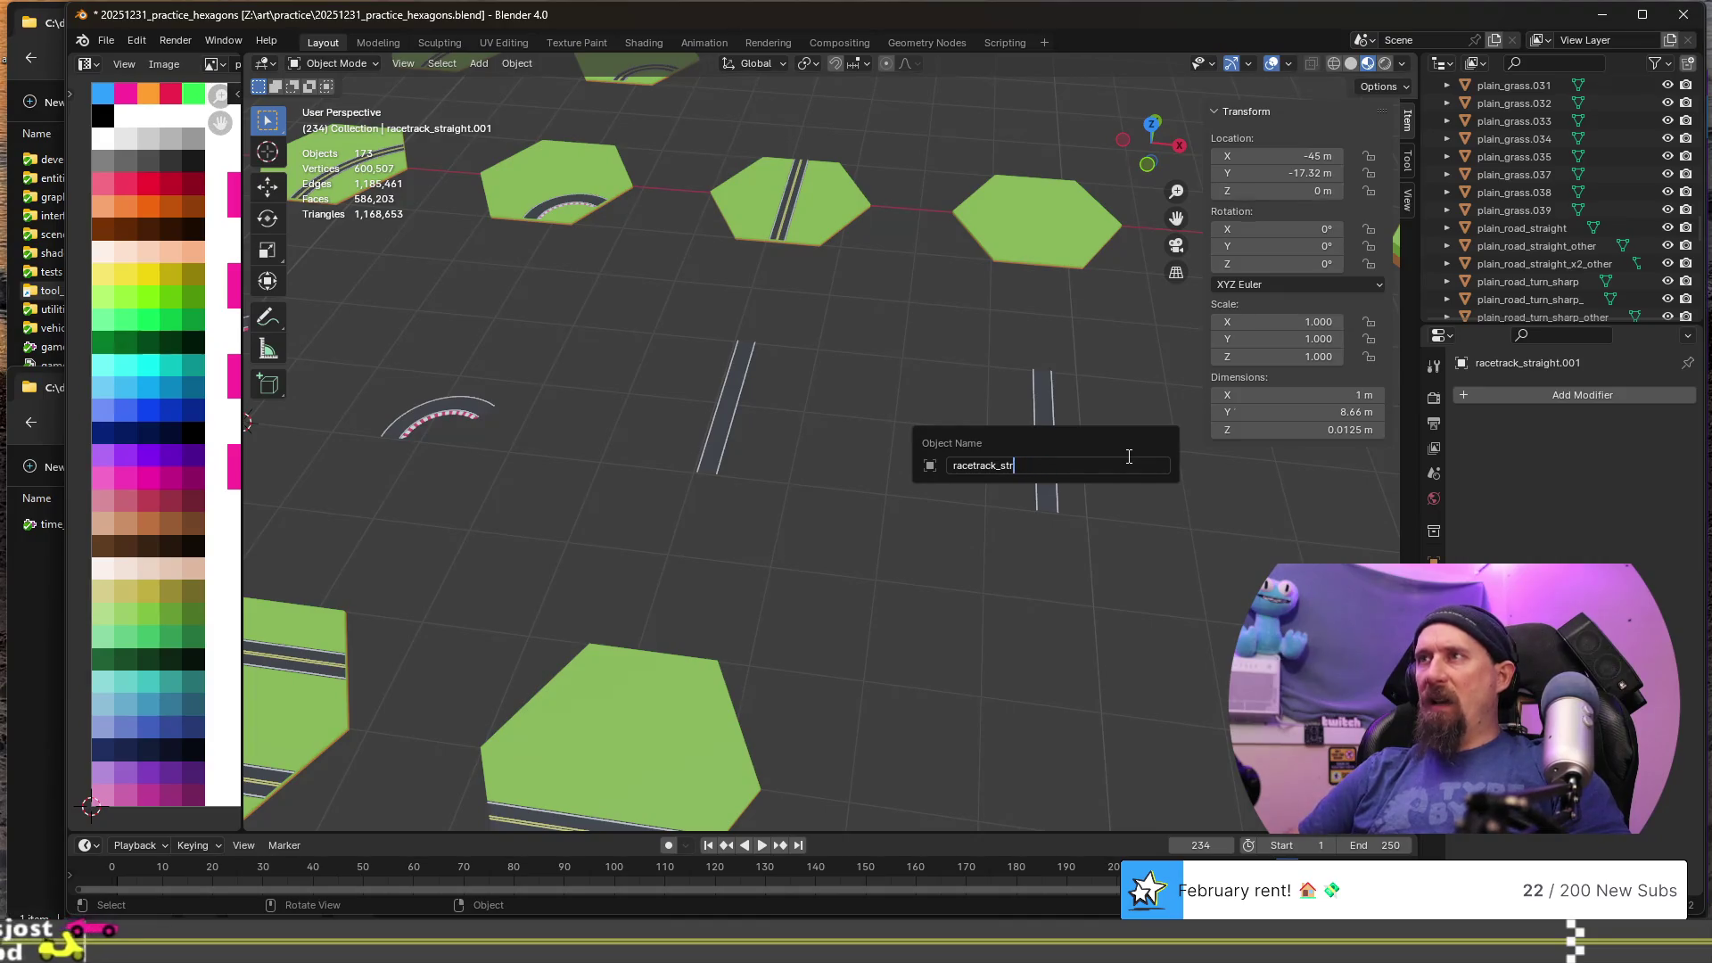
pyautogui.press('BackSpace')
pyautogui.write('art_finish')
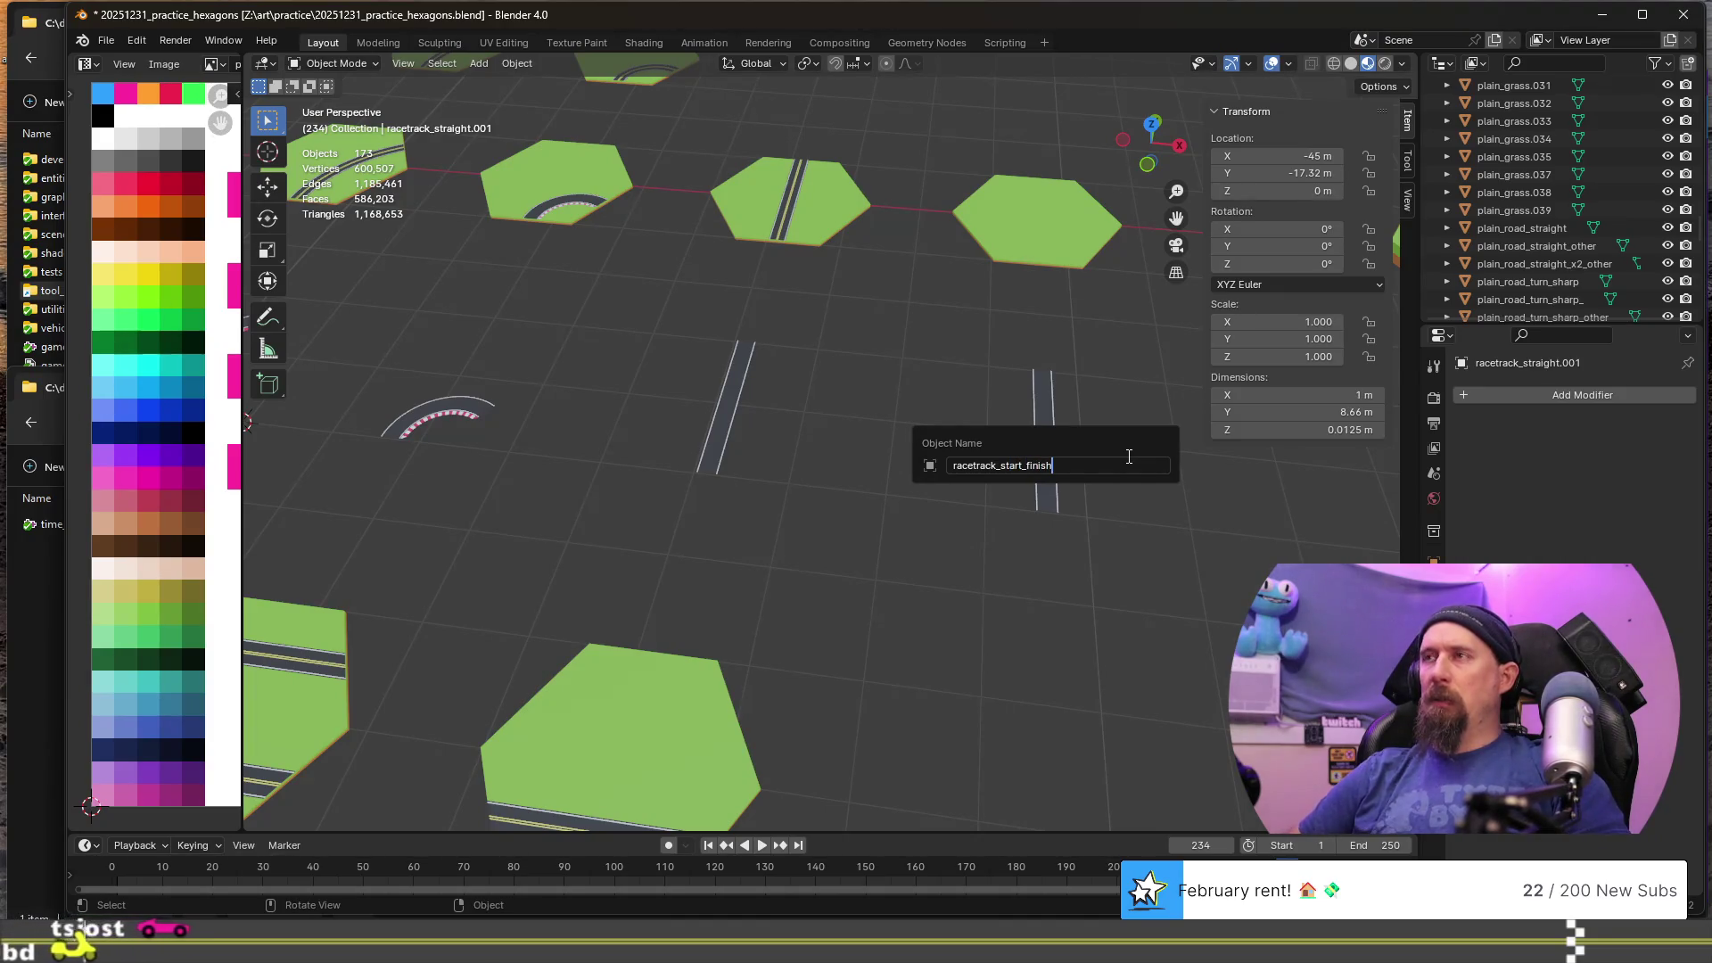
pyautogui.press('Return')
pyautogui.scroll(-3, 994, 512)
# - Save 20251231_practice_hexagons.blend after reviewing the tiles, then select a grass hex tile
pyautogui.moveTo(821, 515)
pyautogui.keyDown('shift'); pyautogui.mouseDown(button='middle')
pyautogui.moveTo(910, 486)
pyautogui.moveTo(1025, 484)
pyautogui.mouseUp(button='middle'); pyautogui.keyUp('shift')
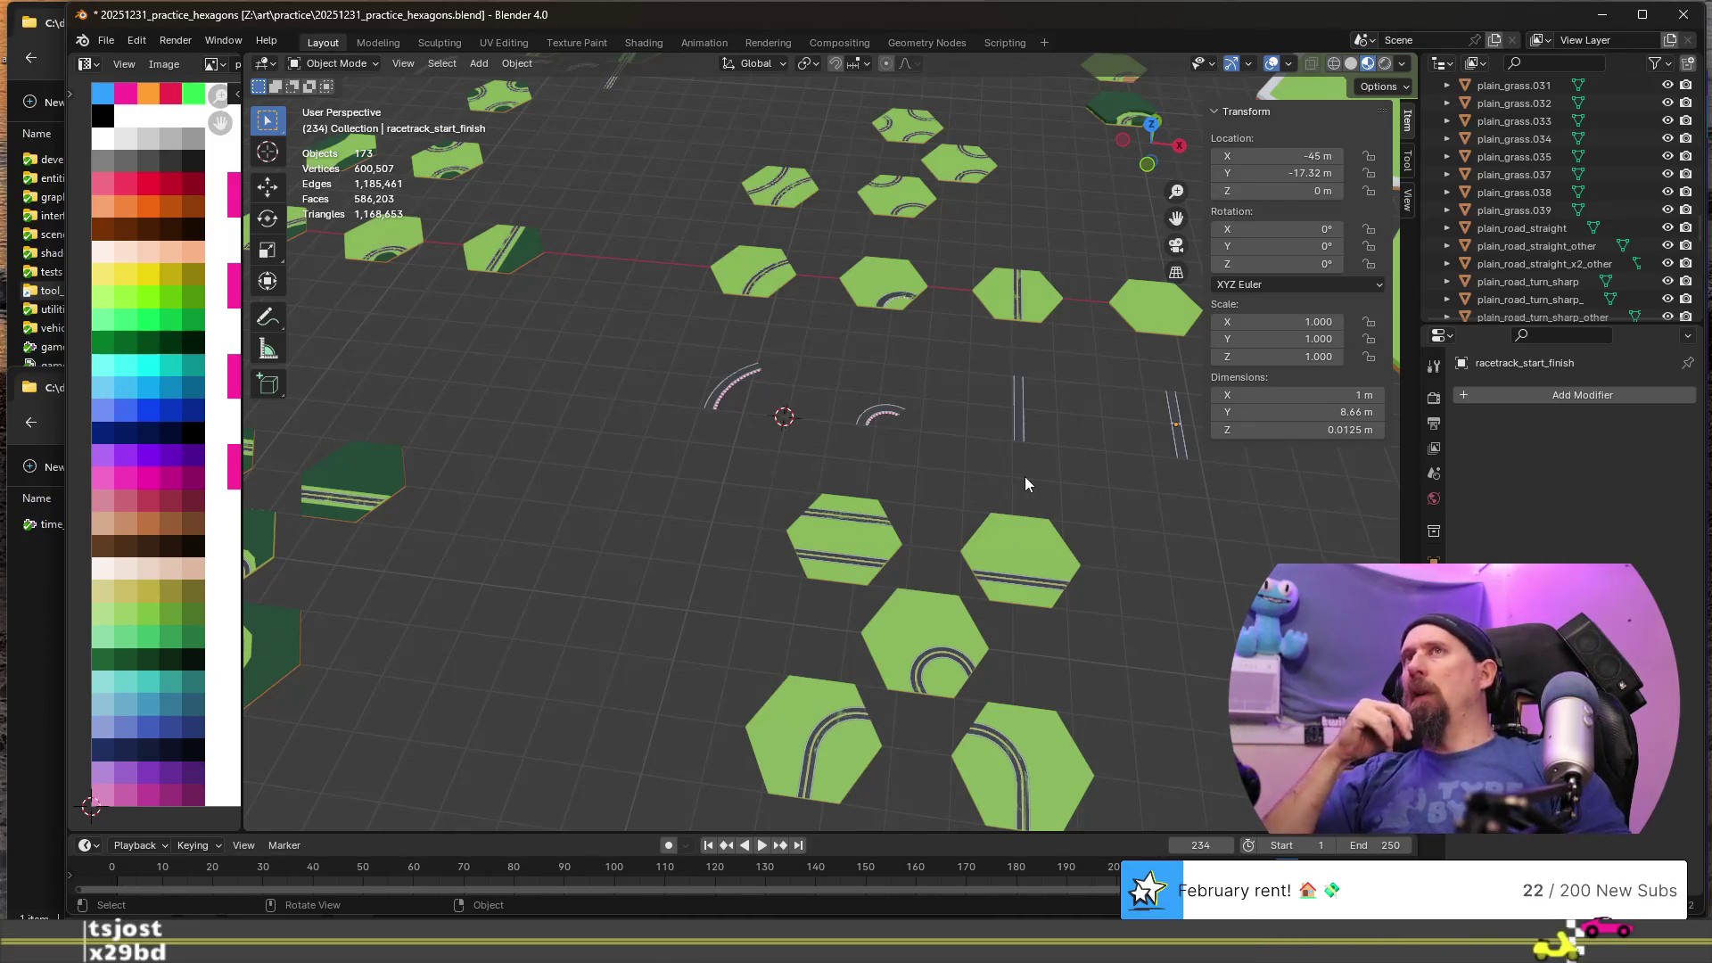
pyautogui.scroll(-5, 1025, 484)
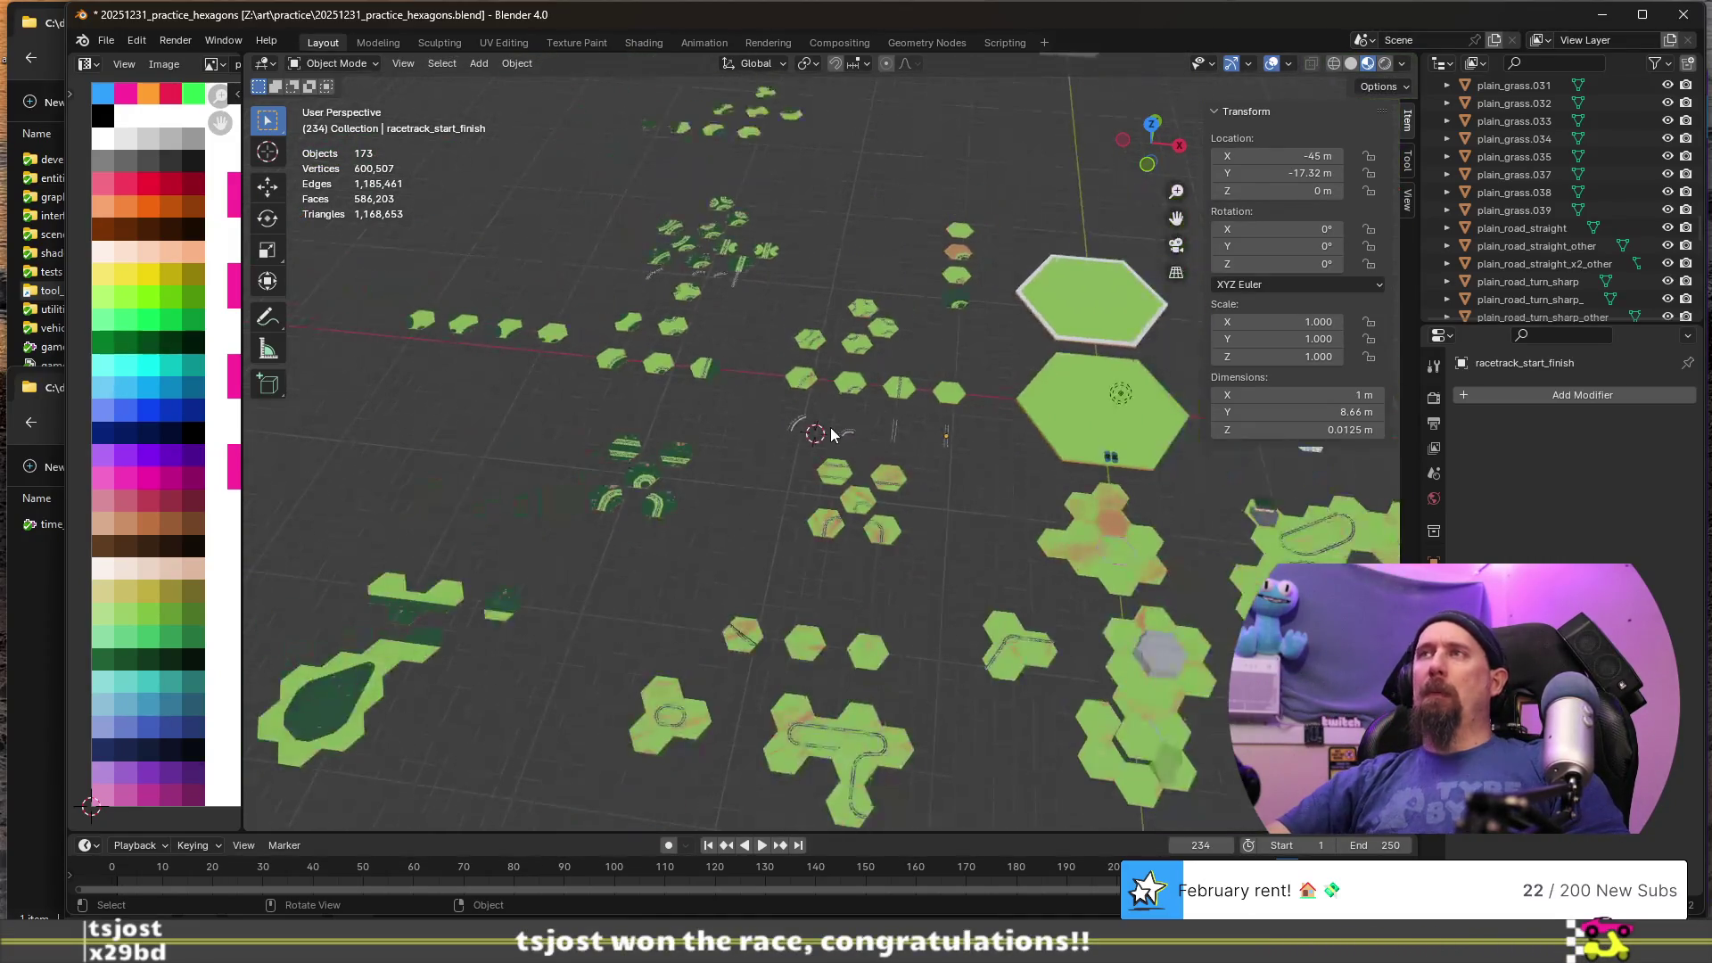
pyautogui.moveTo(783, 405); pyautogui.dragTo(792, 374, button='middle')
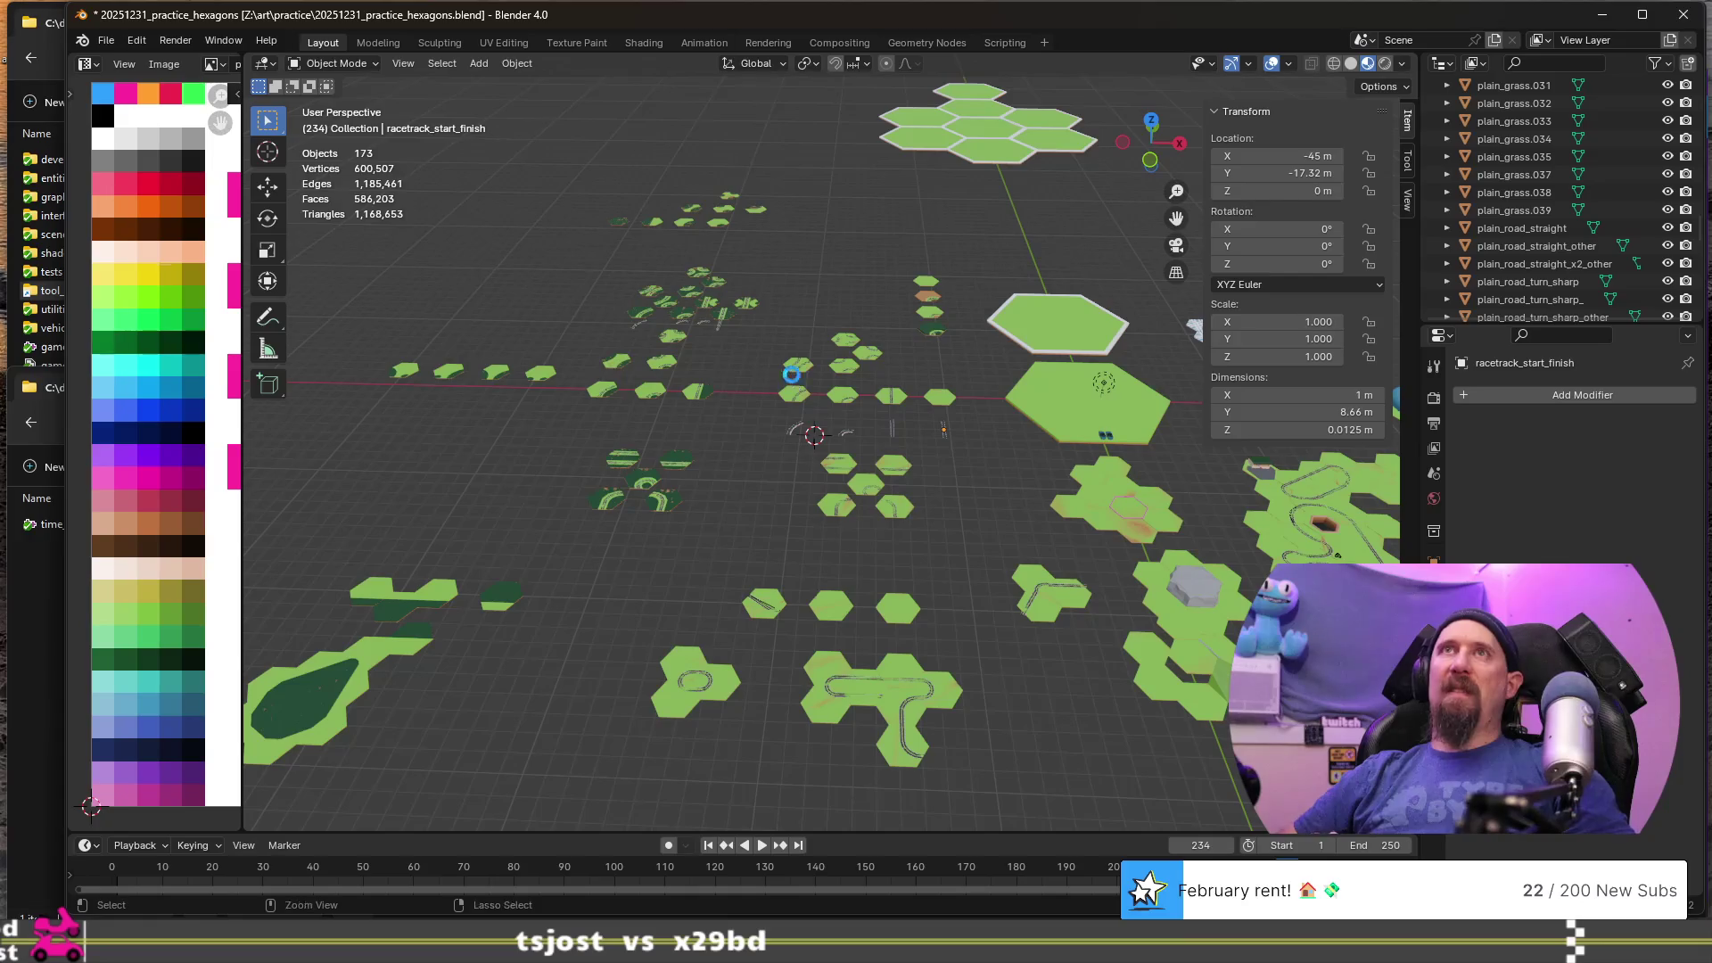
pyautogui.hotkey('ctrl', 's')
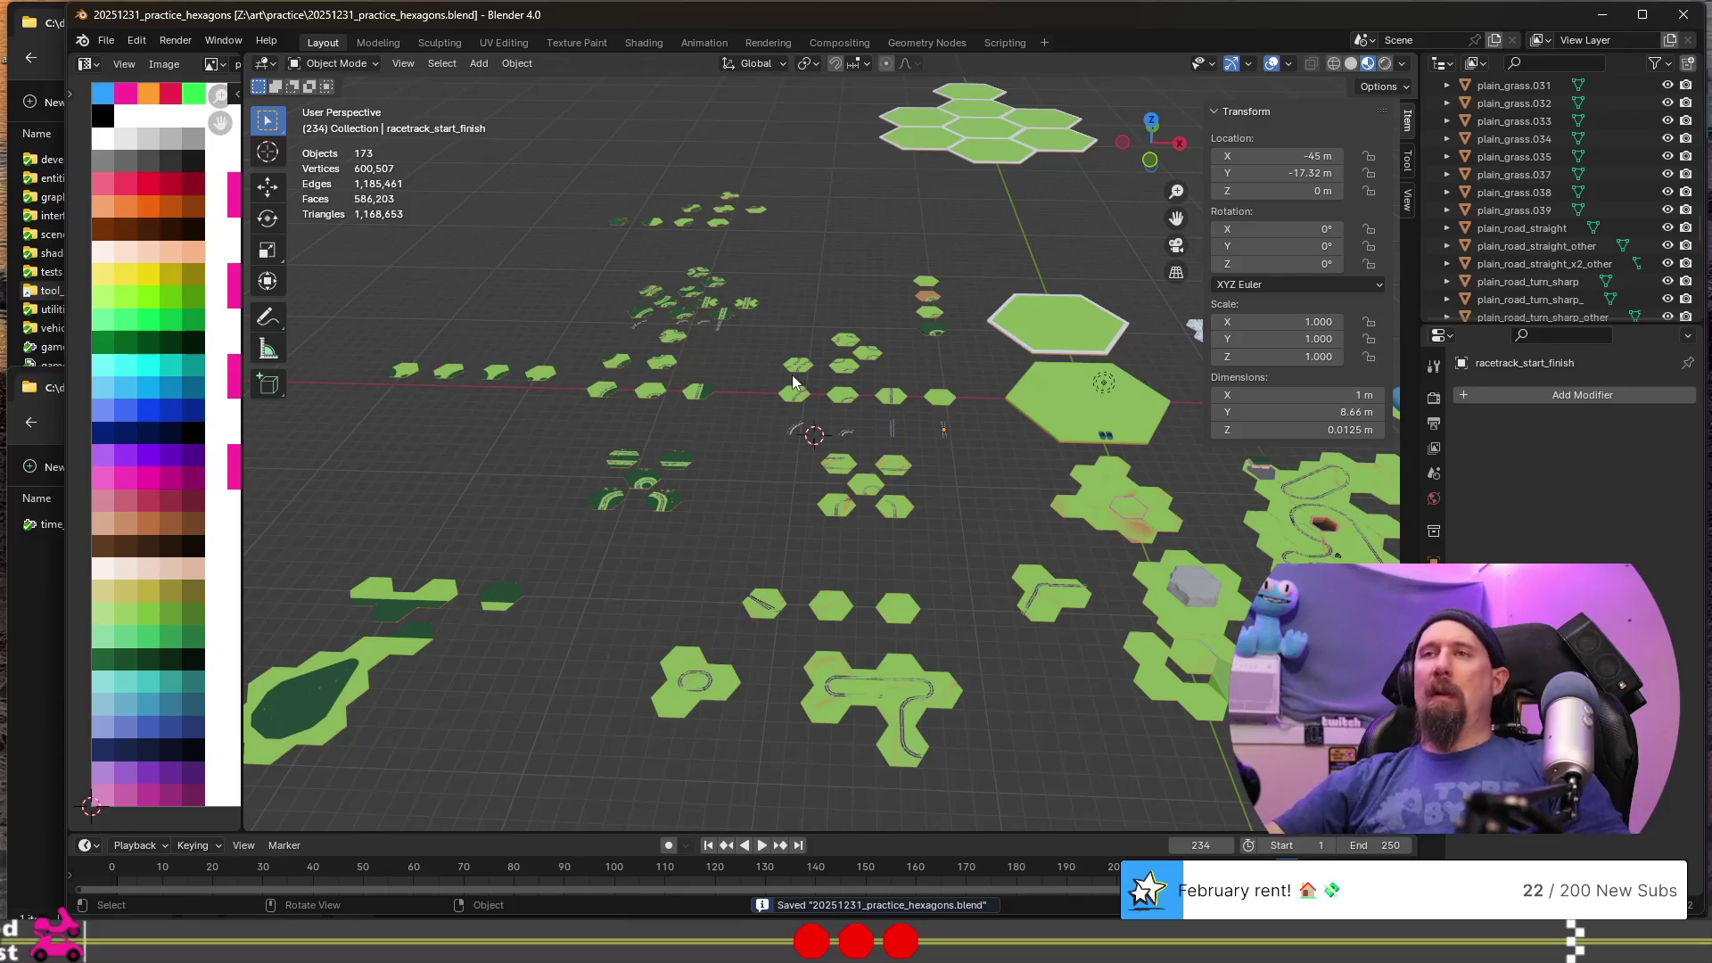
pyautogui.keyDown('shift'); pyautogui.moveTo(708, 576); pyautogui.dragTo(741, 548, button='middle'); pyautogui.keyUp('shift')
pyautogui.click(571, 560)
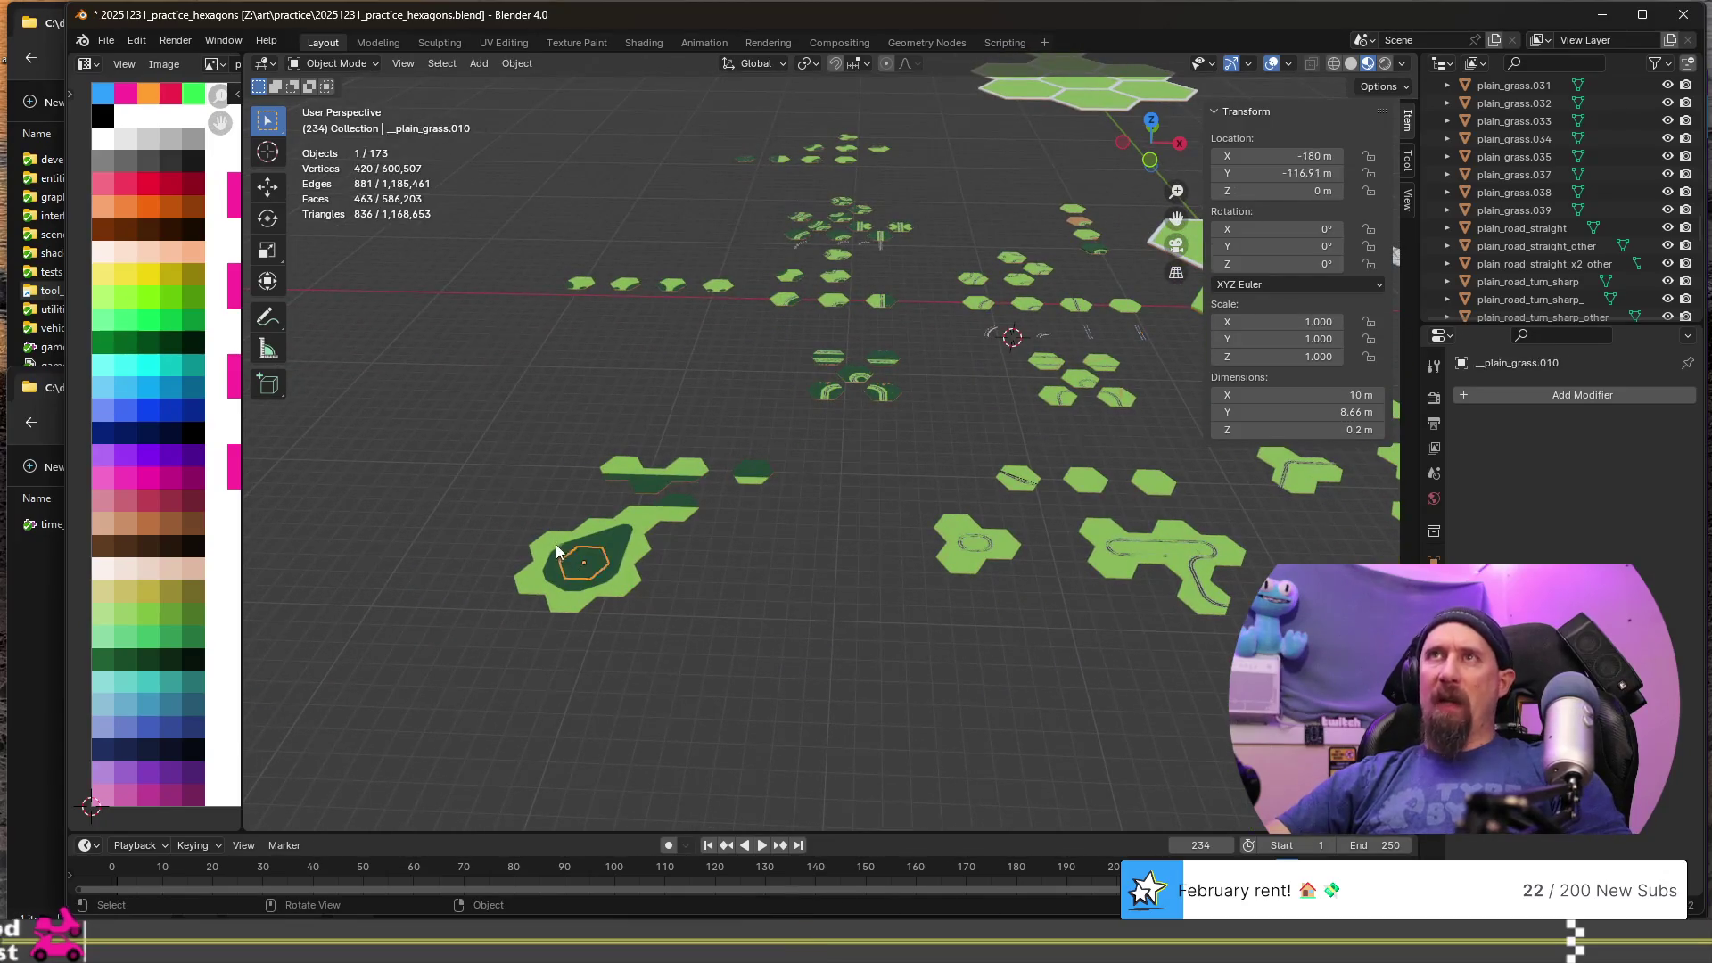
# - Check the names of the turn, transition and straight tiles to locate road_straight.002 and road_straight.001
pyautogui.scroll(5, 939, 565)
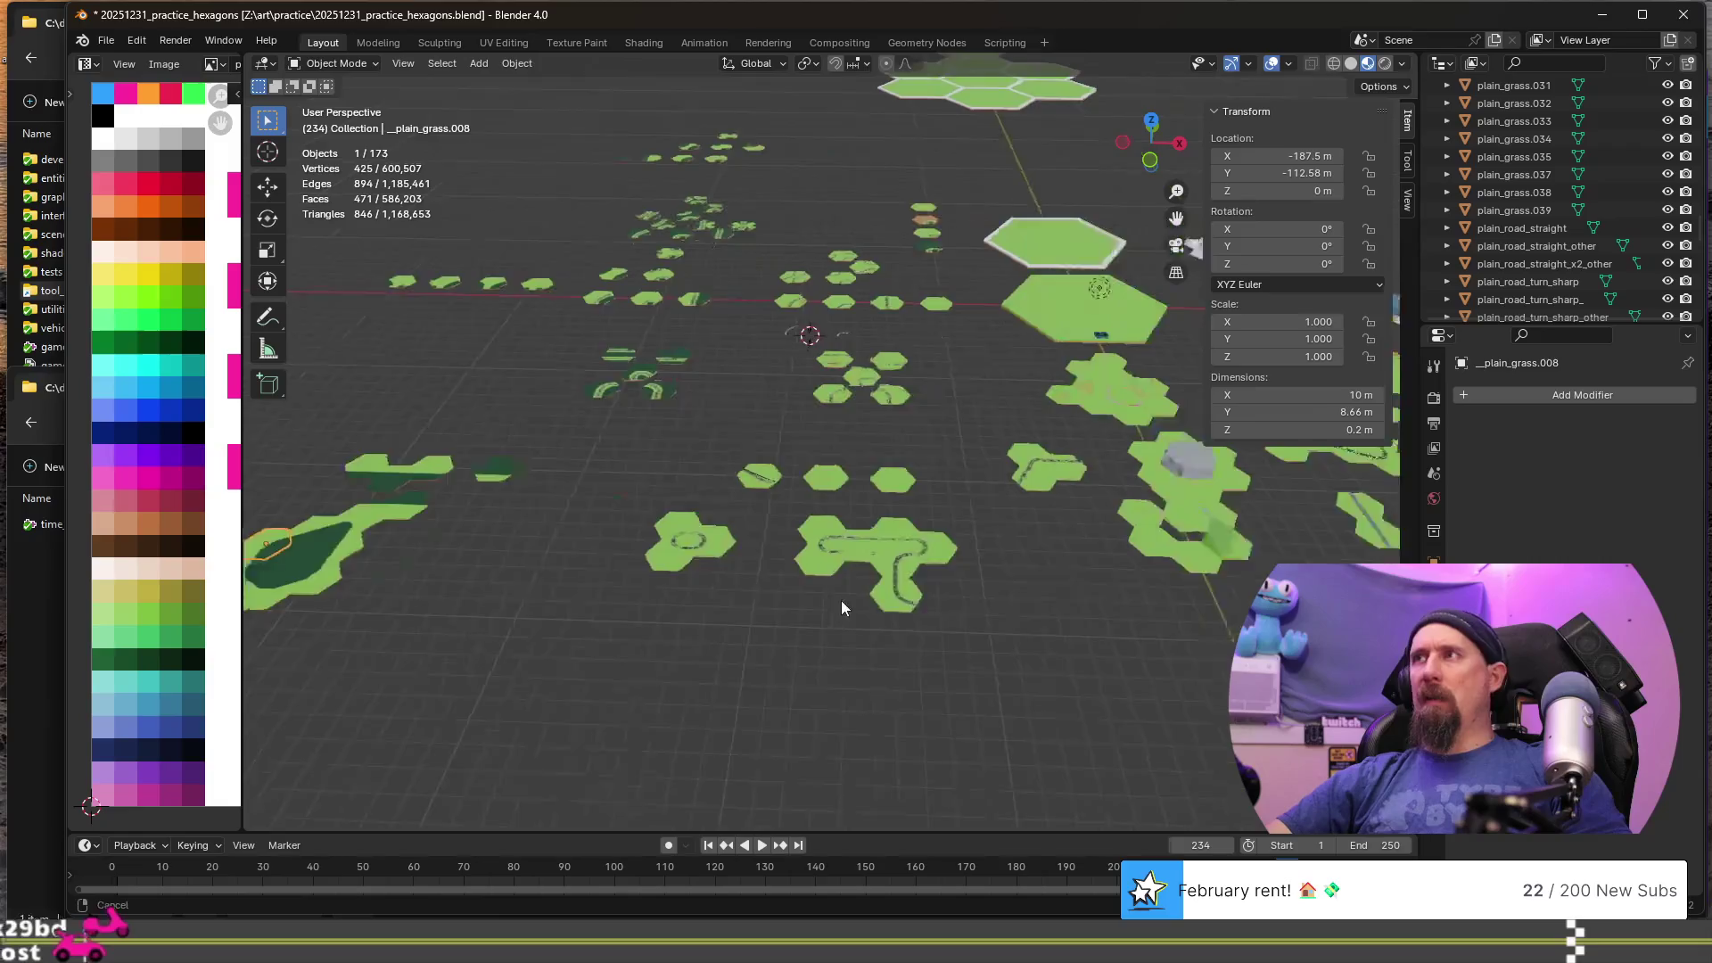
pyautogui.click(879, 501)
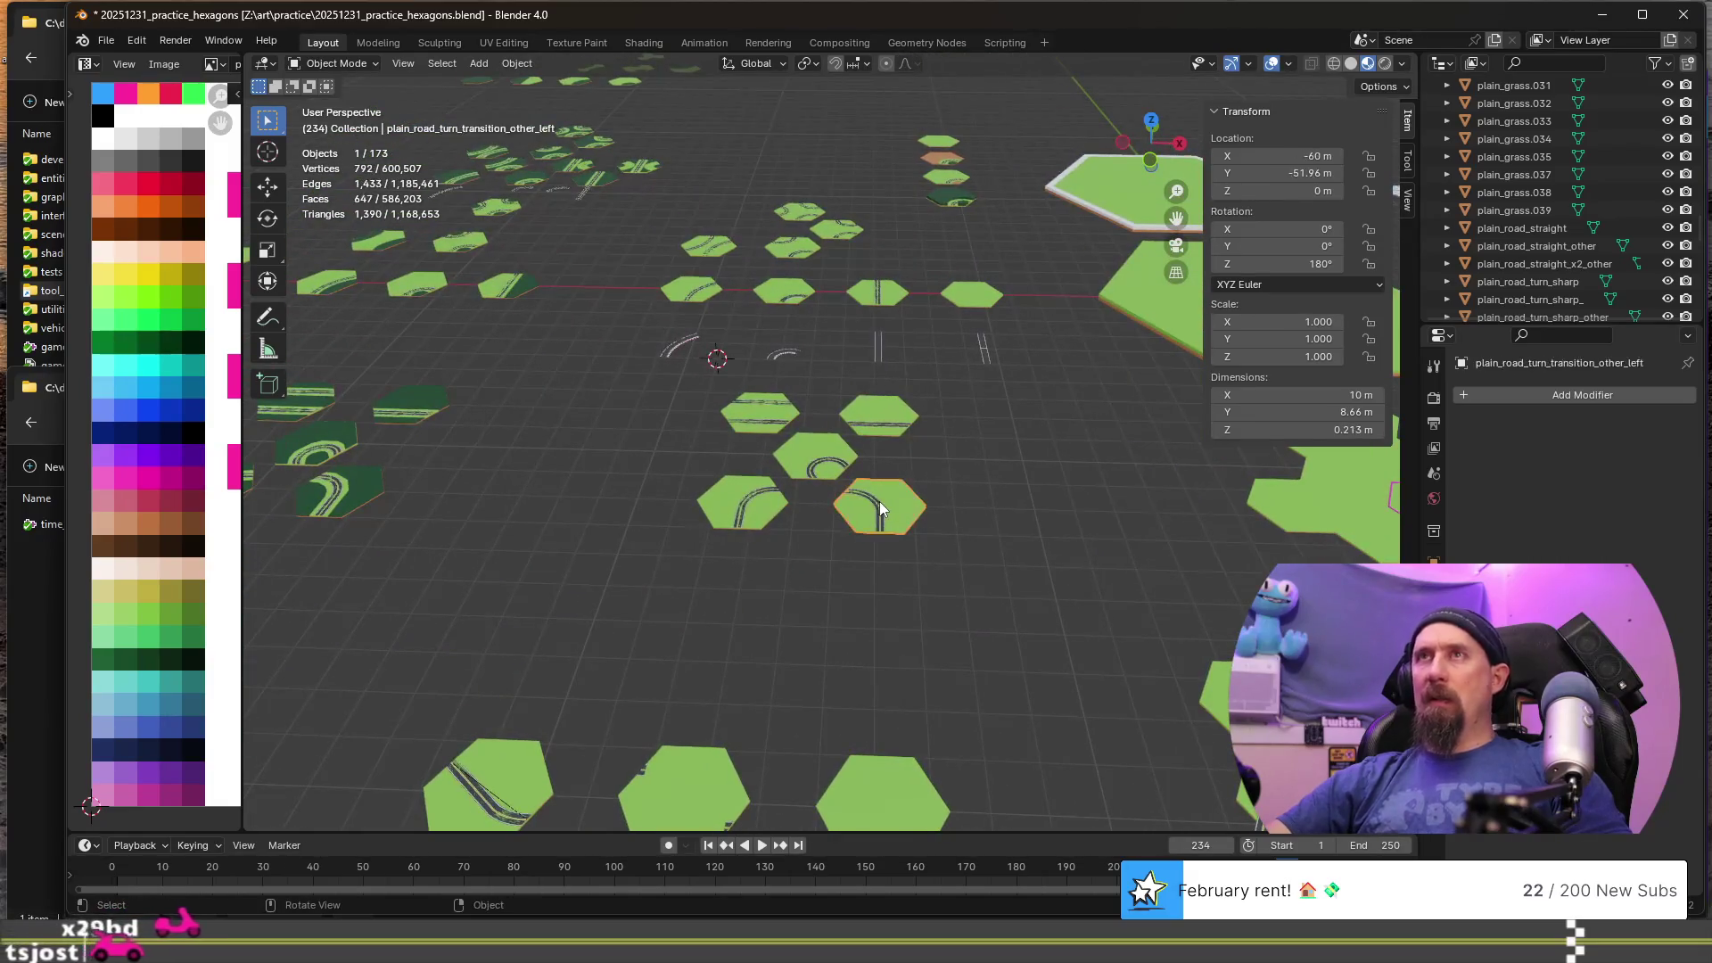
pyautogui.click(773, 501)
pyautogui.scroll(-5, 711, 591)
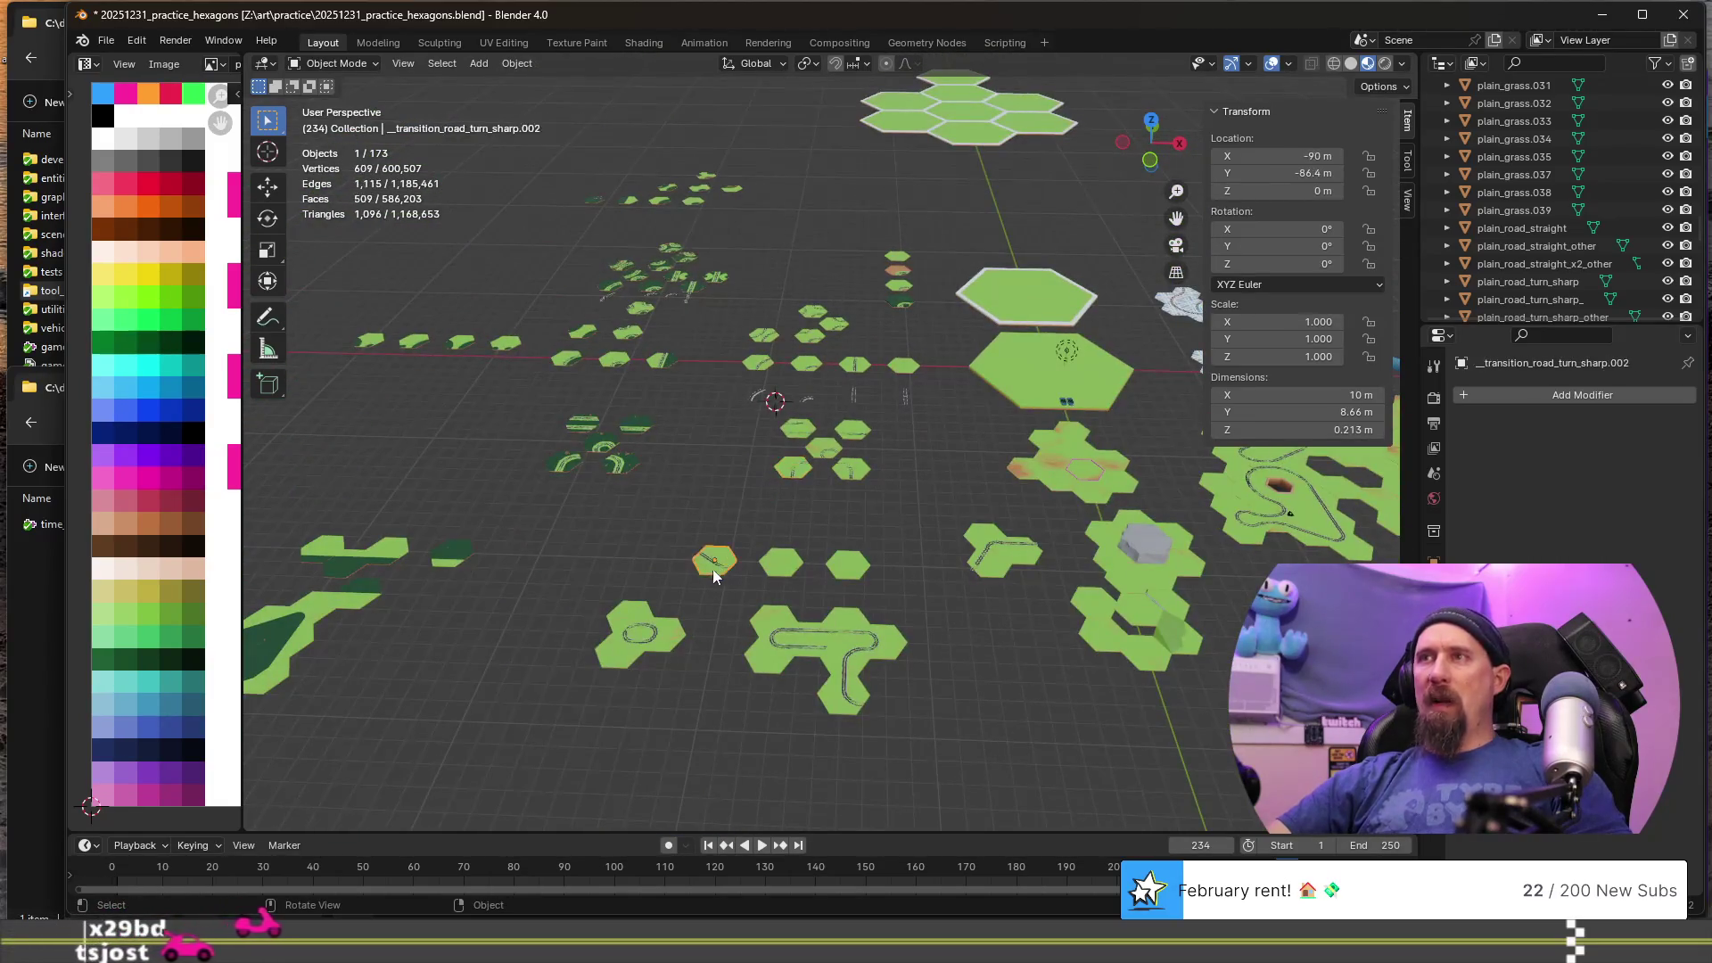
pyautogui.click(624, 616)
pyautogui.click(666, 641)
pyautogui.click(765, 660)
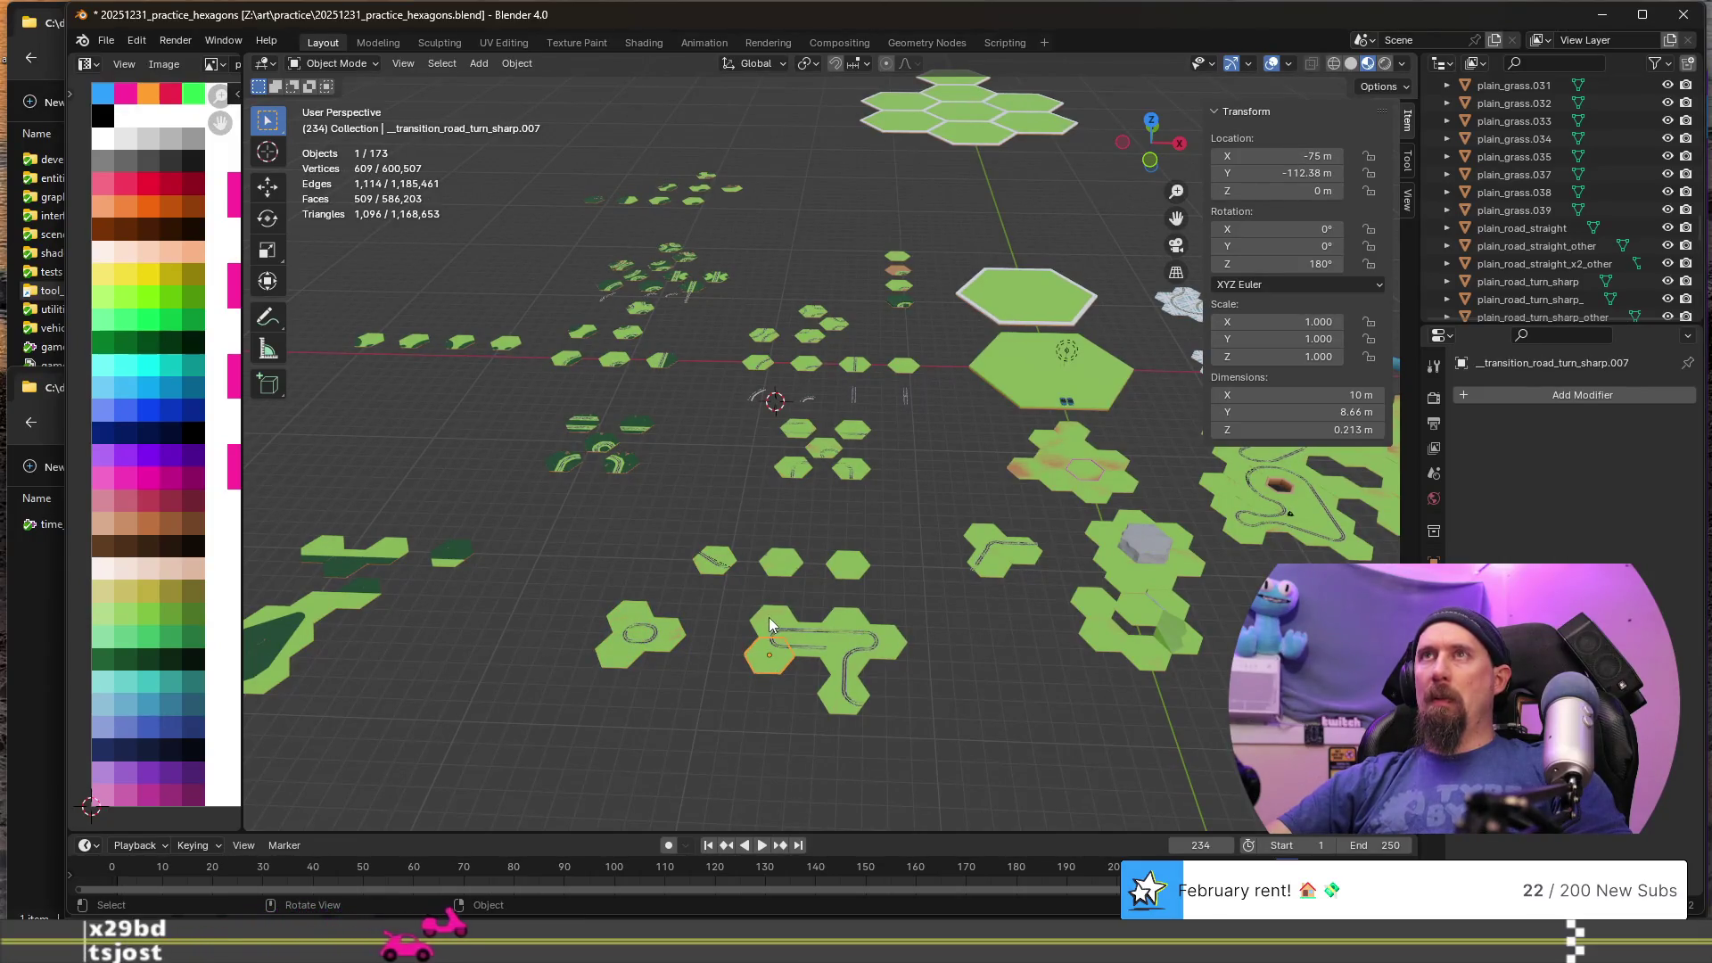
pyautogui.click(858, 658)
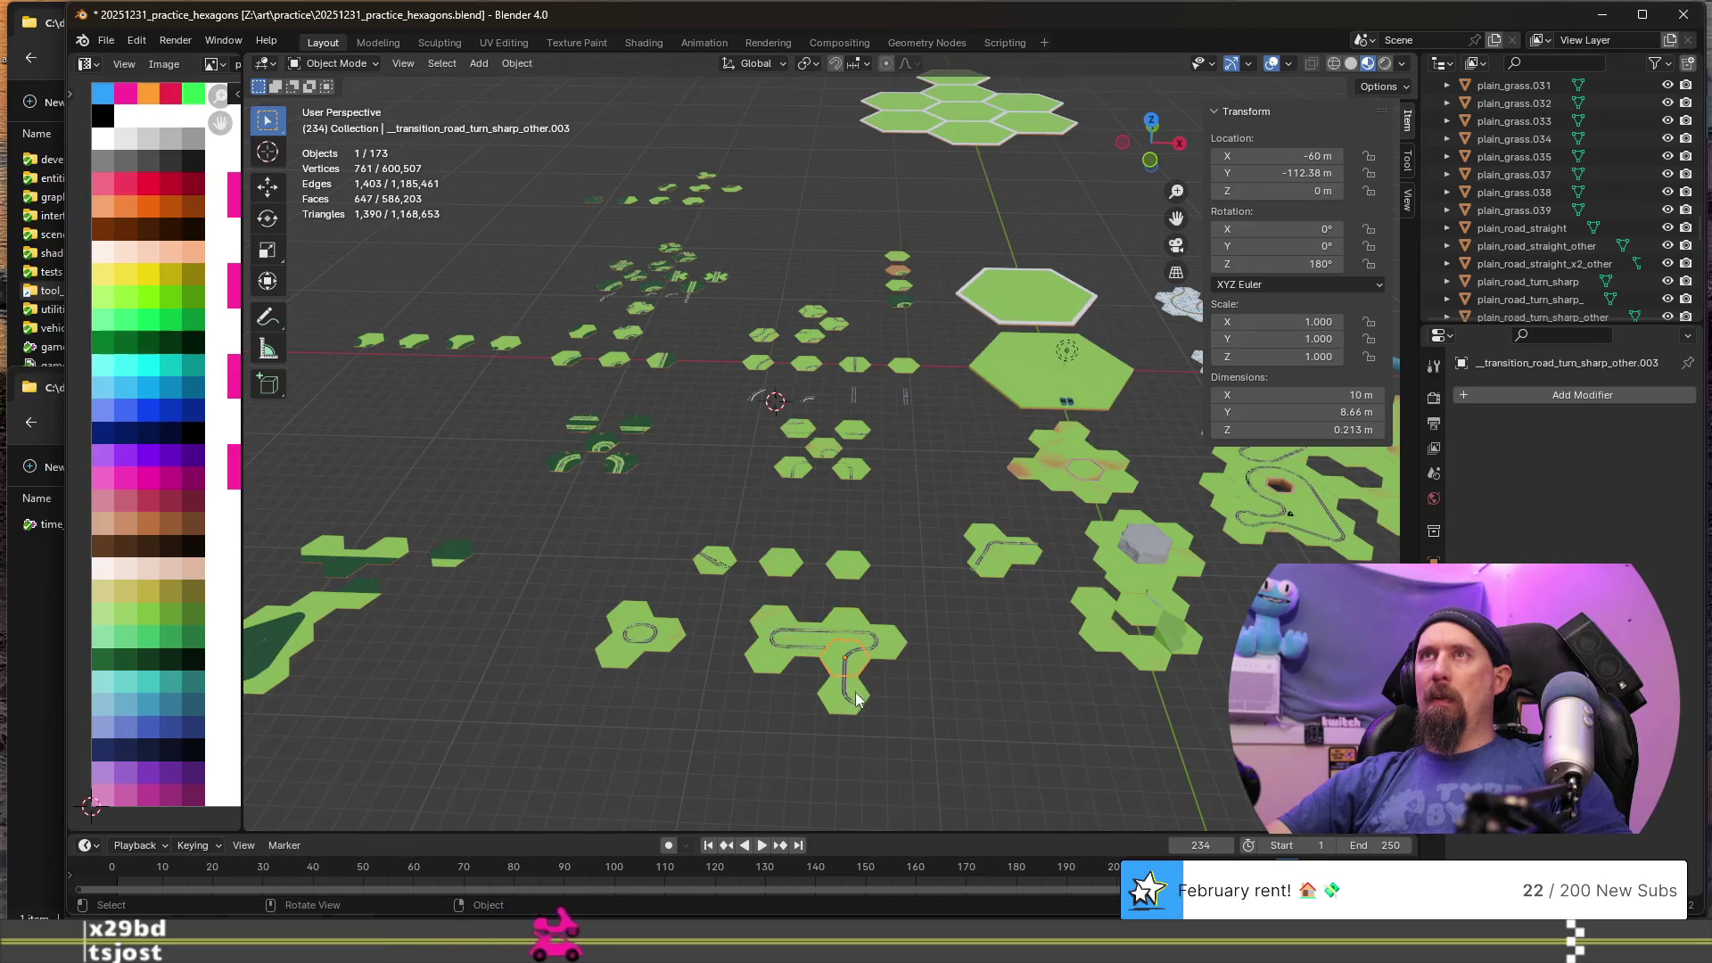
pyautogui.click(879, 651)
pyautogui.click(989, 564)
pyautogui.click(1019, 551)
# - Select road_straight.001, bring it to the view centre, and give it a '__' prefix
pyautogui.scroll(3, 992, 580)
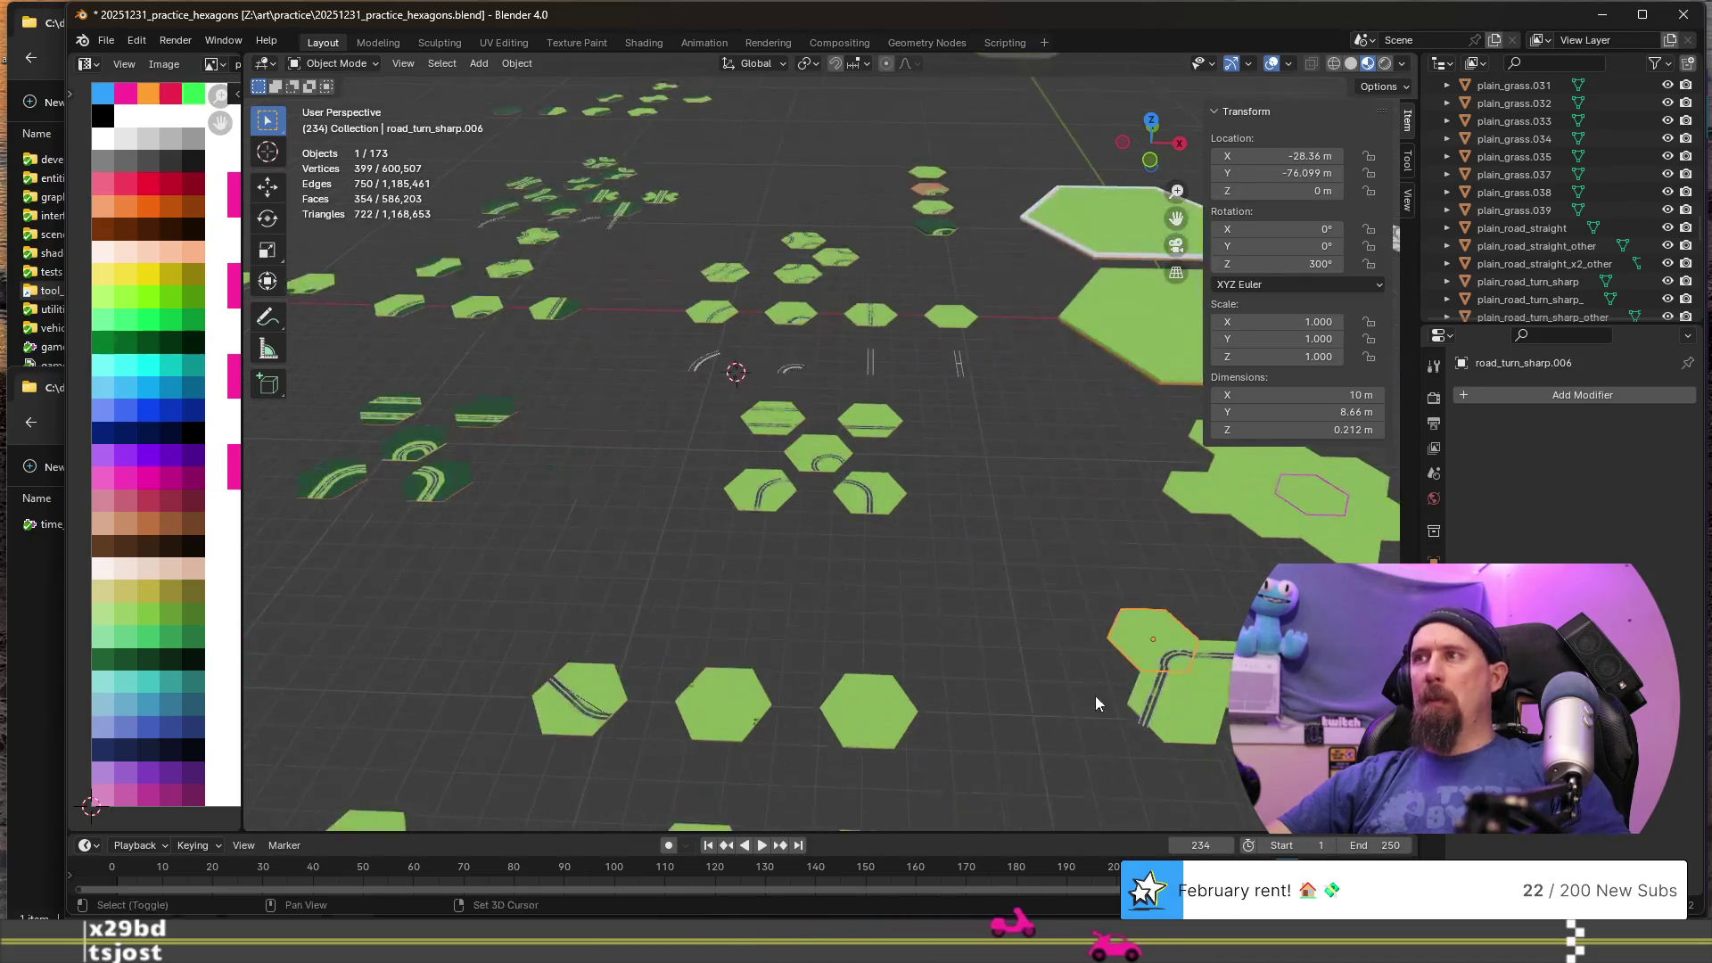
pyautogui.click(951, 623)
pyautogui.click(954, 628)
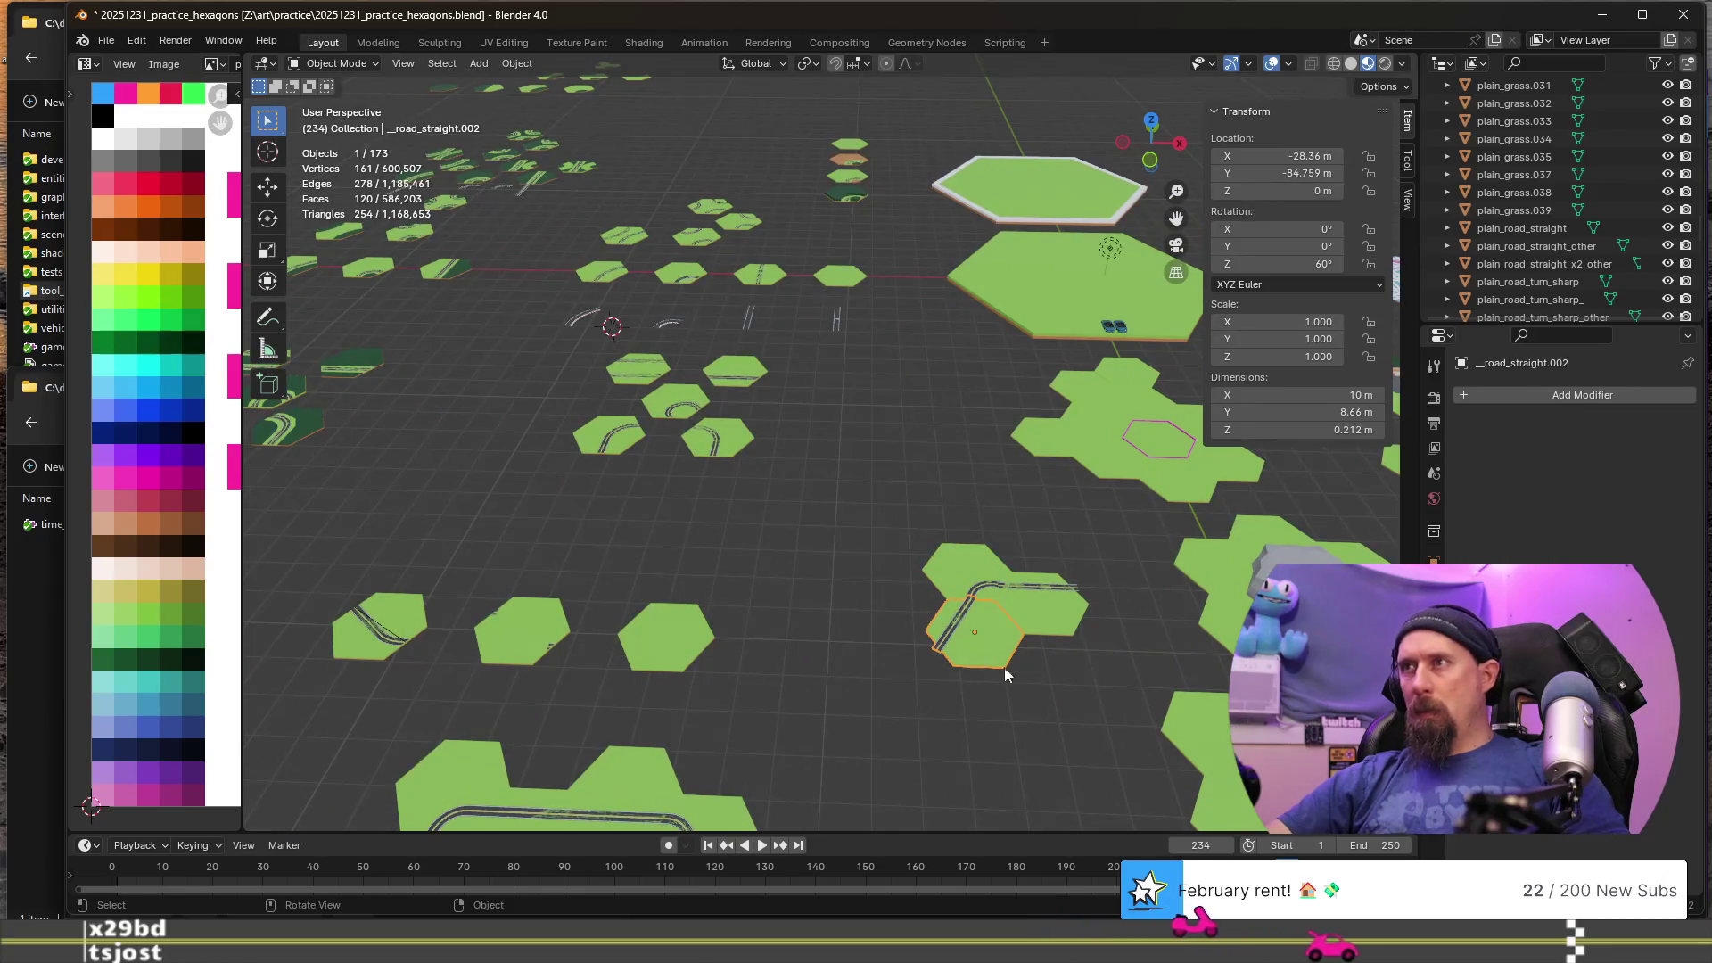
pyautogui.scroll(2, 1035, 686)
pyautogui.keyDown('shift'); pyautogui.moveTo(1038, 701); pyautogui.dragTo(763, 597, button='middle'); pyautogui.keyUp('shift')
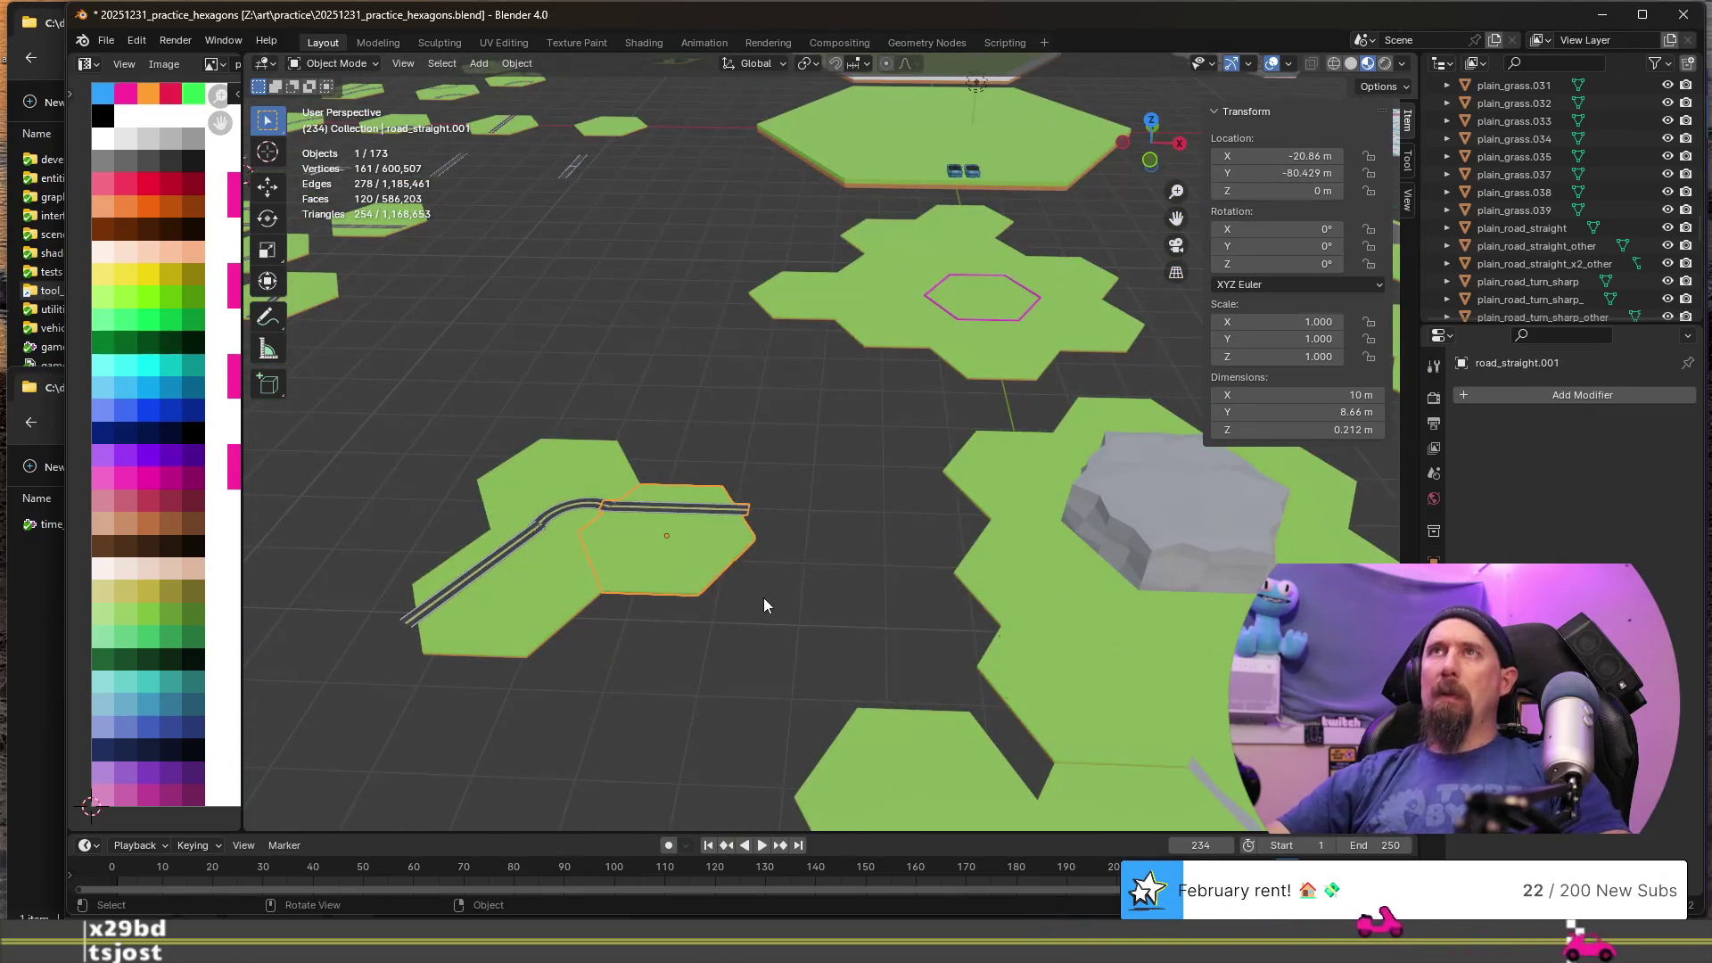
pyautogui.press('F2')
pyautogui.press('Escape')
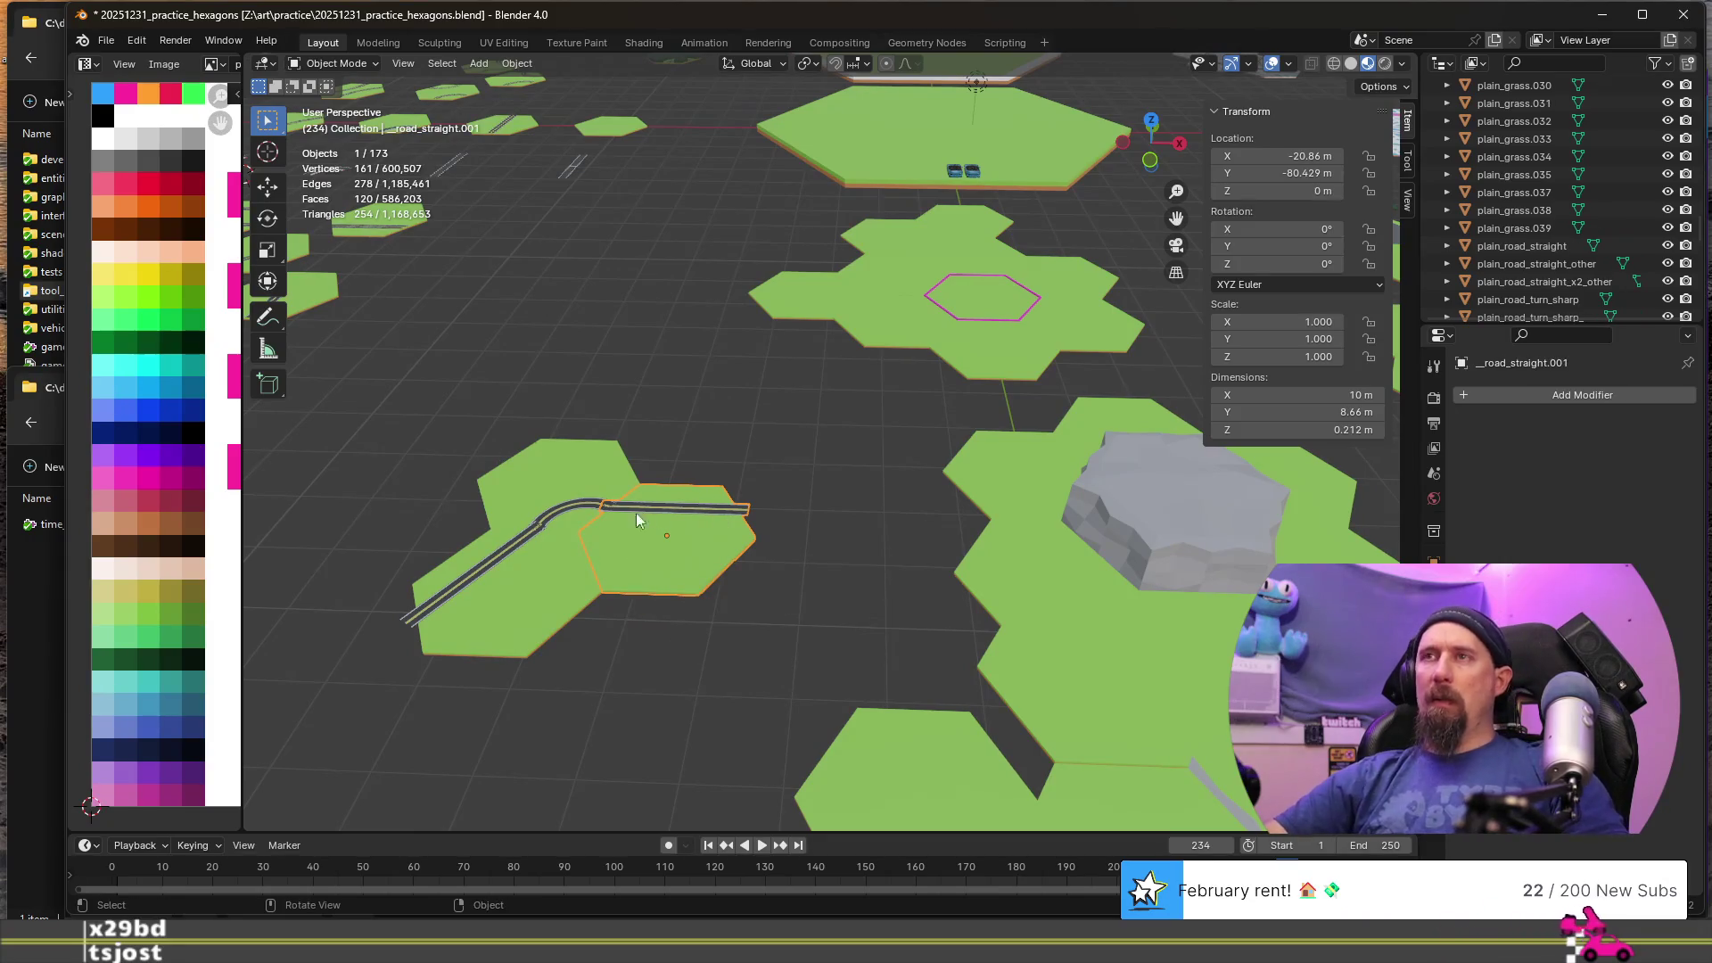
# - Prefix road_turn_sharp.006 with '__', then begin renaming the hexagon.020 tile
pyautogui.click(628, 490)
pyautogui.press('F2')
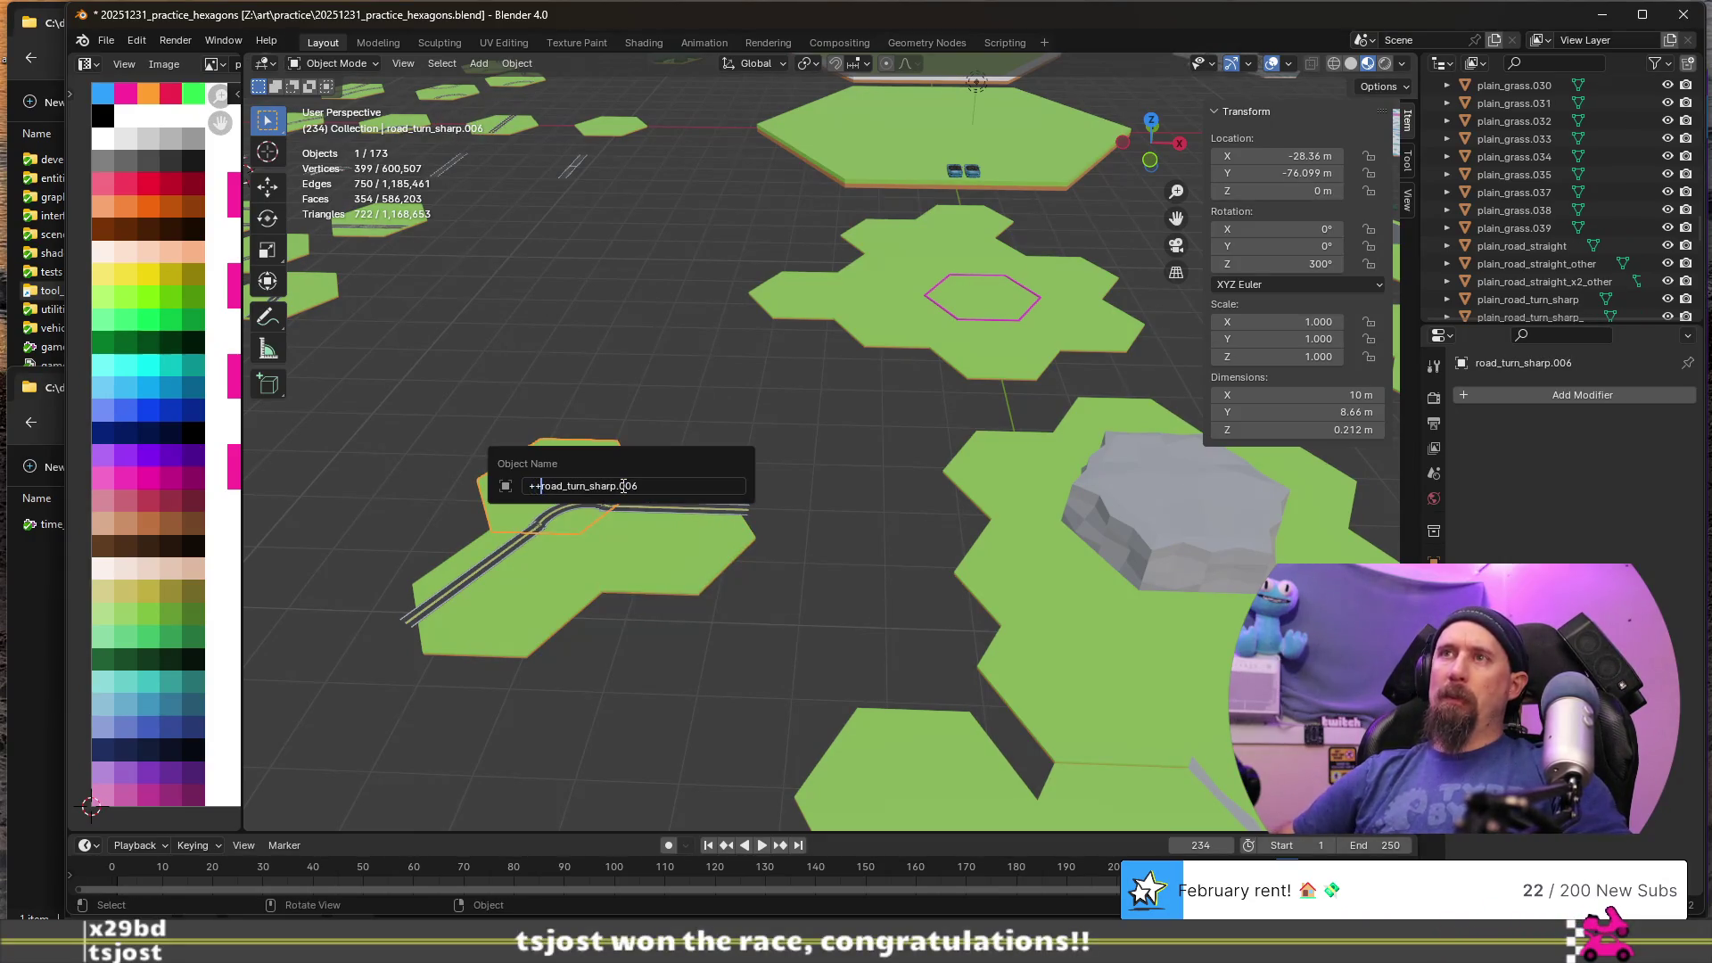
pyautogui.press('Escape')
pyautogui.scroll(-3, 660, 460)
pyautogui.click(827, 371)
pyautogui.scroll(2, 829, 373)
pyautogui.press('F2')
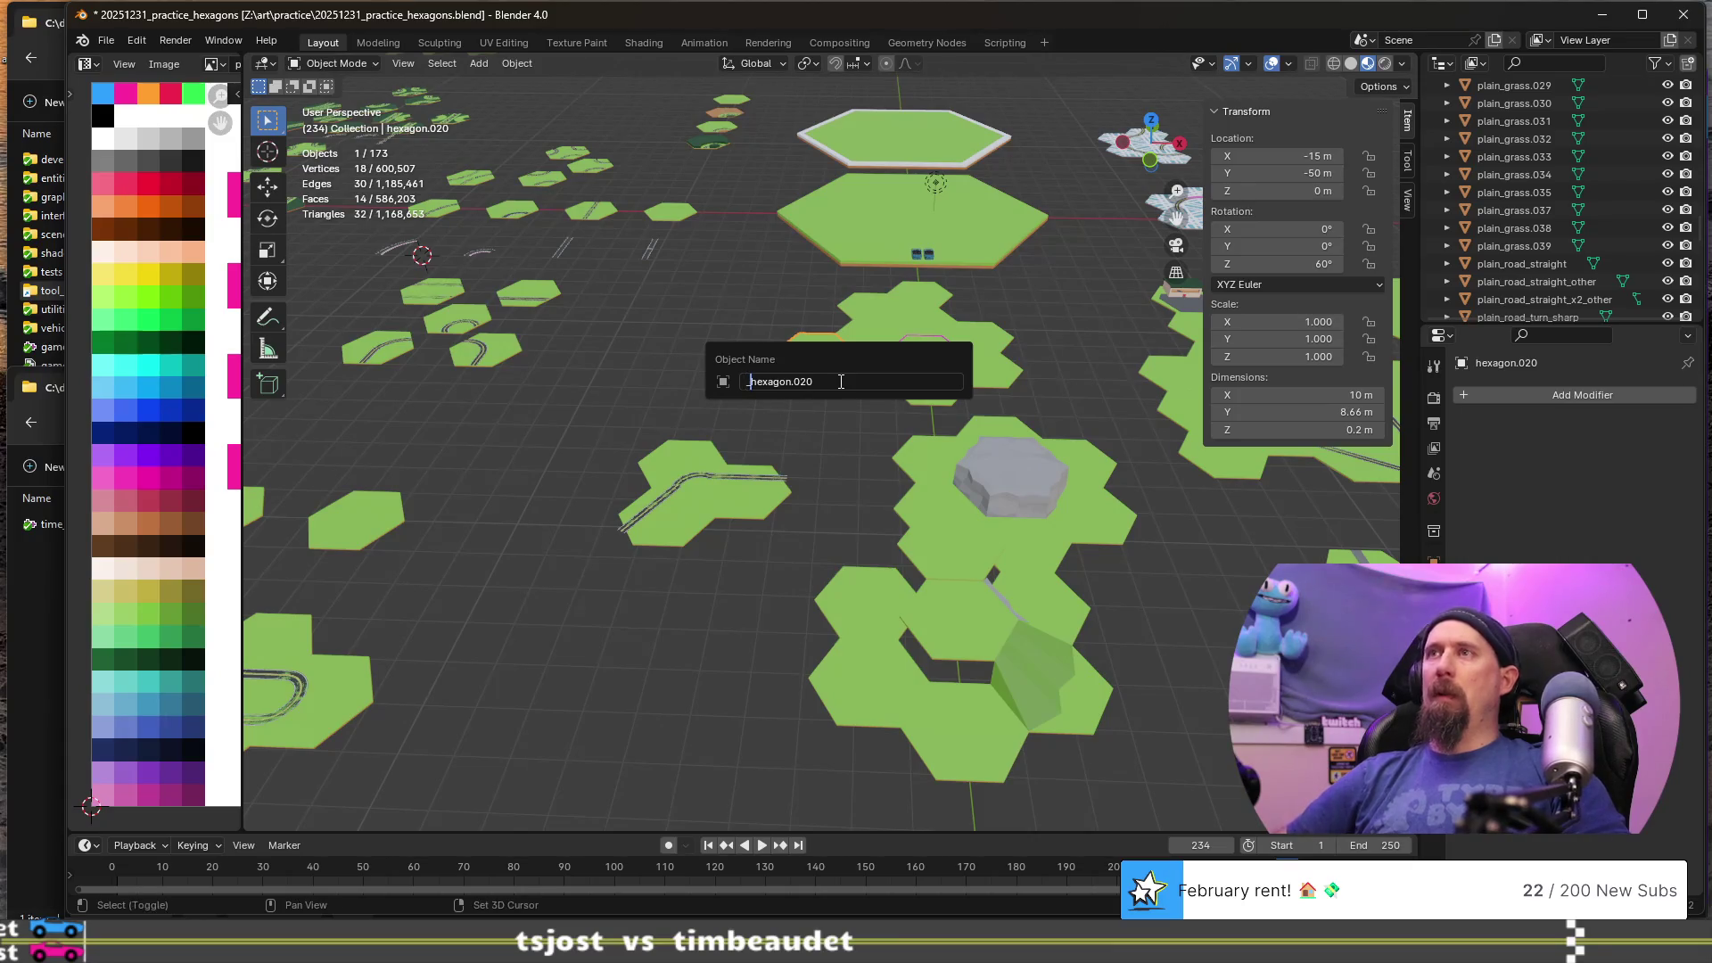
# - Add the underscore prefix to hexagon.020, hexagon.014 and hexagon.015
pyautogui.write('_')
pyautogui.press('Return')
pyautogui.hotkey('ctrl', 'z')
pyautogui.press('F2')
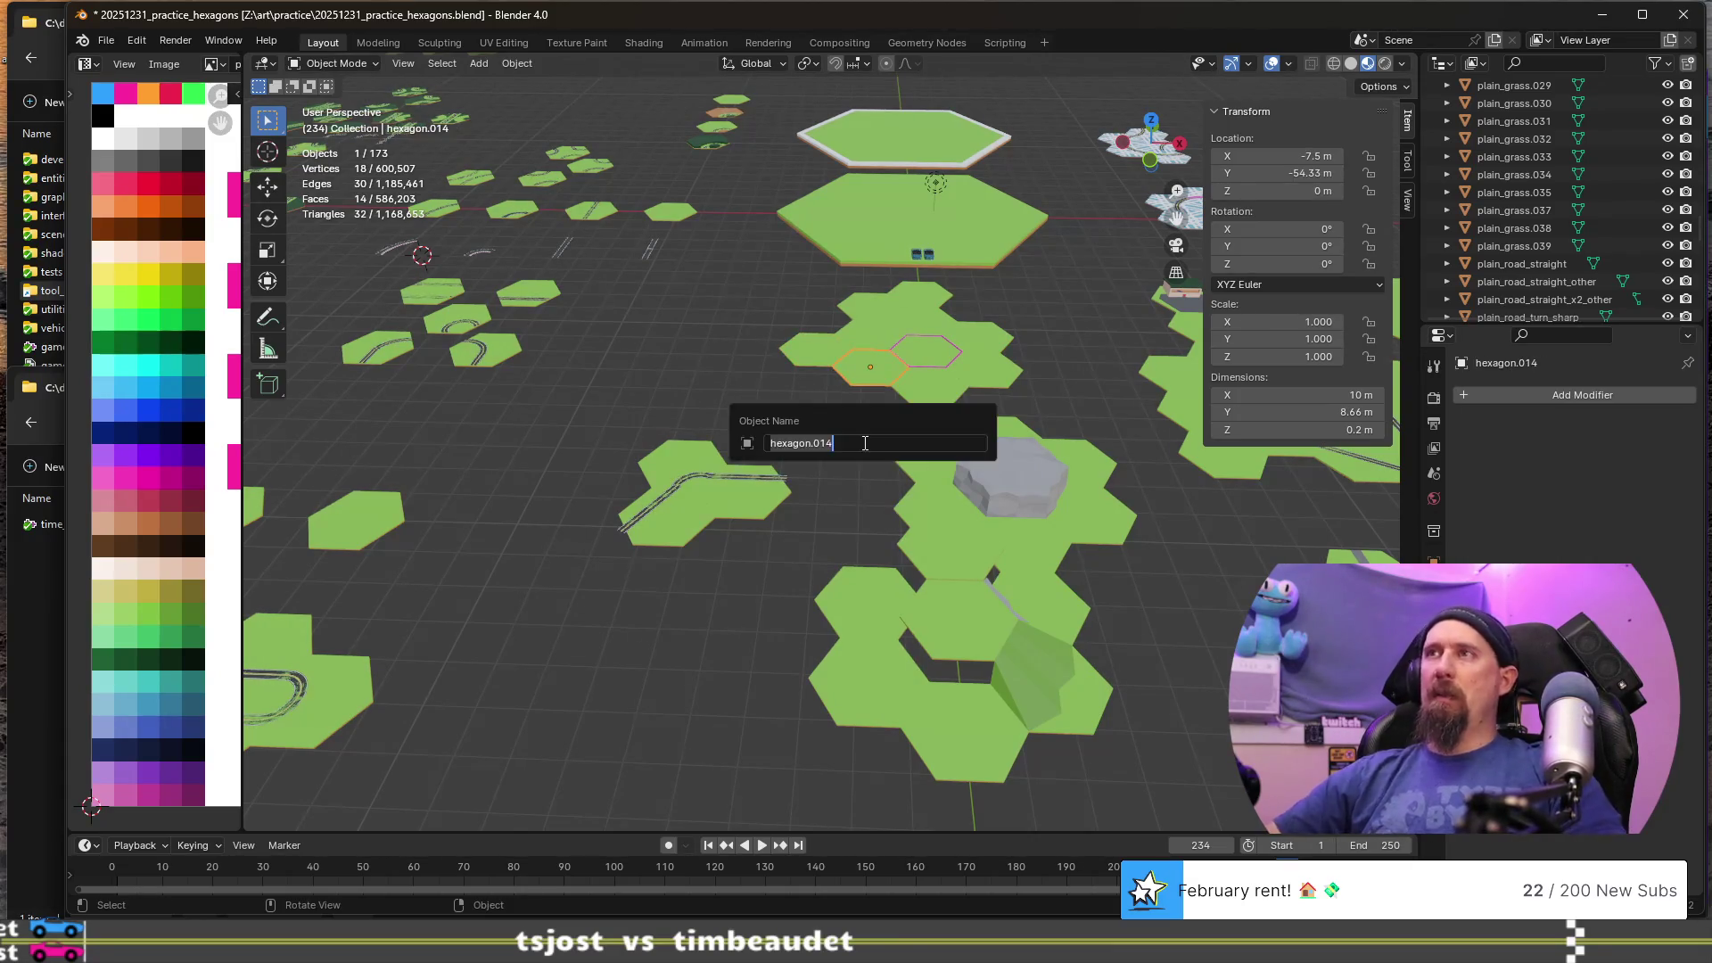
pyautogui.write('__')
pyautogui.press('Return')
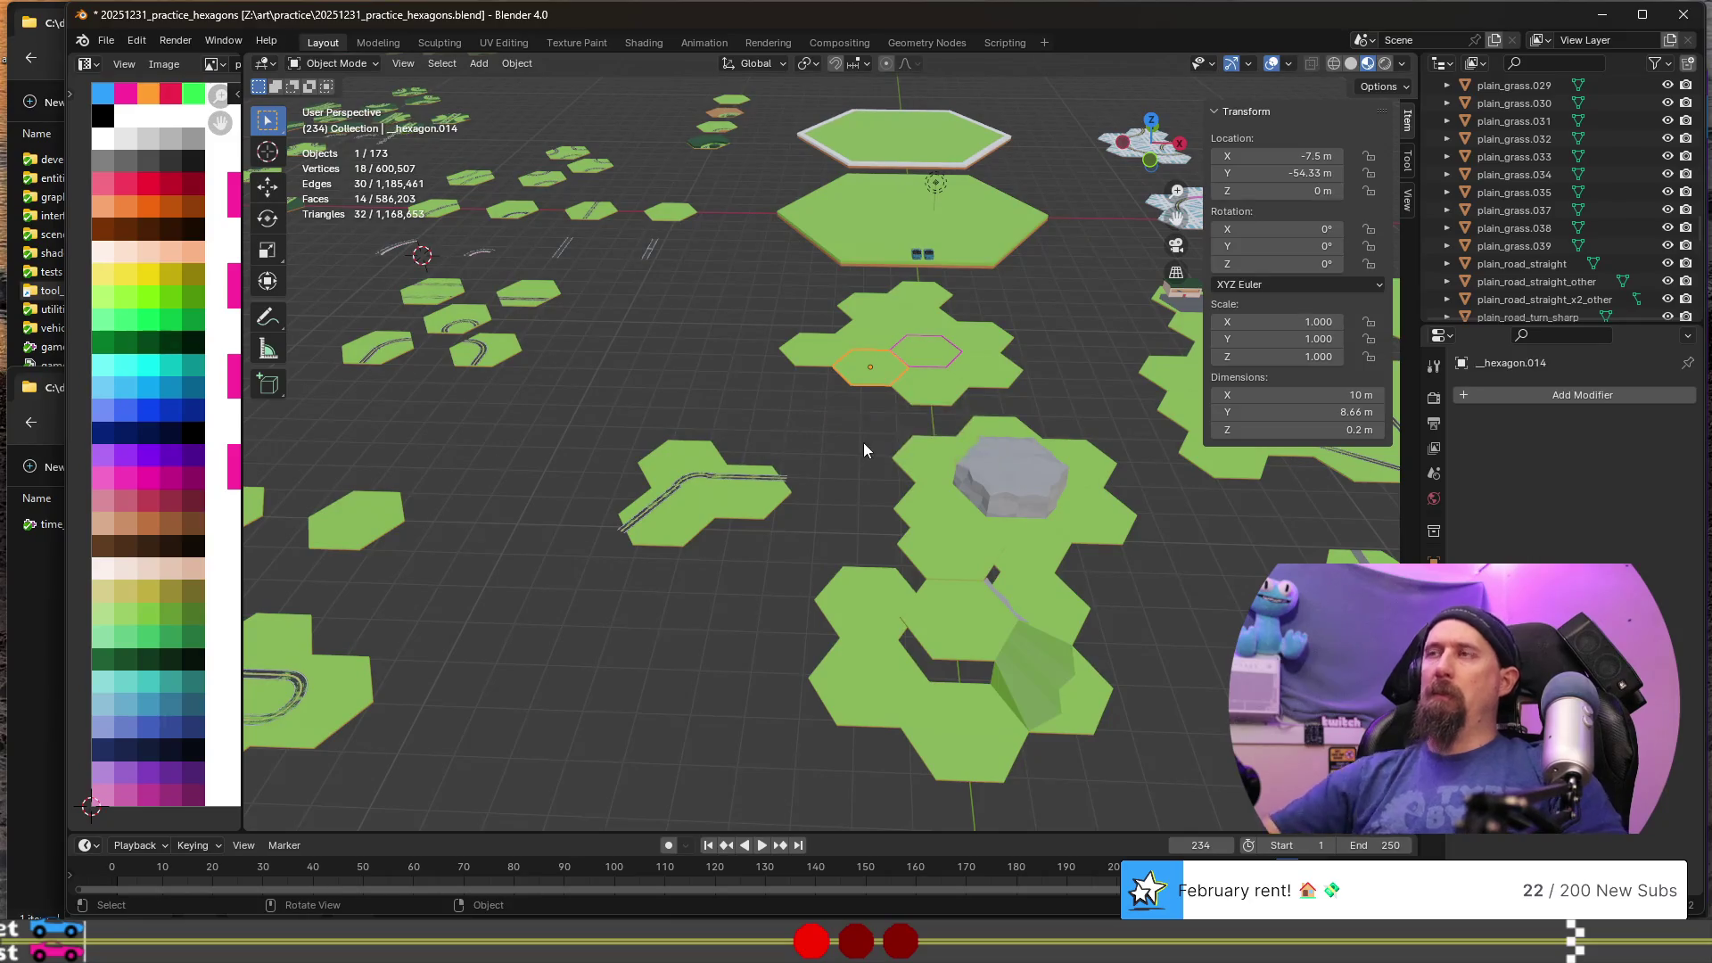
pyautogui.hotkey('ctrl', 'z')
pyautogui.press('F2')
pyautogui.write('_hexagon.015')
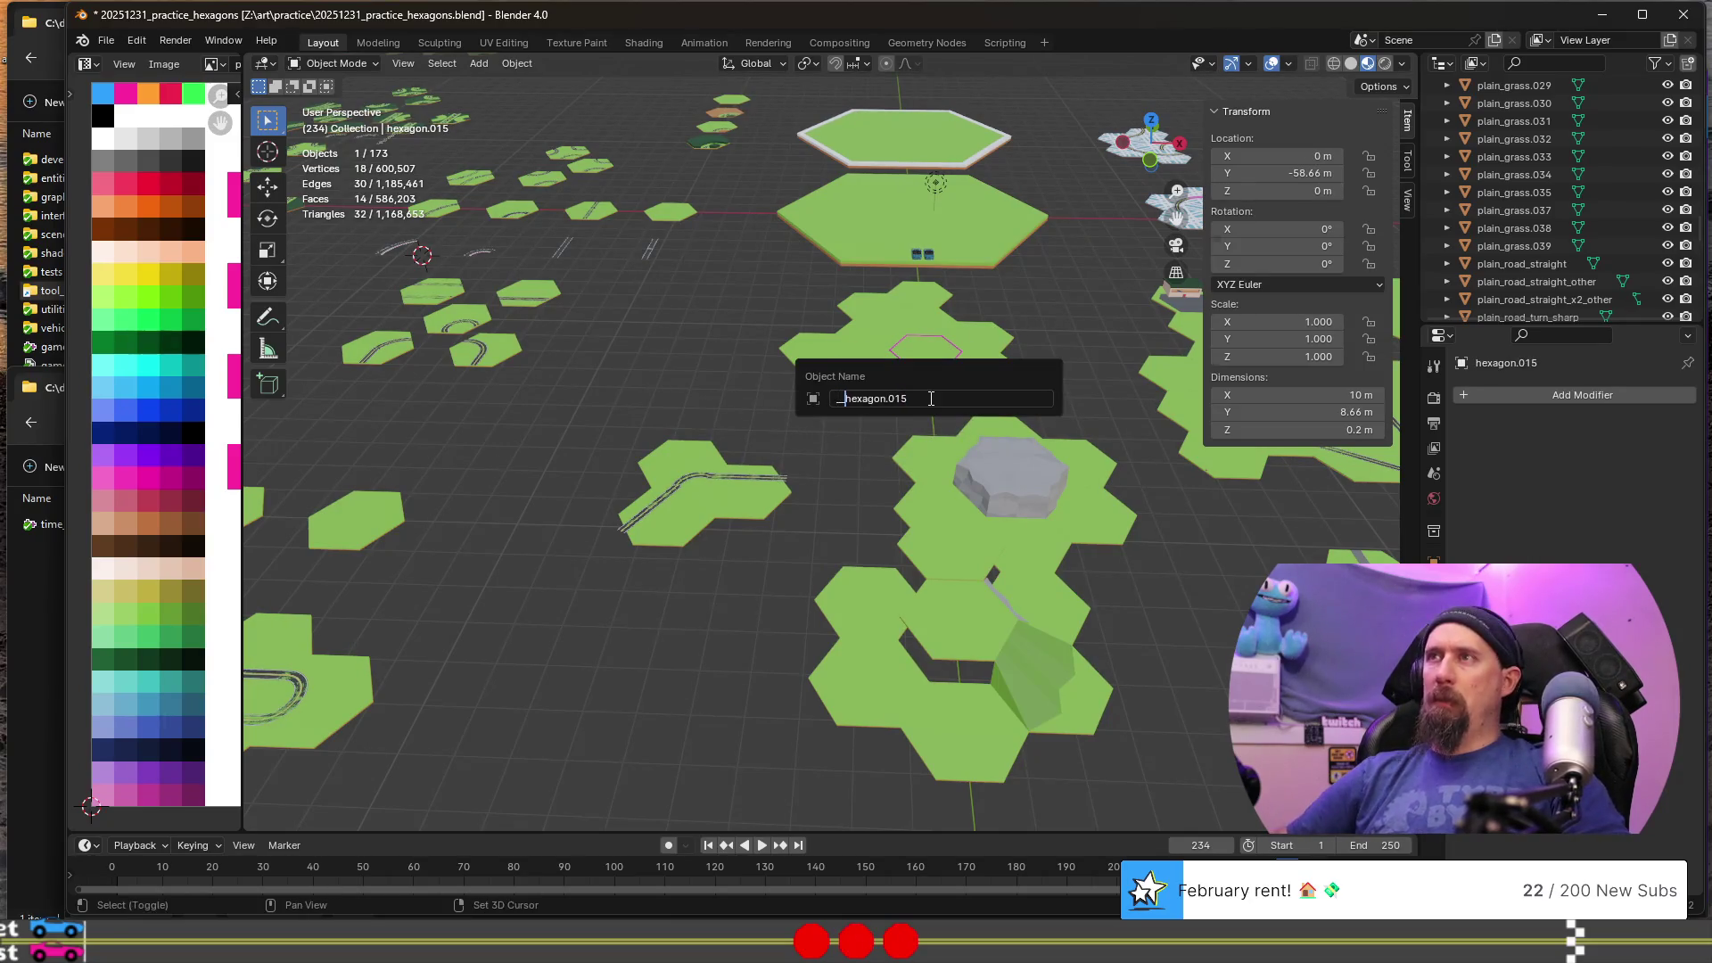
pyautogui.press('Return')
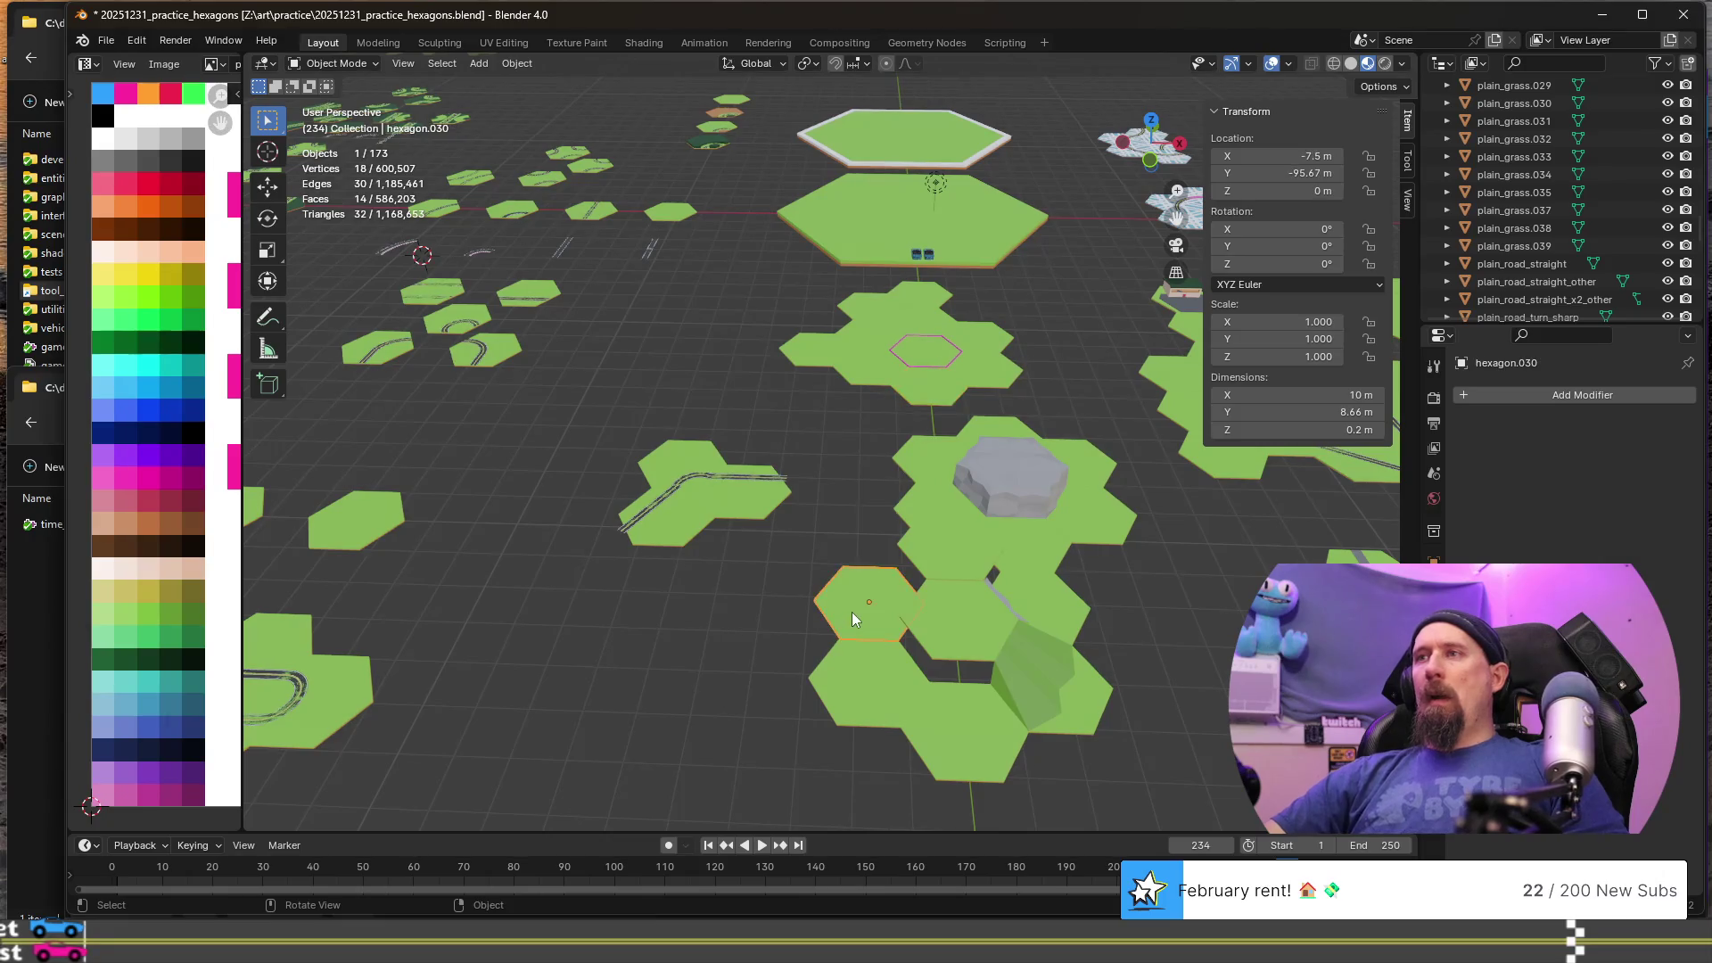
# - Prefix hexagon.030, hexagon.031 and hexagon.032 with '__'
pyautogui.press('F2')
pyautogui.press('Escape')
pyautogui.hotkey('shift', 'd')
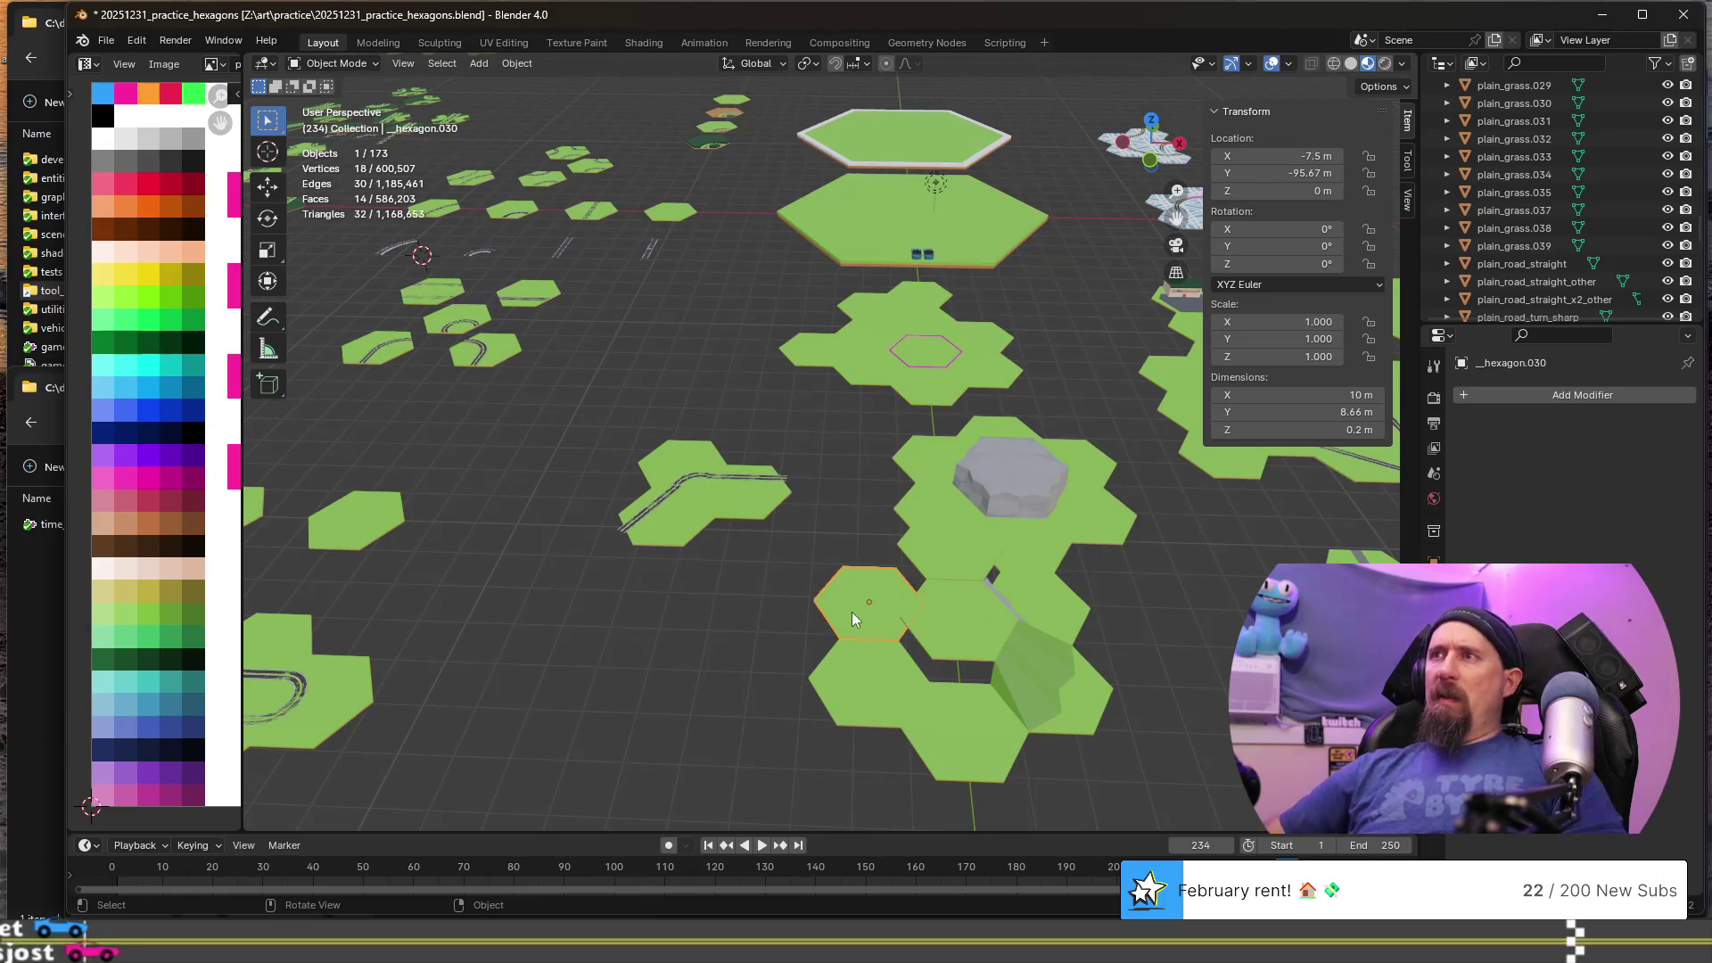
pyautogui.click(858, 671)
pyautogui.write('__')
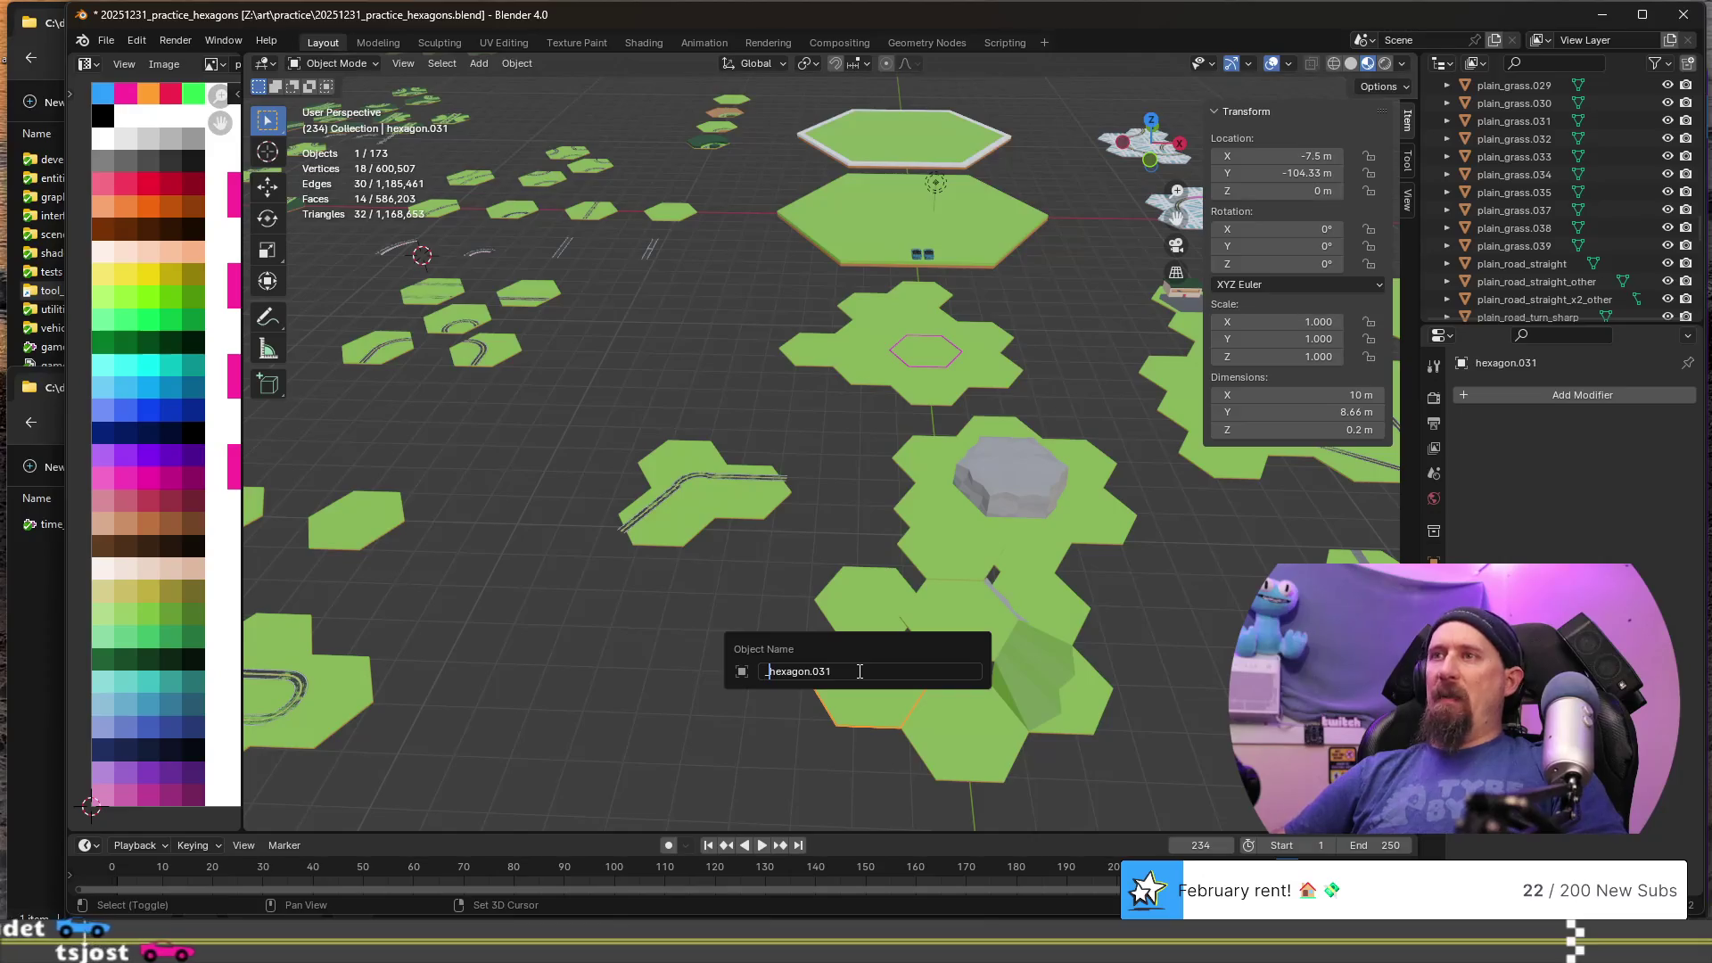
pyautogui.press('Return')
pyautogui.click(940, 720)
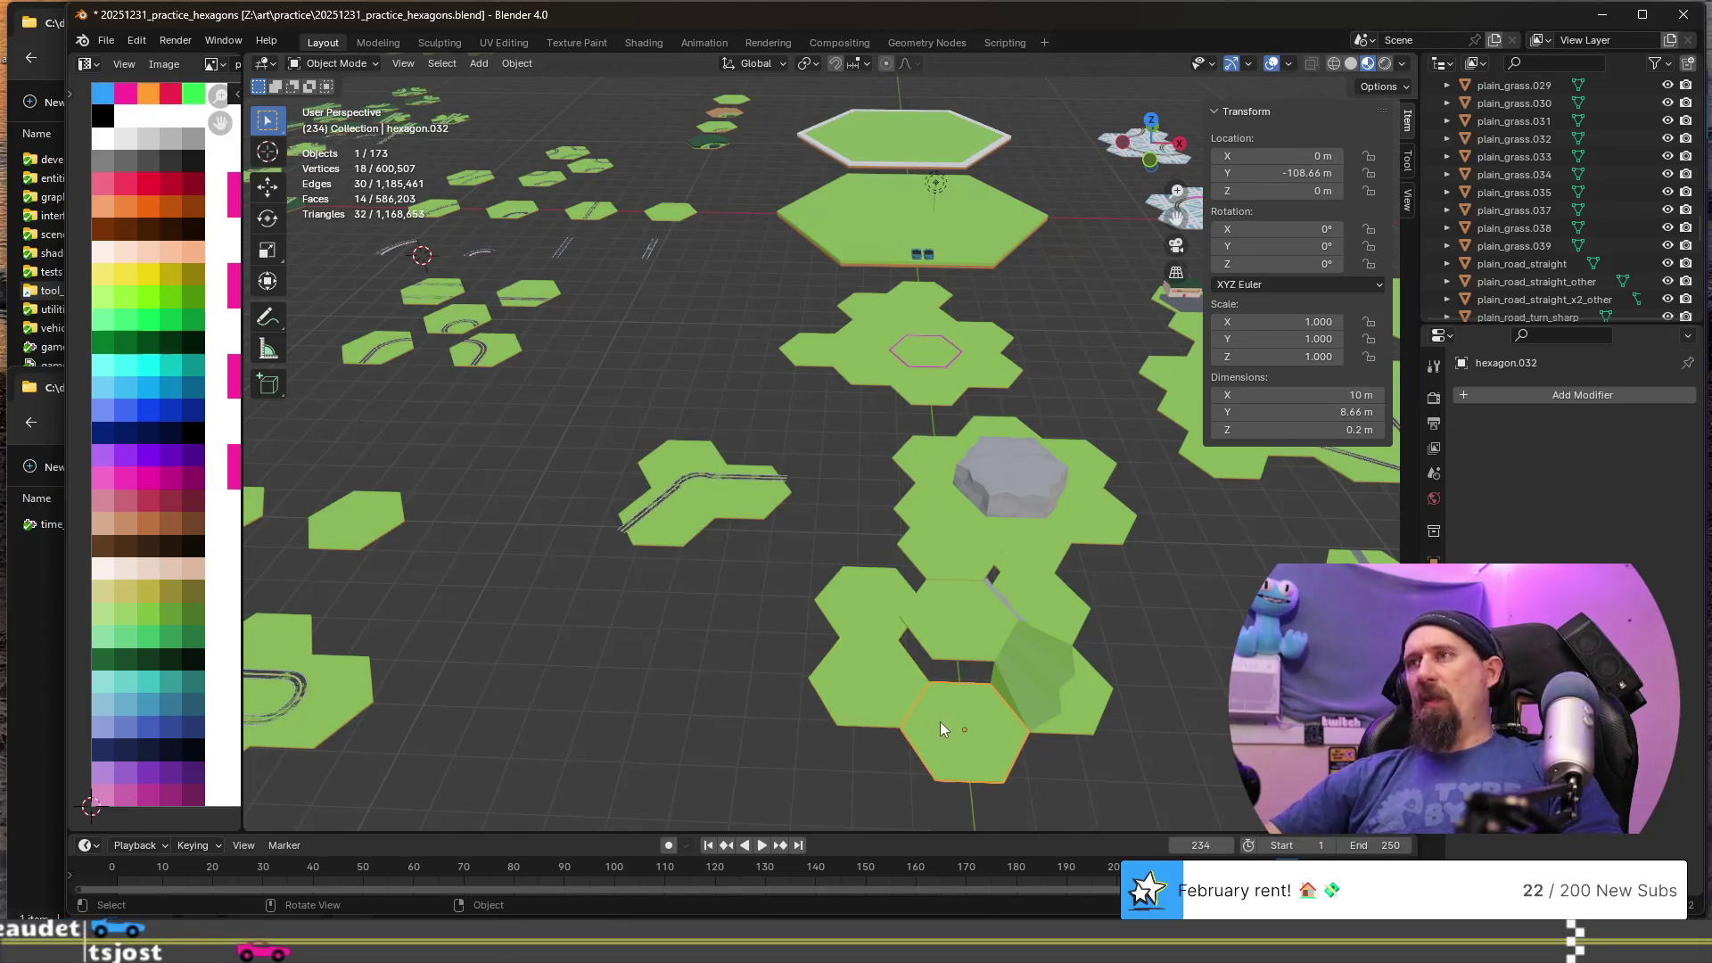
pyautogui.press('F2')
pyautogui.write('__')
pyautogui.press('Return')
# - Rename hexagon.028, hexagon.033 and hexagon.034 with the '__' prefix, fixing a mistyped '++'
pyautogui.click(972, 643)
pyautogui.press('F2')
pyautogui.write('++')
pyautogui.press('BackSpace')
pyautogui.press('BackSpace')
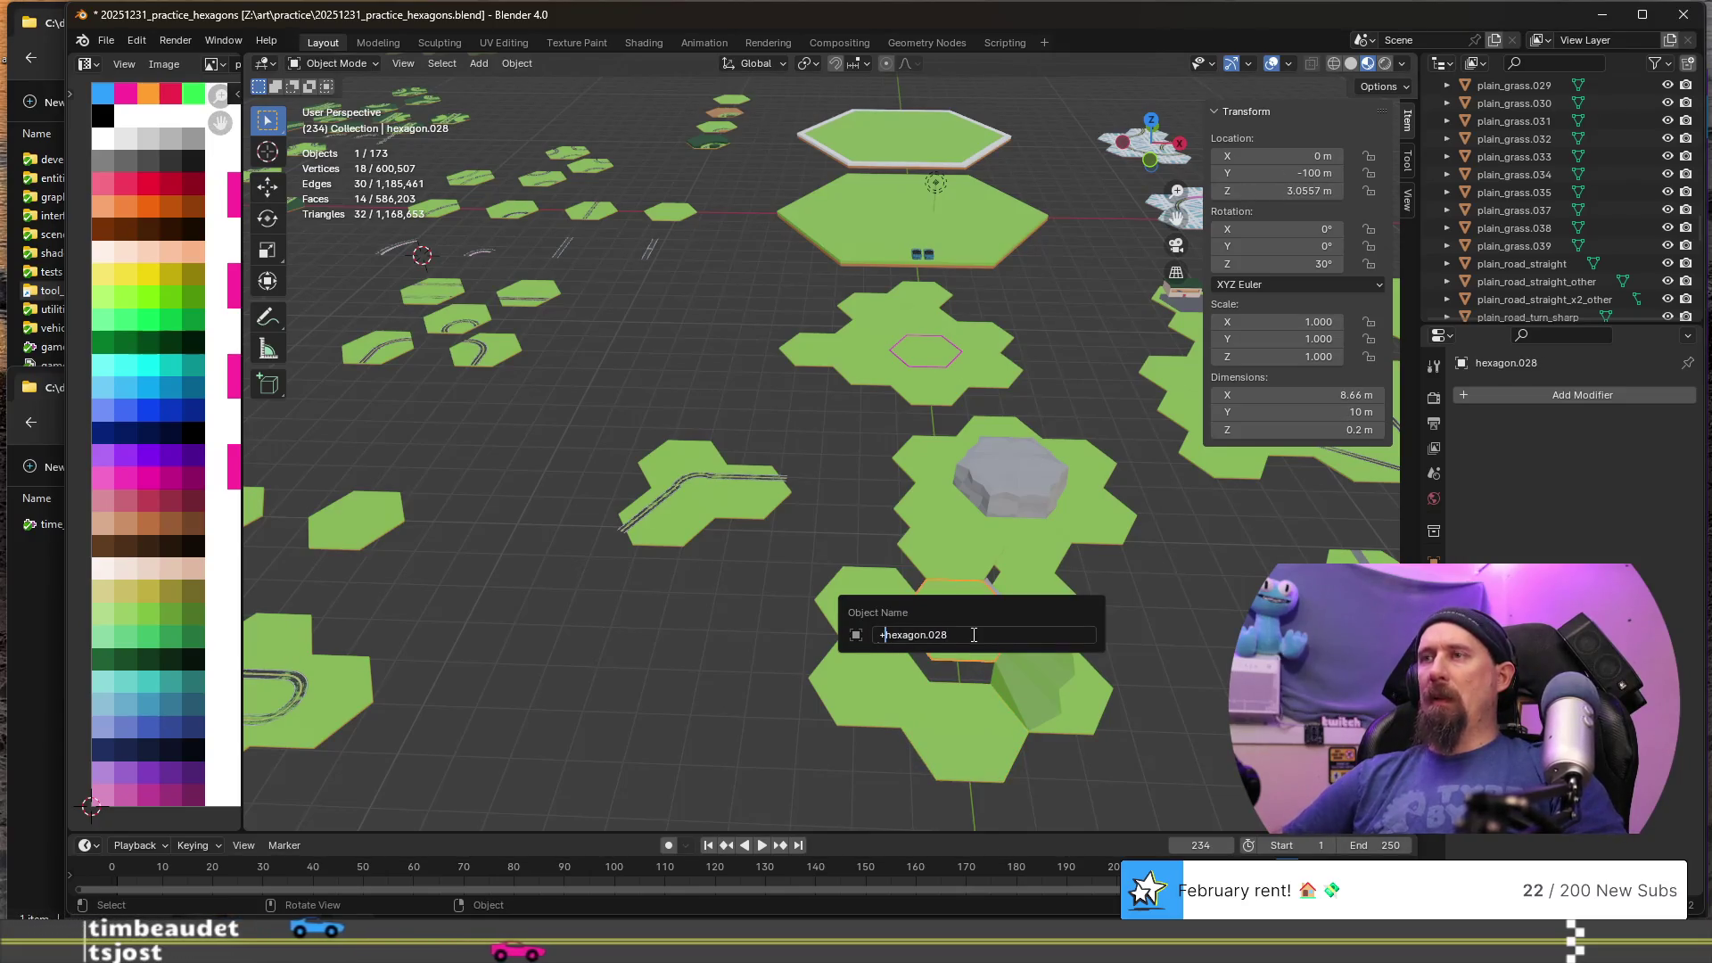
pyautogui.press('Return')
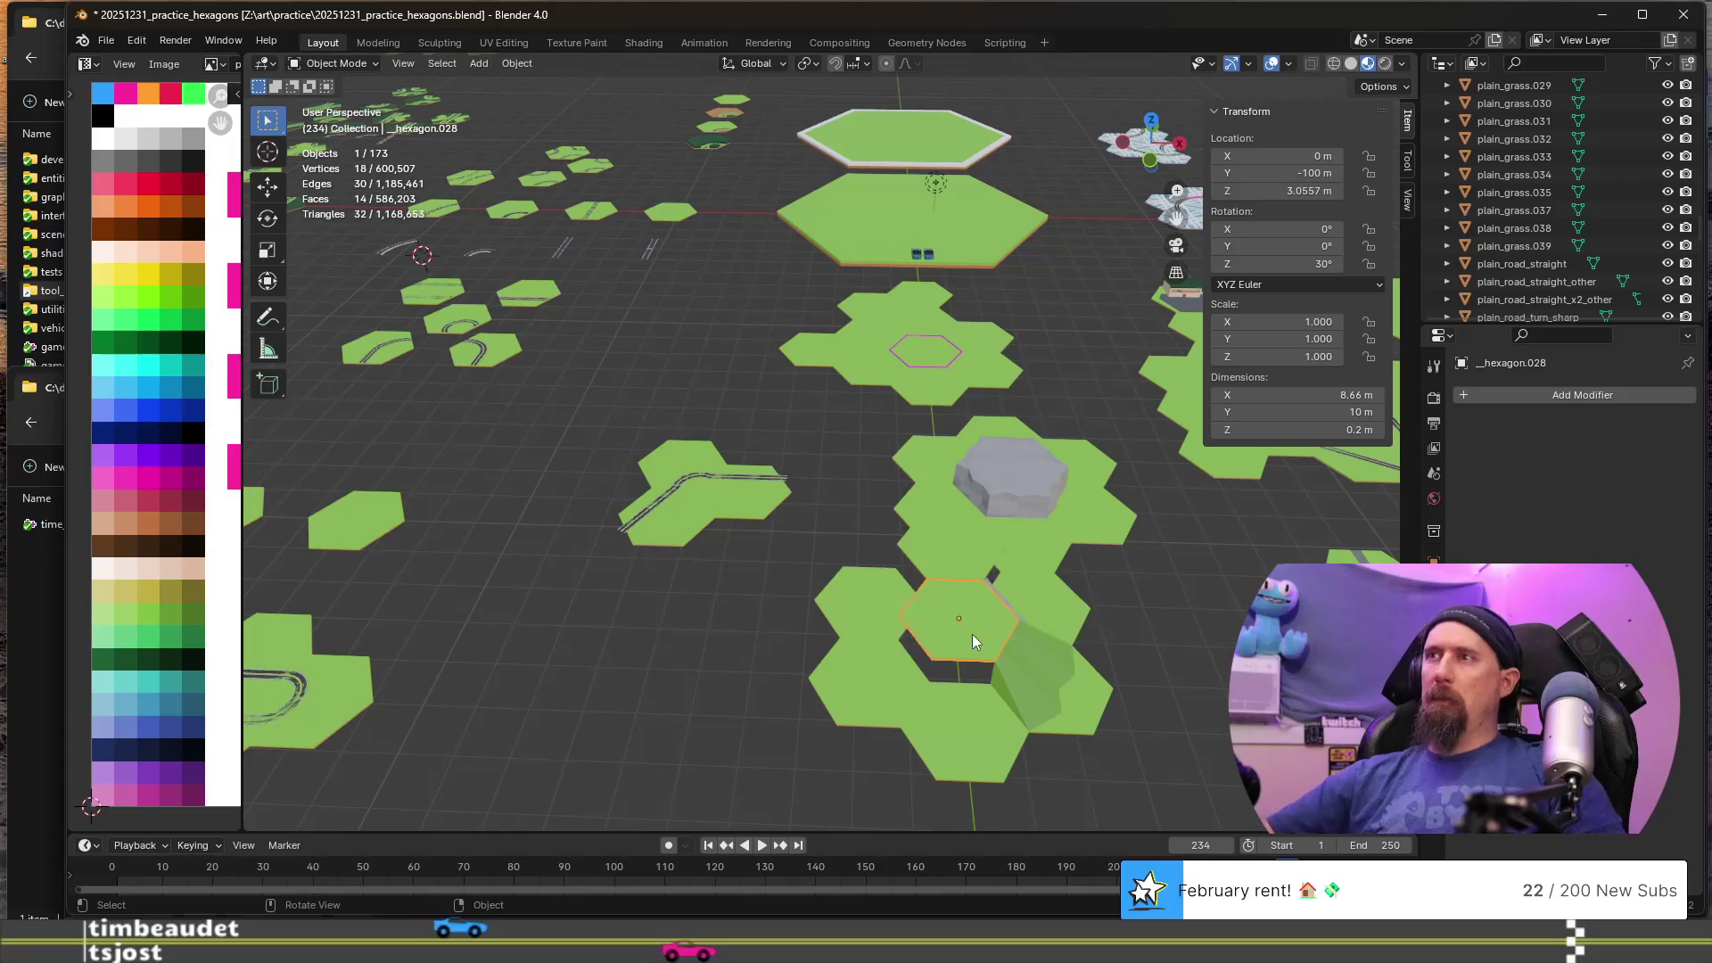
pyautogui.click(1054, 678)
pyautogui.press('F2')
pyautogui.write('__hexagon.033')
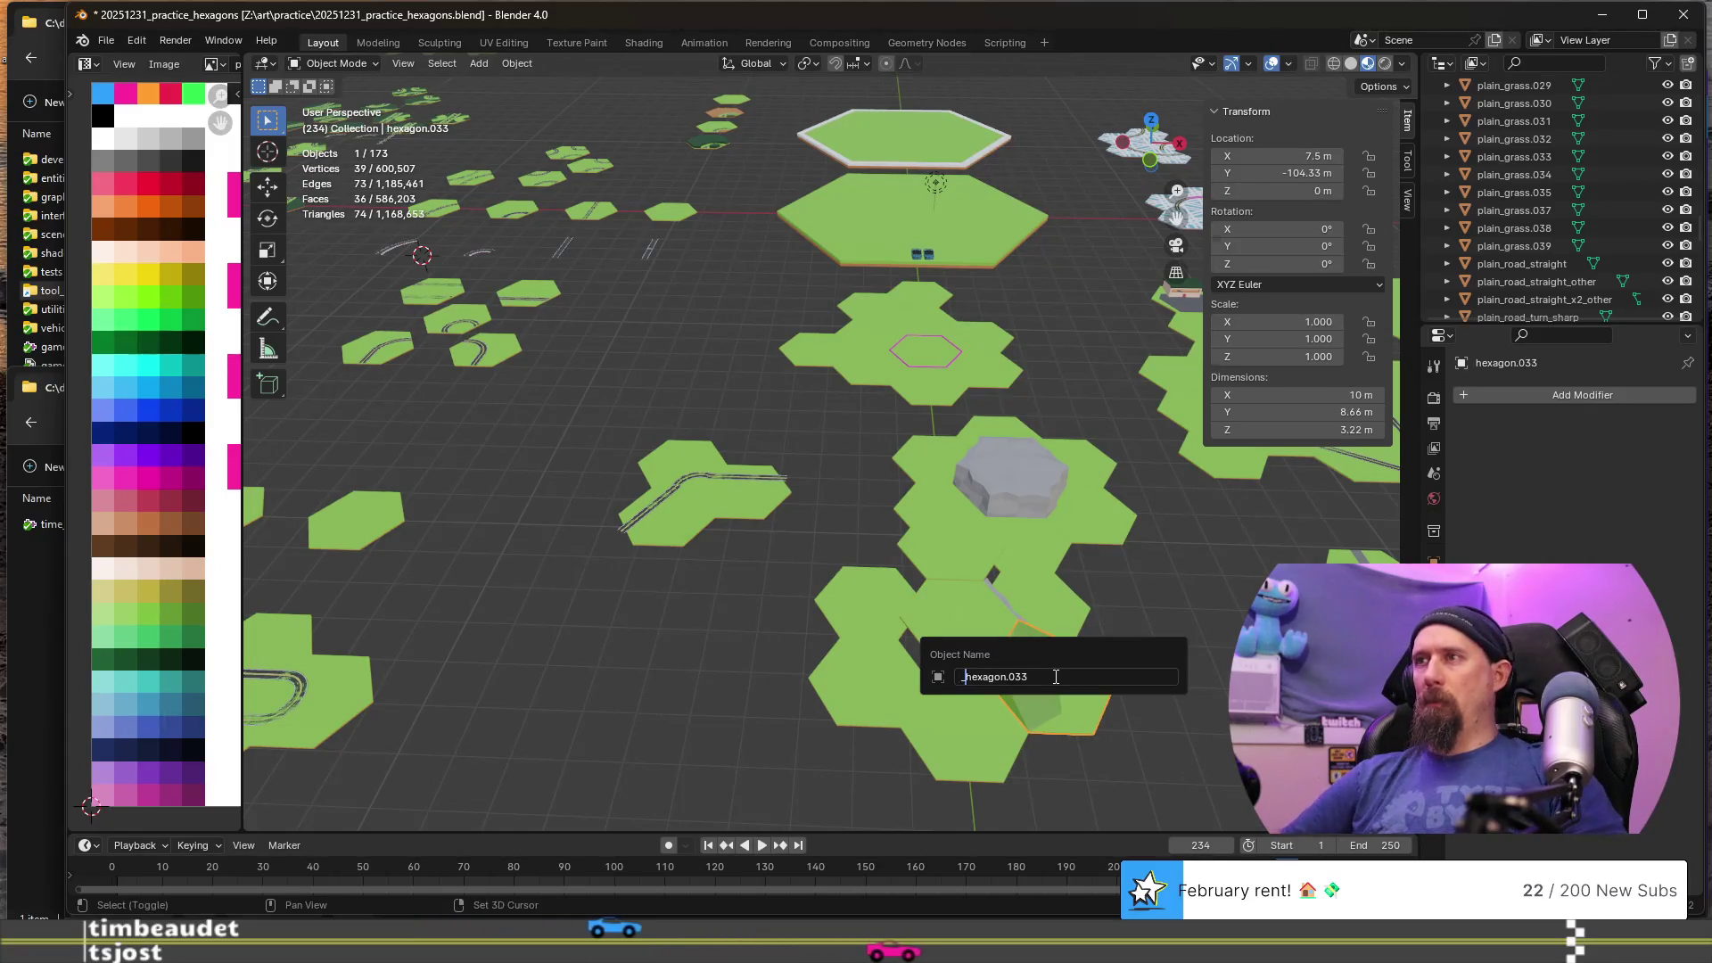
pyautogui.press('Return')
pyautogui.click(1041, 605)
pyautogui.press('F2')
pyautogui.write('_')
pyautogui.press('Return')
# - Prefix hexagon.029, hexagon.040 and hexagon.046 with '__'
pyautogui.click(958, 553)
pyautogui.press('F2')
pyautogui.press('Home')
pyautogui.write('_')
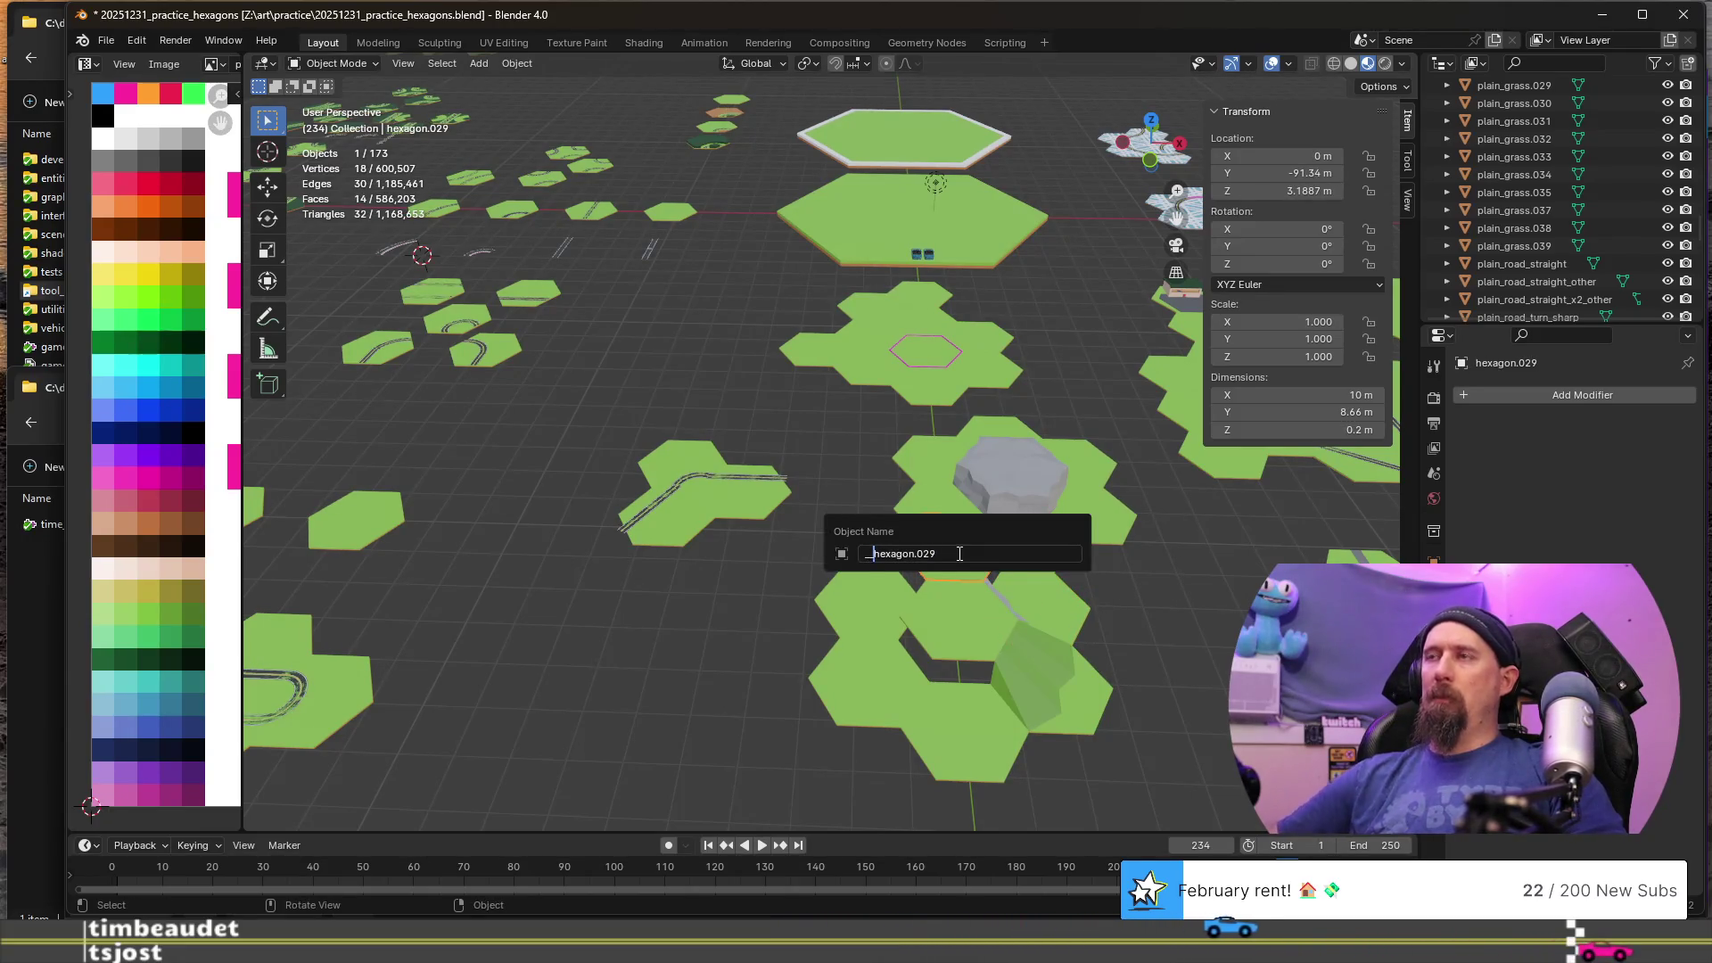
pyautogui.press('Return')
pyautogui.click(1049, 557)
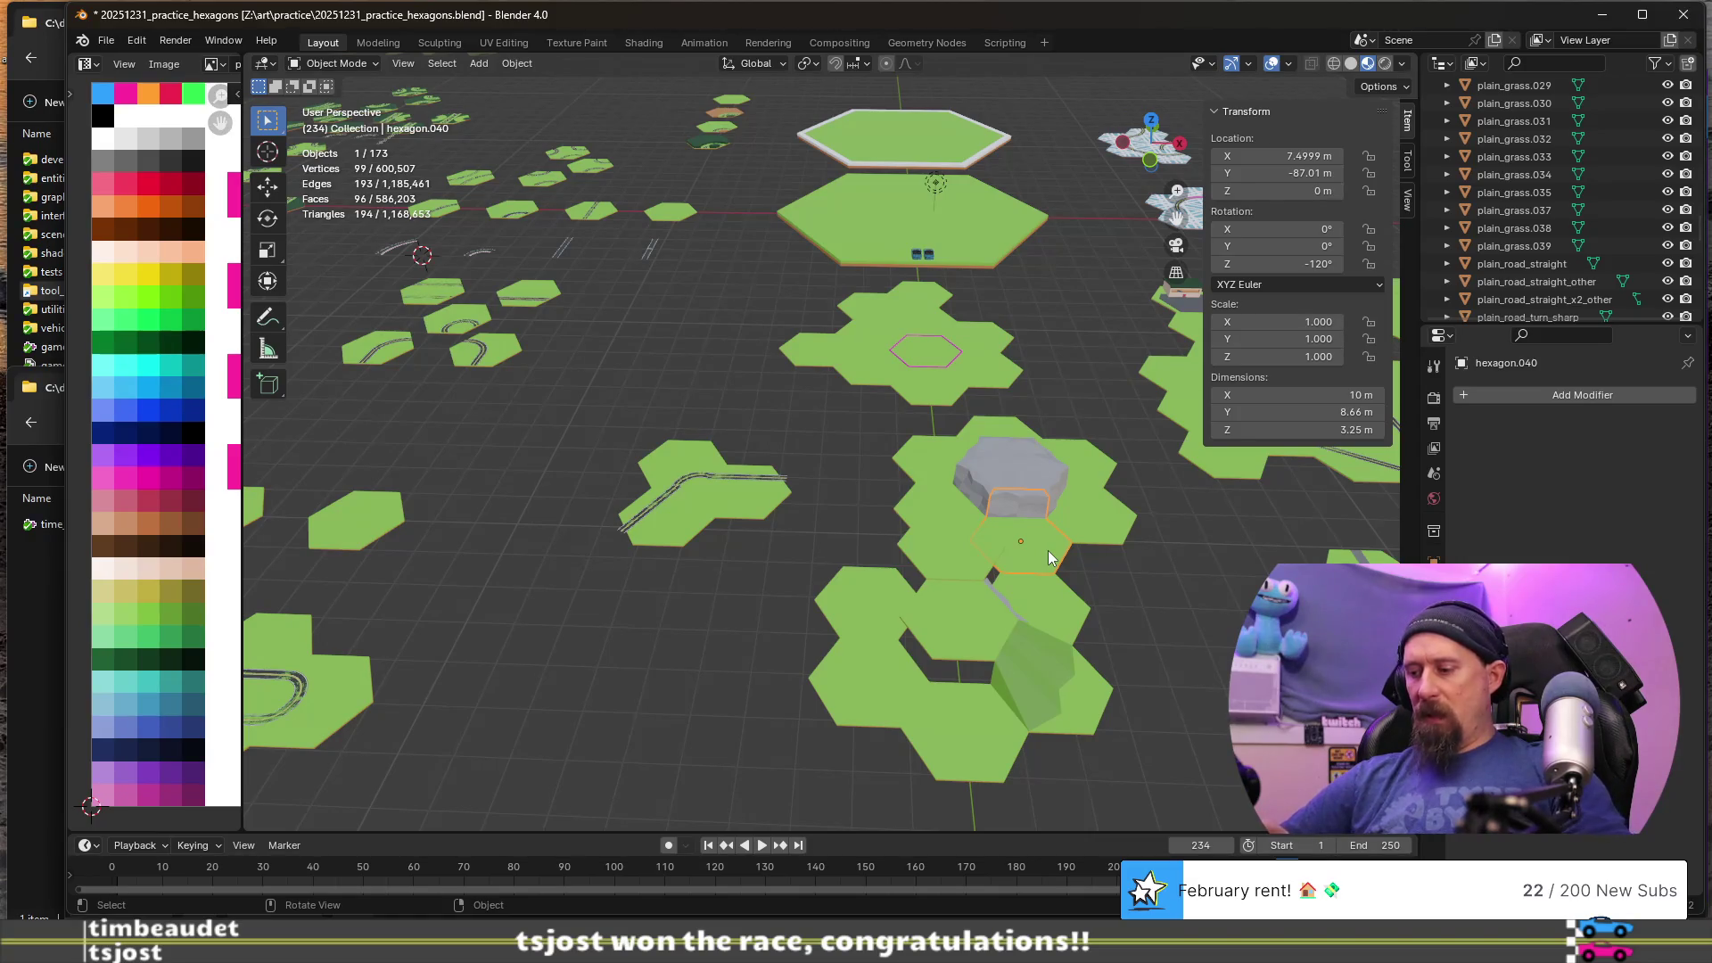
pyautogui.press('F2')
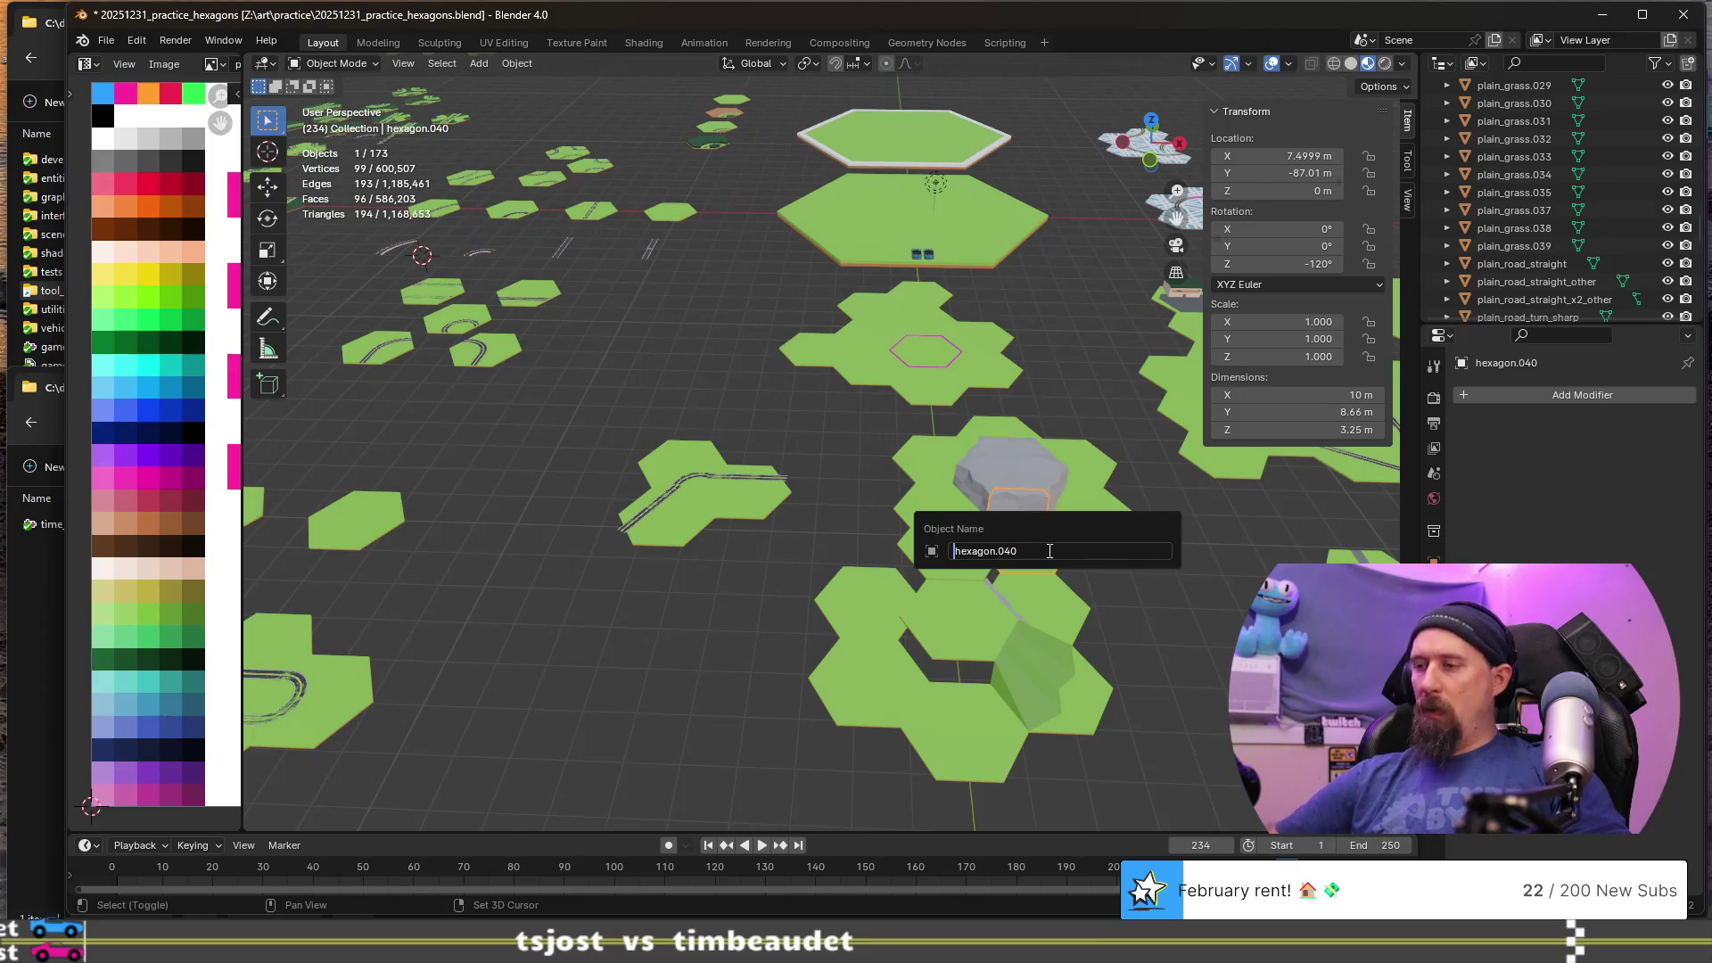
pyautogui.write('_')
pyautogui.press('Return')
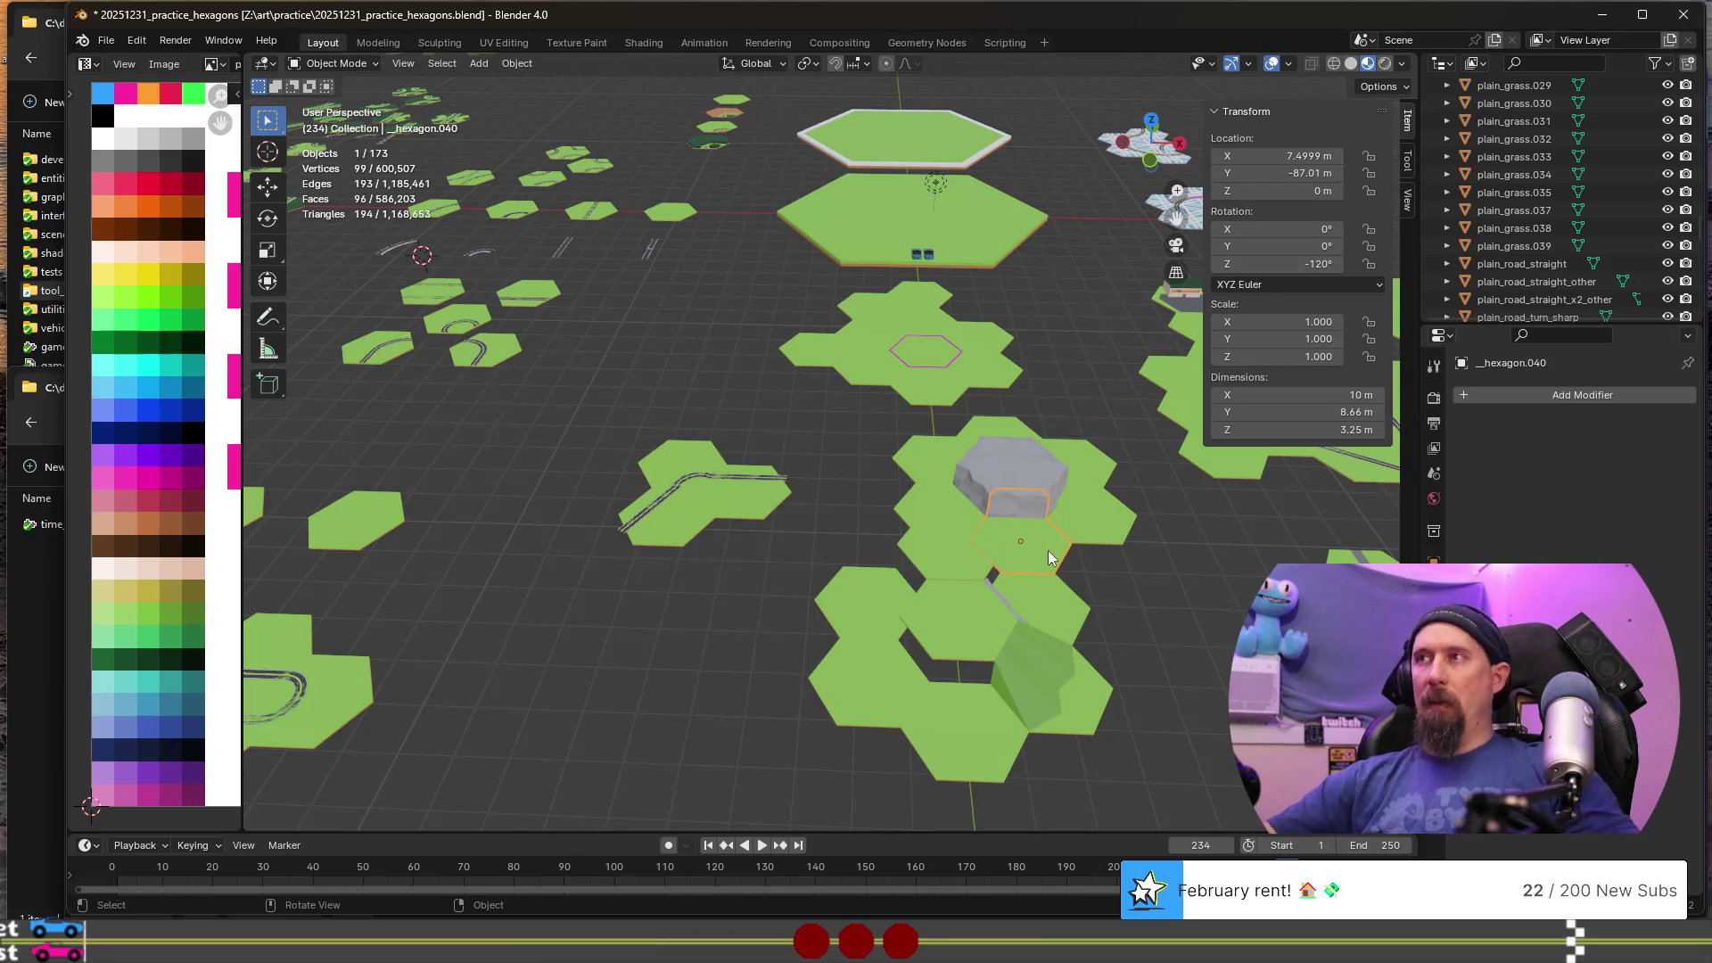
pyautogui.press('F2')
pyautogui.press('Home')
pyautogui.write('__')
pyautogui.press('Return')
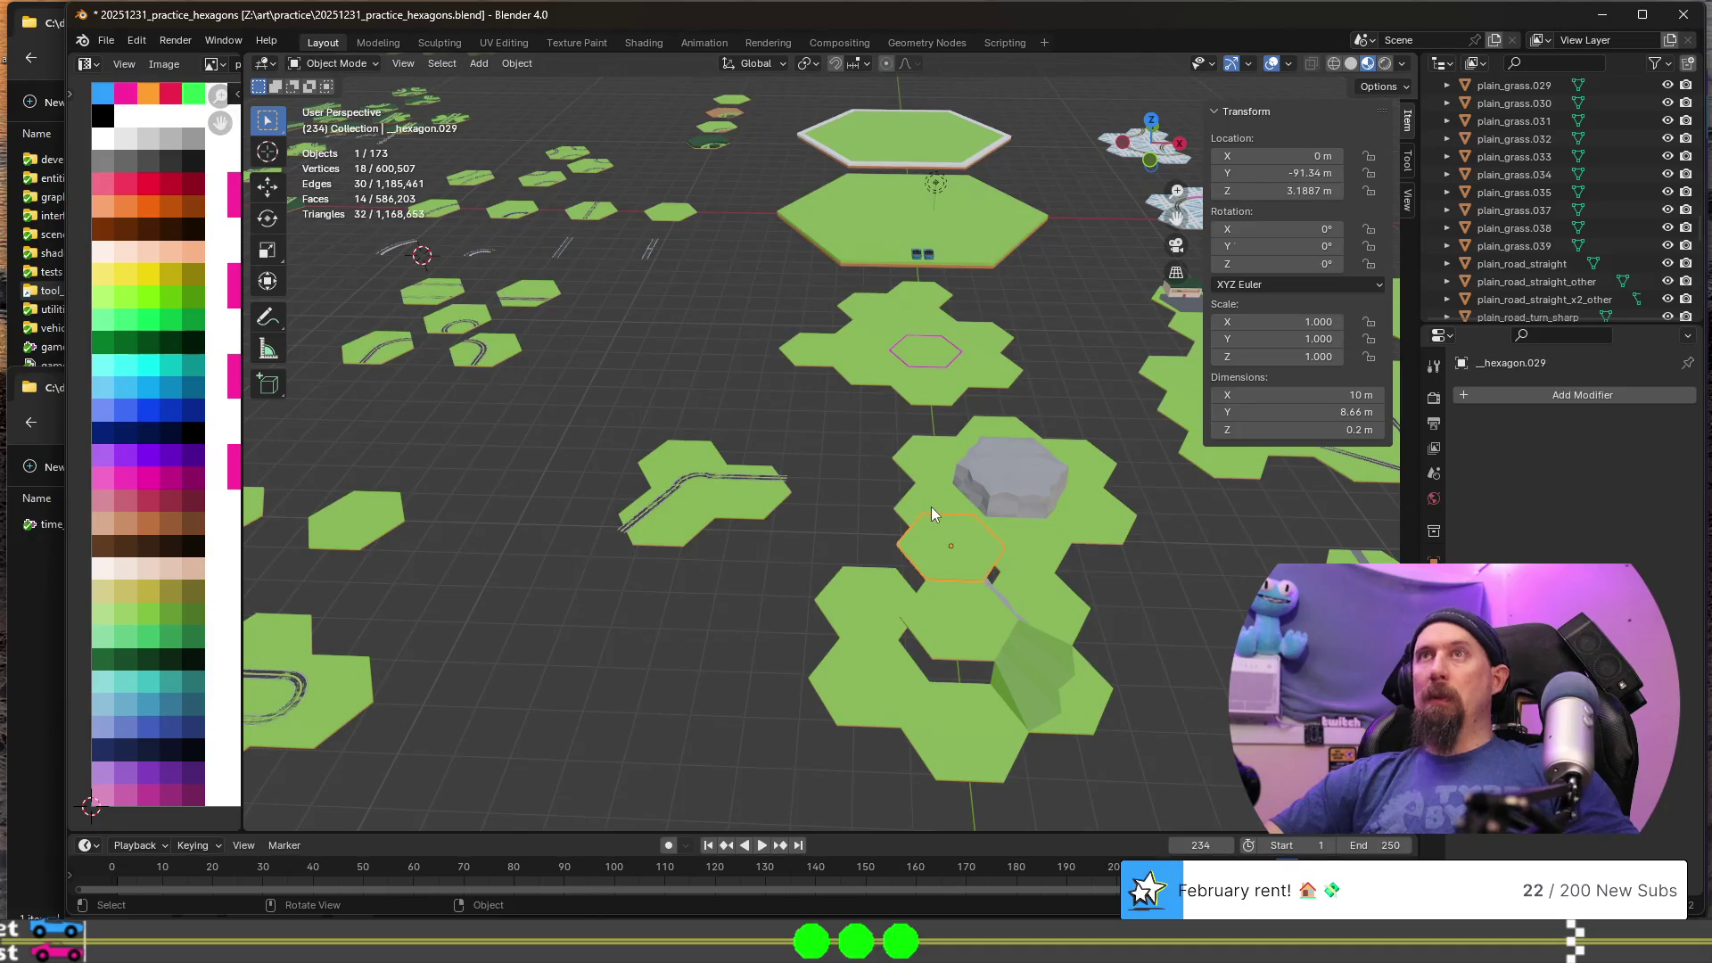
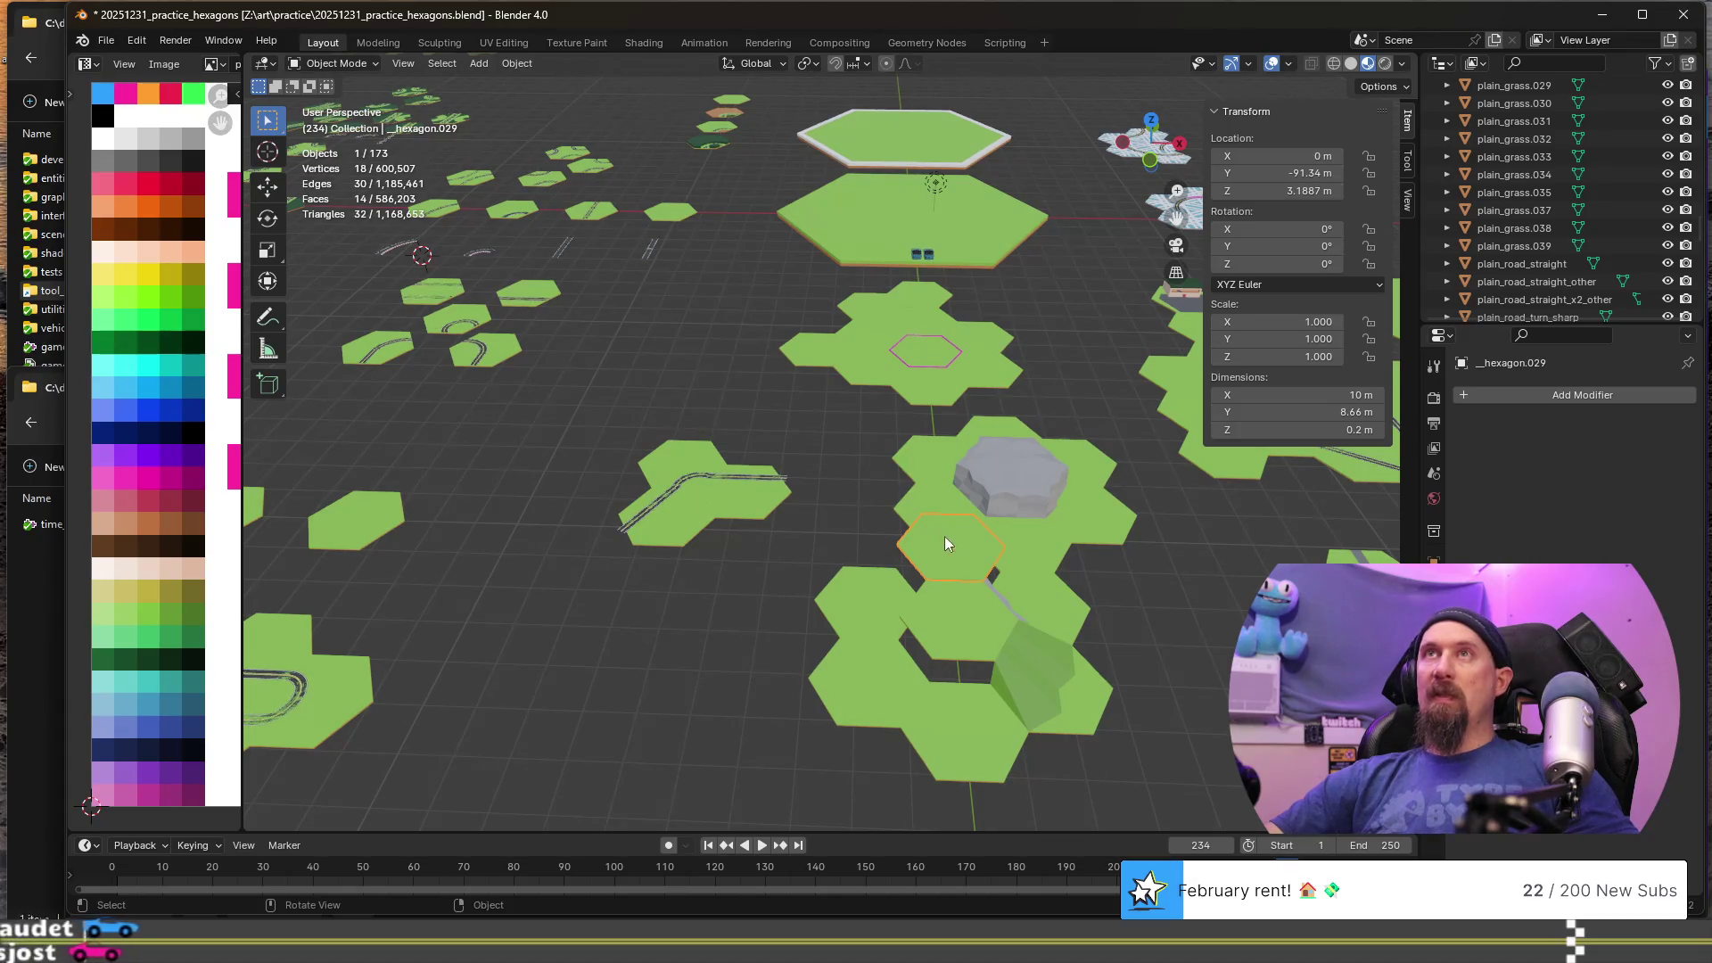
# - Select the tile beside the rock and undo the accidental duplicate of it
pyautogui.click(951, 484)
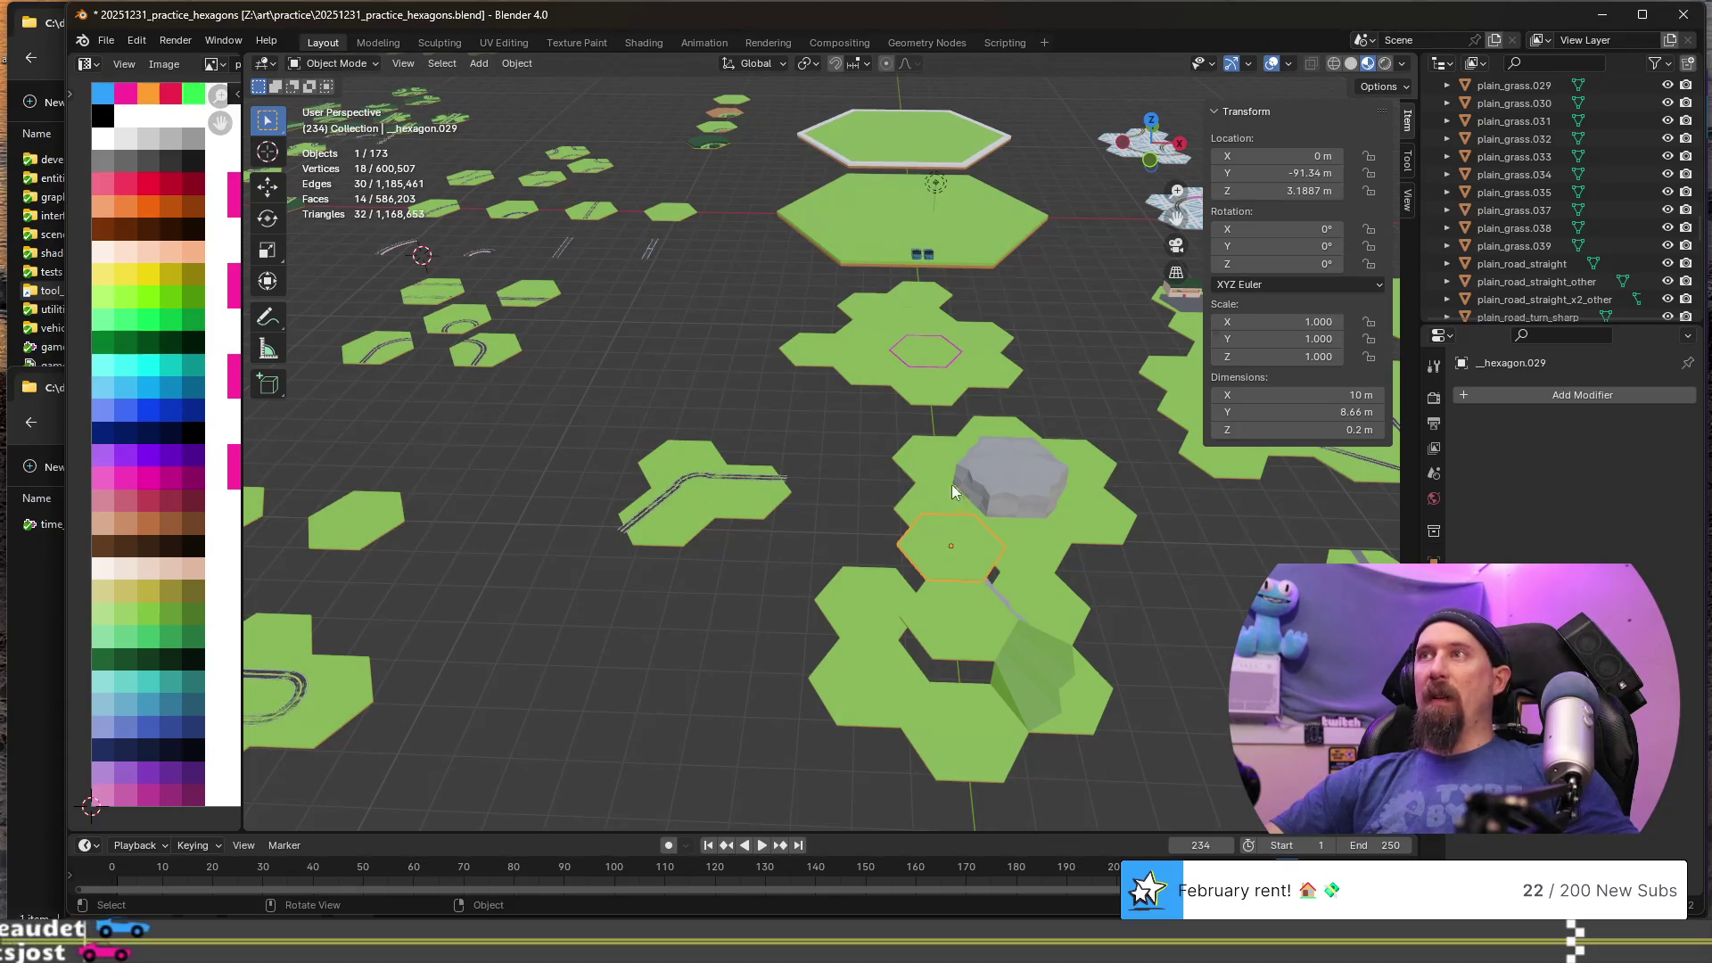
pyautogui.click(945, 548)
pyautogui.moveTo(956, 586); pyautogui.dragTo(619, 571, button='middle')
pyautogui.keyDown('alt'); pyautogui.click(629, 559); pyautogui.keyUp('alt')
pyautogui.click(678, 532)
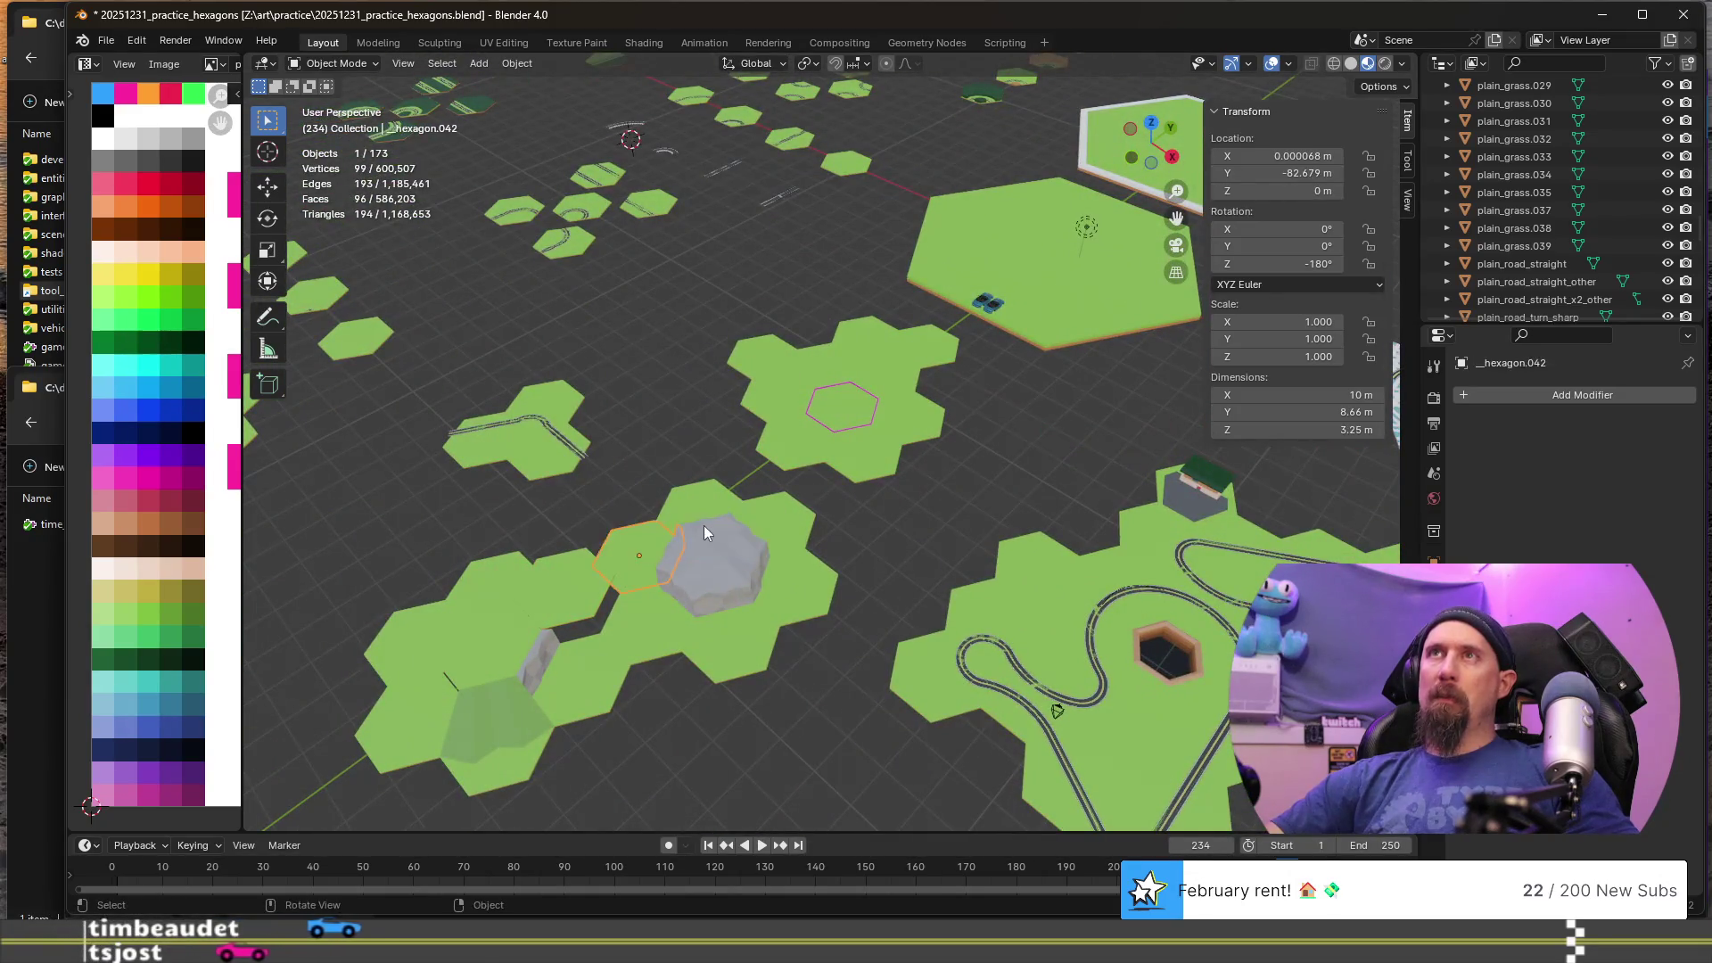
pyautogui.hotkey('shift', 'd')
pyautogui.click(779, 528)
pyautogui.press('F2')
pyautogui.hotkey('ctrl', 'z')
pyautogui.click(710, 567)
pyautogui.press('F2')
pyautogui.press('Escape')
# - Prefix the sharp-turn road tile's name with __, as in __road_turn_sharp.004
pyautogui.click(795, 576)
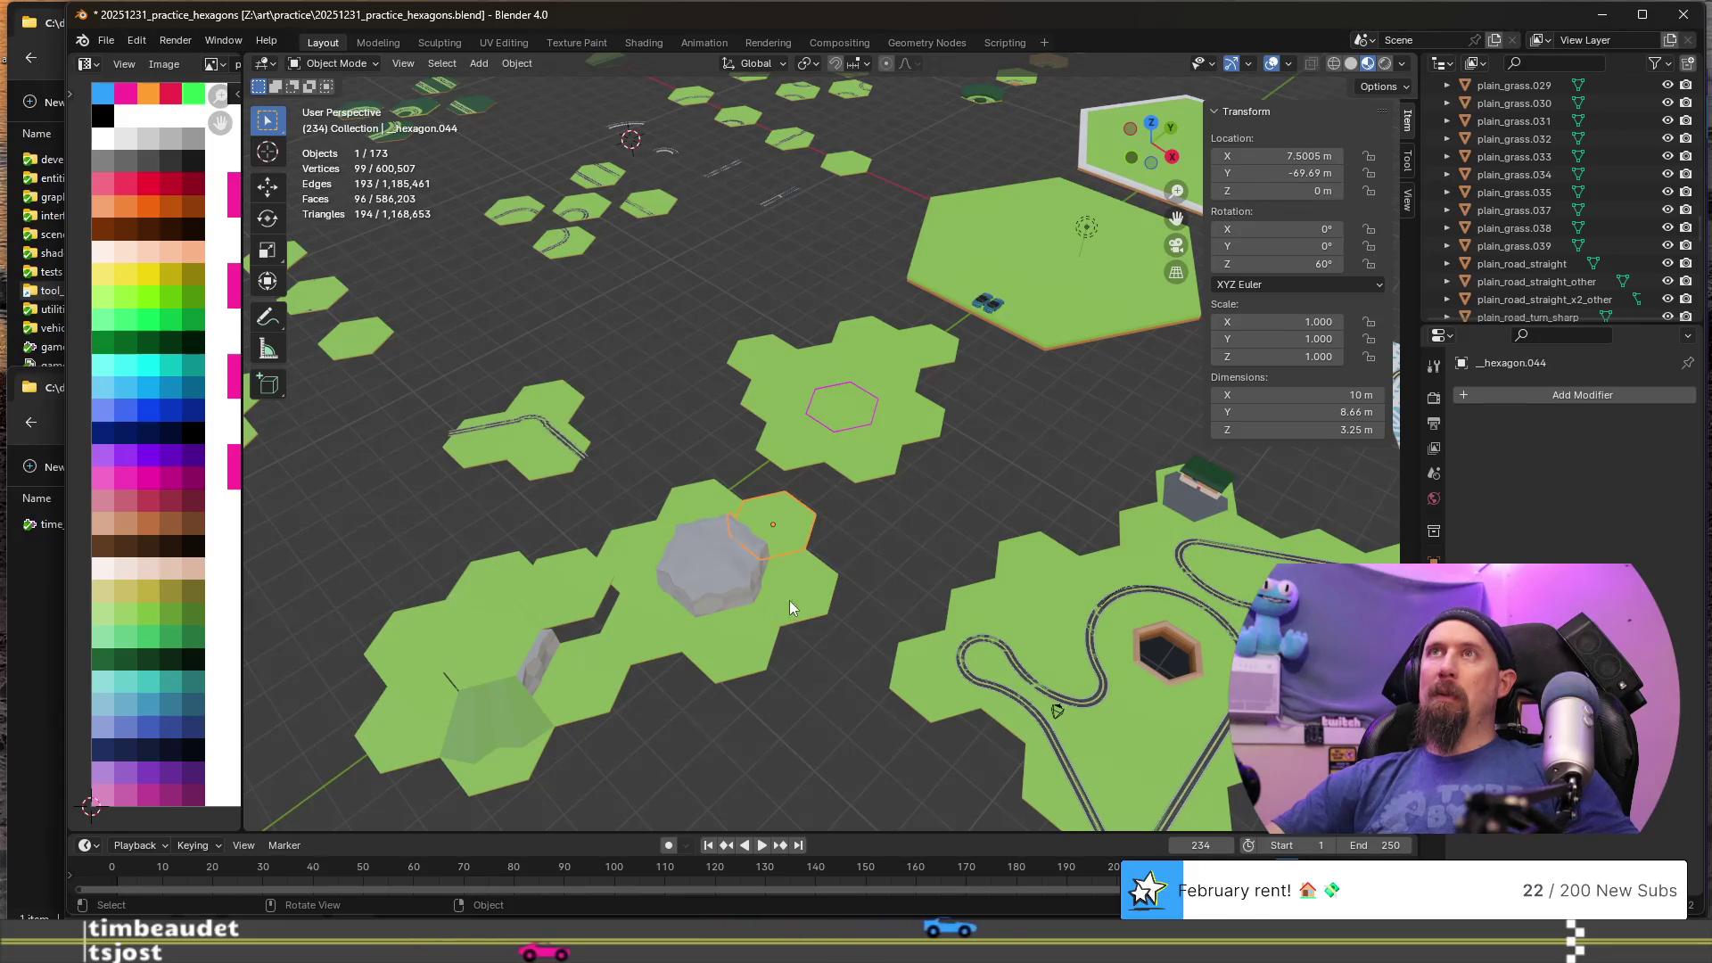
pyautogui.click(649, 623)
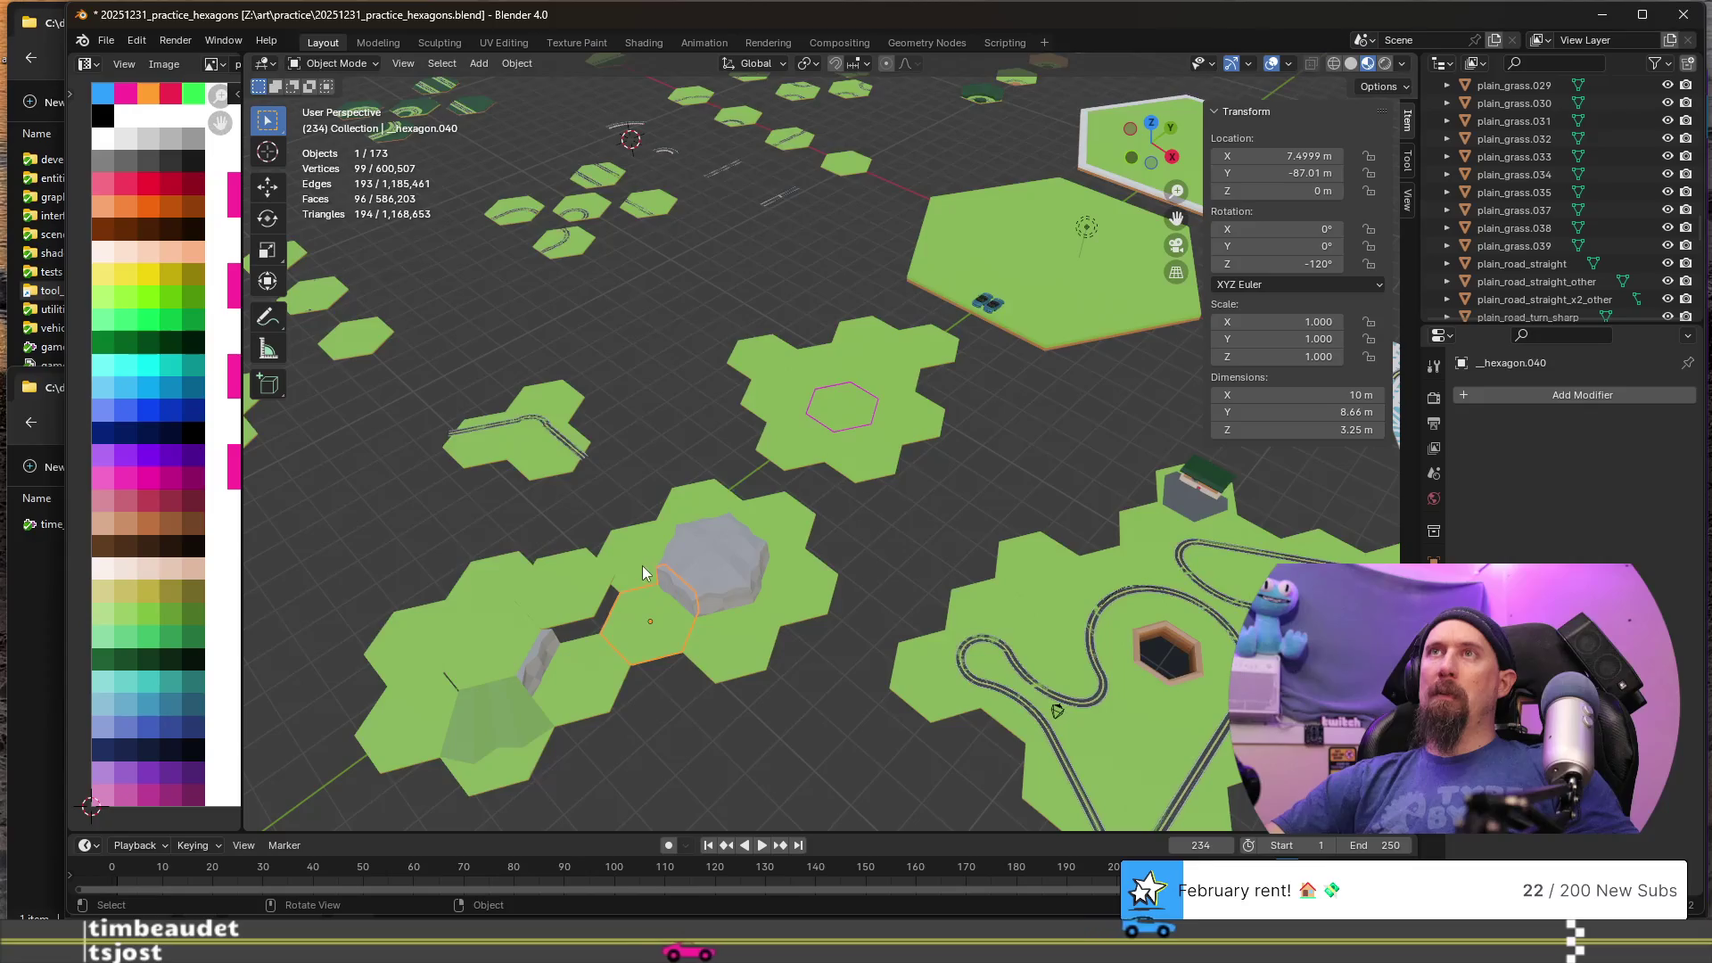
pyautogui.click(680, 526)
pyautogui.moveTo(761, 590)
pyautogui.mouseDown(button='middle')
pyautogui.moveTo(747, 484)
pyautogui.moveTo(849, 515)
pyautogui.moveTo(979, 617)
pyautogui.mouseUp(button='middle')
pyautogui.click(1051, 665)
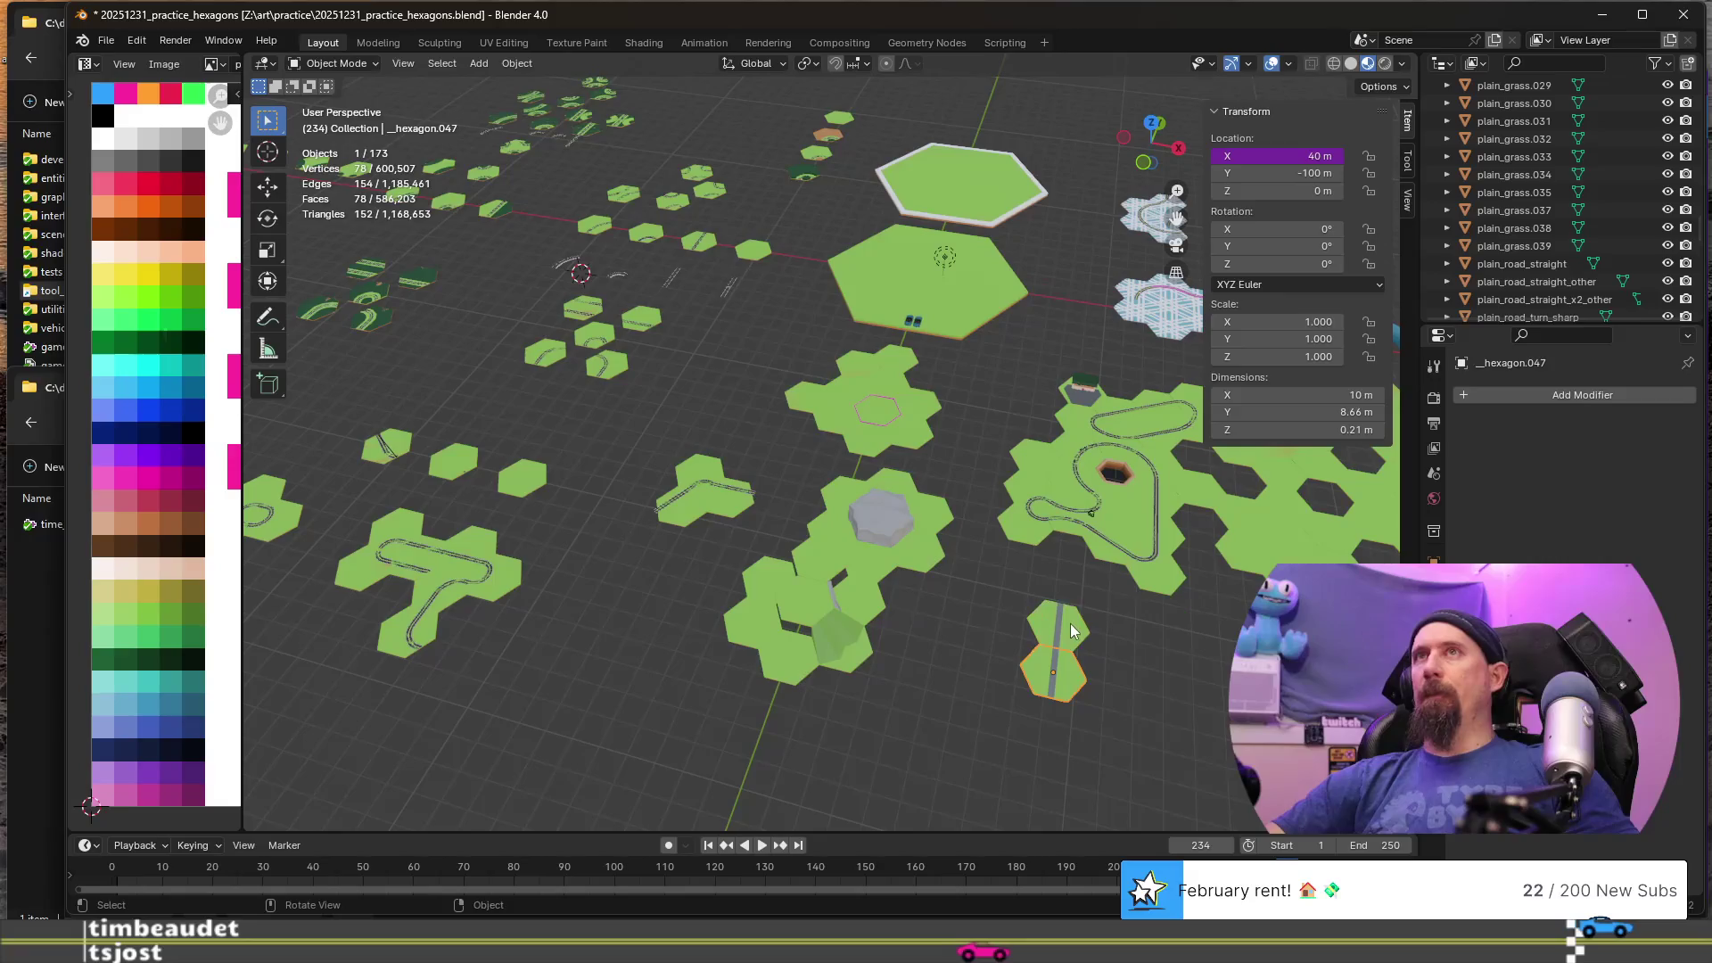
pyautogui.click(1025, 532)
pyautogui.press('F2')
pyautogui.press('Home')
pyautogui.write('__')
pyautogui.press('Return')
# - Add the __ prefix to the large hexagon cluster and its neighbouring cluster
pyautogui.moveTo(1043, 549)
pyautogui.keyDown('shift'); pyautogui.mouseDown(button='middle')
pyautogui.moveTo(817, 499)
pyautogui.moveTo(987, 507)
pyautogui.mouseUp(button='middle'); pyautogui.keyUp('shift')
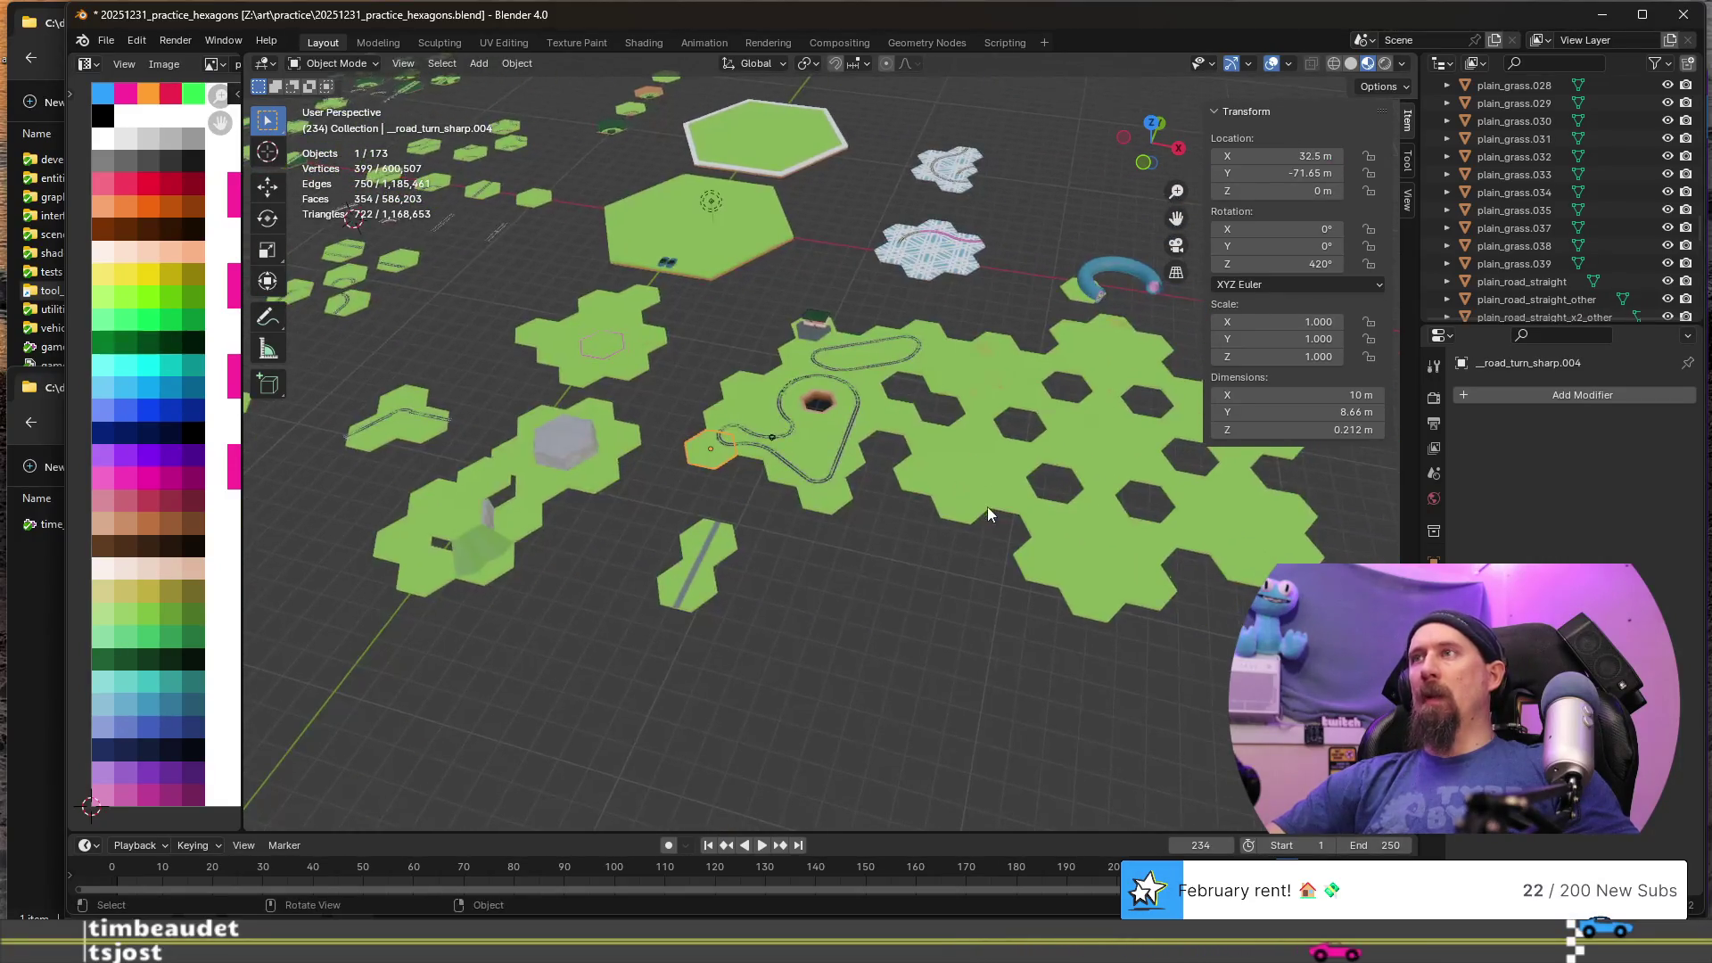
pyautogui.click(987, 455)
pyautogui.press('F2')
pyautogui.press('Home')
pyautogui.write('__')
pyautogui.press('Return')
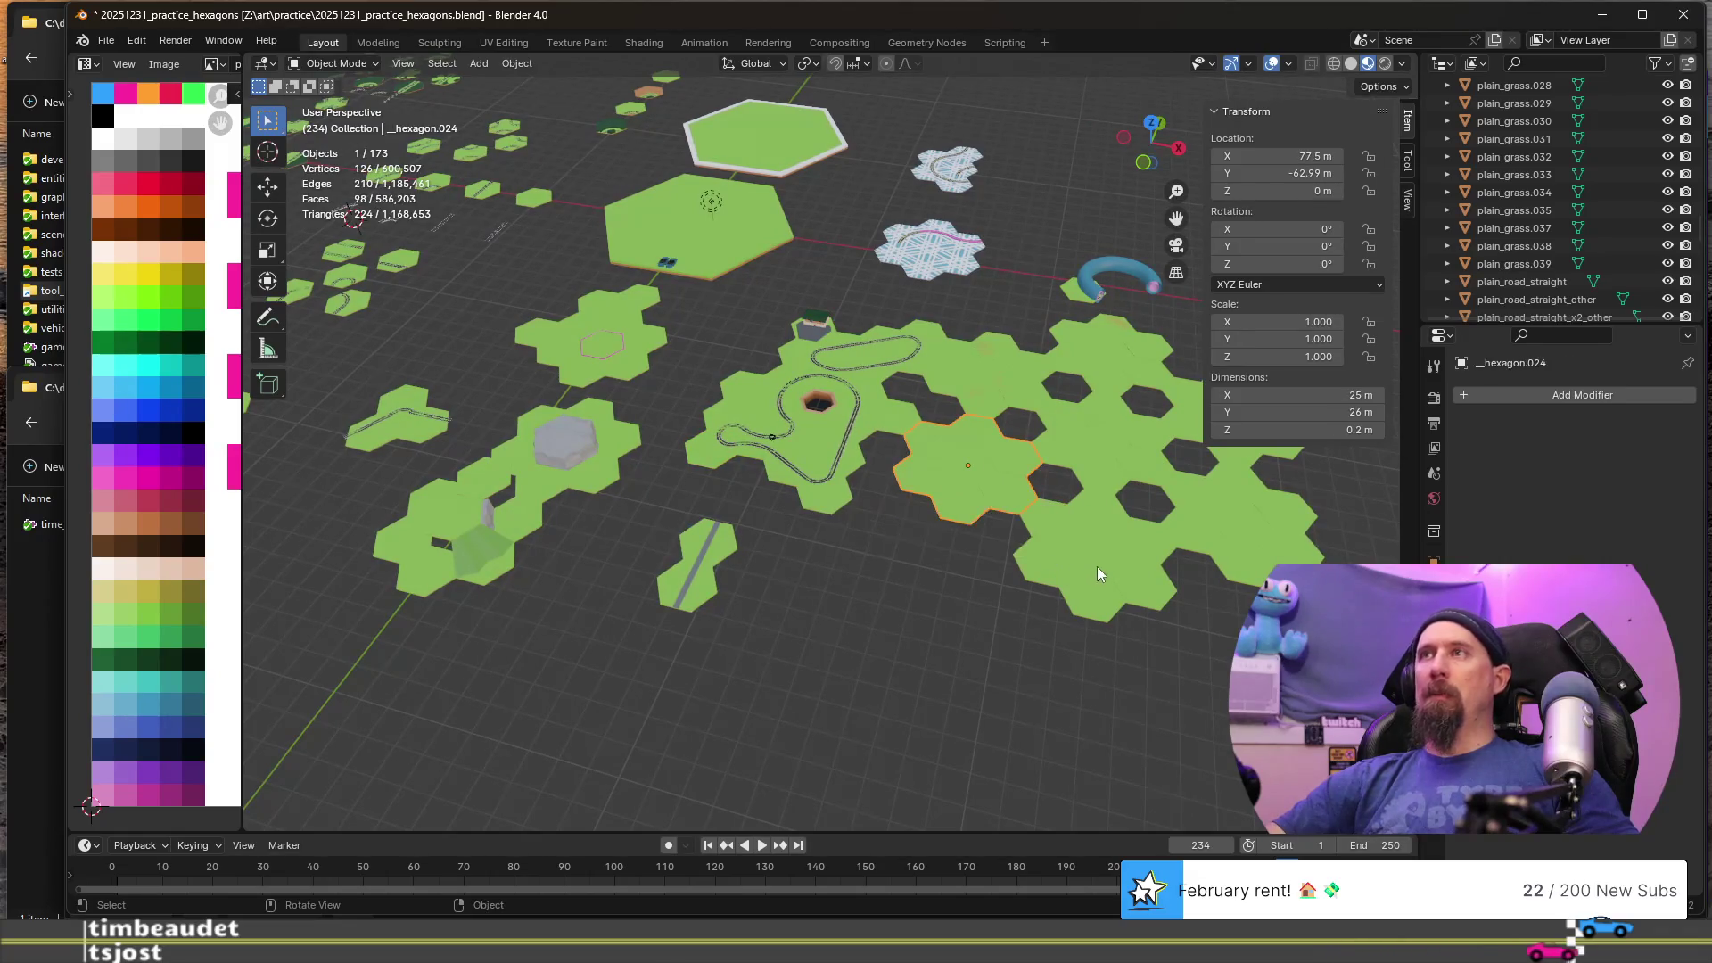
pyautogui.click(1096, 566)
pyautogui.press('F2')
pyautogui.press('Home')
pyautogui.write('__')
pyautogui.press('Return')
# - Rename hexagon.021 on the right to __hexagon.021
pyautogui.click(1023, 375)
pyautogui.click(1078, 292)
pyautogui.click(1129, 474)
pyautogui.press('F2')
pyautogui.press('Home')
pyautogui.write('__')
pyautogui.press('Return')
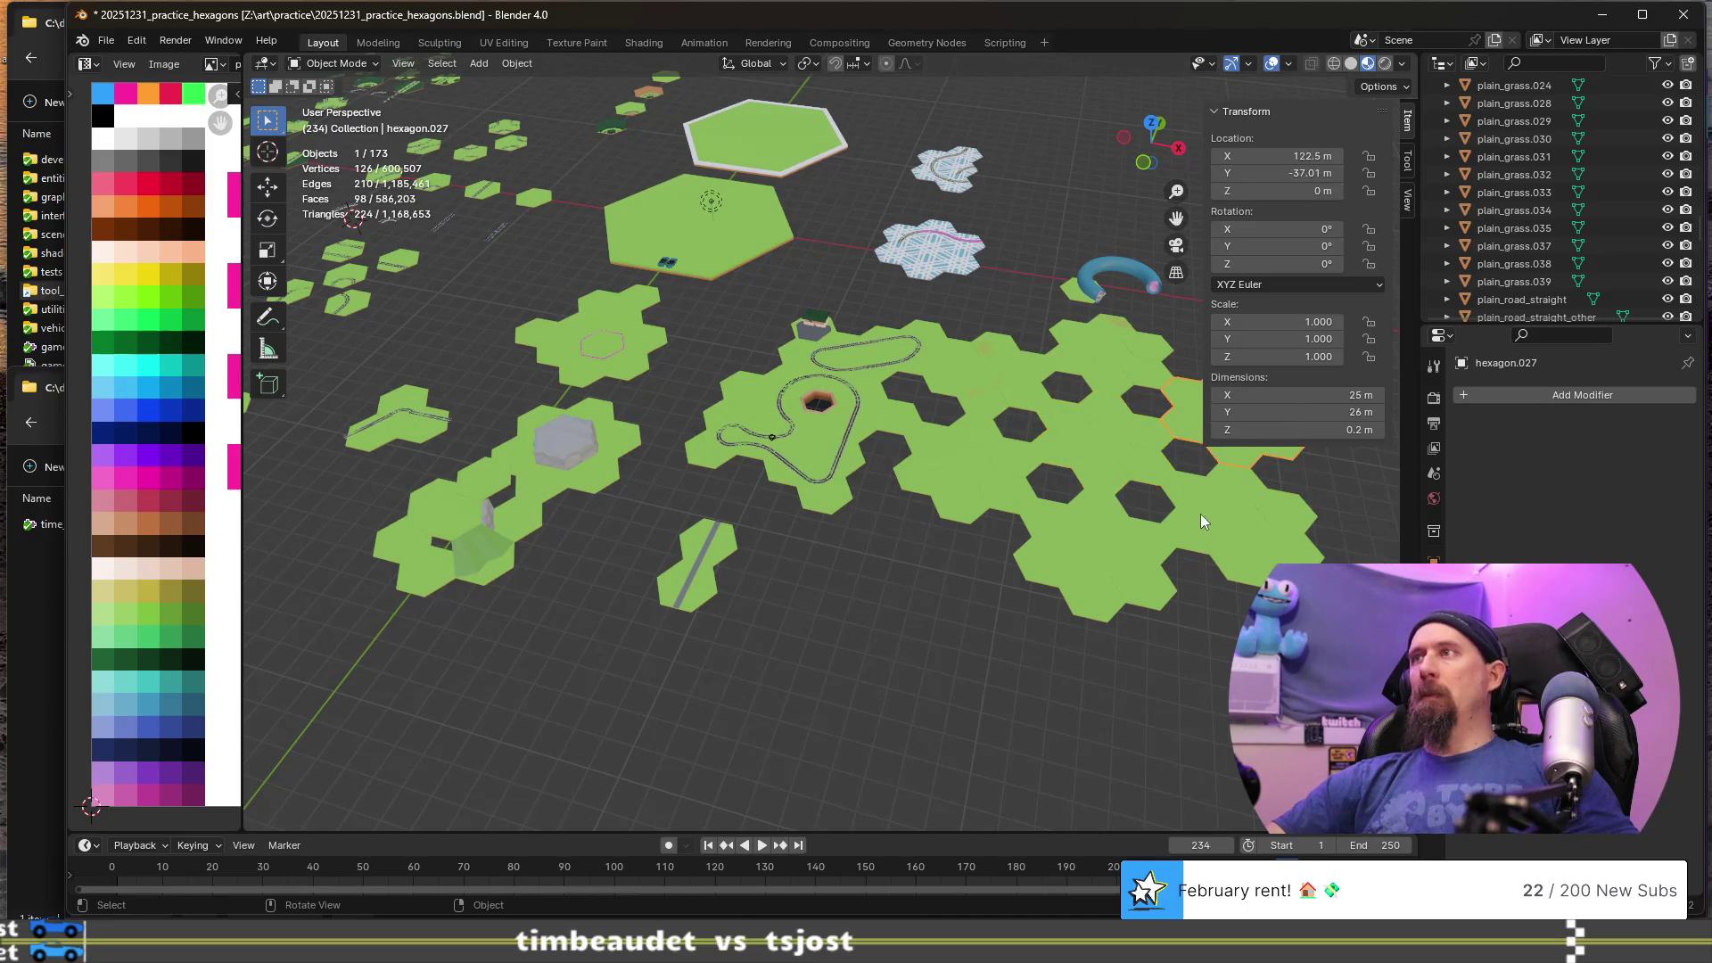
# - Add the __ prefix to the next neighbouring hexagon cluster's name
pyautogui.click(1207, 527)
pyautogui.press('F2')
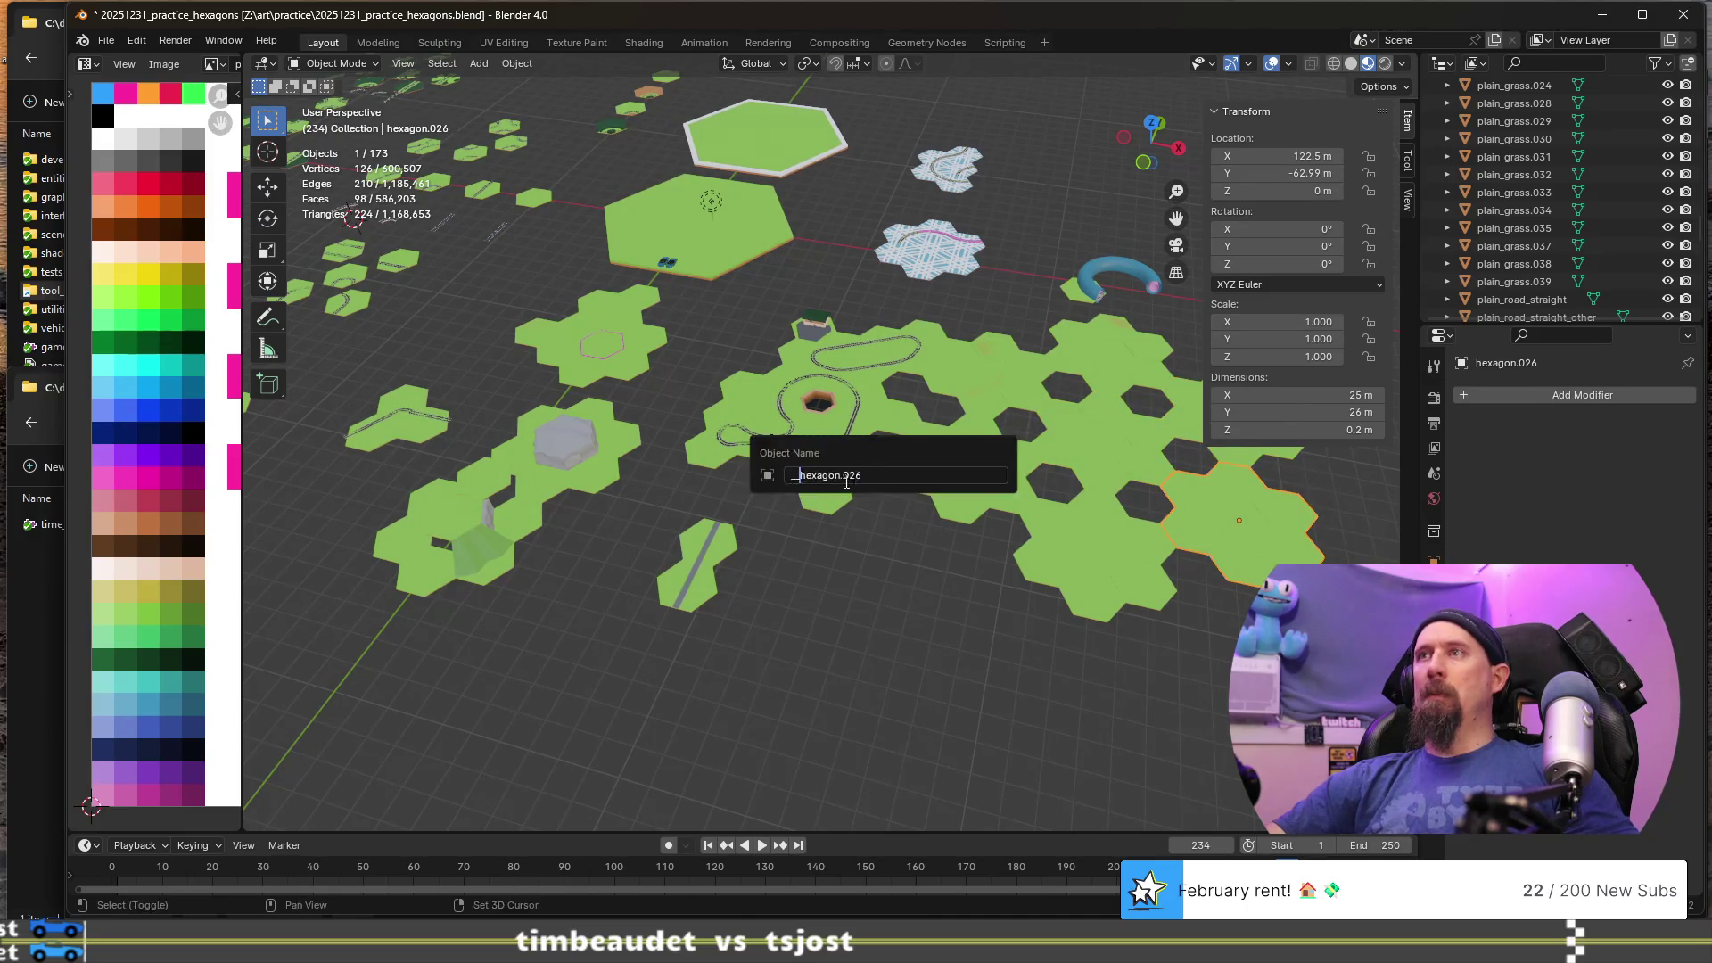
pyautogui.press('Home')
pyautogui.write('__')
pyautogui.press('Return')
pyautogui.scroll(4, 800, 514)
# - Prefix the double wide-turn road tile's name with __
pyautogui.click(826, 592)
pyautogui.scroll(5, 826, 592)
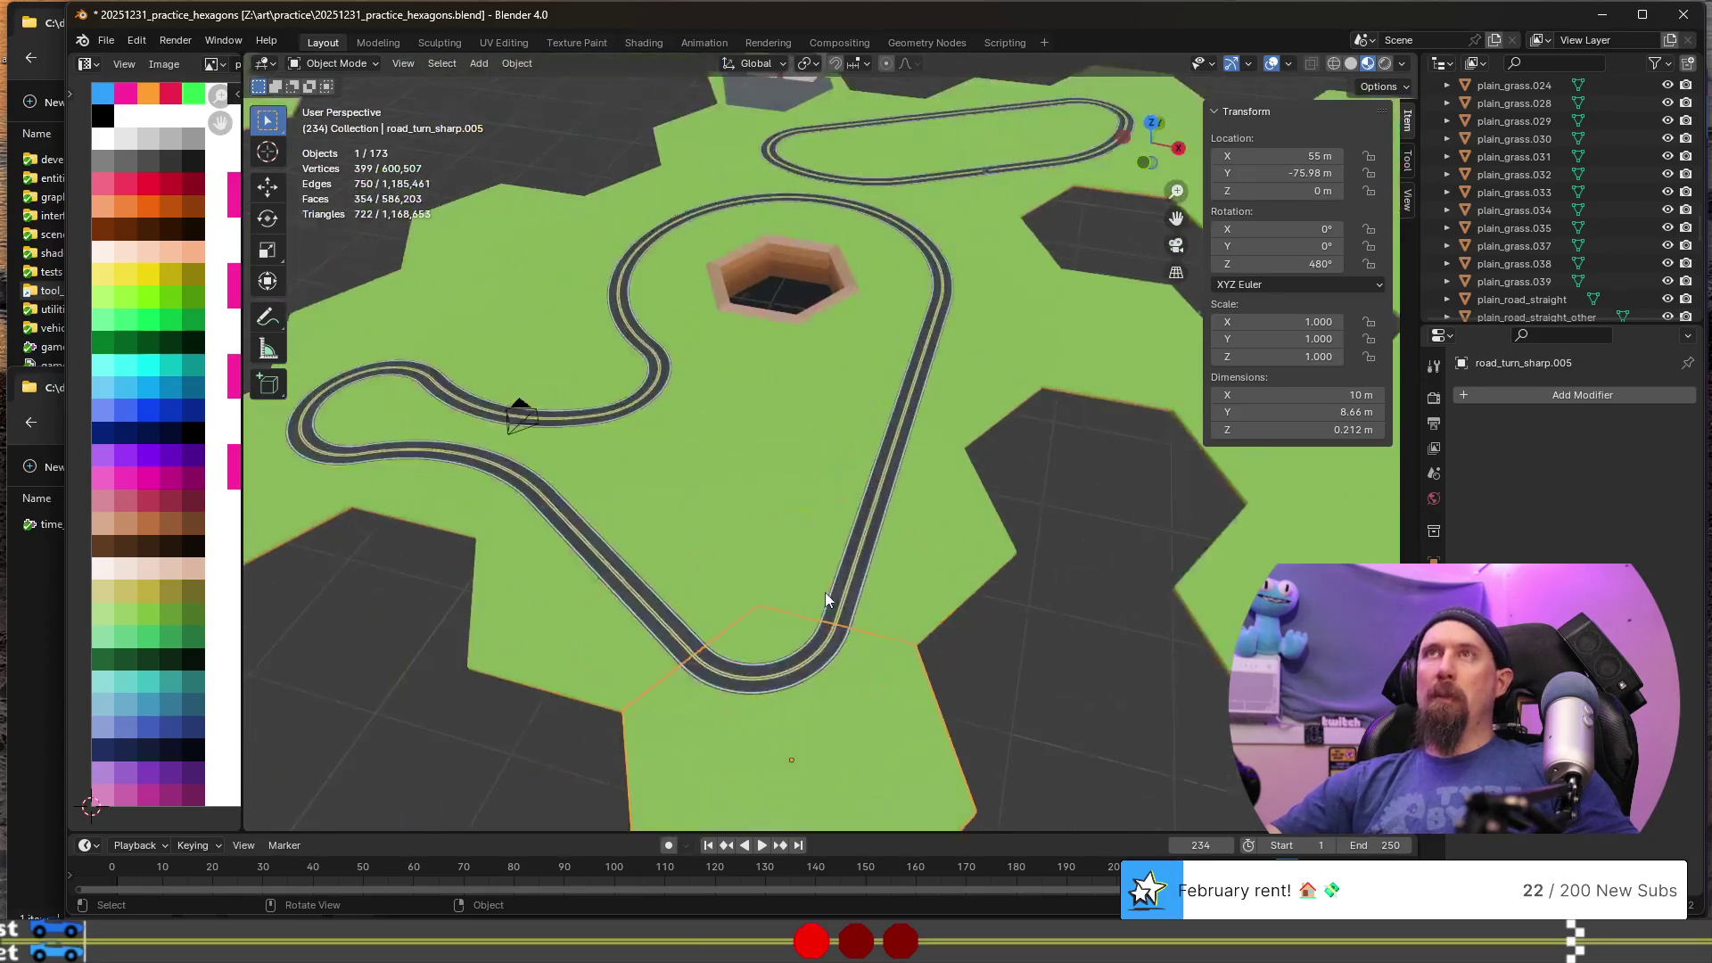
pyautogui.scroll(-3, 759, 570)
pyautogui.click(648, 555)
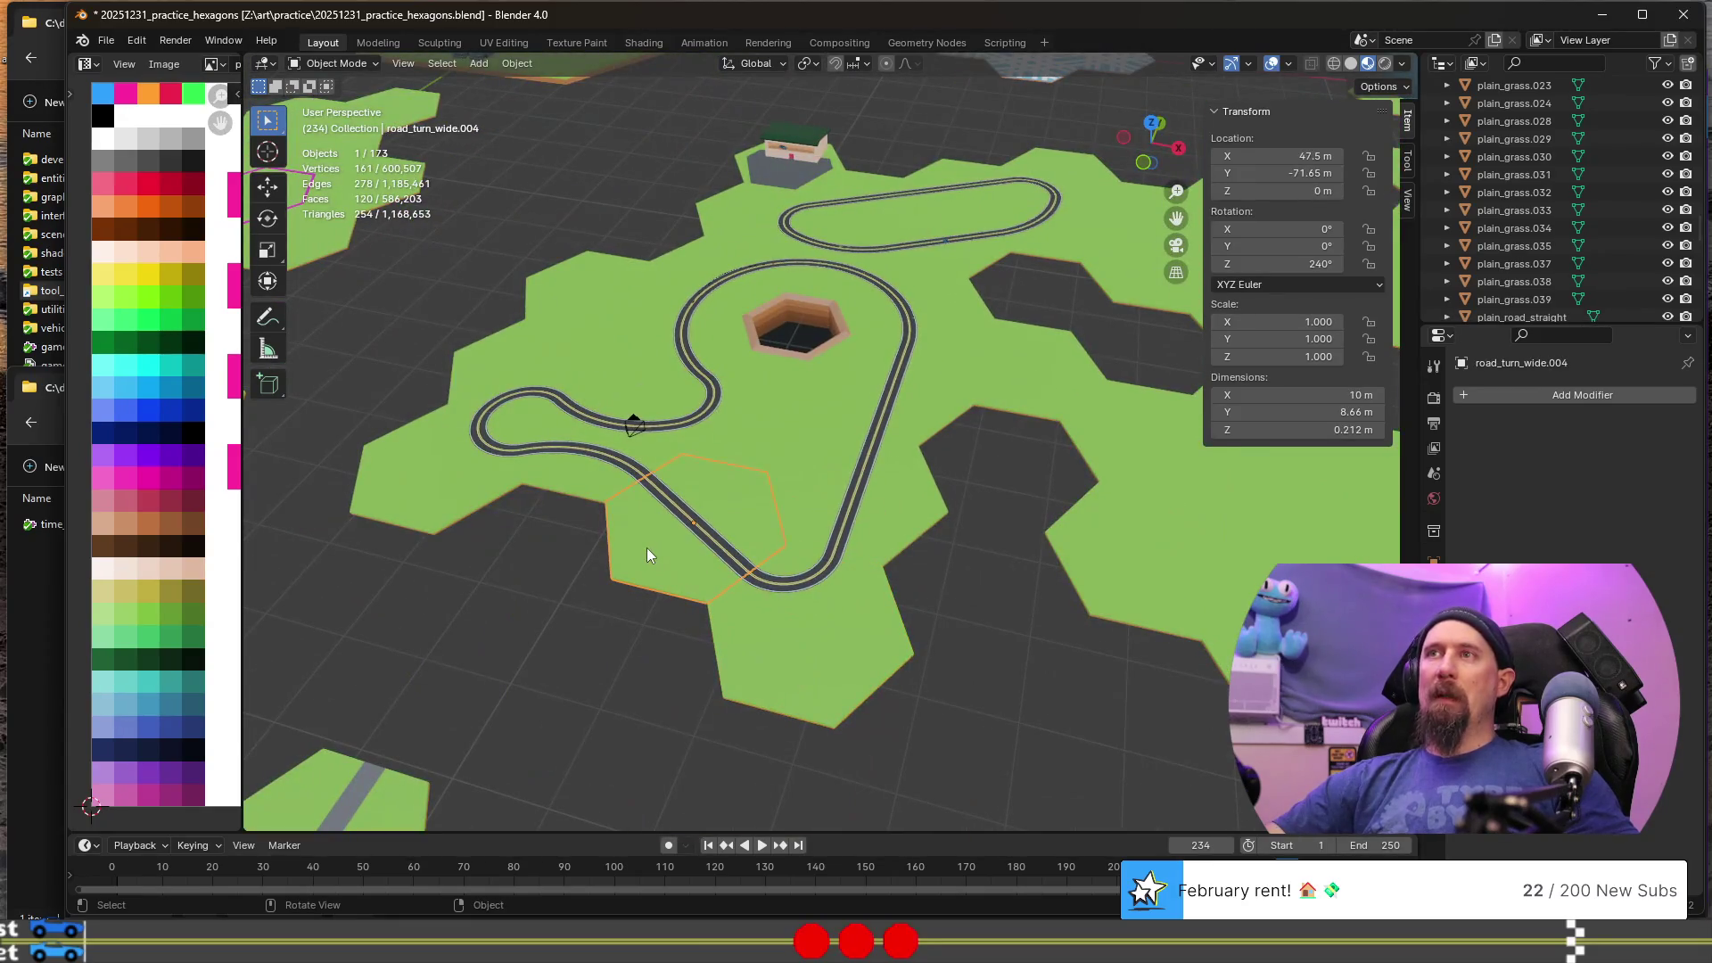
pyautogui.click(592, 494)
pyautogui.press('F2')
pyautogui.press('Home')
pyautogui.write('__')
pyautogui.press('Return')
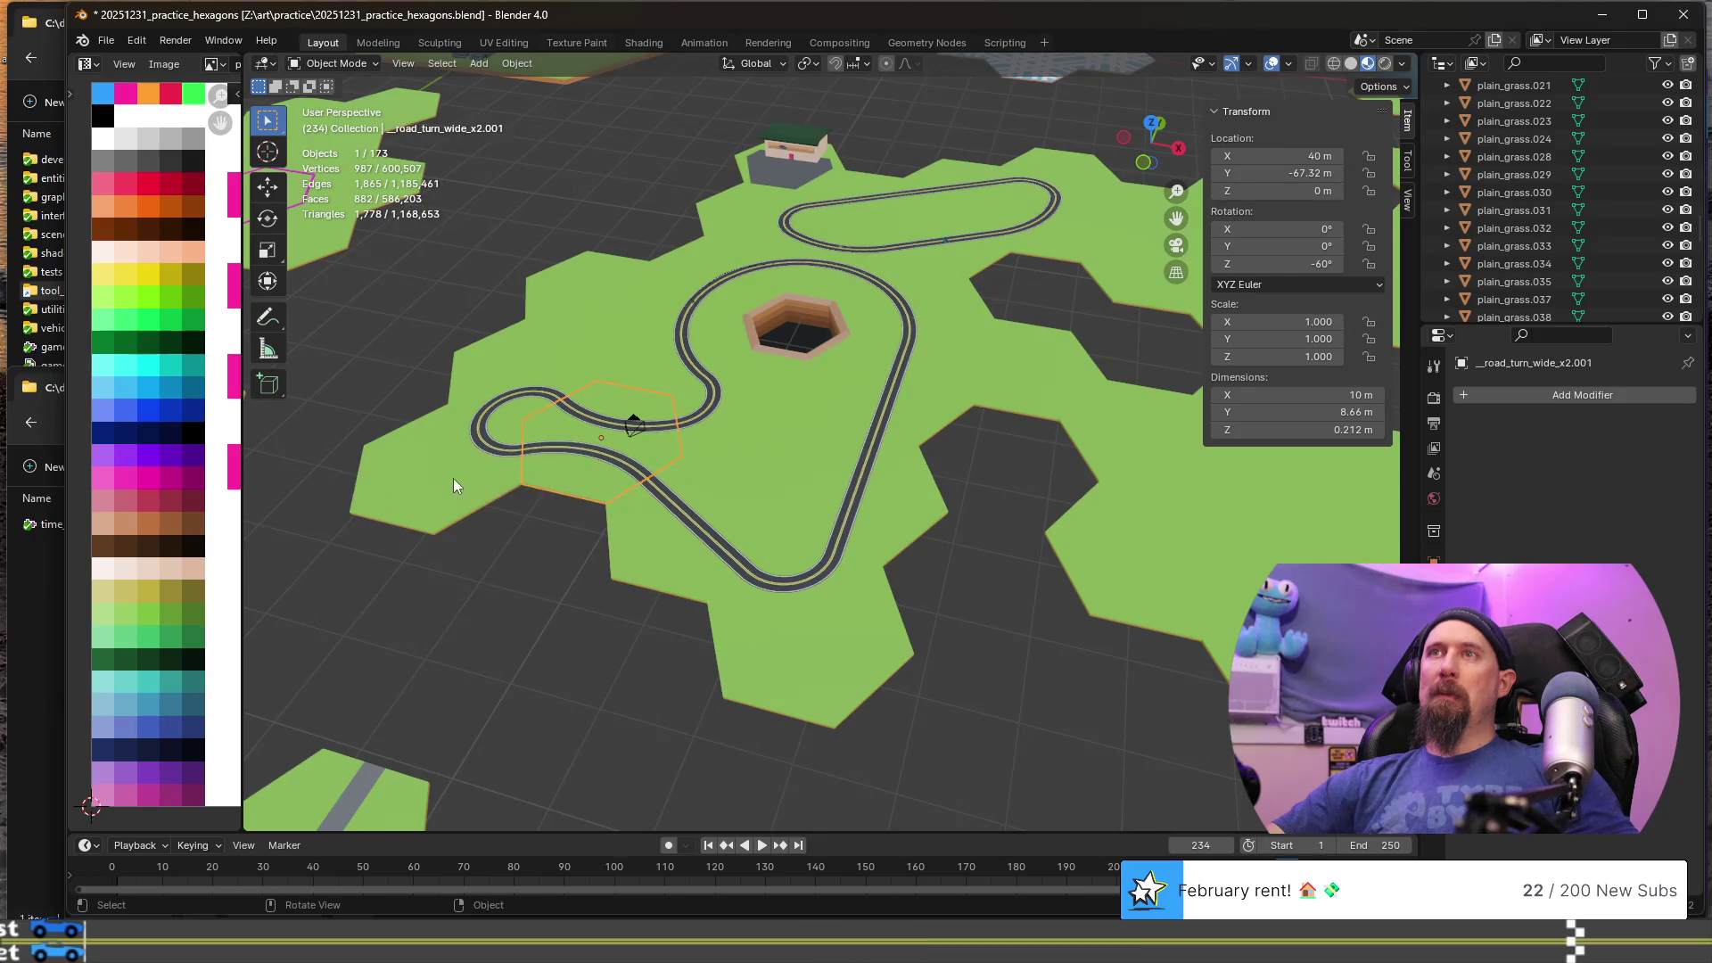
# - Add the __ prefix to the wide-turn road tile above the loop
pyautogui.click(442, 477)
pyautogui.click(490, 360)
pyautogui.click(527, 370)
pyautogui.click(644, 384)
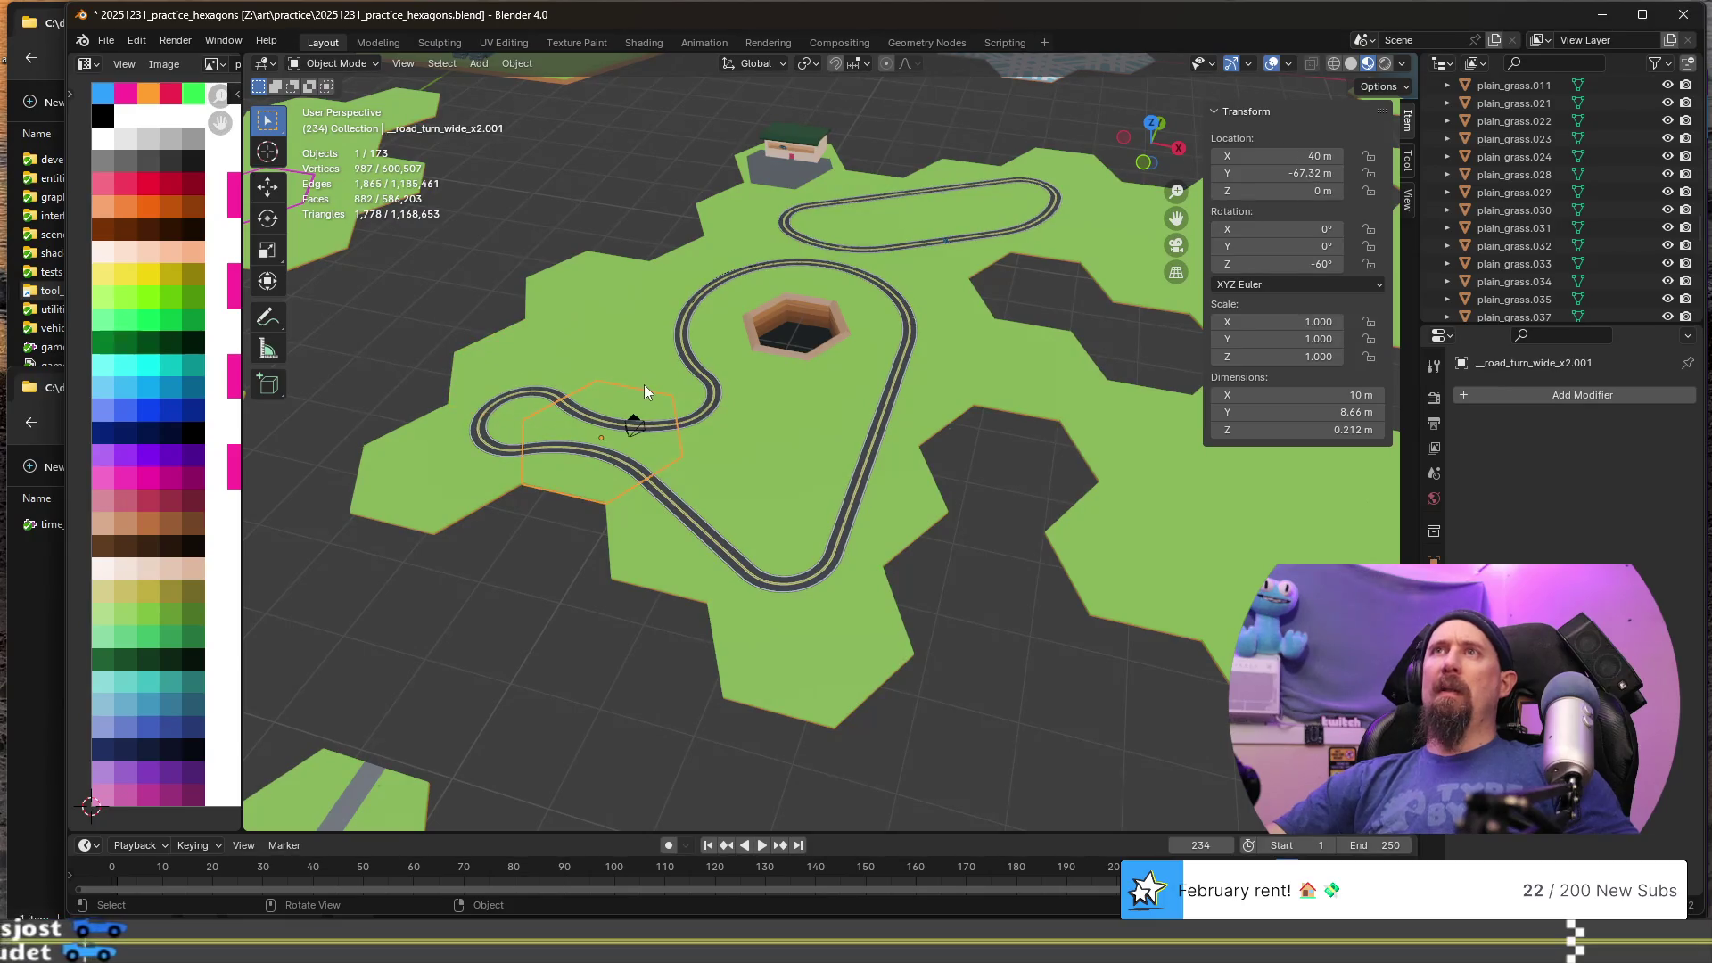
pyautogui.click(678, 372)
pyautogui.press('F2')
pyautogui.press('Home')
pyautogui.write('__')
pyautogui.press('Return')
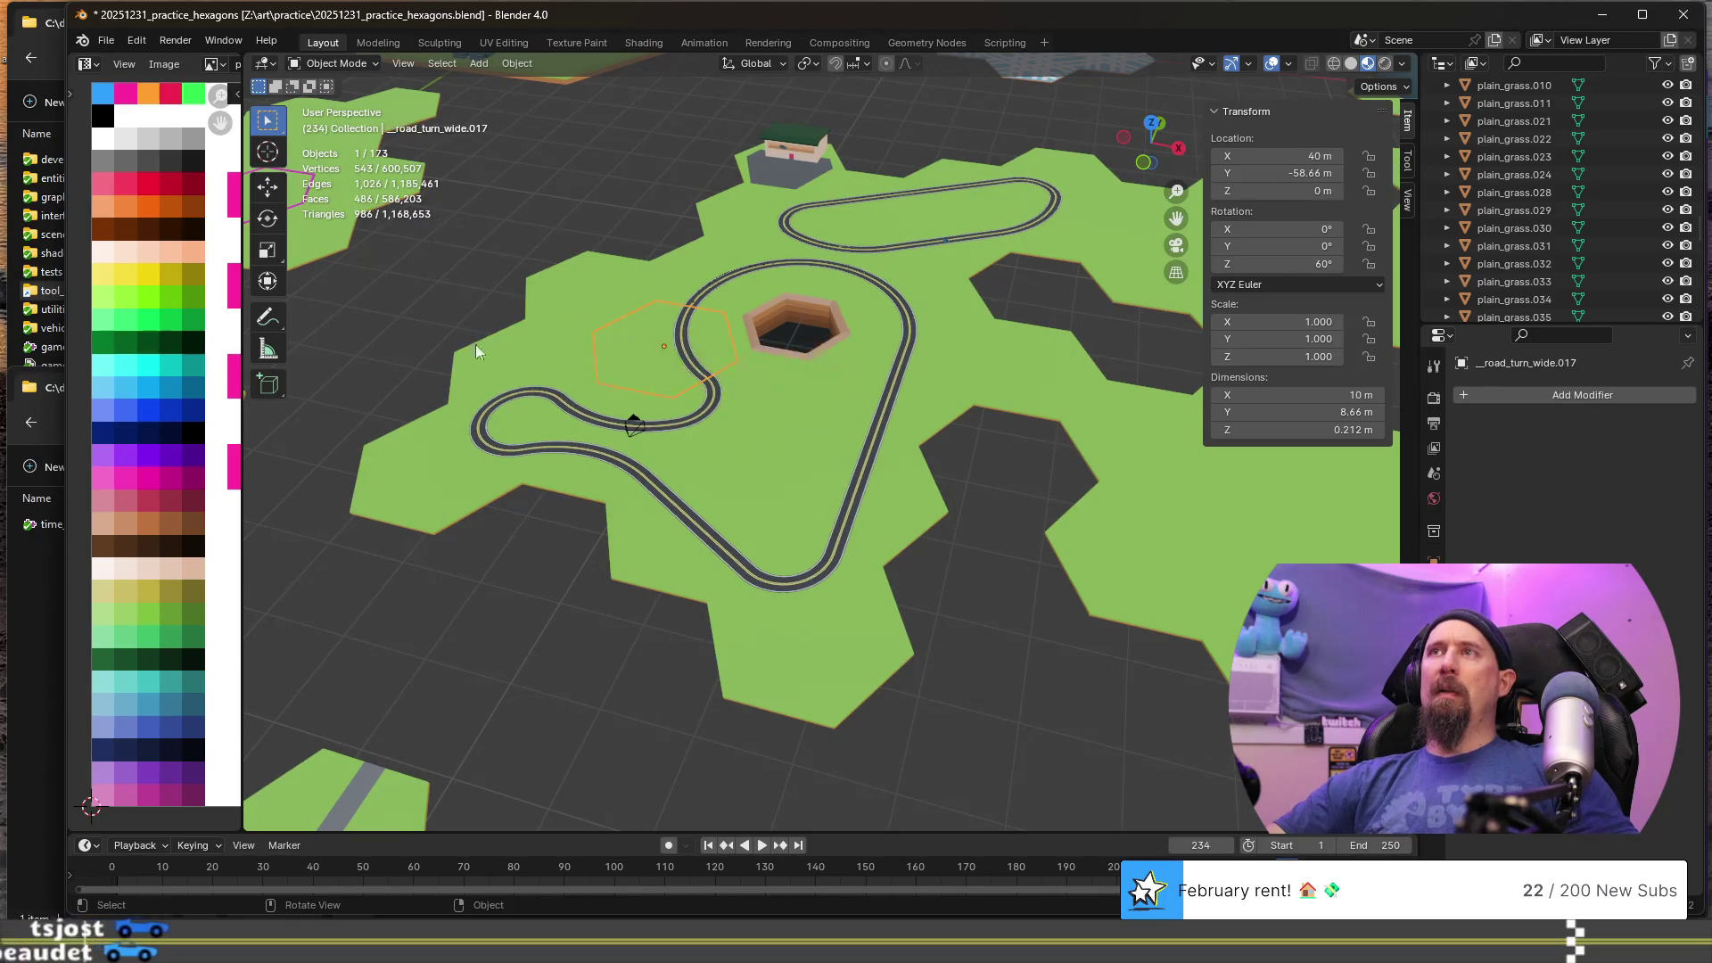
pyautogui.press('F2')
pyautogui.press('Return')
# - Prefix the sharp-turn road tile left of the wide turn with __
pyautogui.click(781, 484)
pyautogui.click(729, 462)
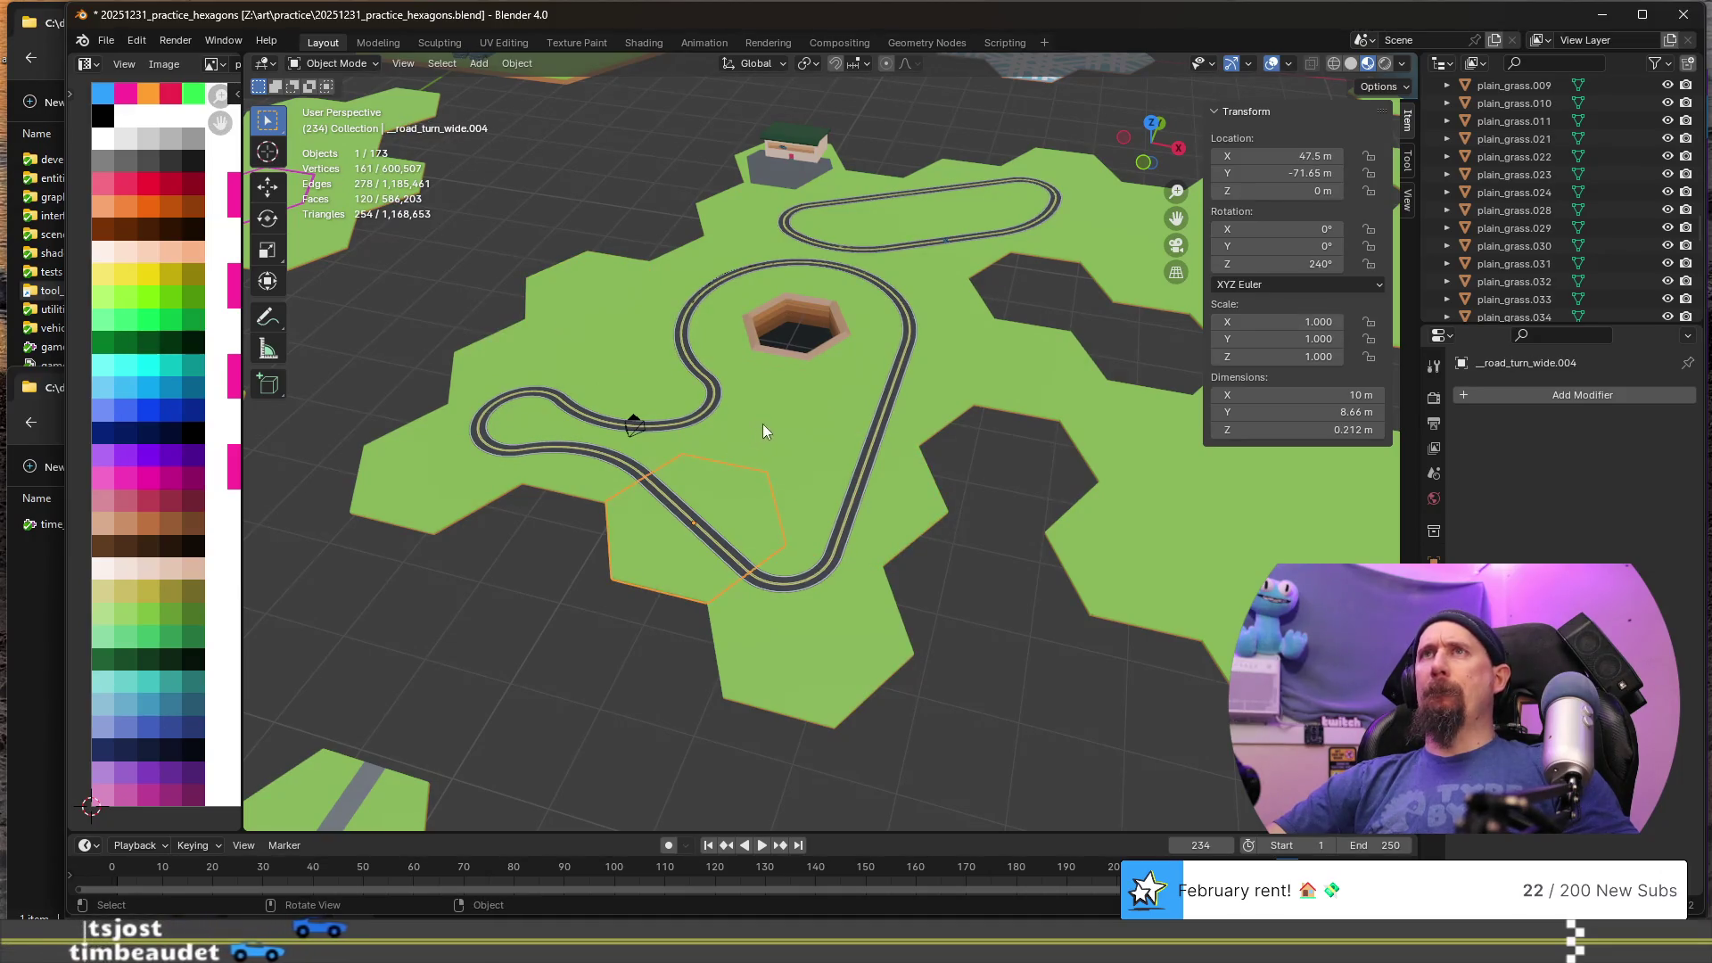
pyautogui.press('F2')
pyautogui.press('Return')
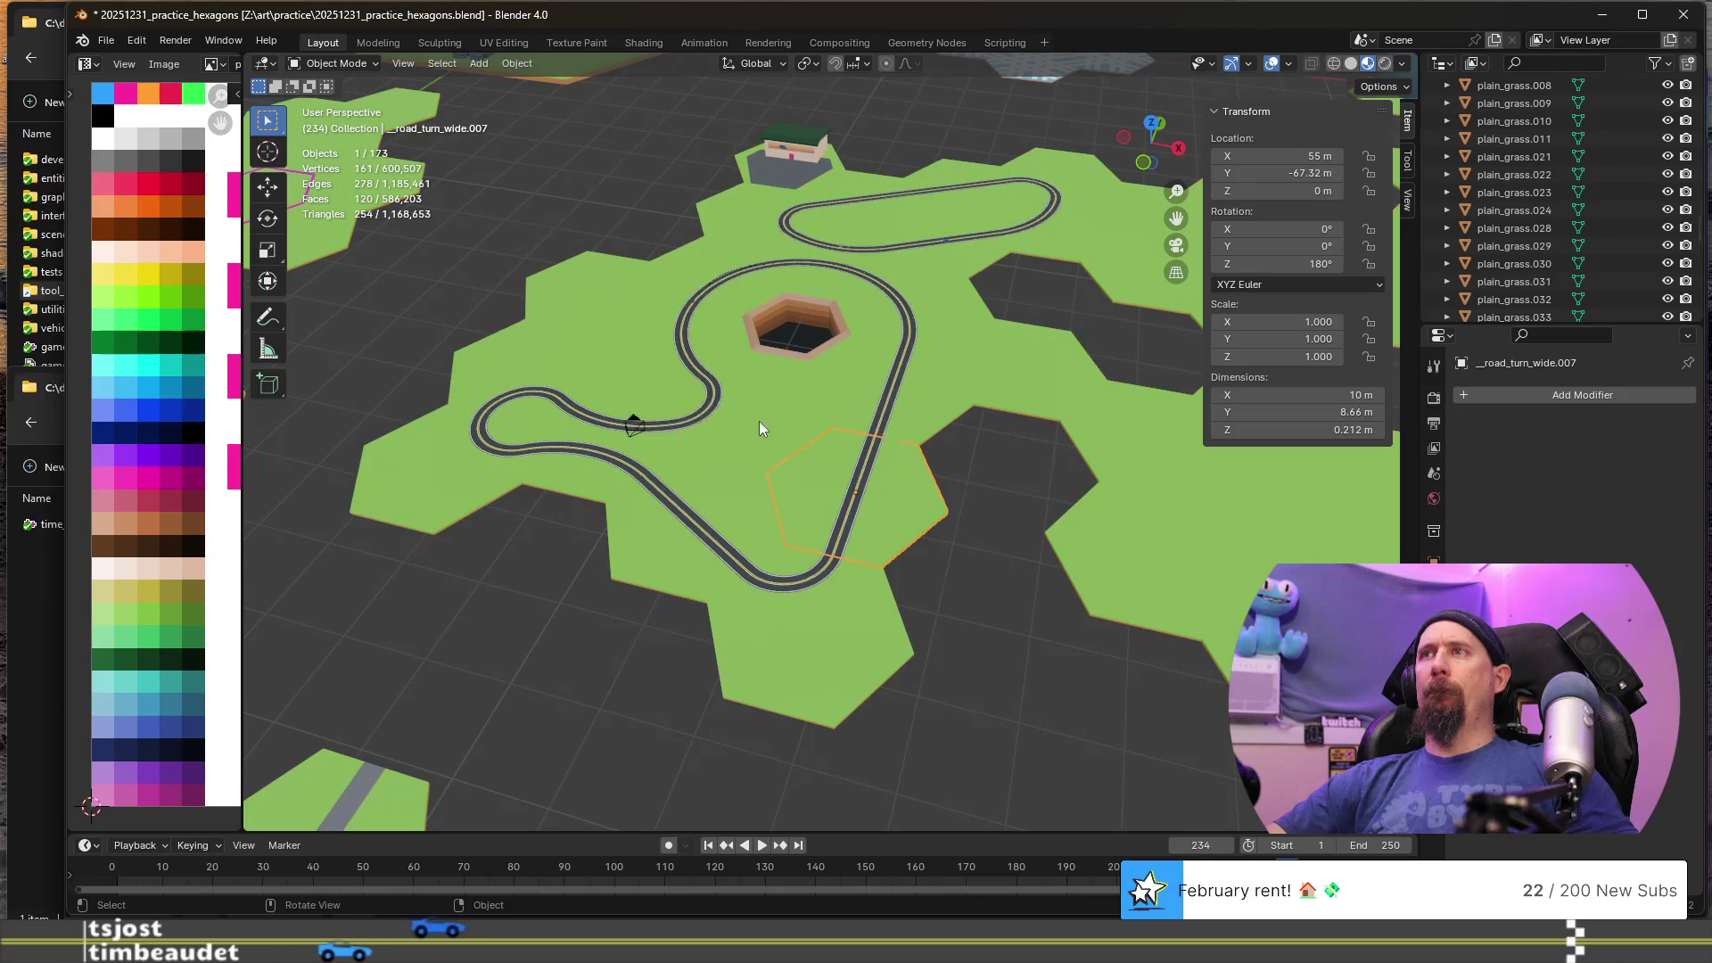
pyautogui.press('F2')
pyautogui.press('Home')
pyautogui.write('__')
pyautogui.press('Return')
# - Rename the groundhog hole to __groundhog_hole_massive
pyautogui.click(789, 329)
pyautogui.press('F2')
pyautogui.press('Home')
pyautogui.write('__')
pyautogui.press('Return')
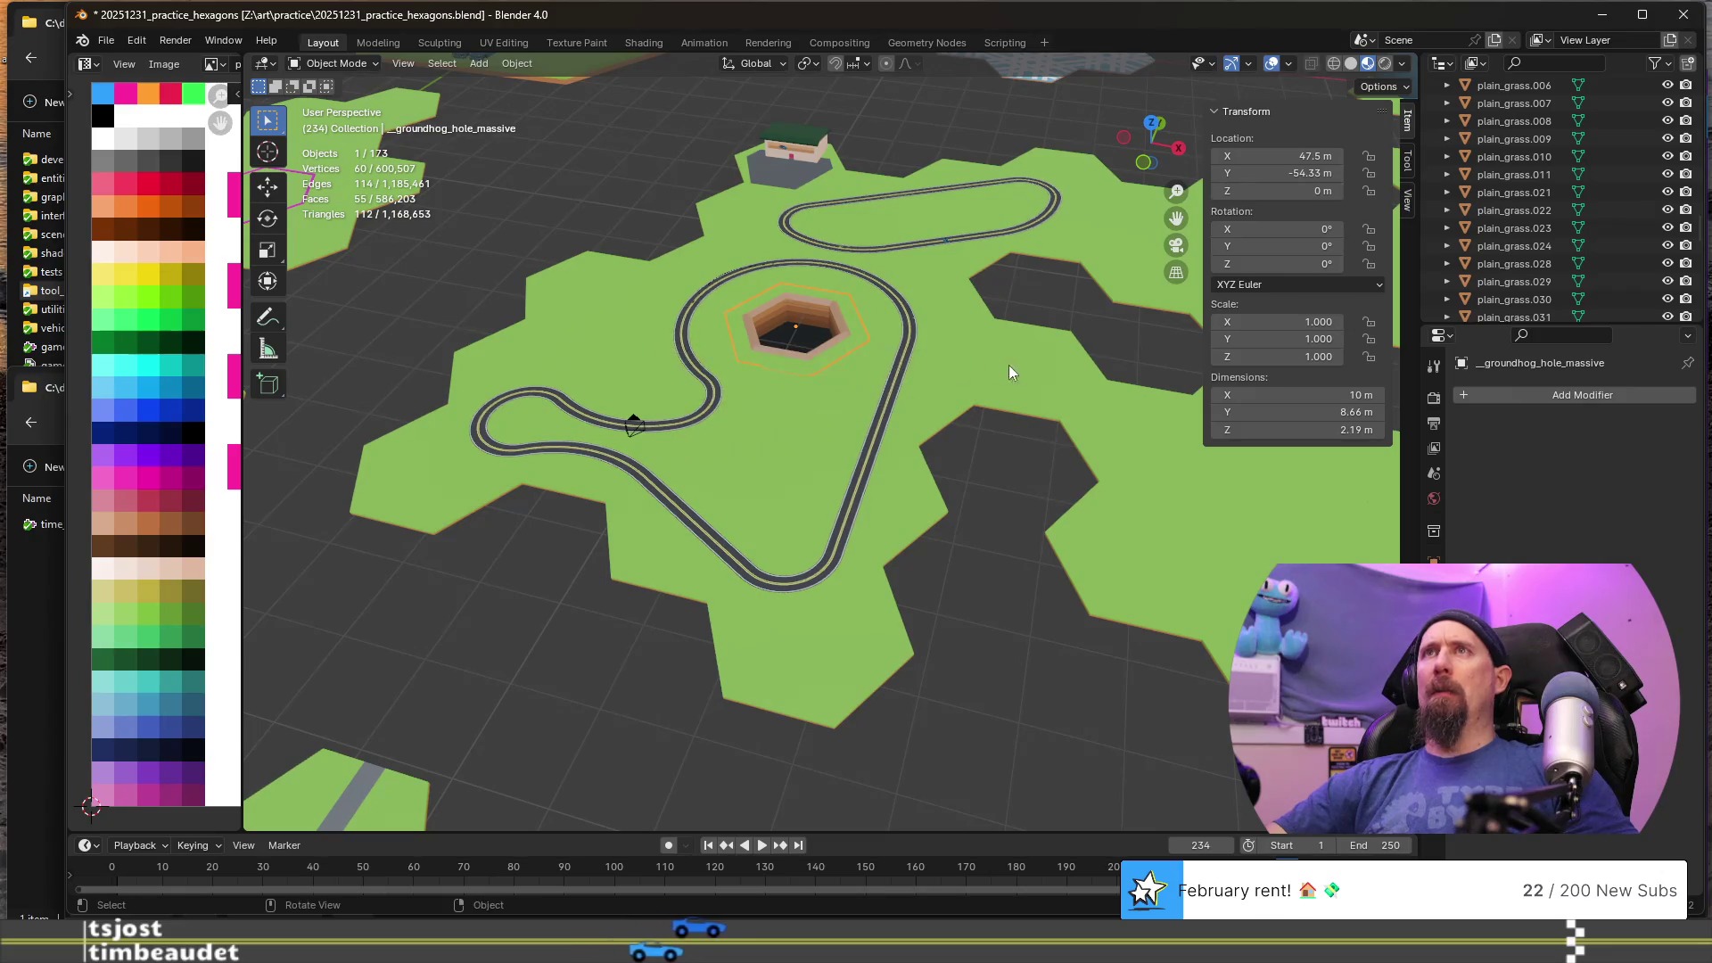
# - Orbit along the upper loop and select the tiles around the groundhog hole
pyautogui.click(1130, 437)
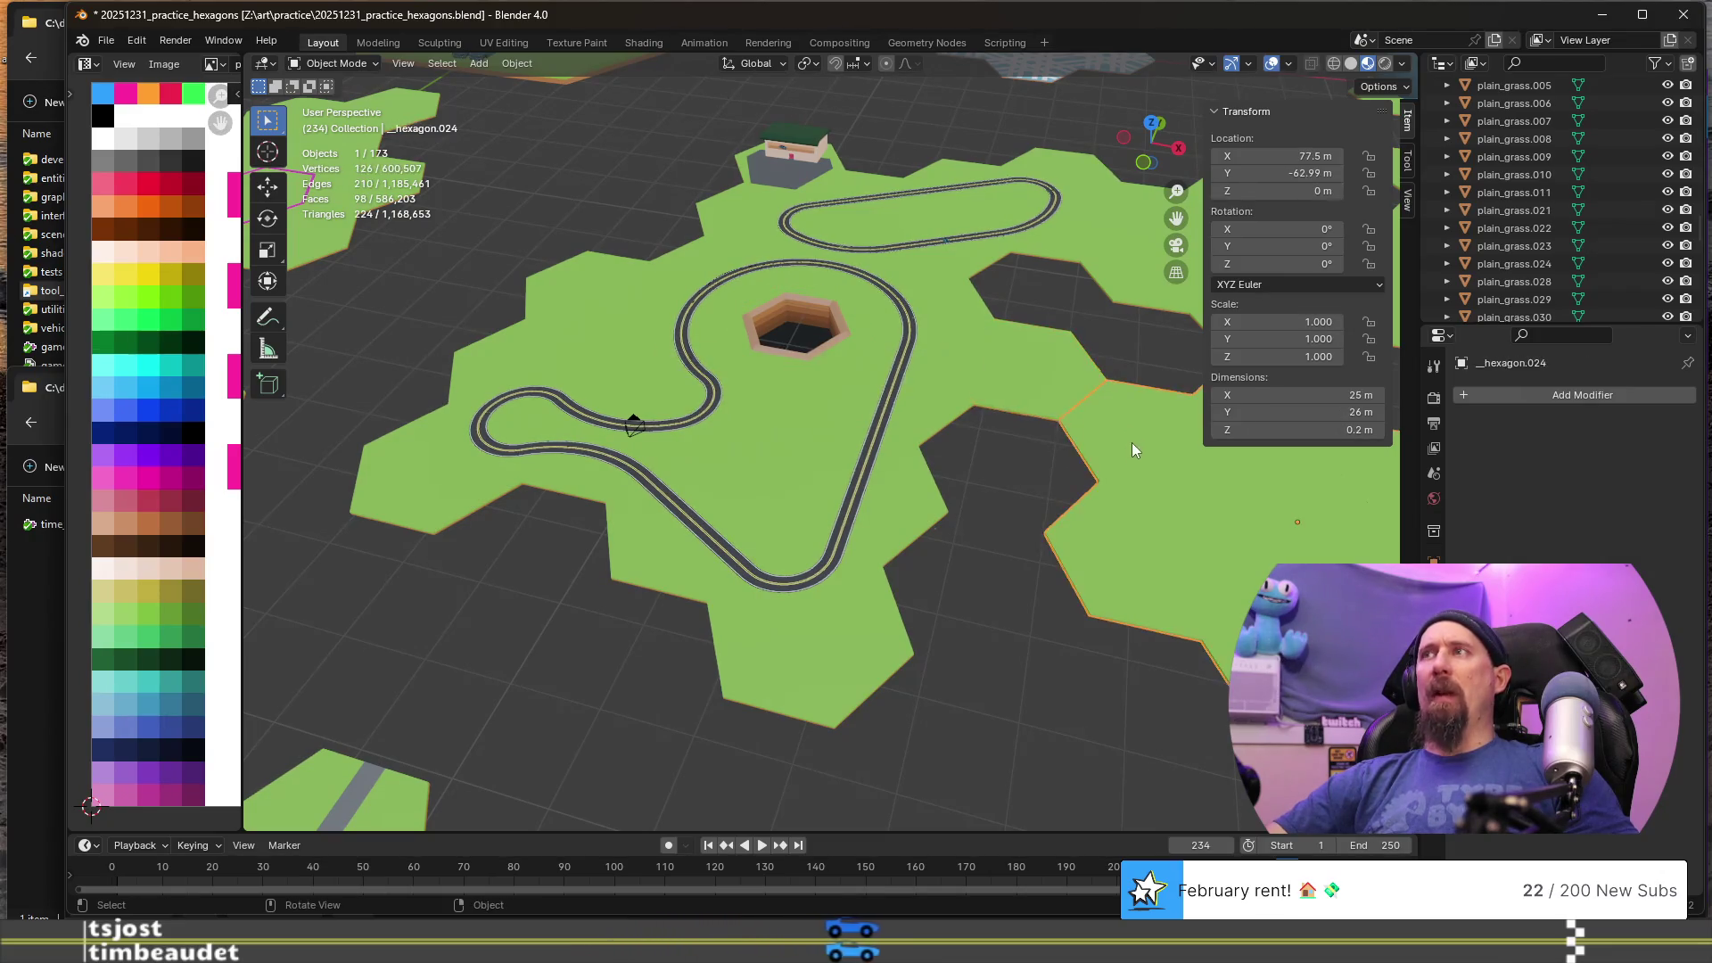
pyautogui.moveTo(955, 399)
pyautogui.mouseDown(button='middle')
pyautogui.moveTo(906, 517)
pyautogui.moveTo(897, 323)
pyautogui.moveTo(821, 526)
pyautogui.mouseUp(button='middle')
pyautogui.click(816, 542)
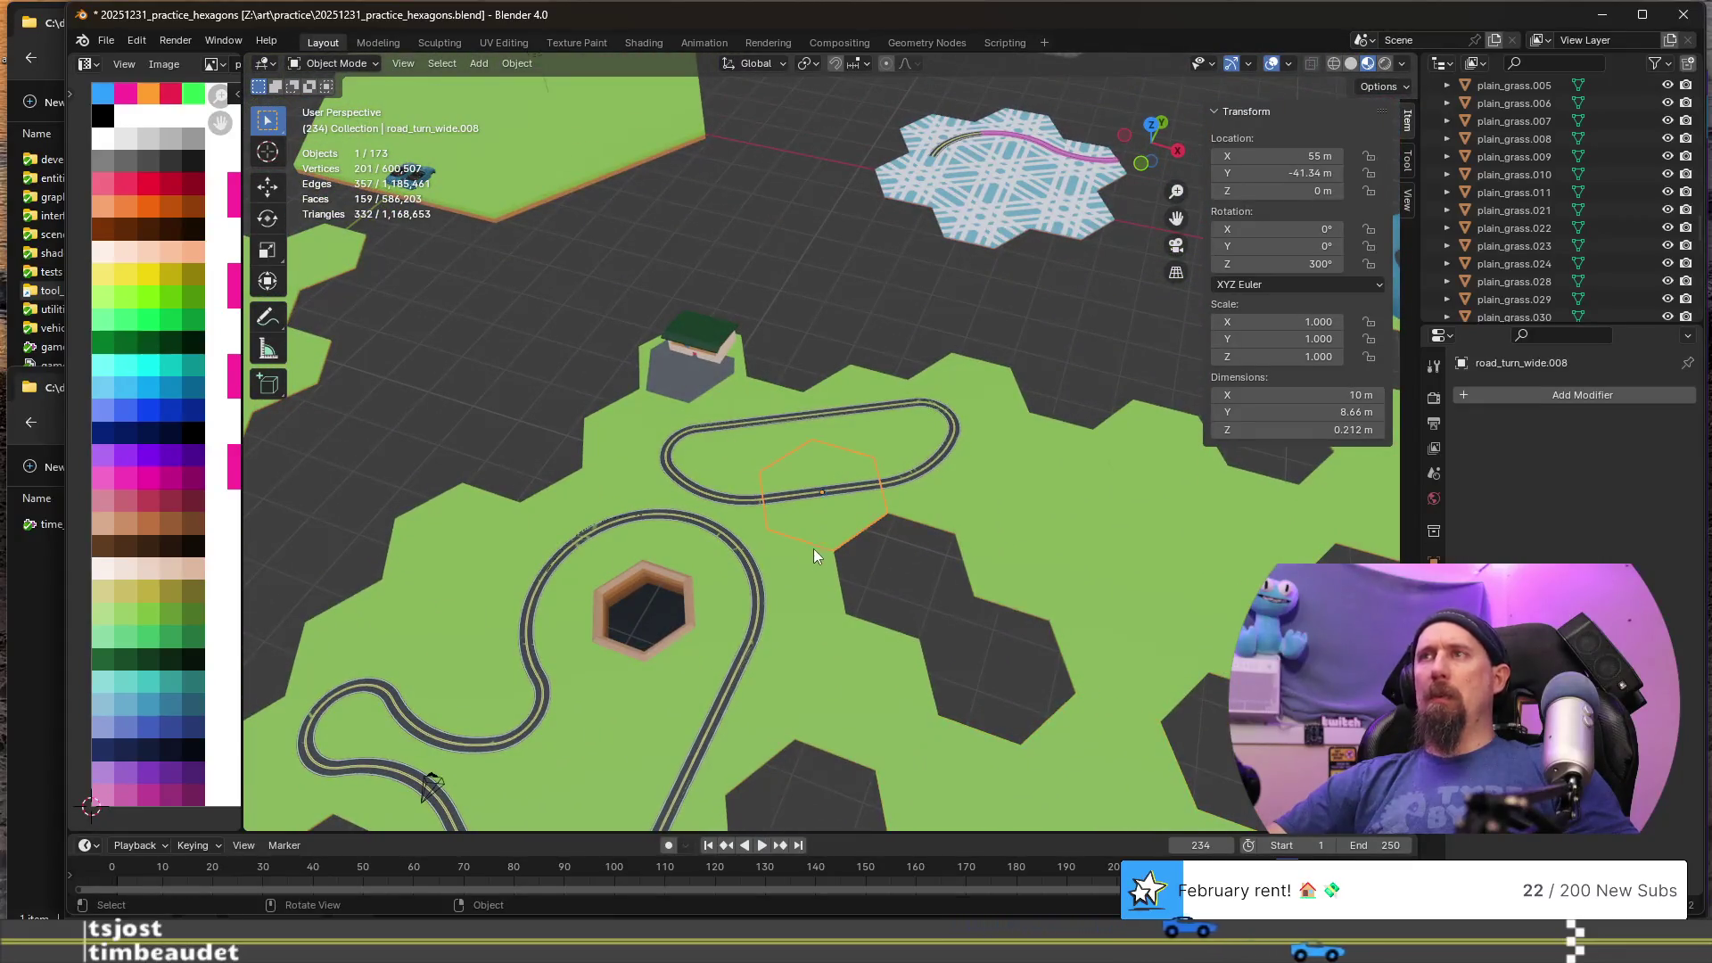
pyautogui.click(801, 587)
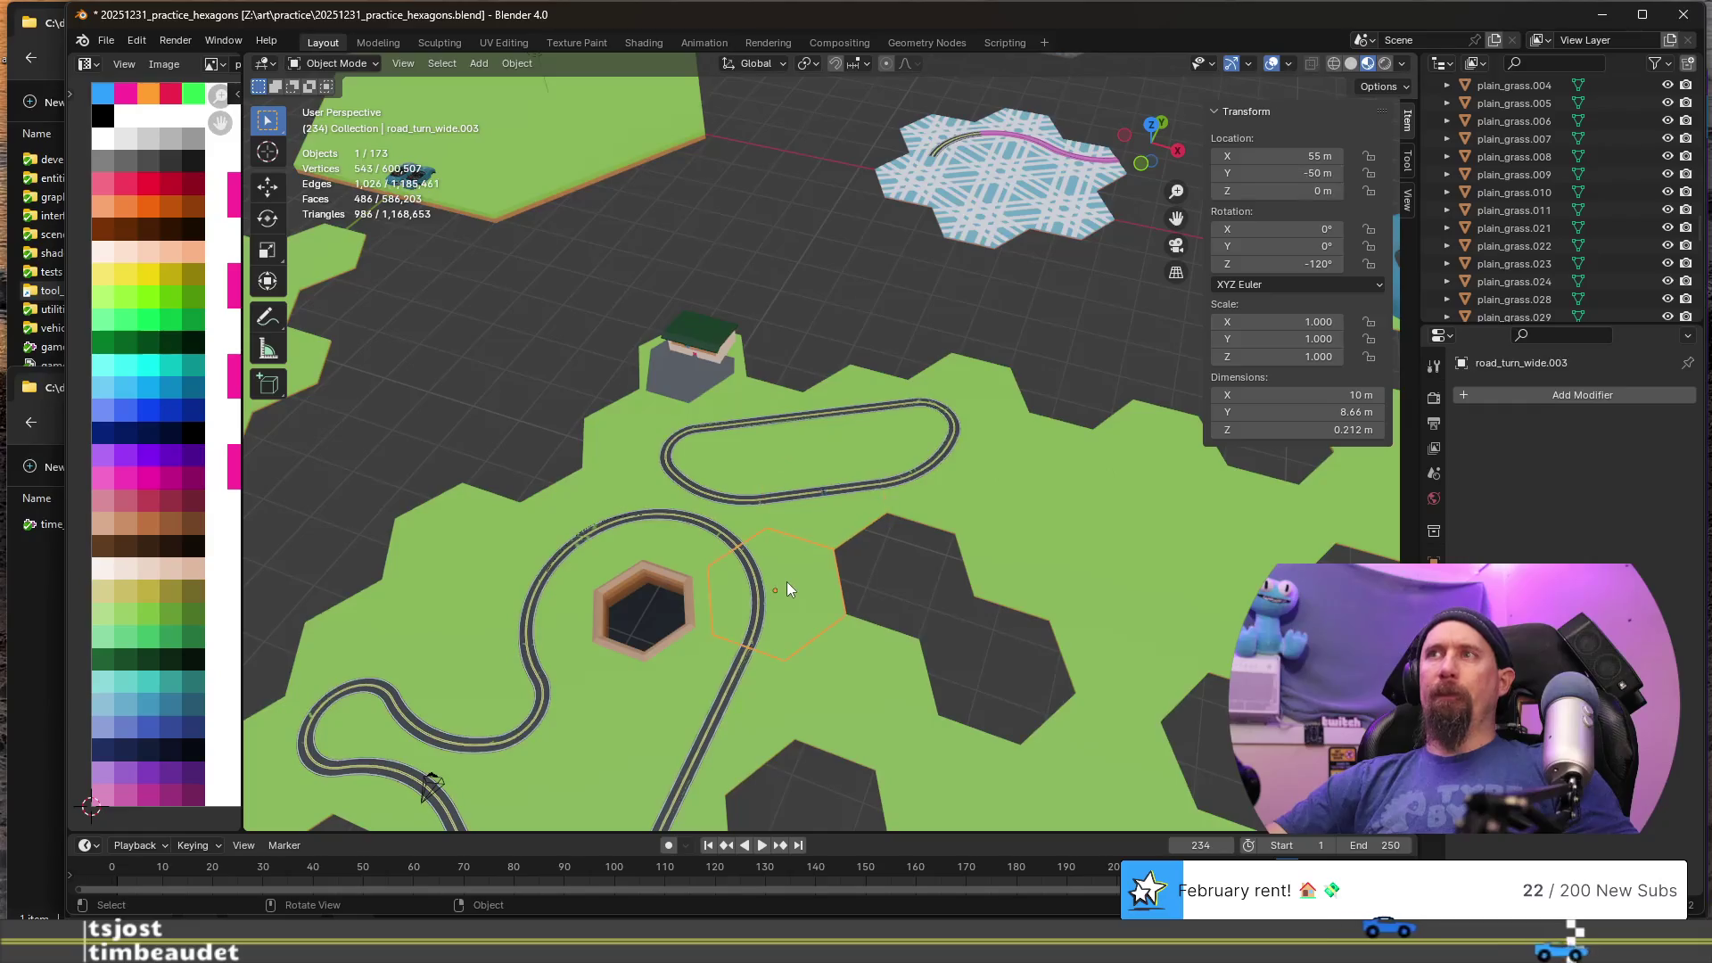
pyautogui.keyDown('alt'); pyautogui.click(725, 568); pyautogui.keyUp('alt')
pyautogui.click(669, 553)
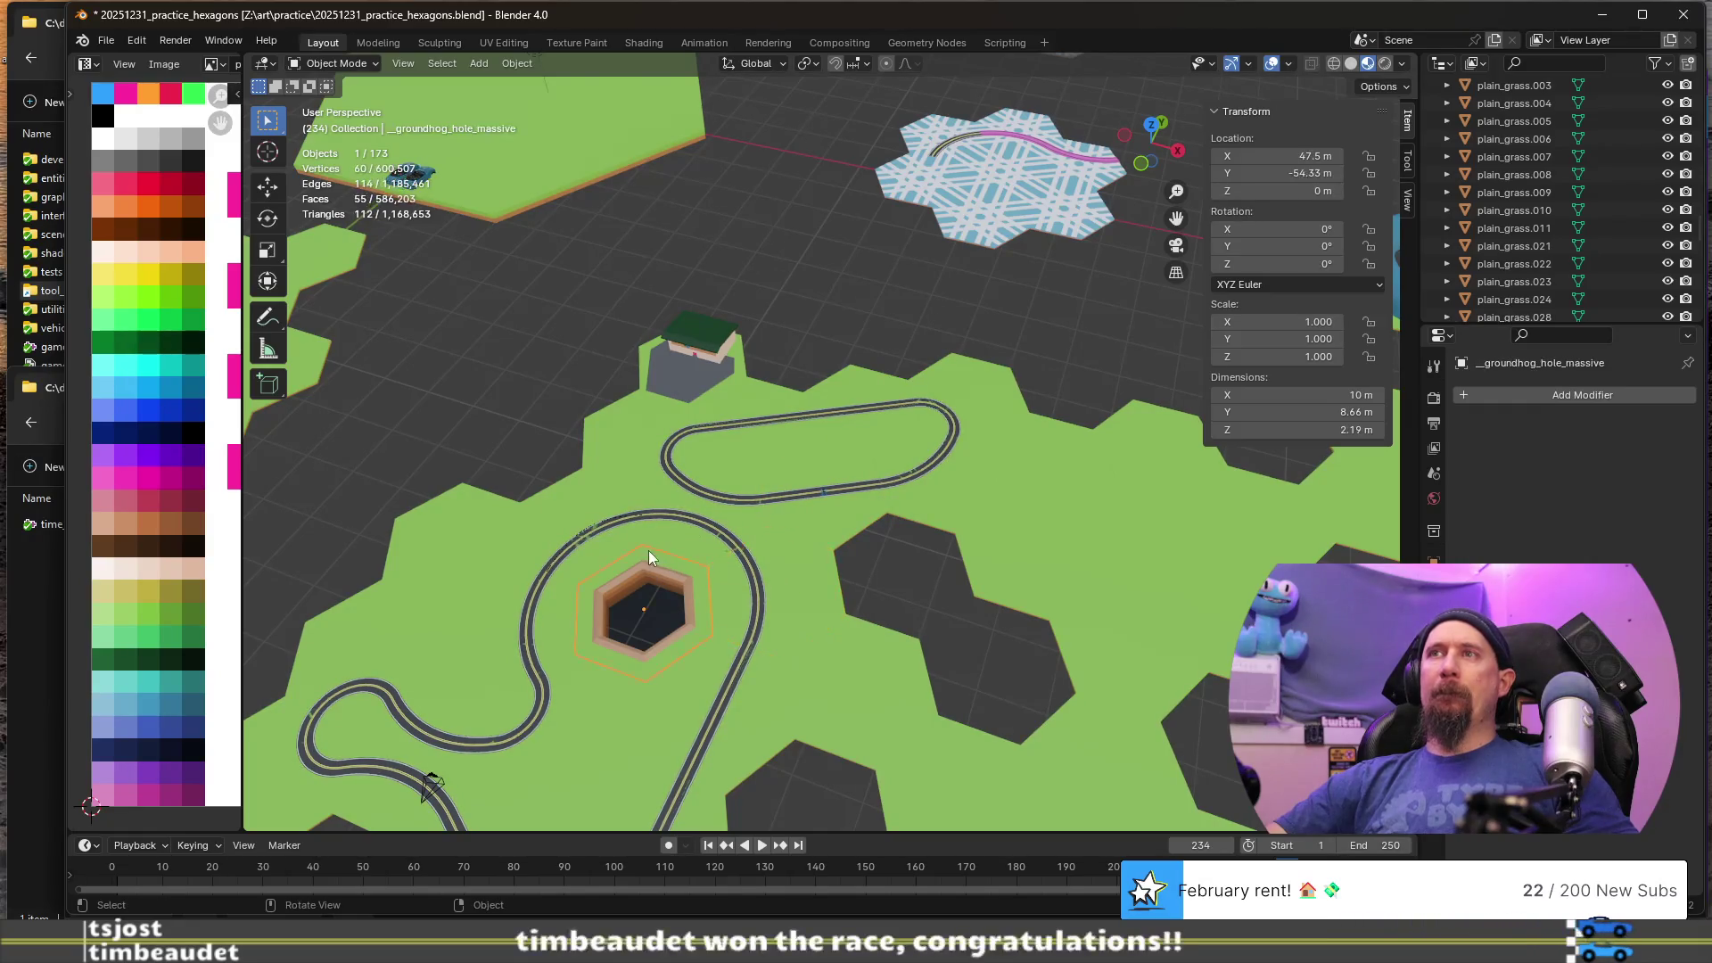
pyautogui.keyDown('alt'); pyautogui.click(651, 527); pyautogui.keyUp('alt')
pyautogui.click(559, 499)
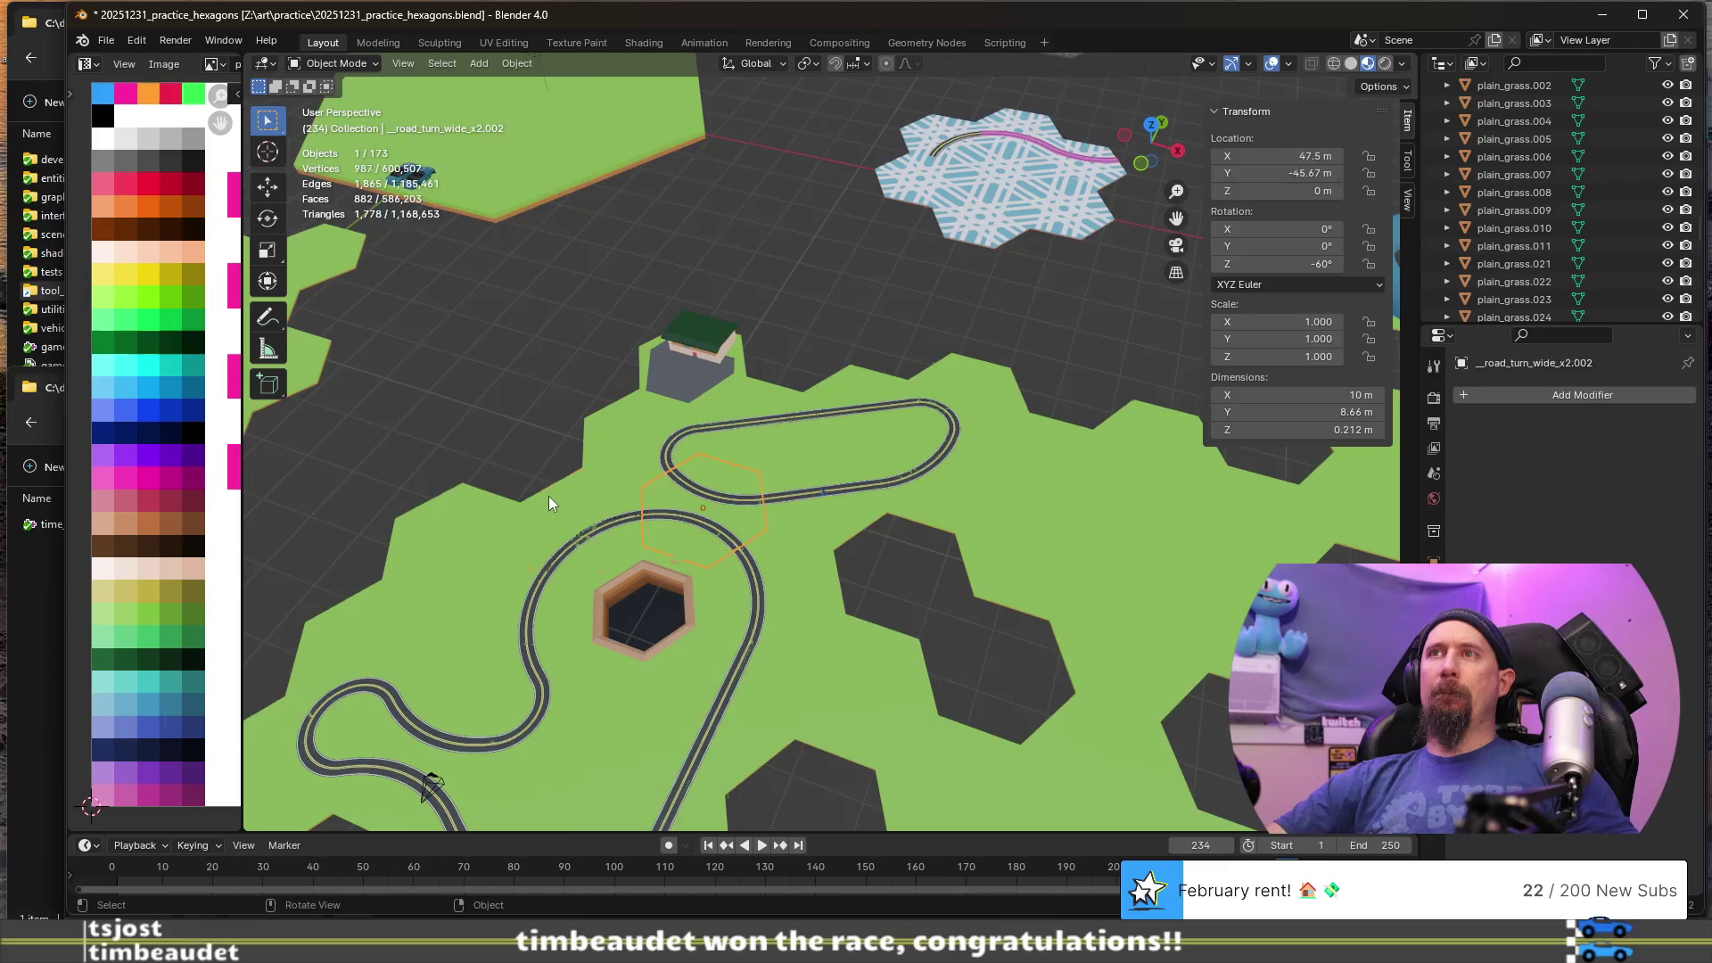
# - Select the road tiles on the left and check the dealership tile's name
pyautogui.keyDown('alt'); pyautogui.click(442, 527); pyautogui.keyUp('alt')
pyautogui.click(435, 527)
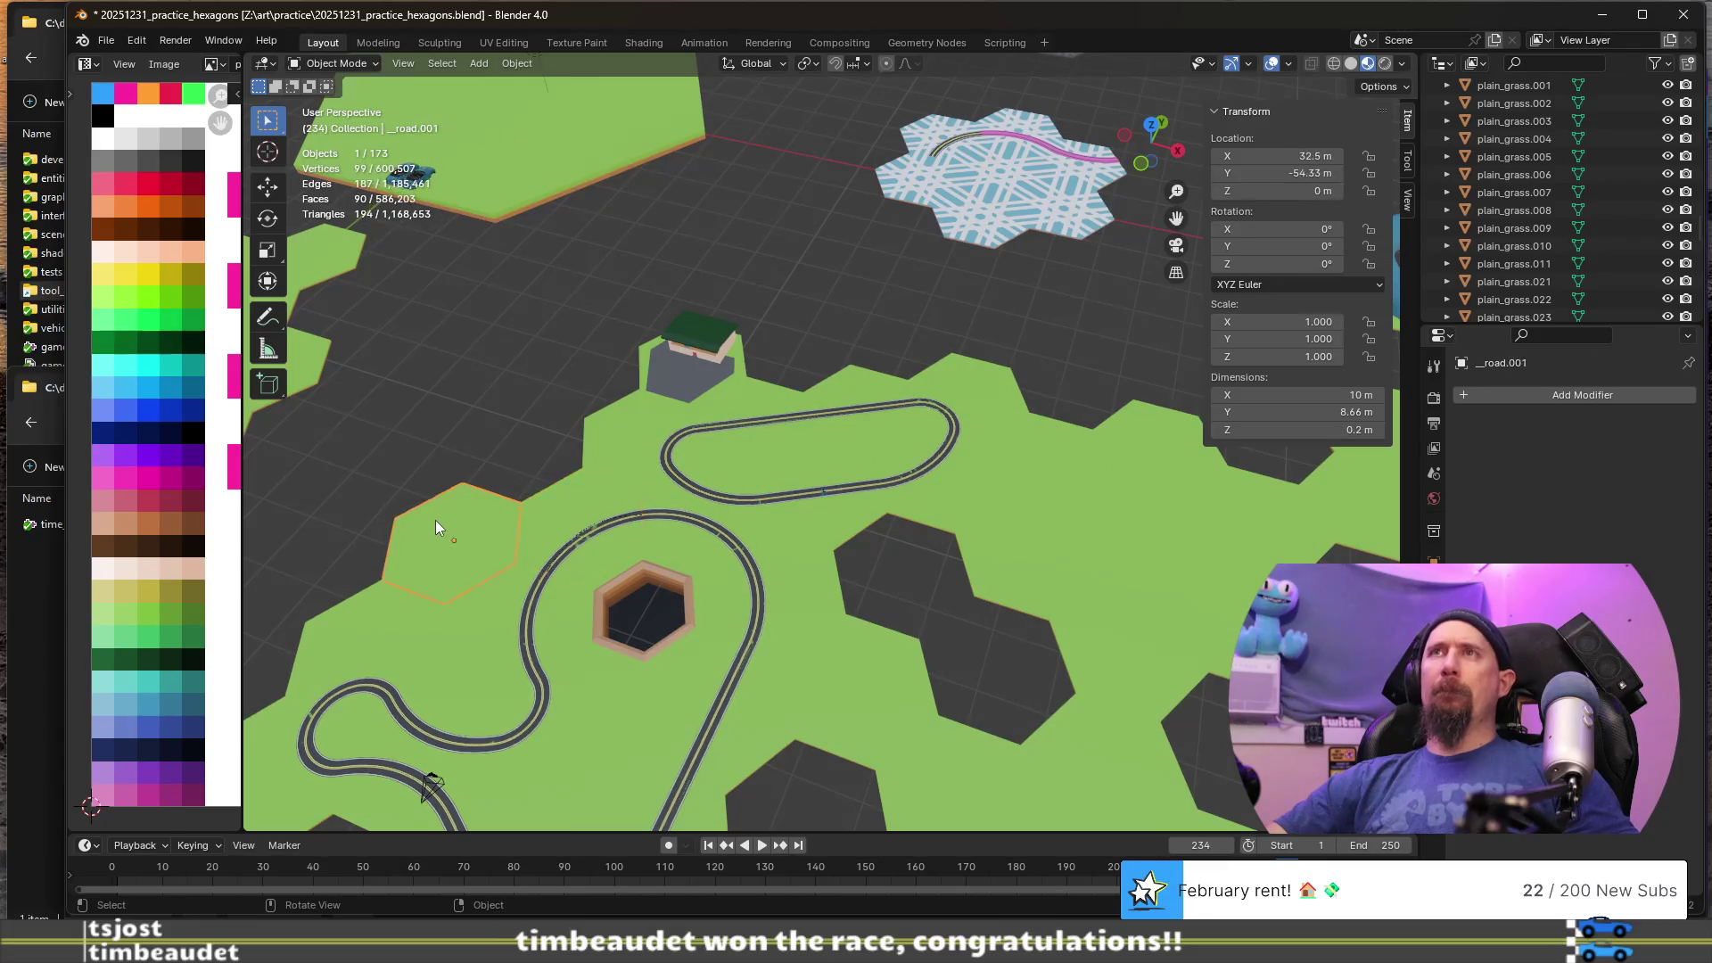
pyautogui.click(612, 432)
pyautogui.click(751, 473)
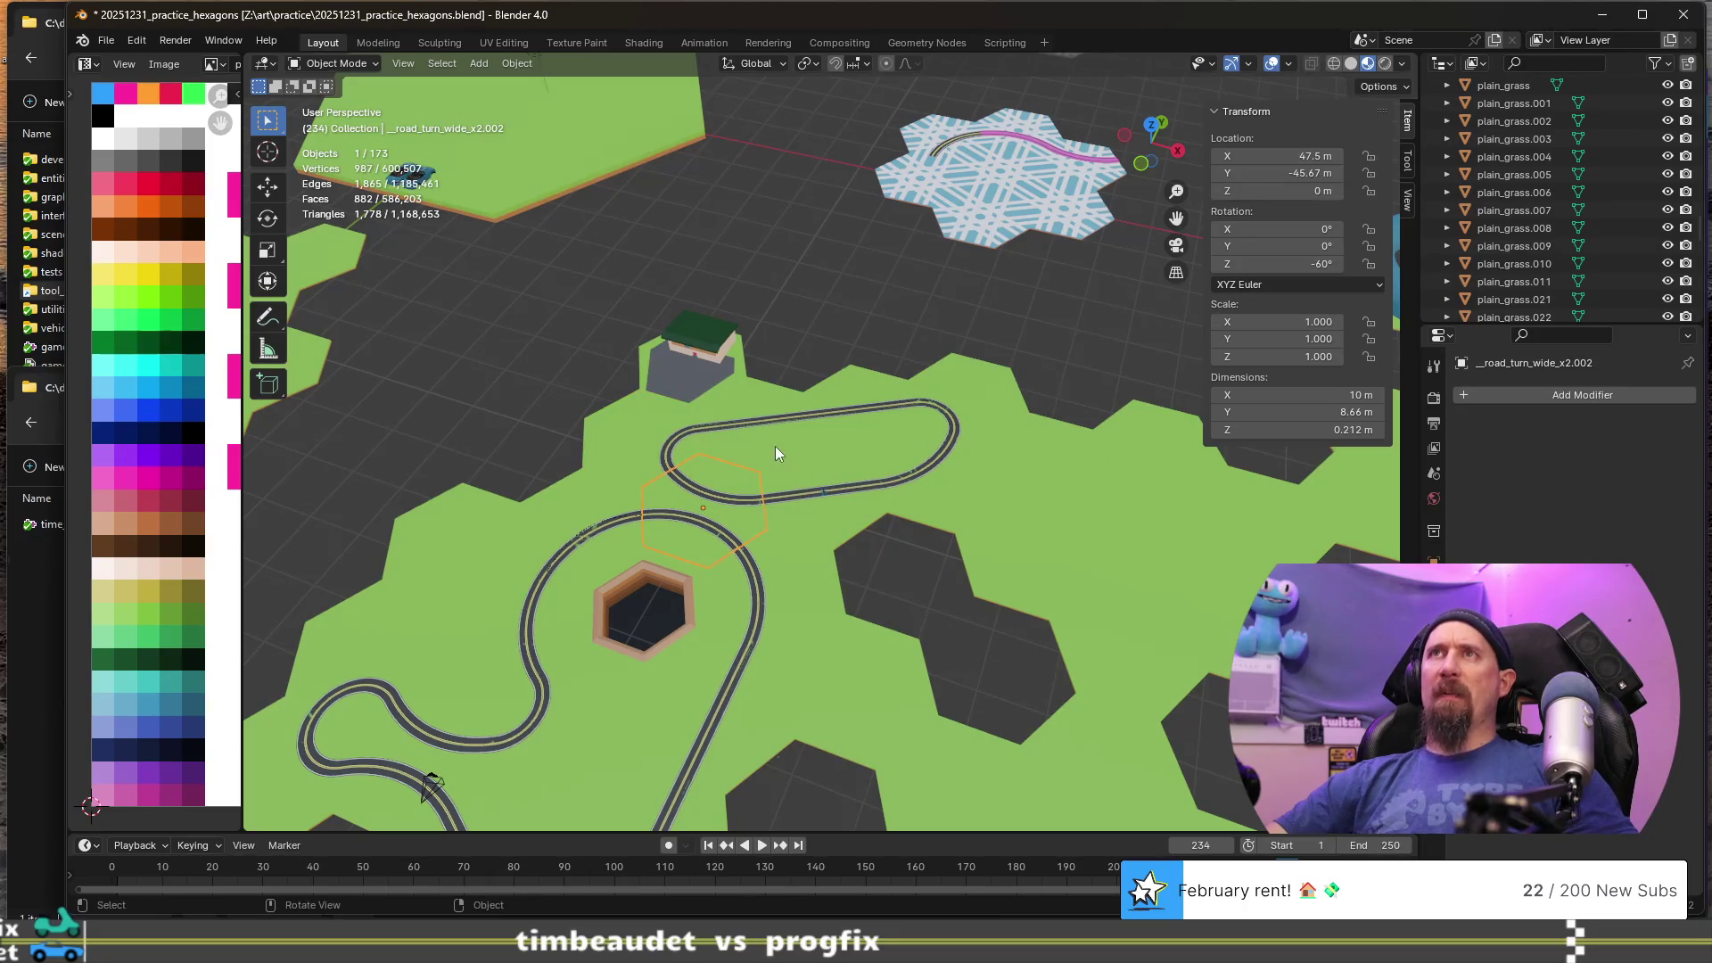
pyautogui.click(682, 394)
pyautogui.press('F2')
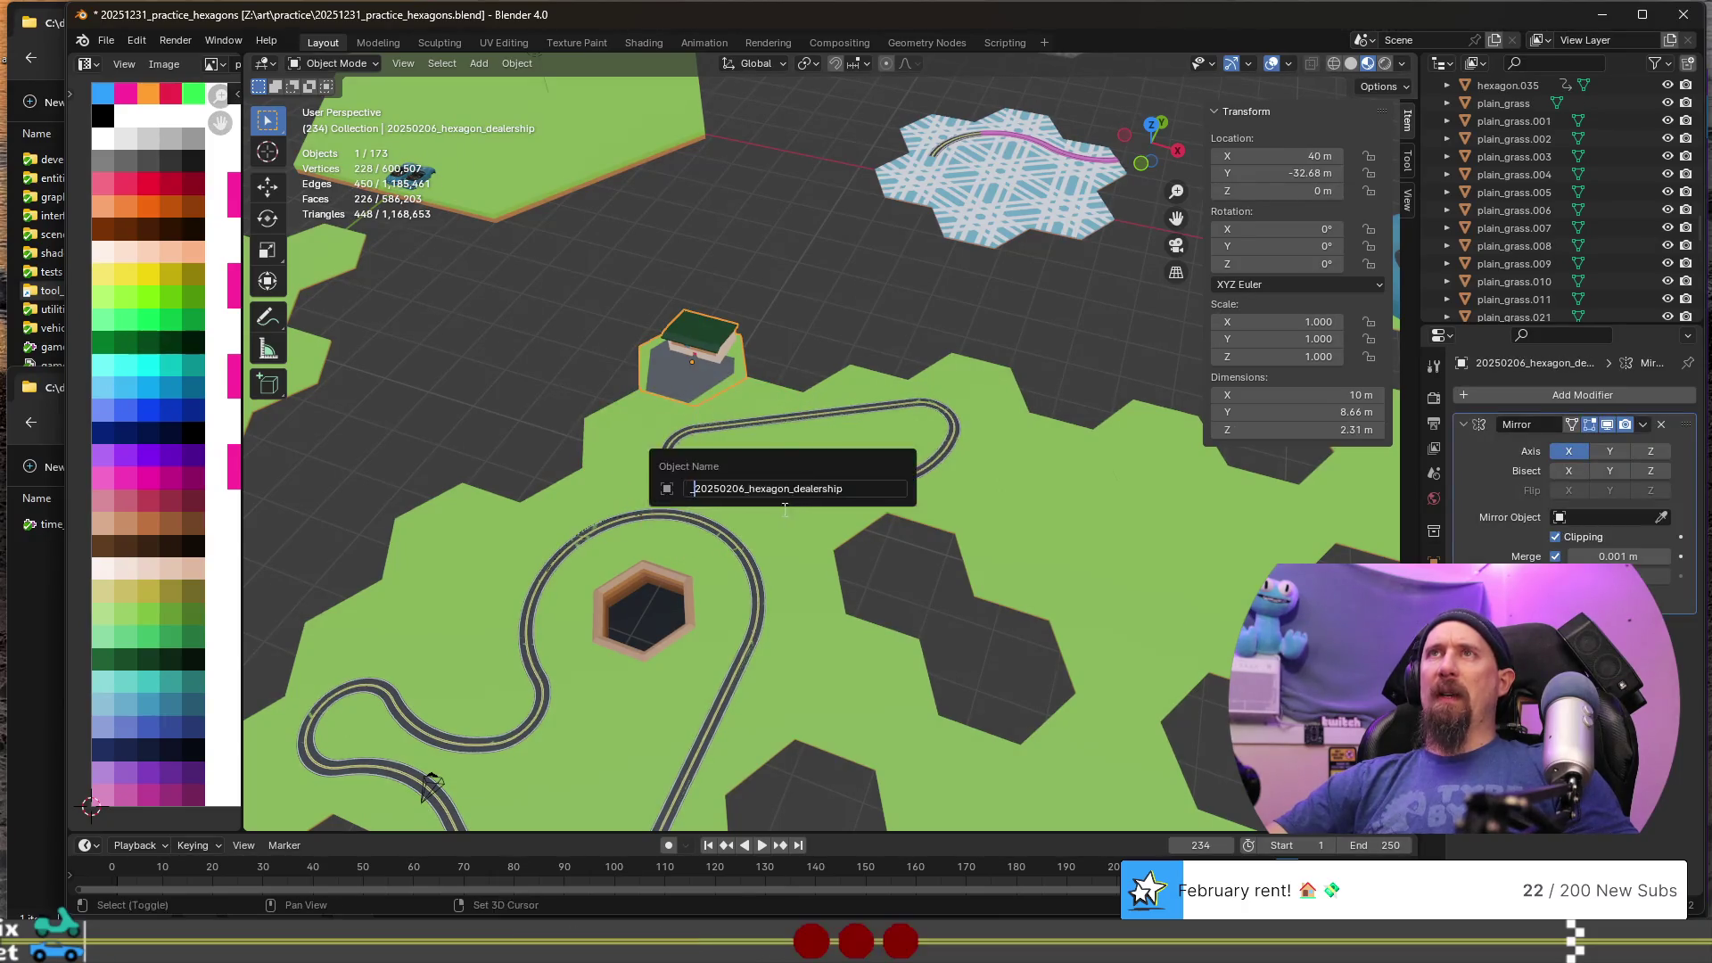
pyautogui.write('_')
# - Check the remaining wide- and sharp-turn road tiles, then select the right hexagon cluster
pyautogui.click(801, 522)
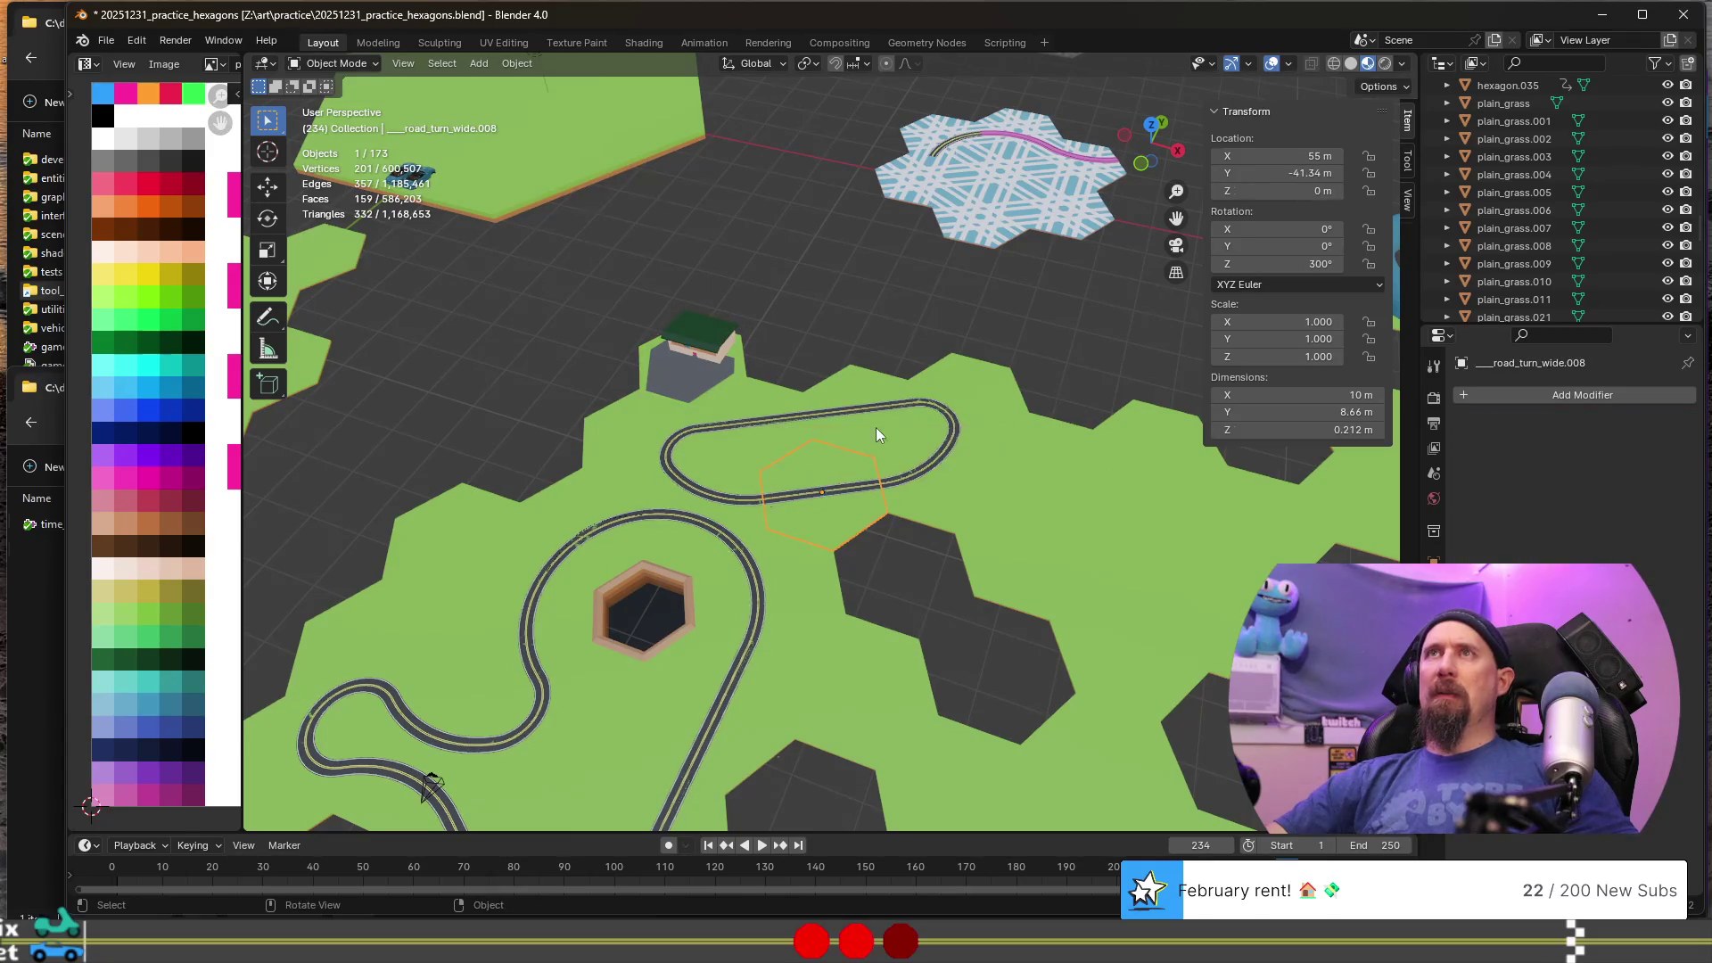
pyautogui.click(876, 388)
pyautogui.click(950, 398)
pyautogui.click(933, 468)
pyautogui.click(934, 467)
pyautogui.press('F2')
pyautogui.press('Escape')
pyautogui.click(1023, 558)
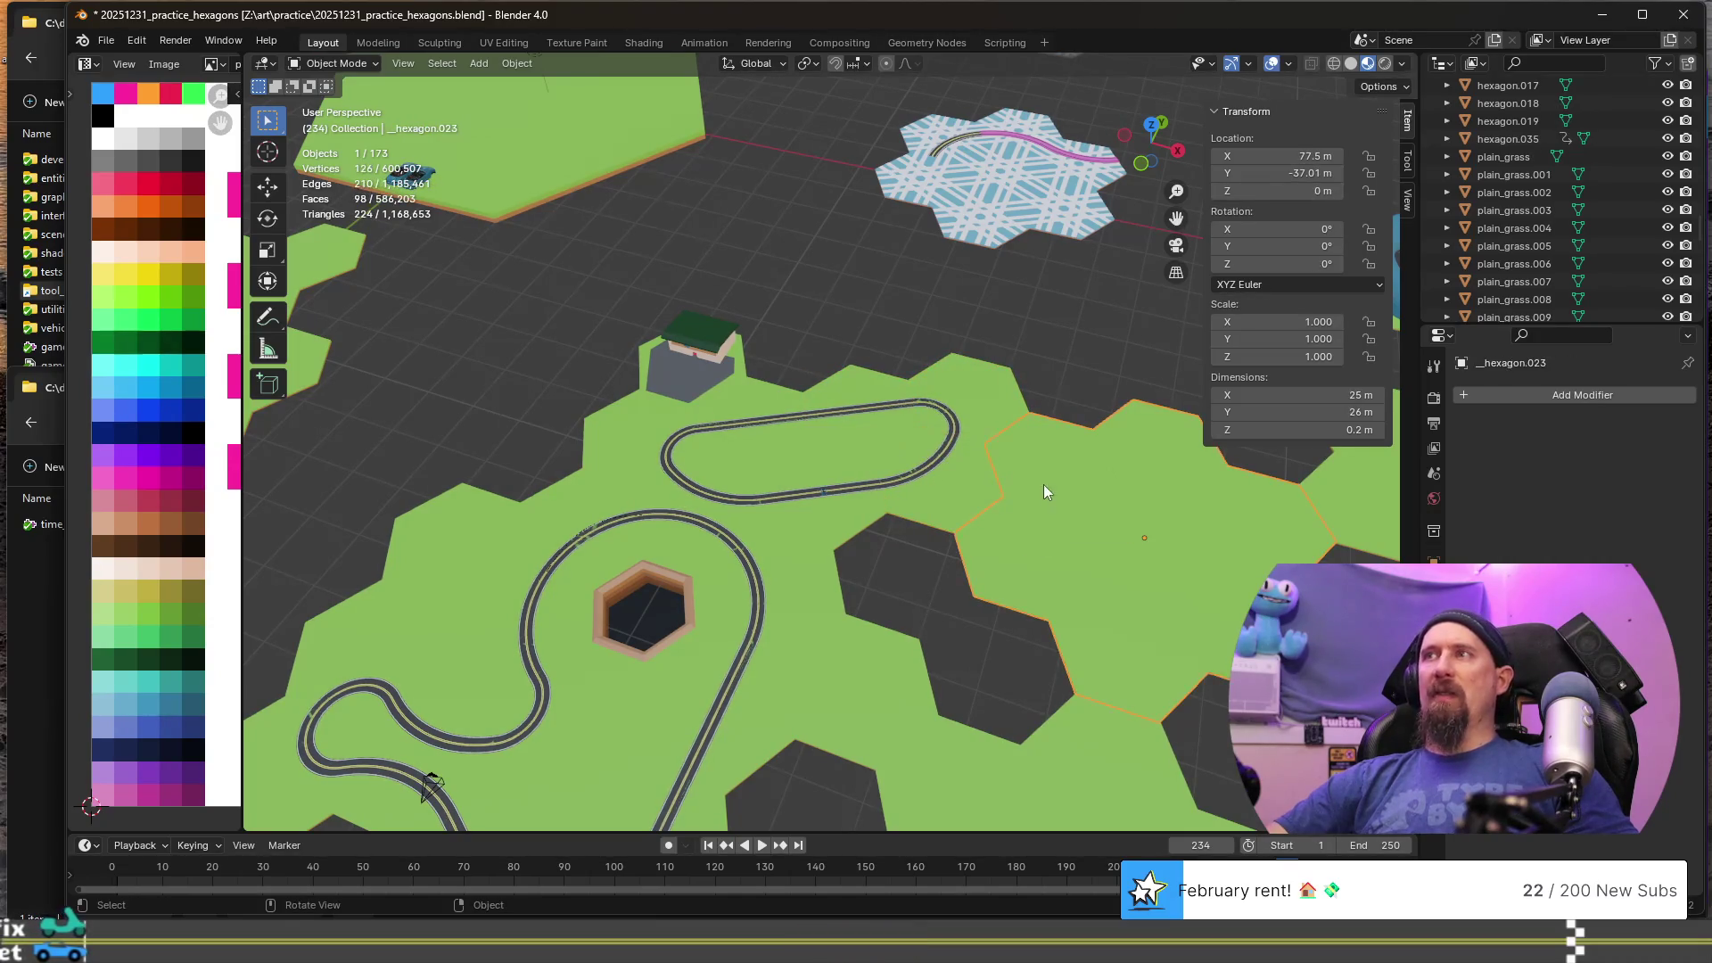
pyautogui.scroll(-5, 1041, 496)
# - Pick road_turn_wide.013 on the snowflake tile and prefix its name with '__'
pyautogui.scroll(2, 1038, 493)
pyautogui.click(926, 301)
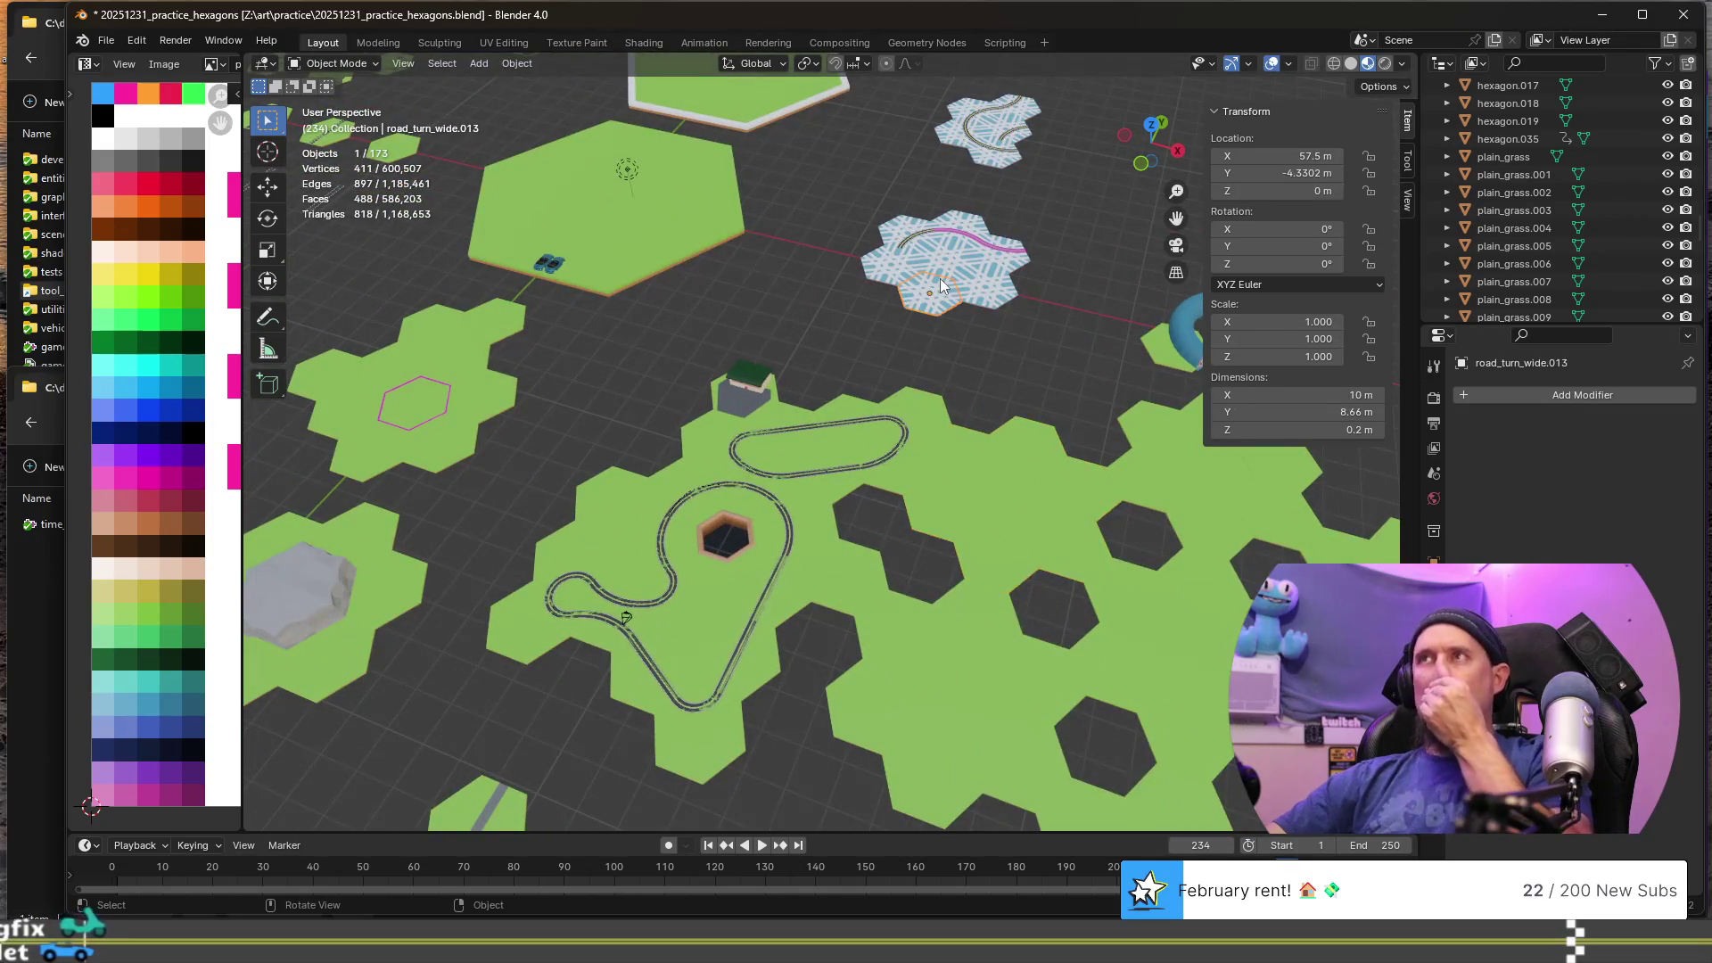
pyautogui.click(624, 253)
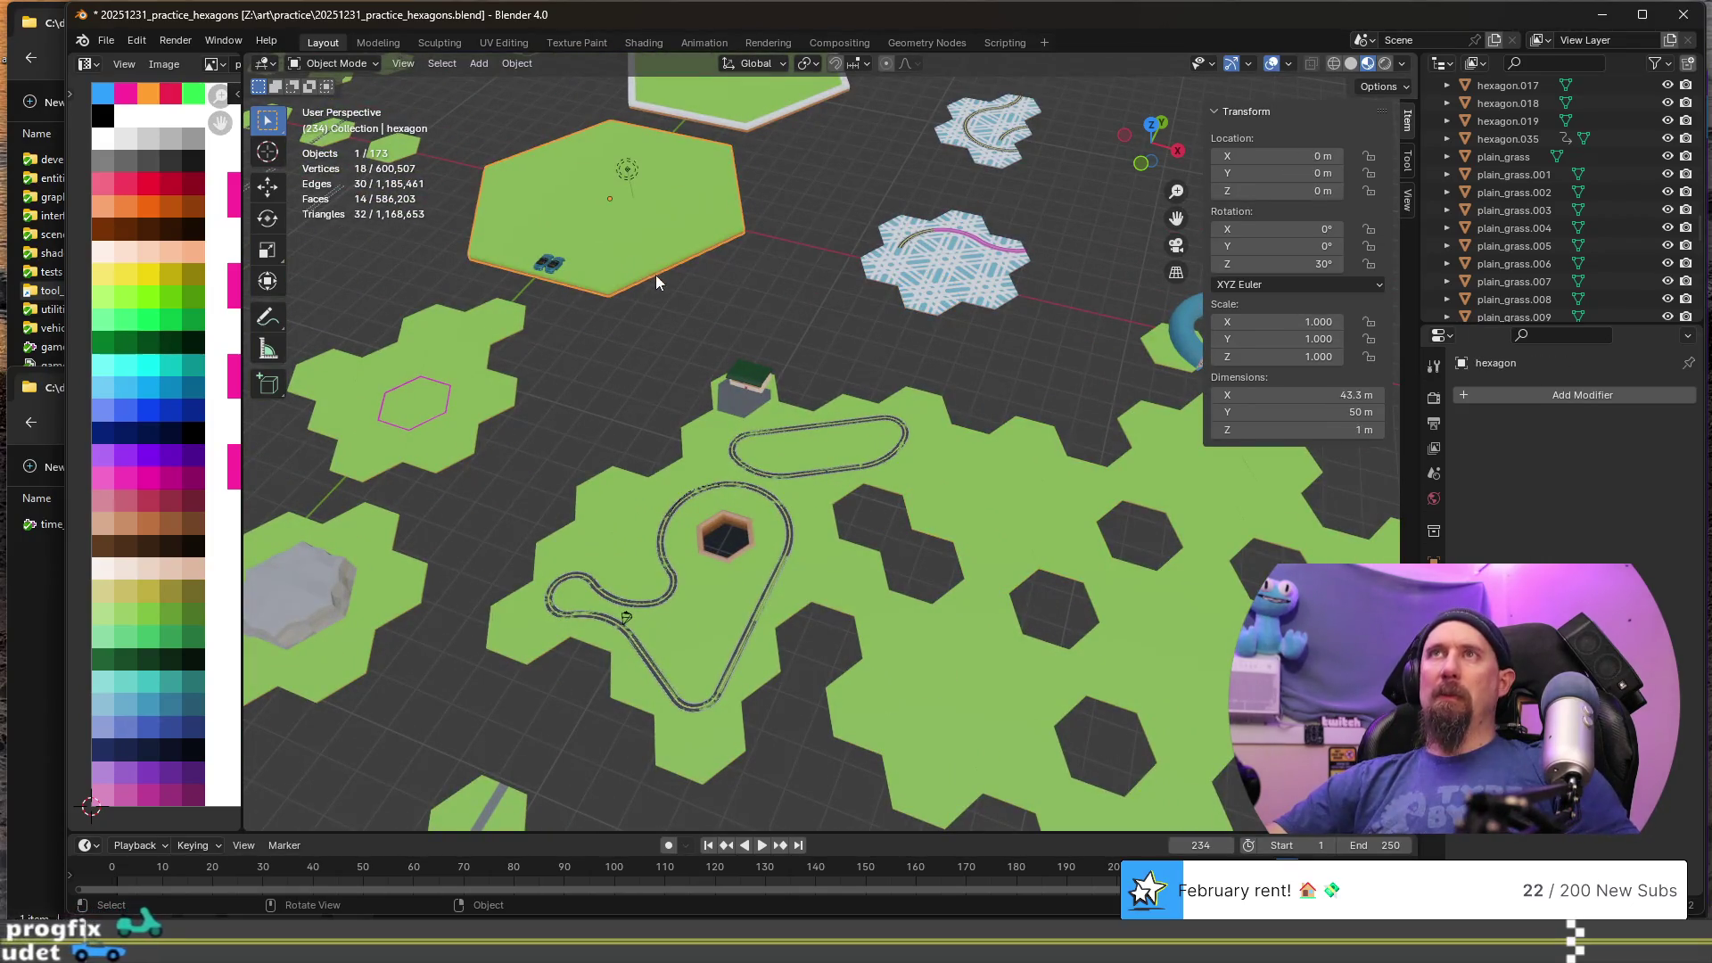
pyautogui.click(559, 263)
pyautogui.click(546, 266)
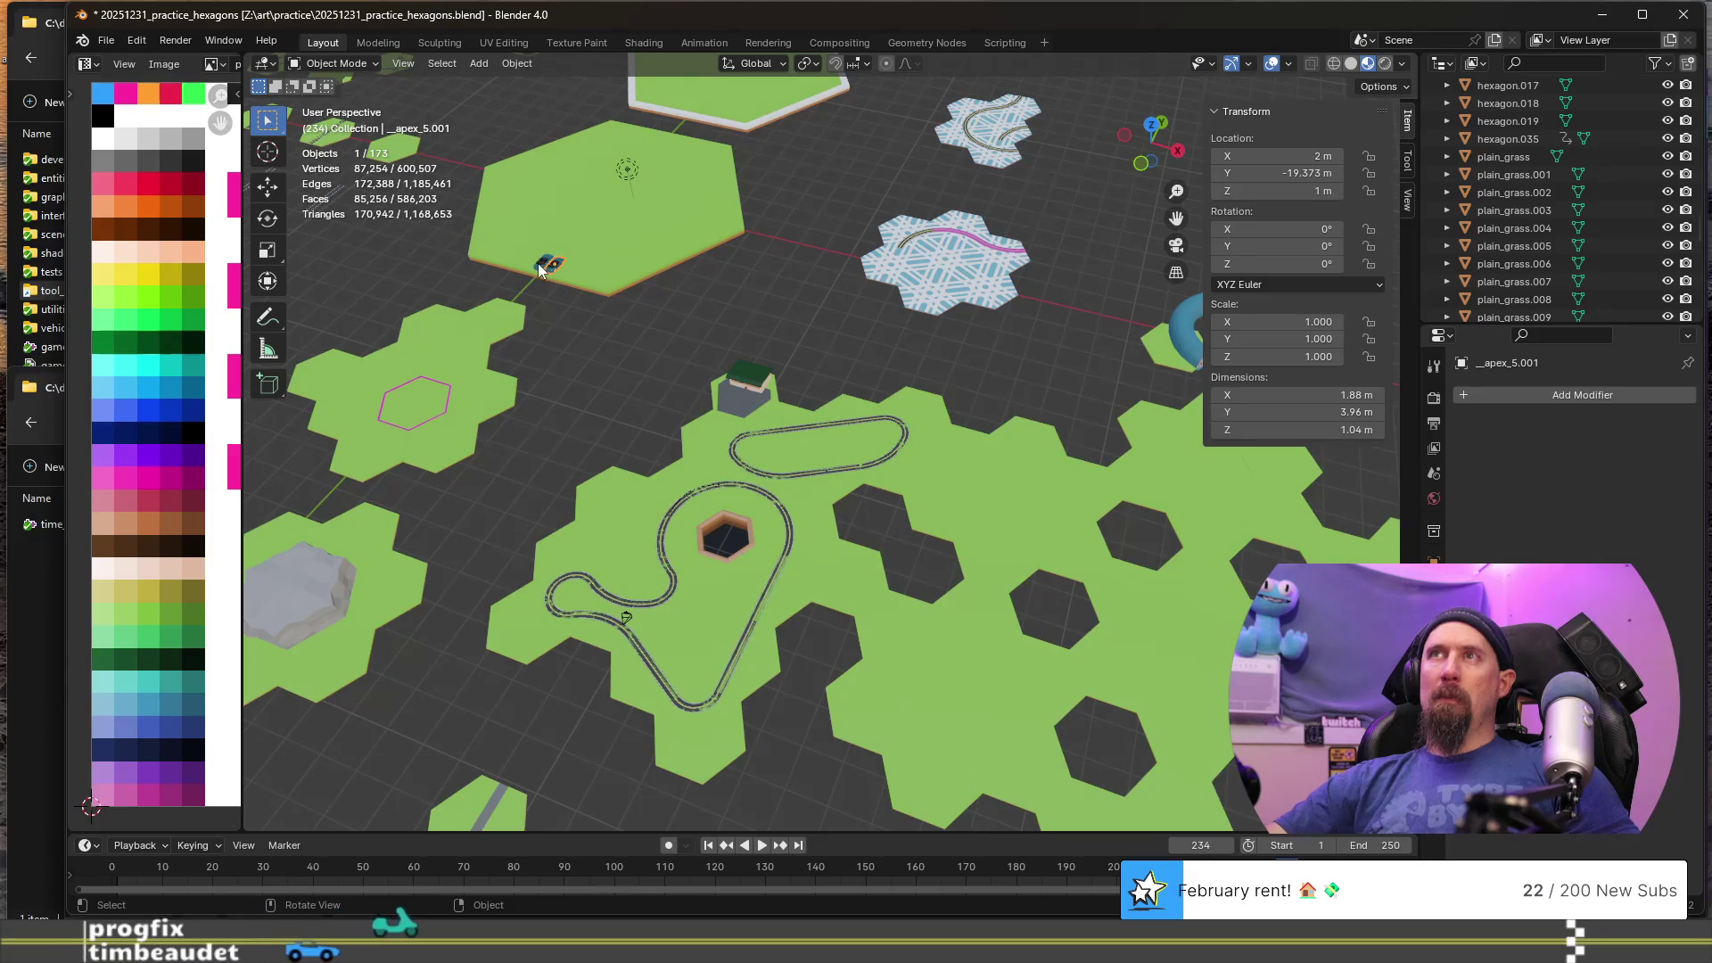
pyautogui.write('apex_5')
pyautogui.keyDown('alt'); pyautogui.click(963, 300); pyautogui.keyUp('alt')
pyautogui.click(963, 301)
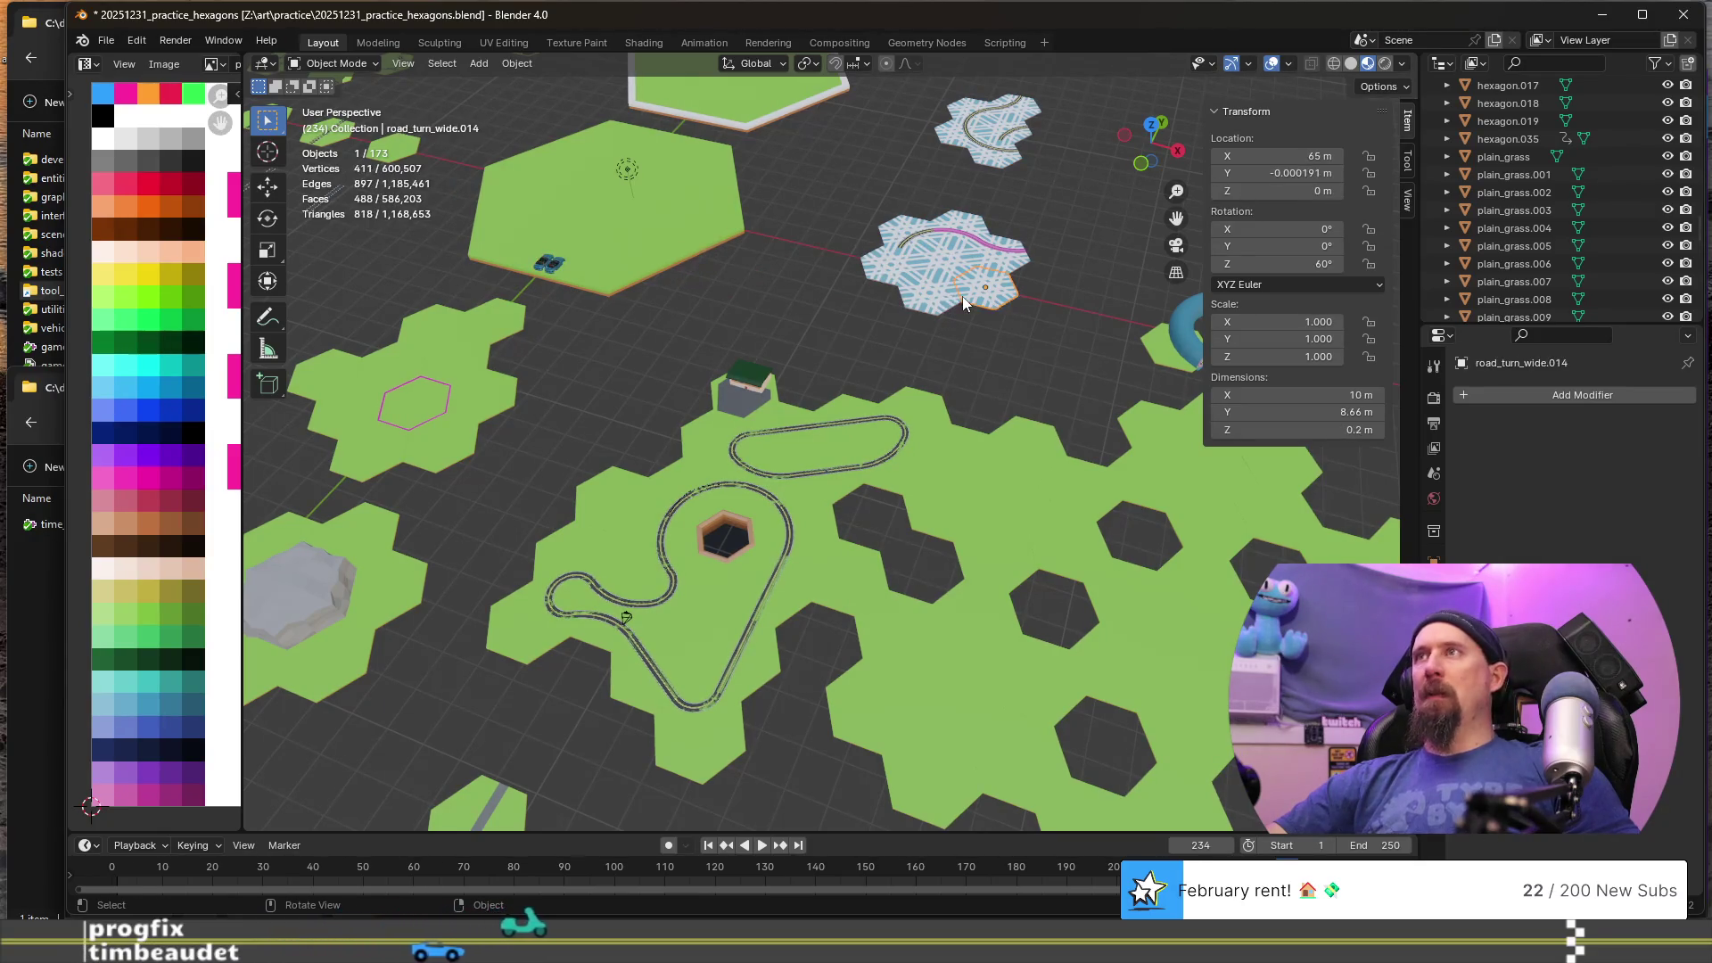
pyautogui.keyDown('alt'); pyautogui.click(952, 297); pyautogui.keyUp('alt')
pyautogui.click(928, 296)
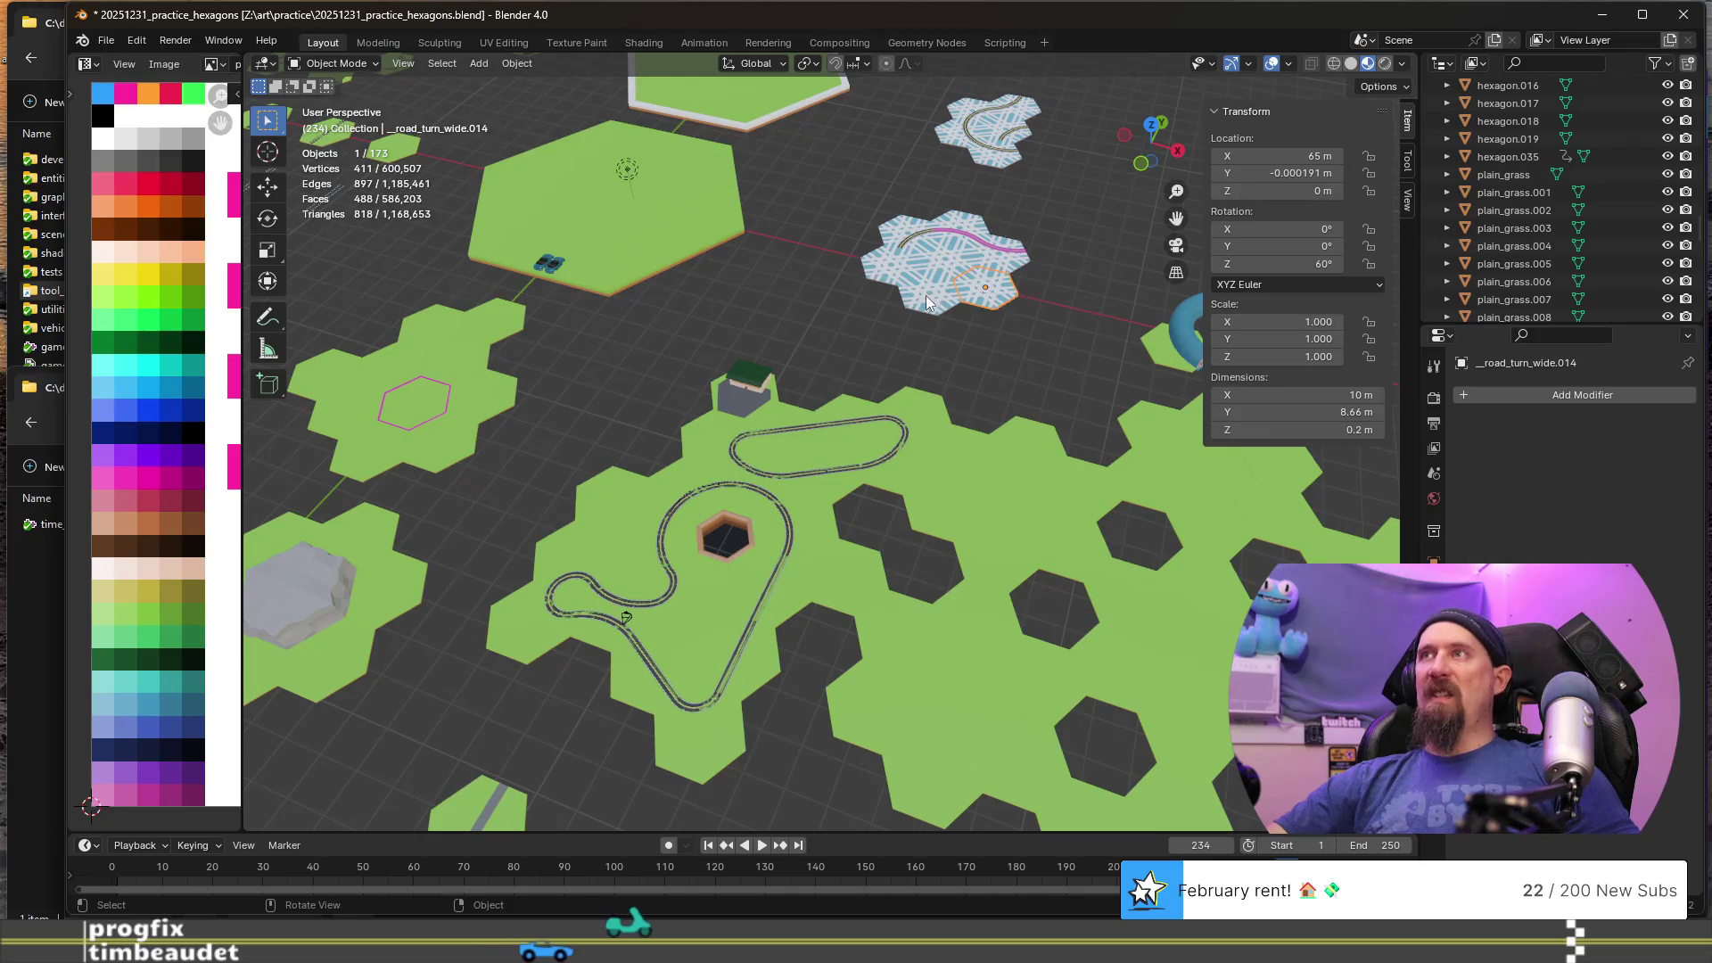
pyautogui.press('F2')
pyautogui.press('Home')
pyautogui.write('__')
pyautogui.press('Return')
# - Prefix road_turn_wide.010 and road_turn_wide.011 with '__'
pyautogui.click(886, 274)
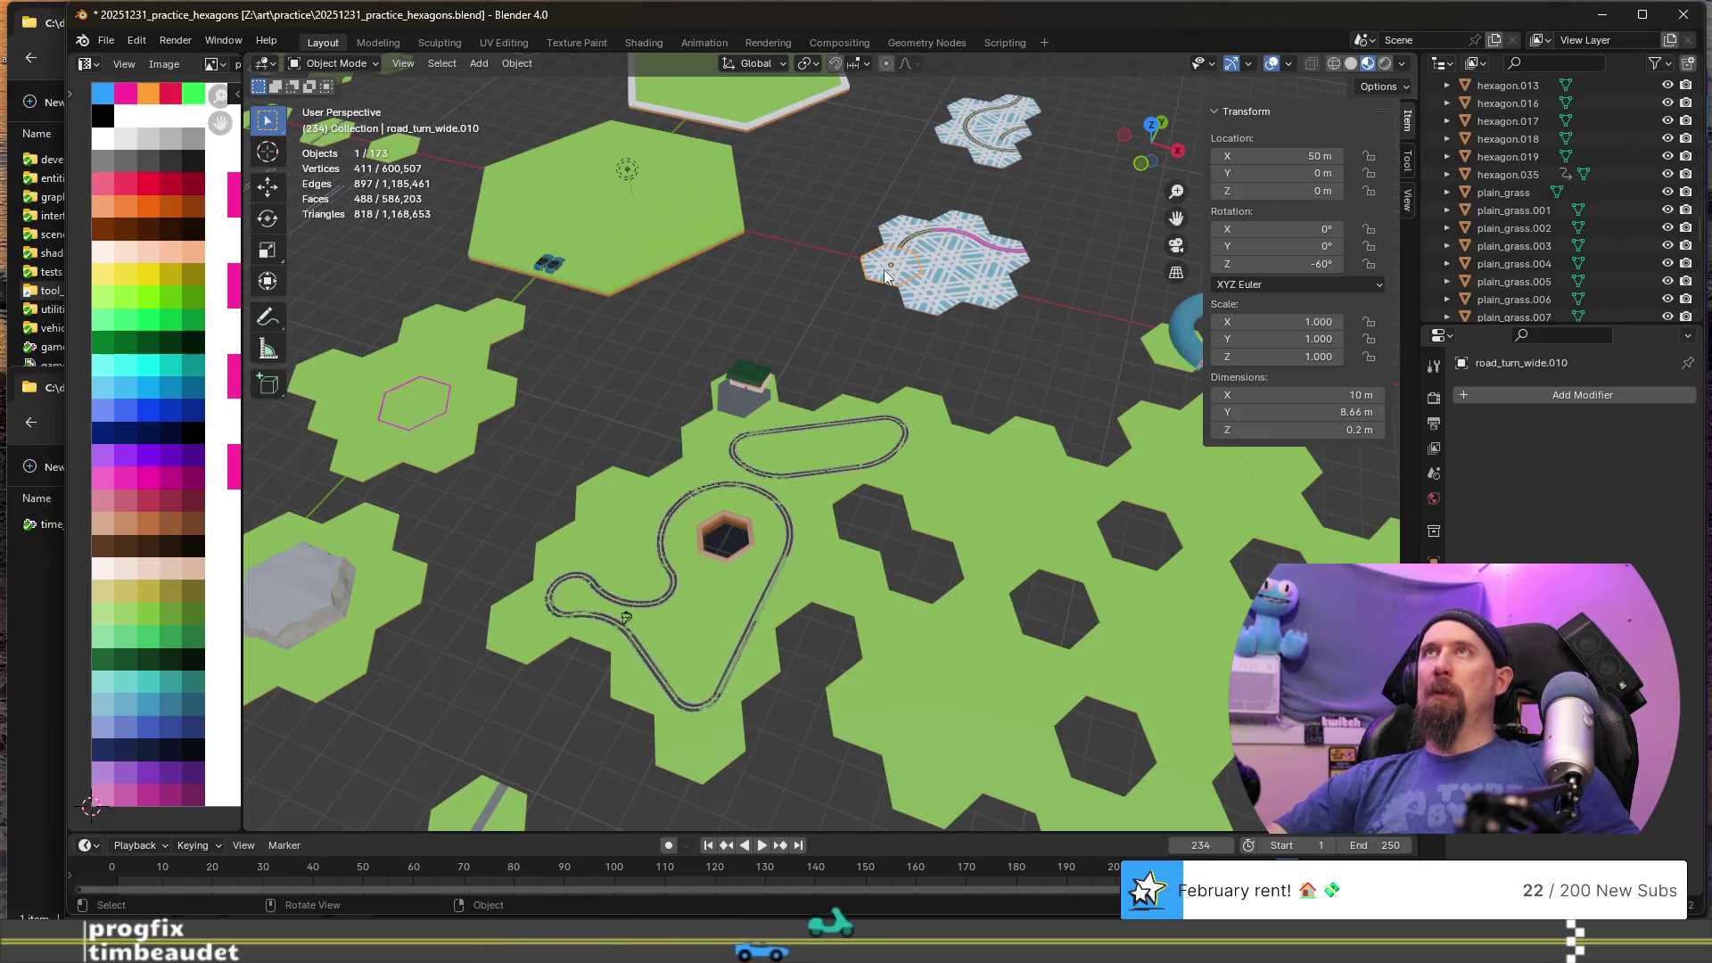
pyautogui.press('F2')
pyautogui.press('Home')
pyautogui.write('__')
pyautogui.press('Return')
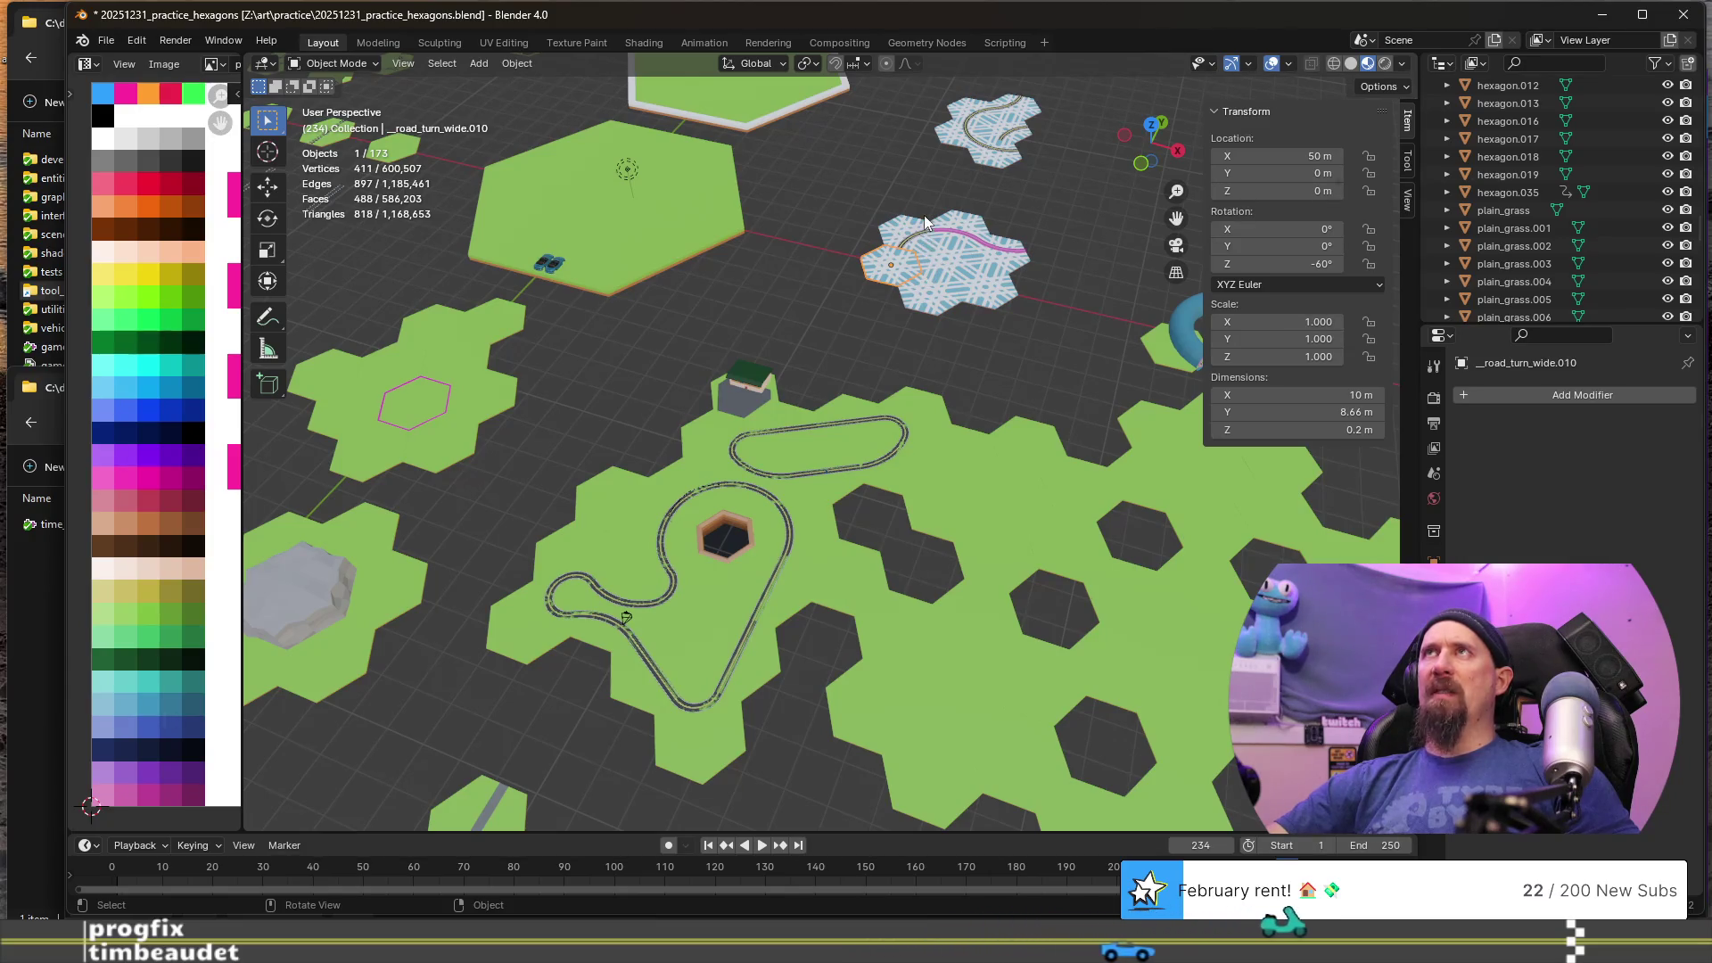
pyautogui.click(961, 278)
pyautogui.click(1000, 261)
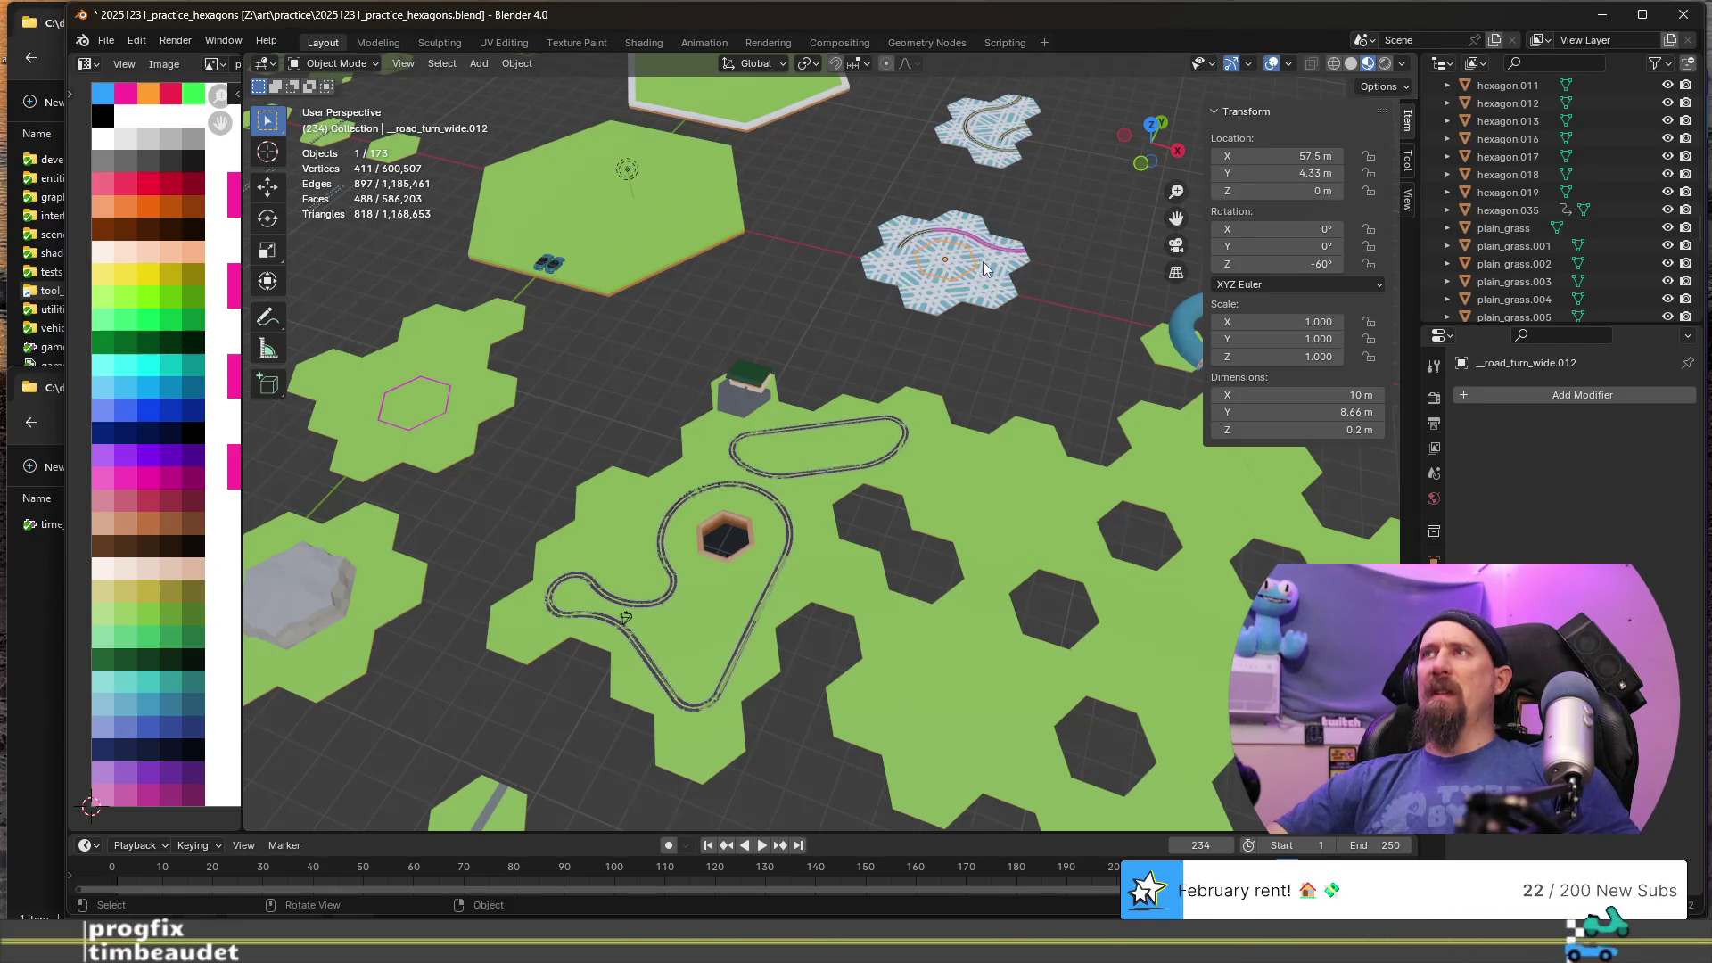
pyautogui.press('F2')
pyautogui.press('Home')
pyautogui.write('__')
pyautogui.press('Return')
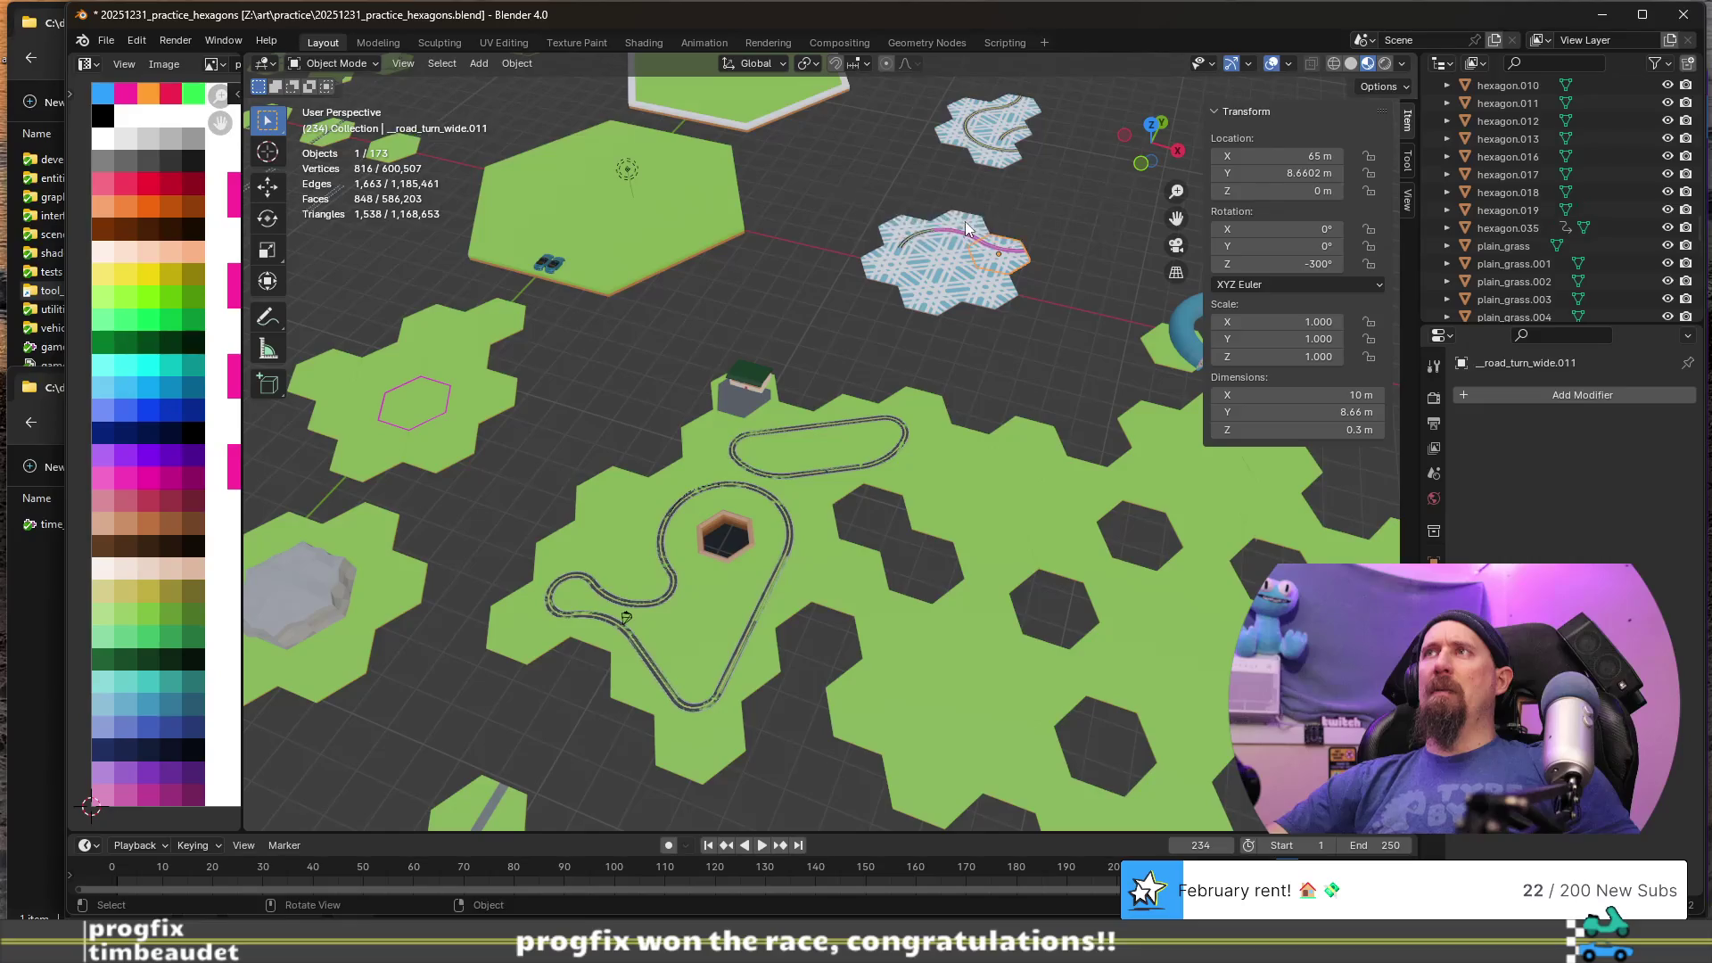
# - Prefix road_turn_wide.016 and road_turn_wide.015 with '__'
pyautogui.press('F2')
pyautogui.press('Home')
pyautogui.write('__')
pyautogui.press('Return')
pyautogui.click(898, 229)
pyautogui.press('F2')
pyautogui.press('Home')
pyautogui.write('__')
pyautogui.press('Return')
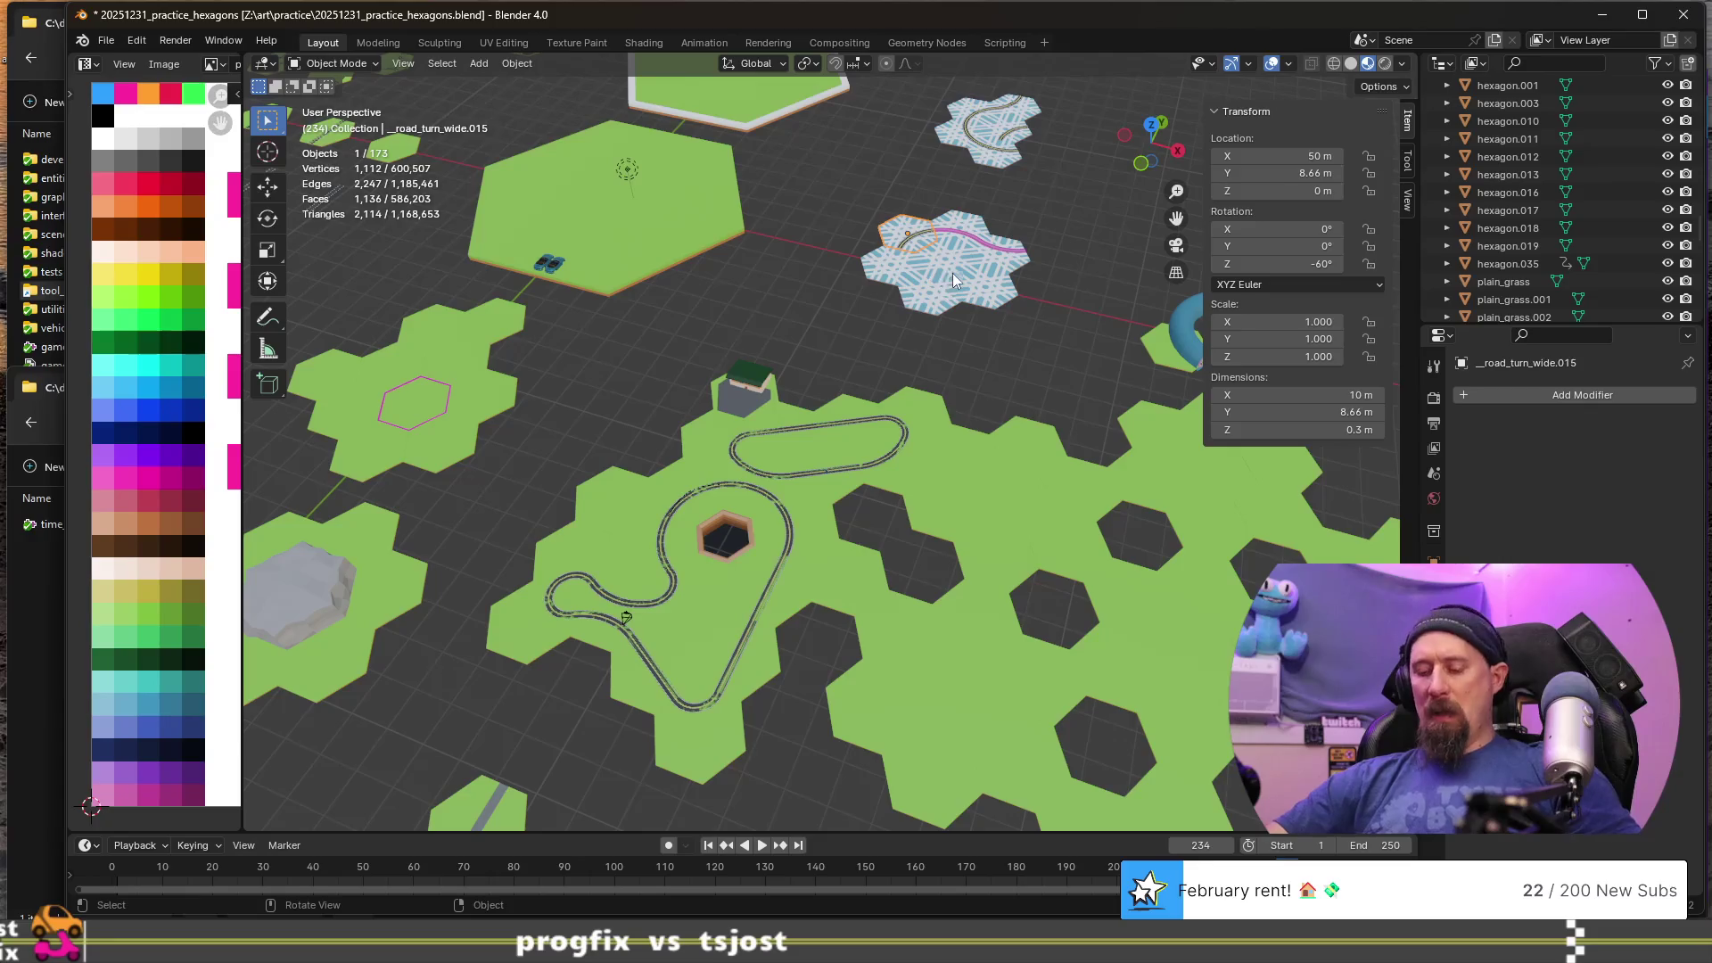
# - Prefix snowflake_road_turn_wide.003 and snowflake_road_turn_wide with '__'
pyautogui.press('KP_Decimal')
pyautogui.scroll(-4, 962, 218)
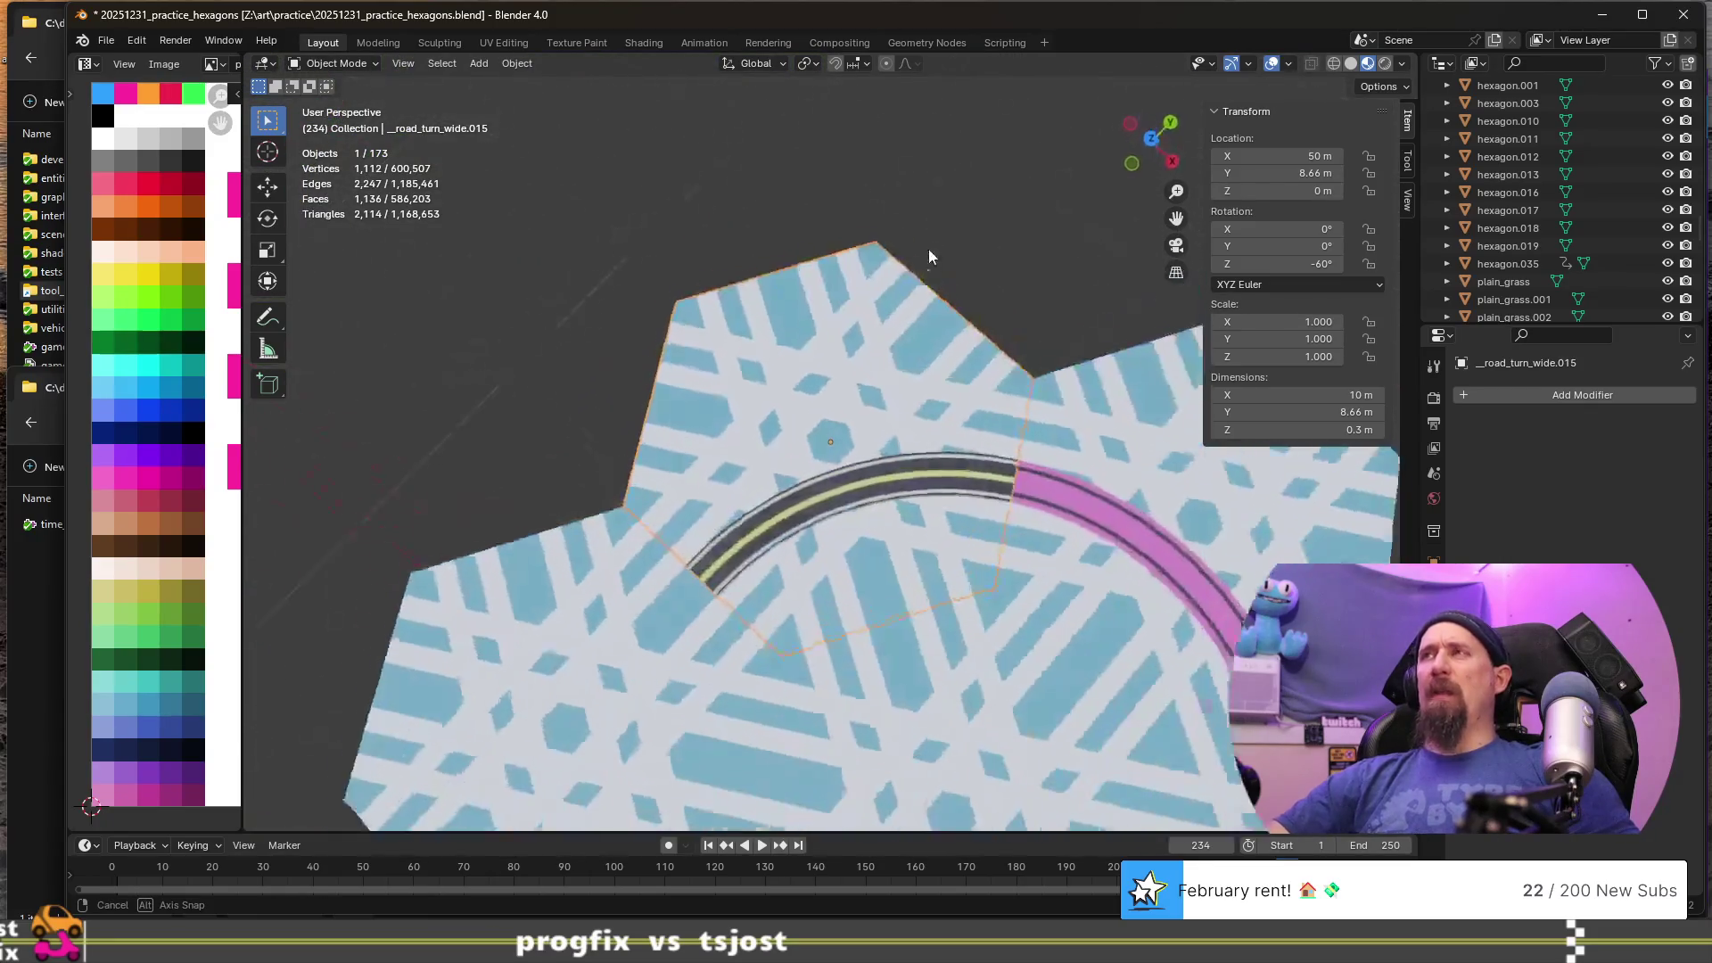
pyautogui.moveTo(952, 218)
pyautogui.keyDown('shift'); pyautogui.mouseDown(button='middle')
pyautogui.moveTo(809, 382)
pyautogui.moveTo(881, 490)
pyautogui.mouseUp(button='middle'); pyautogui.keyUp('shift')
pyautogui.click(881, 490)
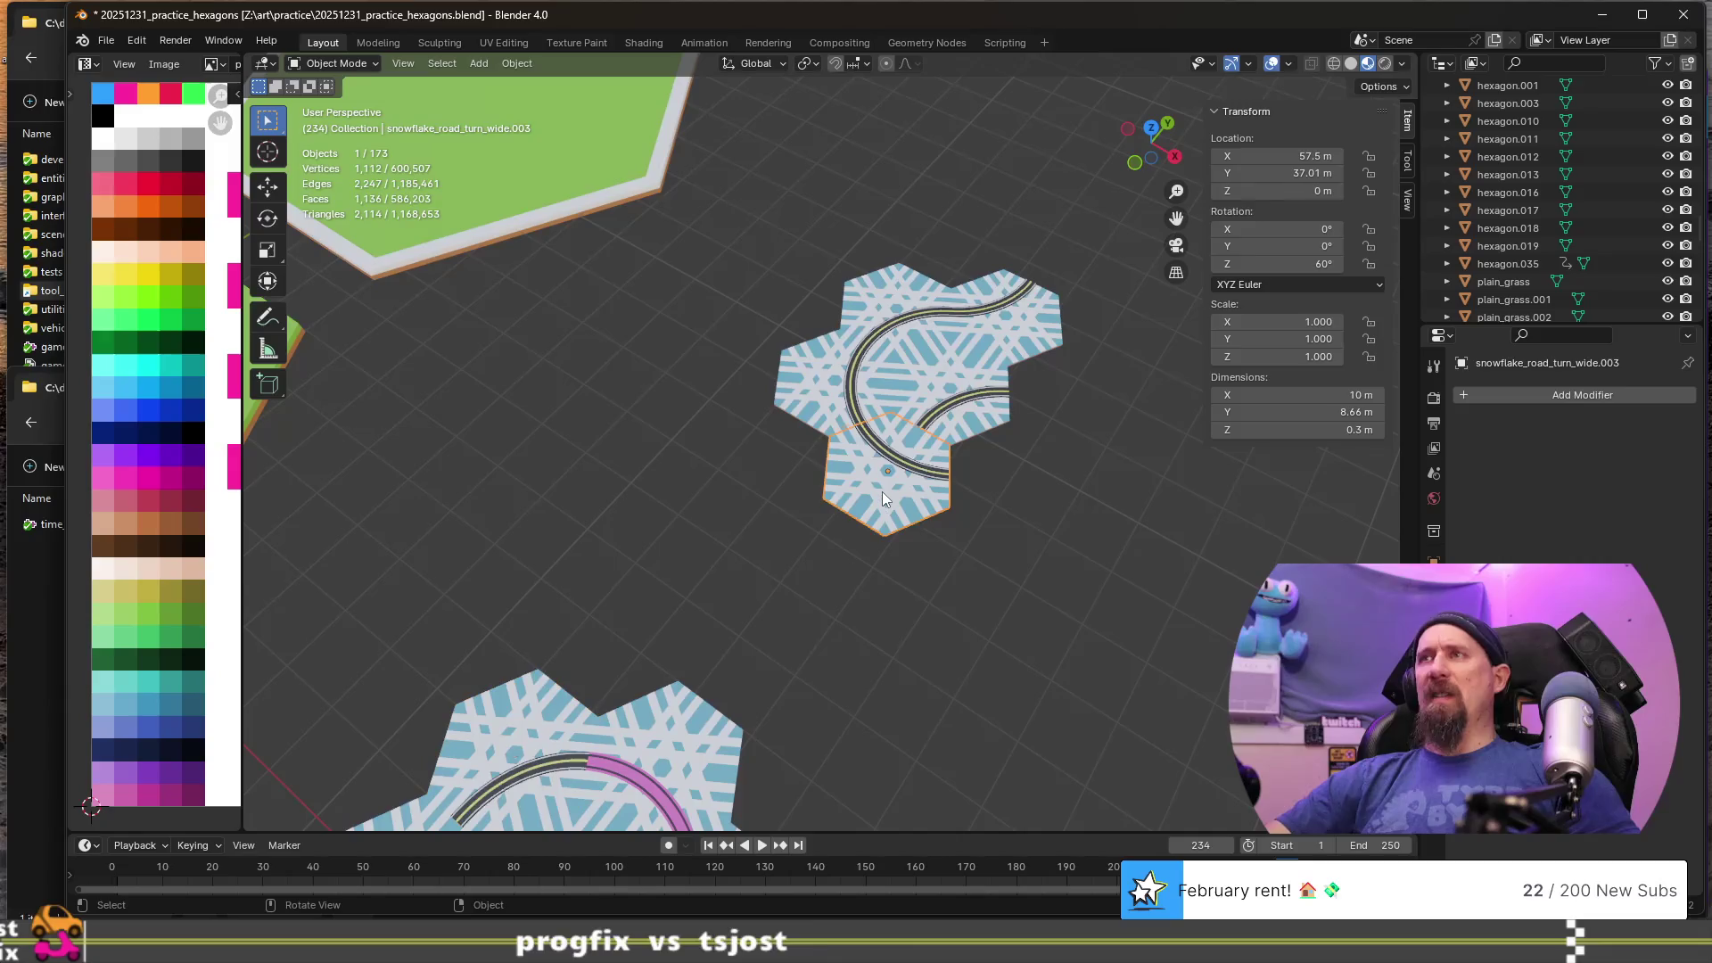
pyautogui.press('F2')
pyautogui.press('Home')
pyautogui.write('__')
pyautogui.press('Return')
pyautogui.click(833, 401)
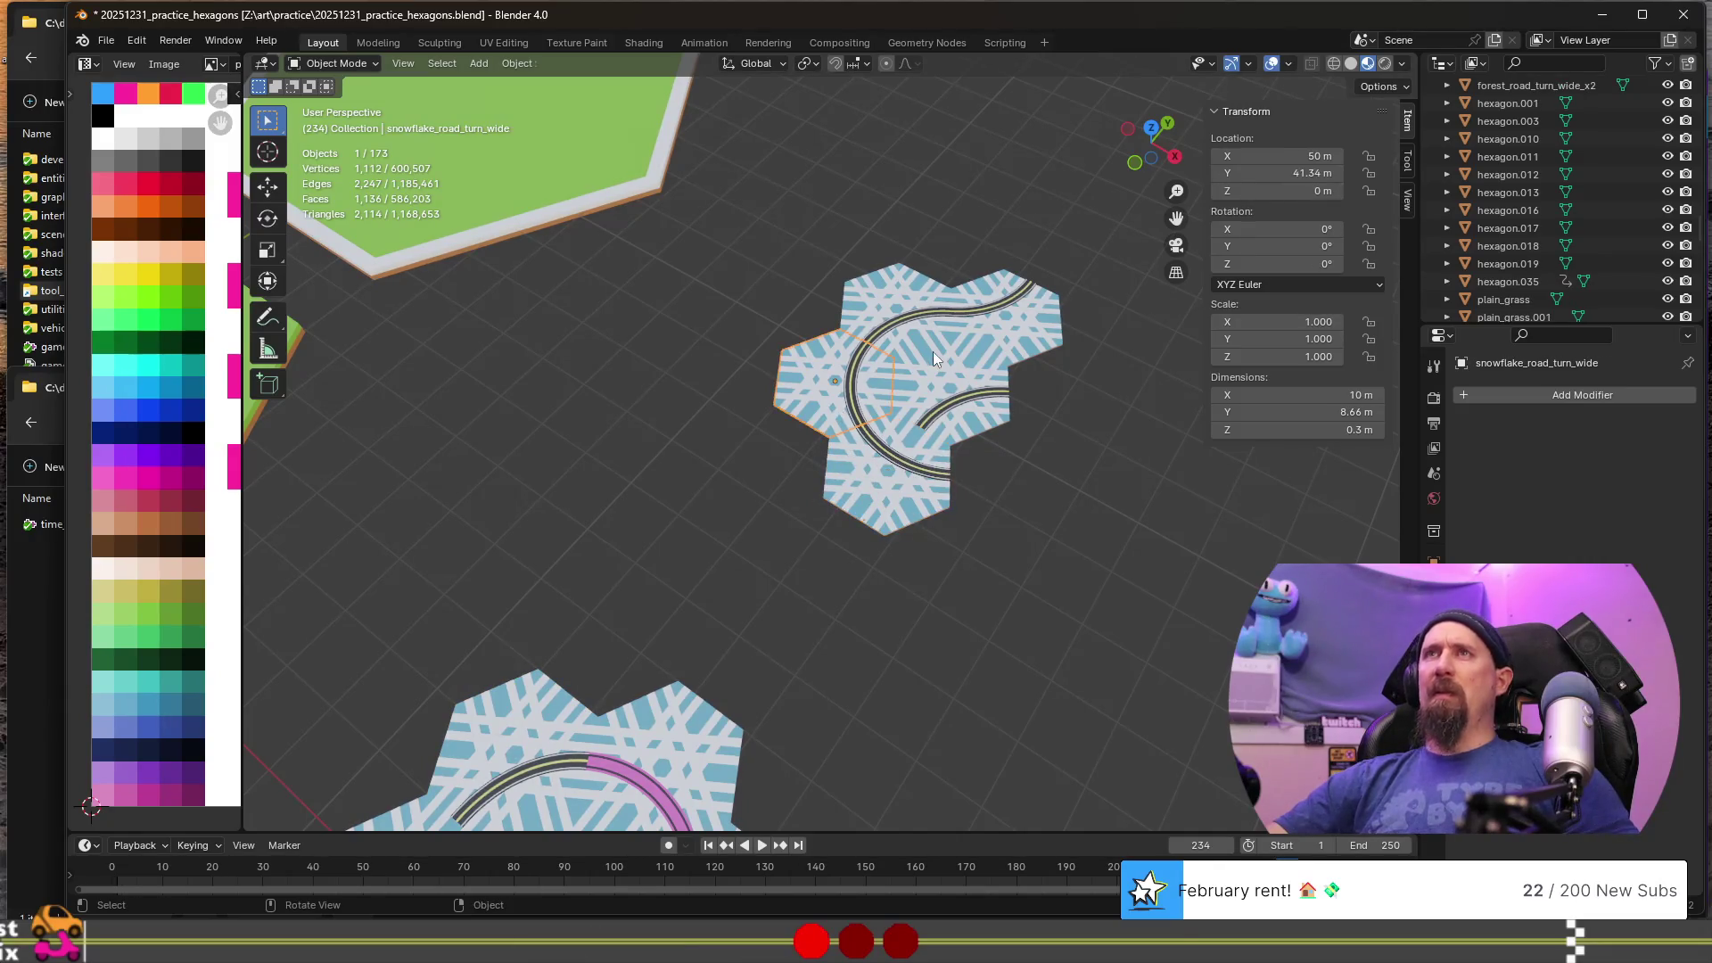
pyautogui.press('F2')
pyautogui.press('Home')
pyautogui.write('__')
pyautogui.press('Return')
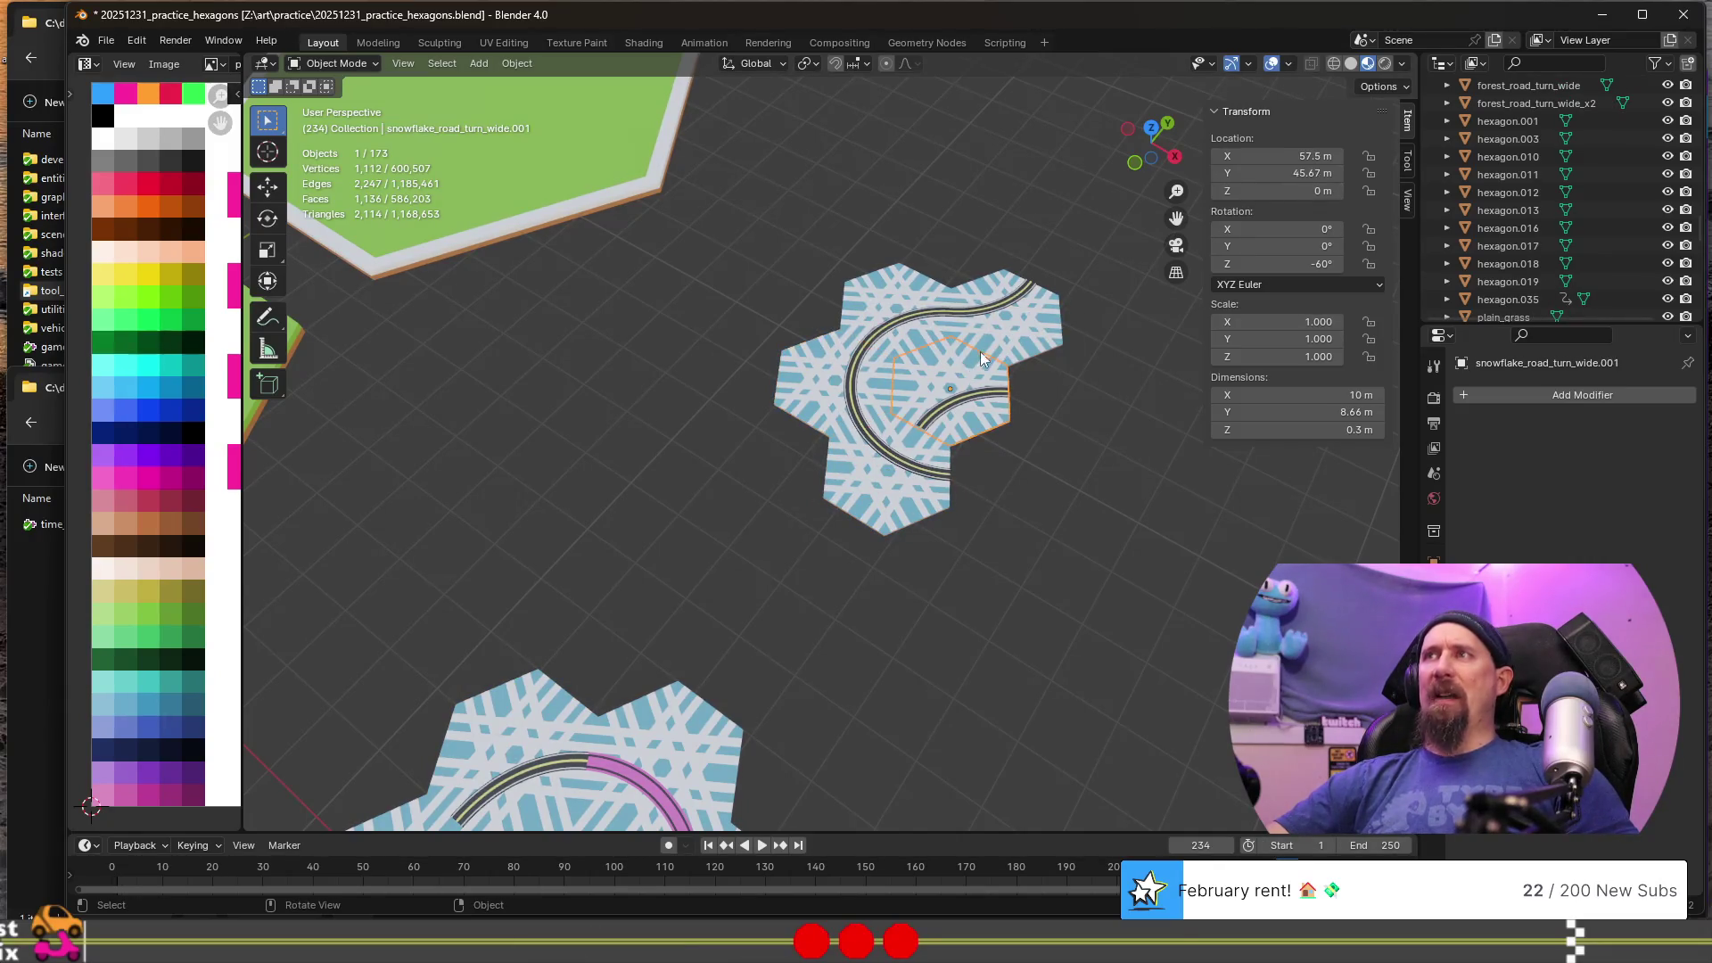
# - Rename snowflake_road_turn_wide.004 to __snowflake_road_turn_wide.004
pyautogui.click(993, 330)
pyautogui.press('F2')
pyautogui.press('Home')
pyautogui.write('__')
pyautogui.press('Return')
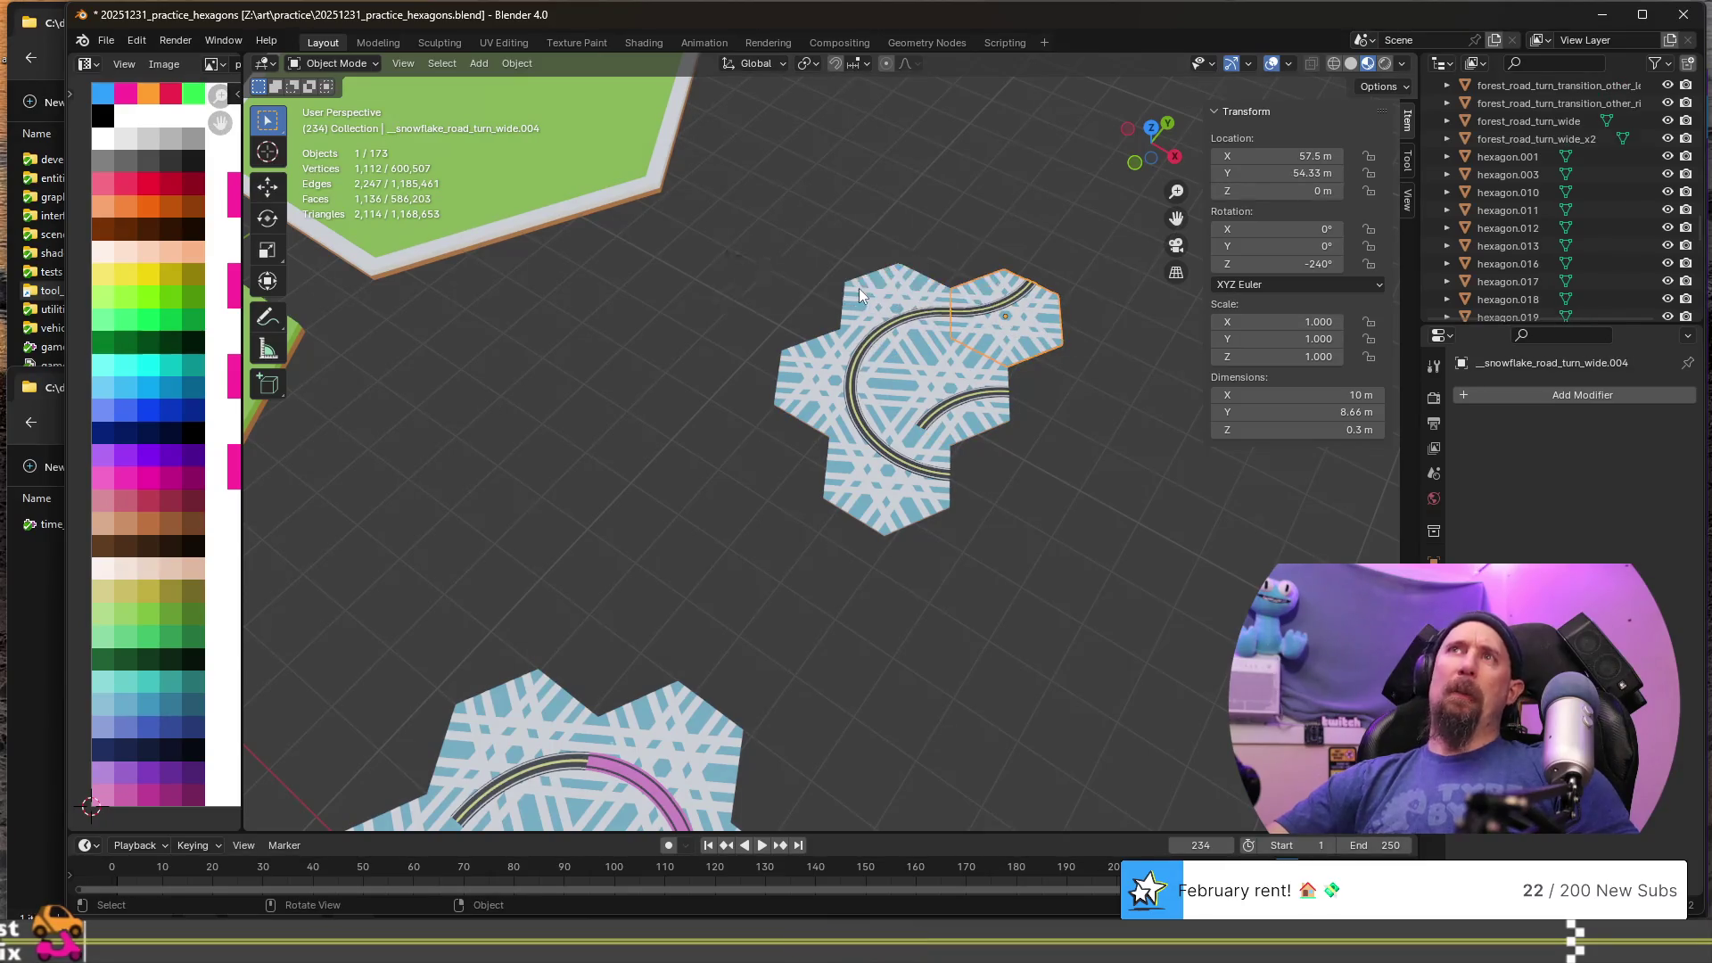
pyautogui.scroll(-3, 722, 412)
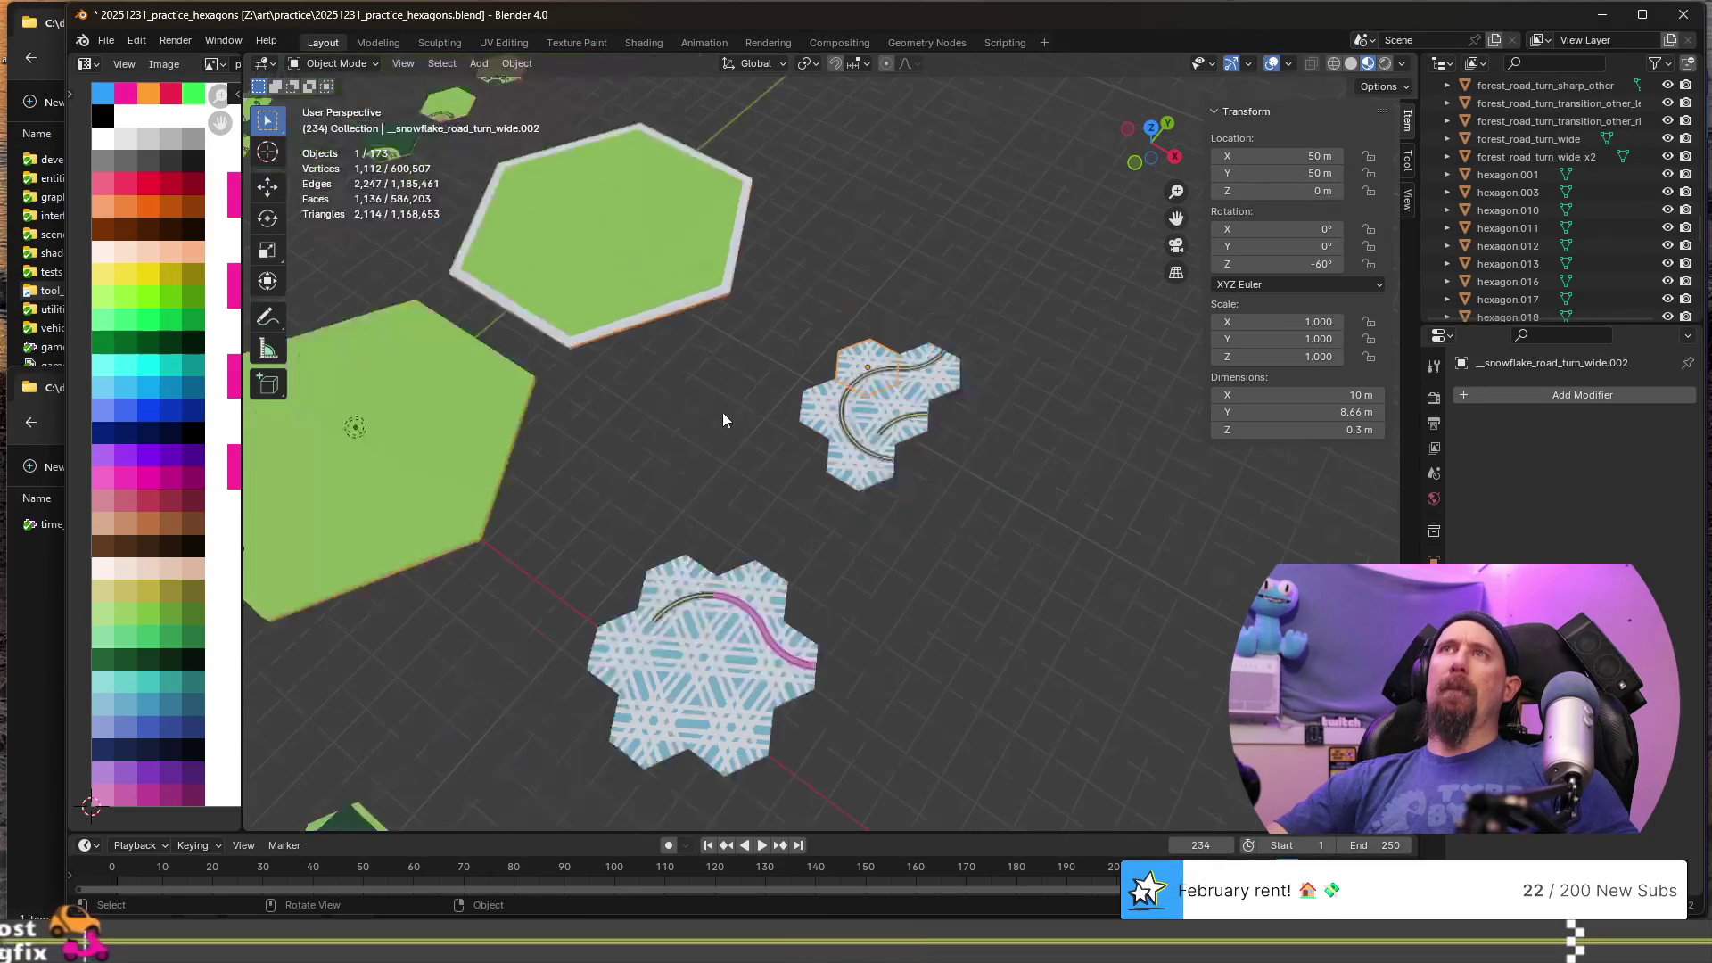
# - Rename the large green hexagon.001 tile to __hexagon.001
pyautogui.click(635, 255)
pyautogui.scroll(-3, 638, 485)
pyautogui.press('F2')
pyautogui.press('Home')
pyautogui.write('__')
pyautogui.press('Return')
# - Rename the top hexagon cluster hexagon.003 to __hexagon.003
pyautogui.moveTo(660, 612)
pyautogui.mouseDown(button='middle')
pyautogui.moveTo(675, 582)
pyautogui.moveTo(914, 577)
pyautogui.moveTo(975, 269)
pyautogui.mouseUp(button='middle')
pyautogui.scroll(-2, 687, 570)
pyautogui.click(1024, 179)
pyautogui.press('F2')
pyautogui.press('Home')
pyautogui.write('__')
pyautogui.press('Return')
pyautogui.scroll(-2, 981, 367)
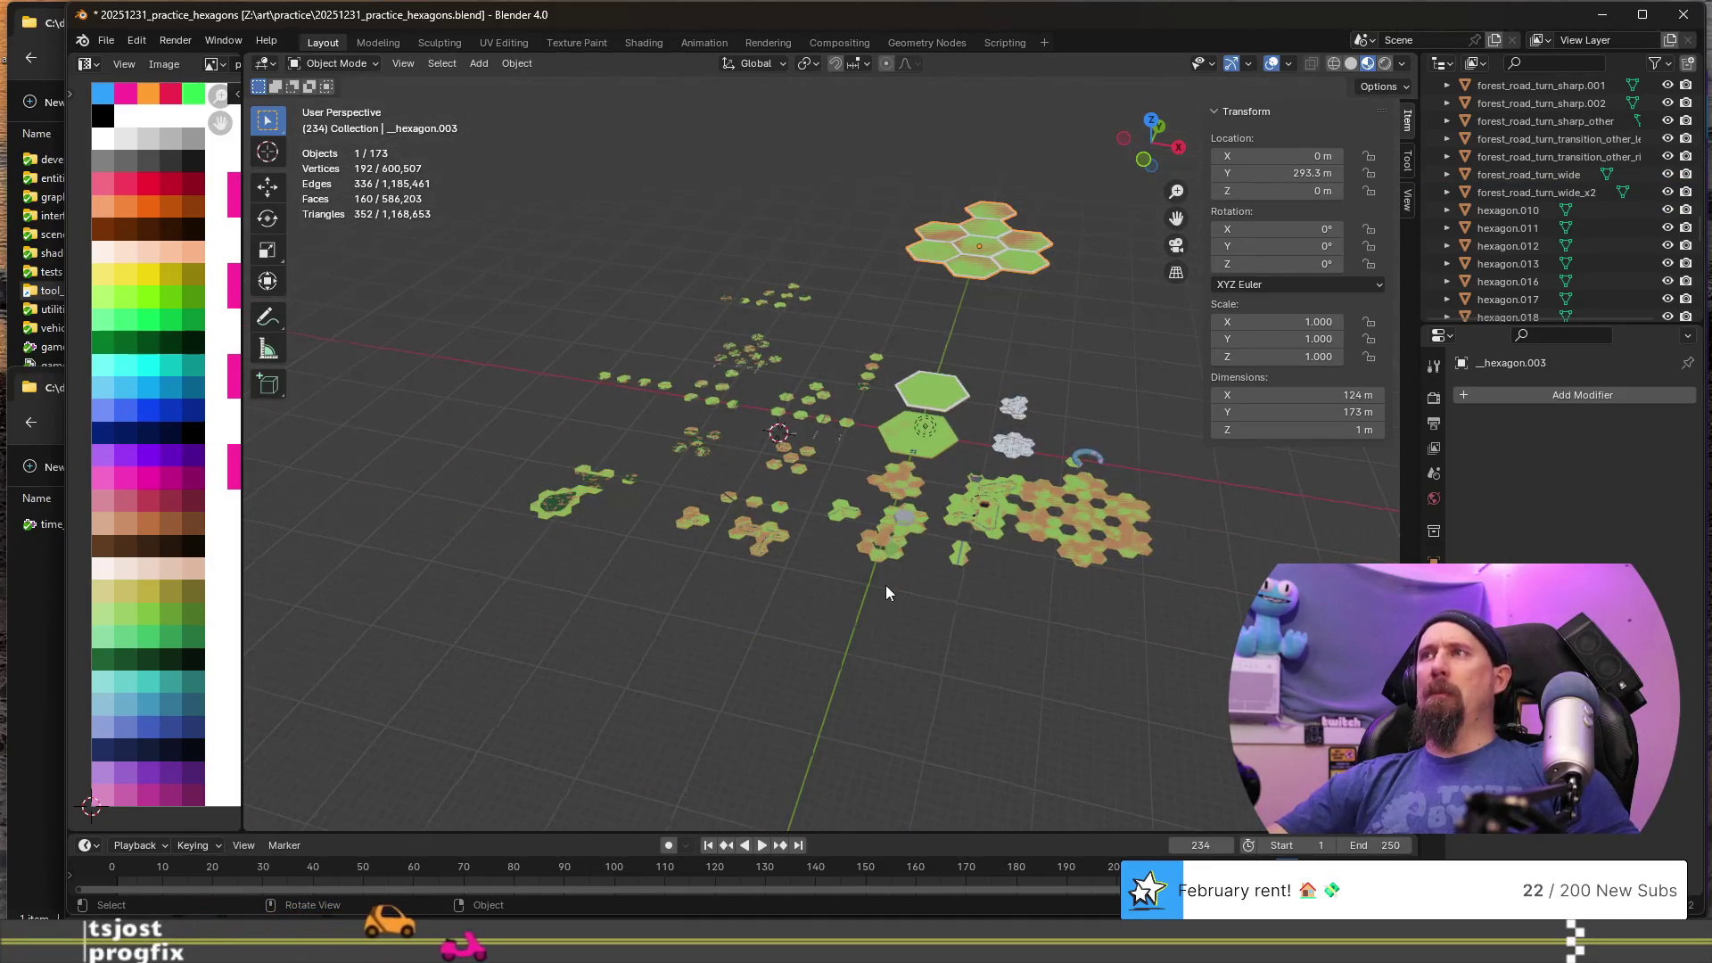
# - Inspect hexagon.010, .015 and .011, cancelling an accidental move of hexagon.011
pyautogui.moveTo(886, 585); pyautogui.dragTo(912, 612, button='middle')
pyautogui.scroll(4, 863, 620)
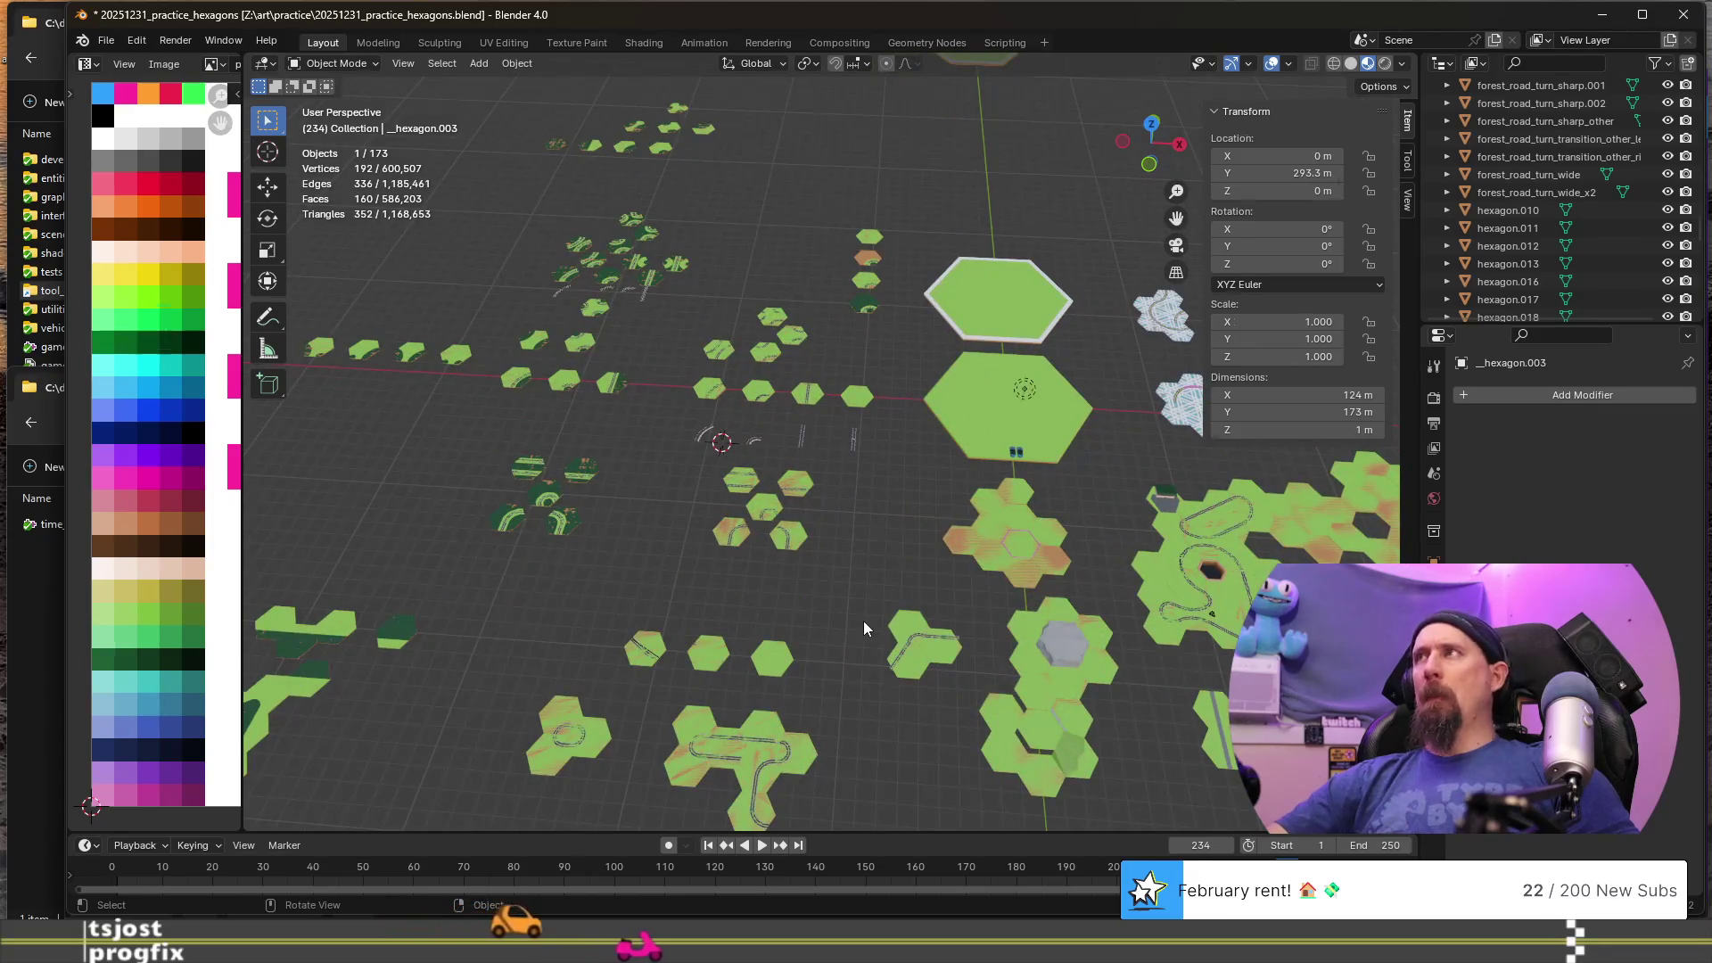
pyautogui.click(1498, 212)
pyautogui.moveTo(901, 513)
pyautogui.mouseDown(button='middle')
pyautogui.moveTo(972, 608)
pyautogui.moveTo(732, 539)
pyautogui.moveTo(814, 526)
pyautogui.moveTo(761, 544)
pyautogui.moveTo(745, 421)
pyautogui.mouseUp(button='middle')
pyautogui.click(813, 526)
pyautogui.scroll(2, 813, 526)
pyautogui.click(746, 421)
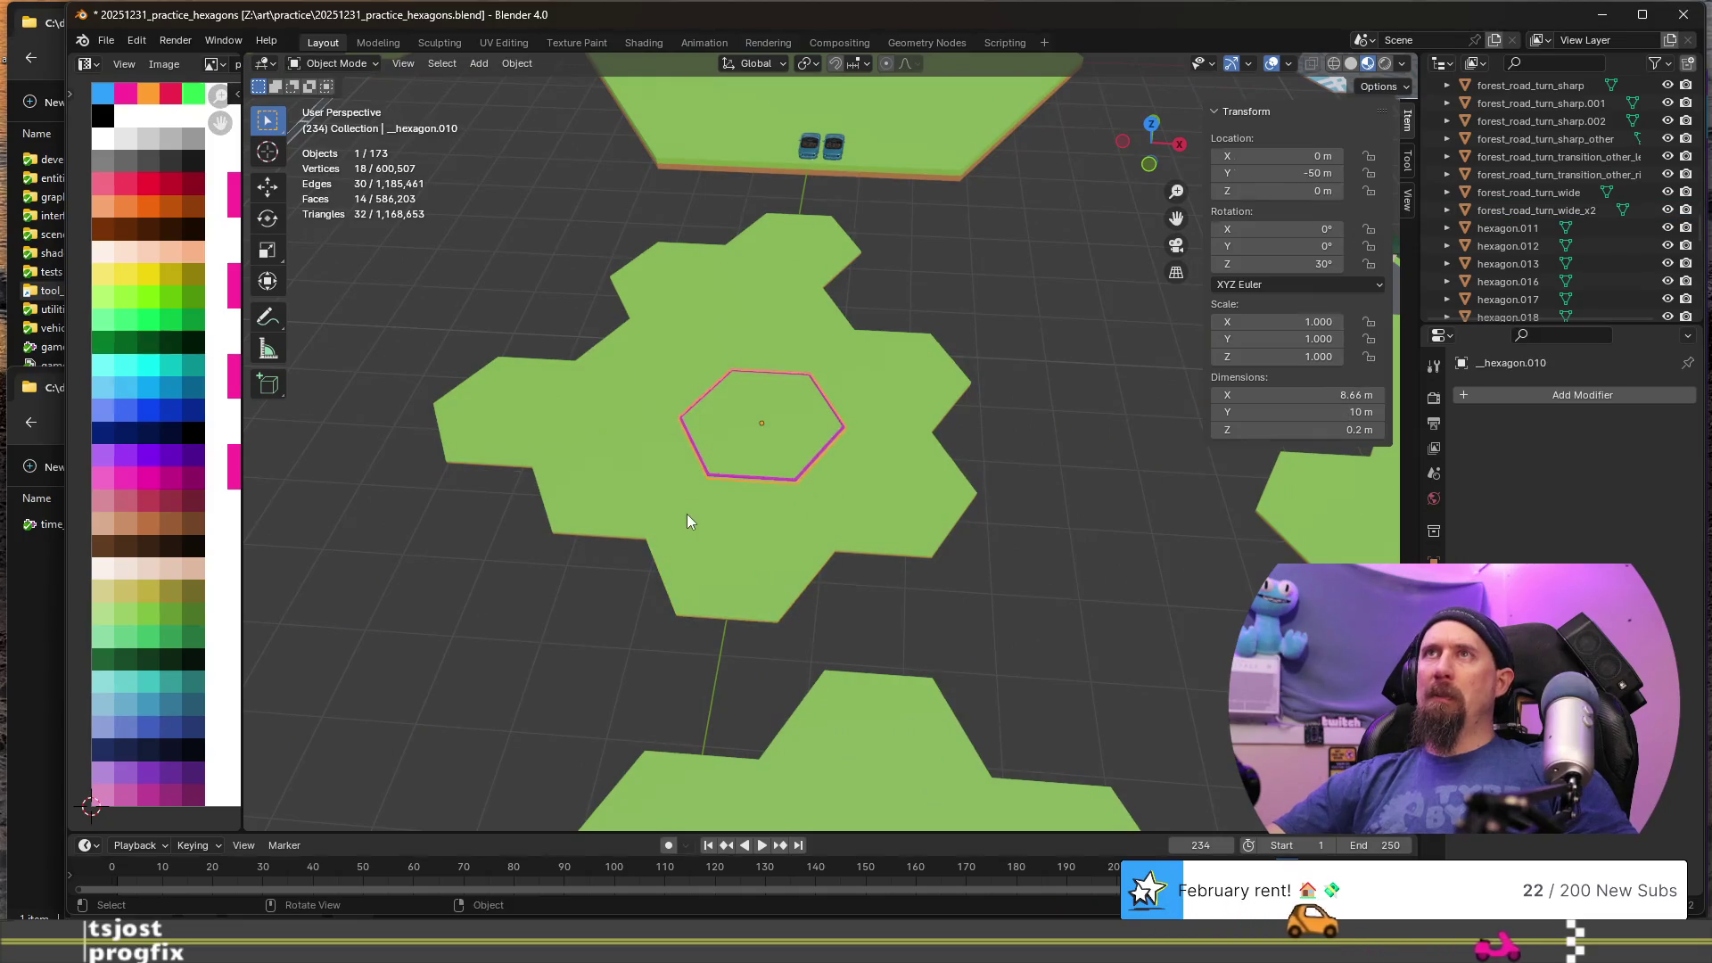
pyautogui.click(1507, 228)
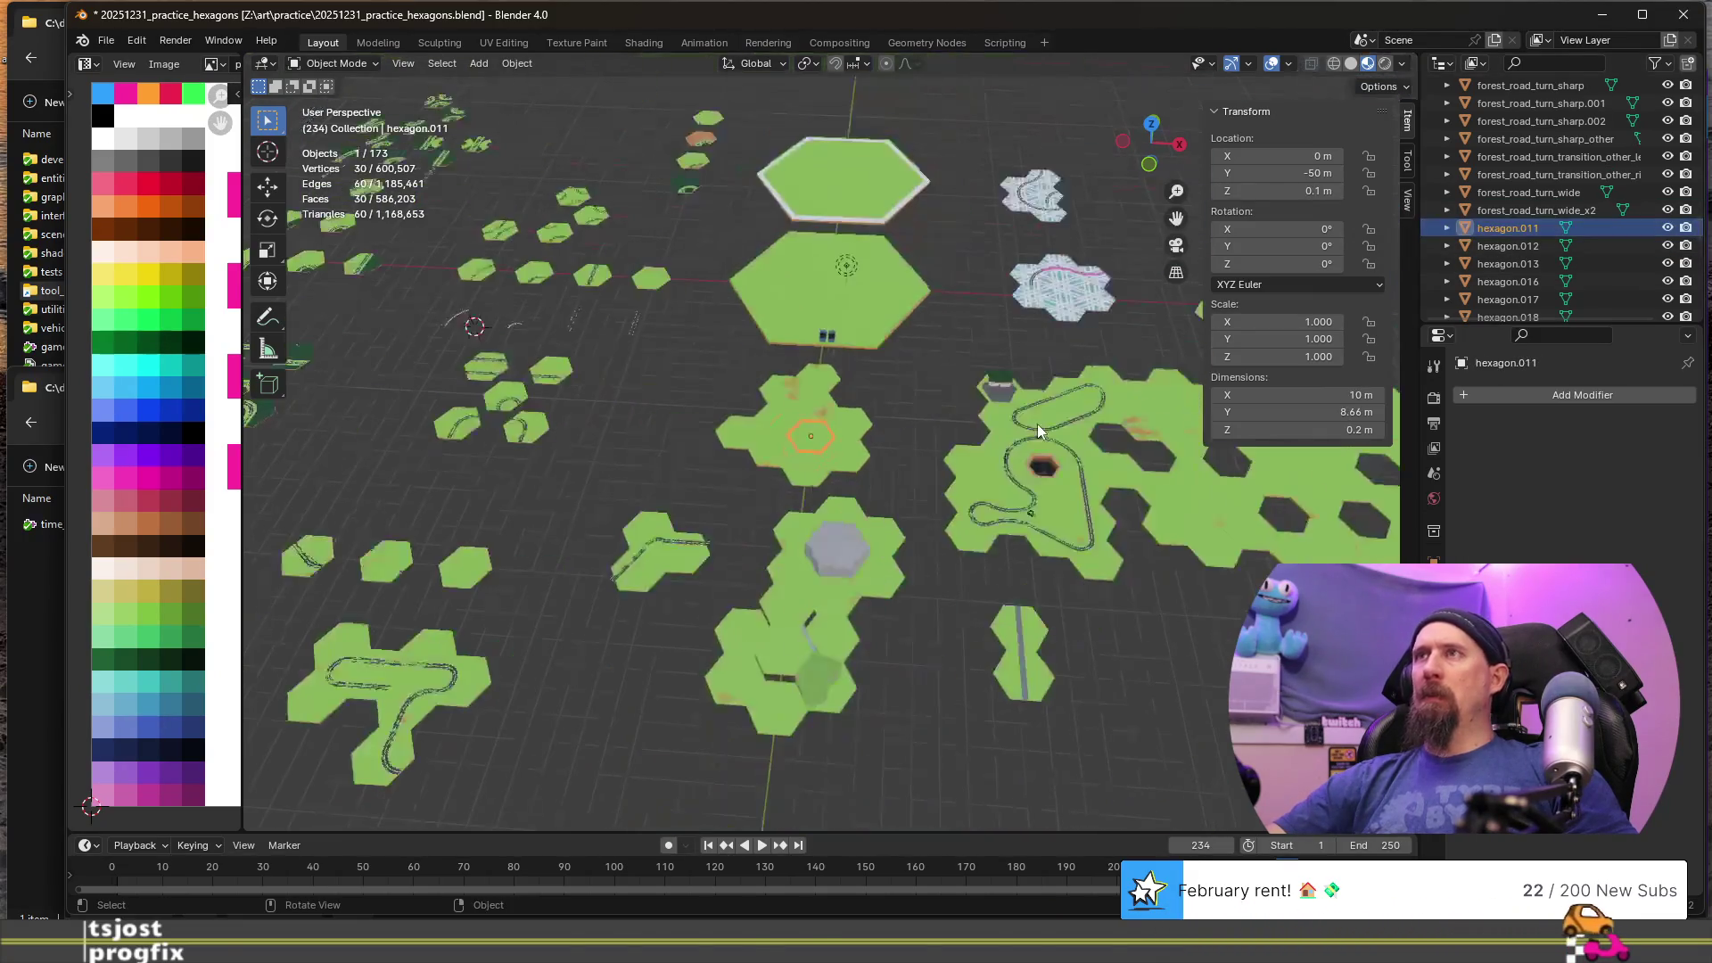
pyautogui.press('KP_Decimal')
pyautogui.press('g')
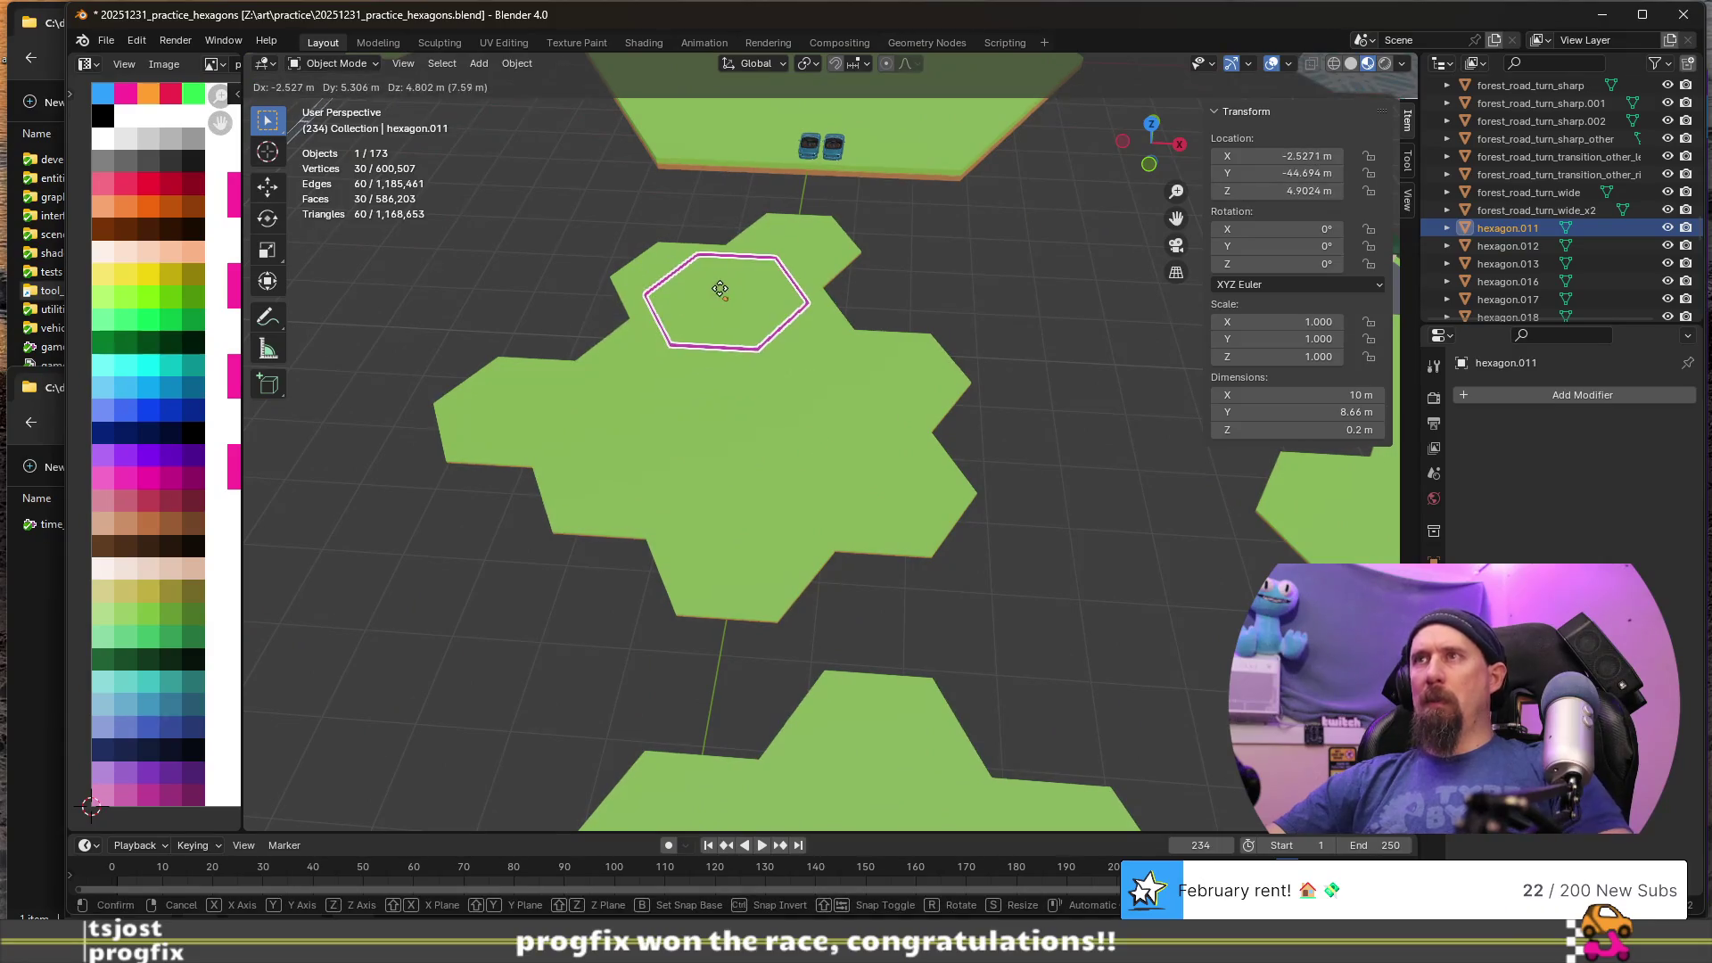
pyautogui.rightClick(757, 346)
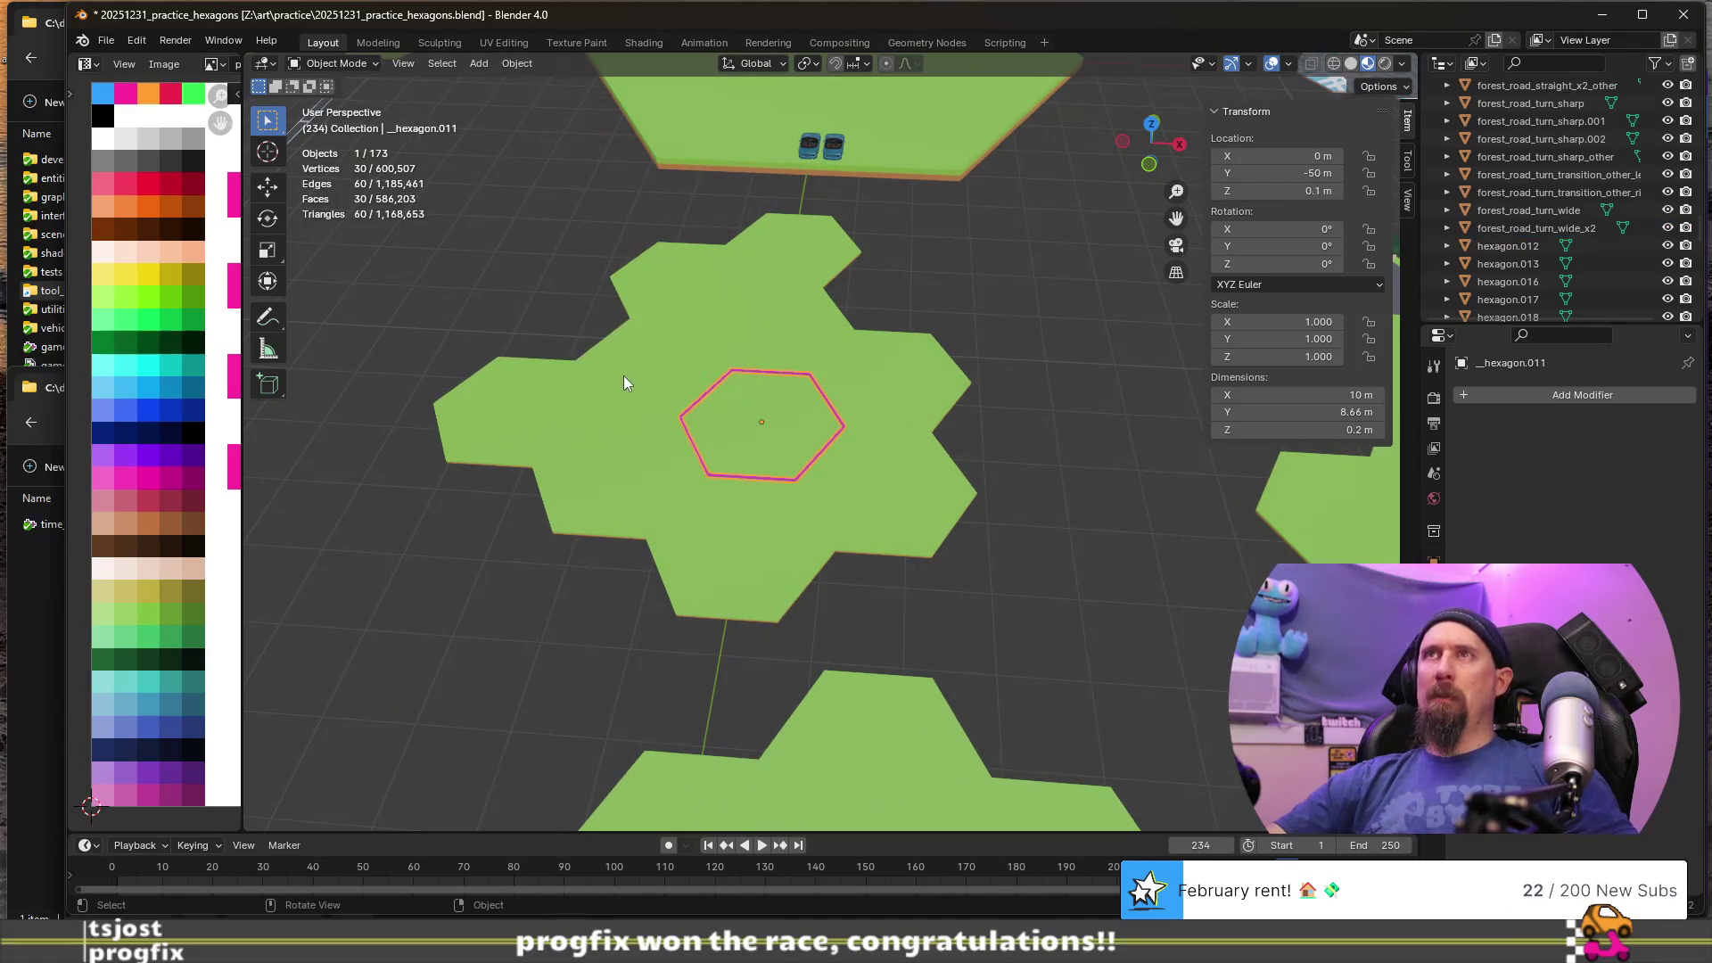
# - Prefix hexagon.012 and hexagon.013 with '__'
pyautogui.click(1506, 244)
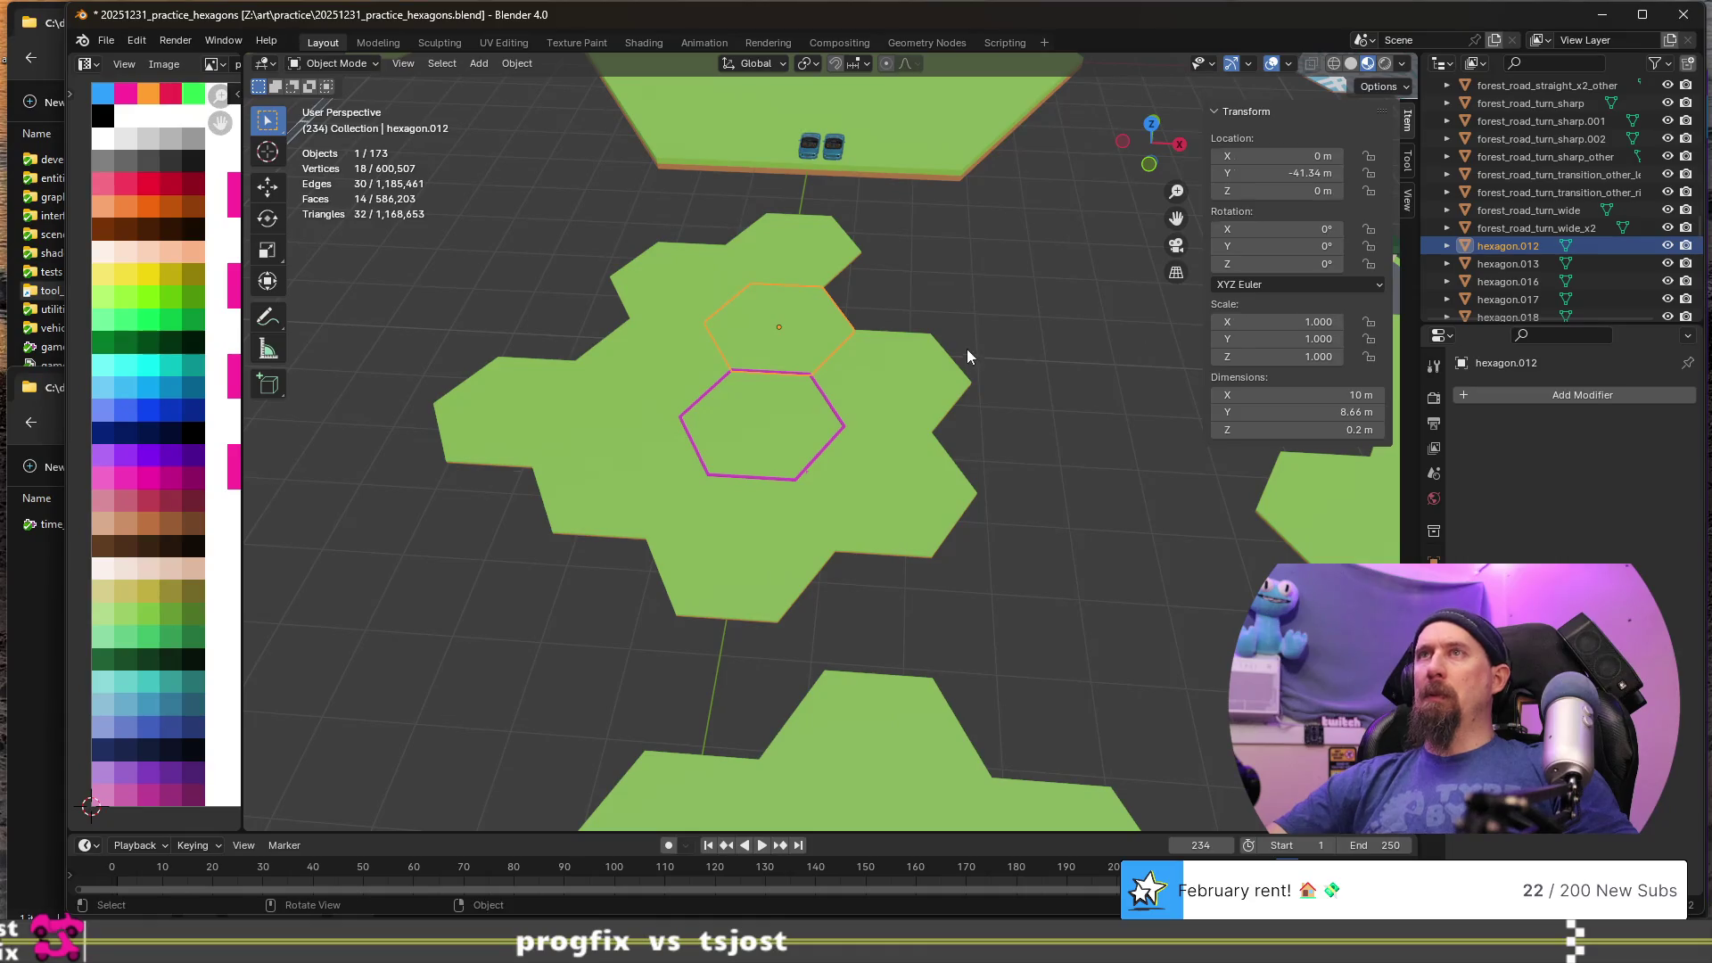
pyautogui.press('F2')
pyautogui.press('Home')
pyautogui.write('__')
pyautogui.press('Return')
pyautogui.click(1495, 264)
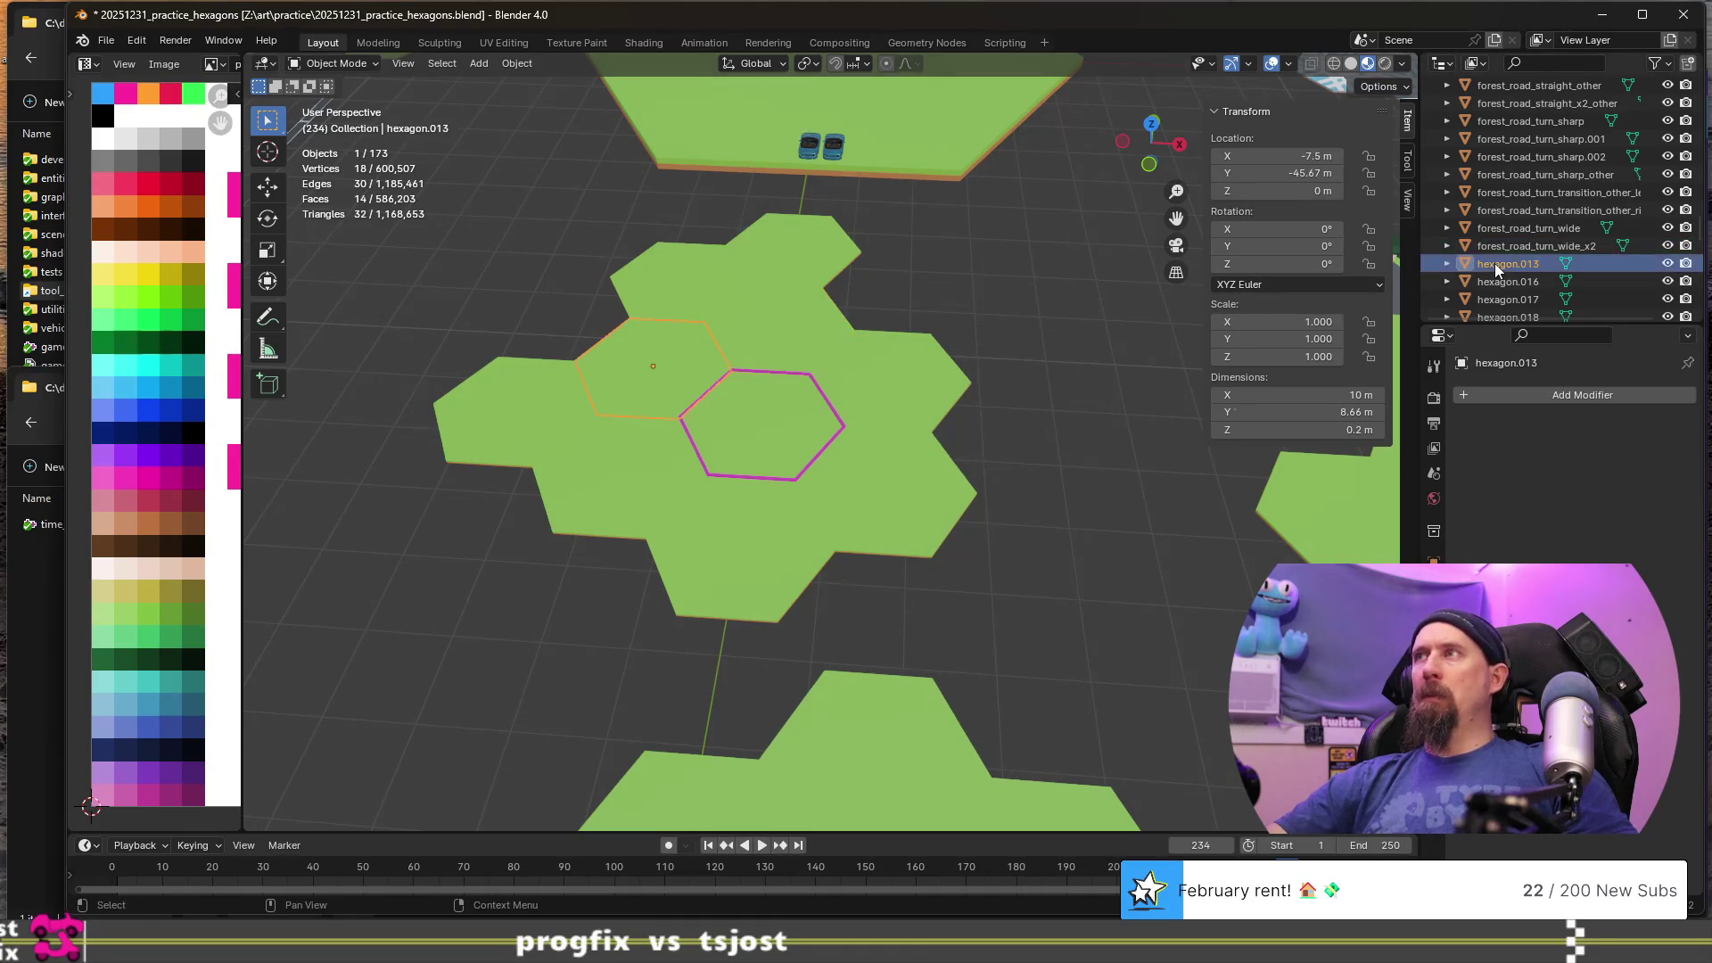
pyautogui.press('F2')
pyautogui.press('Home')
pyautogui.write('__')
pyautogui.press('Return')
pyautogui.scroll(-1, 1498, 277)
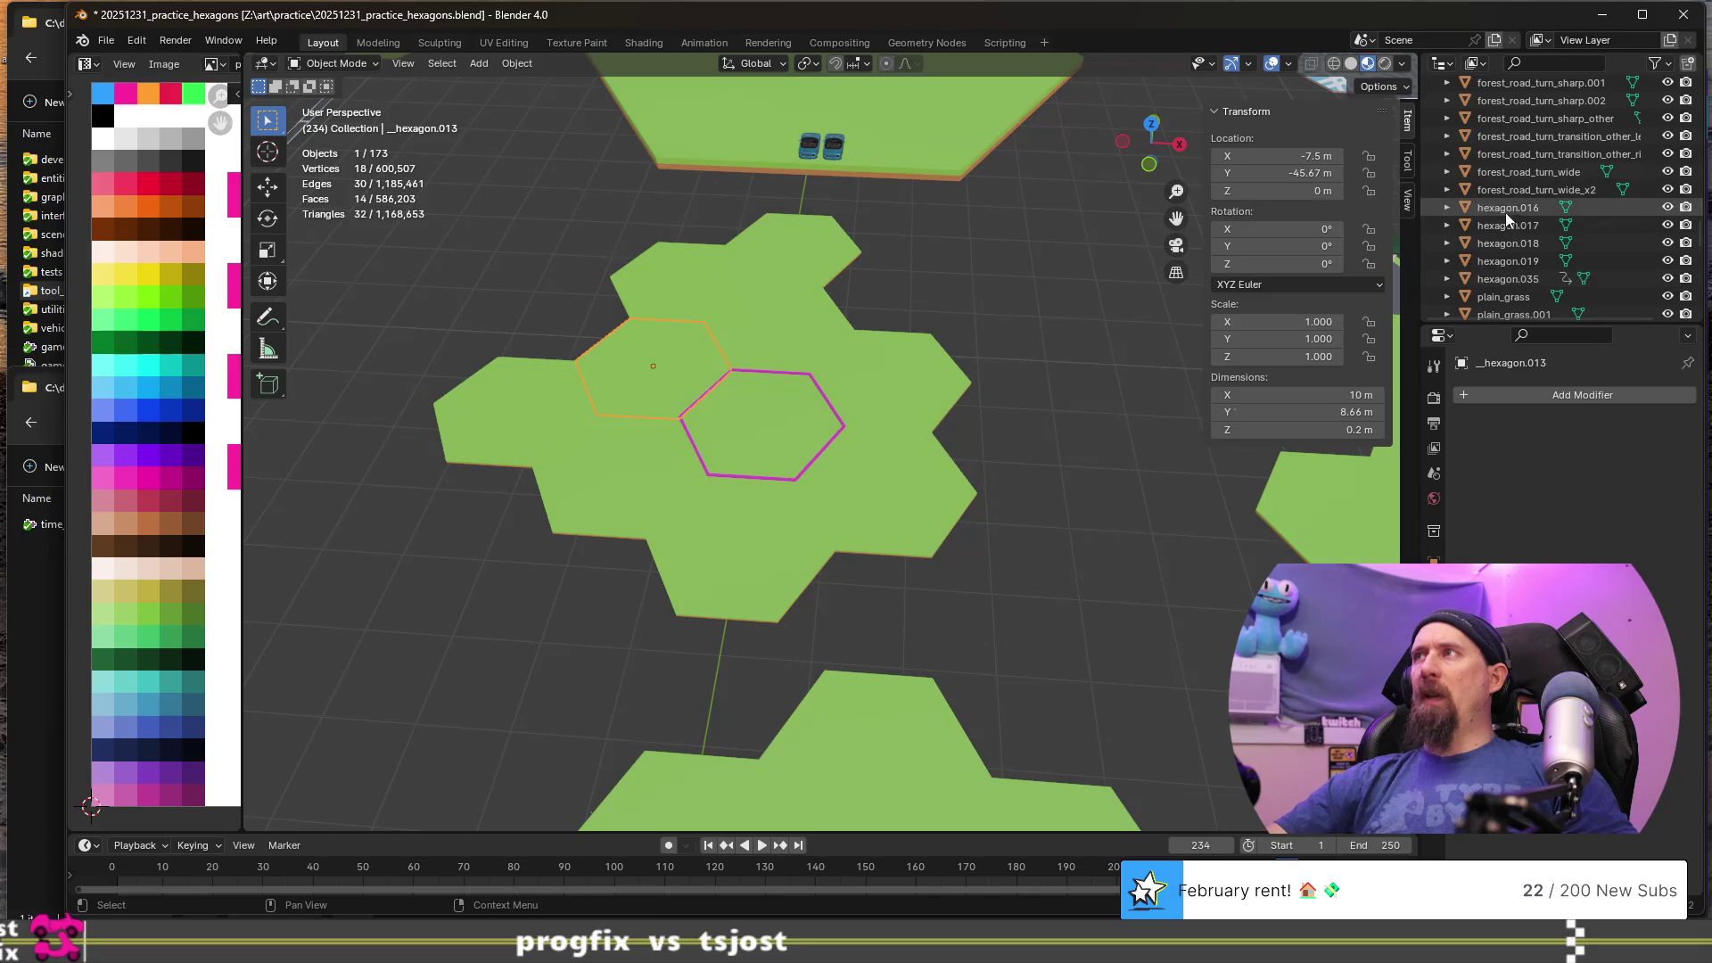
# - Prefix hexagon.016 and hexagon.017 with '__'
pyautogui.click(1505, 207)
pyautogui.press('F2')
pyautogui.press('Home')
pyautogui.write('__')
pyautogui.press('Return')
pyautogui.click(1506, 212)
pyautogui.press('F2')
pyautogui.press('Home')
pyautogui.write('__')
pyautogui.press('Return')
# - Add an extra underscore to the start of the hexagon.018 and hexagon.019 names
pyautogui.doubleClick(1517, 212)
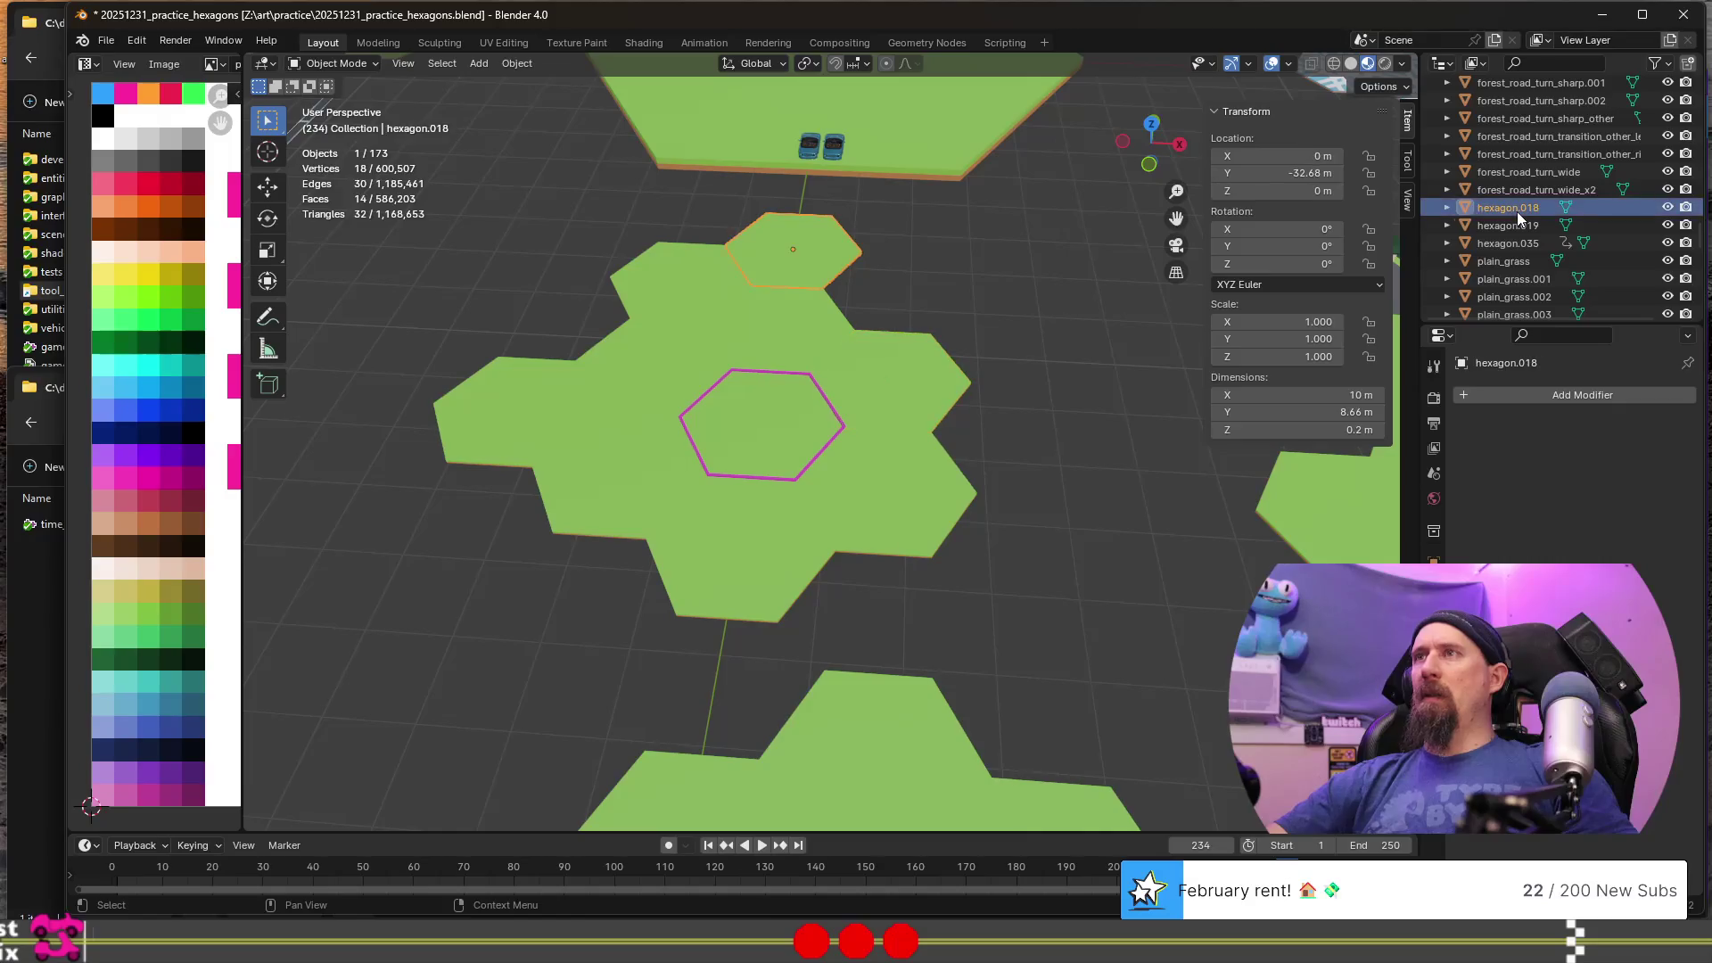
pyautogui.press('Home')
pyautogui.write('_')
pyautogui.press('Return')
pyautogui.doubleClick(1513, 212)
pyautogui.press('Home')
pyautogui.write('_')
pyautogui.press('Return')
pyautogui.click(1513, 212)
pyautogui.click(1512, 212)
pyautogui.scroll(-5, 959, 357)
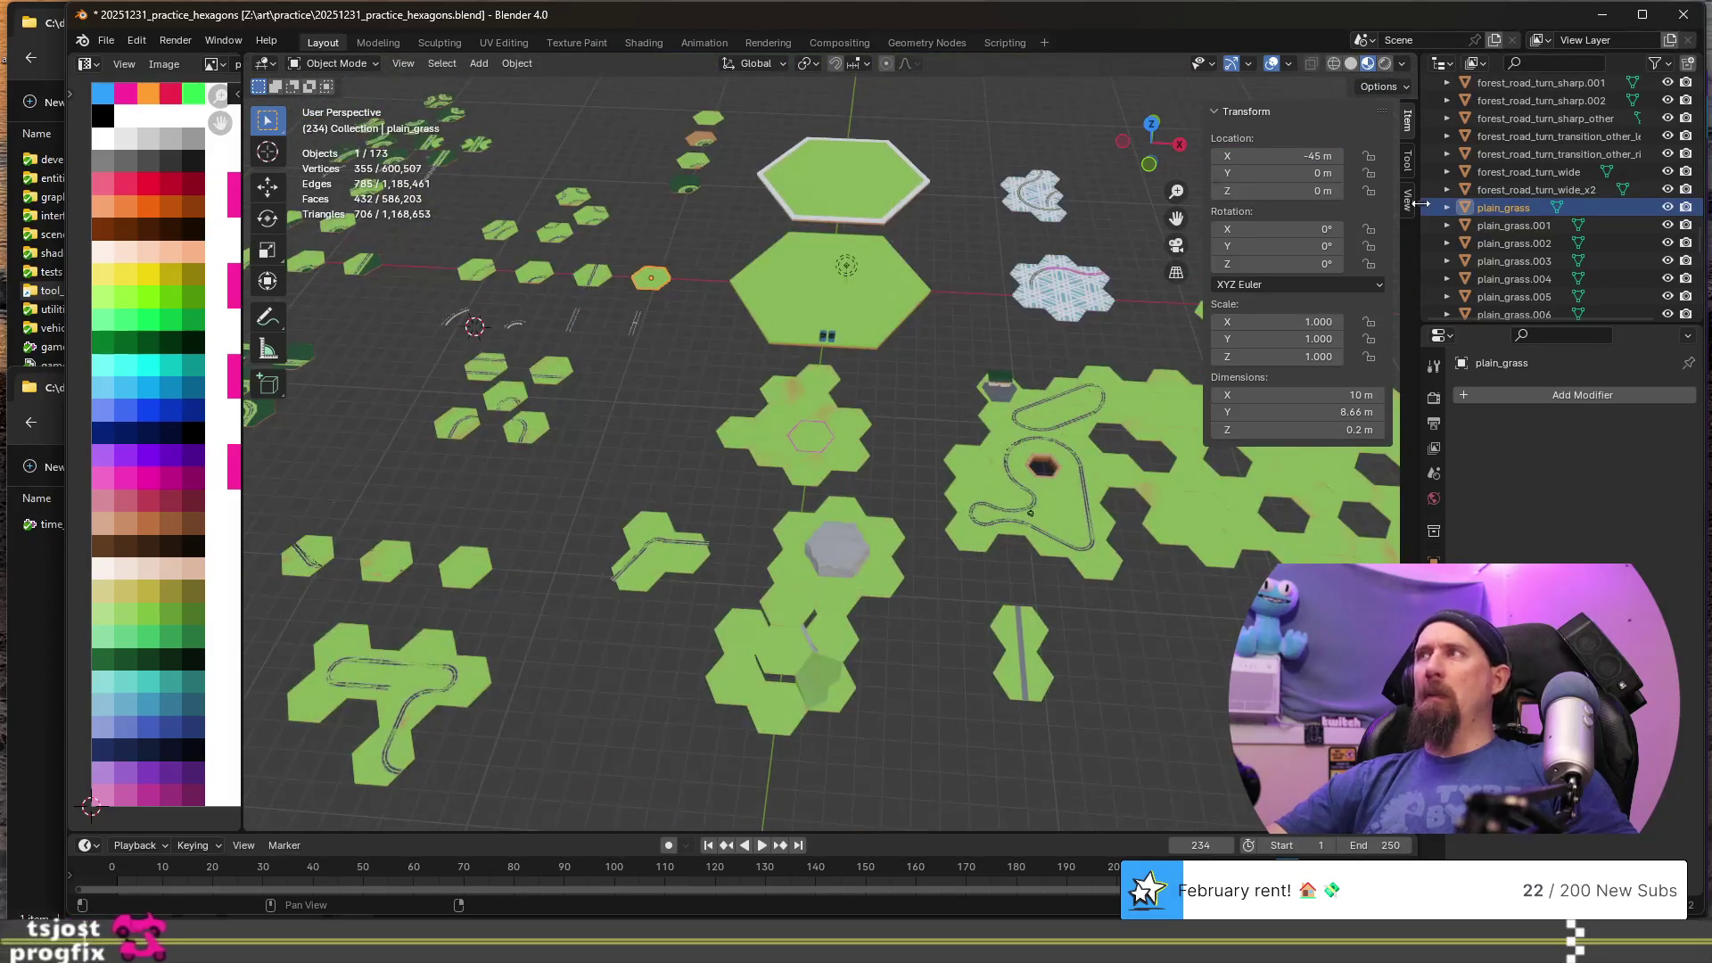
# - Move plain_grass.001 along the Y axis and rename it forest
pyautogui.click(1489, 224)
pyautogui.scroll(-3, 726, 359)
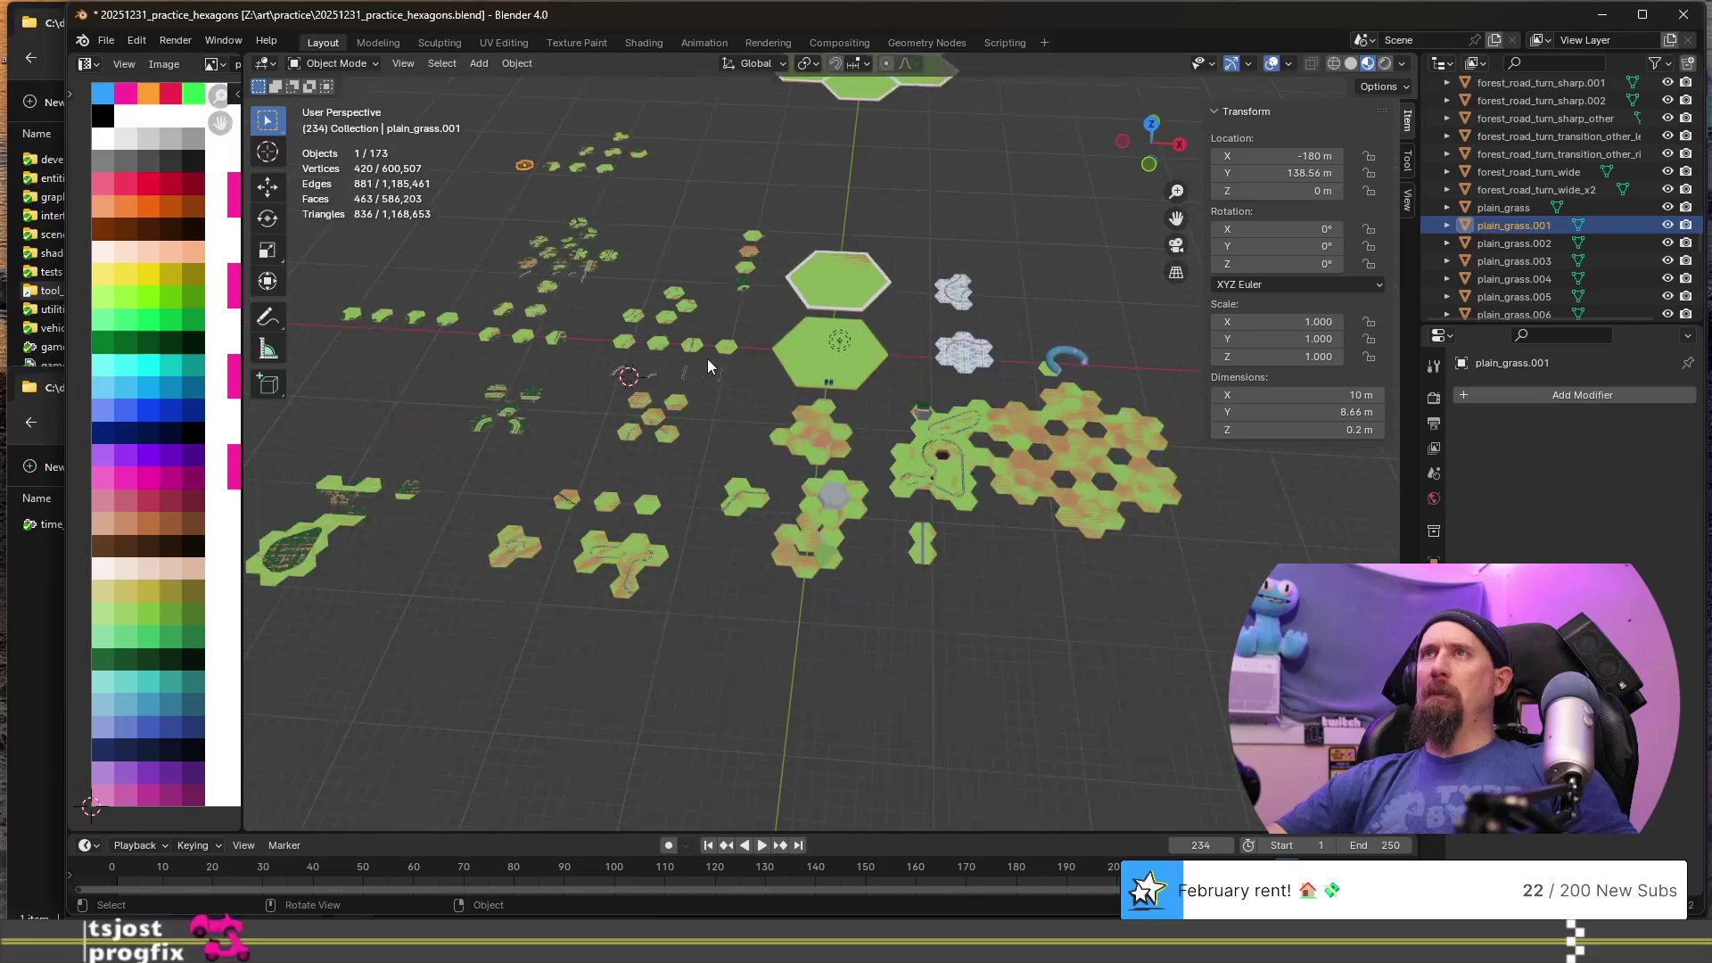
pyautogui.press('KP_Decimal')
pyautogui.scroll(-5, 705, 357)
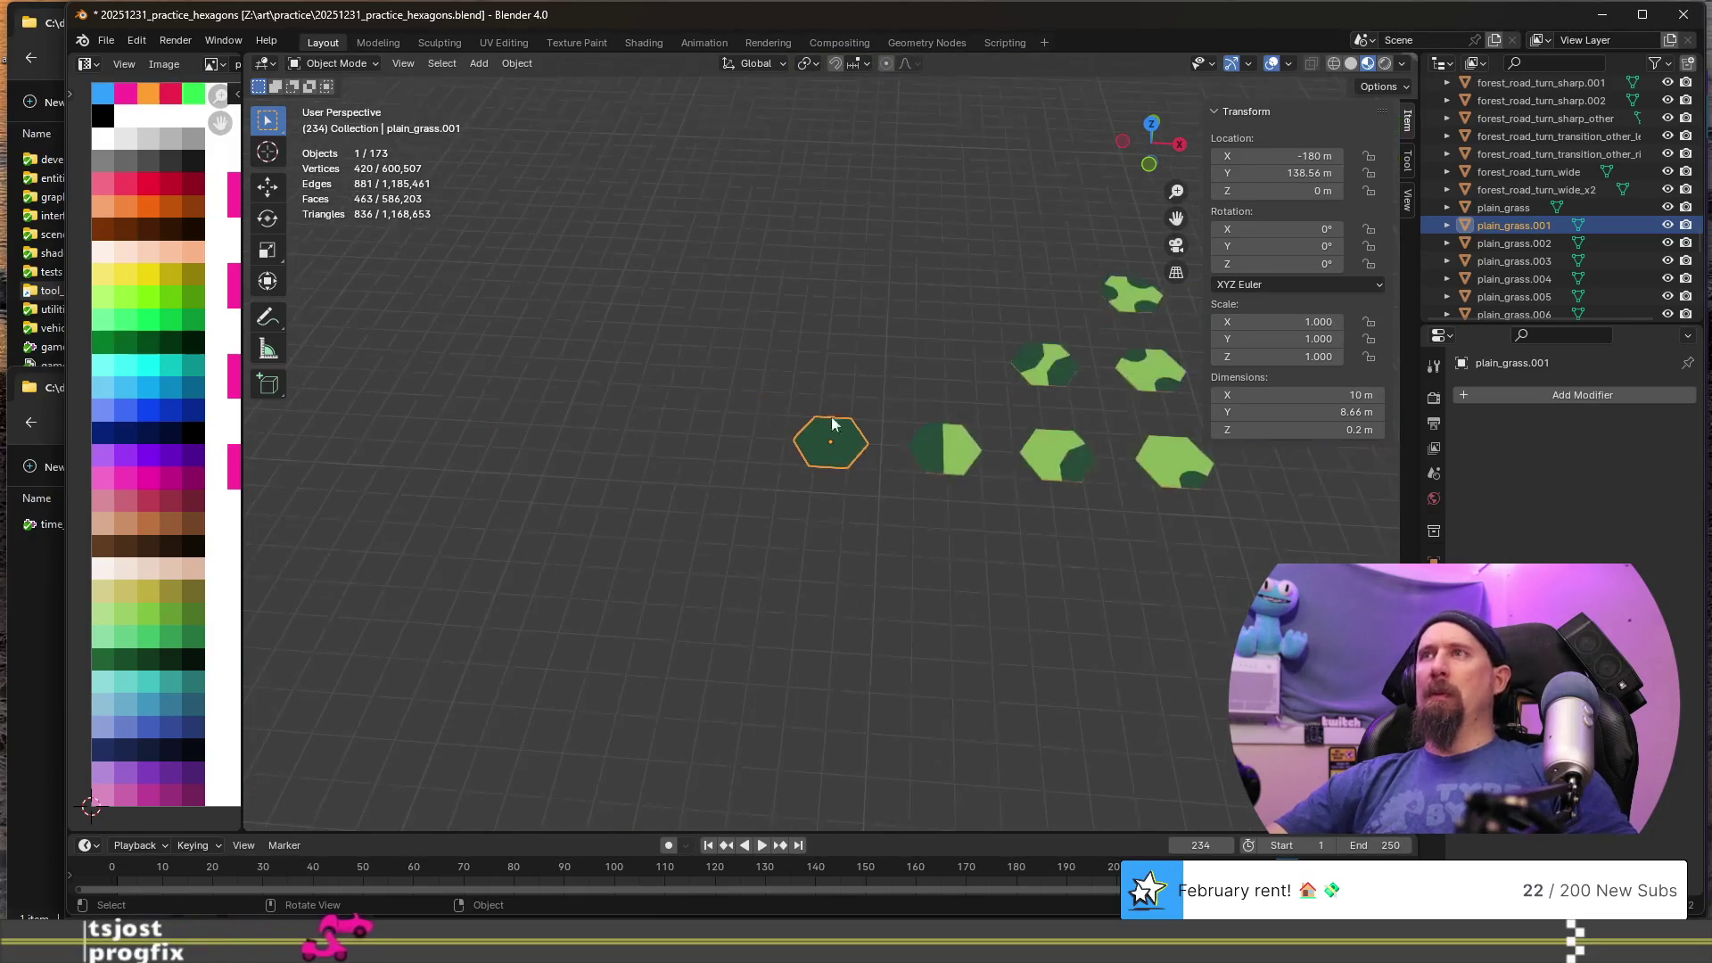
pyautogui.moveTo(928, 575)
pyautogui.keyDown('shift'); pyautogui.mouseDown(button='middle')
pyautogui.moveTo(860, 385)
pyautogui.moveTo(871, 496)
pyautogui.moveTo(752, 458)
pyautogui.moveTo(752, 336)
pyautogui.moveTo(824, 398)
pyautogui.moveTo(923, 542)
pyautogui.mouseUp(button='middle'); pyautogui.keyUp('shift')
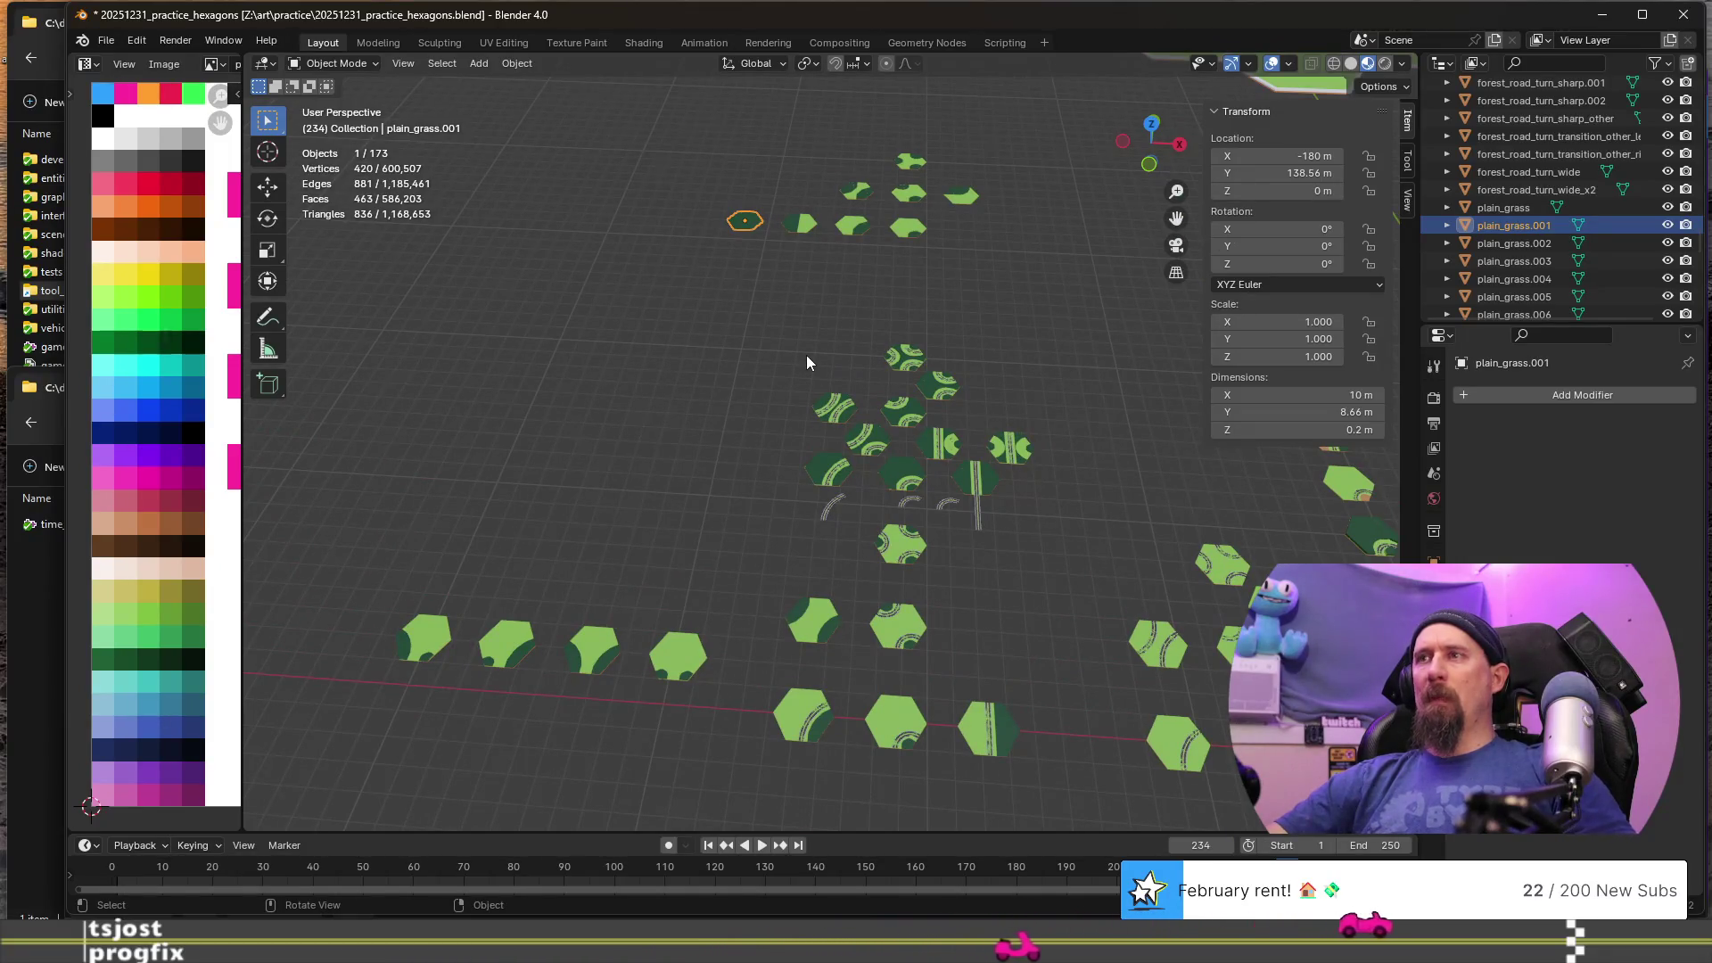
pyautogui.scroll(-2, 806, 355)
pyautogui.scroll(-1, 806, 357)
pyautogui.press('g')
pyautogui.press('y')
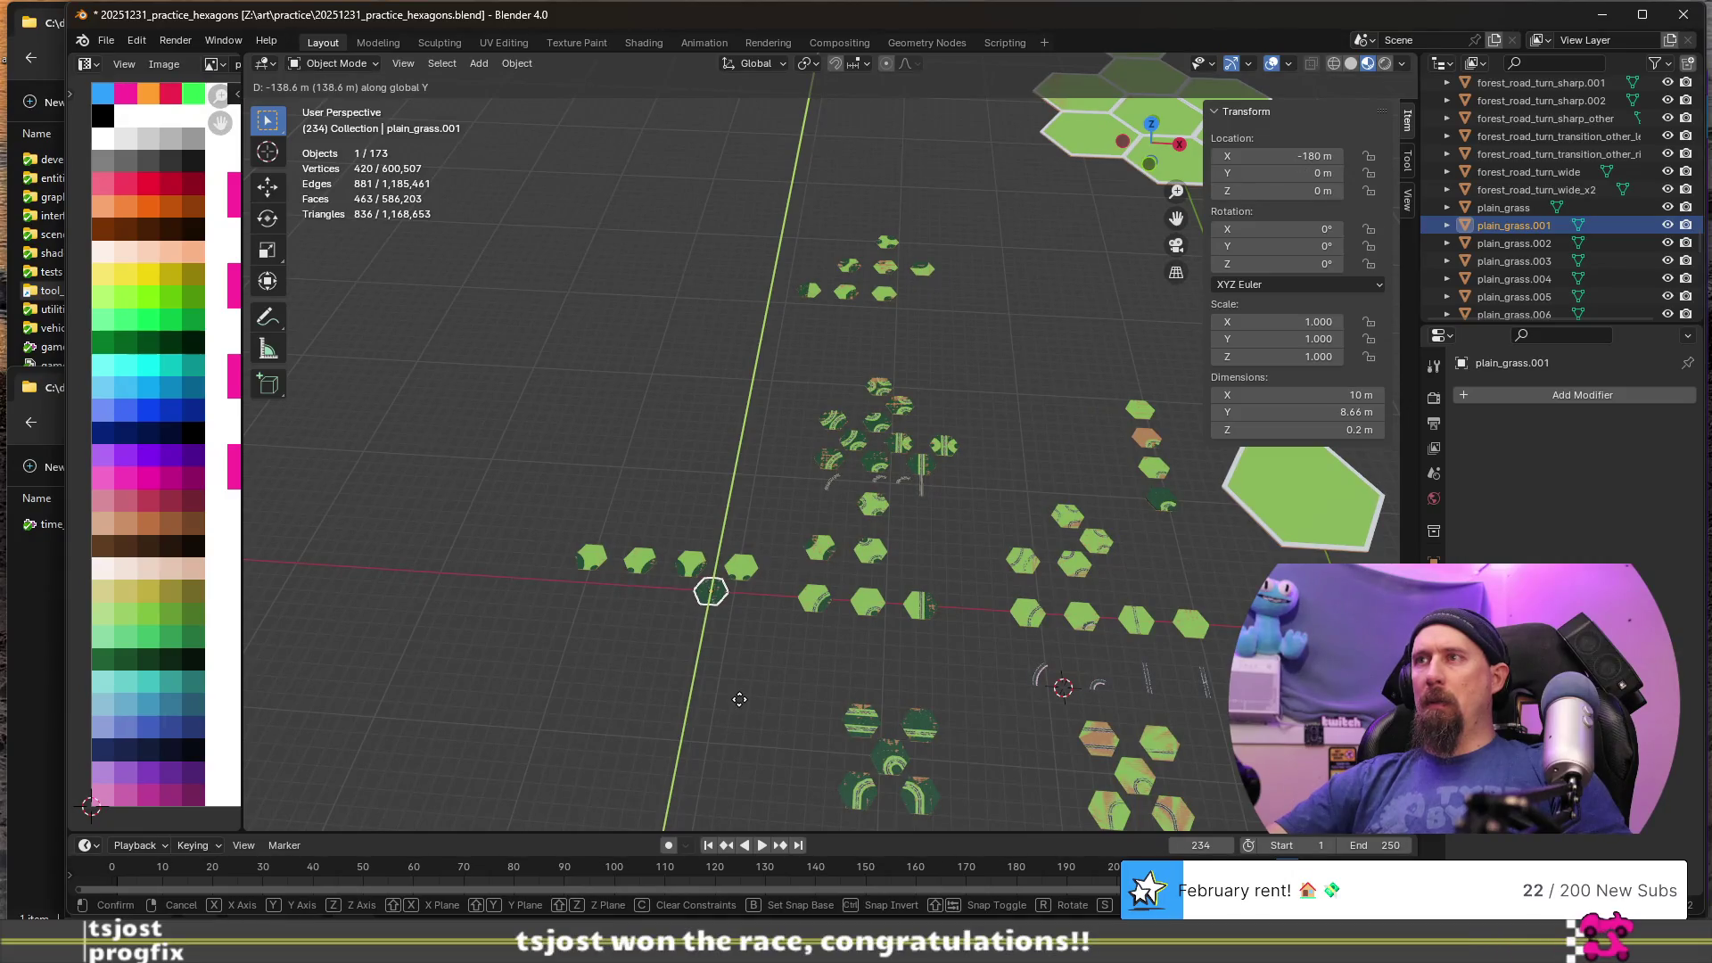
pyautogui.click(740, 699)
pyautogui.press('F2')
pyautogui.write('forest')
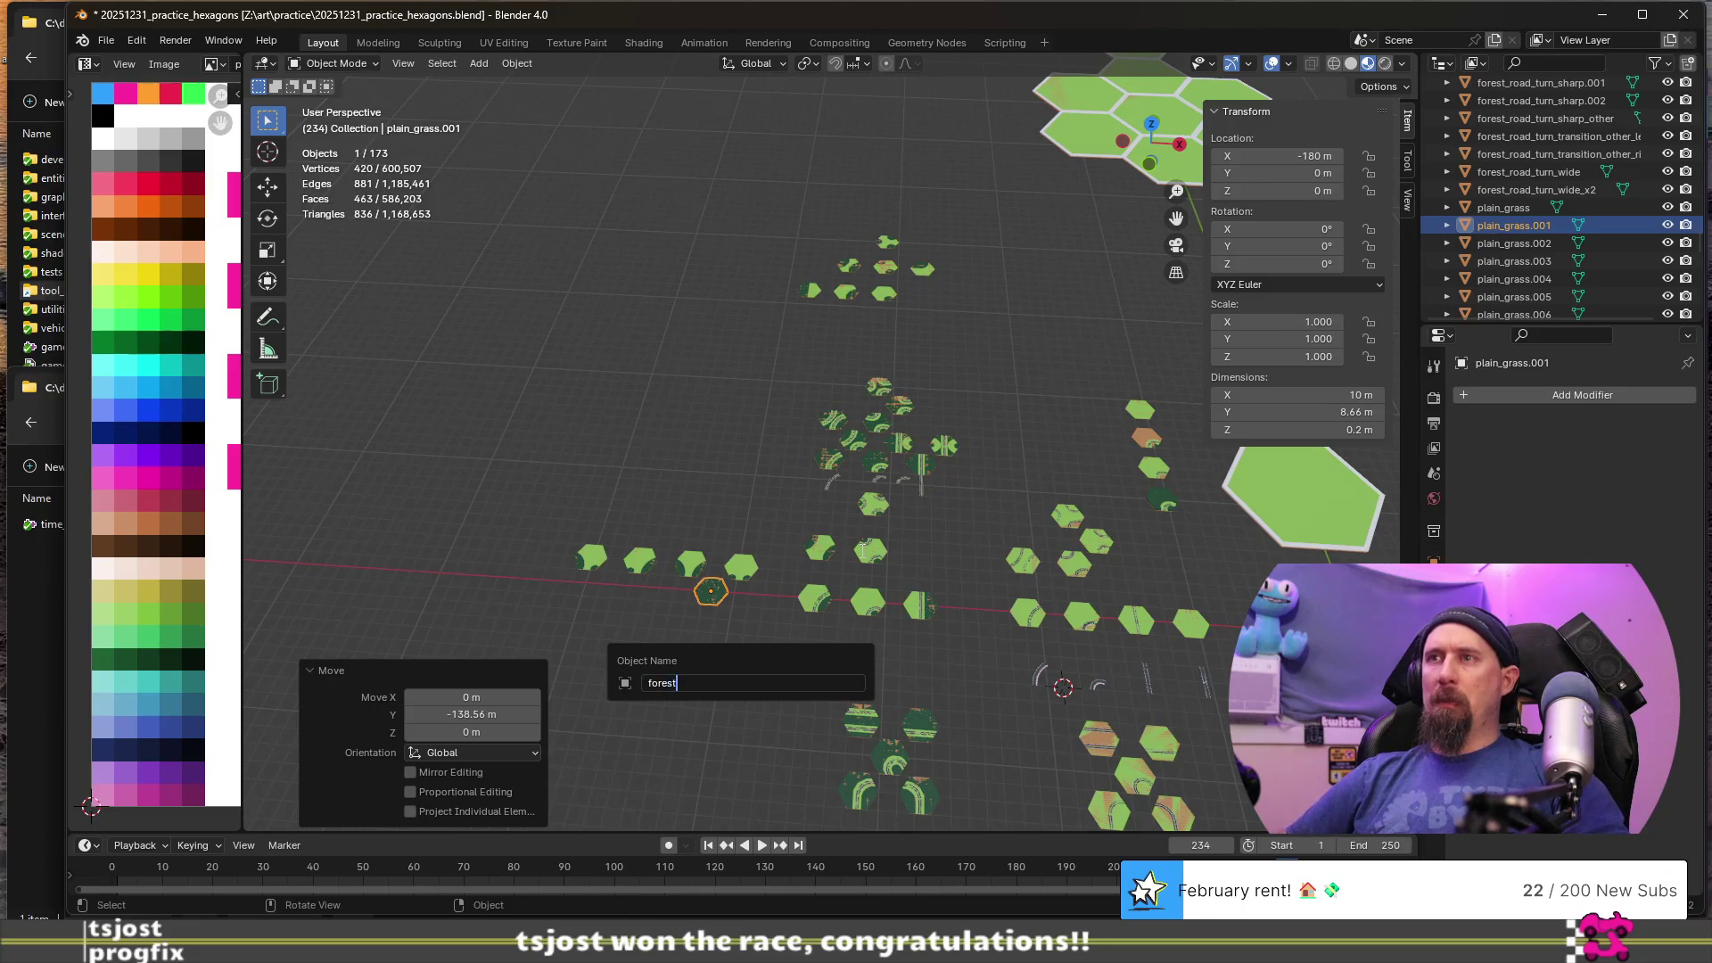
pyautogui.press('Return')
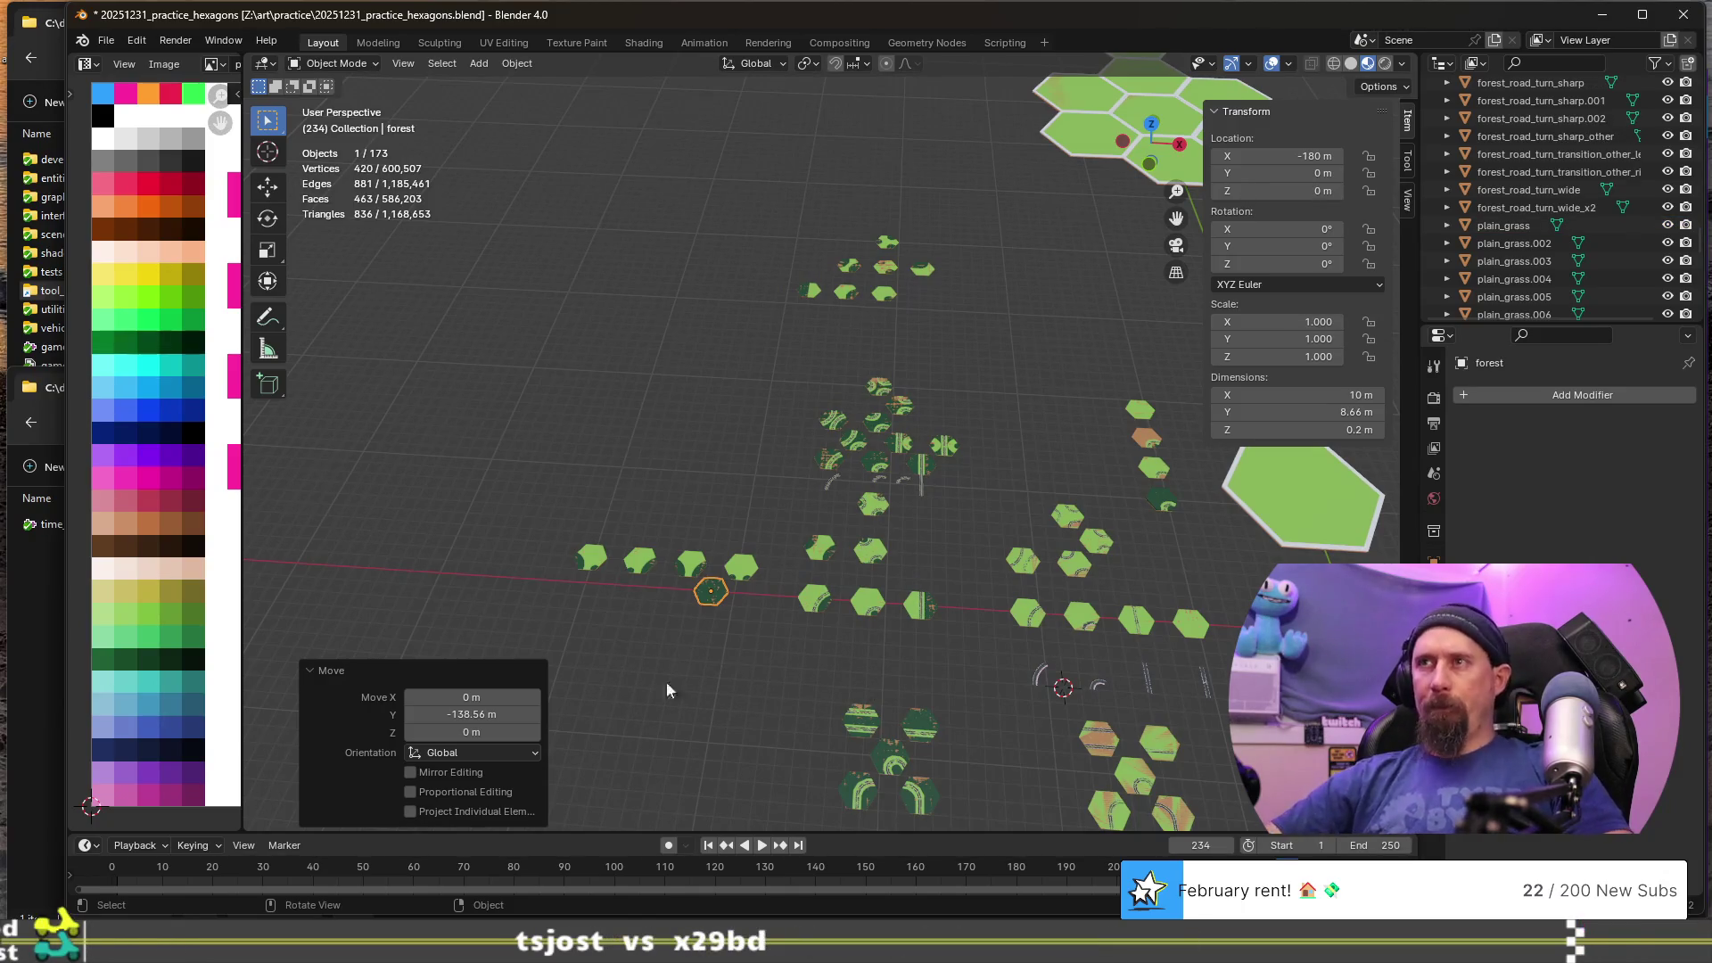
# - Box-select the seven stacked tiles around plain_grass.002 and delete them
pyautogui.scroll(5, 732, 637)
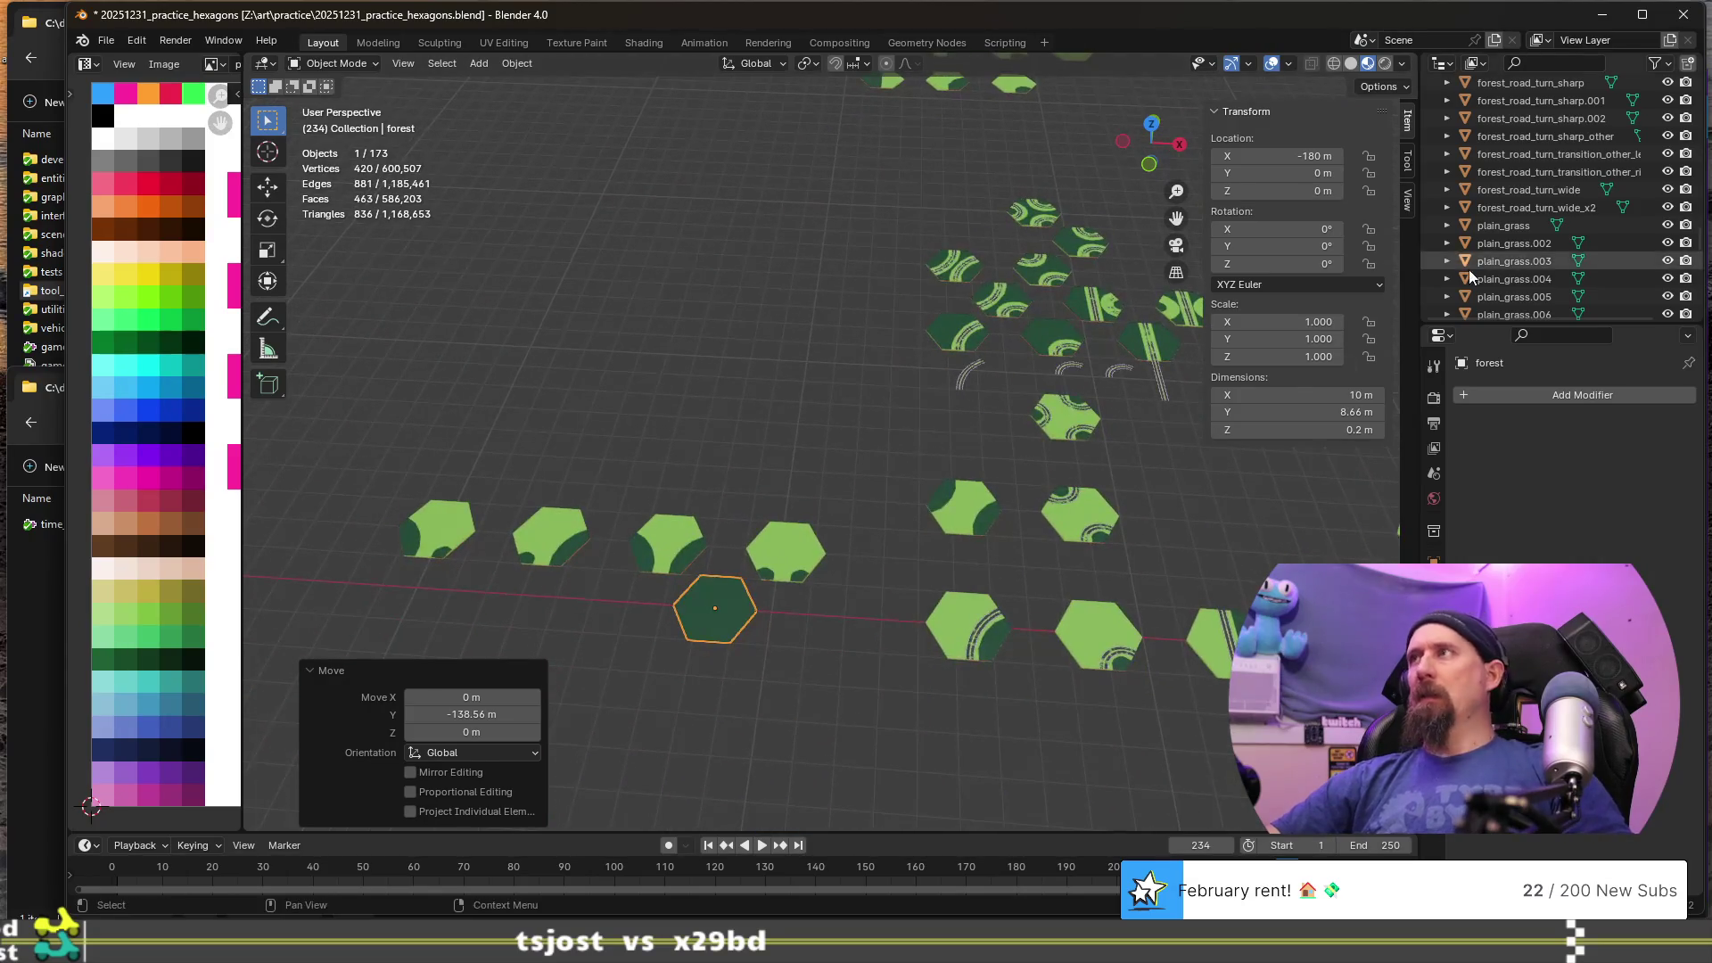
pyautogui.click(1511, 227)
pyautogui.scroll(-5, 1102, 430)
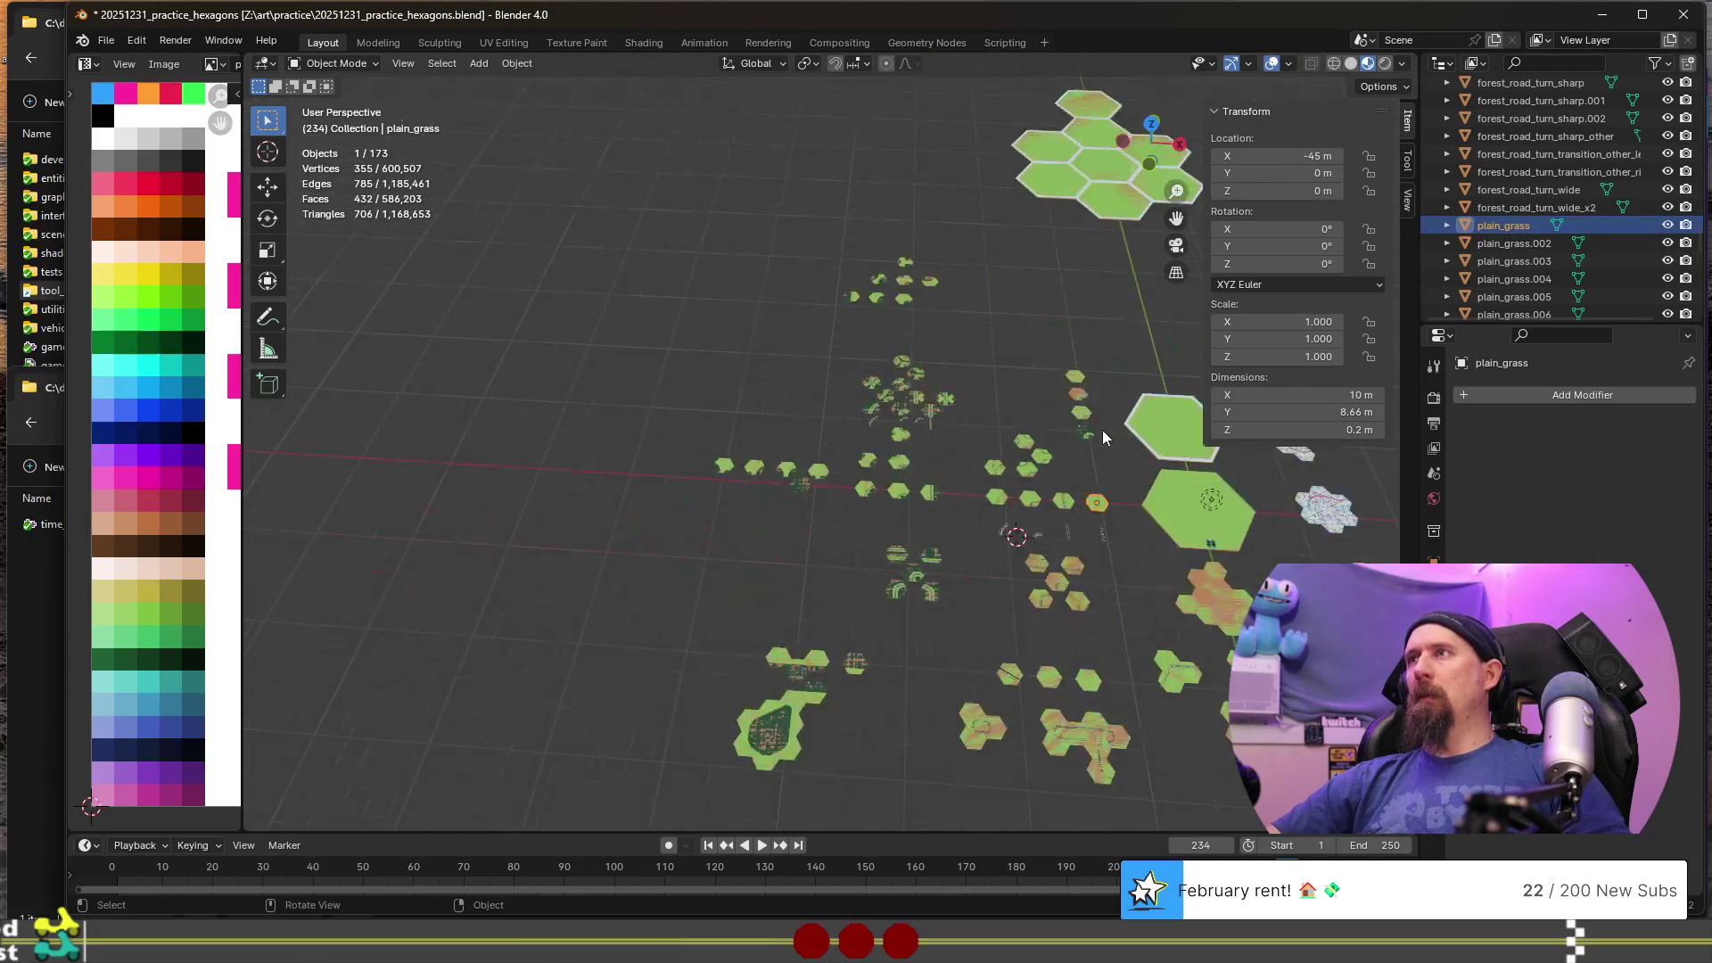
pyautogui.click(1504, 243)
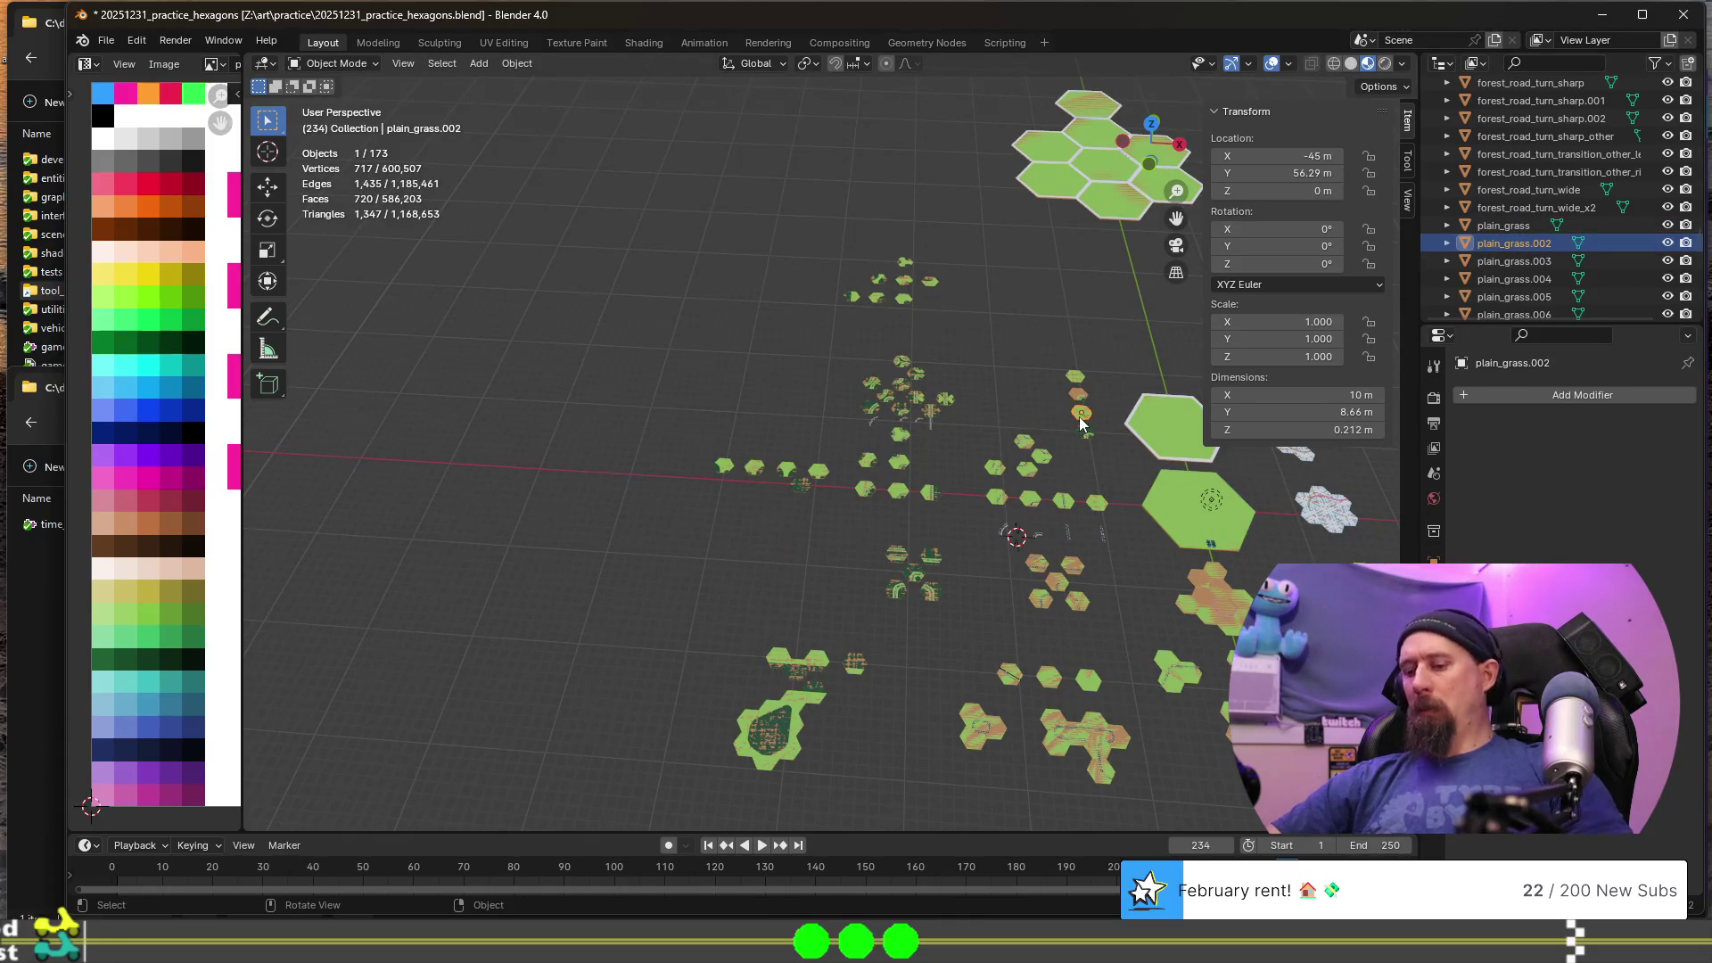
pyautogui.press('KP_Decimal')
pyautogui.scroll(-3, 1009, 459)
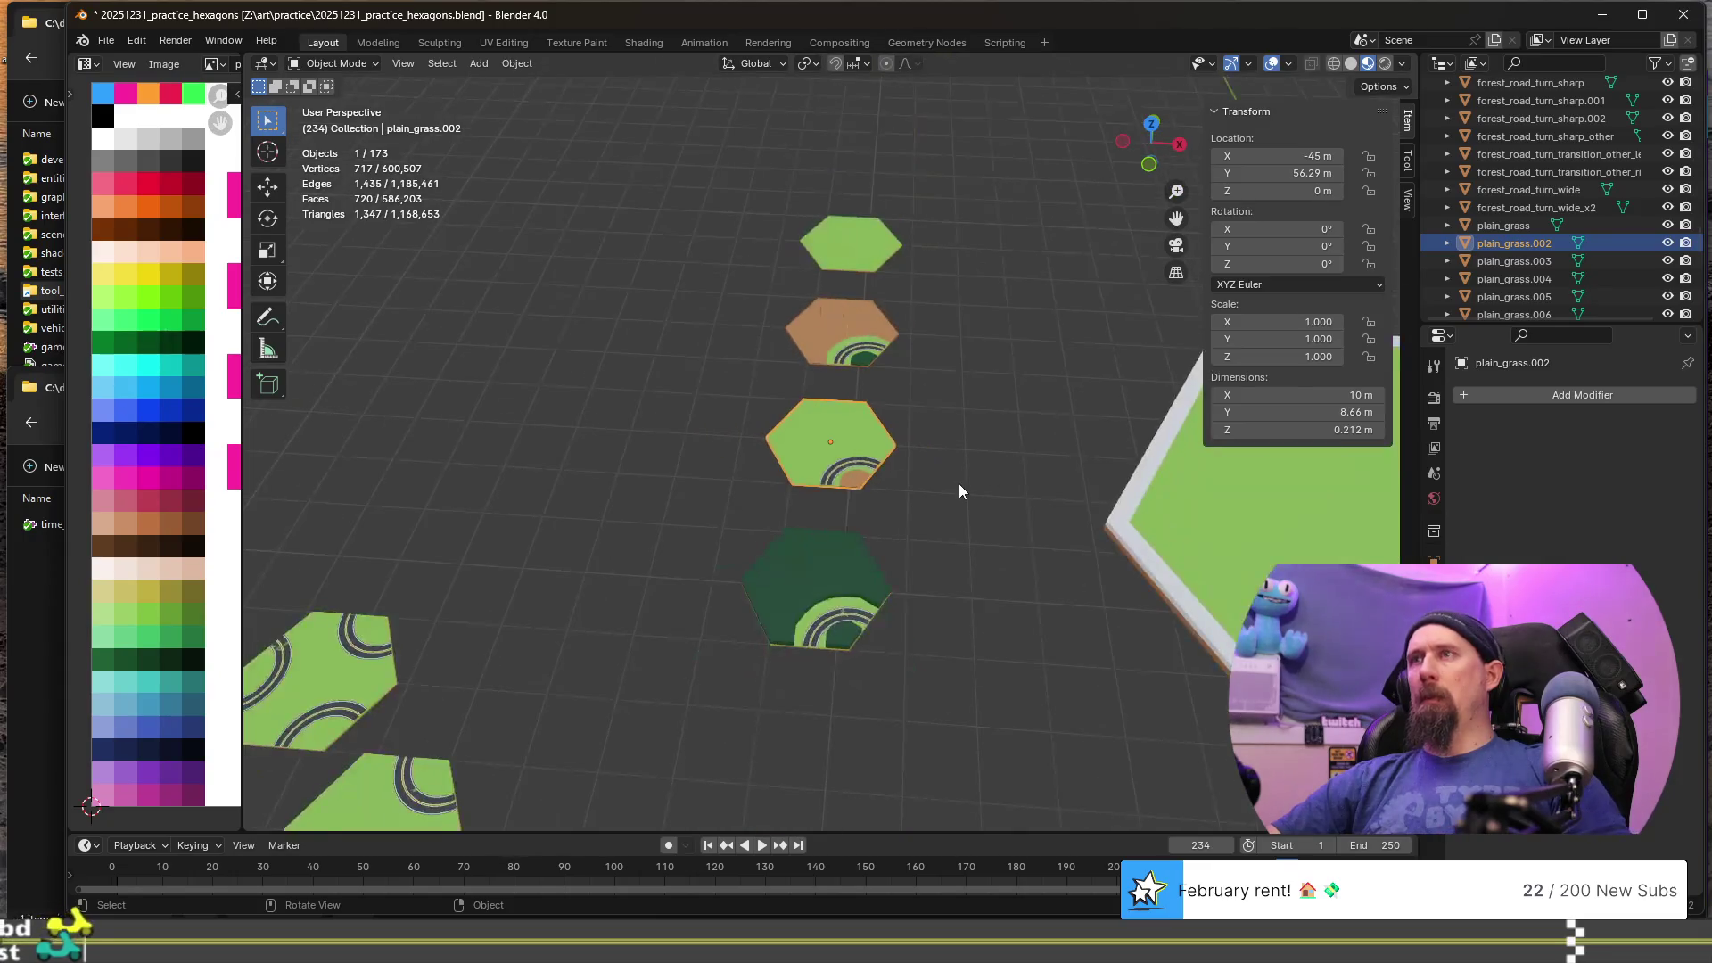
pyautogui.scroll(-4, 913, 499)
pyautogui.moveTo(915, 508)
pyautogui.mouseDown(button='middle')
pyautogui.moveTo(949, 439)
pyautogui.moveTo(936, 464)
pyautogui.mouseUp(button='middle')
pyautogui.moveTo(743, 299); pyautogui.dragTo(914, 558)
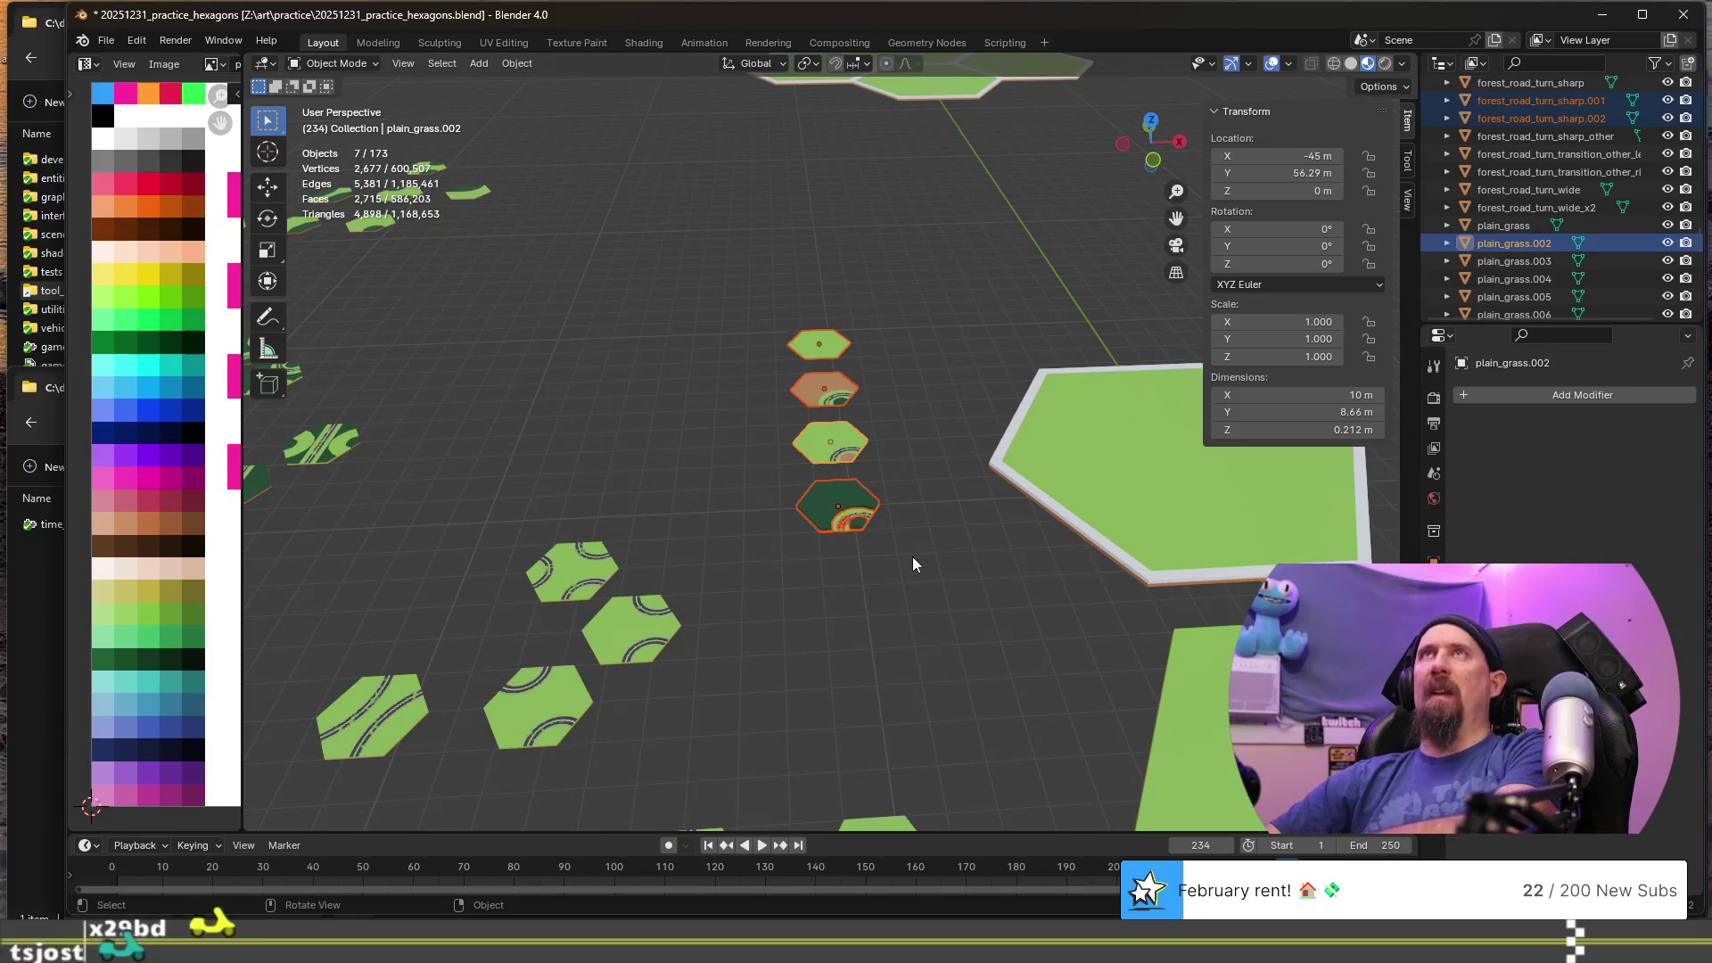
pyautogui.press('Delete')
pyautogui.scroll(-4, 910, 556)
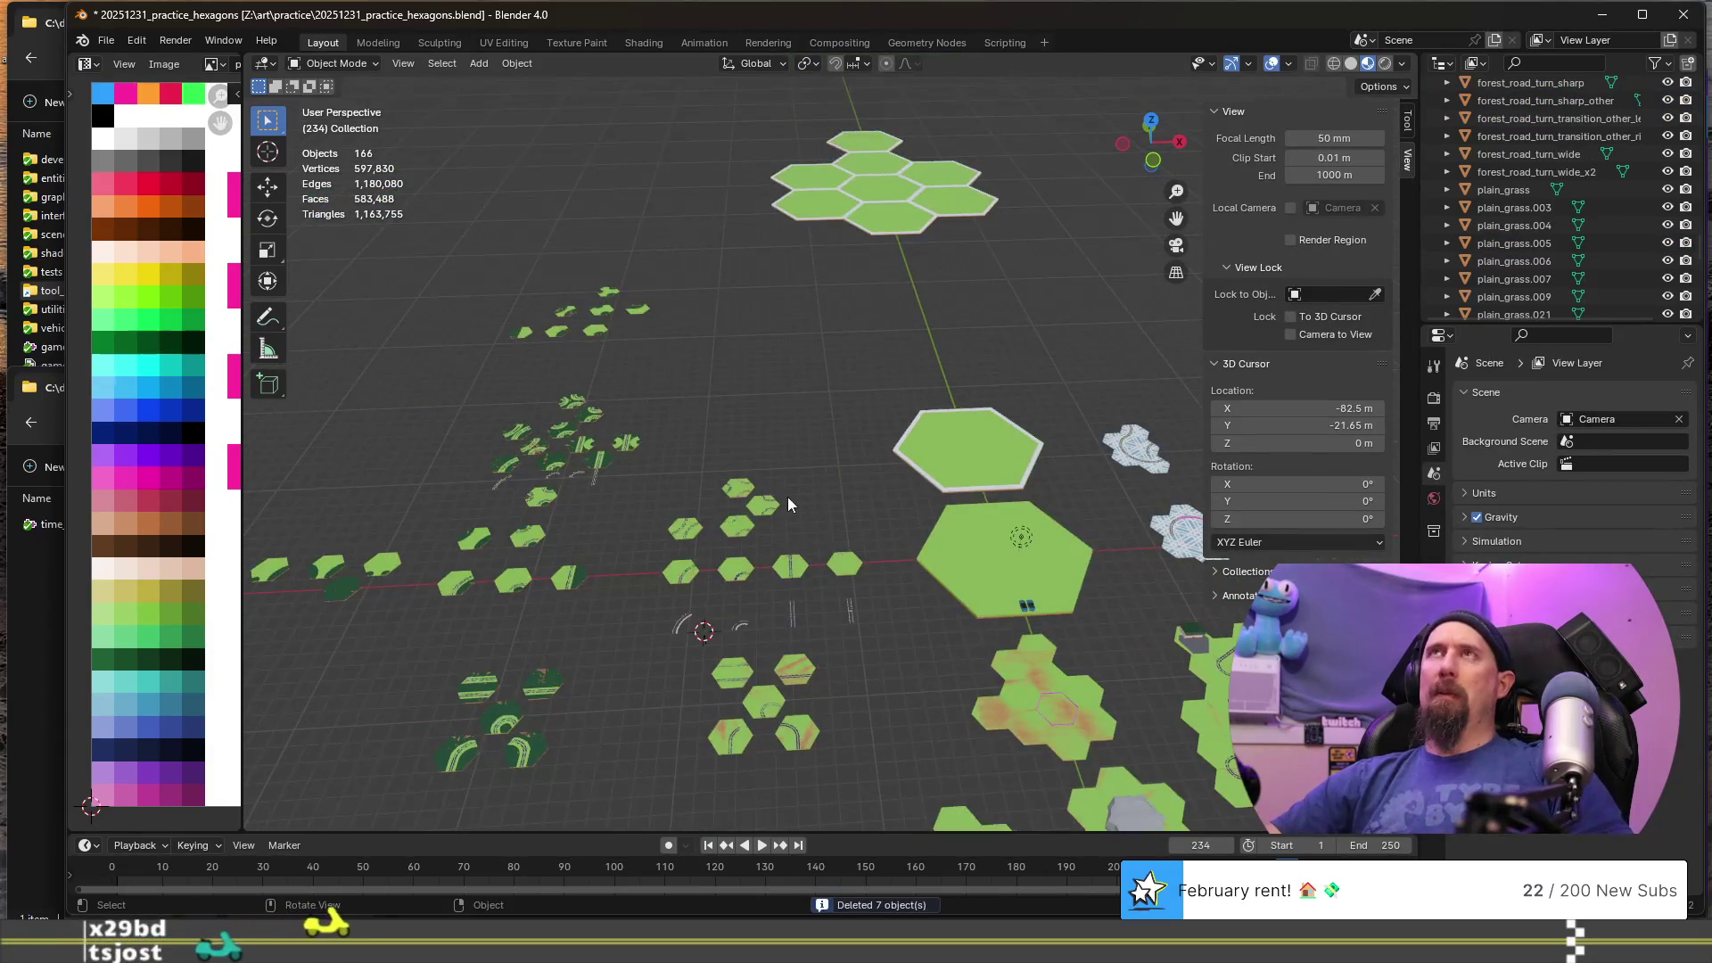
# - Check the names of the plain_grass.003, .009, .021 and .004 tiles, leaving them unchanged
pyautogui.keyDown('shift'); pyautogui.moveTo(789, 505); pyautogui.dragTo(901, 412, button='middle'); pyautogui.keyUp('shift')
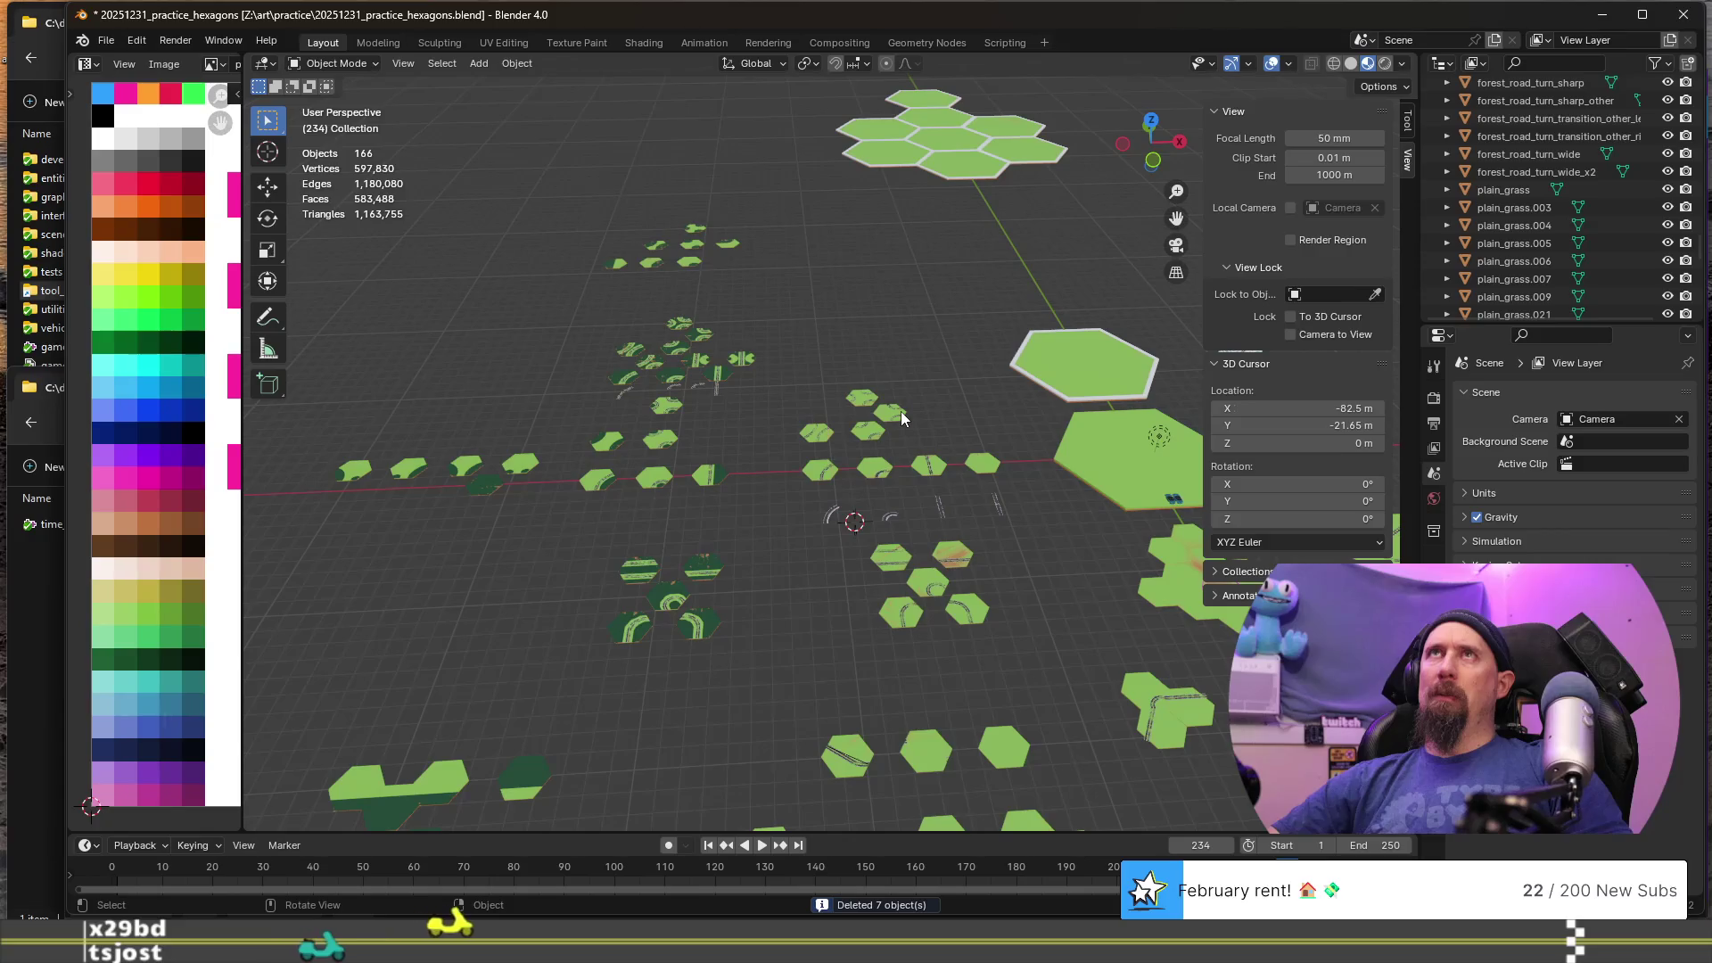
pyautogui.click(1525, 209)
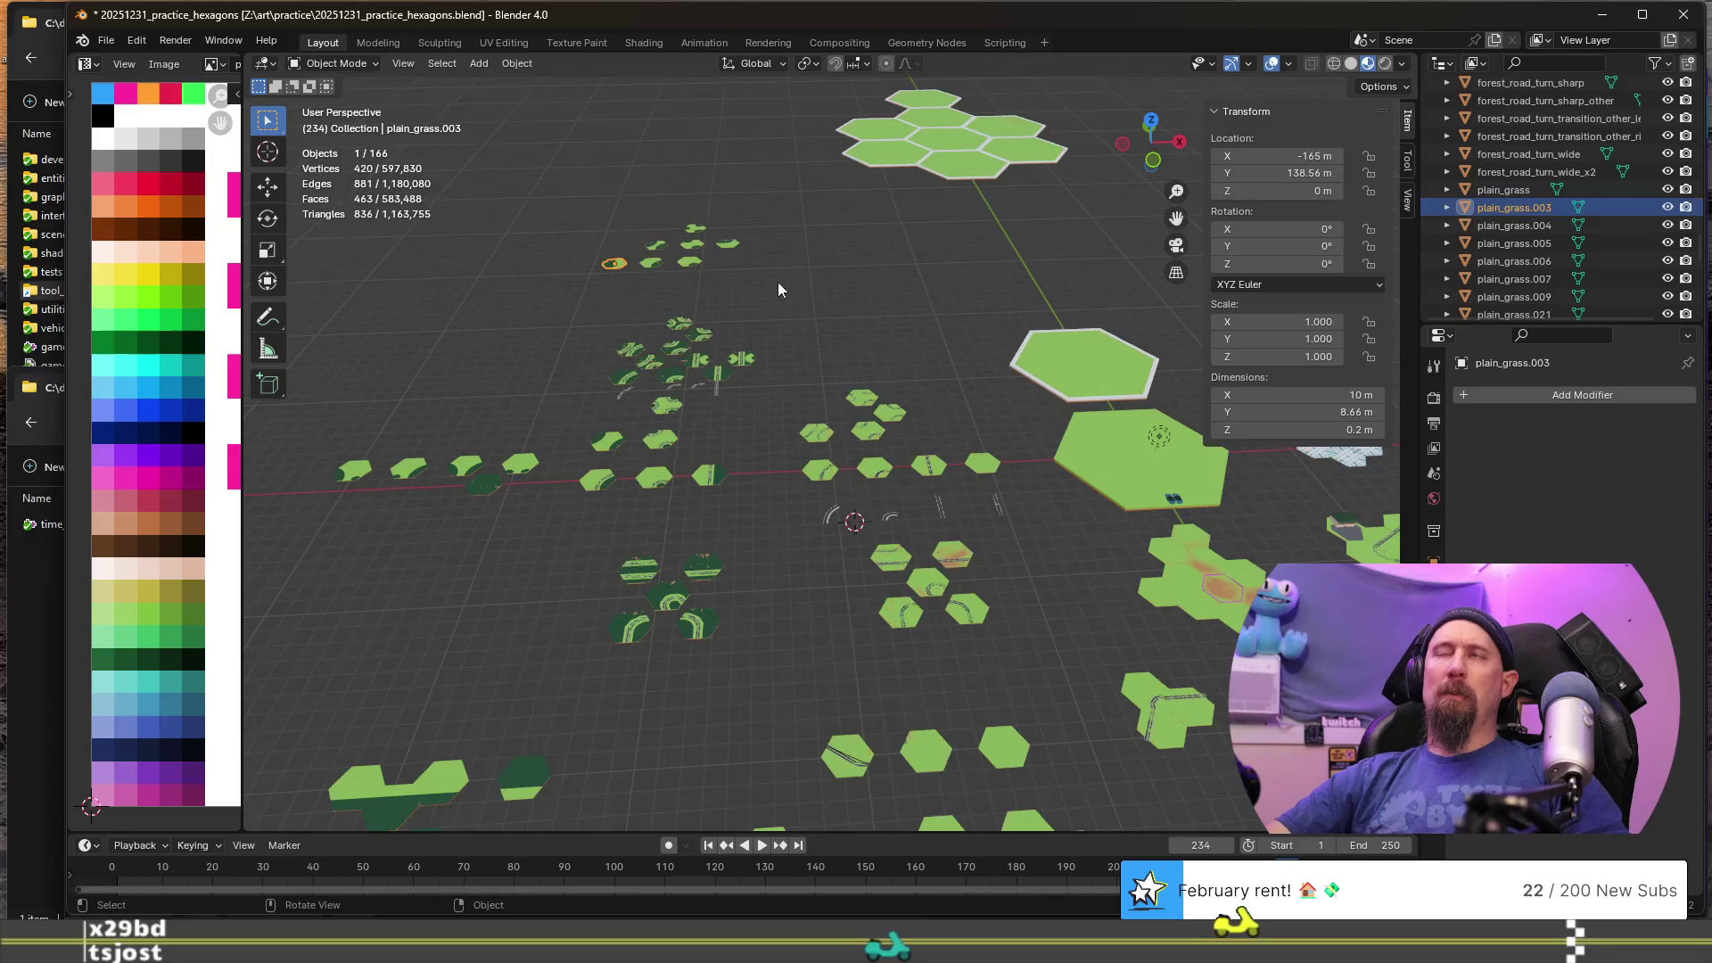
pyautogui.press('KP_Decimal')
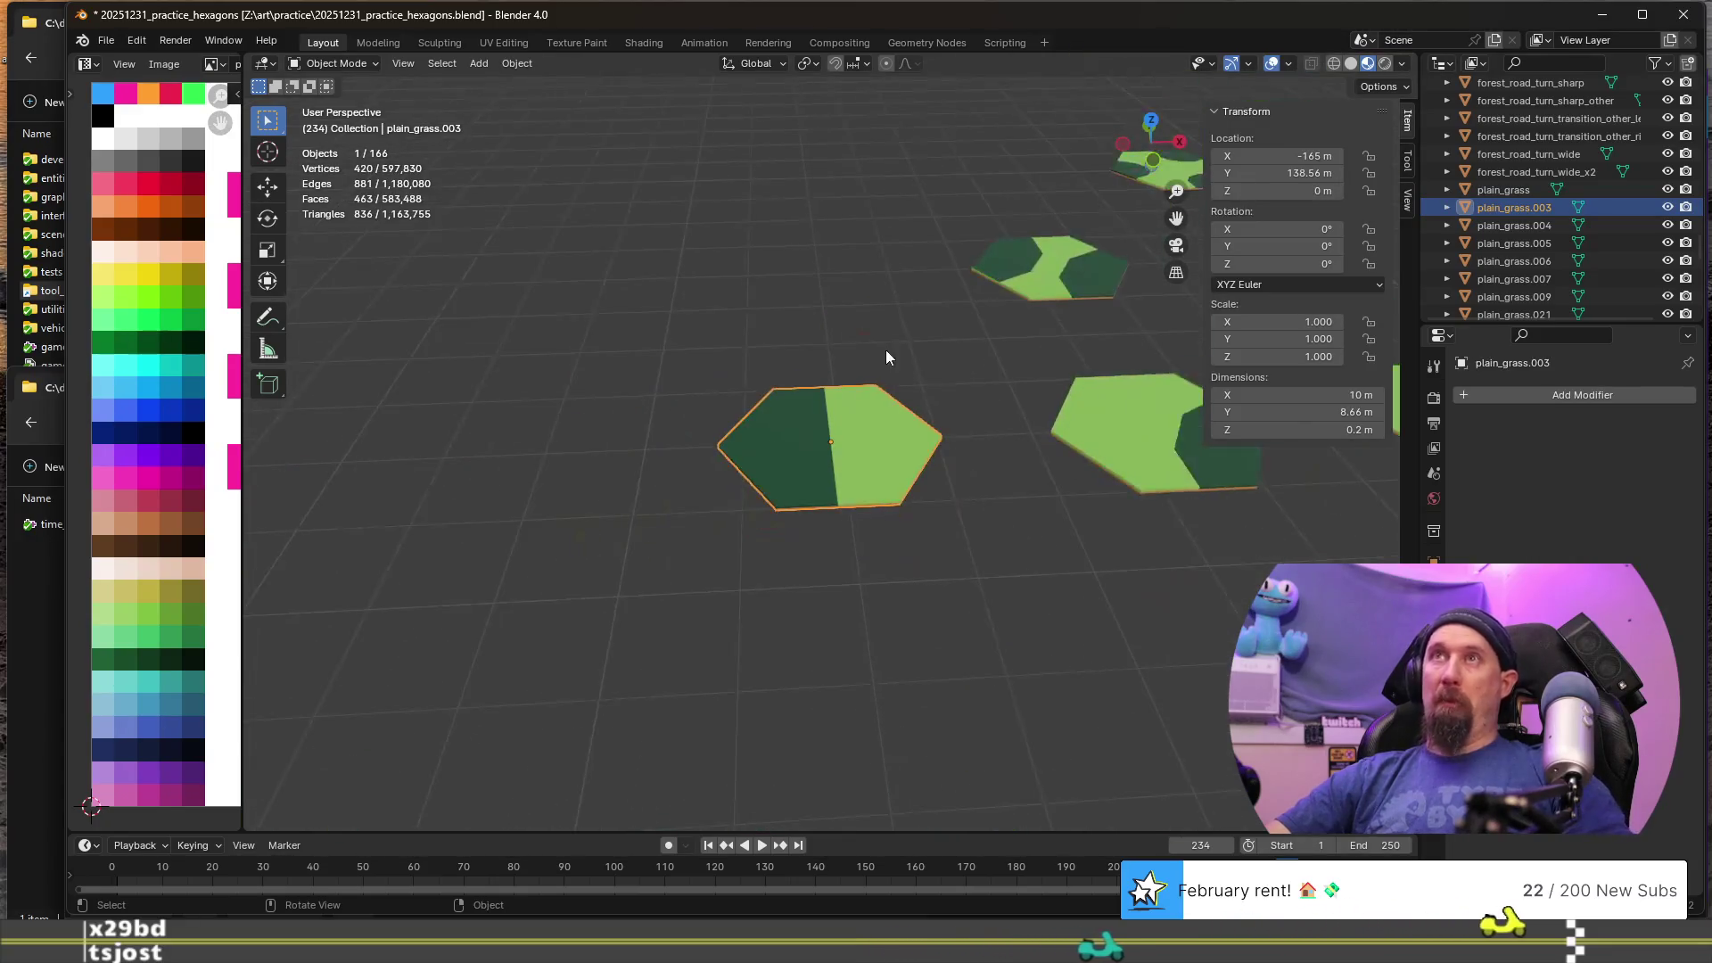
pyautogui.scroll(-6, 944, 464)
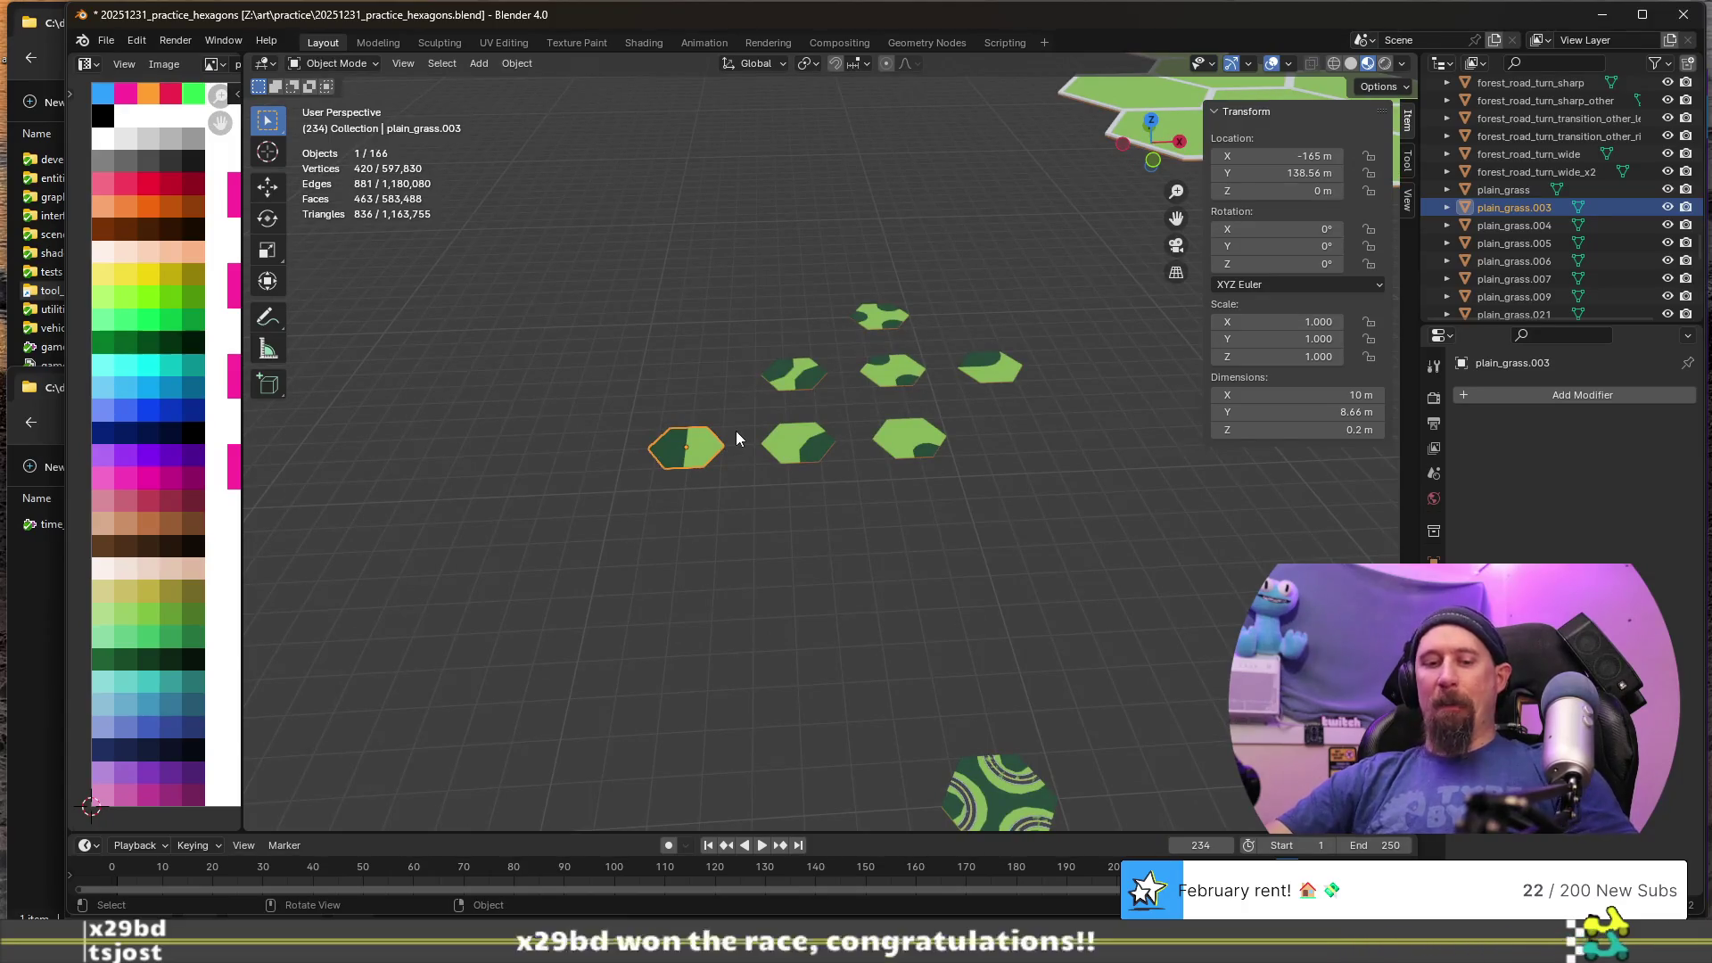
pyautogui.press('F2')
pyautogui.click(803, 381)
pyautogui.press('F2')
pyautogui.press('Return')
pyautogui.click(813, 455)
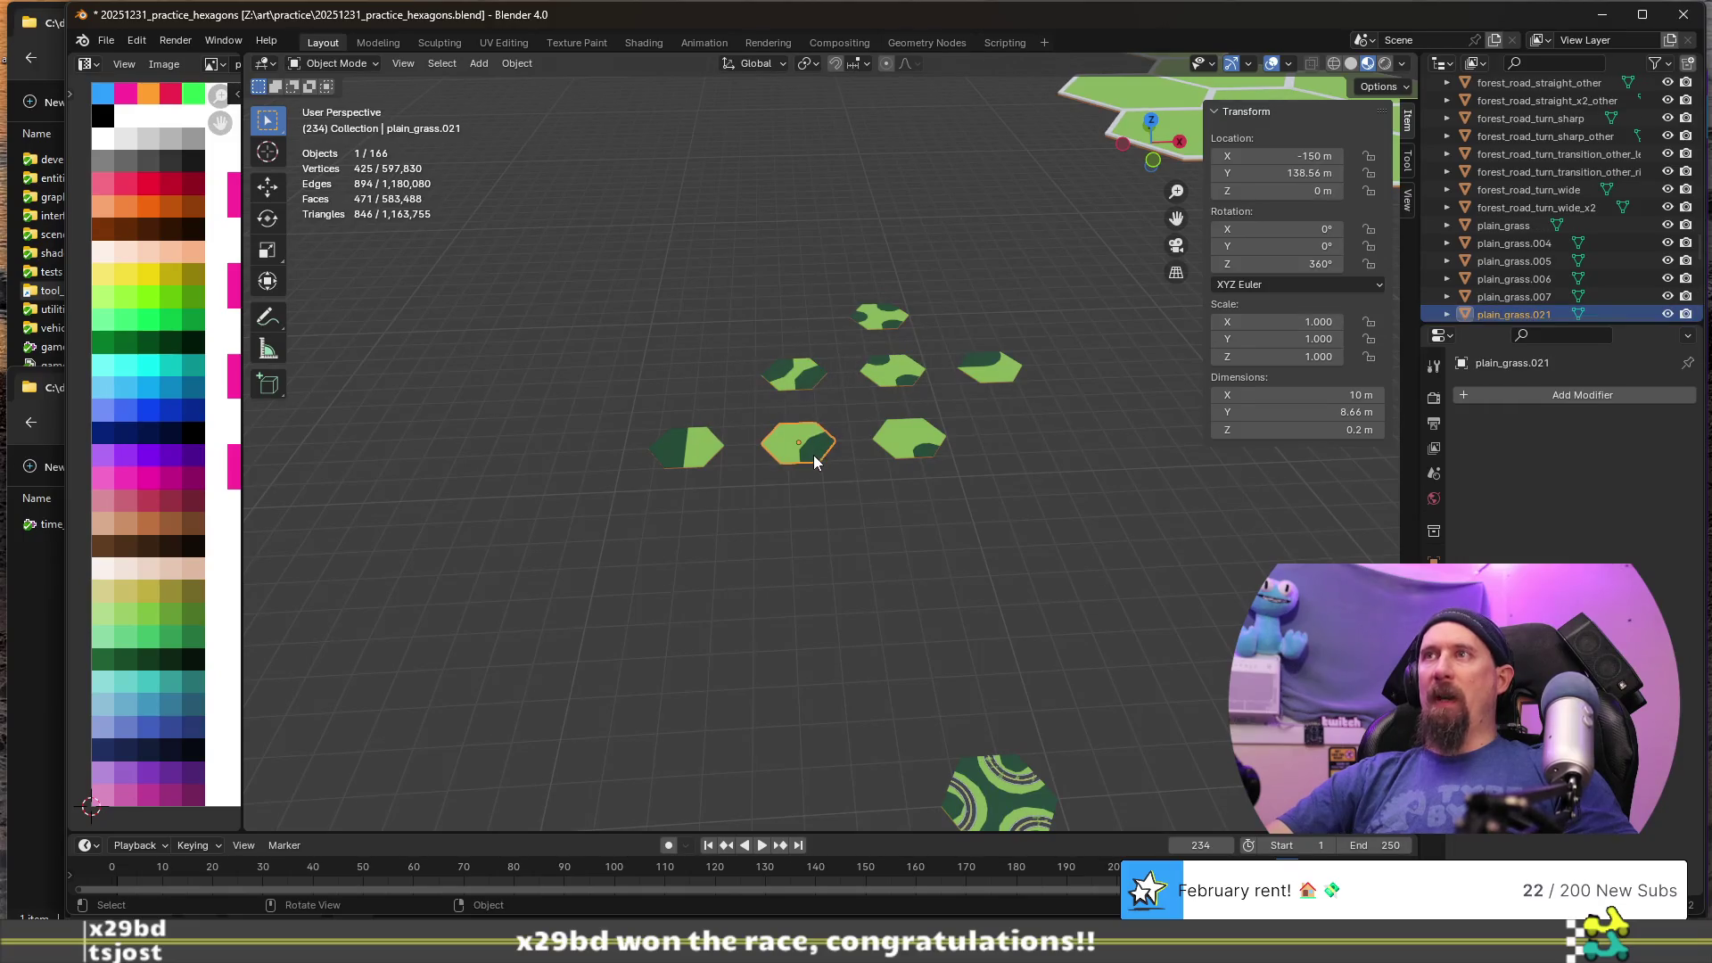
pyautogui.click(908, 443)
pyautogui.press('F2')
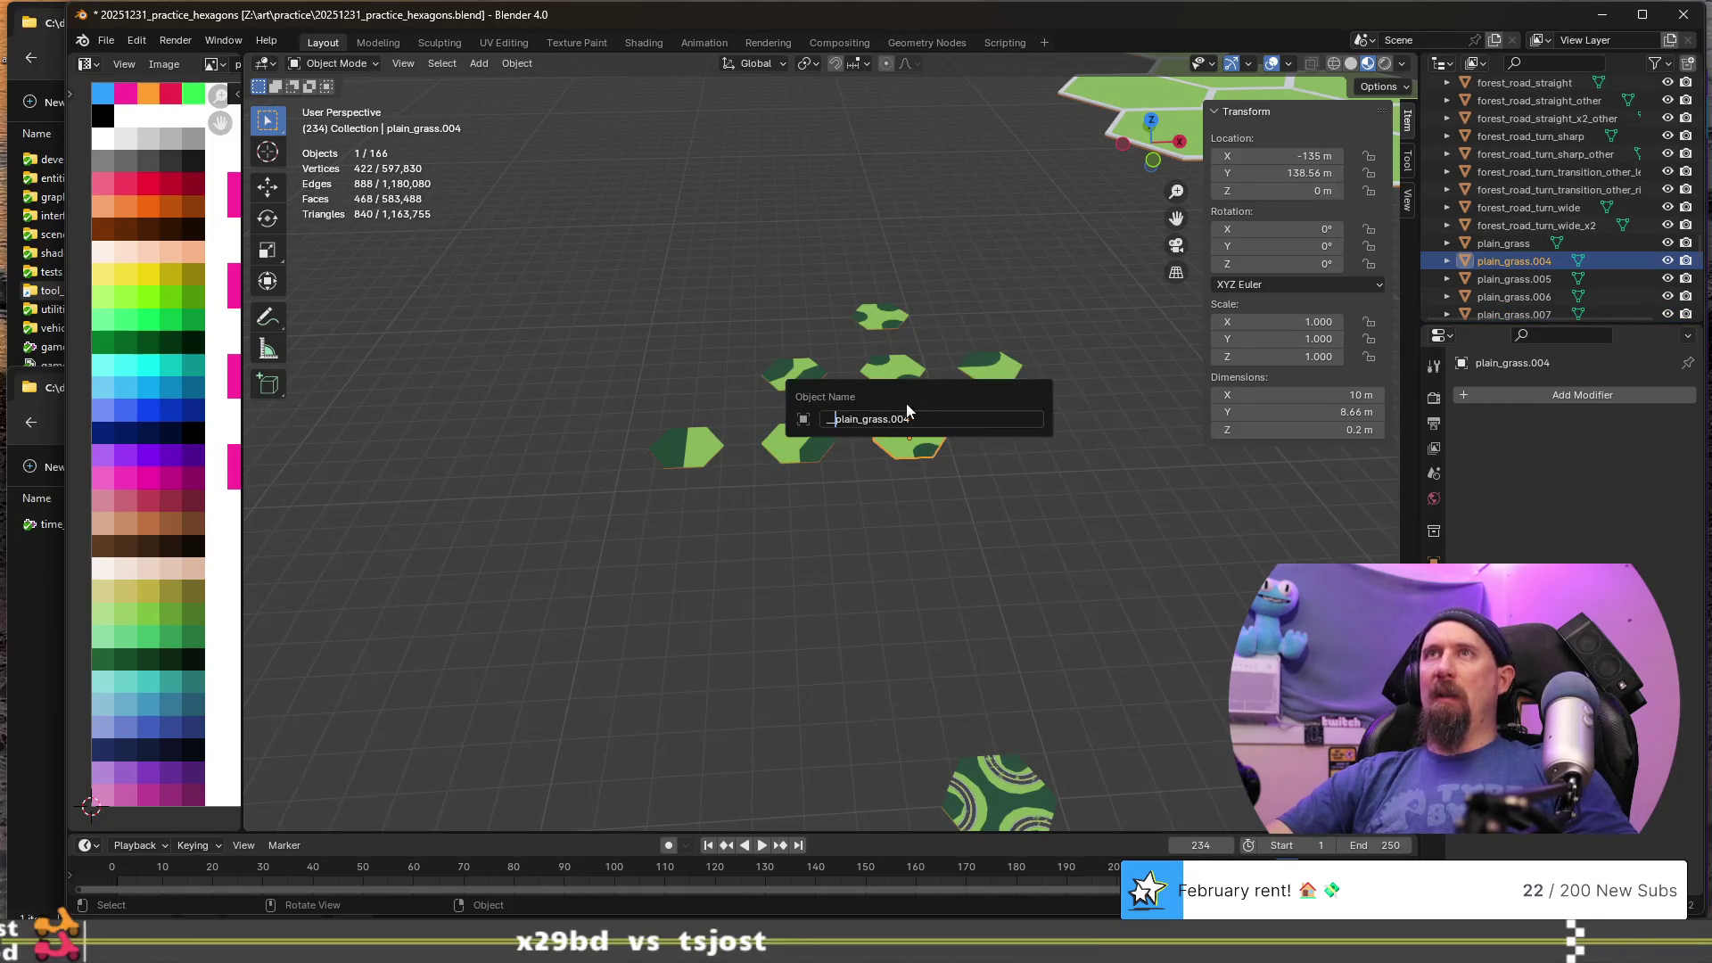
pyautogui.press('Return')
pyautogui.click(901, 379)
pyautogui.click(890, 314)
# - Rename plain_grass.006 to __plain_grass.006
pyautogui.click(1004, 357)
pyautogui.press('F2')
pyautogui.press('Home')
pyautogui.write('__')
pyautogui.press('Return')
# - Select apex_5.002 and undo the two most recent changes
pyautogui.scroll(-6, 918, 459)
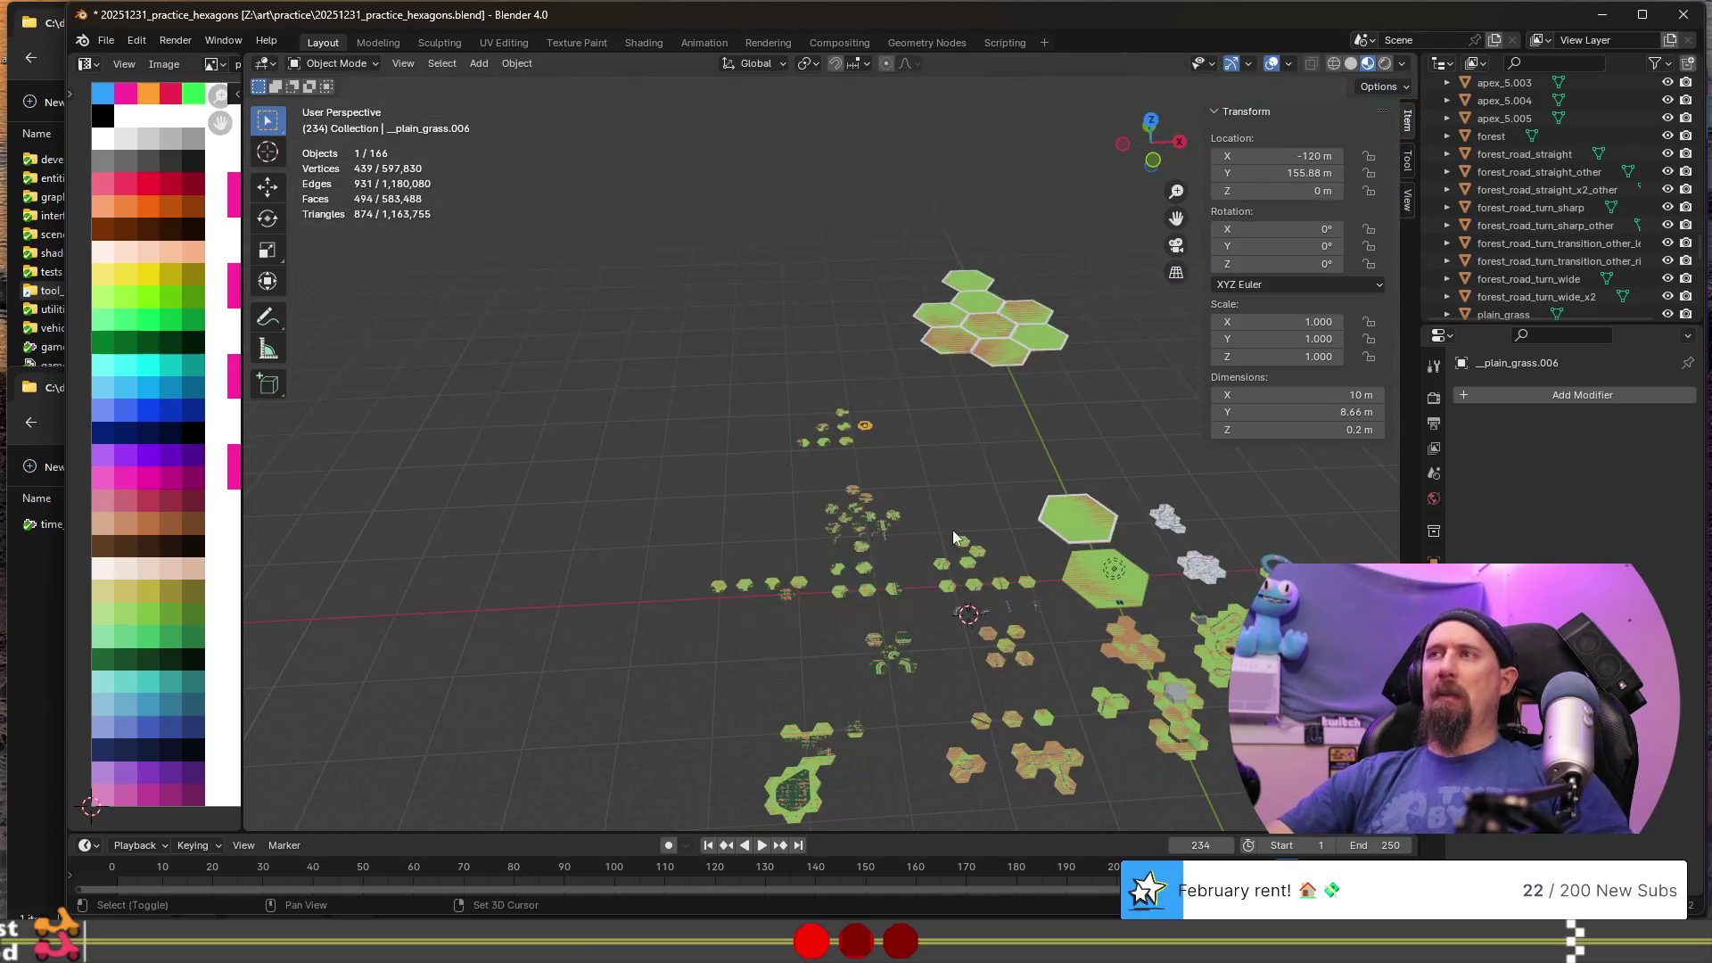
pyautogui.keyDown('shift'); pyautogui.moveTo(953, 532); pyautogui.dragTo(907, 353, button='middle'); pyautogui.keyUp('shift')
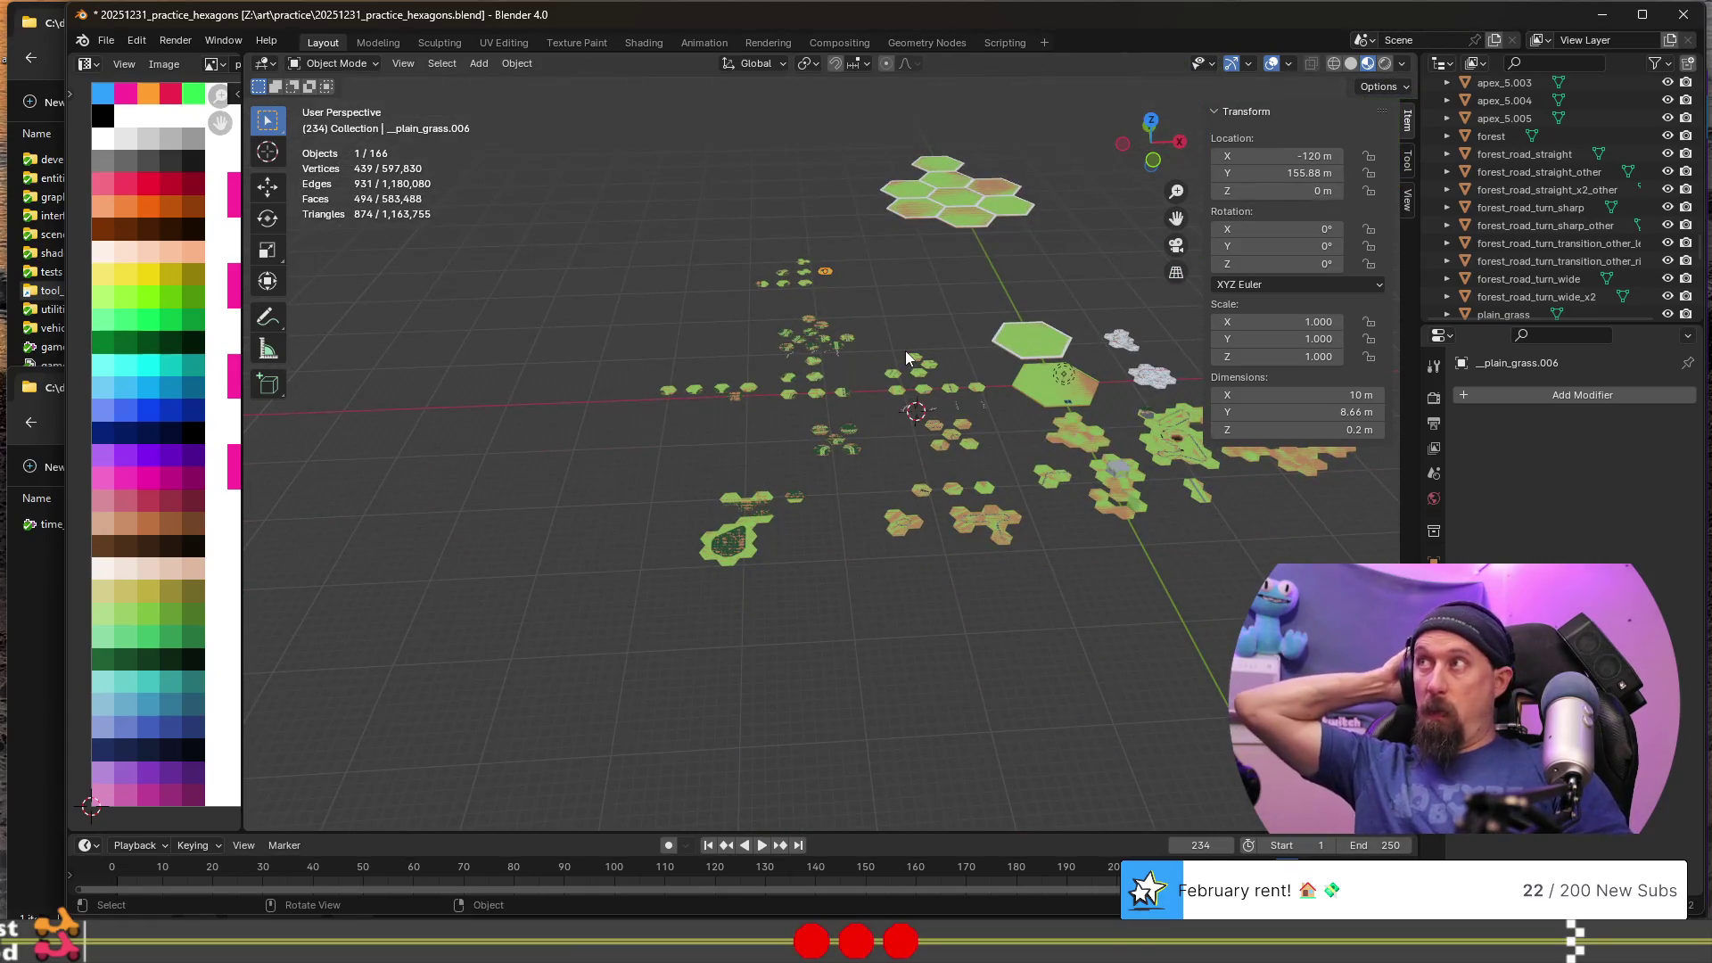
pyautogui.scroll(2, 1500, 147)
pyautogui.click(1511, 100)
pyautogui.hotkey('ctrl', 'z')
pyautogui.hotkey('ctrl', 'z')
pyautogui.hotkey('ctrl', 'z')
pyautogui.hotkey('ctrl', 'z')
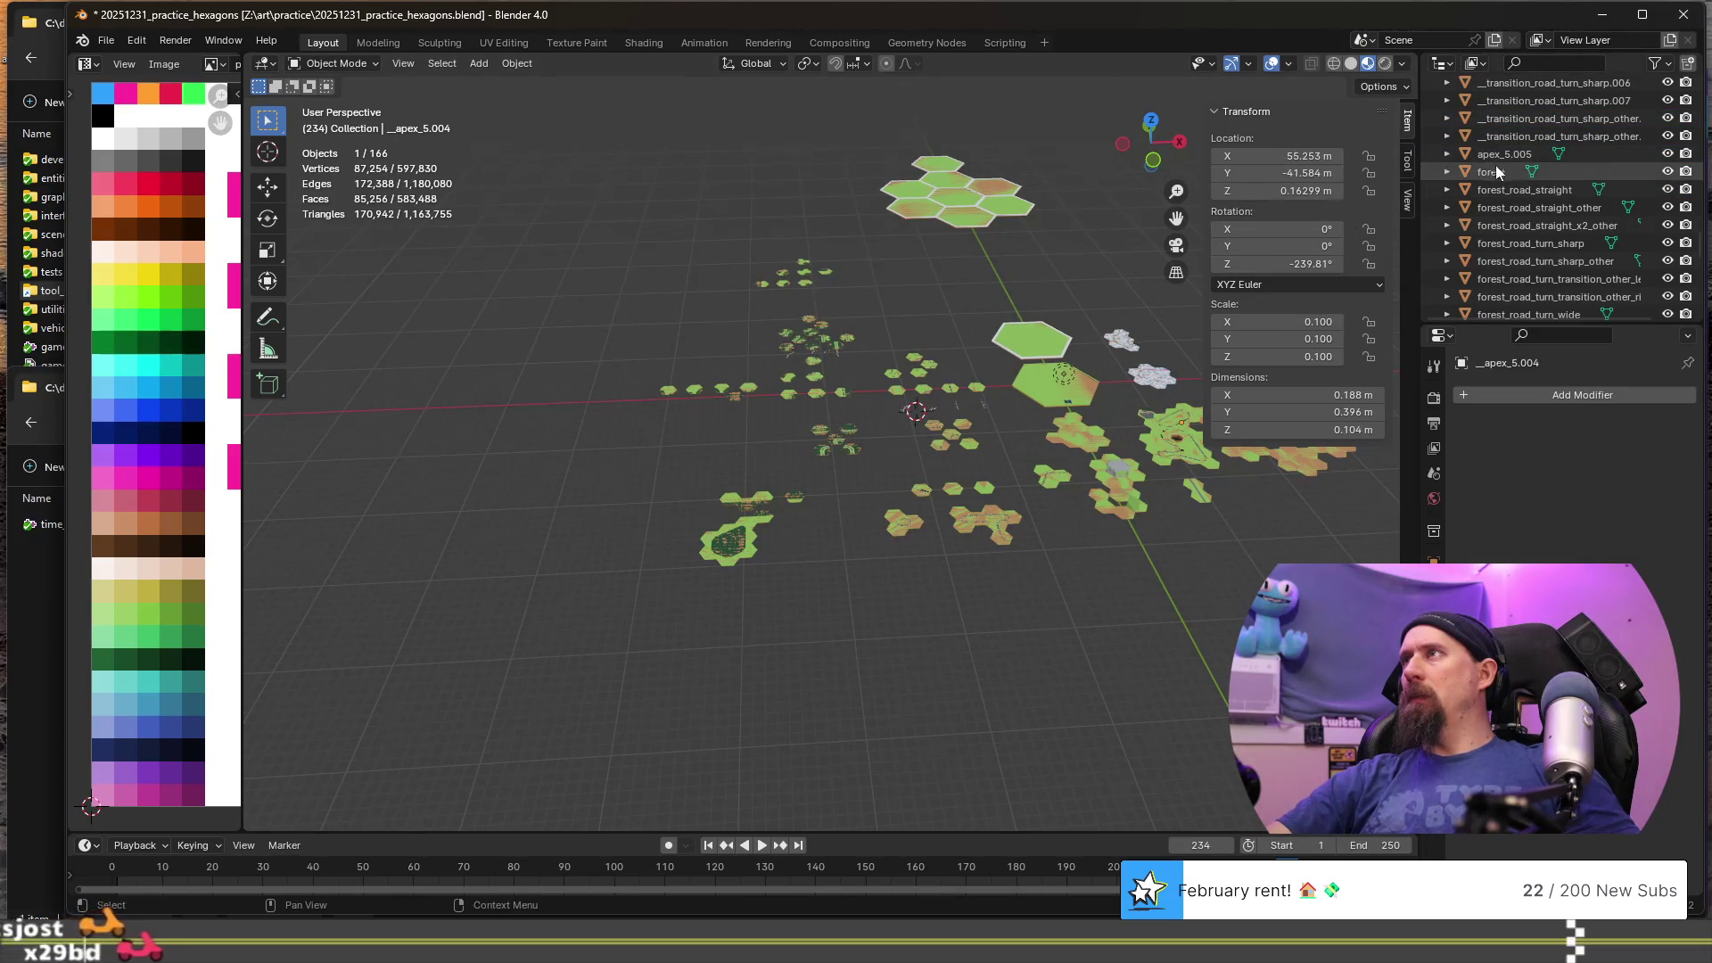
pyautogui.hotkey('ctrl', 'z')
pyautogui.hotkey('ctrl', 'z')
pyautogui.scroll(-3, 790, 403)
pyautogui.scroll(4, 945, 437)
pyautogui.scroll(-1, 1548, 205)
pyautogui.scroll(-4, 1548, 205)
pyautogui.click(1523, 262)
pyautogui.press('KP_Decimal')
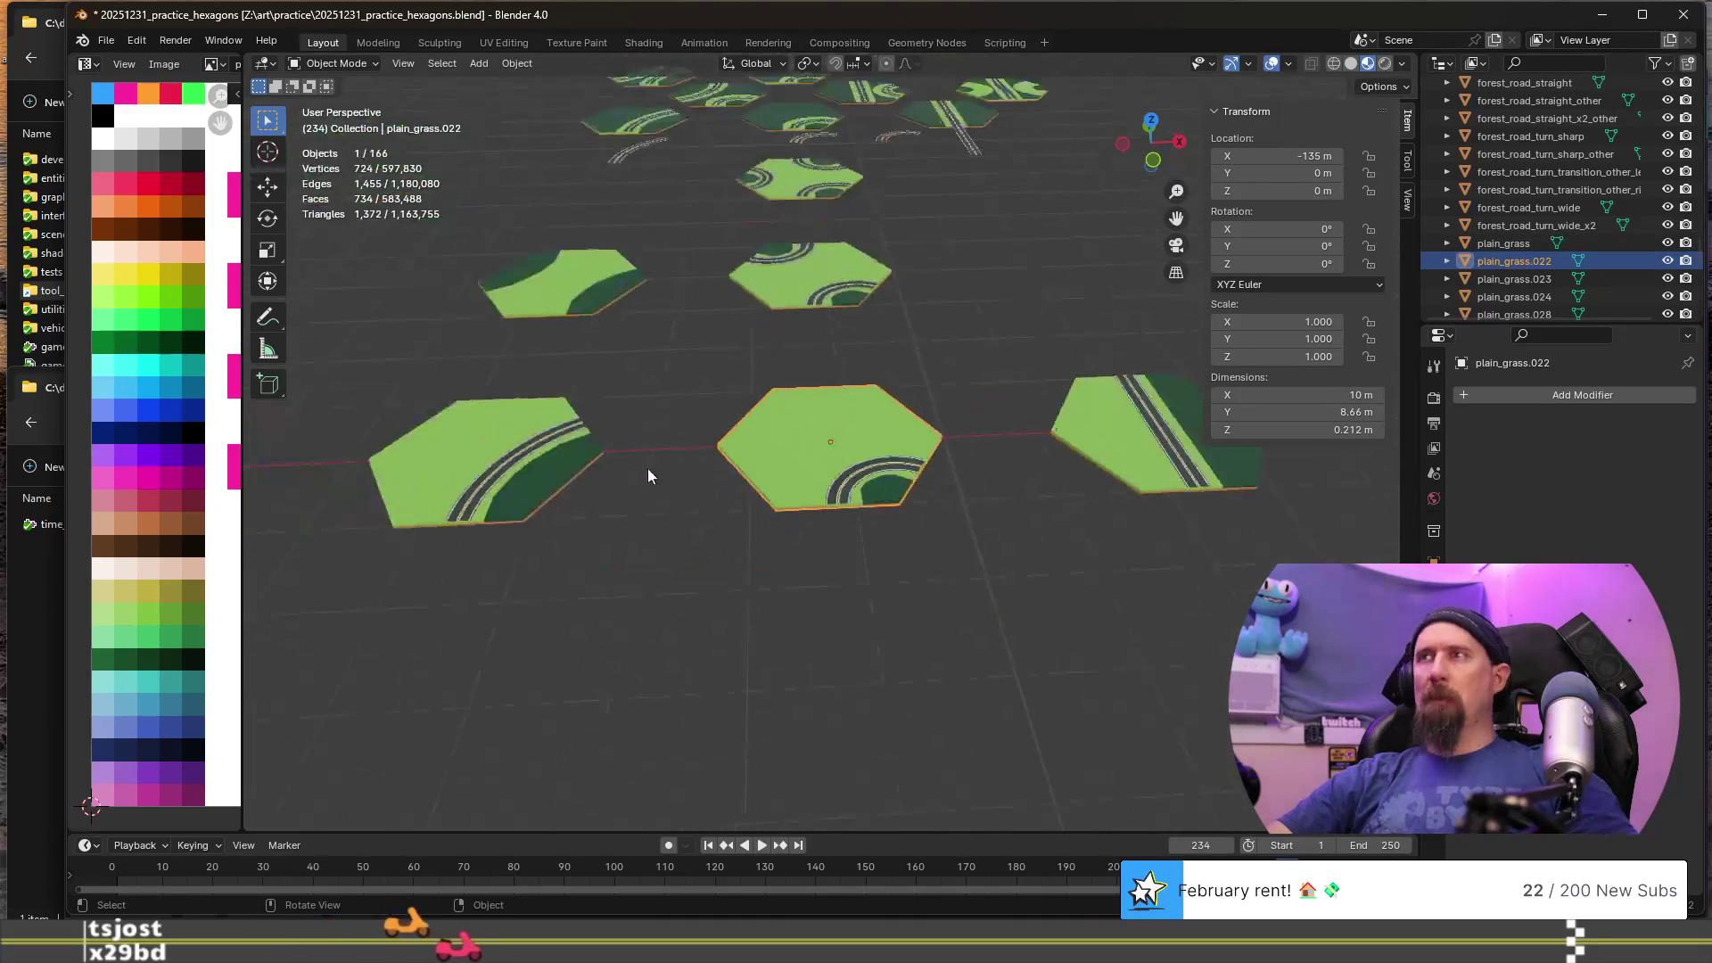
pyautogui.scroll(-1, 713, 475)
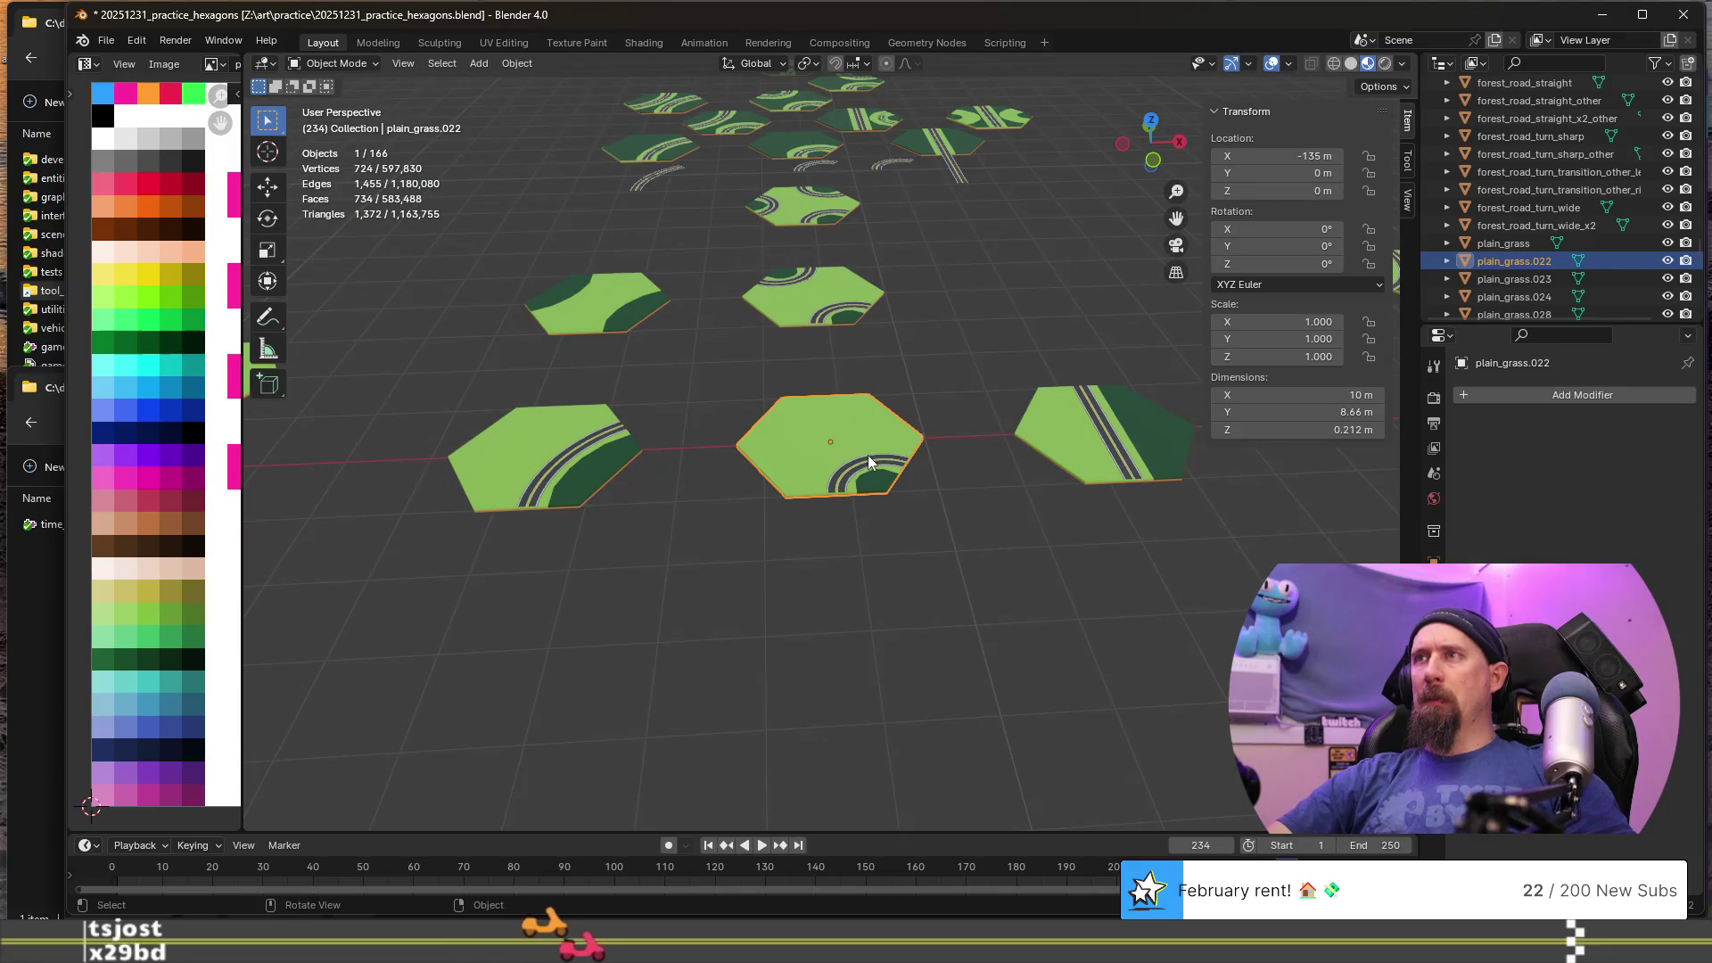
pyautogui.press('r')
pyautogui.press('Escape')
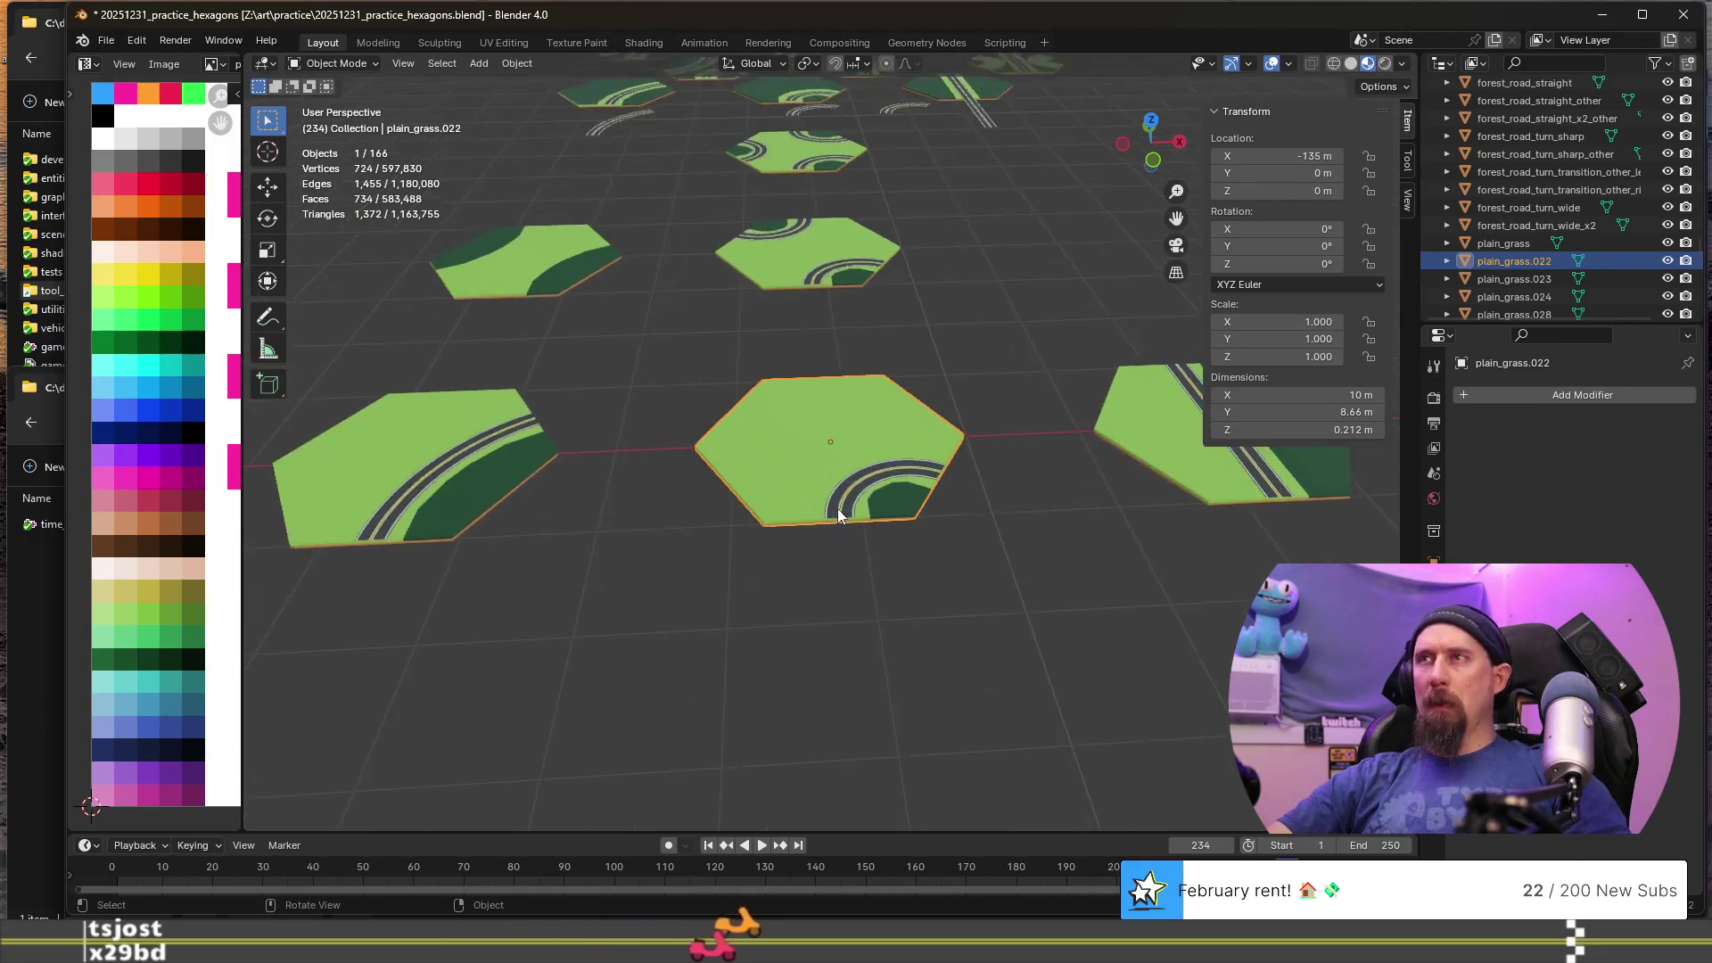
pyautogui.click(811, 300)
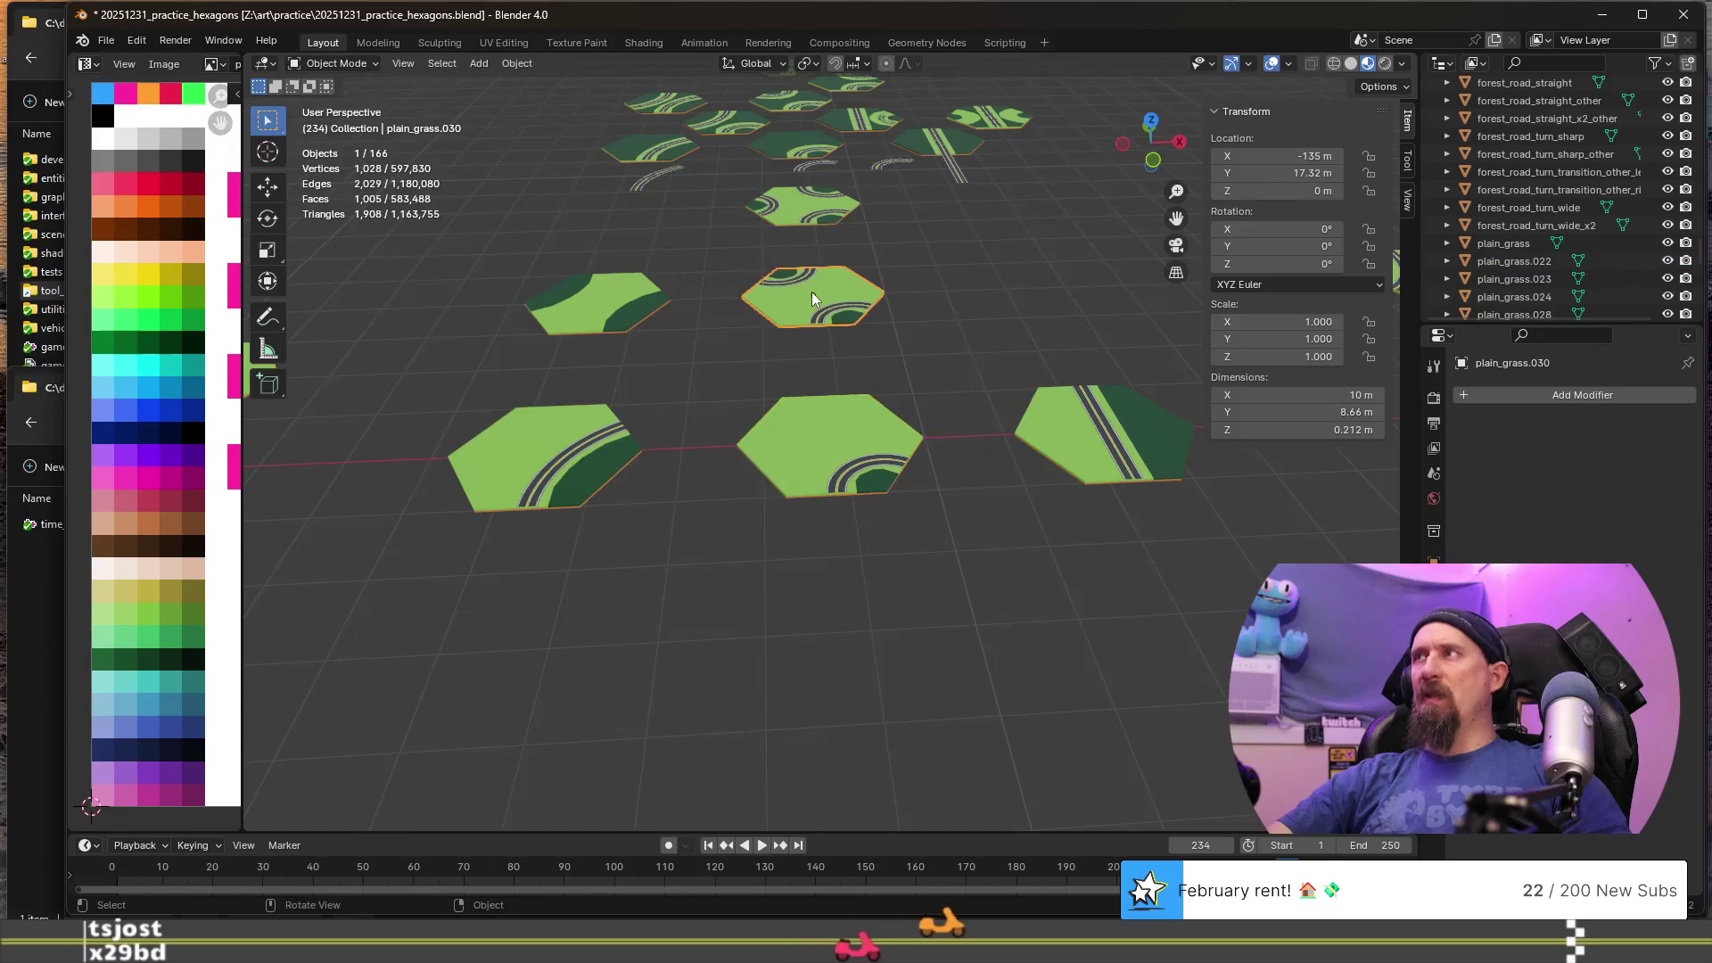
pyautogui.scroll(-3, 1496, 260)
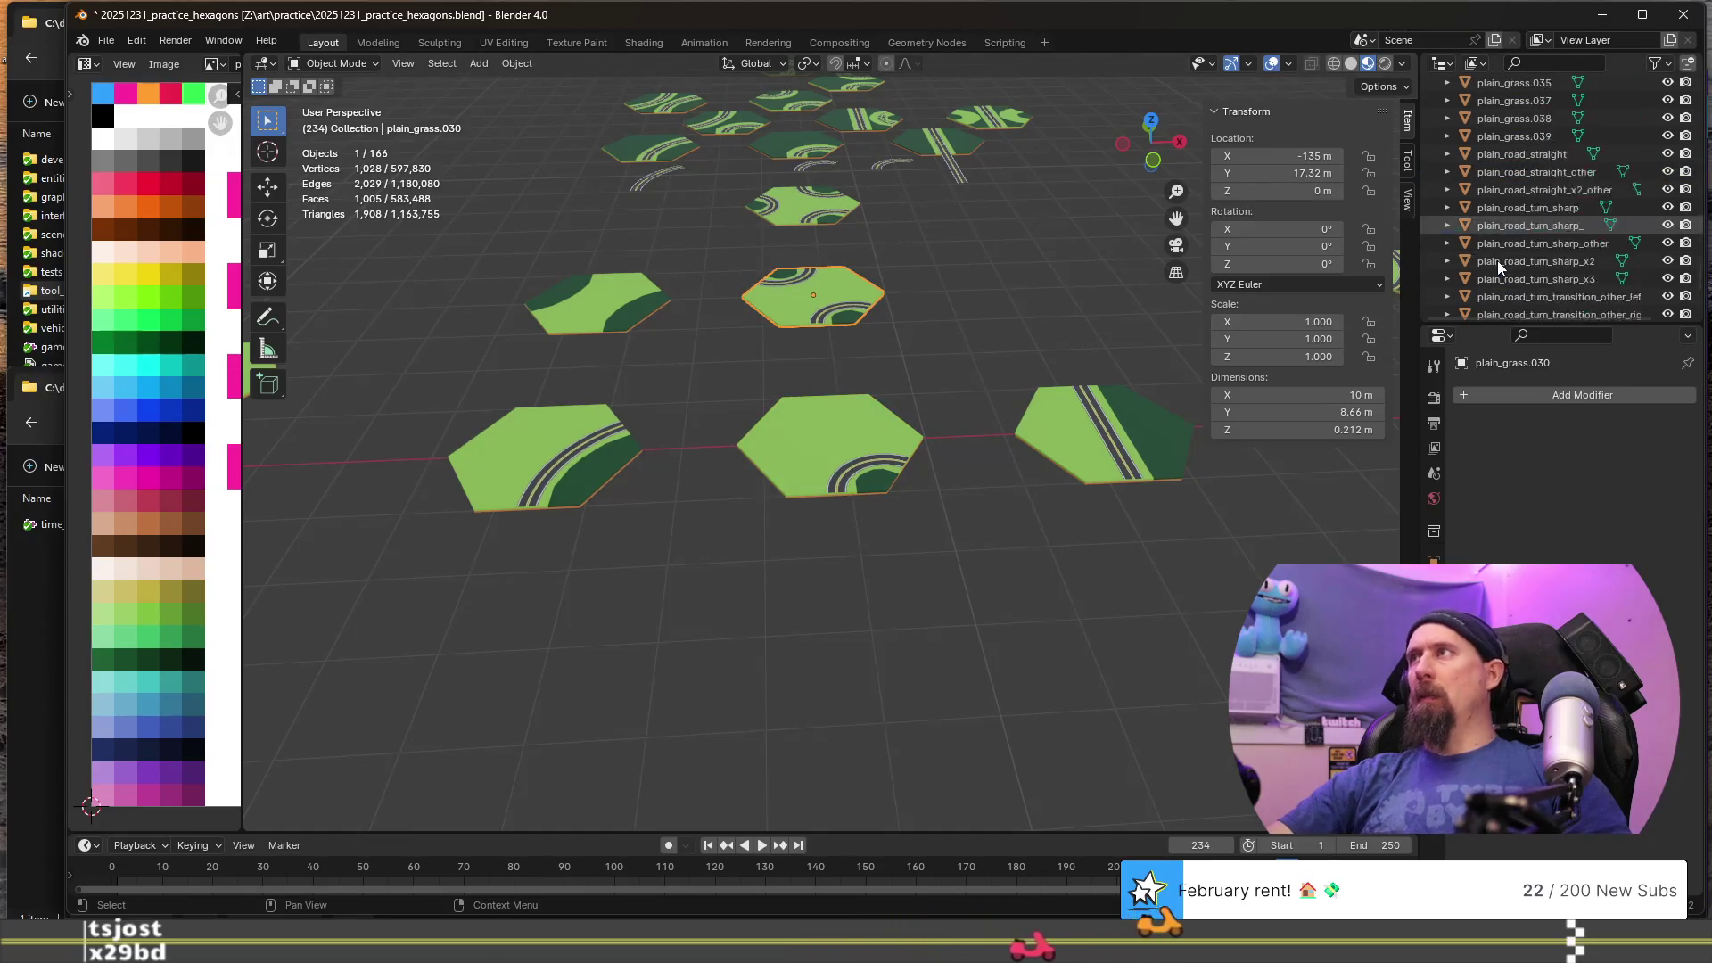
pyautogui.scroll(-4, 992, 384)
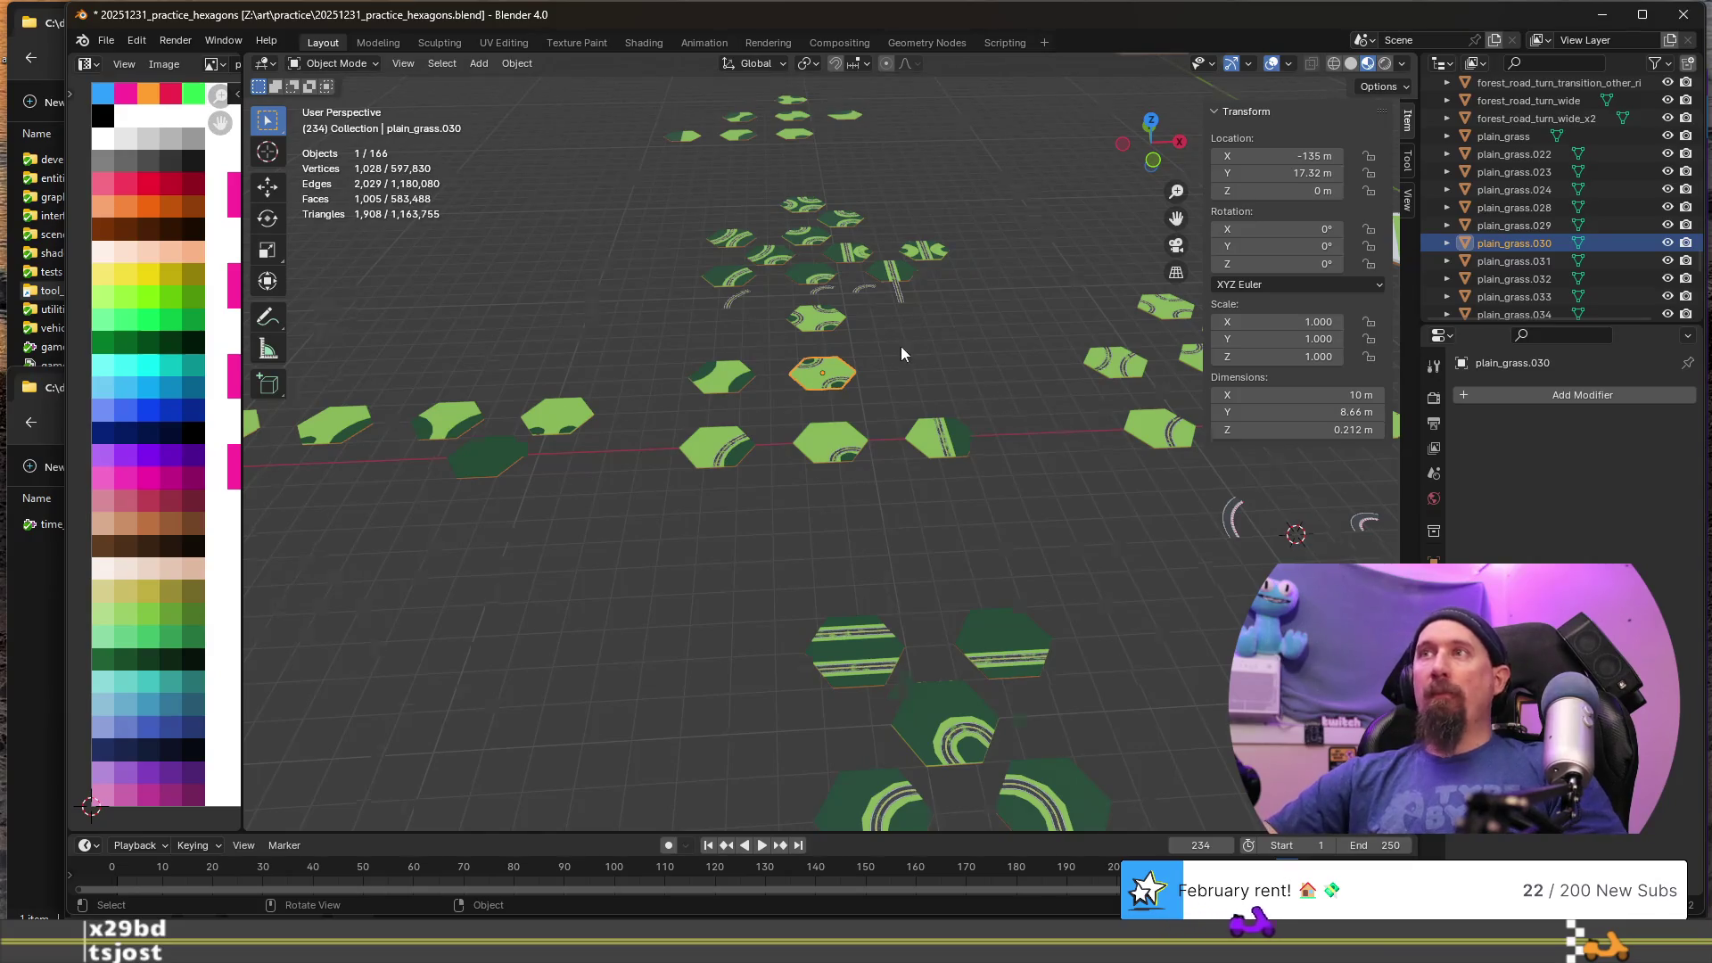
pyautogui.scroll(-4, 892, 365)
pyautogui.keyDown('shift'); pyautogui.moveTo(912, 474); pyautogui.dragTo(675, 377, button='middle'); pyautogui.keyUp('shift')
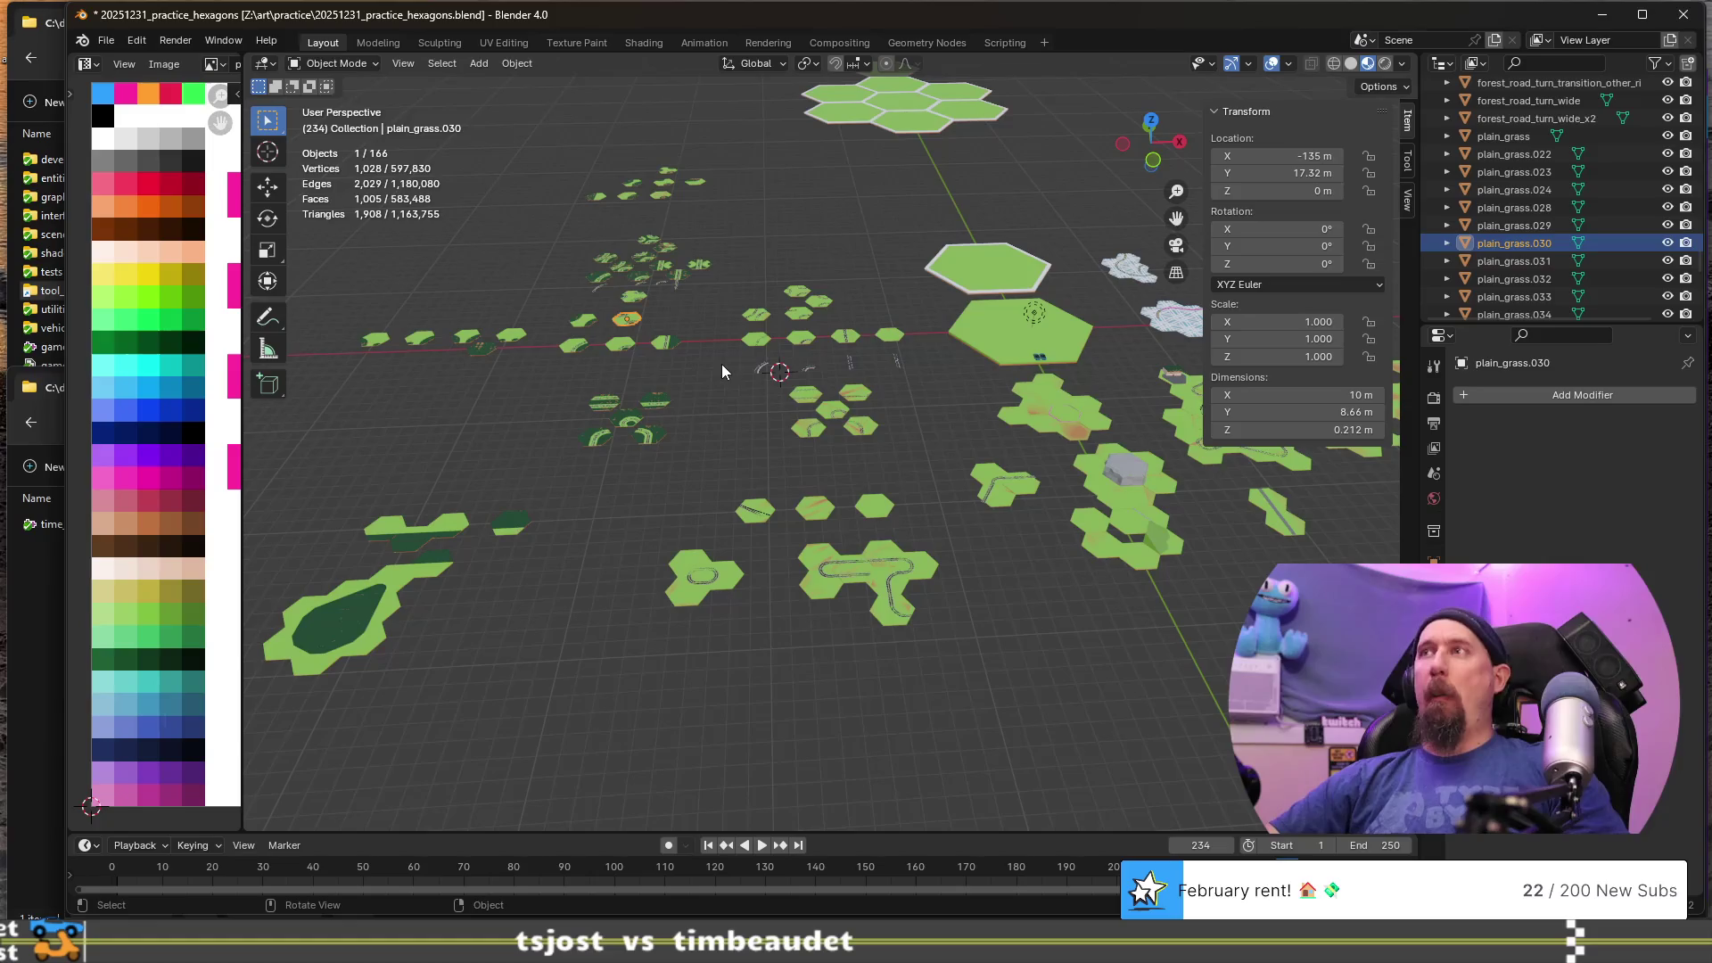
pyautogui.scroll(-3, 722, 371)
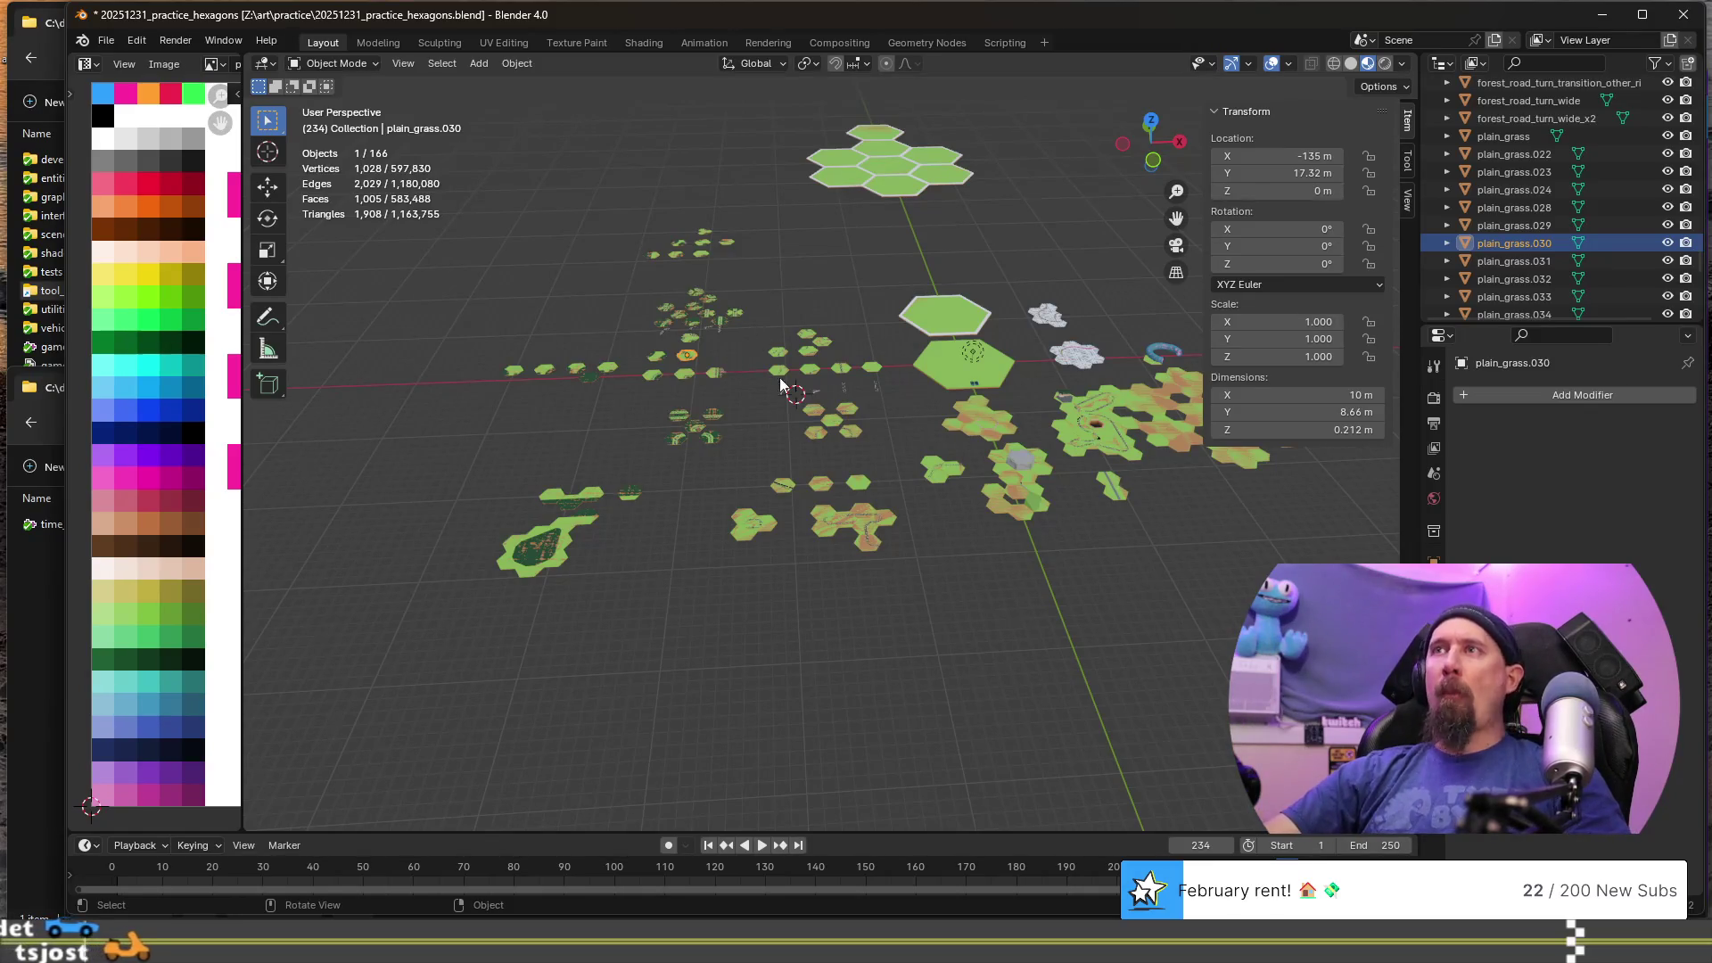
pyautogui.moveTo(539, 443)
pyautogui.mouseDown(button='middle')
pyautogui.moveTo(630, 432)
pyautogui.moveTo(768, 578)
pyautogui.moveTo(831, 531)
pyautogui.moveTo(1003, 485)
pyautogui.mouseUp(button='middle')
pyautogui.moveTo(817, 553); pyautogui.dragTo(672, 569, button='middle')
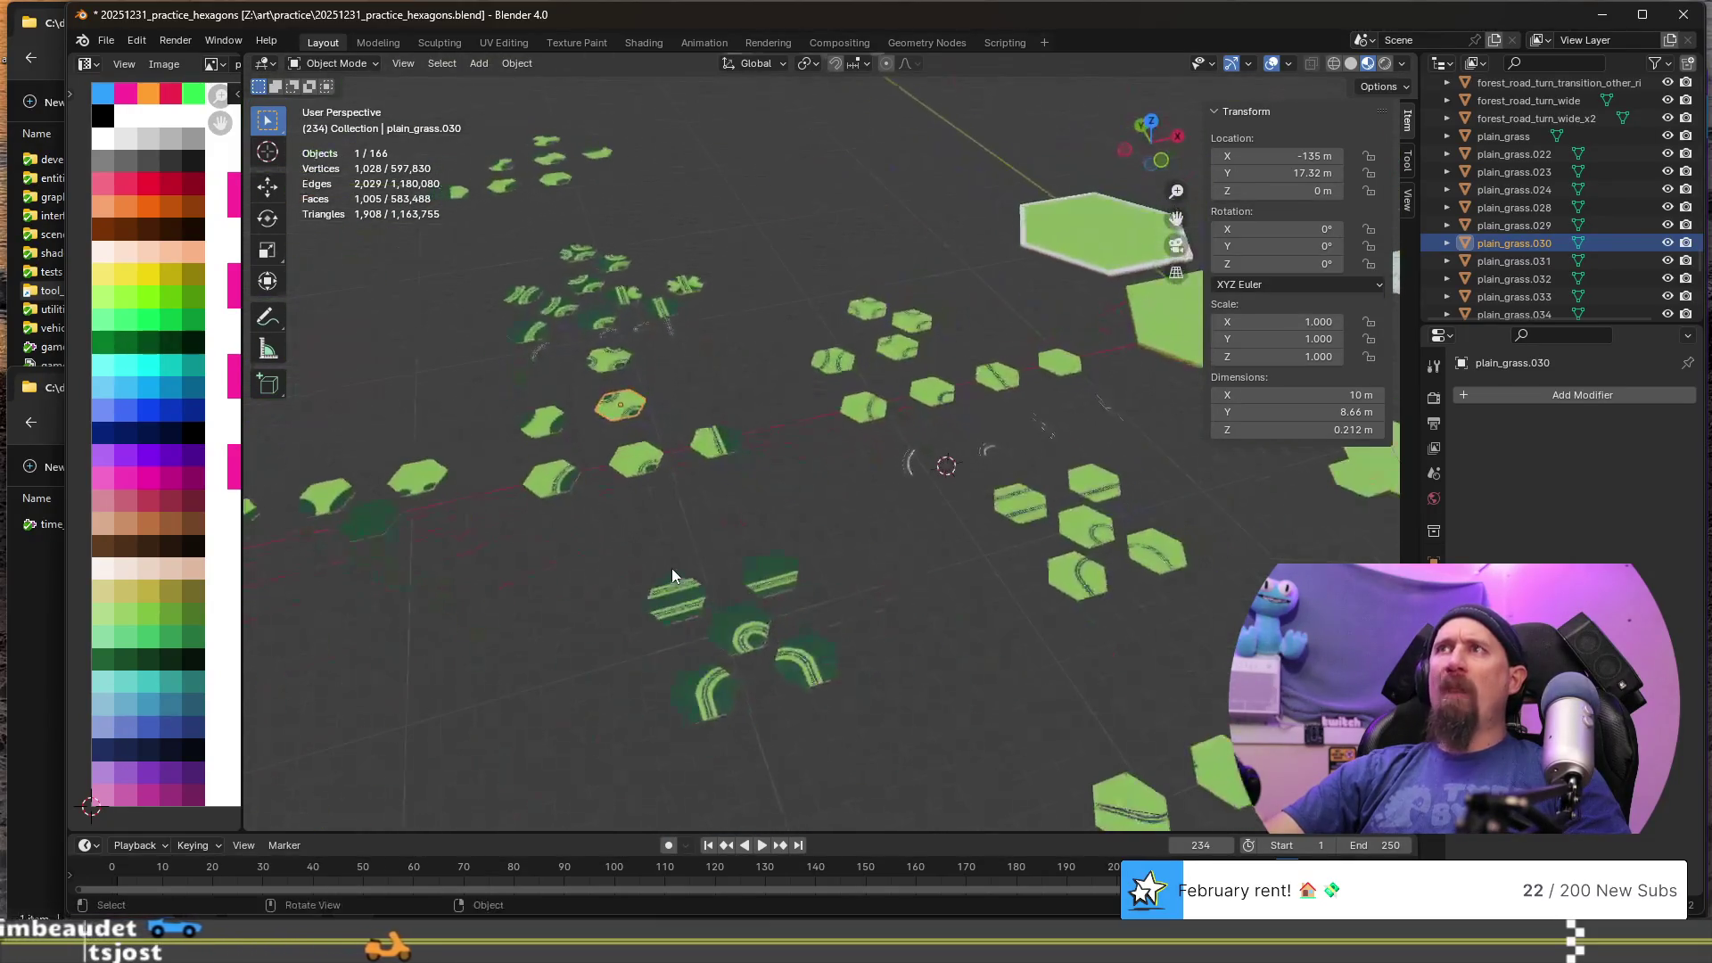
pyautogui.moveTo(1029, 607); pyautogui.dragTo(970, 593, button='middle')
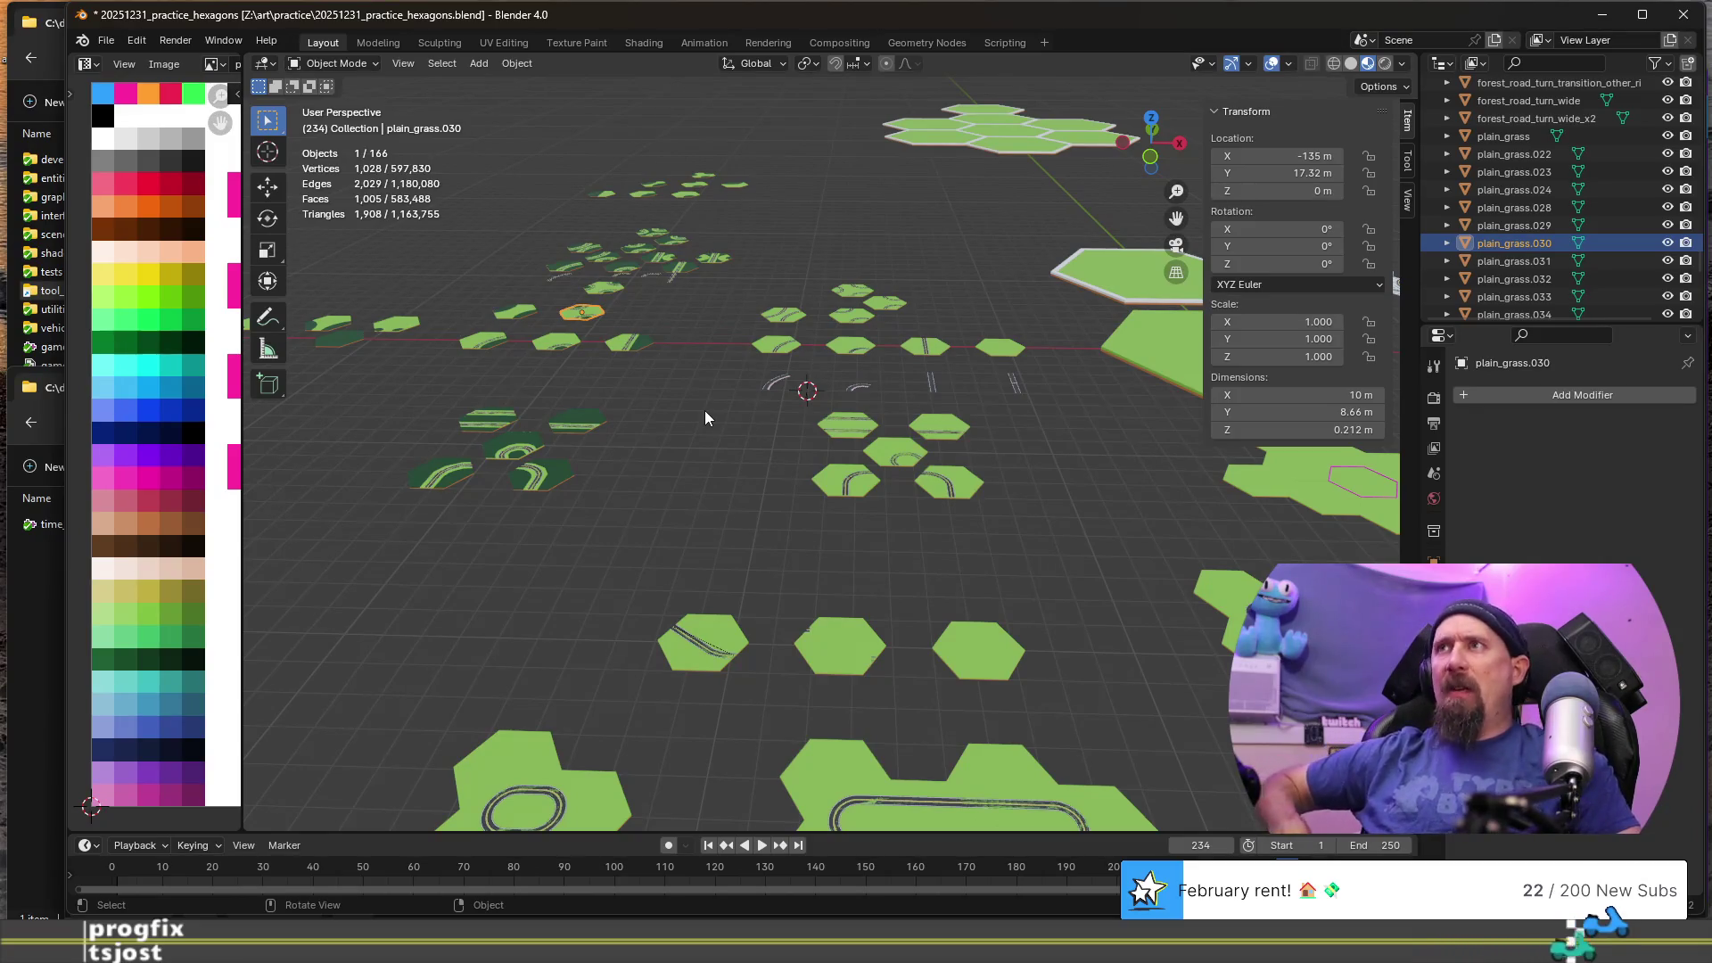
pyautogui.scroll(-3, 569, 280)
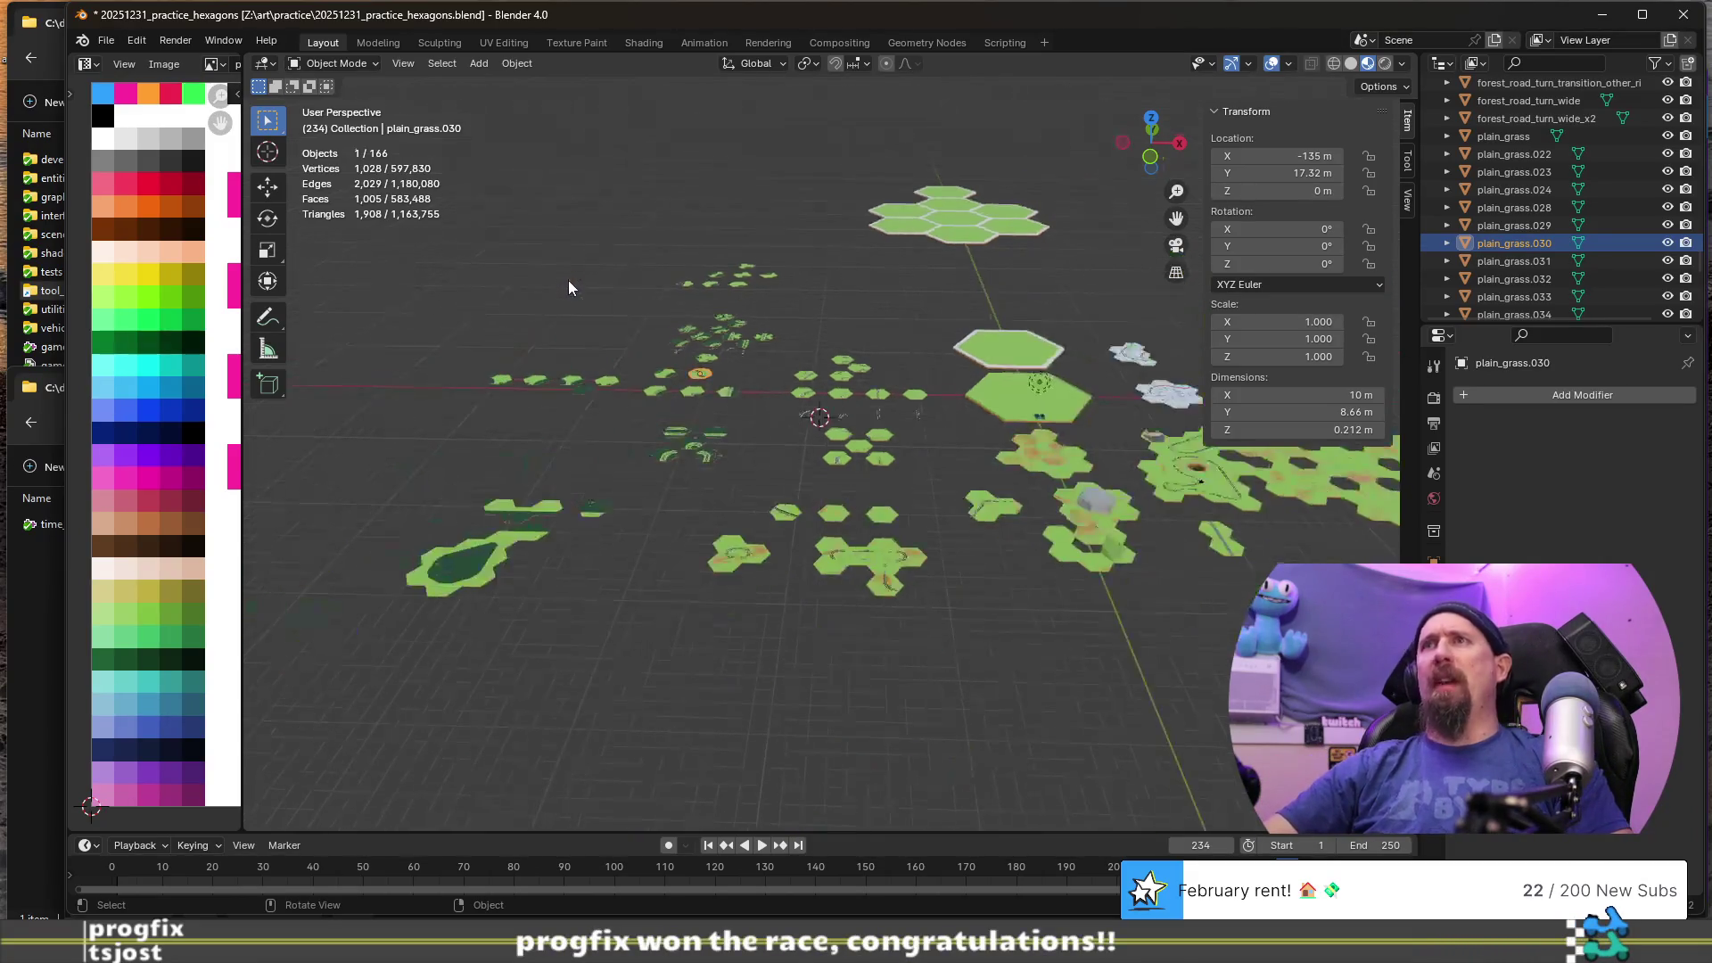
pyautogui.scroll(2, 609, 296)
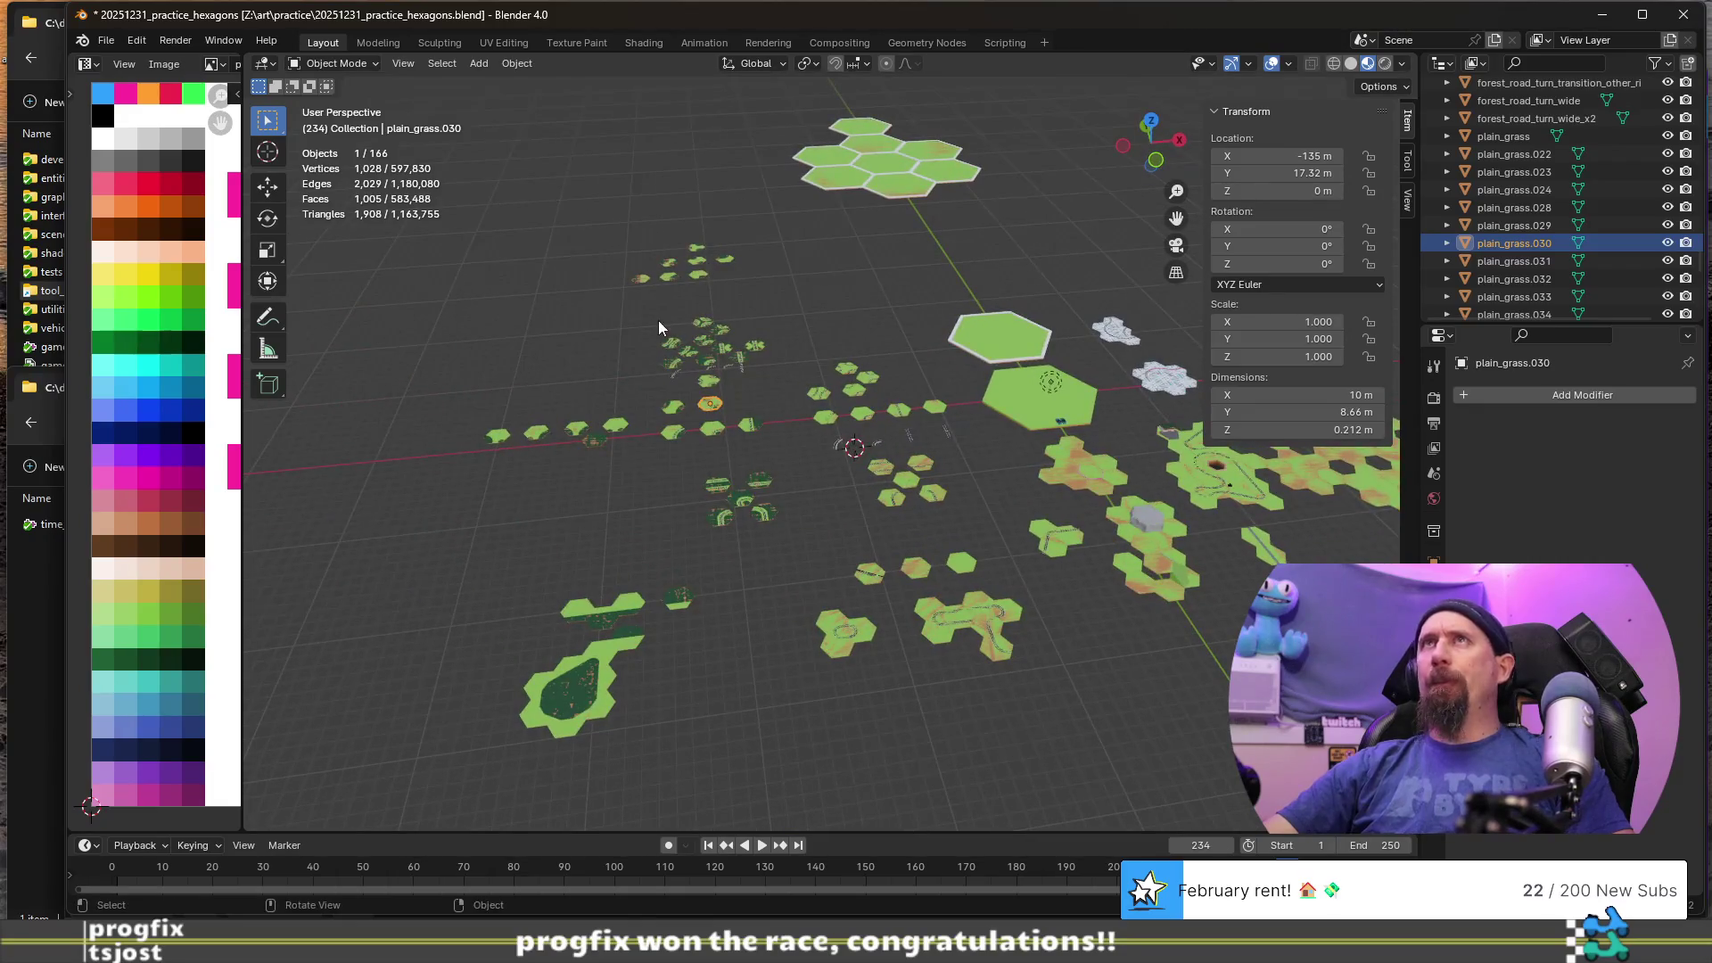
pyautogui.scroll(2, 658, 321)
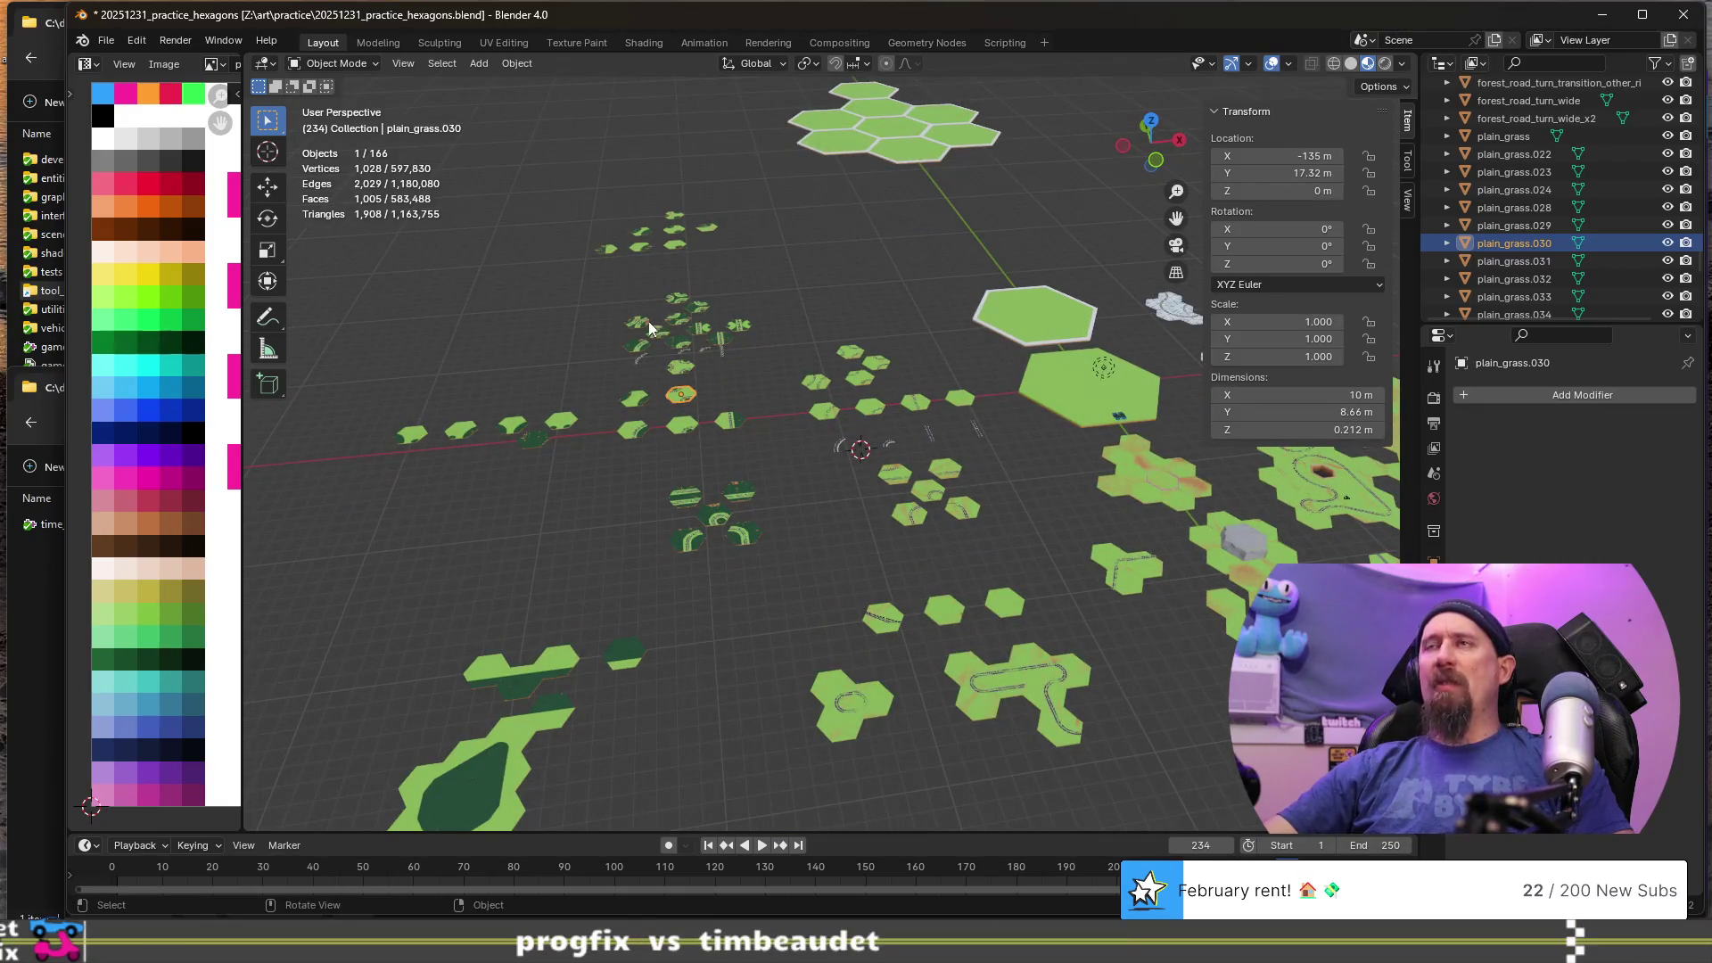
pyautogui.scroll(5, 682, 340)
pyautogui.moveTo(687, 339)
pyautogui.mouseDown(button='middle')
pyautogui.moveTo(634, 398)
pyautogui.moveTo(737, 379)
pyautogui.mouseUp(button='middle')
pyautogui.scroll(-6, 730, 382)
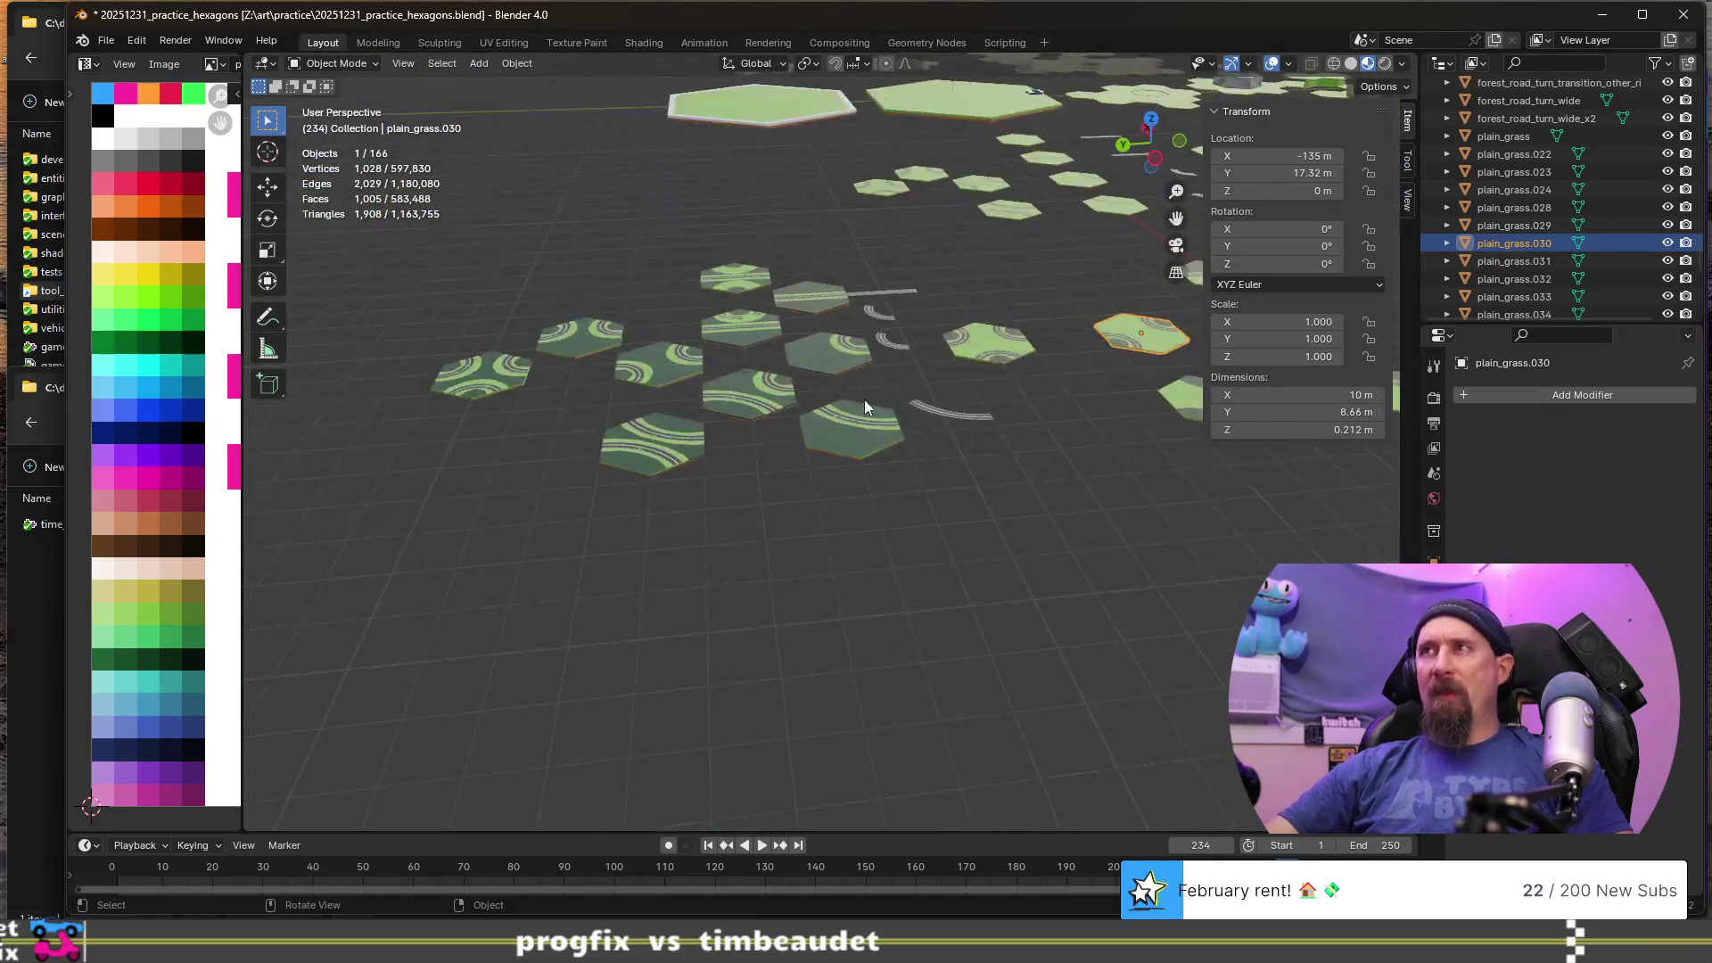
pyautogui.click(676, 468)
pyautogui.scroll(5, 676, 467)
pyautogui.moveTo(676, 468)
pyautogui.mouseDown(button='middle')
pyautogui.moveTo(786, 421)
pyautogui.moveTo(744, 419)
pyautogui.mouseUp(button='middle')
pyautogui.scroll(-3, 744, 420)
pyautogui.moveTo(912, 478); pyautogui.dragTo(792, 480, button='middle')
pyautogui.moveTo(1004, 484)
pyautogui.mouseDown(button='middle')
pyautogui.moveTo(692, 501)
pyautogui.moveTo(714, 448)
pyautogui.mouseUp(button='middle')
pyautogui.scroll(-1, 714, 448)
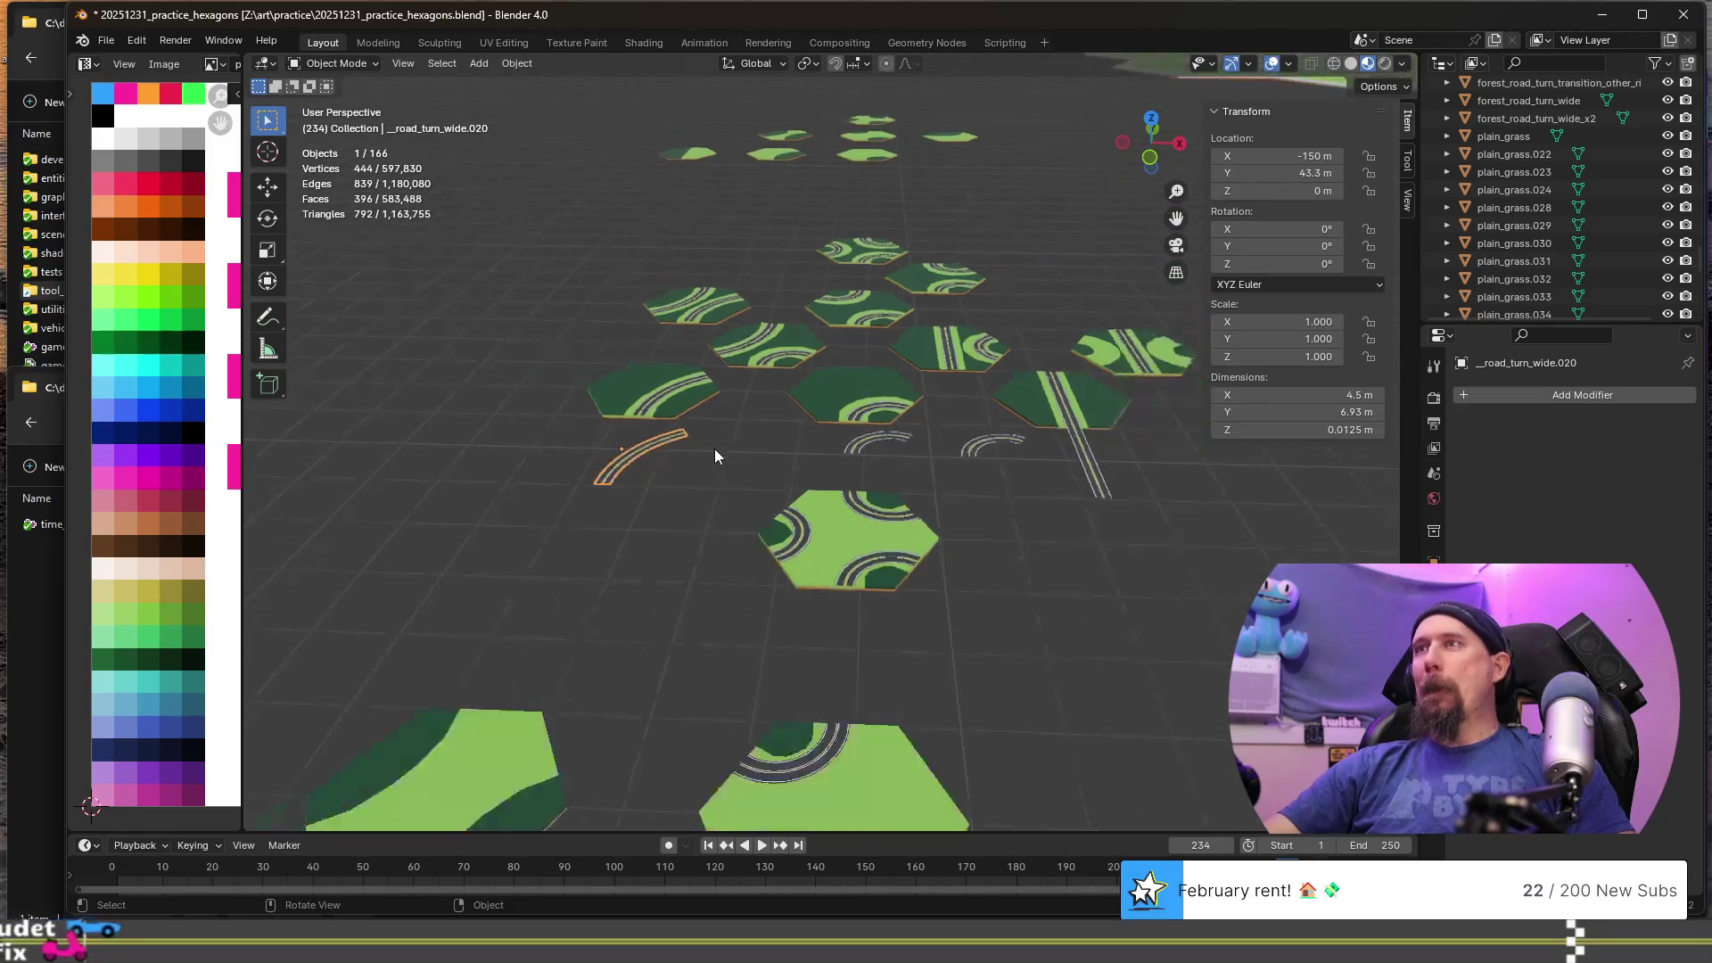
pyautogui.scroll(-7, 714, 448)
pyautogui.moveTo(938, 555)
pyautogui.keyDown('shift'); pyautogui.mouseDown(button='middle')
pyautogui.moveTo(692, 489)
pyautogui.moveTo(624, 421)
pyautogui.mouseUp(button='middle'); pyautogui.keyUp('shift')
pyautogui.scroll(-3, 624, 421)
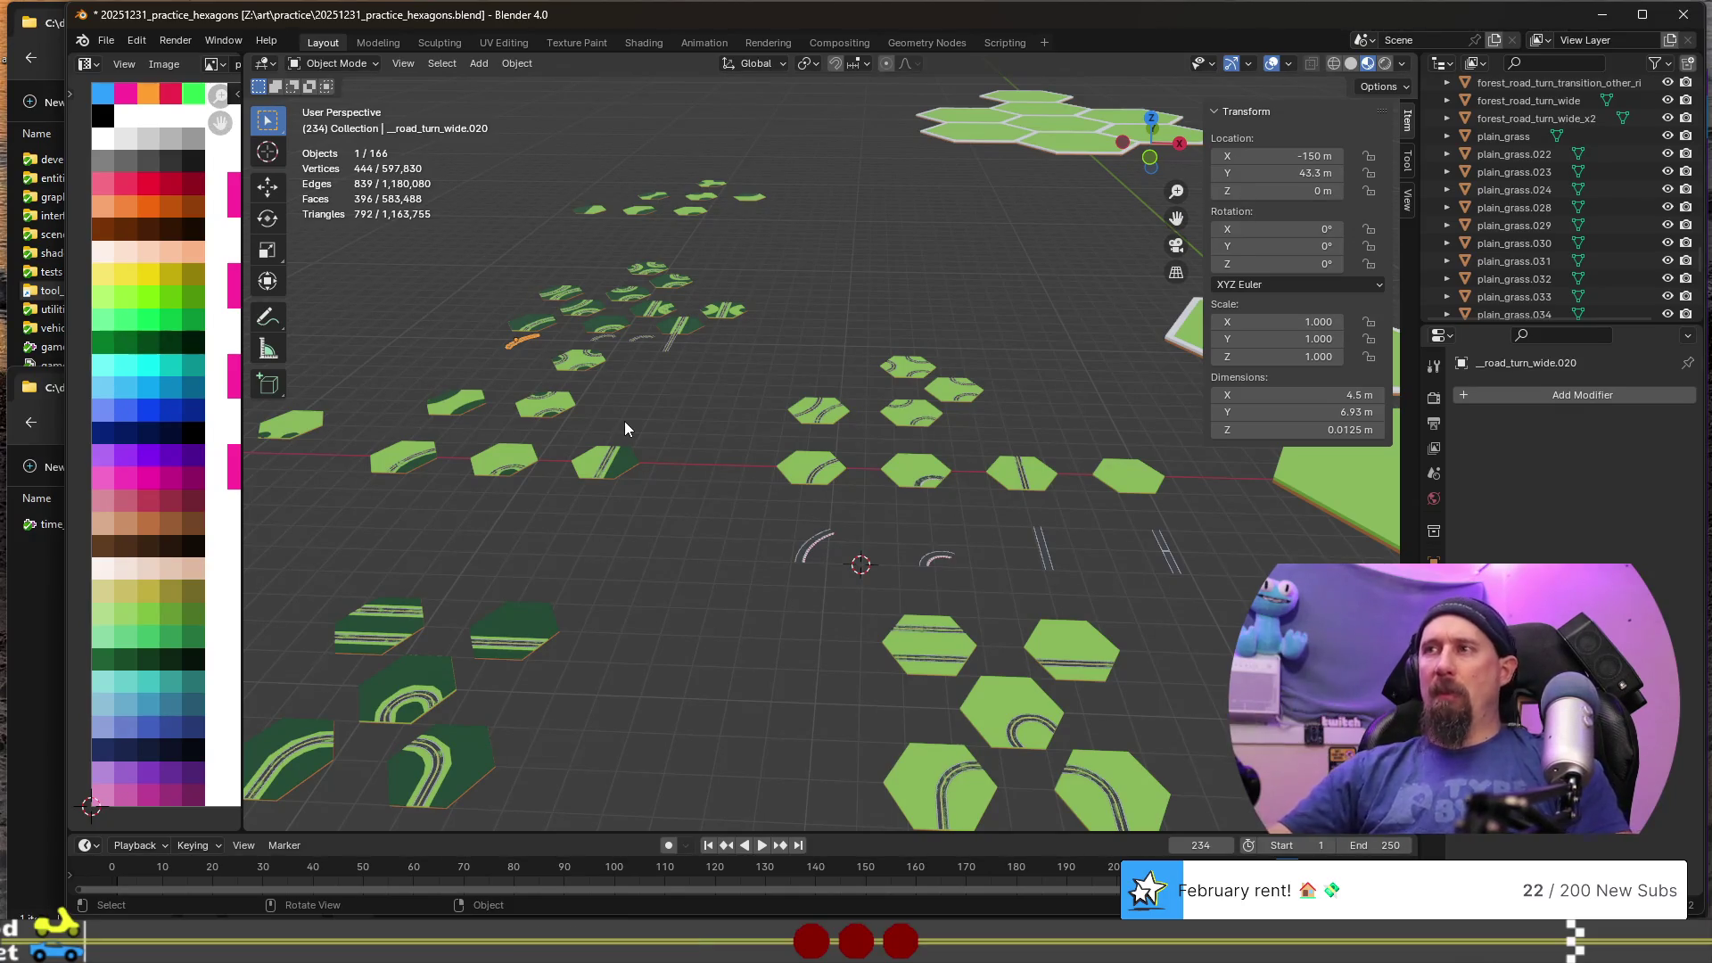
pyautogui.scroll(3, 703, 500)
pyautogui.scroll(-5, 702, 493)
pyautogui.moveTo(618, 369); pyautogui.dragTo(831, 515, button='middle')
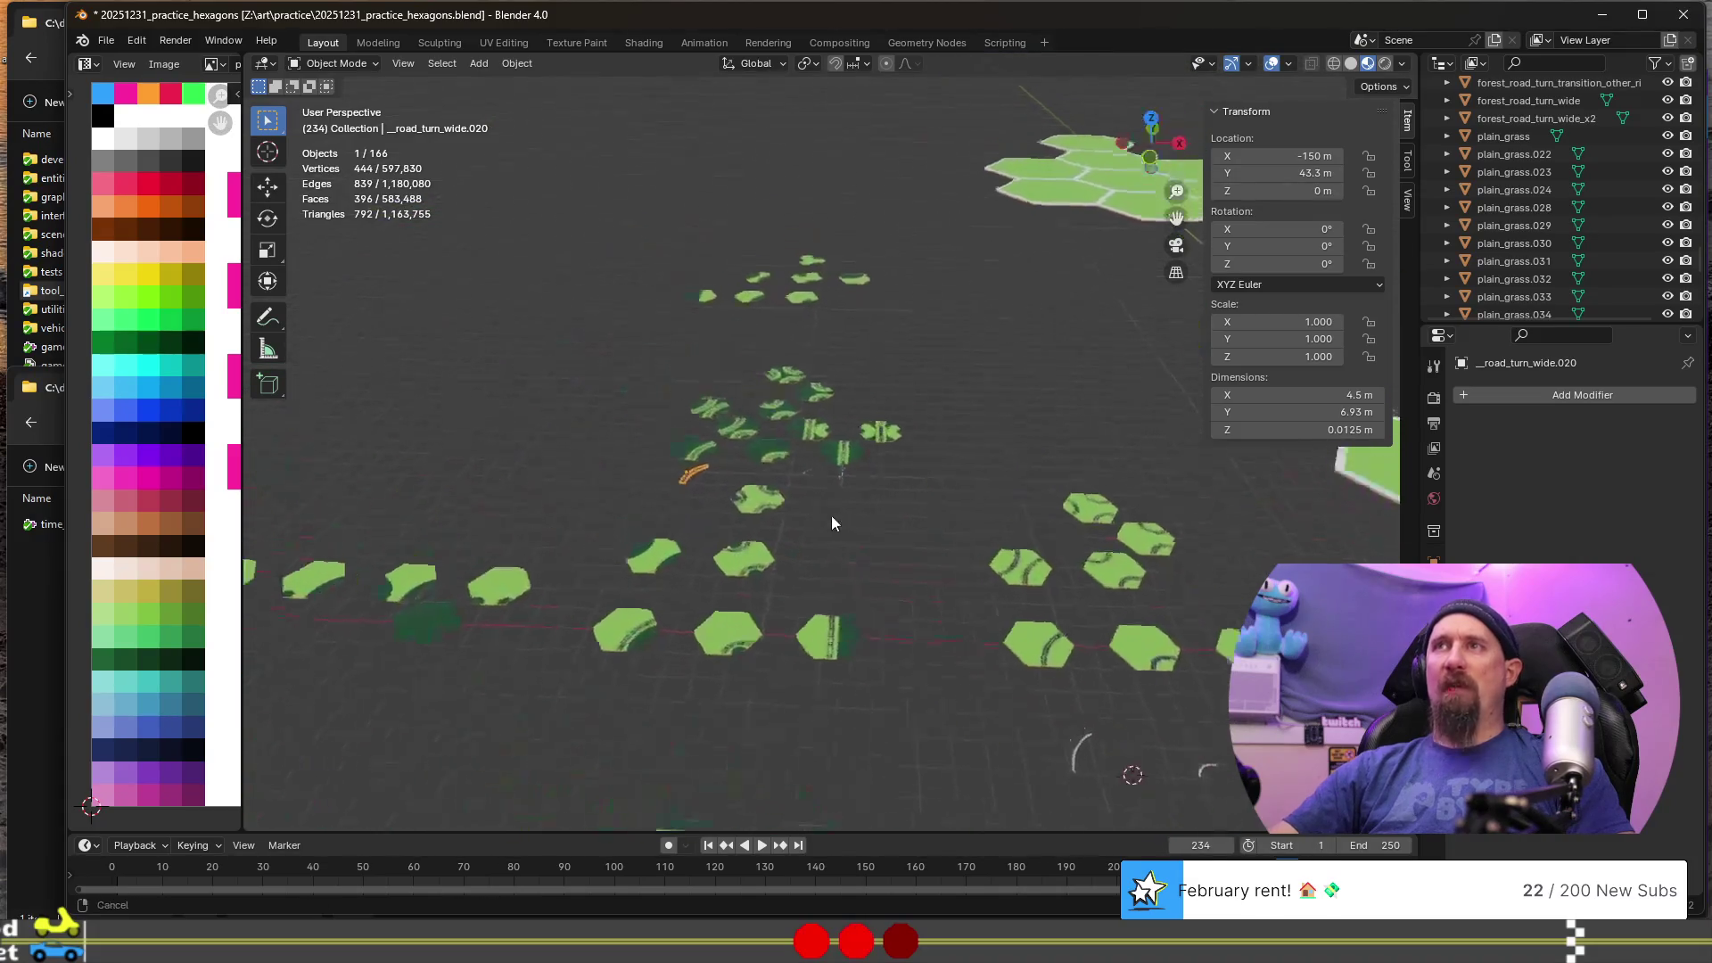
pyautogui.scroll(5, 656, 464)
pyautogui.moveTo(646, 627)
pyautogui.mouseDown(button='middle')
pyautogui.moveTo(693, 609)
pyautogui.moveTo(665, 622)
pyautogui.moveTo(697, 572)
pyautogui.mouseUp(button='middle')
pyautogui.moveTo(702, 425); pyautogui.dragTo(703, 435, button='middle')
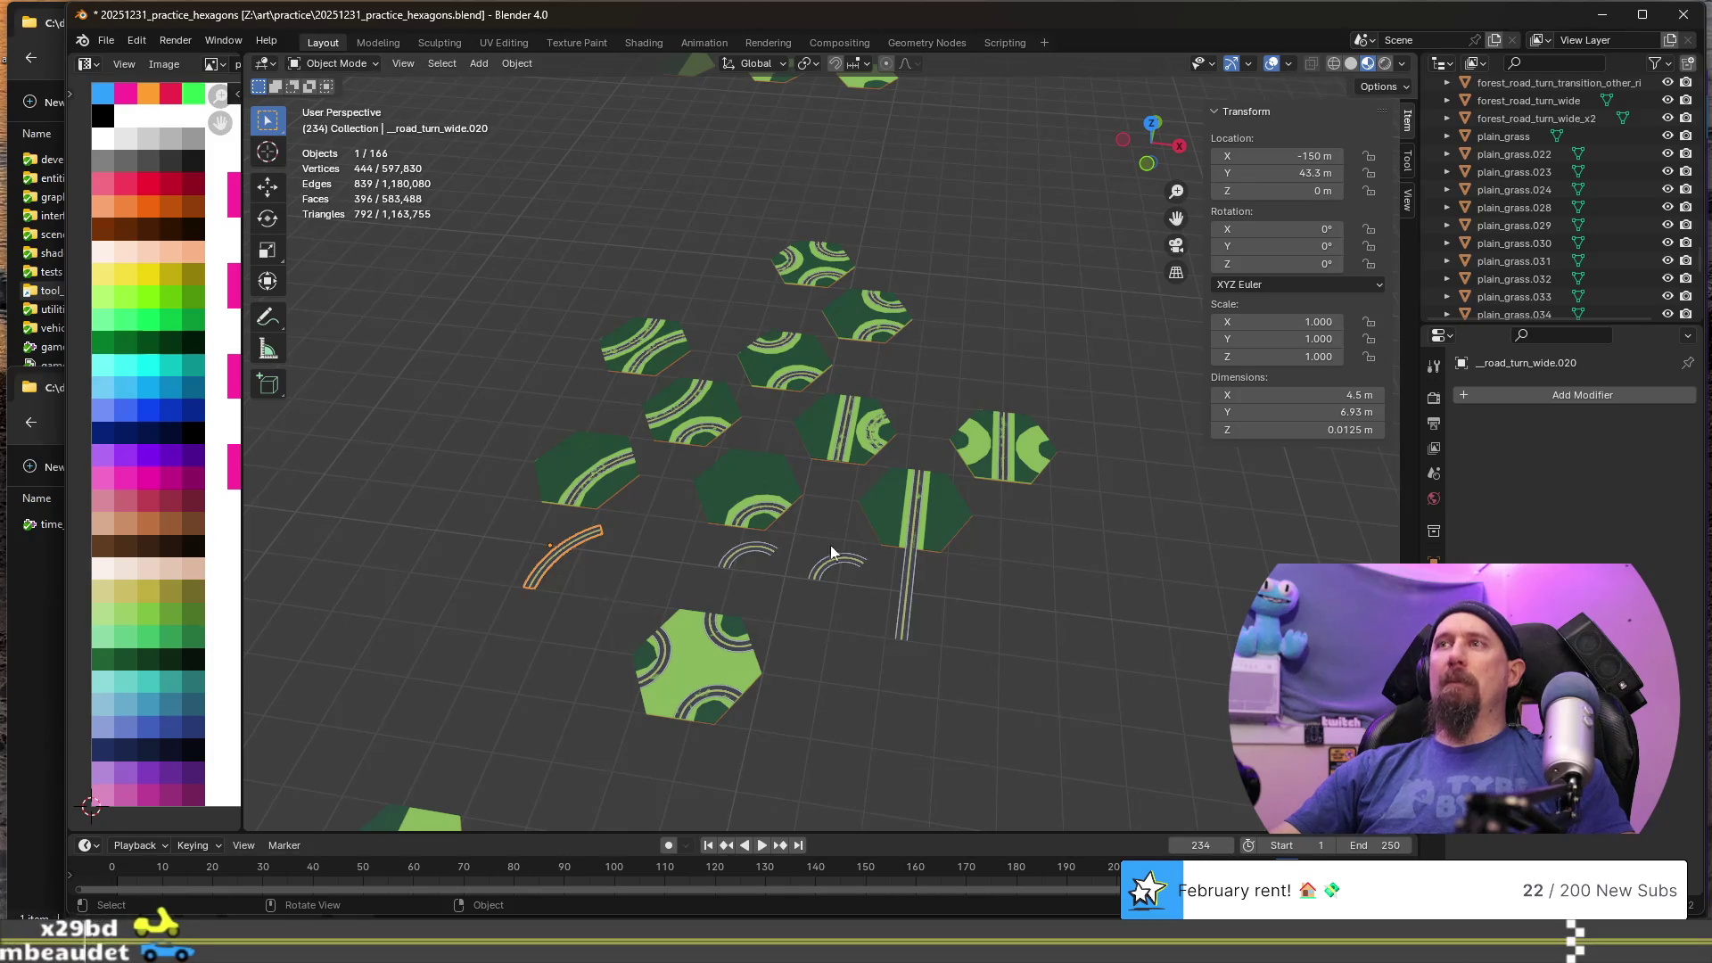
pyautogui.scroll(3, 793, 585)
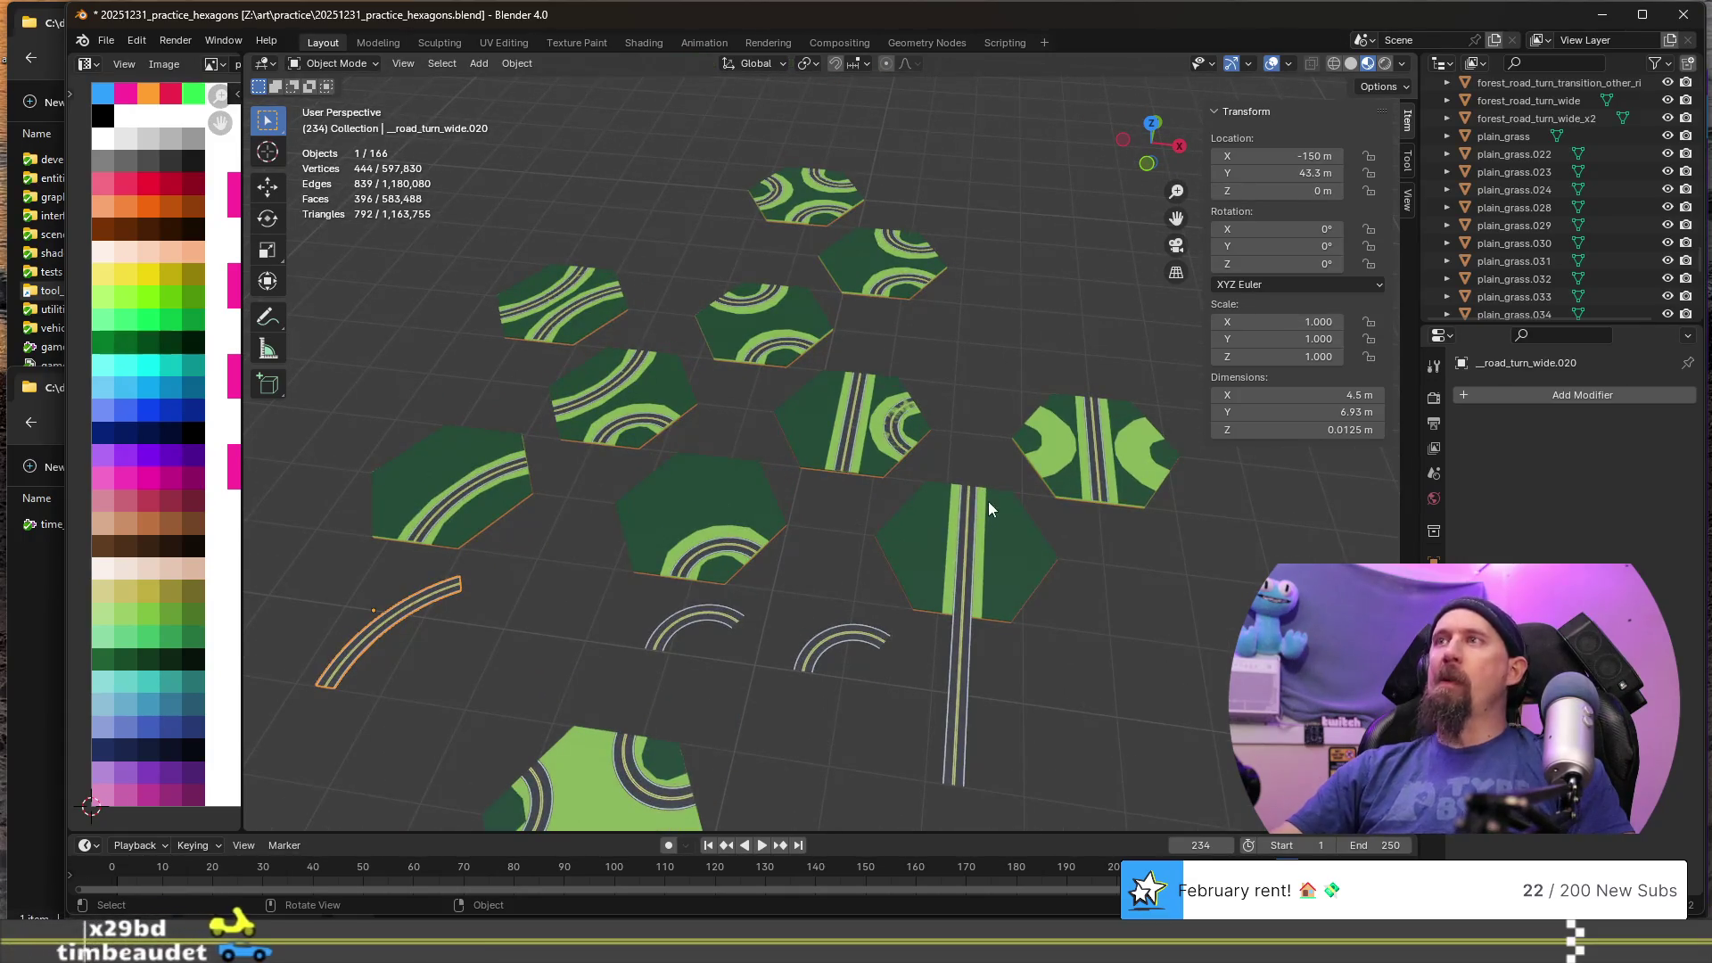
pyautogui.scroll(2, 988, 501)
pyautogui.moveTo(991, 502)
pyautogui.mouseDown(button='middle')
pyautogui.moveTo(1206, 688)
pyautogui.moveTo(843, 607)
pyautogui.moveTo(569, 387)
pyautogui.moveTo(877, 458)
pyautogui.moveTo(1041, 554)
pyautogui.moveTo(1016, 698)
pyautogui.moveTo(1051, 539)
pyautogui.mouseUp(button='middle')
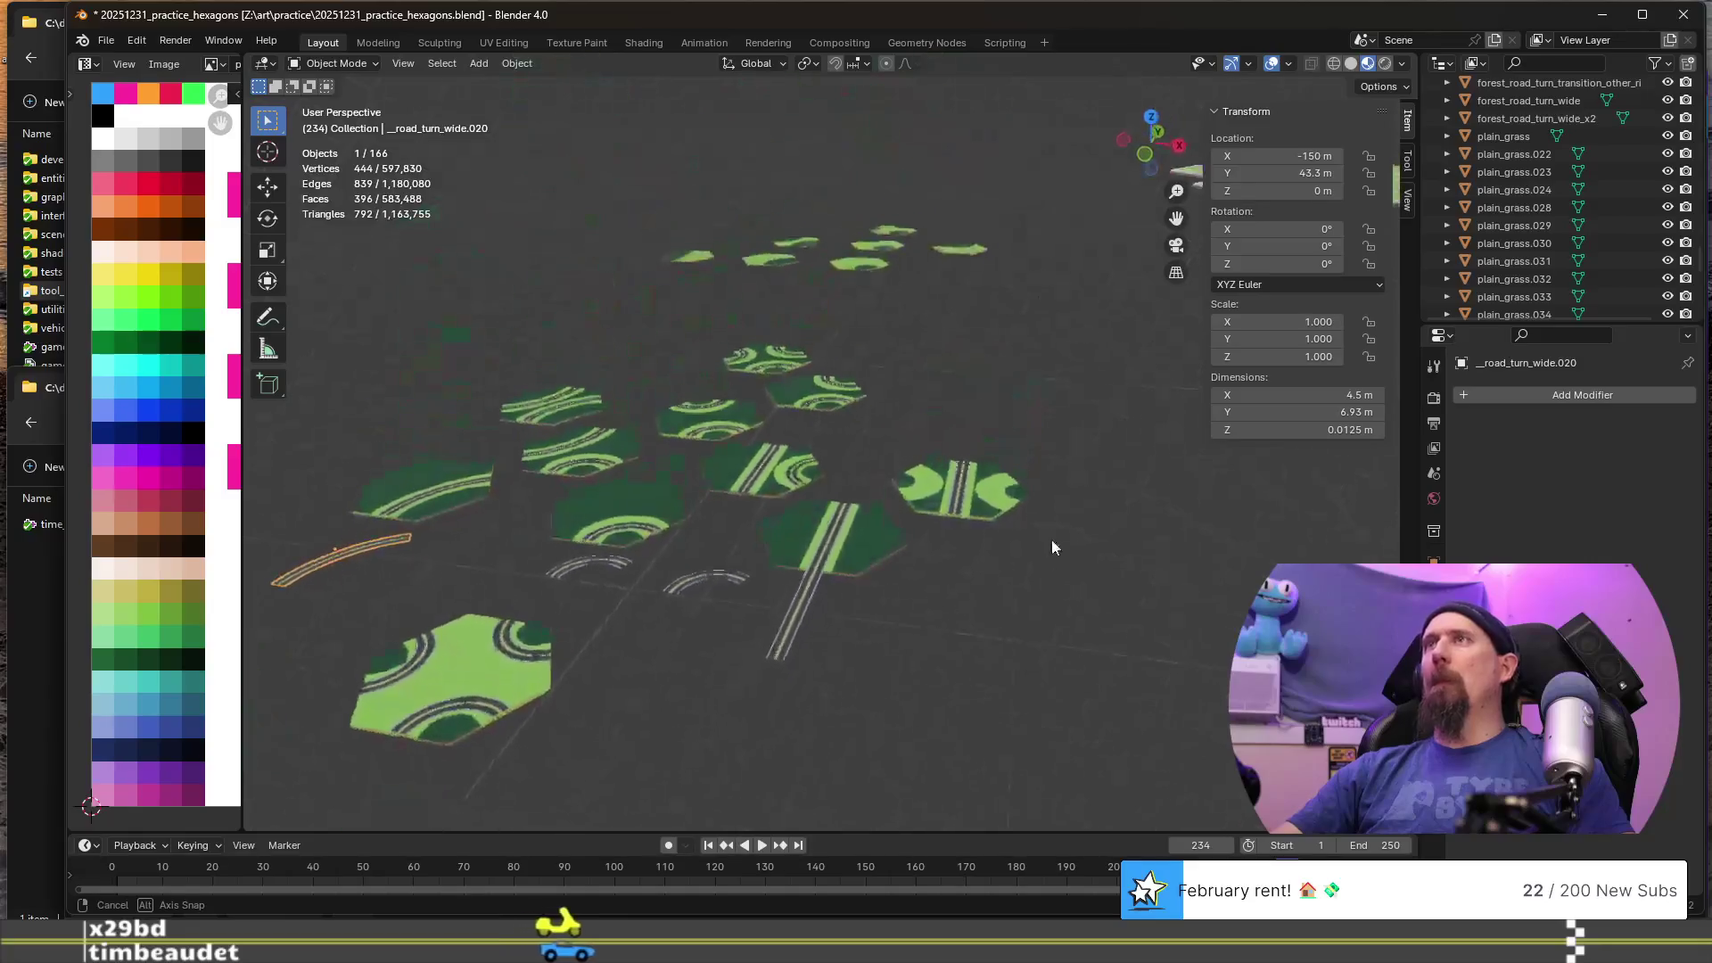
pyautogui.scroll(-3, 1052, 539)
# - Save the practice file, then open hexagon_tiles.blend from trophy_brawlers art and inspect its tiles
pyautogui.hotkey('ctrl', 's')
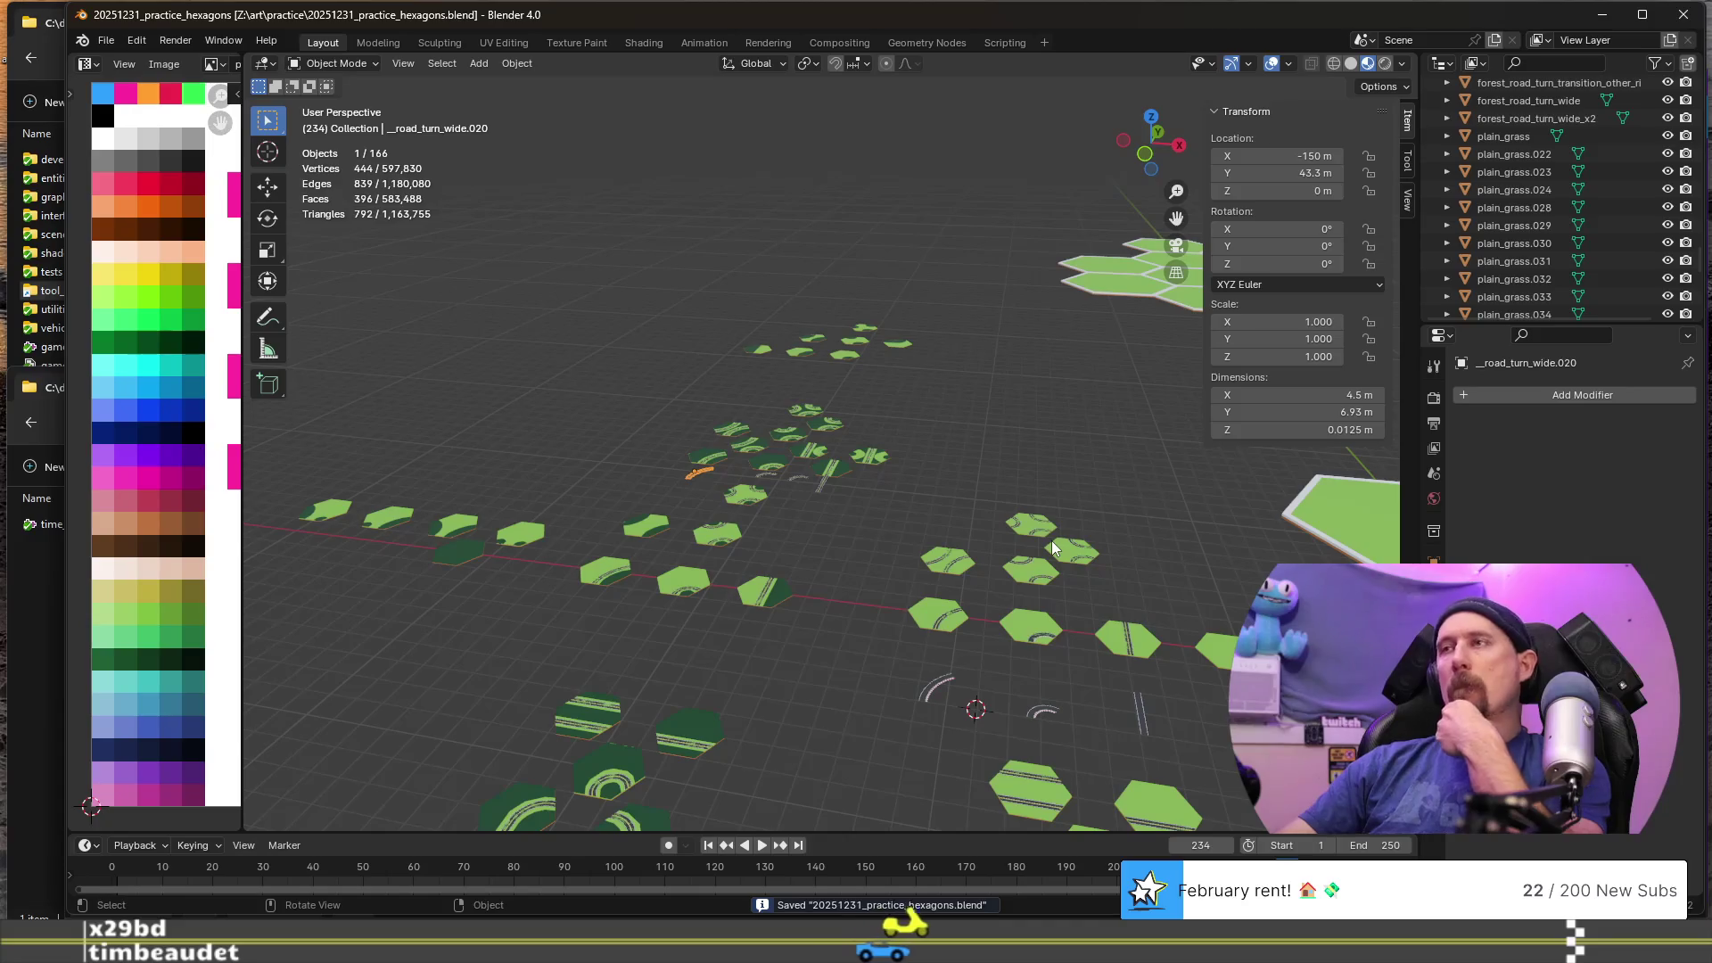
pyautogui.hotkey('ctrl', 'o')
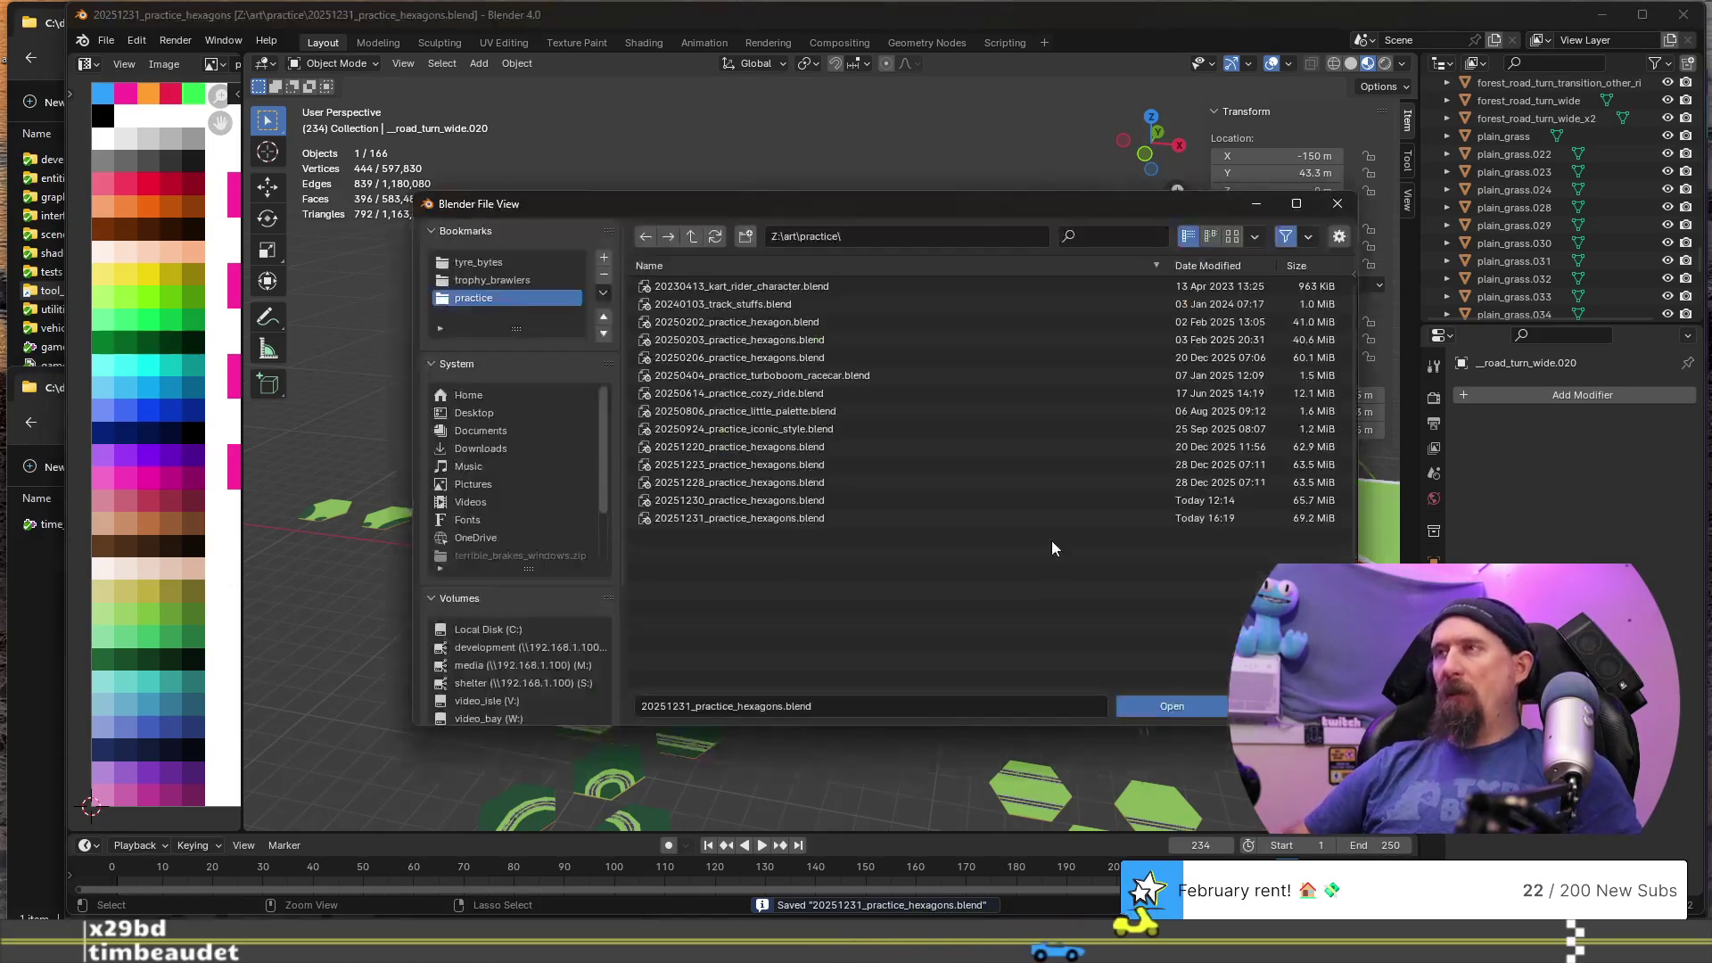
pyautogui.click(528, 282)
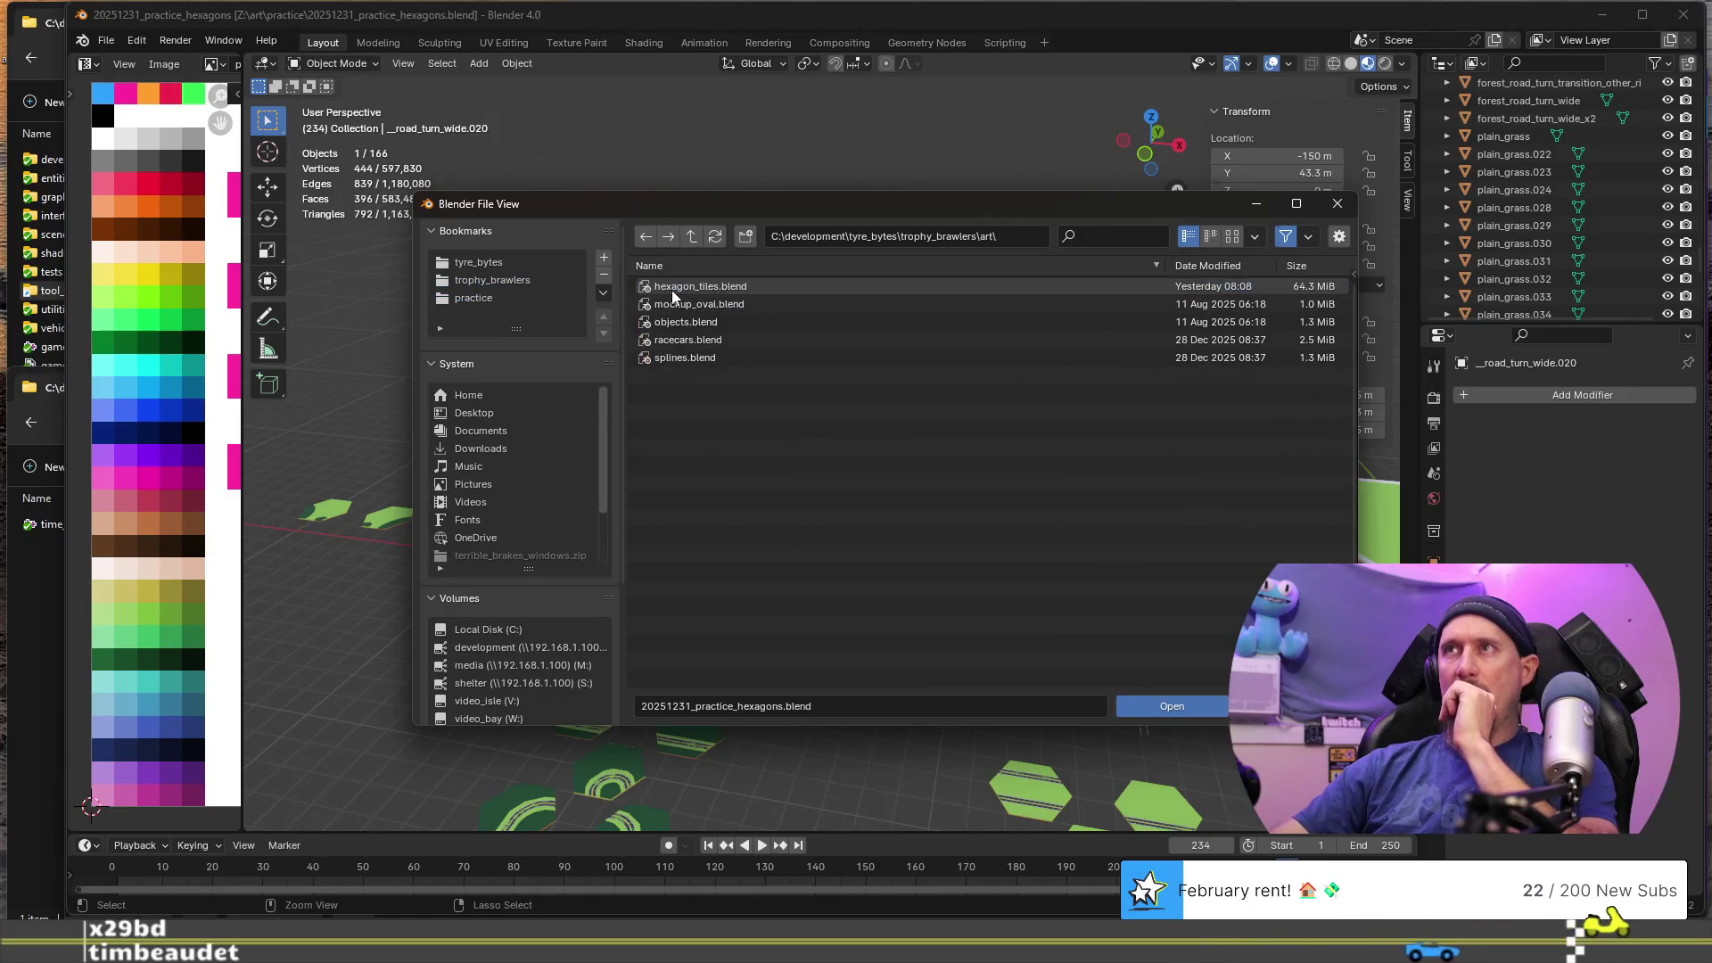
pyautogui.doubleClick(673, 289)
pyautogui.scroll(-5, 743, 459)
pyautogui.moveTo(748, 482); pyautogui.dragTo(934, 574, button='middle')
pyautogui.moveTo(1141, 618)
pyautogui.mouseDown(button='middle')
pyautogui.moveTo(1091, 586)
pyautogui.moveTo(1086, 563)
pyautogui.moveTo(1112, 562)
pyautogui.mouseUp(button='middle')
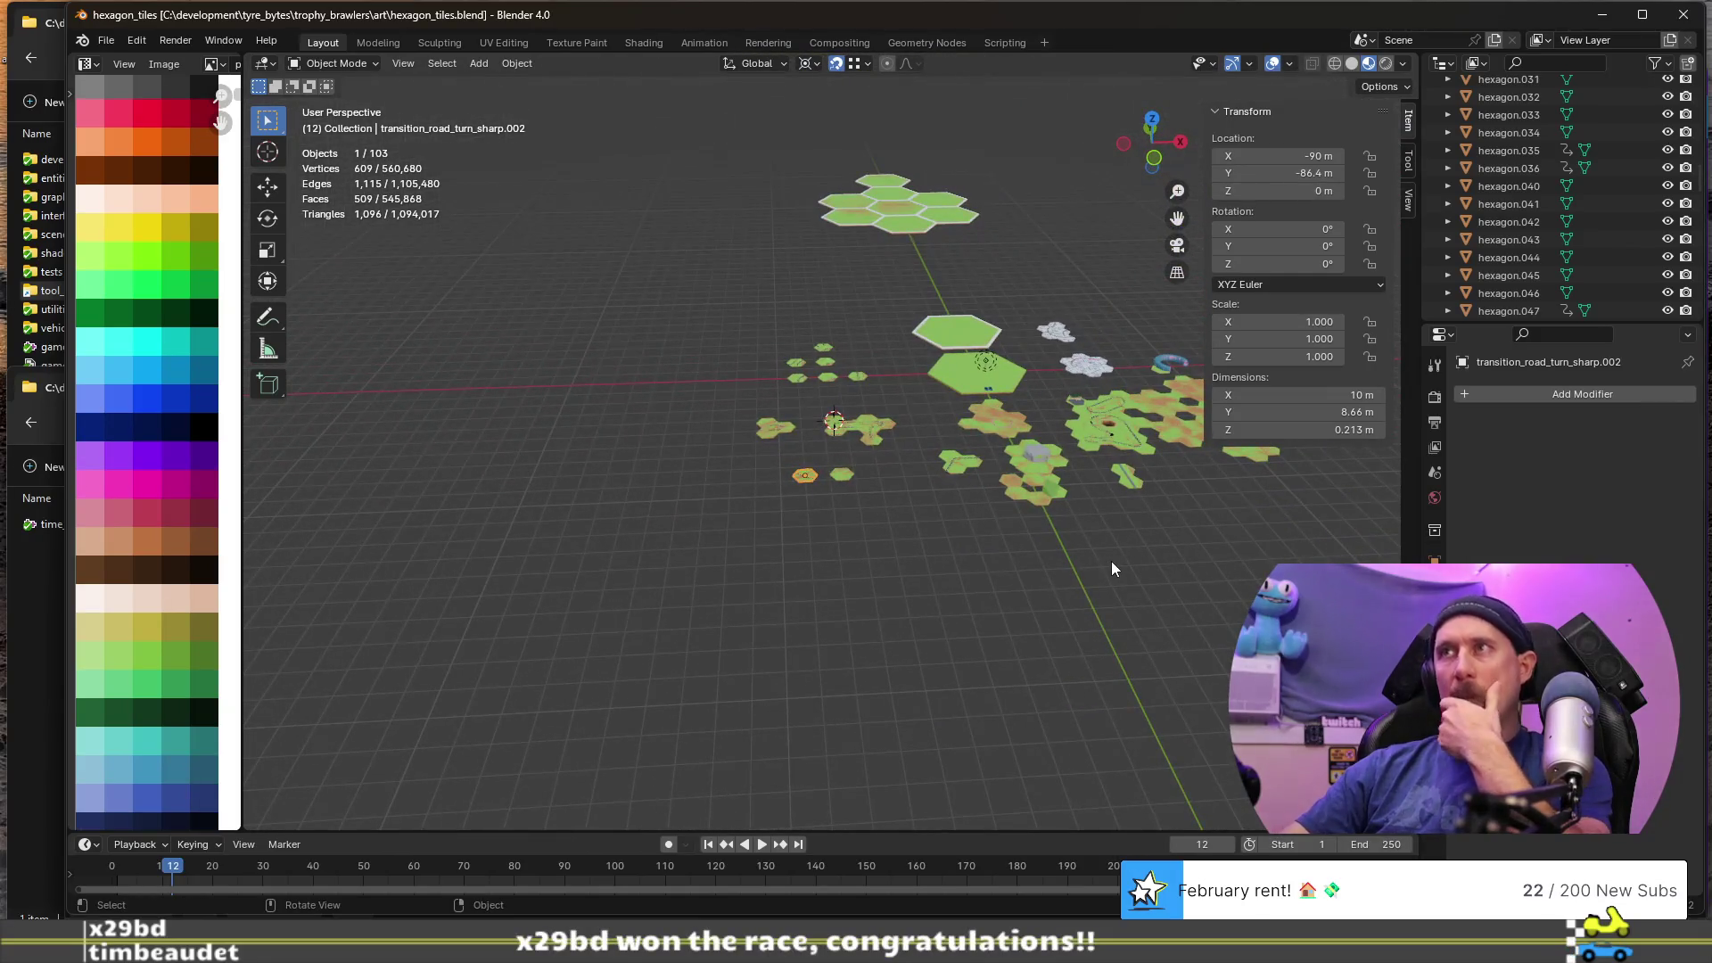
pyautogui.scroll(-2, 1111, 560)
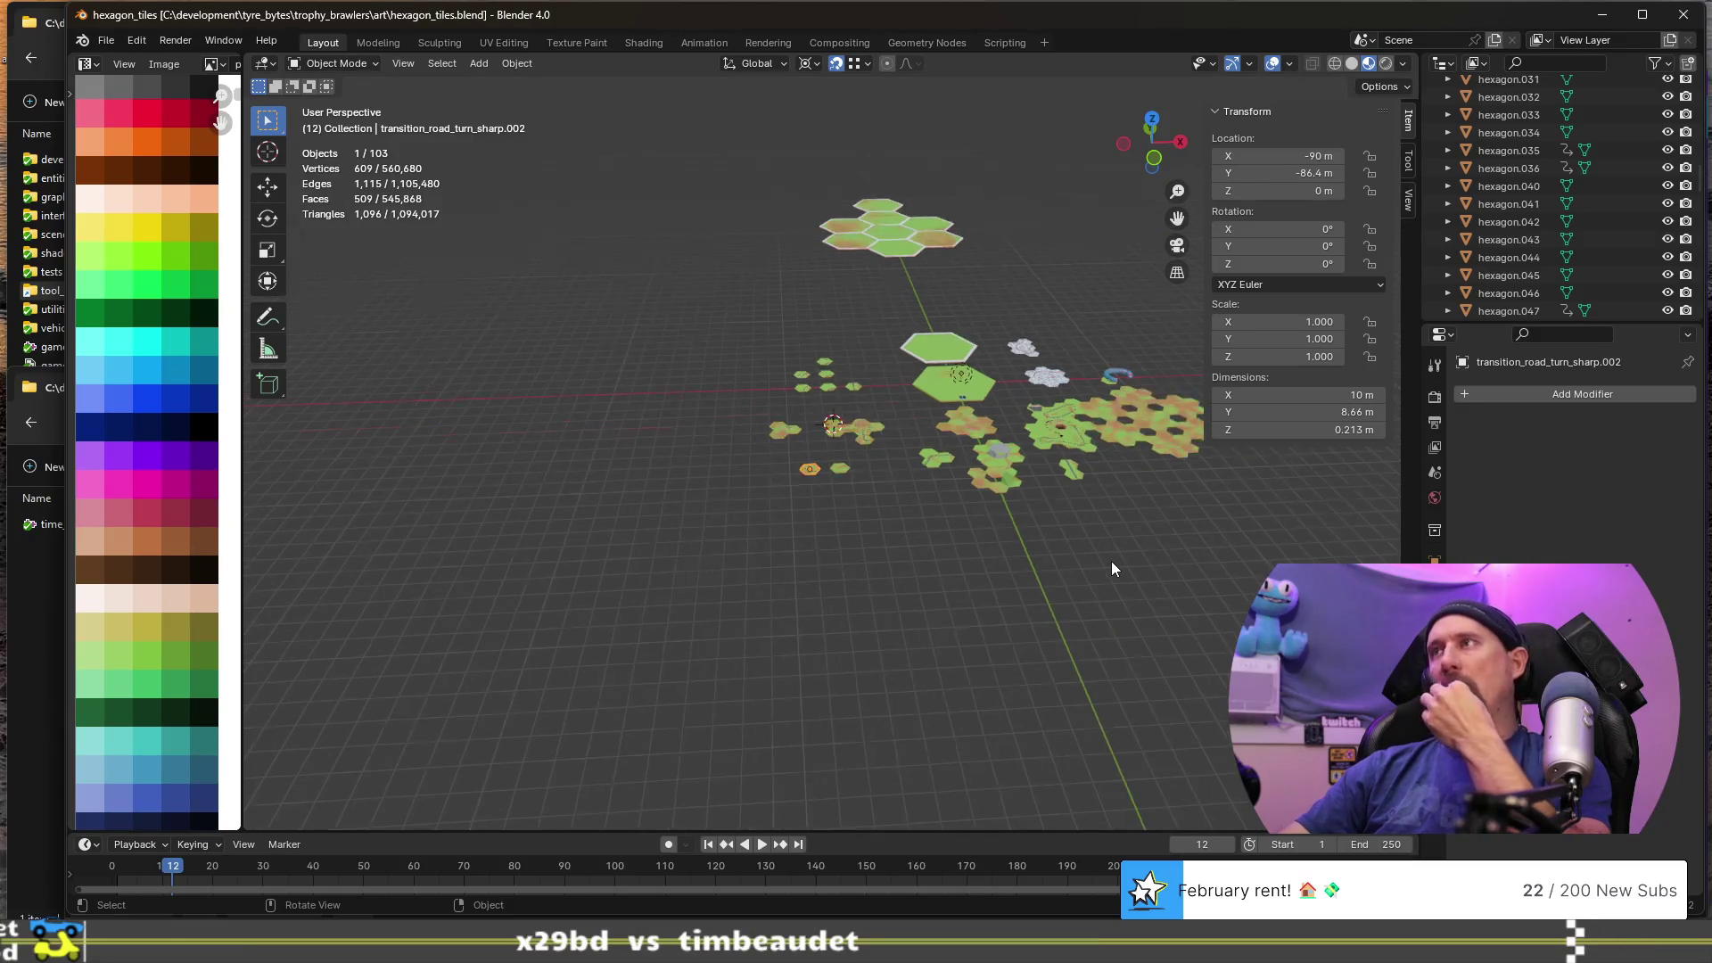
pyautogui.click(1067, 421)
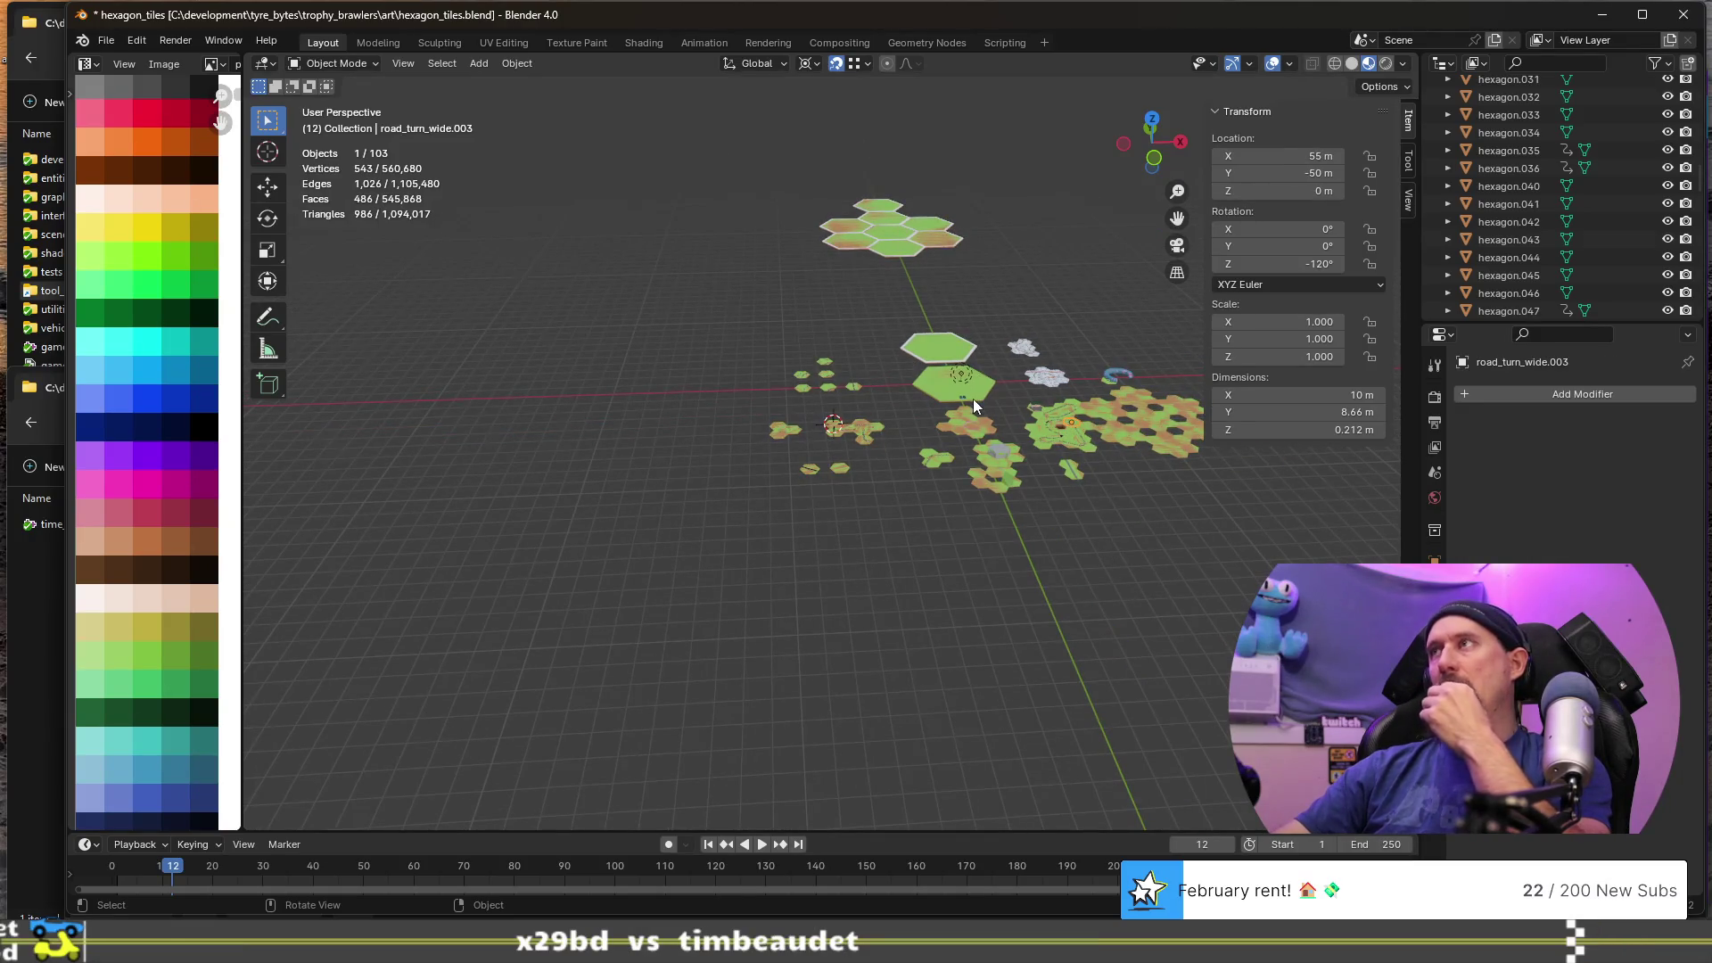
pyautogui.click(985, 384)
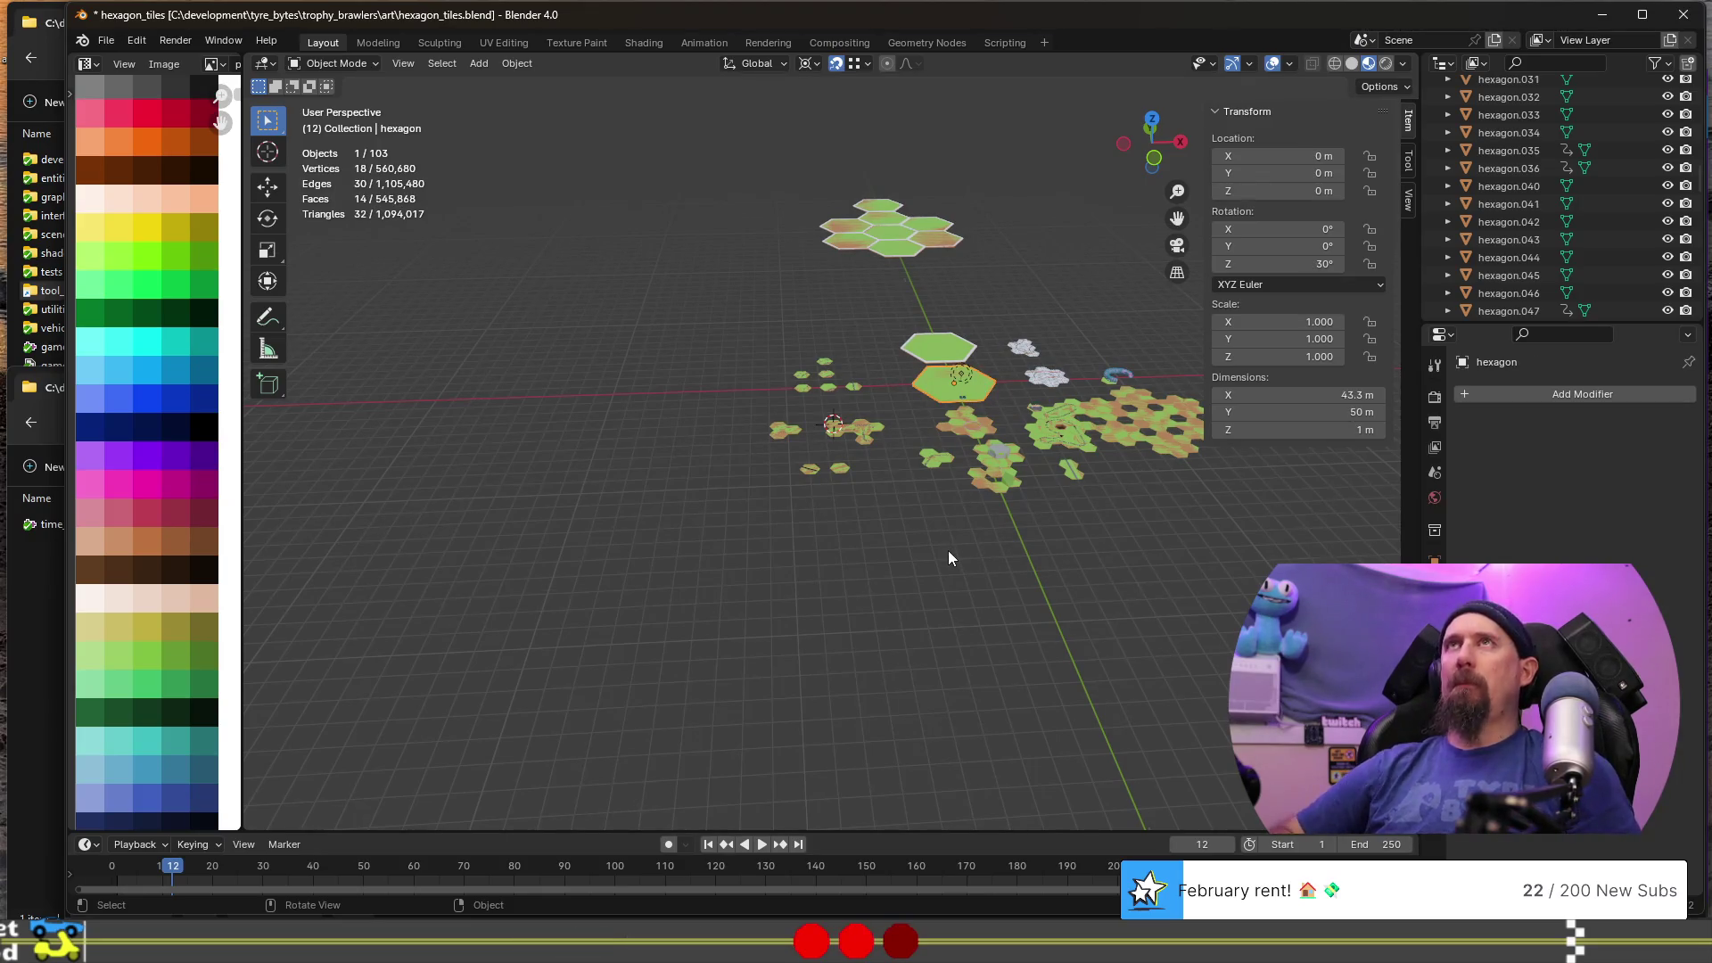
# - Discard changes and reopen 20251231_practice_hexagons.blend from the practice folder
pyautogui.hotkey('ctrl', 'q')
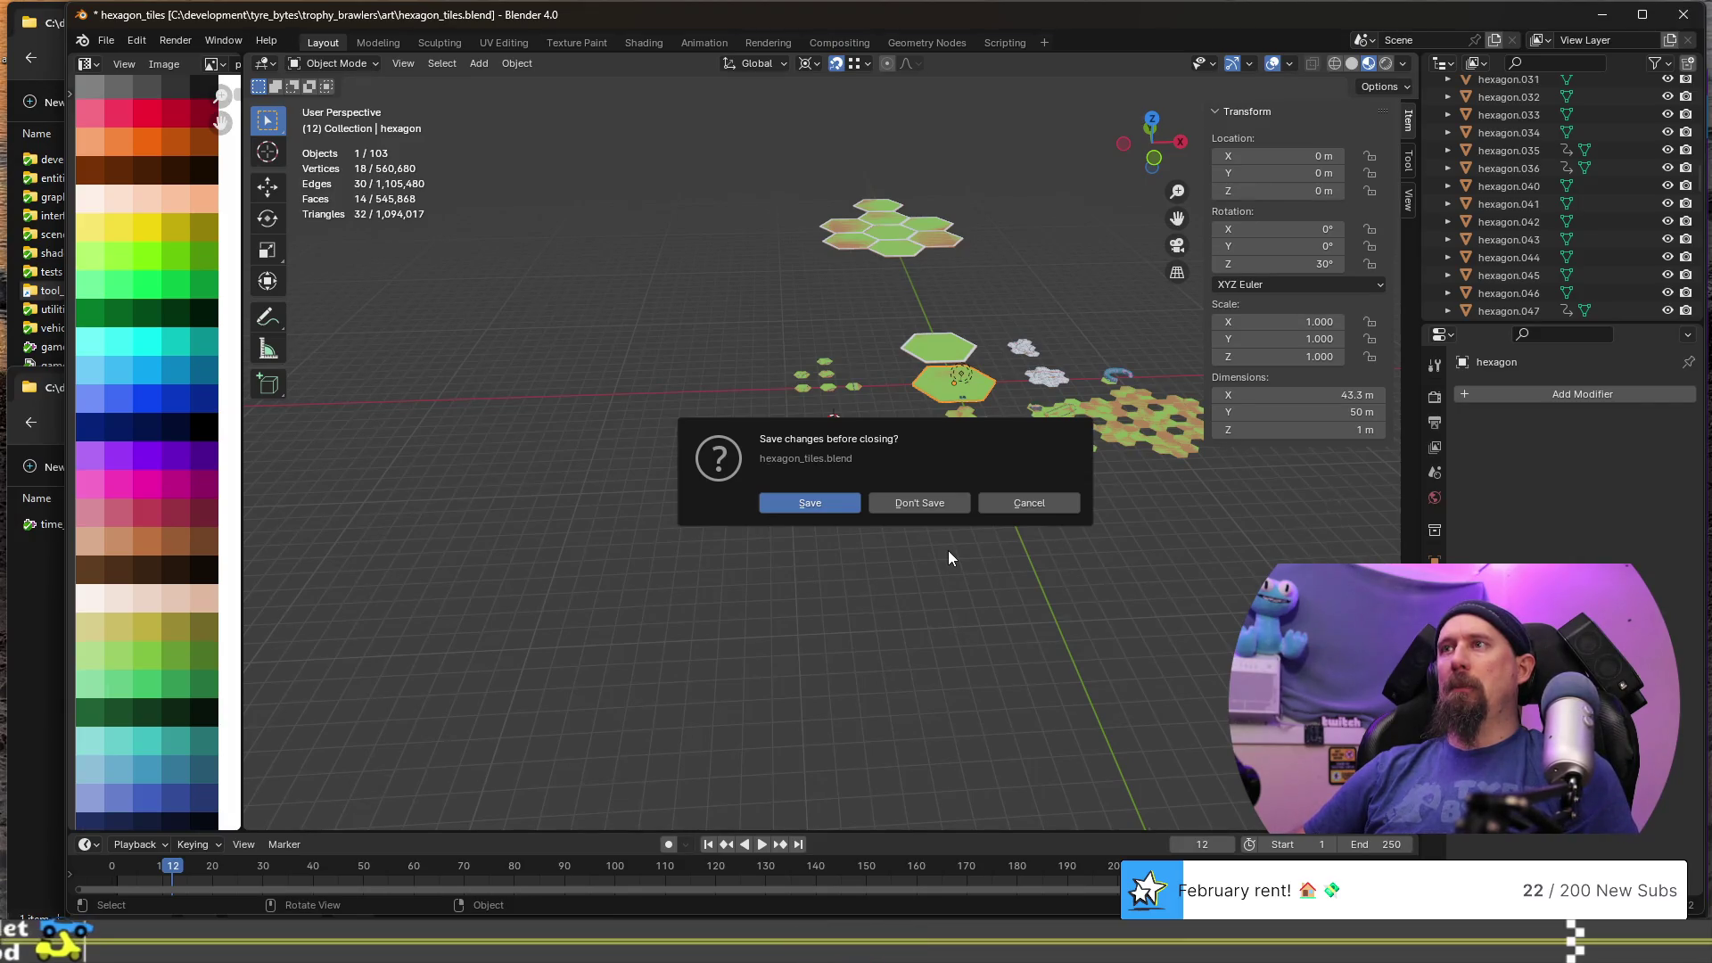
pyautogui.press('Escape')
pyautogui.hotkey('ctrl', 'o')
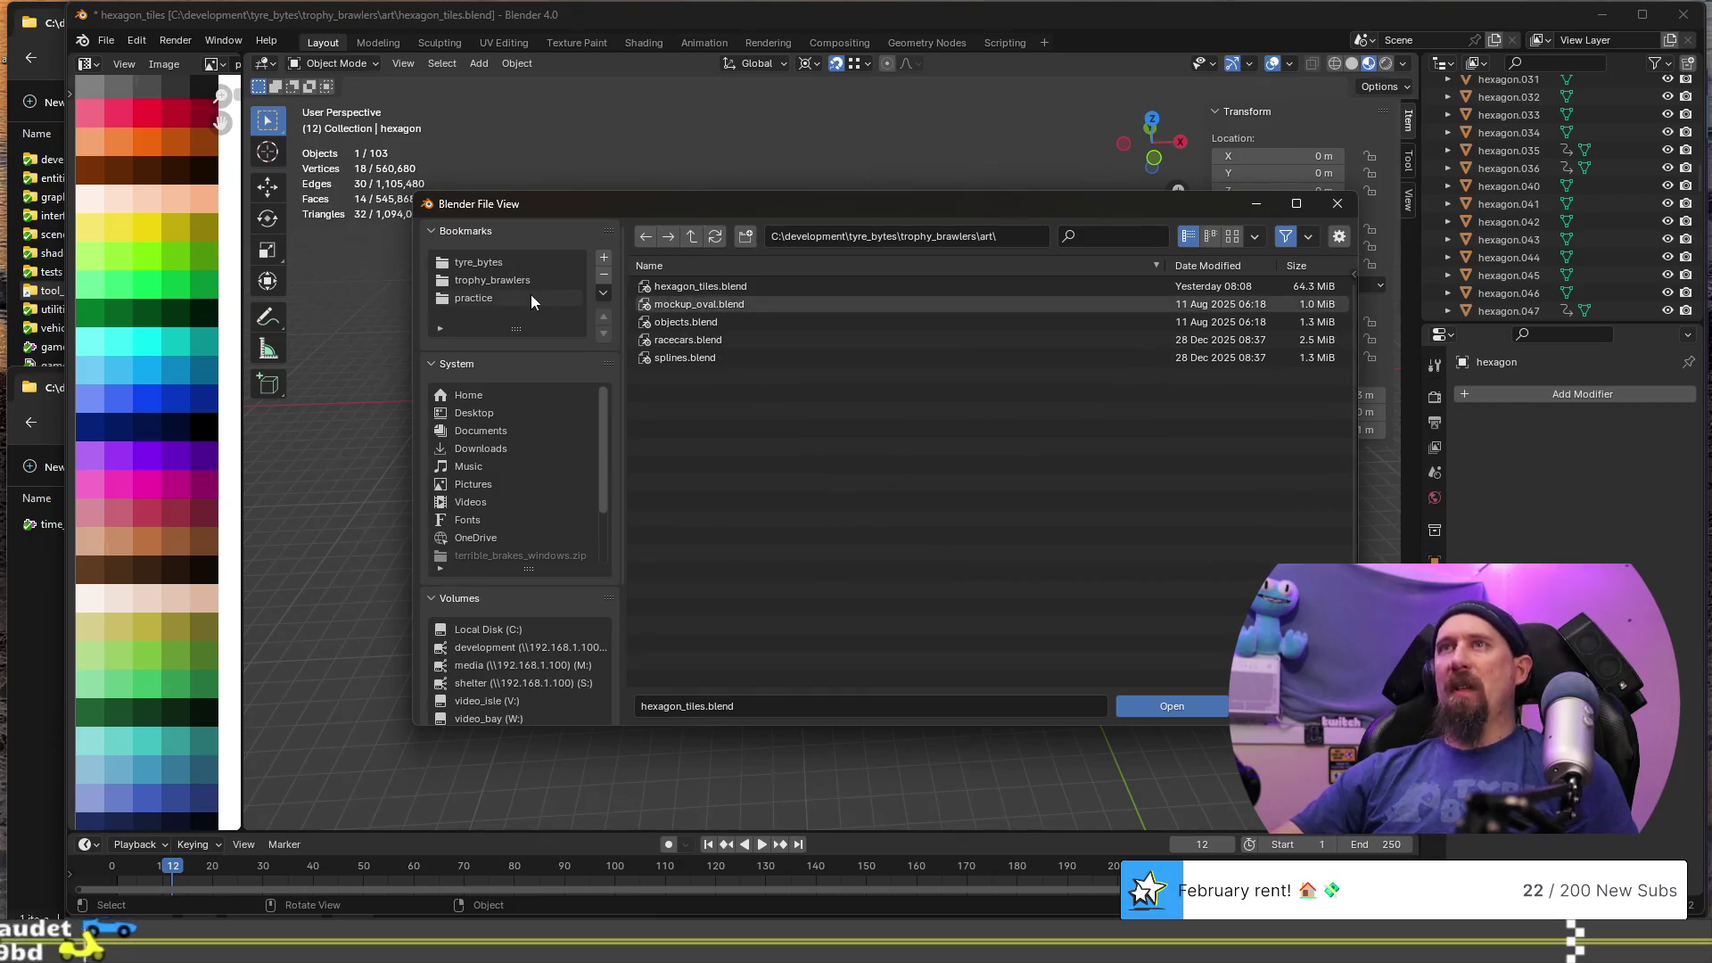
pyautogui.click(528, 298)
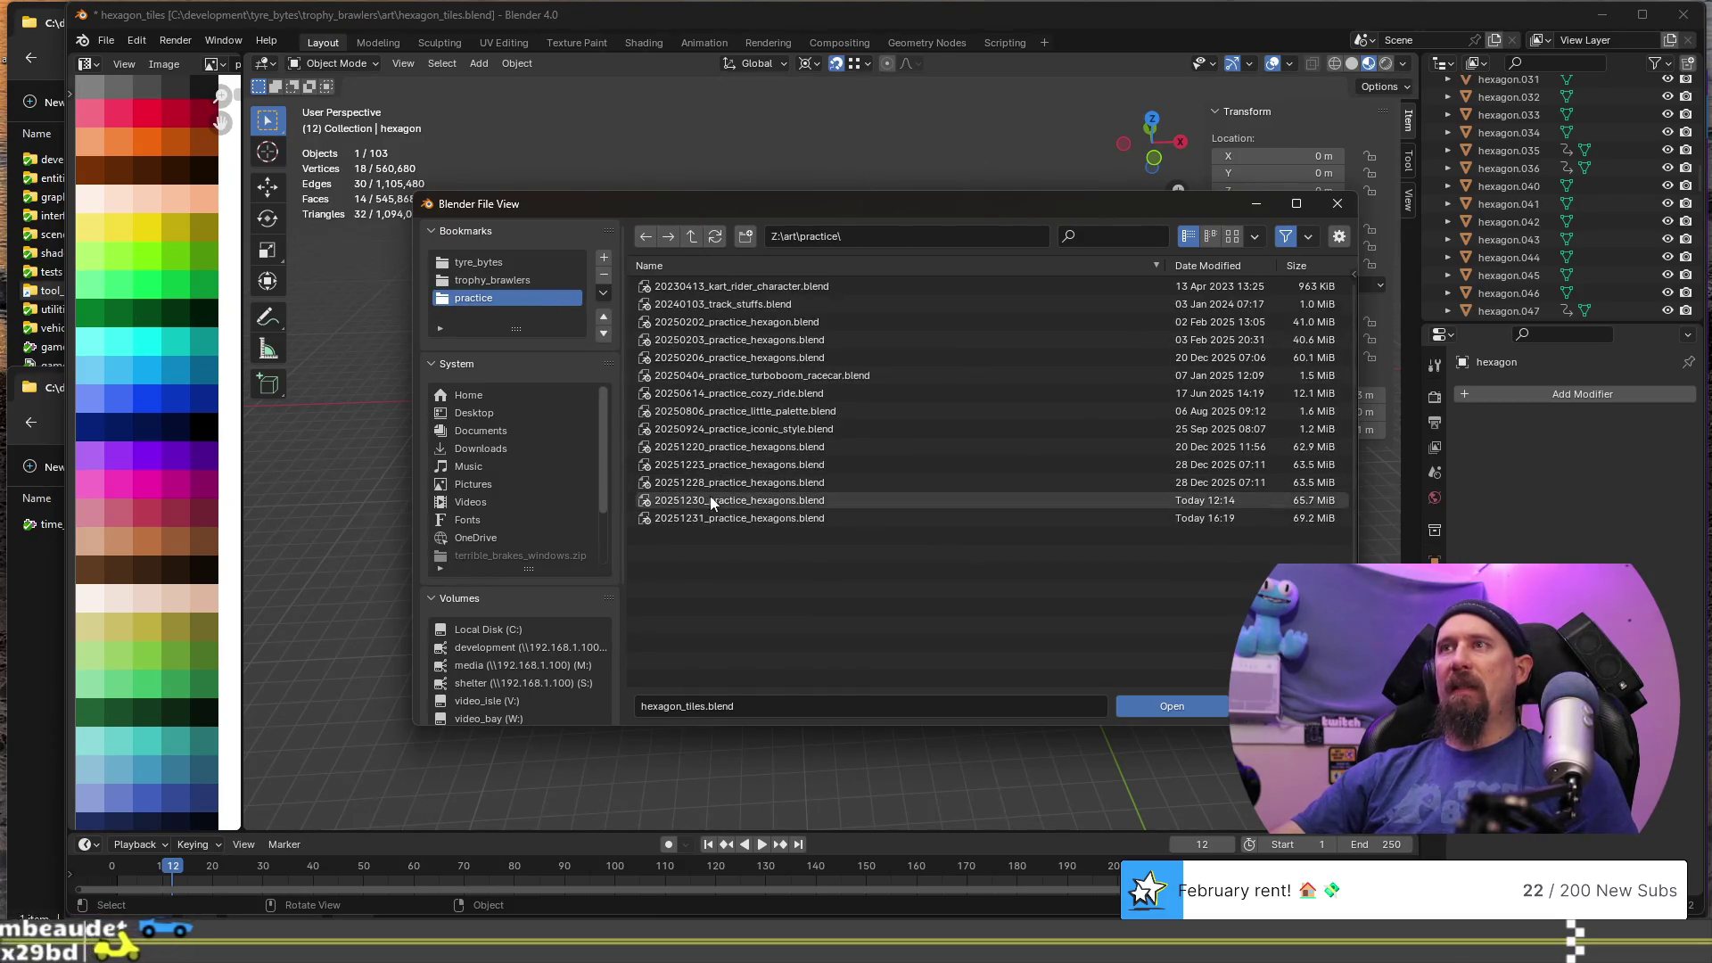
pyautogui.doubleClick(724, 516)
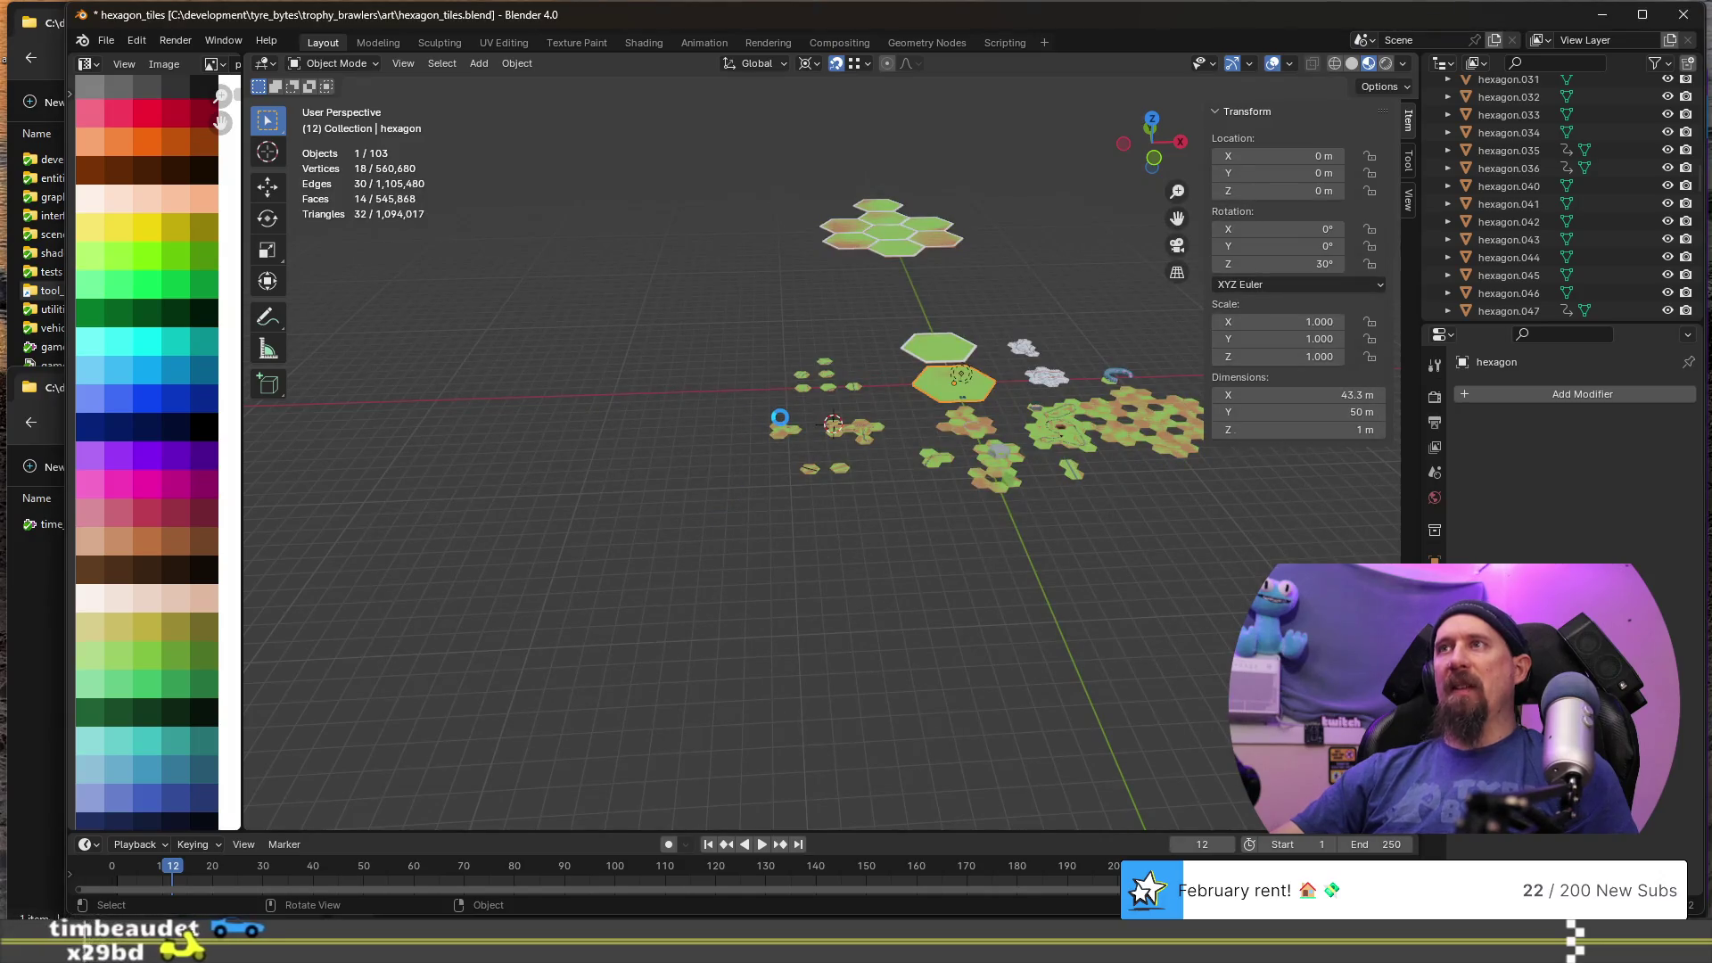
pyautogui.moveTo(805, 430); pyautogui.dragTo(819, 449, button='middle')
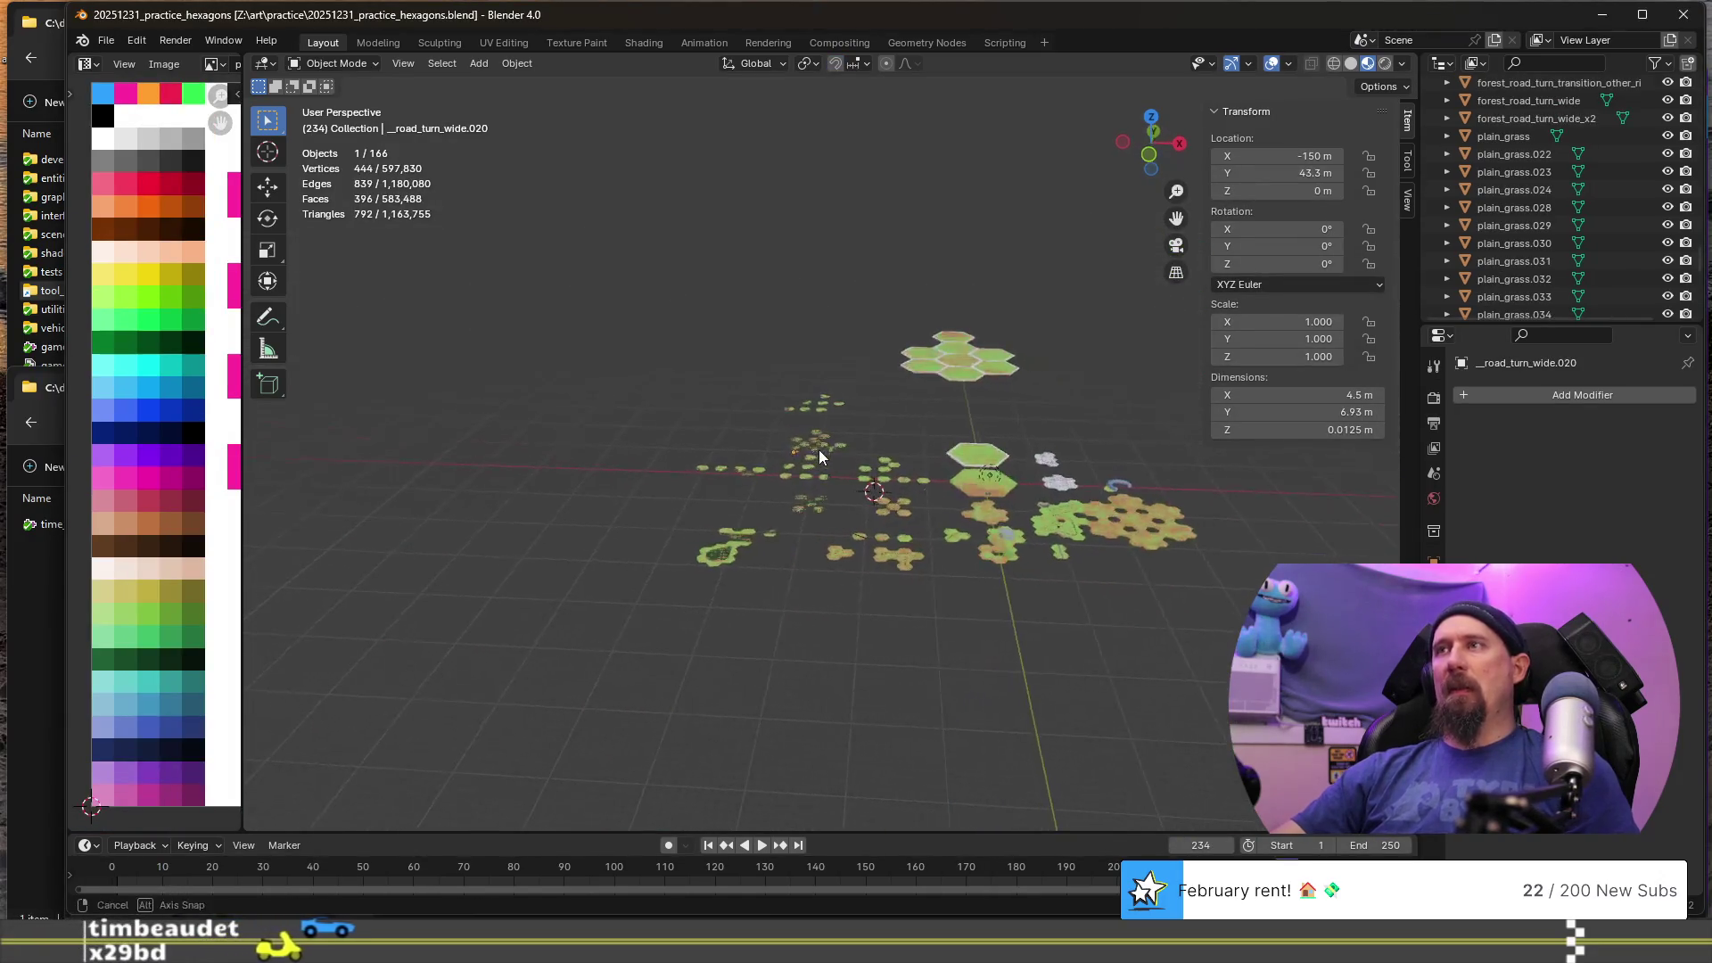
# - Overwrite hexagon_tiles.blend in the trophy_brawlers art folder with the 166-object practice scene
pyautogui.hotkey('ctrl', 'shift', 's')
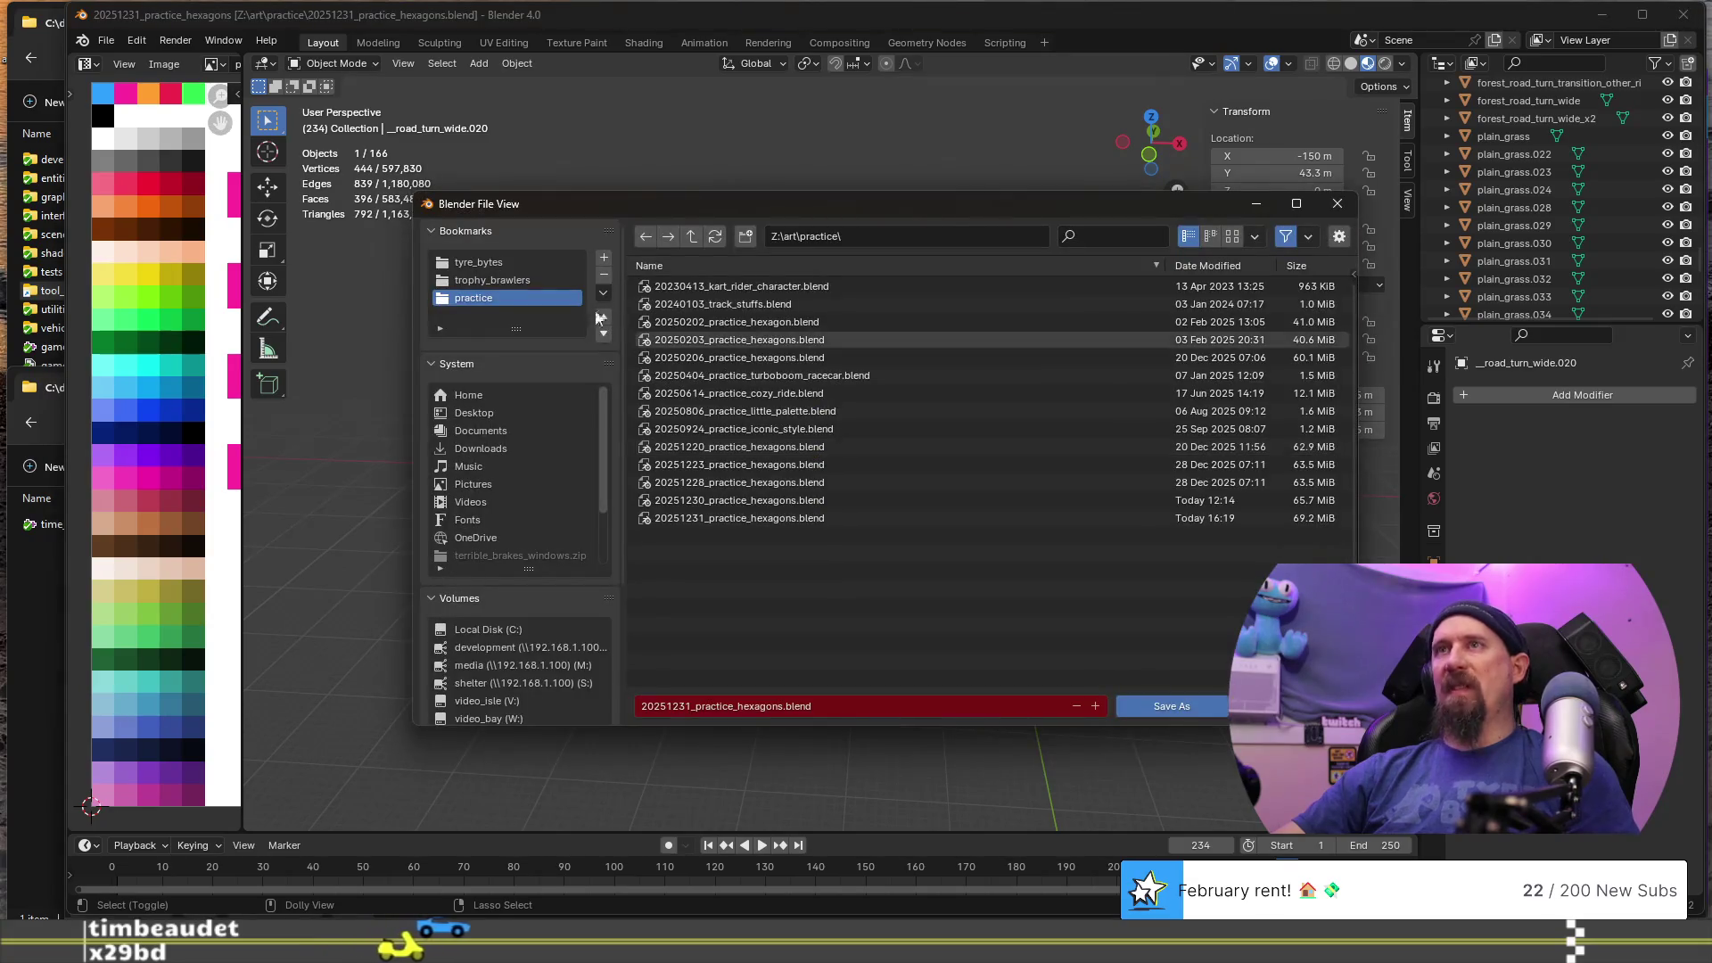
pyautogui.click(516, 280)
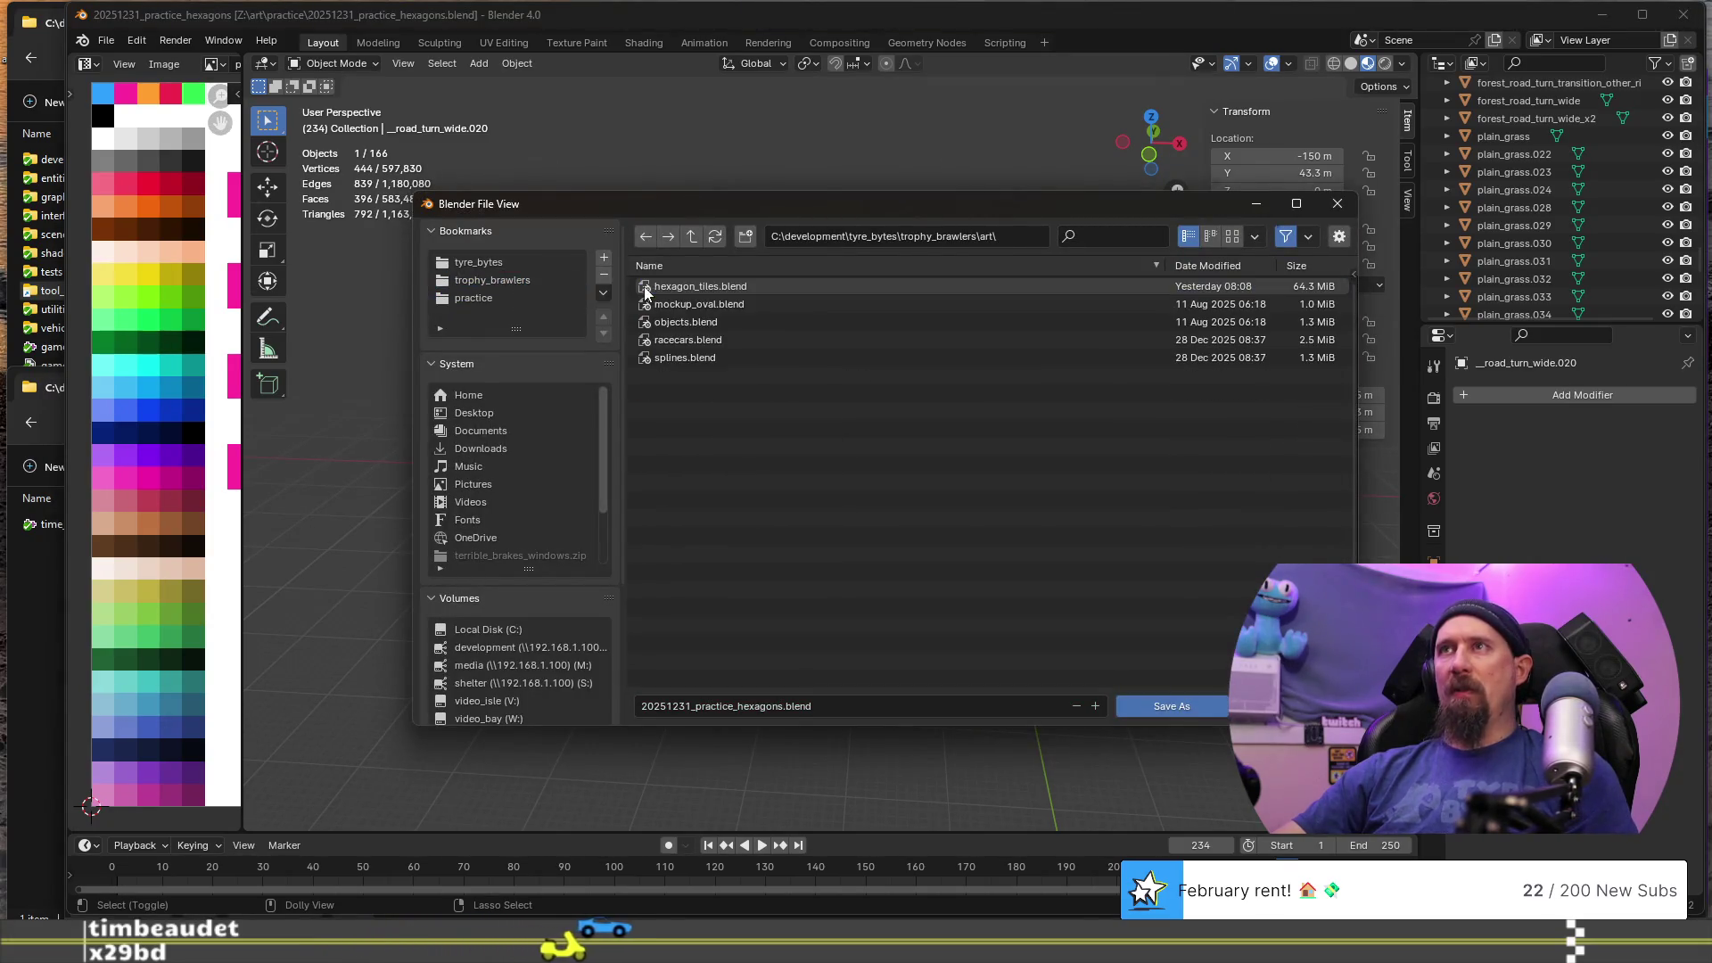
pyautogui.click(715, 289)
pyautogui.click(1179, 706)
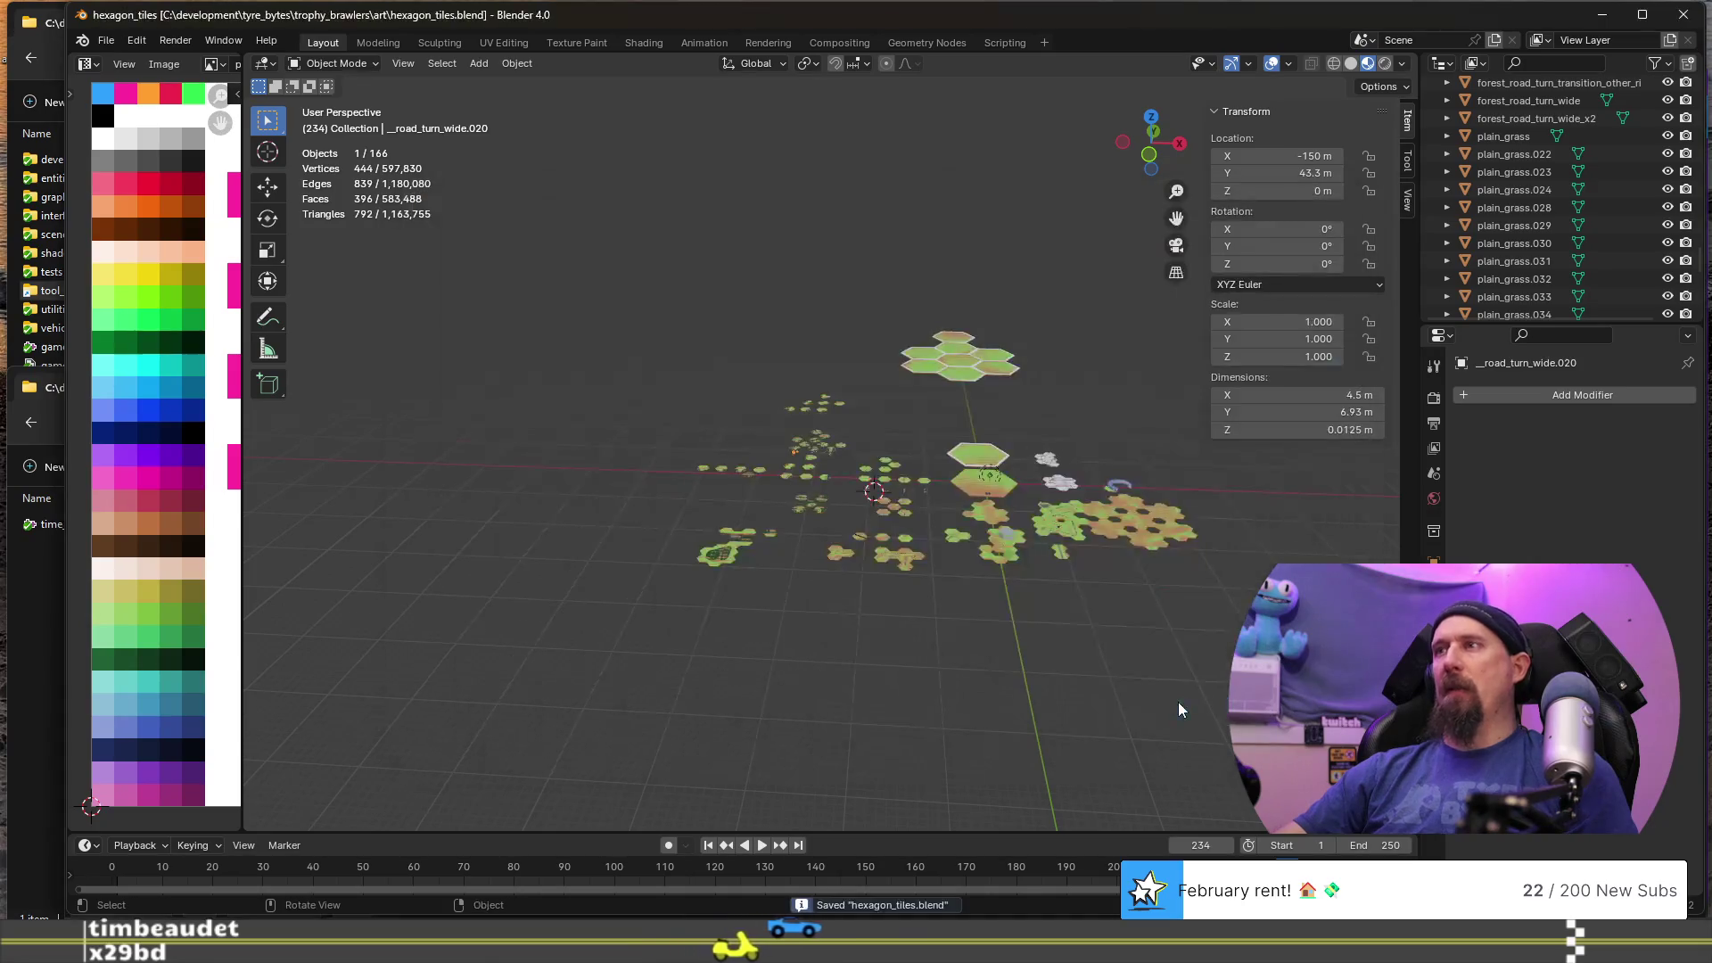
pyautogui.moveTo(651, 372)
pyautogui.mouseDown(button='middle')
pyautogui.moveTo(659, 406)
pyautogui.moveTo(874, 527)
pyautogui.moveTo(1045, 575)
pyautogui.moveTo(982, 584)
pyautogui.moveTo(879, 540)
pyautogui.mouseUp(button='middle')
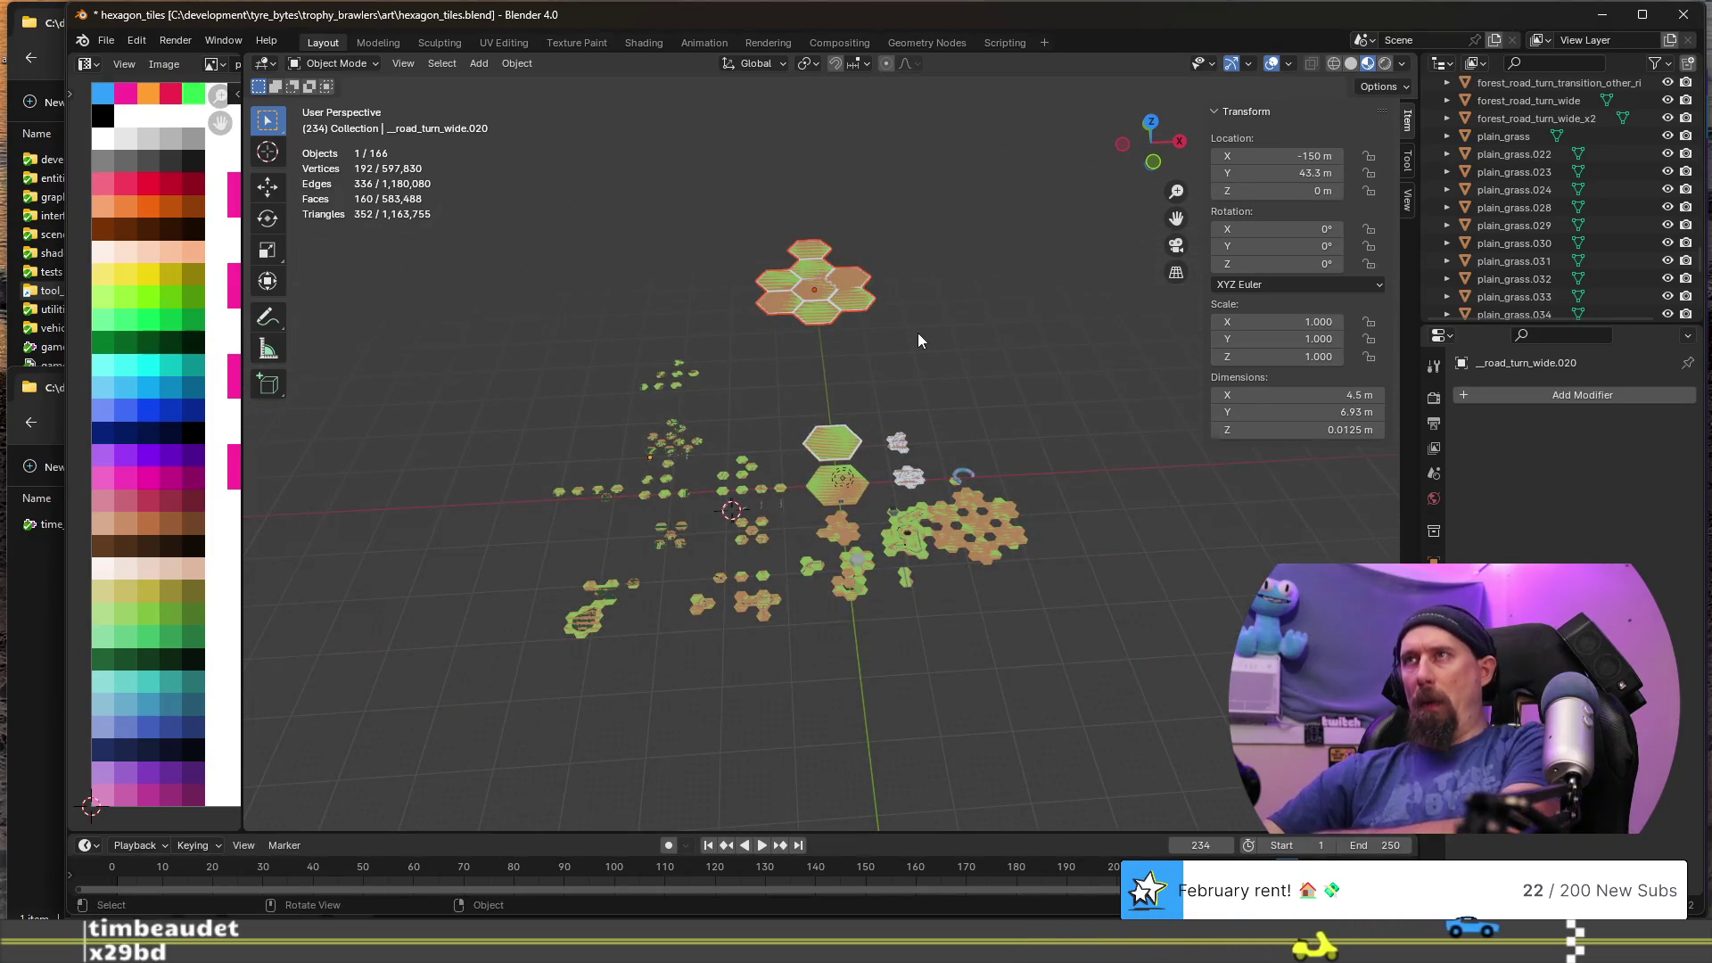
# - Delete the top hexagon cluster, the 13 centre tiles and the 63 right-hand tiles
pyautogui.press('Delete')
pyautogui.moveTo(808, 398); pyautogui.dragTo(917, 491)
pyautogui.press('Delete')
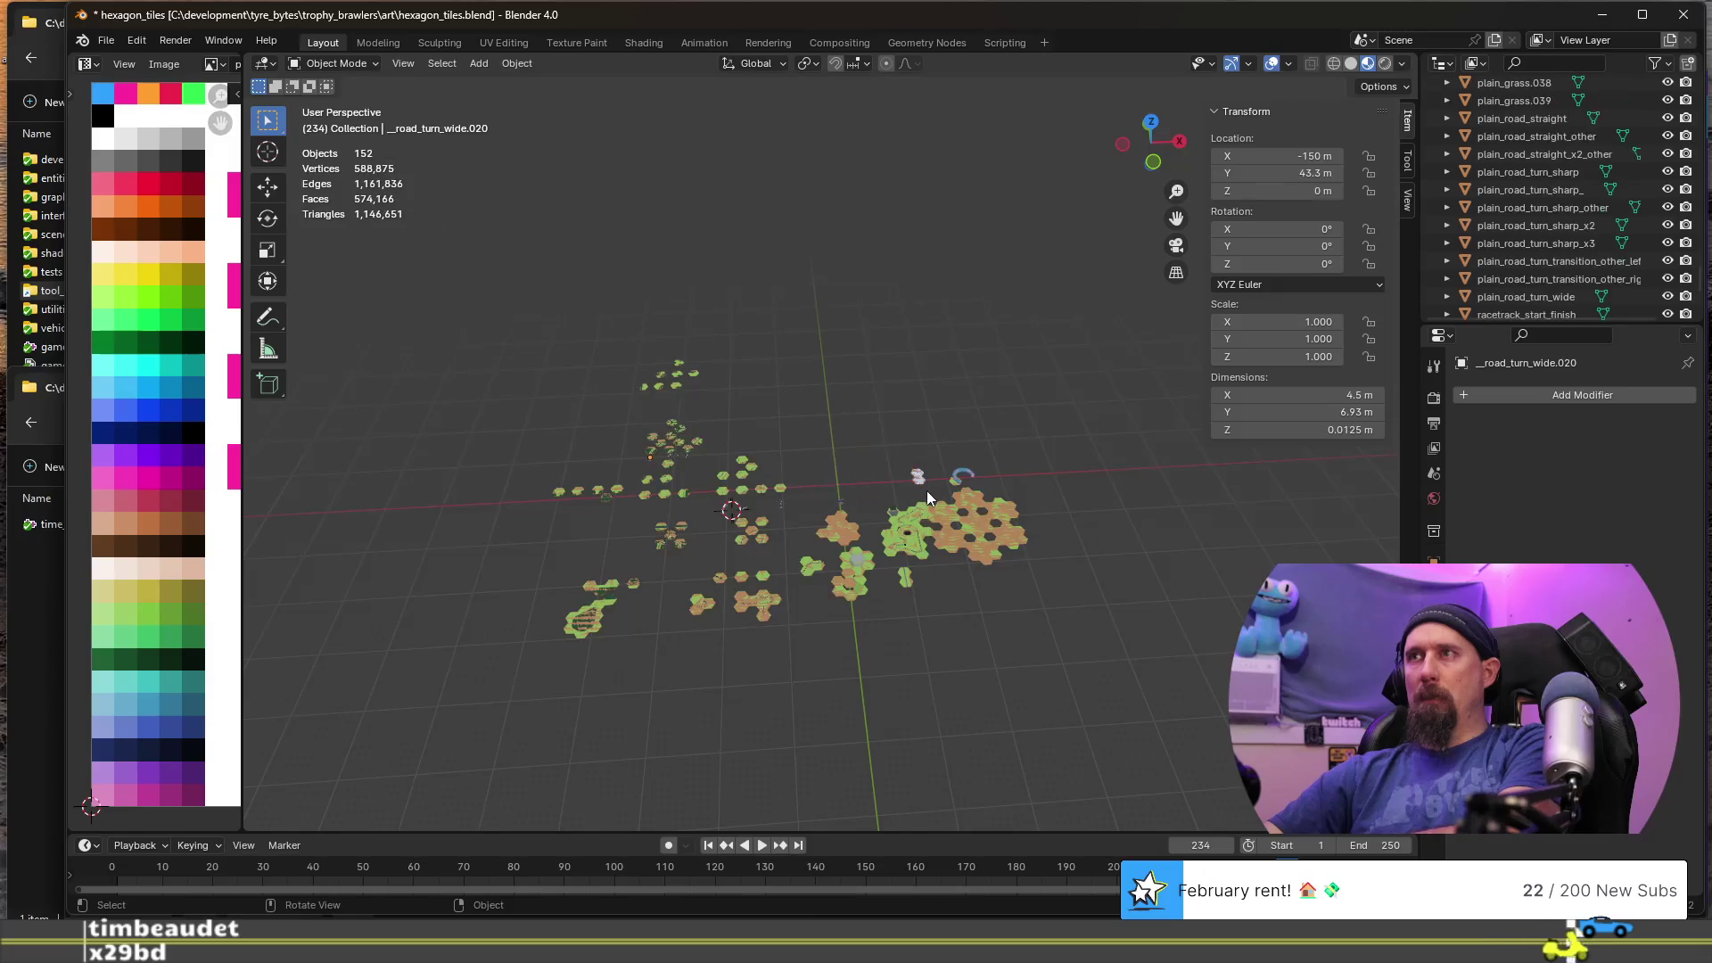
pyautogui.scroll(2, 927, 490)
pyautogui.moveTo(973, 596)
pyautogui.mouseDown(button='middle')
pyautogui.moveTo(924, 553)
pyautogui.moveTo(960, 644)
pyautogui.mouseUp(button='middle')
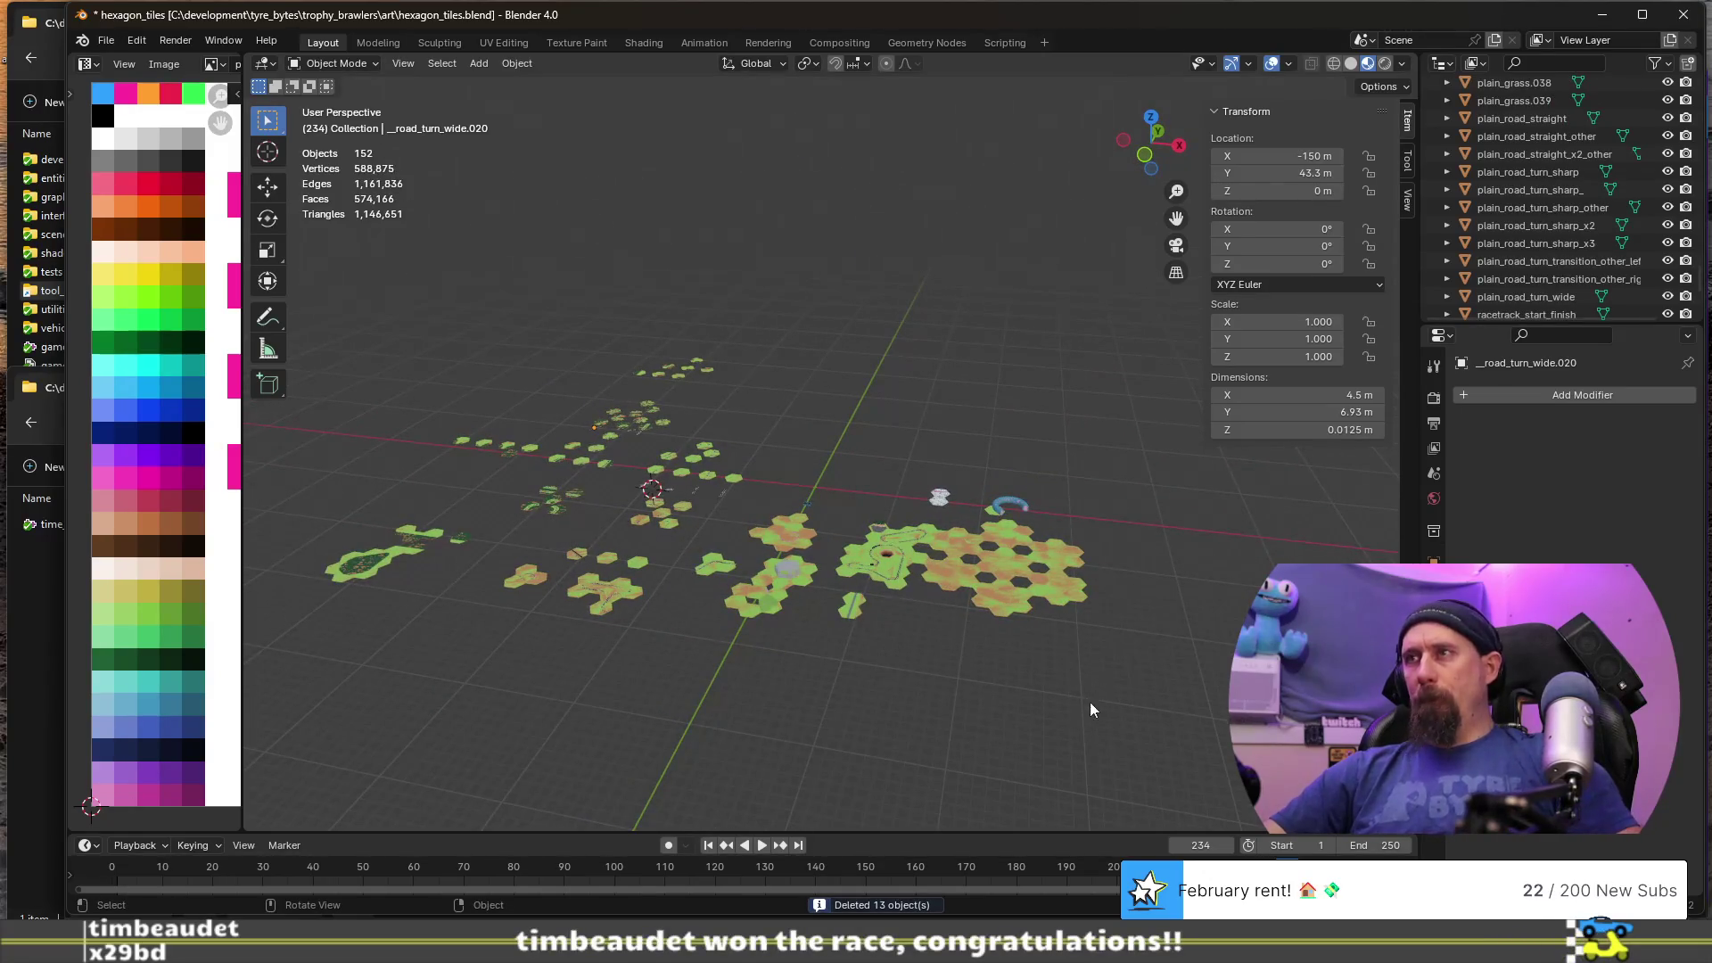
pyautogui.moveTo(1090, 702); pyautogui.dragTo(1045, 715, button='middle')
pyautogui.moveTo(789, 446)
pyautogui.mouseDown()
pyautogui.moveTo(1126, 667)
pyautogui.moveTo(1132, 718)
pyautogui.mouseUp()
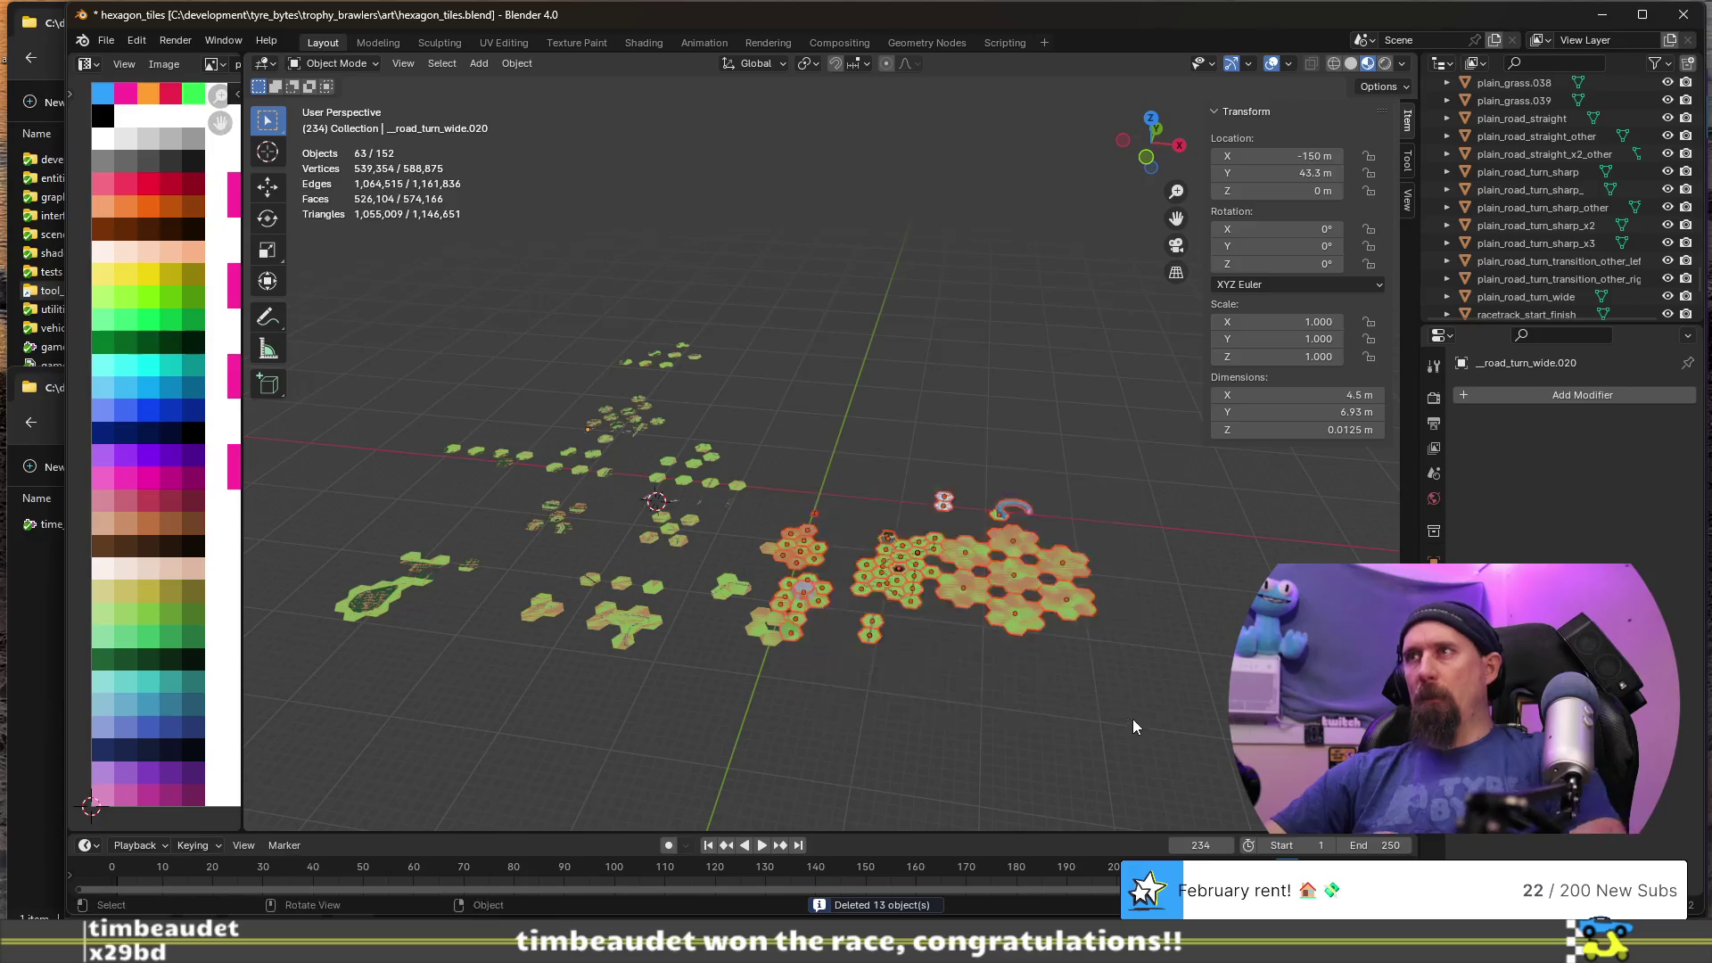
pyautogui.press('Delete')
# - Delete eight more tiles plus the lower and lower-left tile groups, leaving 55 objects
pyautogui.moveTo(720, 540); pyautogui.dragTo(881, 696)
pyautogui.press('Delete')
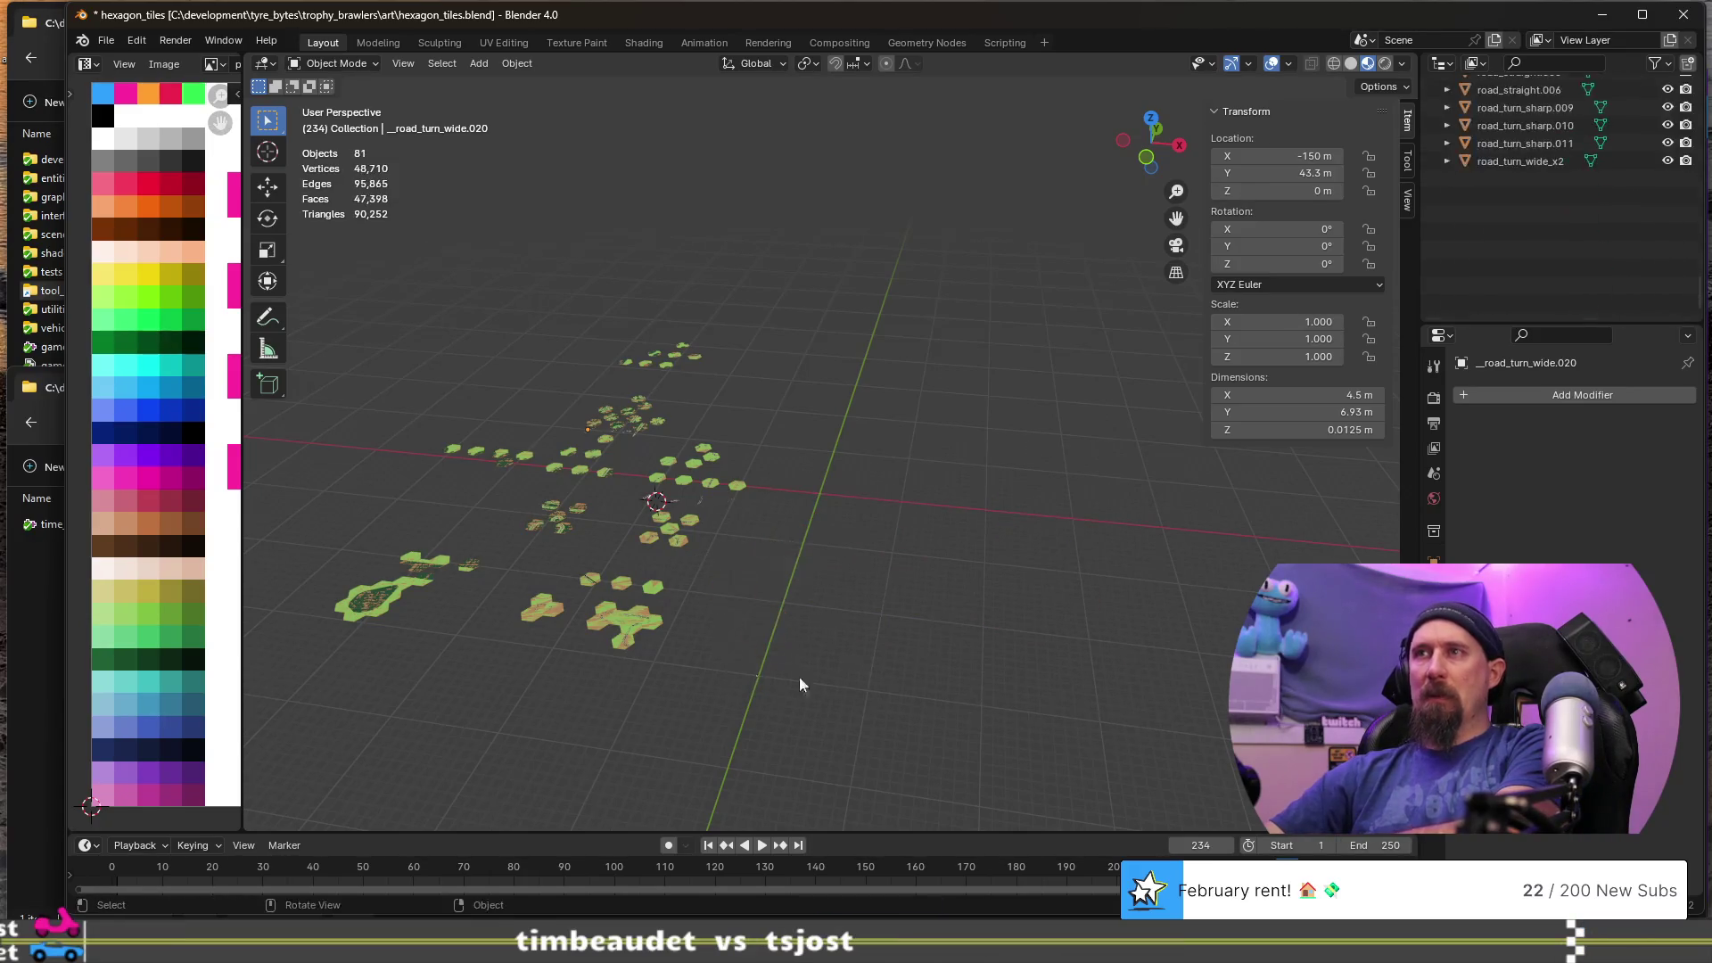
pyautogui.scroll(5, 704, 656)
pyautogui.moveTo(585, 689)
pyautogui.keyDown('shift'); pyautogui.mouseDown(button='middle')
pyautogui.moveTo(918, 489)
pyautogui.moveTo(821, 619)
pyautogui.moveTo(848, 691)
pyautogui.moveTo(874, 693)
pyautogui.mouseUp(button='middle'); pyautogui.keyUp('shift')
pyautogui.scroll(-2, 874, 693)
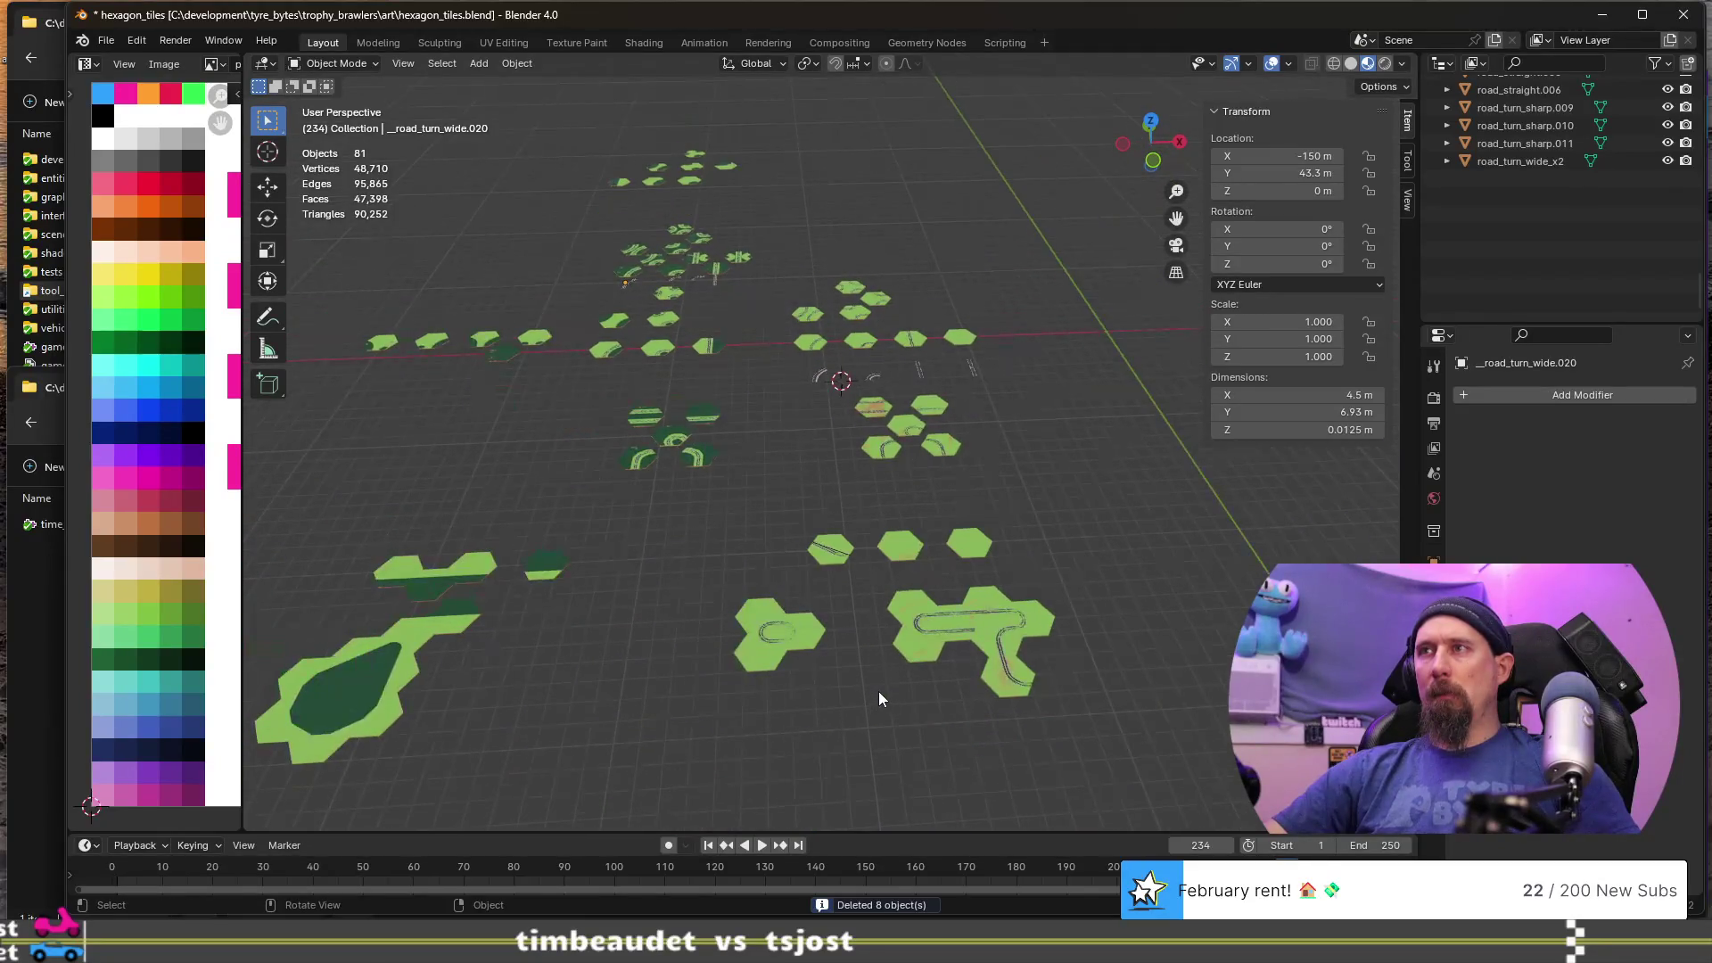
pyautogui.moveTo(664, 514)
pyautogui.mouseDown()
pyautogui.moveTo(1056, 742)
pyautogui.moveTo(1026, 745)
pyautogui.mouseUp()
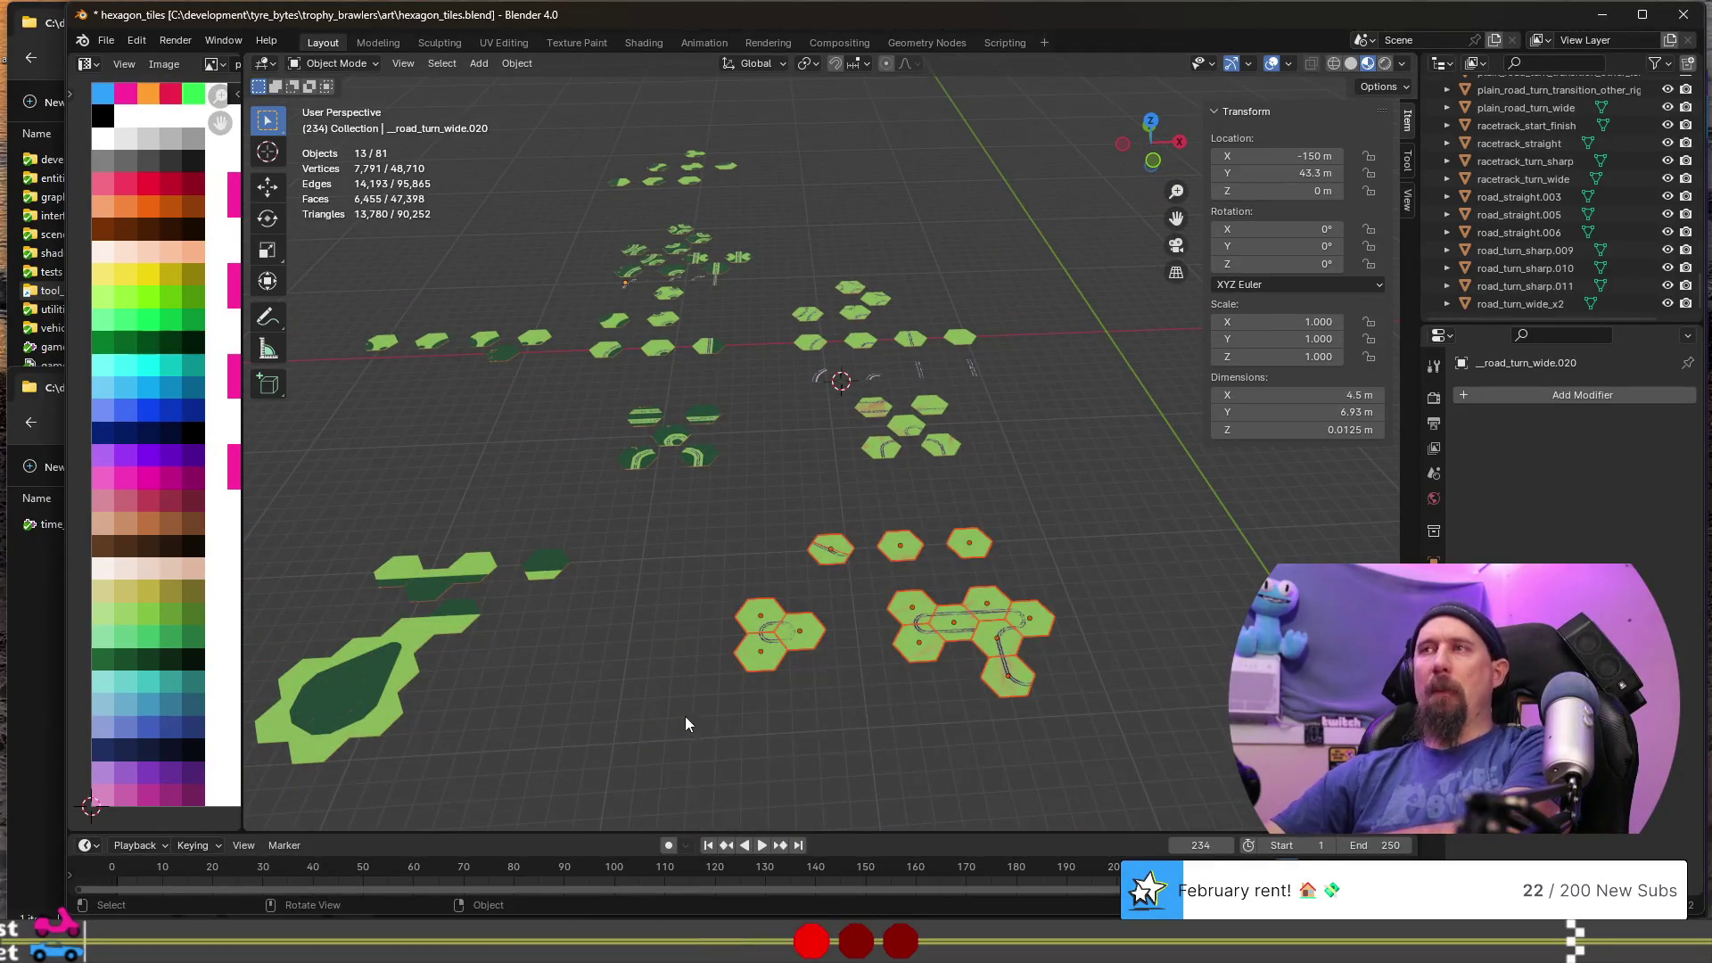
pyautogui.press('Delete')
pyautogui.scroll(-2, 692, 640)
pyautogui.moveTo(385, 493); pyautogui.dragTo(692, 710)
pyautogui.press('Delete')
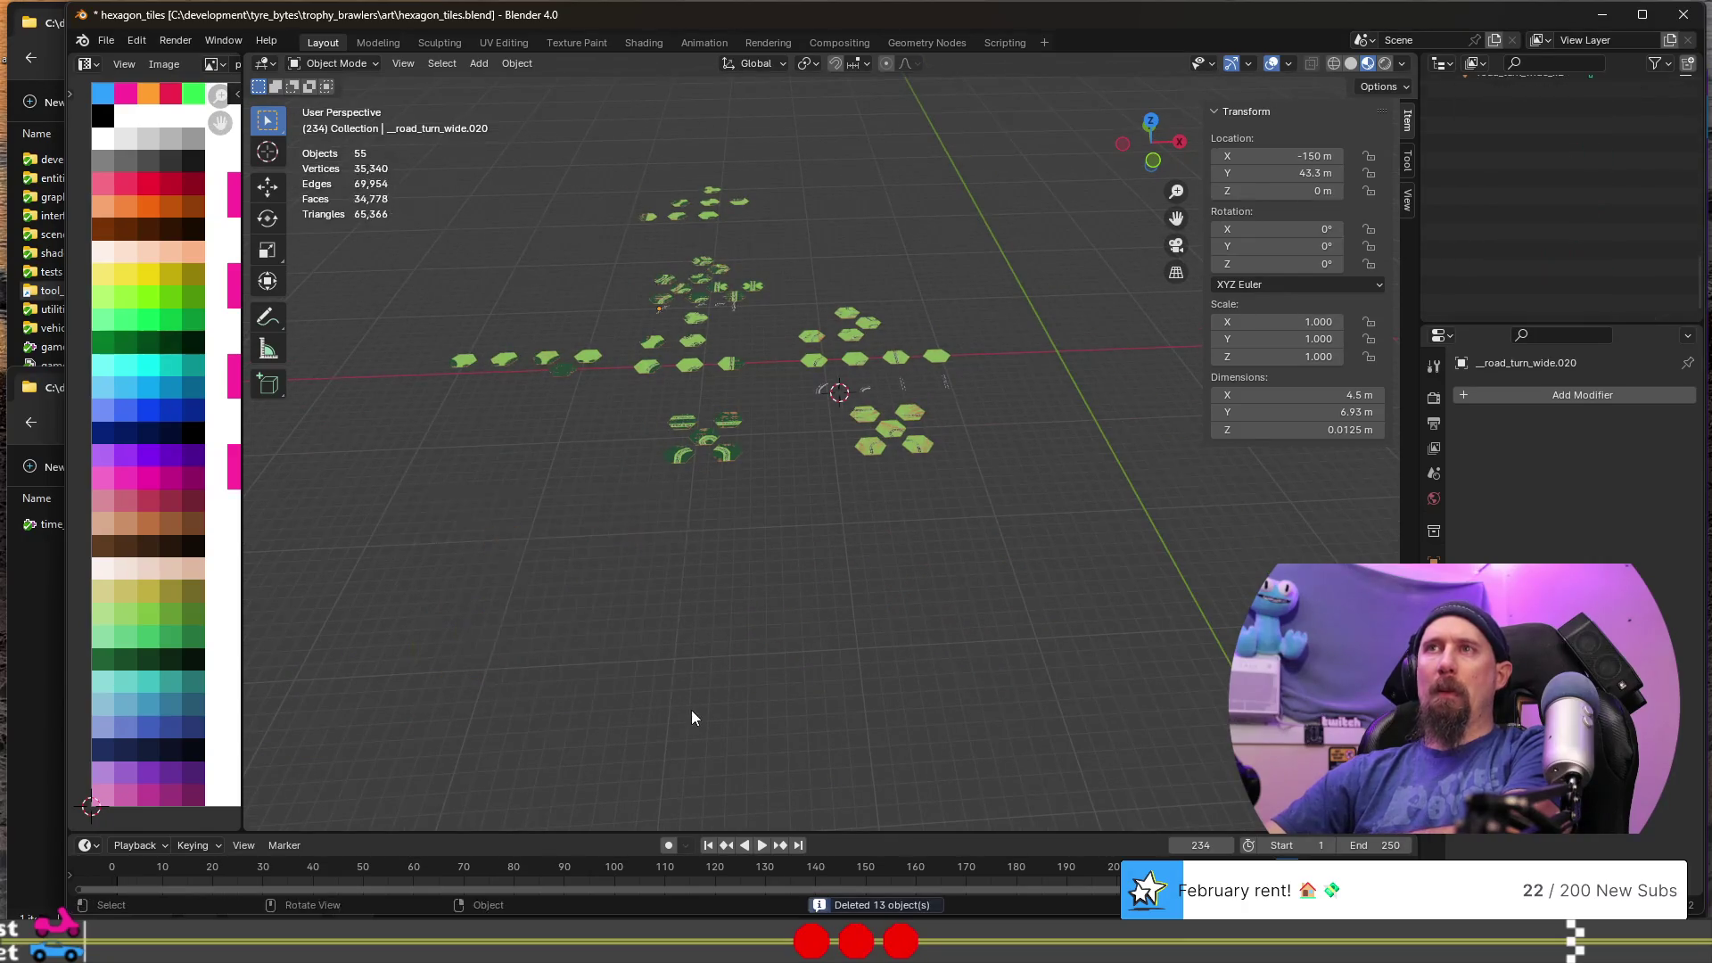
pyautogui.keyDown('shift'); pyautogui.moveTo(716, 495); pyautogui.dragTo(860, 772, button='middle'); pyautogui.keyUp('shift')
pyautogui.scroll(4, 944, 744)
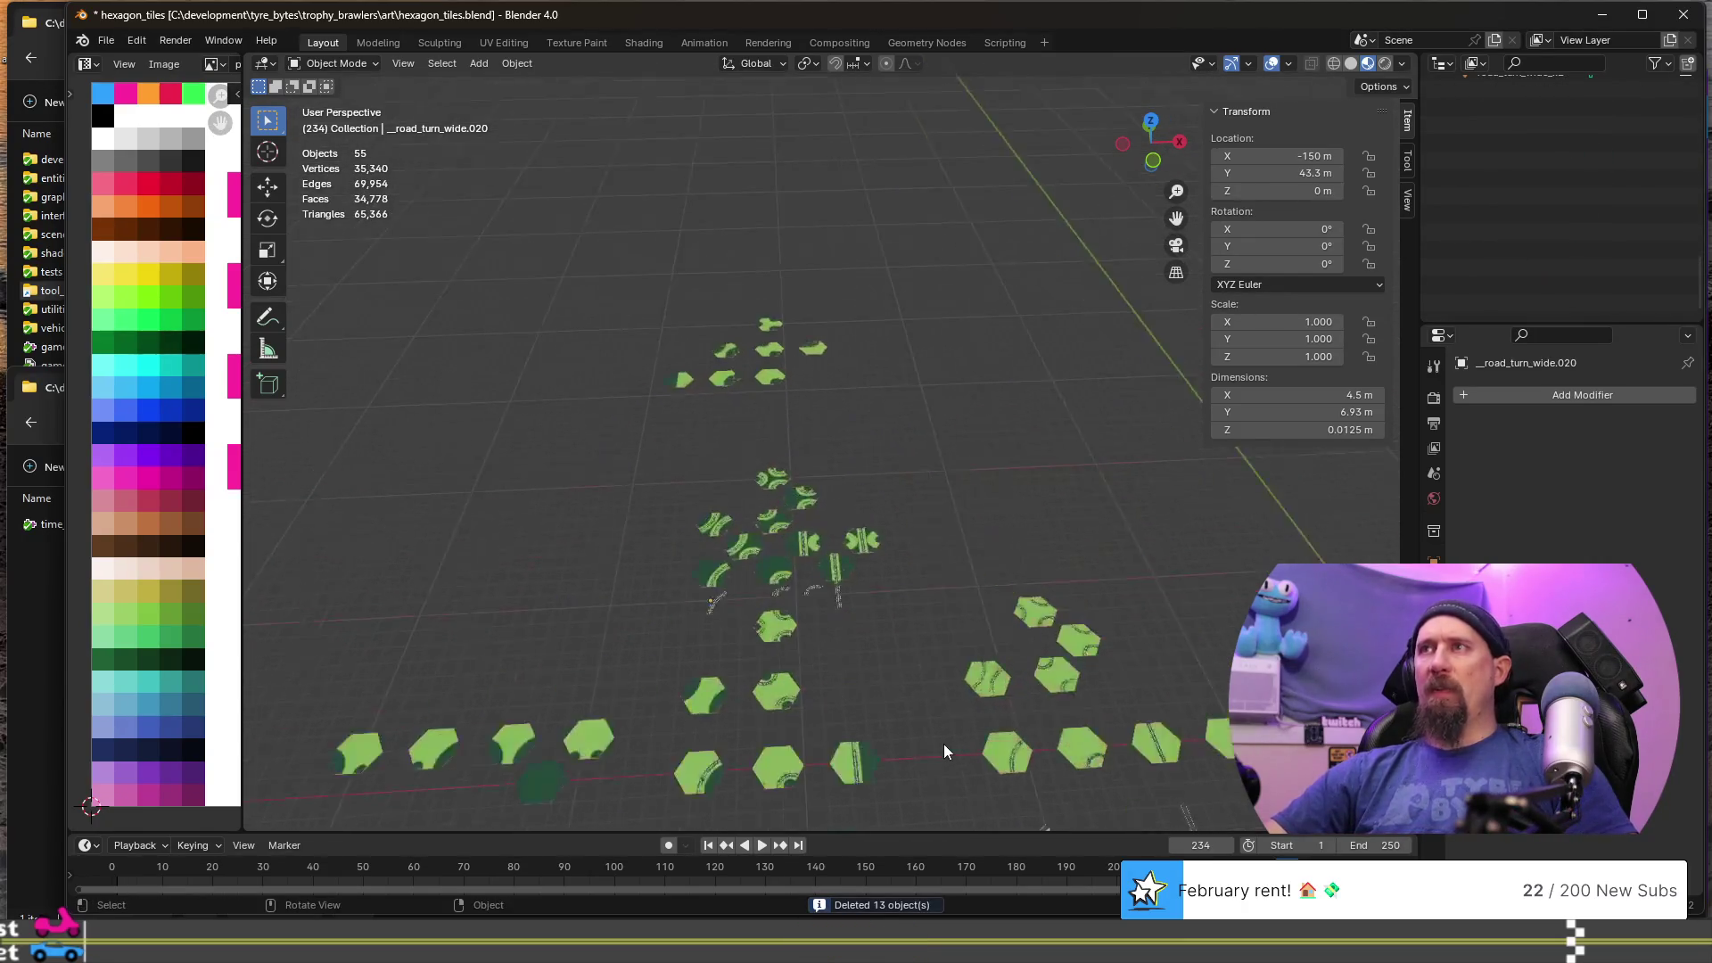
pyautogui.keyDown('shift'); pyautogui.moveTo(681, 635); pyautogui.dragTo(815, 569, button='middle'); pyautogui.keyUp('shift')
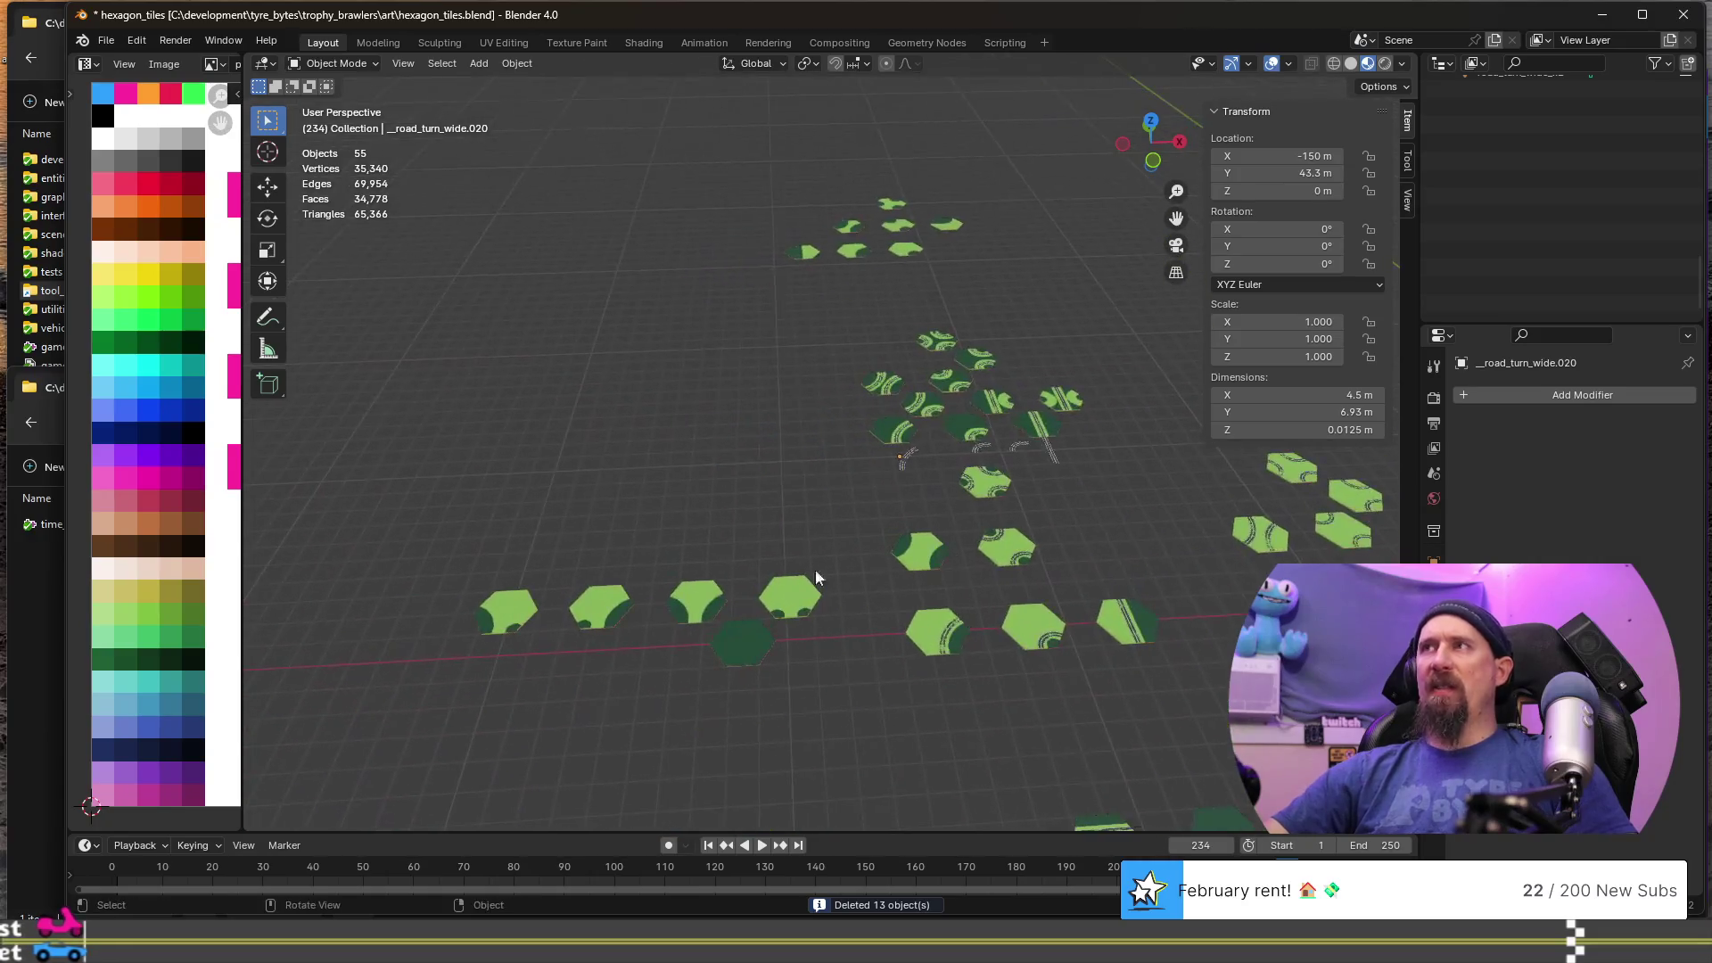
pyautogui.click(522, 613)
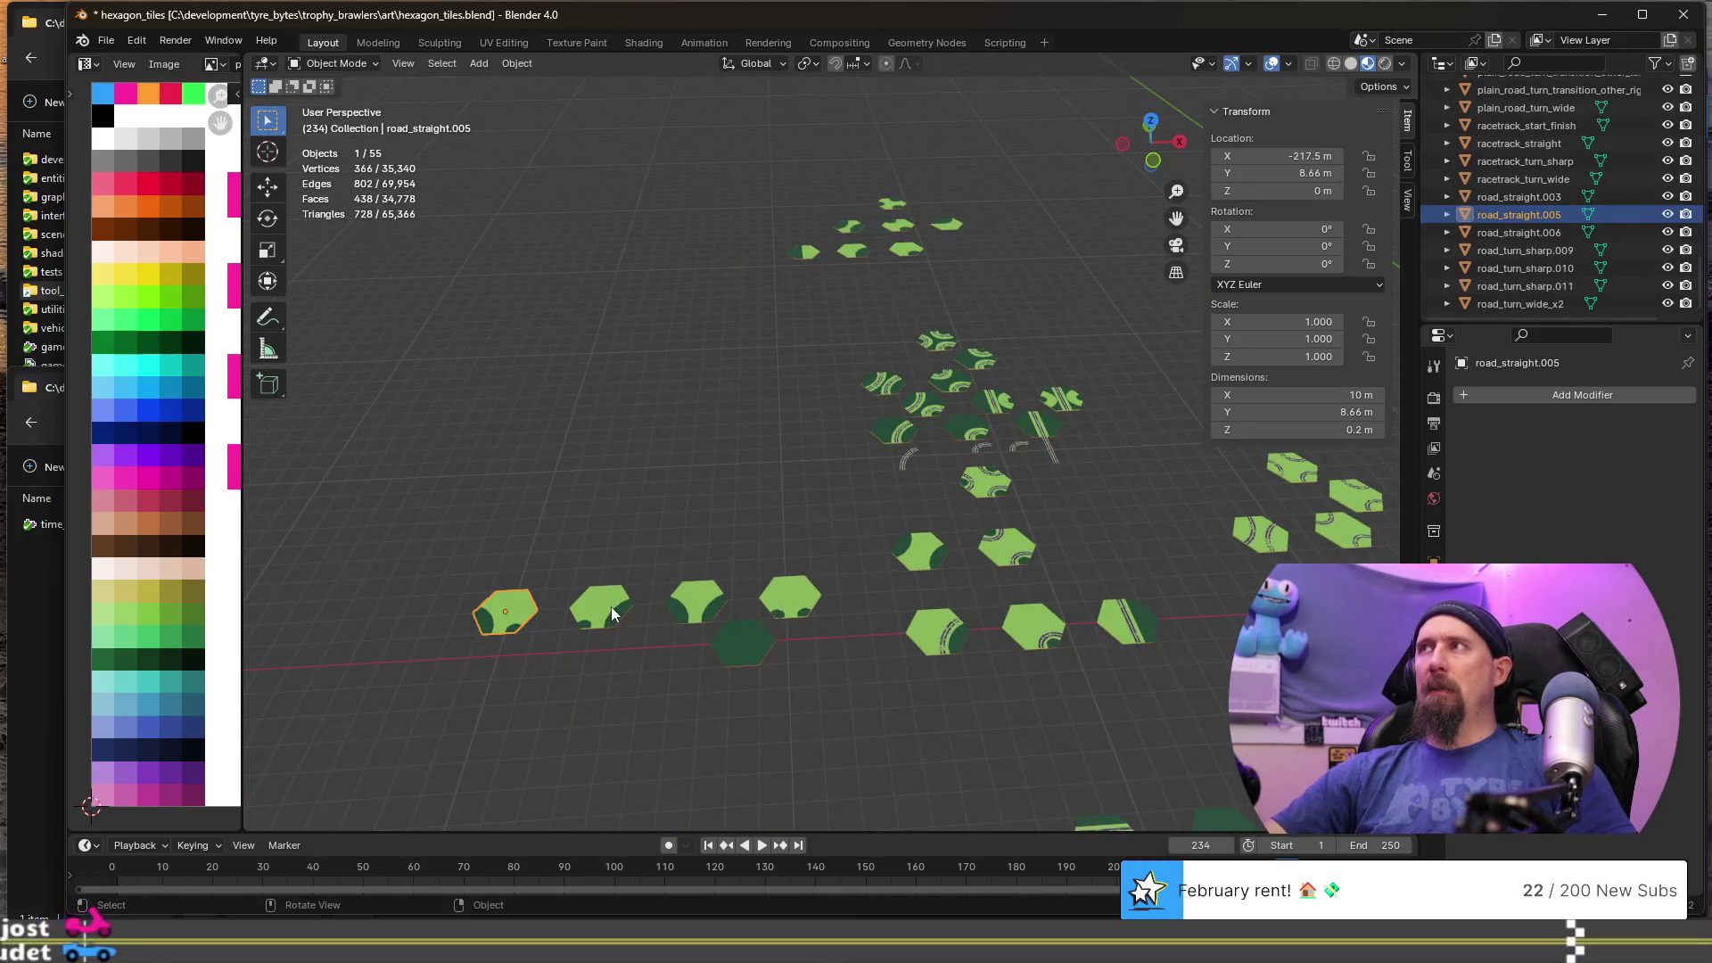
pyautogui.click(694, 603)
pyautogui.click(763, 626)
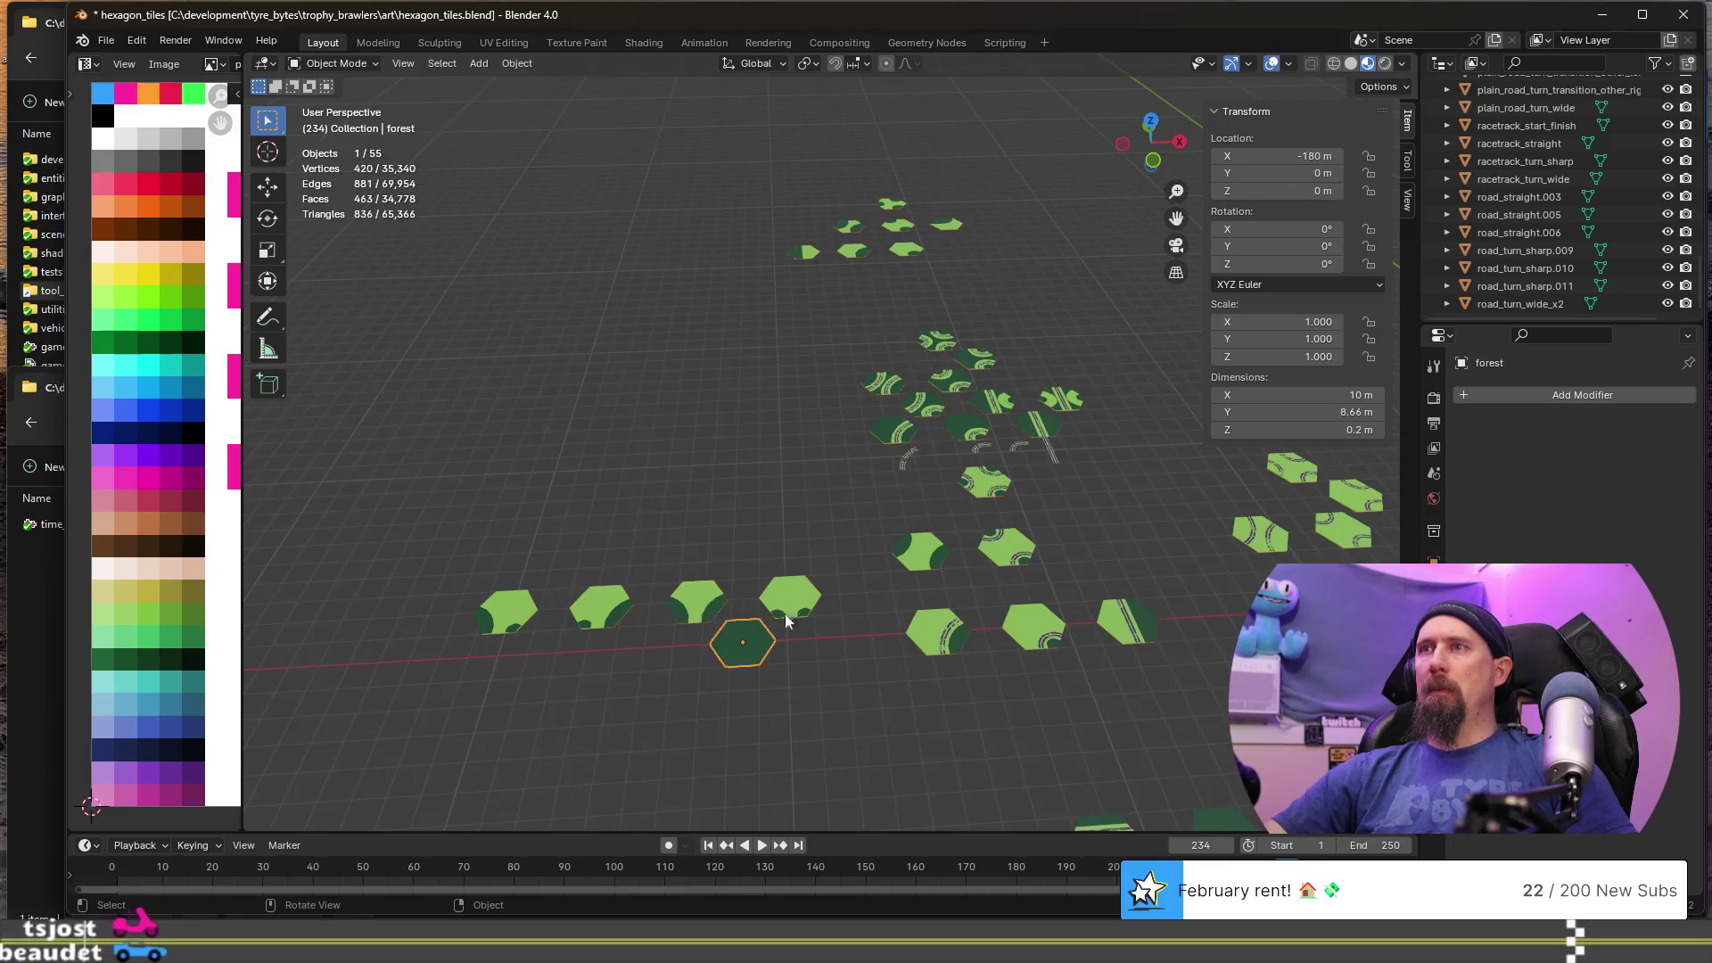
pyautogui.scroll(-2, 790, 605)
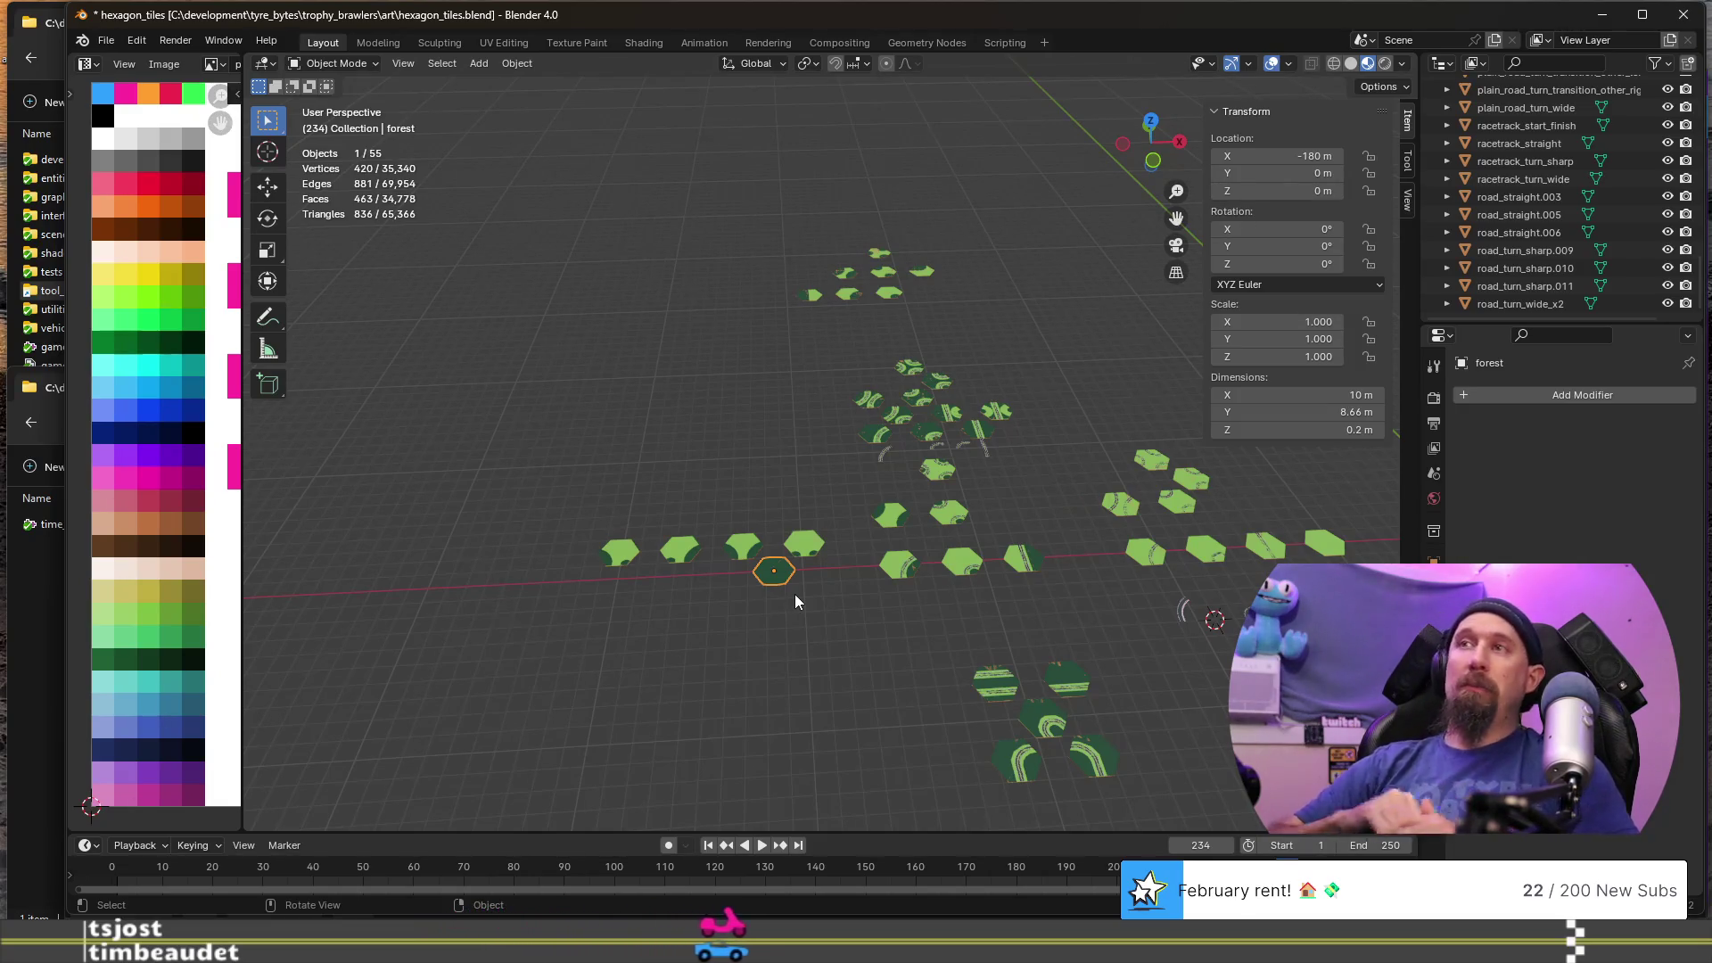
pyautogui.scroll(5, 795, 594)
pyautogui.moveTo(891, 747); pyautogui.dragTo(776, 683, button='middle')
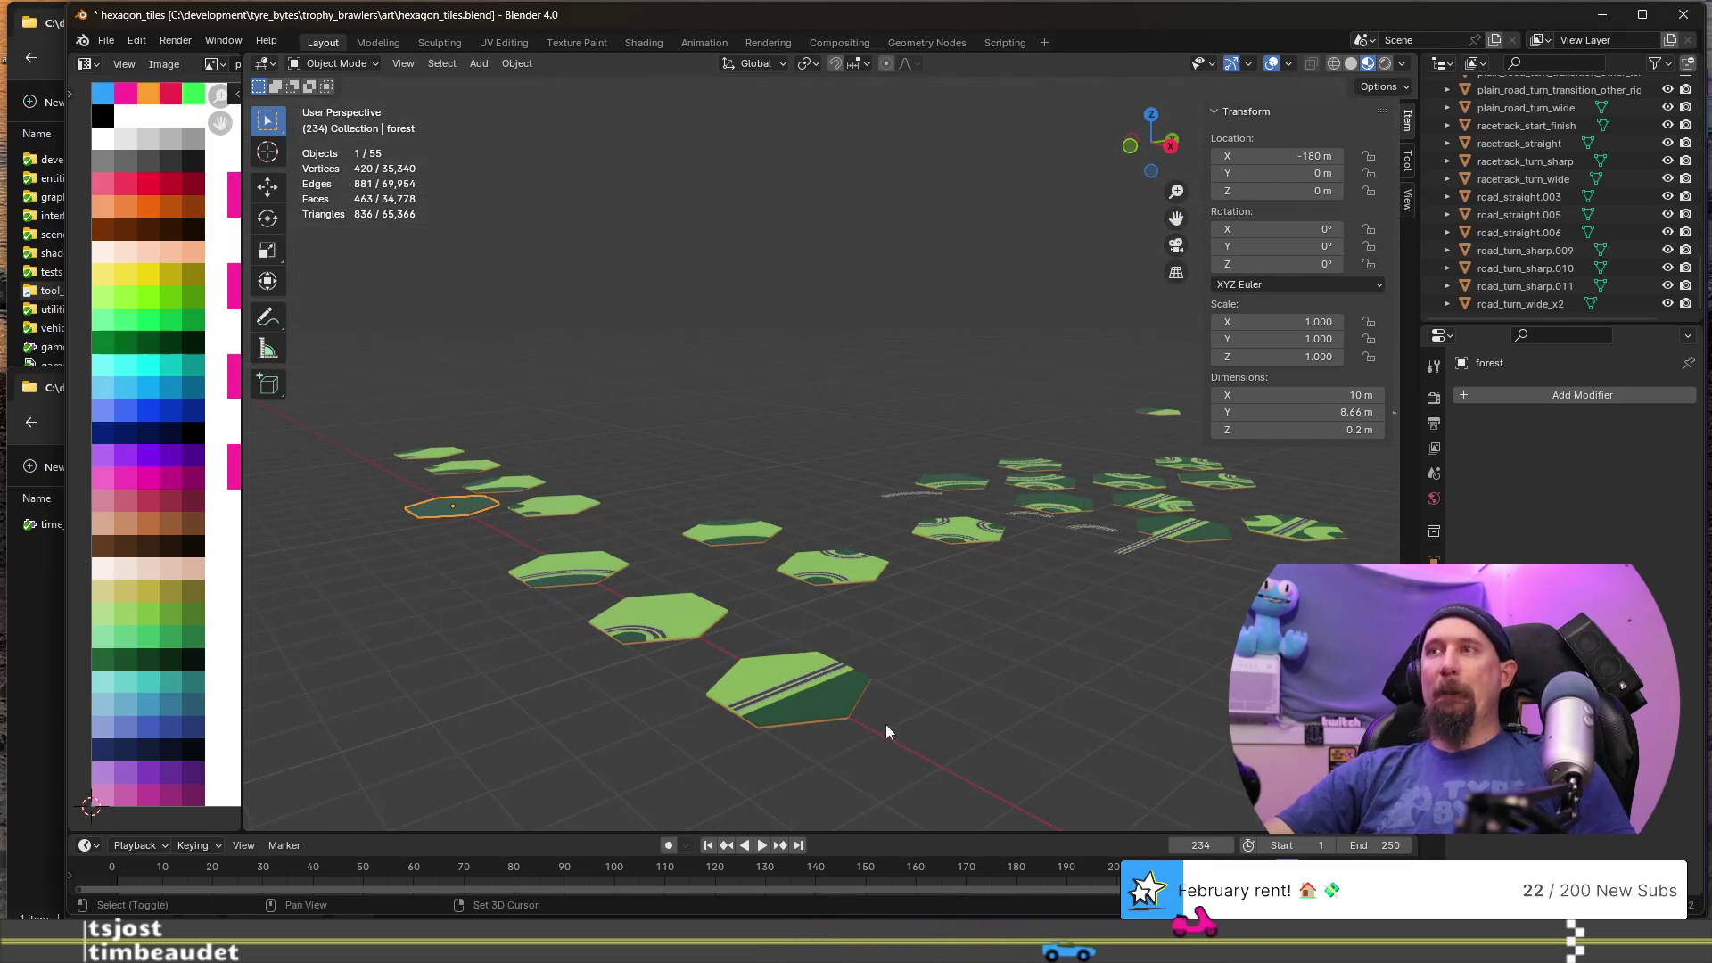
pyautogui.keyDown('shift'); pyautogui.moveTo(885, 724); pyautogui.dragTo(816, 612, button='middle'); pyautogui.keyUp('shift')
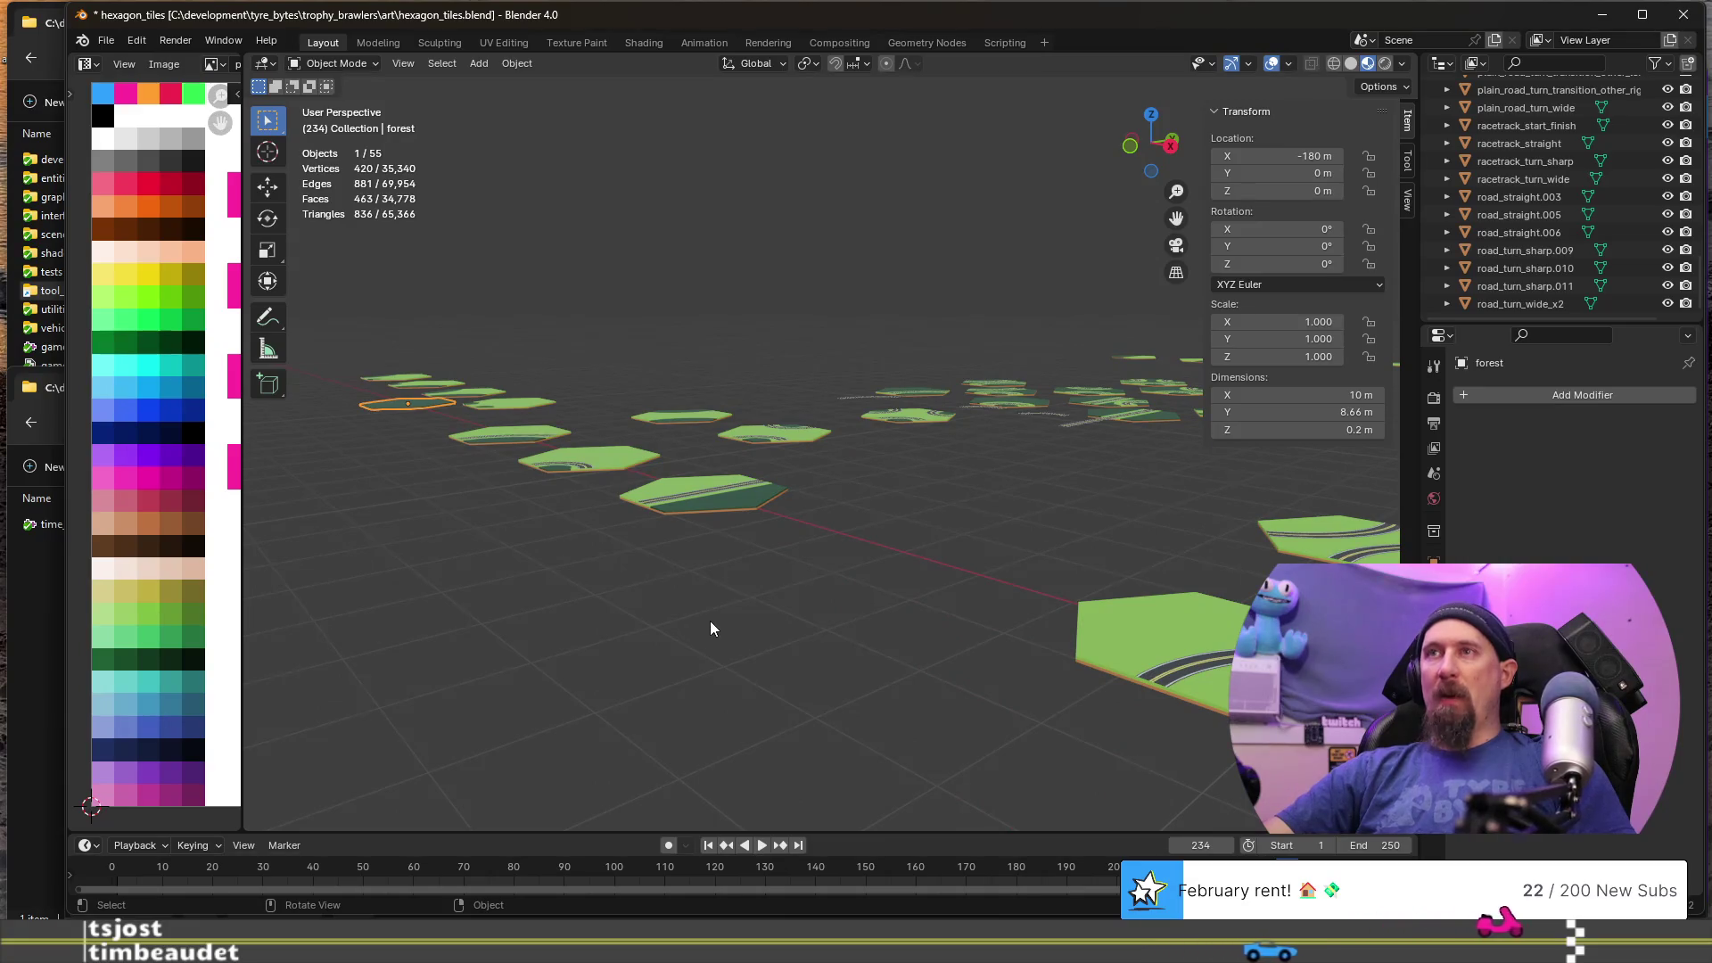
pyautogui.moveTo(709, 624)
pyautogui.mouseDown(button='middle')
pyautogui.moveTo(669, 563)
pyautogui.moveTo(728, 625)
pyautogui.mouseUp(button='middle')
pyautogui.moveTo(938, 635)
pyautogui.keyDown('shift'); pyautogui.mouseDown(button='middle')
pyautogui.moveTo(1010, 624)
pyautogui.moveTo(1014, 581)
pyautogui.mouseUp(button='middle'); pyautogui.keyUp('shift')
pyautogui.click(1014, 582)
pyautogui.press('Tab')
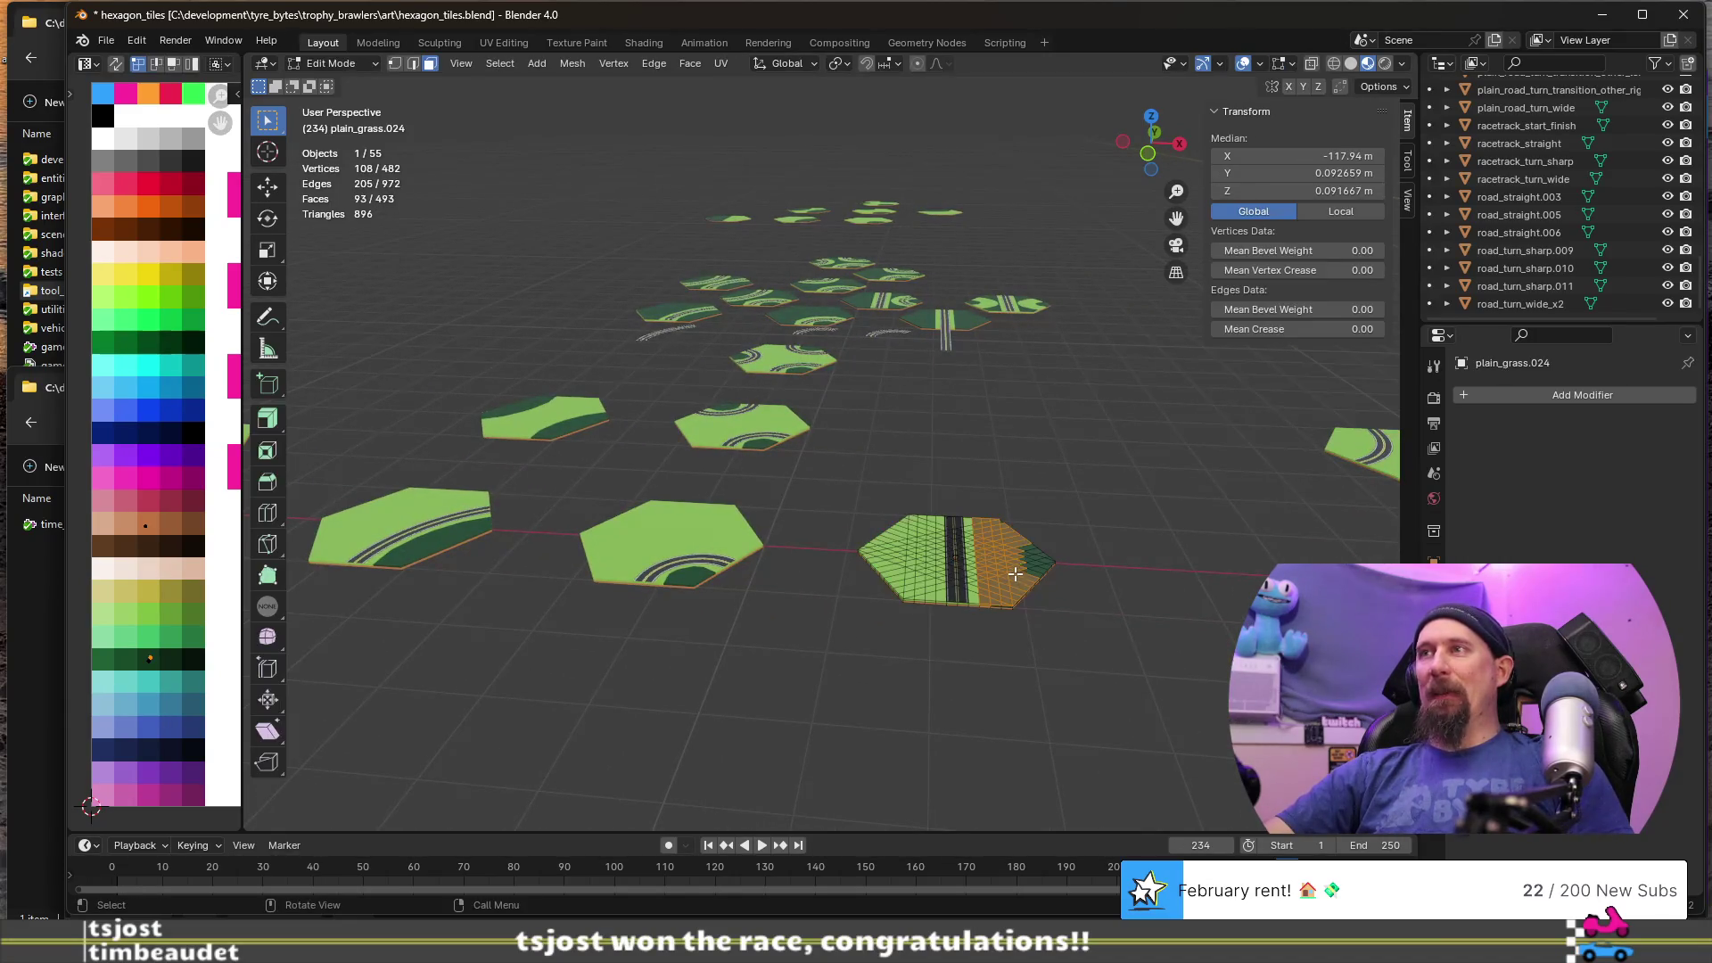
pyautogui.press('Tab')
pyautogui.scroll(-6, 1045, 671)
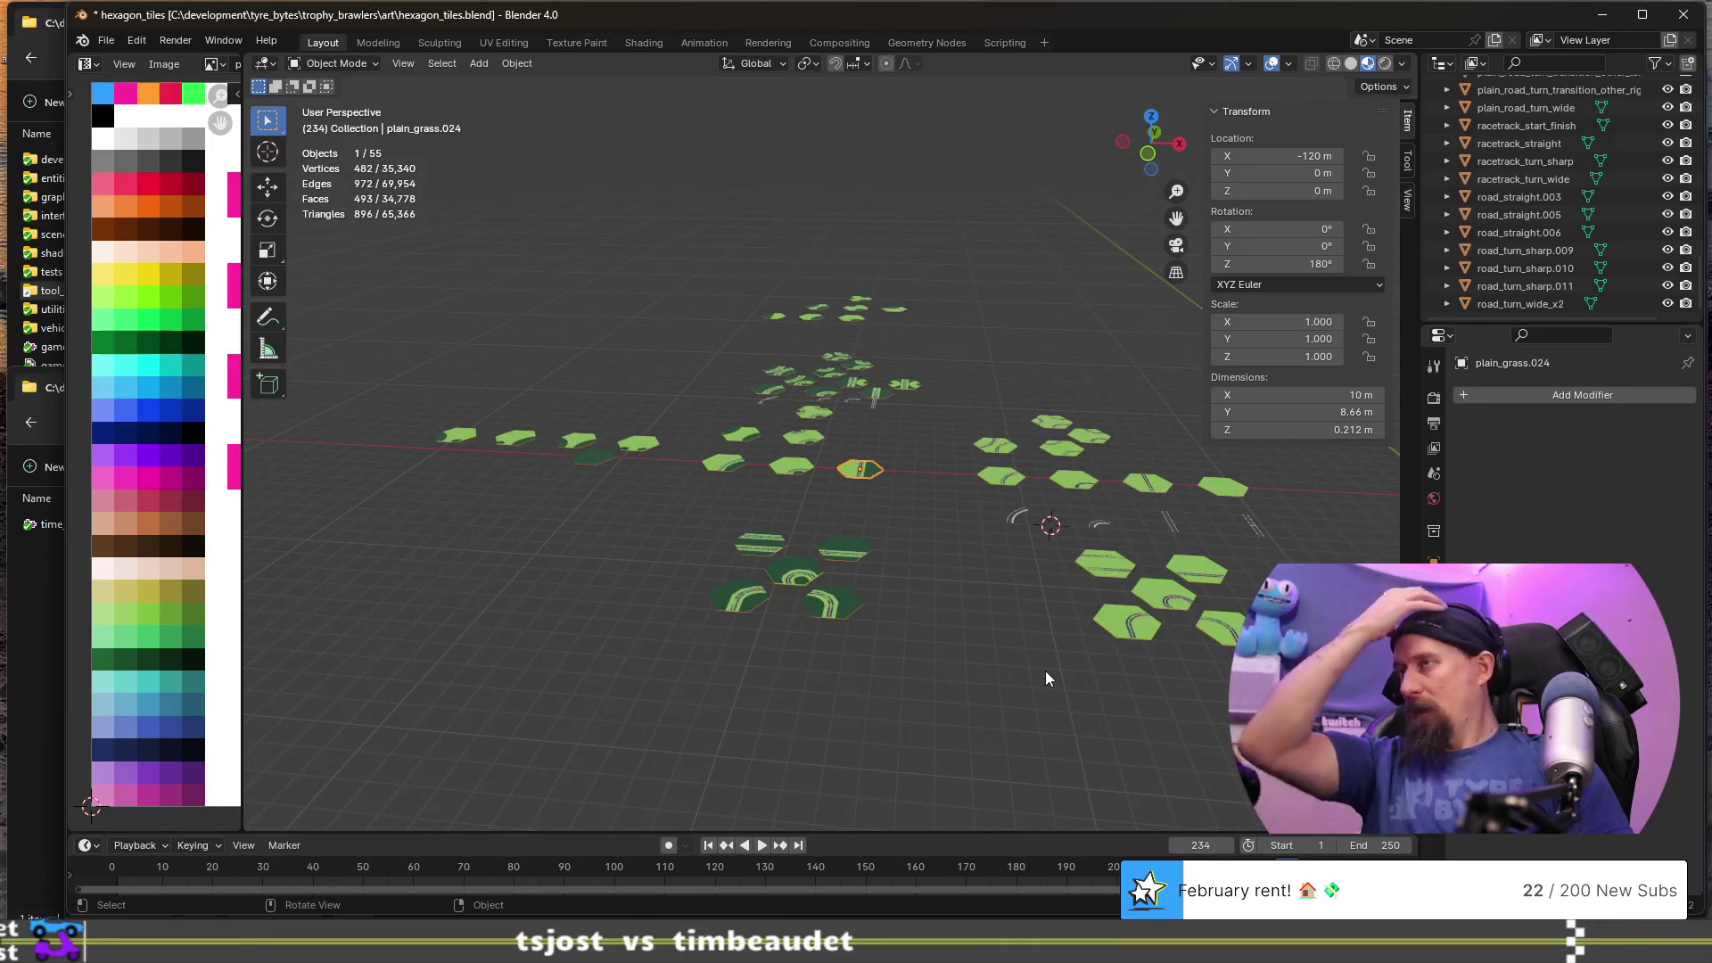
pyautogui.hotkey('ctrl', 's')
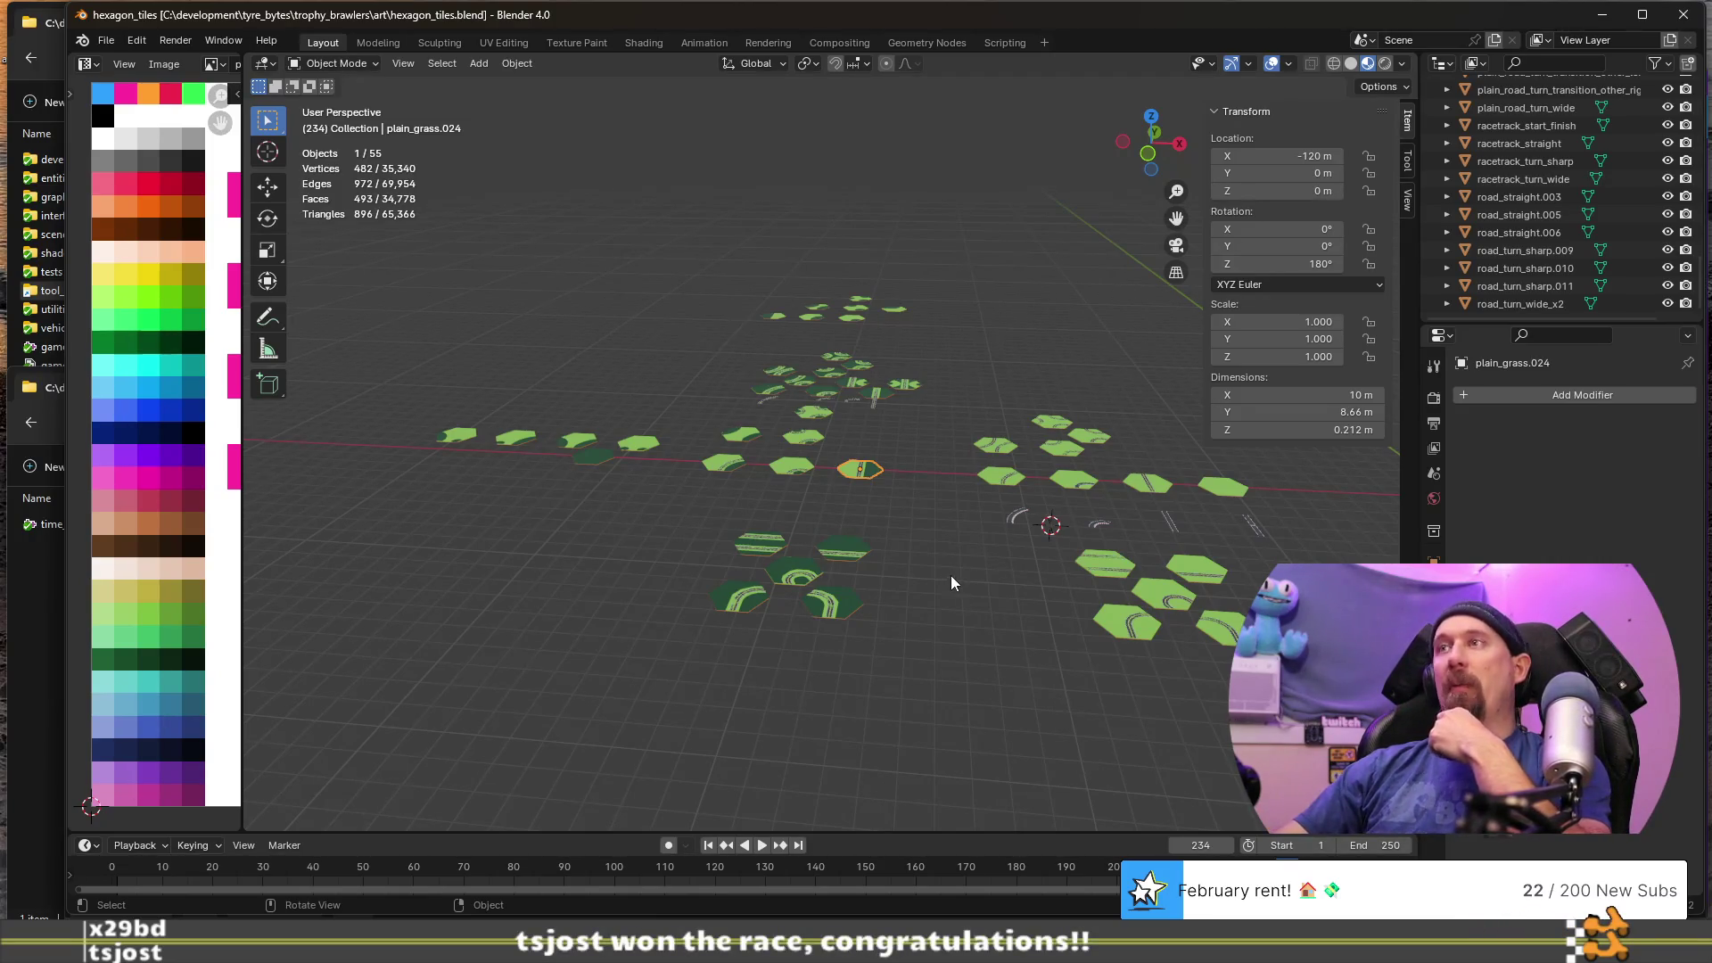
# - Orbit around the selected road tile, then switch to the turtle_brains Visual Studio window
pyautogui.scroll(5, 949, 571)
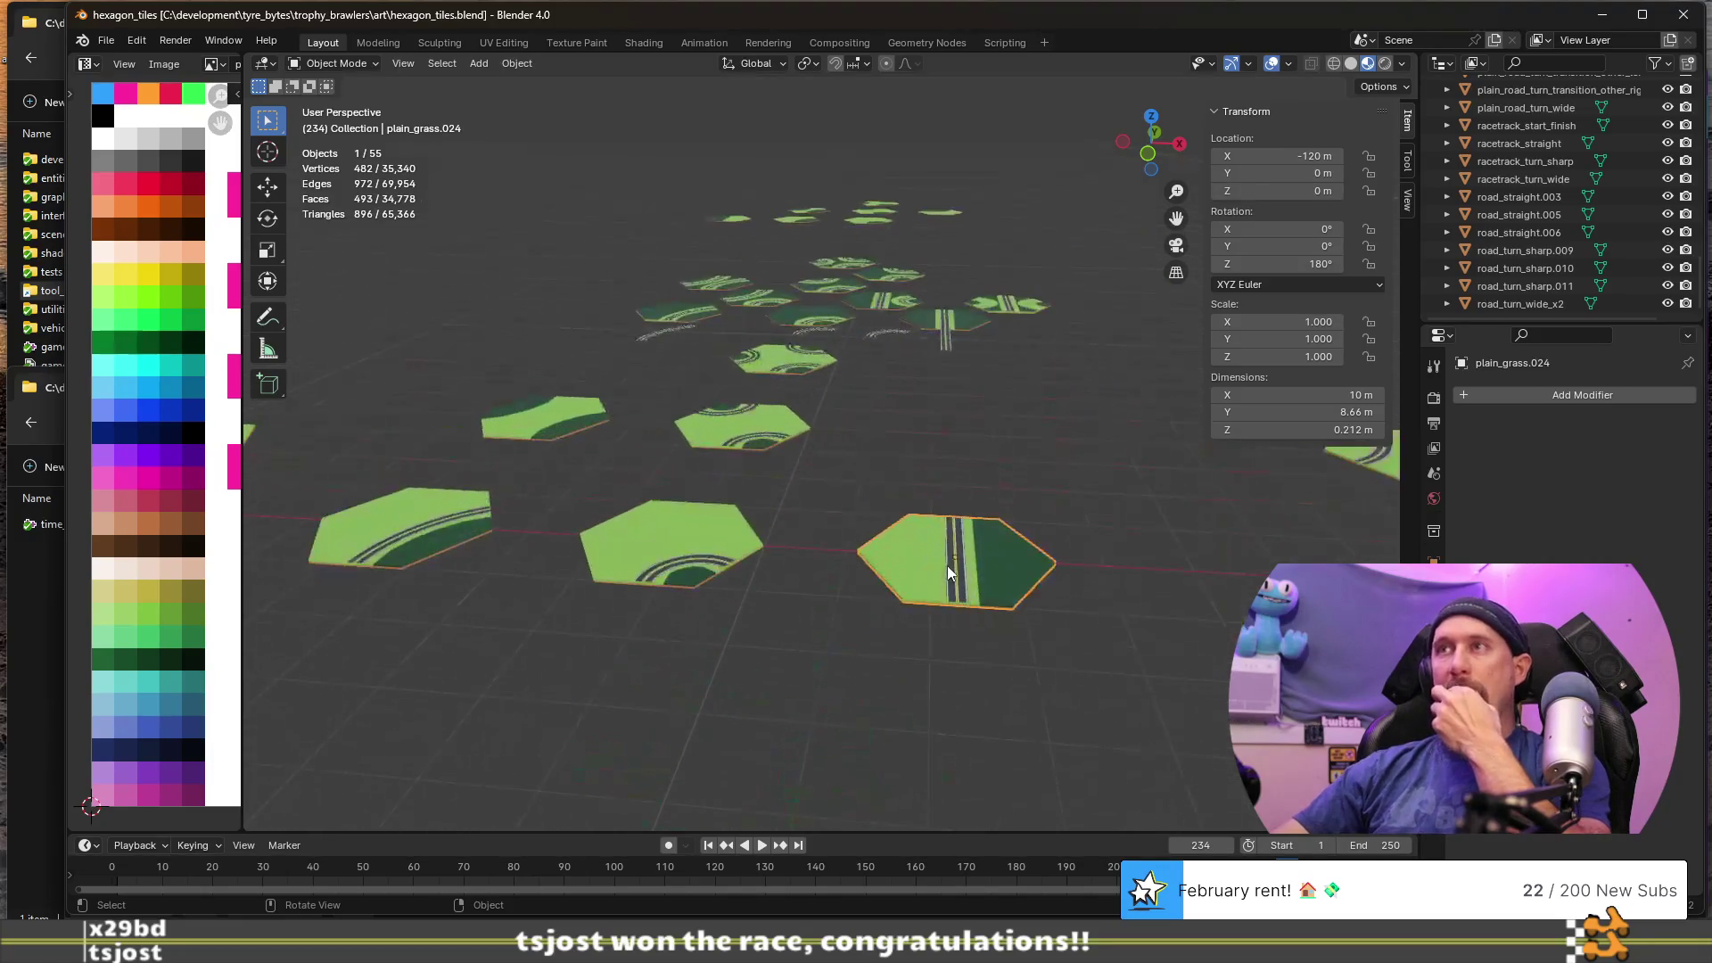
pyautogui.moveTo(938, 492)
pyautogui.mouseDown(button='middle')
pyautogui.moveTo(1062, 458)
pyautogui.moveTo(976, 461)
pyautogui.moveTo(1019, 472)
pyautogui.mouseUp(button='middle')
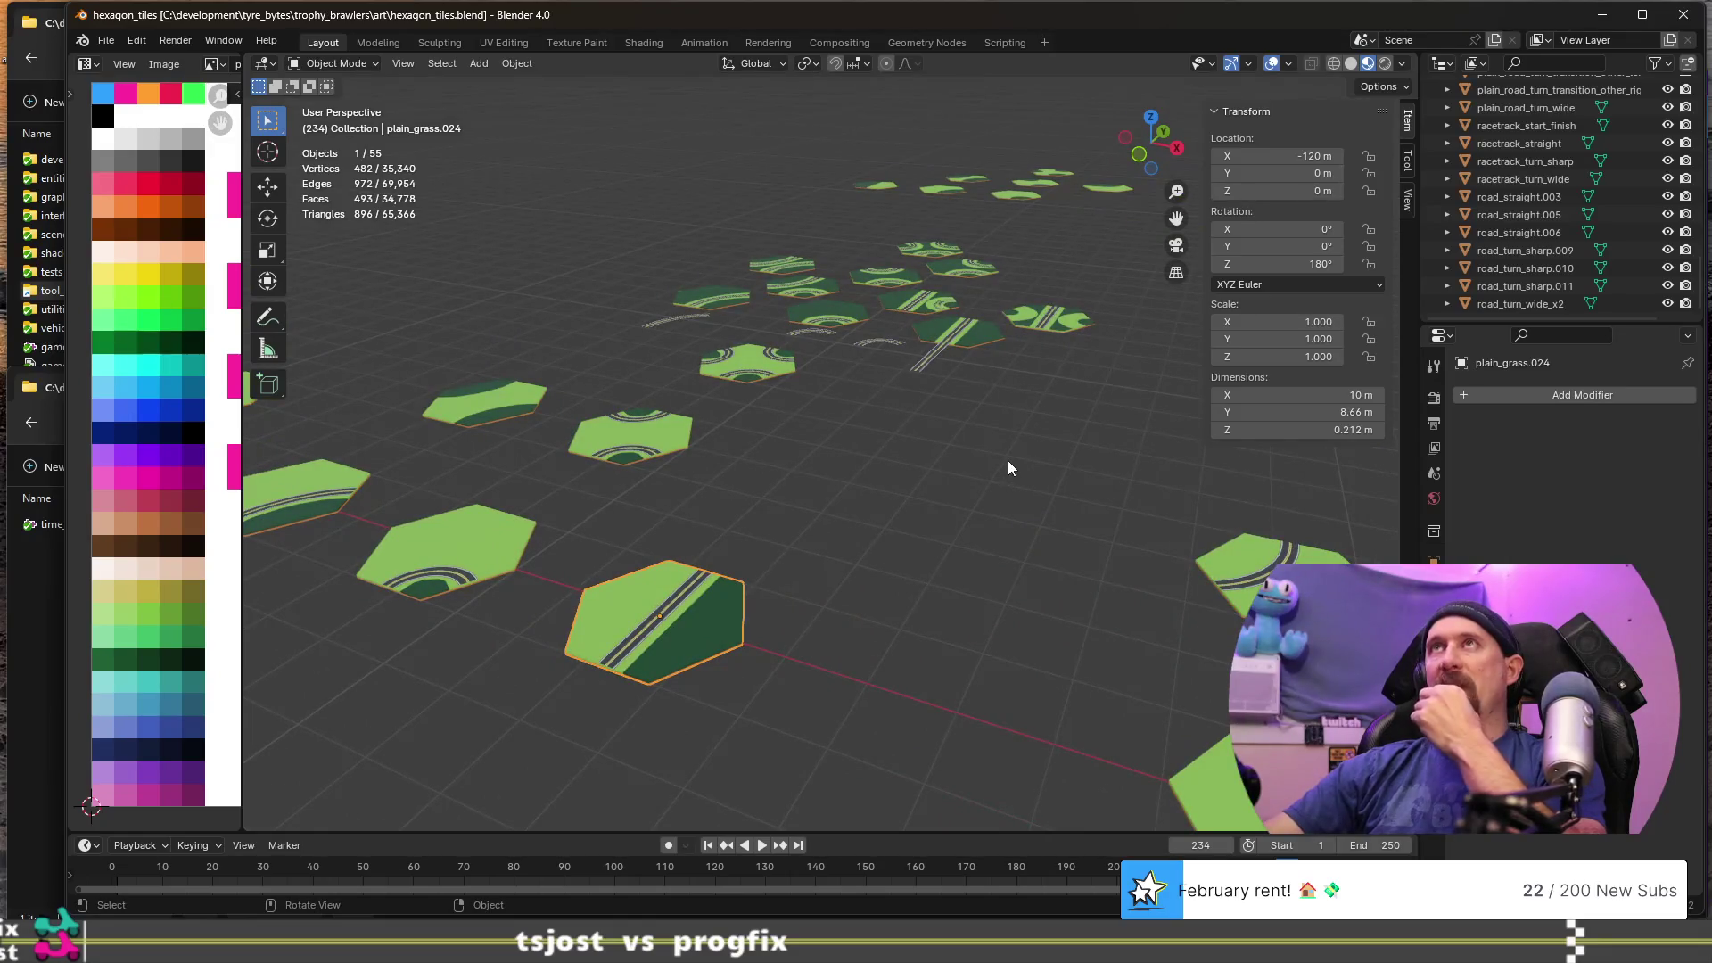
pyautogui.scroll(-2, 983, 473)
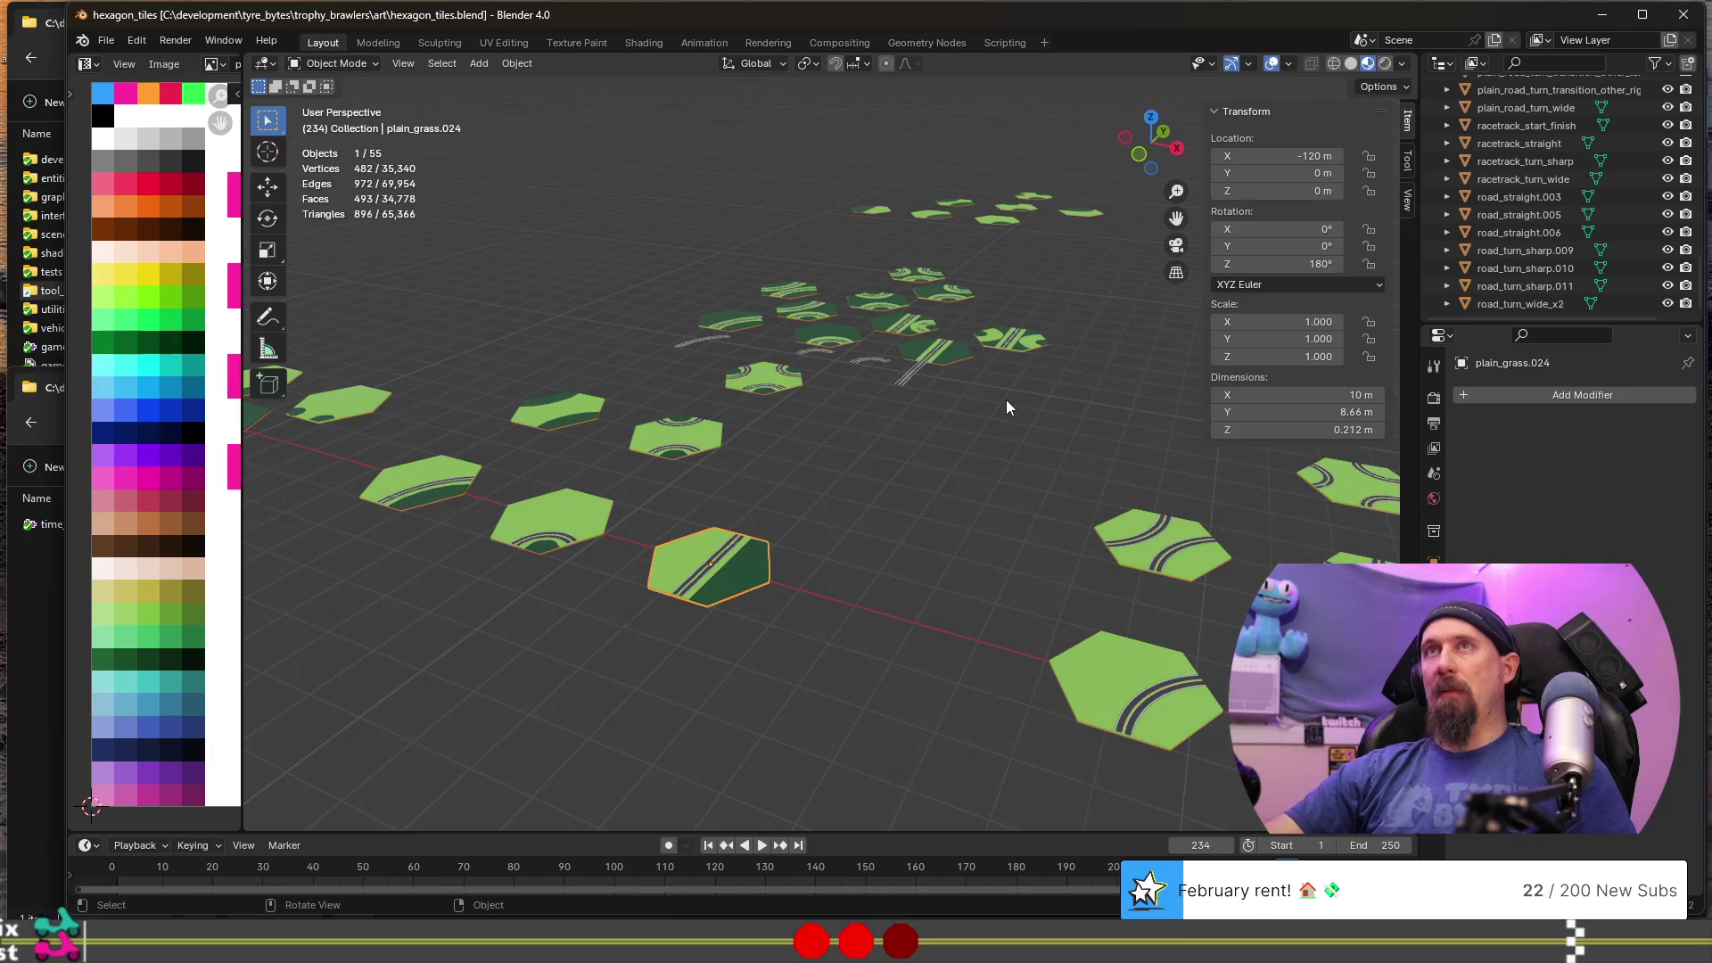
pyautogui.hotkey('alt', 'Tab')
pyautogui.hotkey('alt', 'Tab')
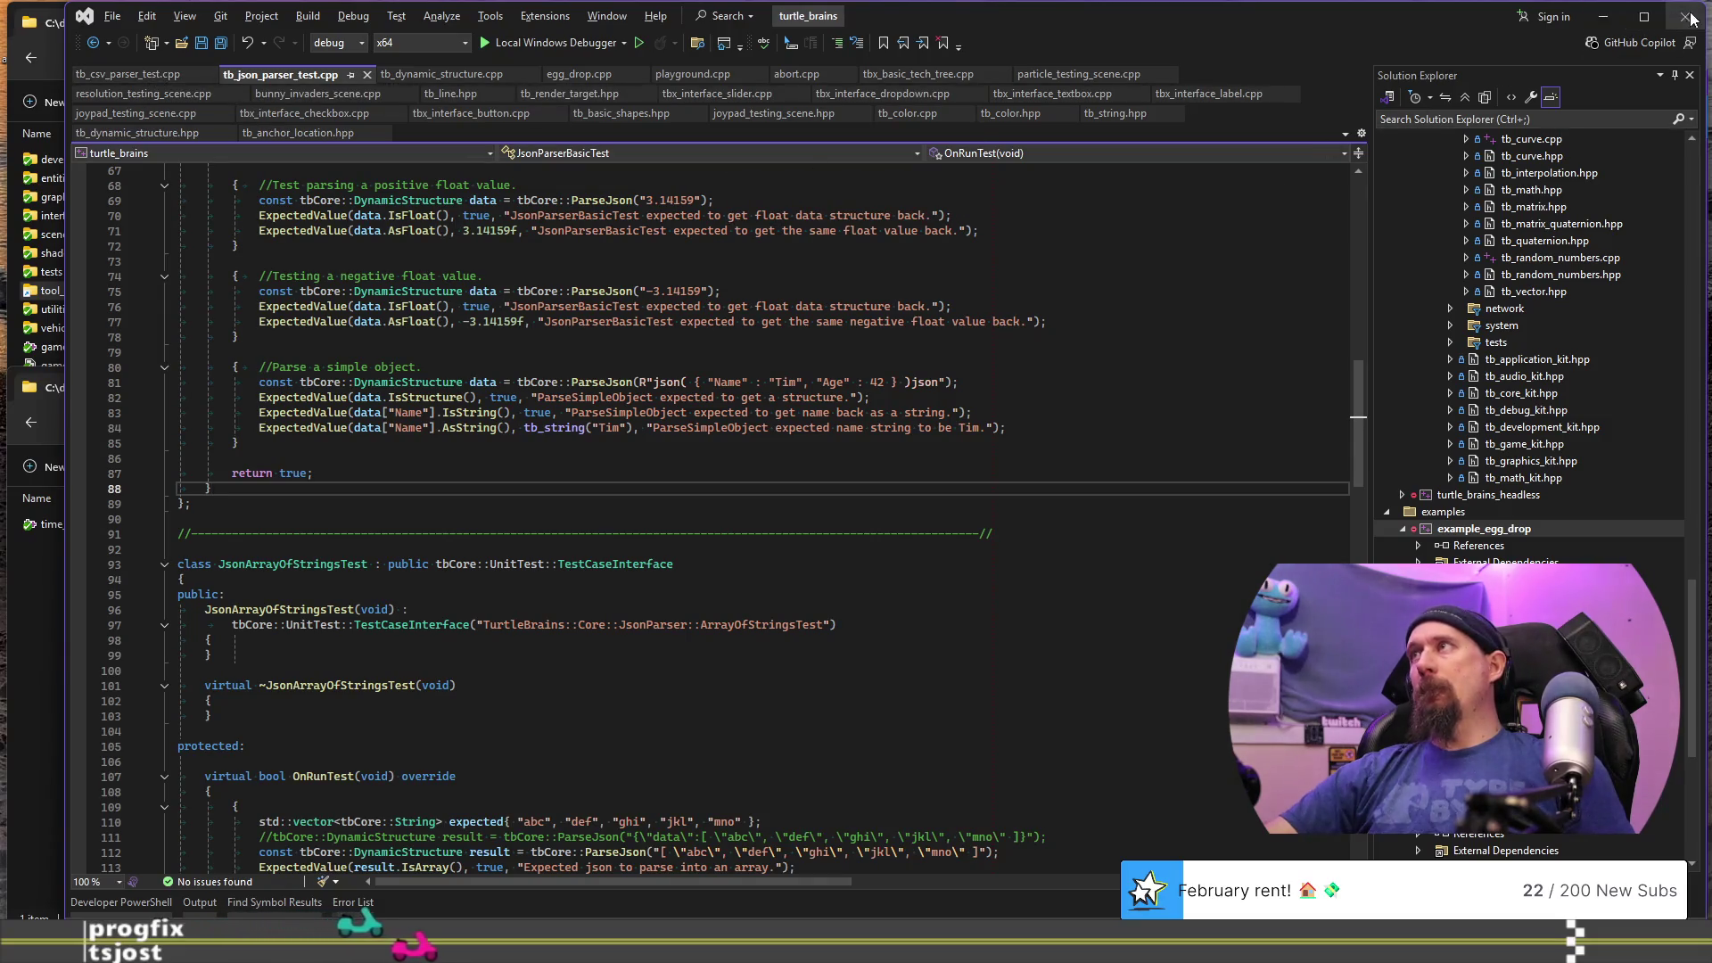
# - Switch from Visual Studio back to the Blender hexagon_tiles scene
pyautogui.hotkey('alt', 'Tab')
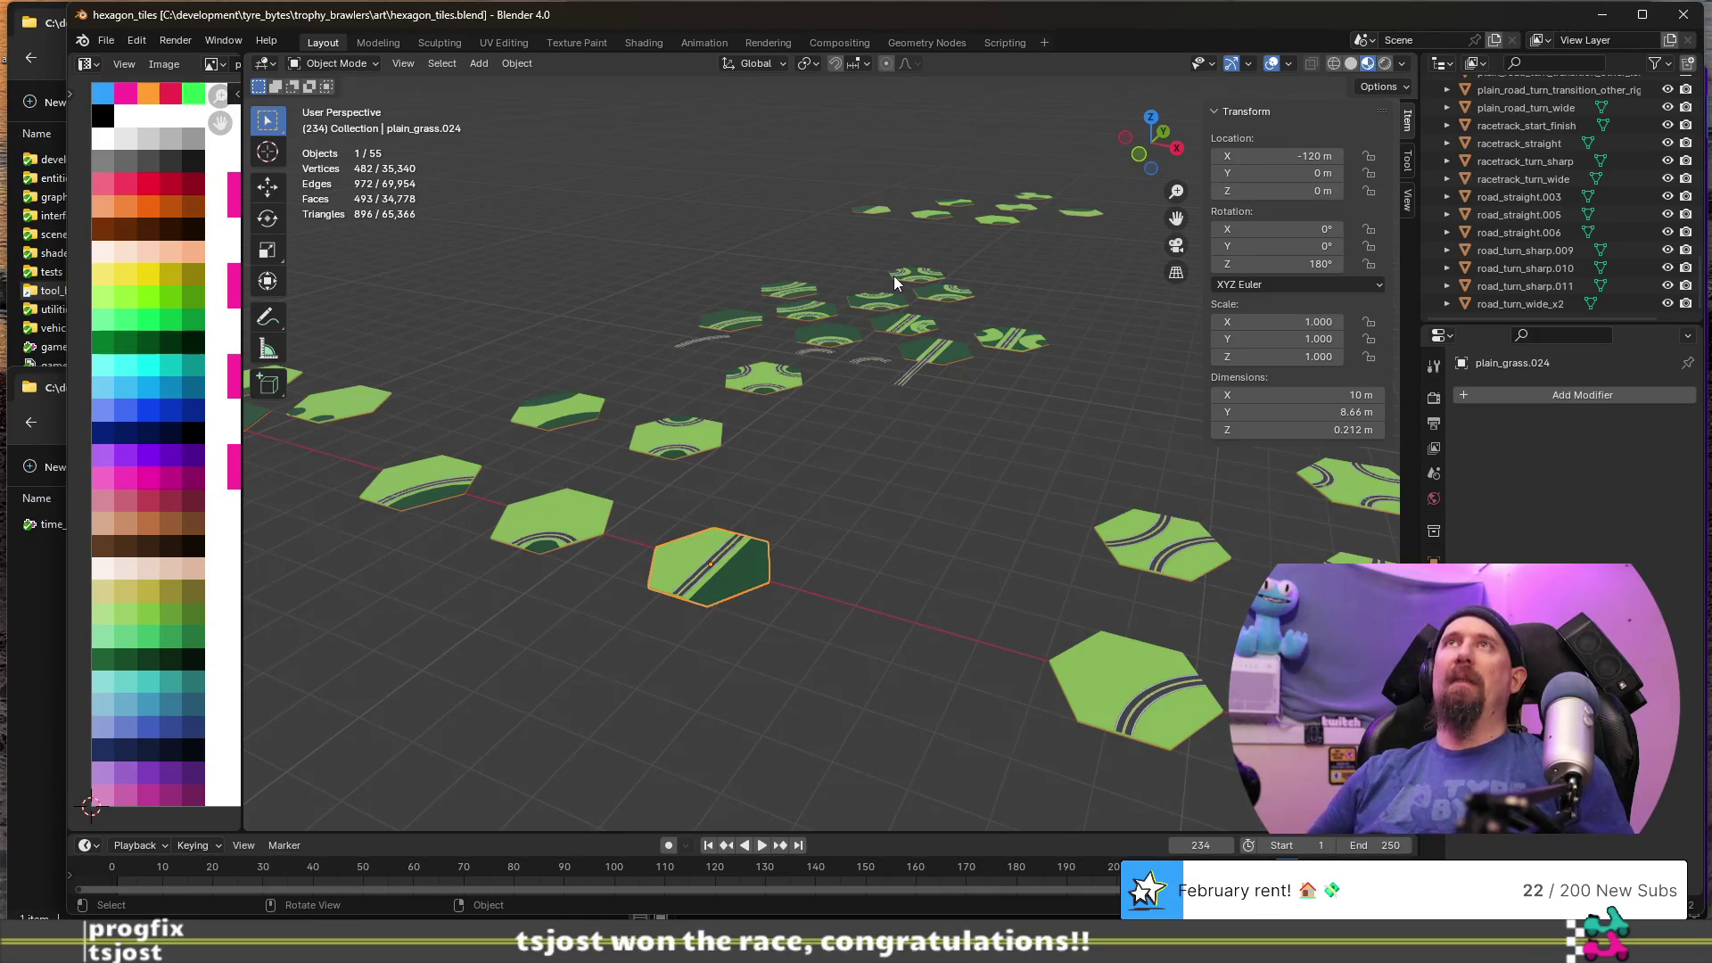
# - Cycle through the open windows and return to Blender
pyautogui.hotkey('alt', 'Tab')
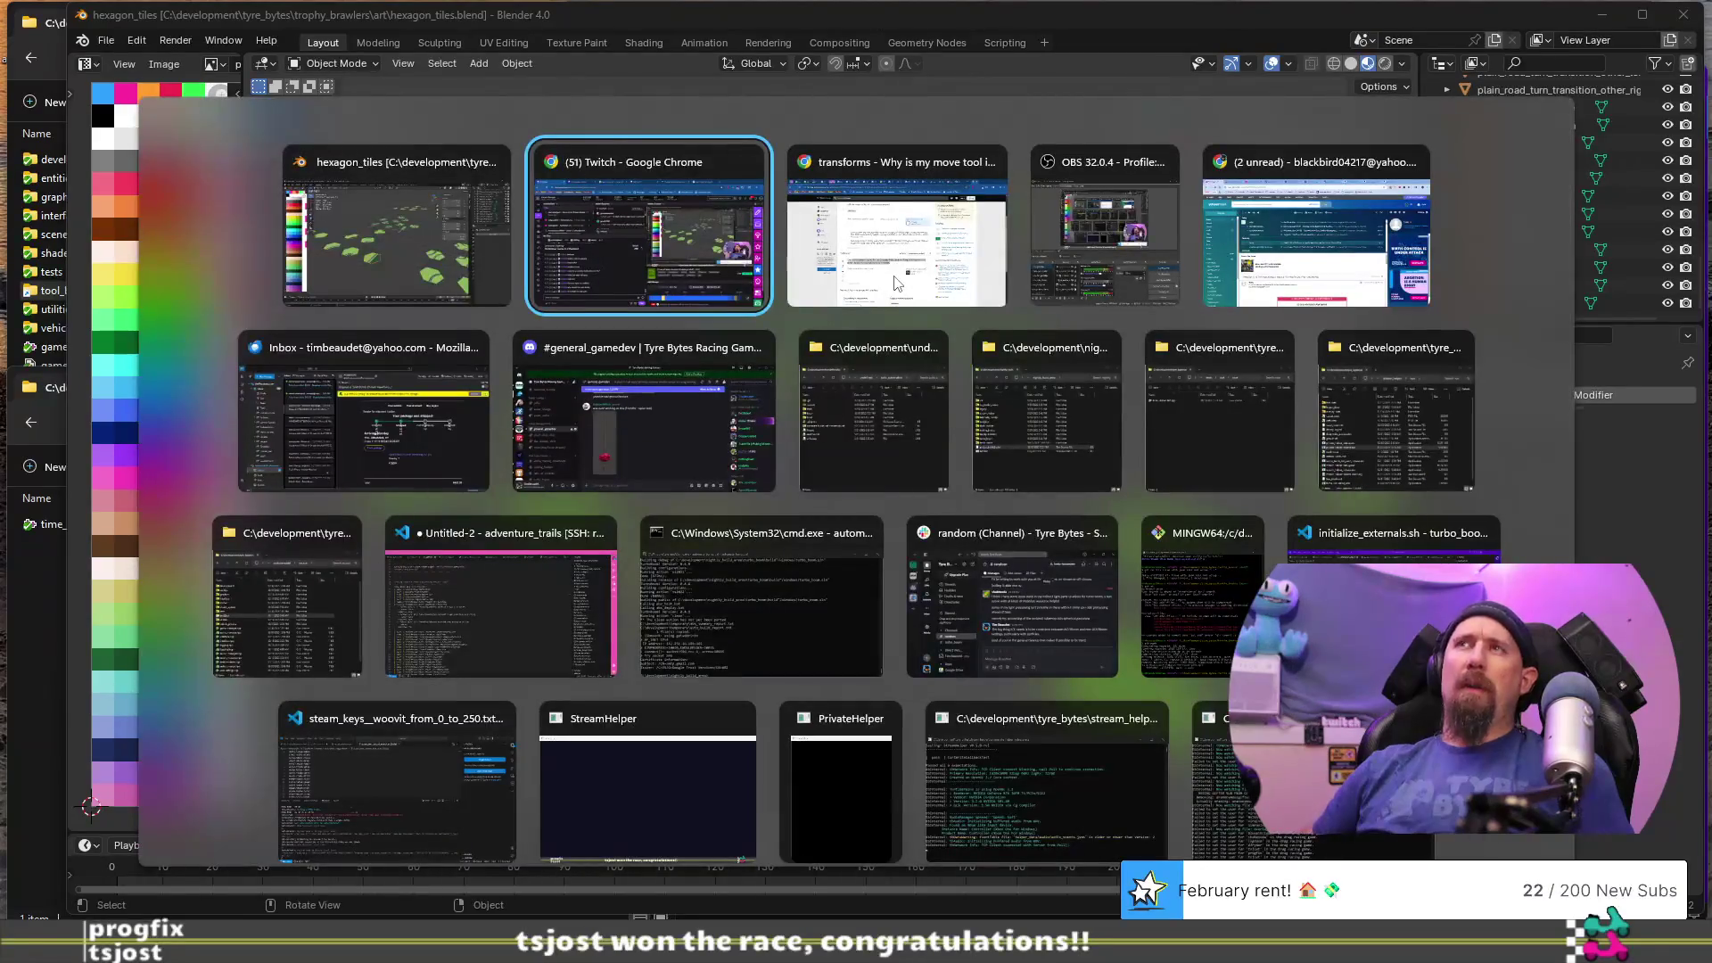
pyautogui.hotkey('alt', 'shift', 'Tab')
pyautogui.press('Down')
pyautogui.press('Right')
pyautogui.press('Up')
pyautogui.press('Left')
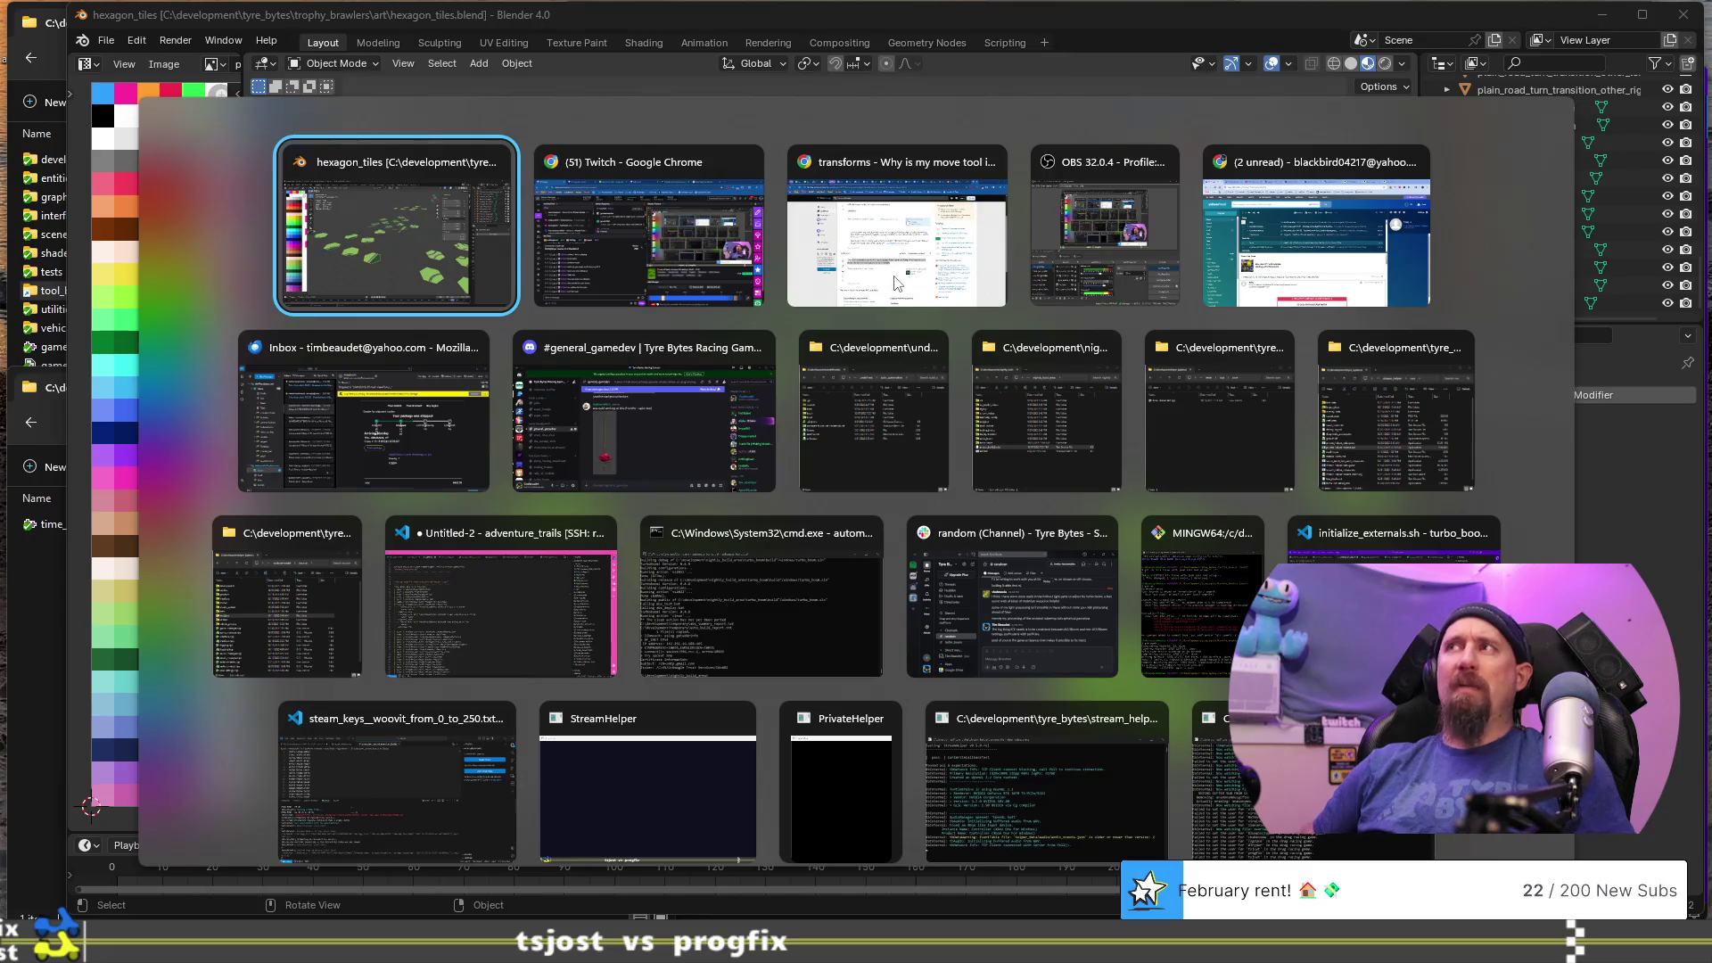
pyautogui.press('Return')
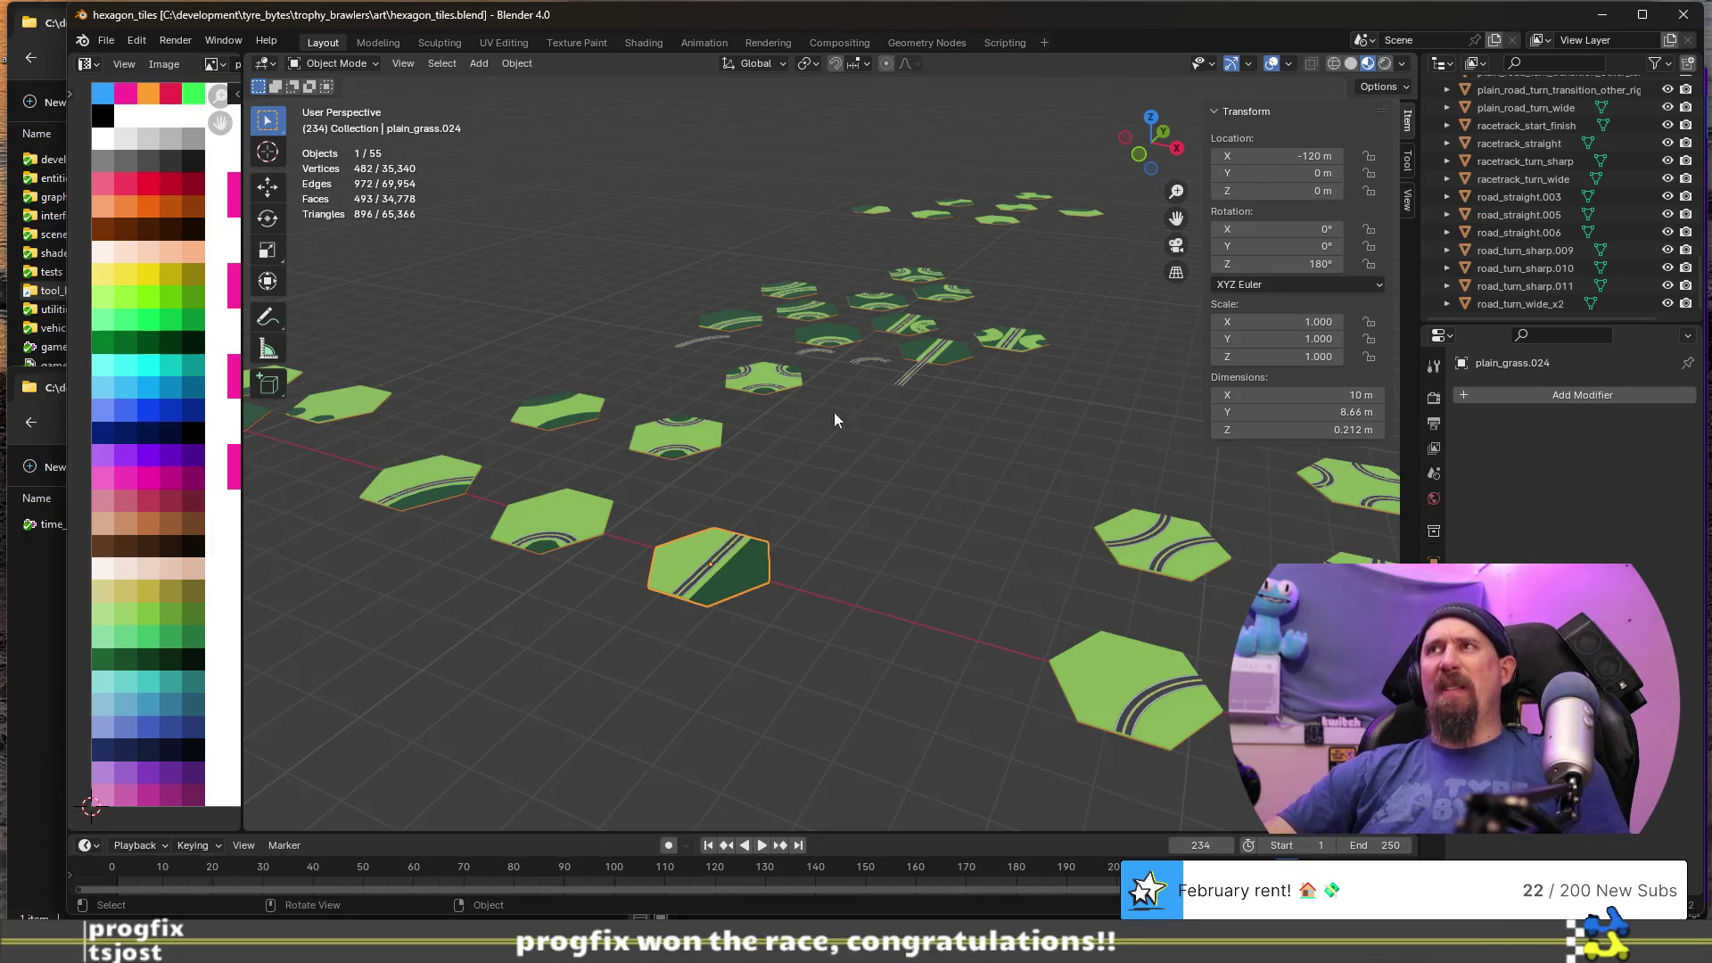
# - Look over the 55-tile layout from several angles and save hexagon_tiles.blend
pyautogui.keyDown('shift'); pyautogui.moveTo(1022, 457); pyautogui.dragTo(826, 353, button='middle'); pyautogui.keyUp('shift')
pyautogui.moveTo(677, 427)
pyautogui.mouseDown(button='middle')
pyautogui.moveTo(699, 389)
pyautogui.moveTo(710, 431)
pyautogui.mouseUp(button='middle')
pyautogui.scroll(-5, 717, 434)
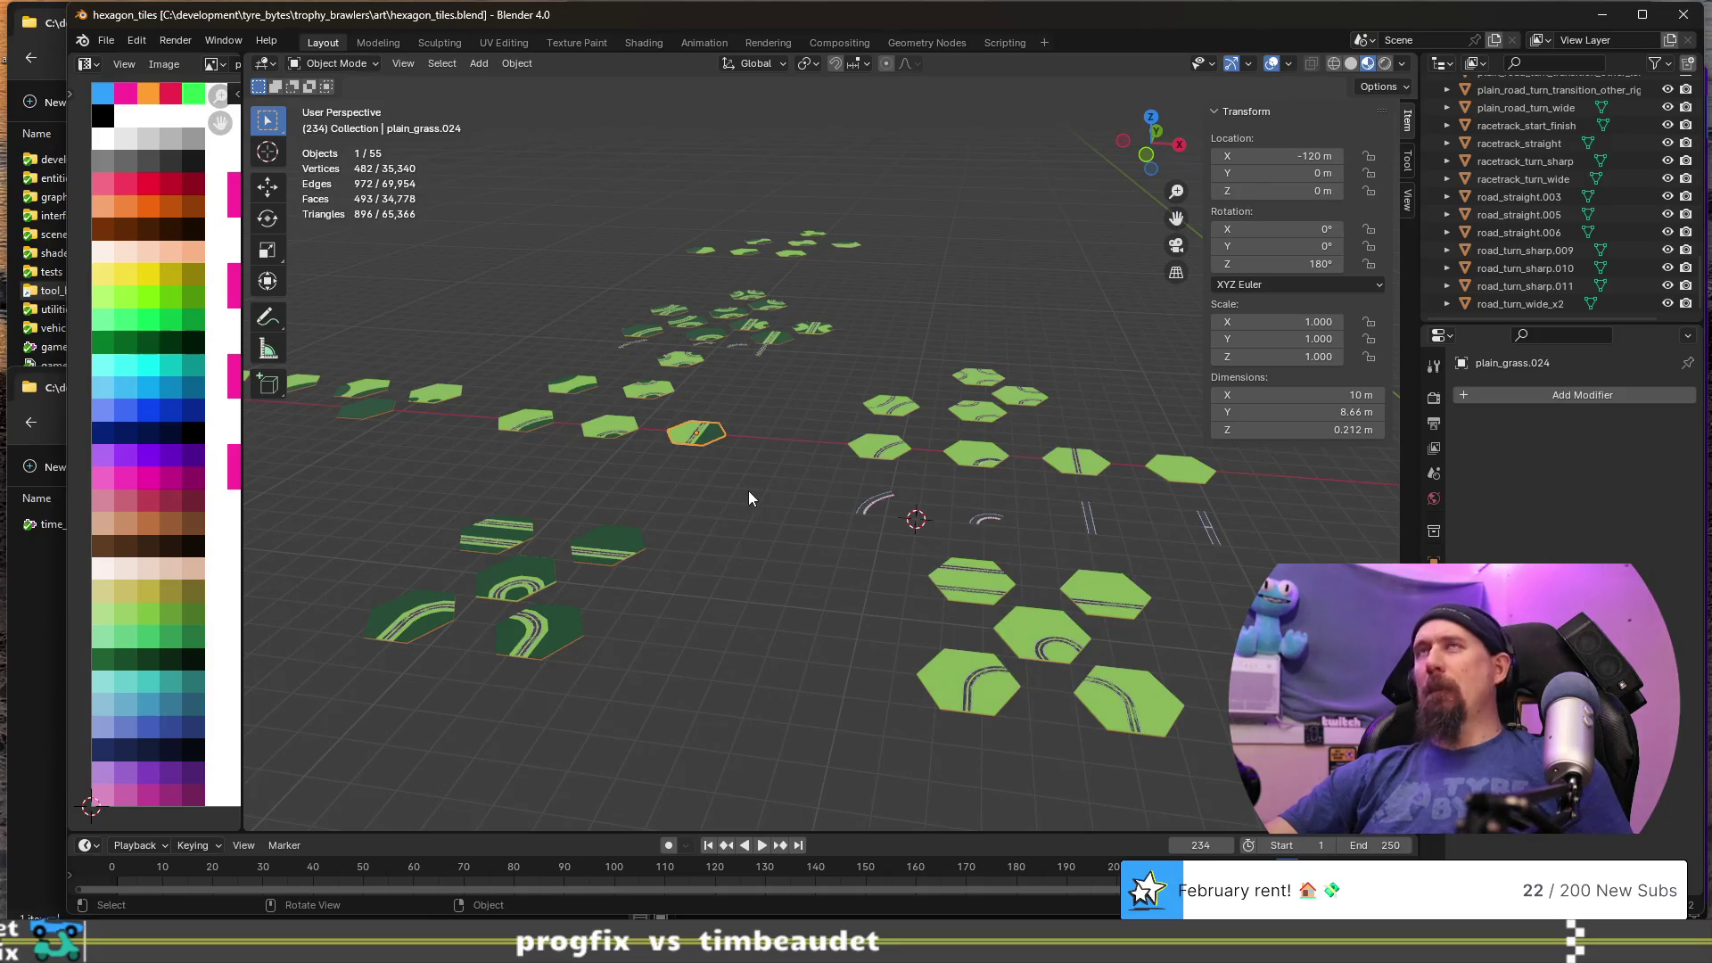
pyautogui.moveTo(677, 442)
pyautogui.mouseDown(button='middle')
pyautogui.moveTo(639, 445)
pyautogui.moveTo(672, 475)
pyautogui.moveTo(675, 509)
pyautogui.moveTo(745, 460)
pyautogui.mouseUp(button='middle')
pyautogui.scroll(2, 674, 509)
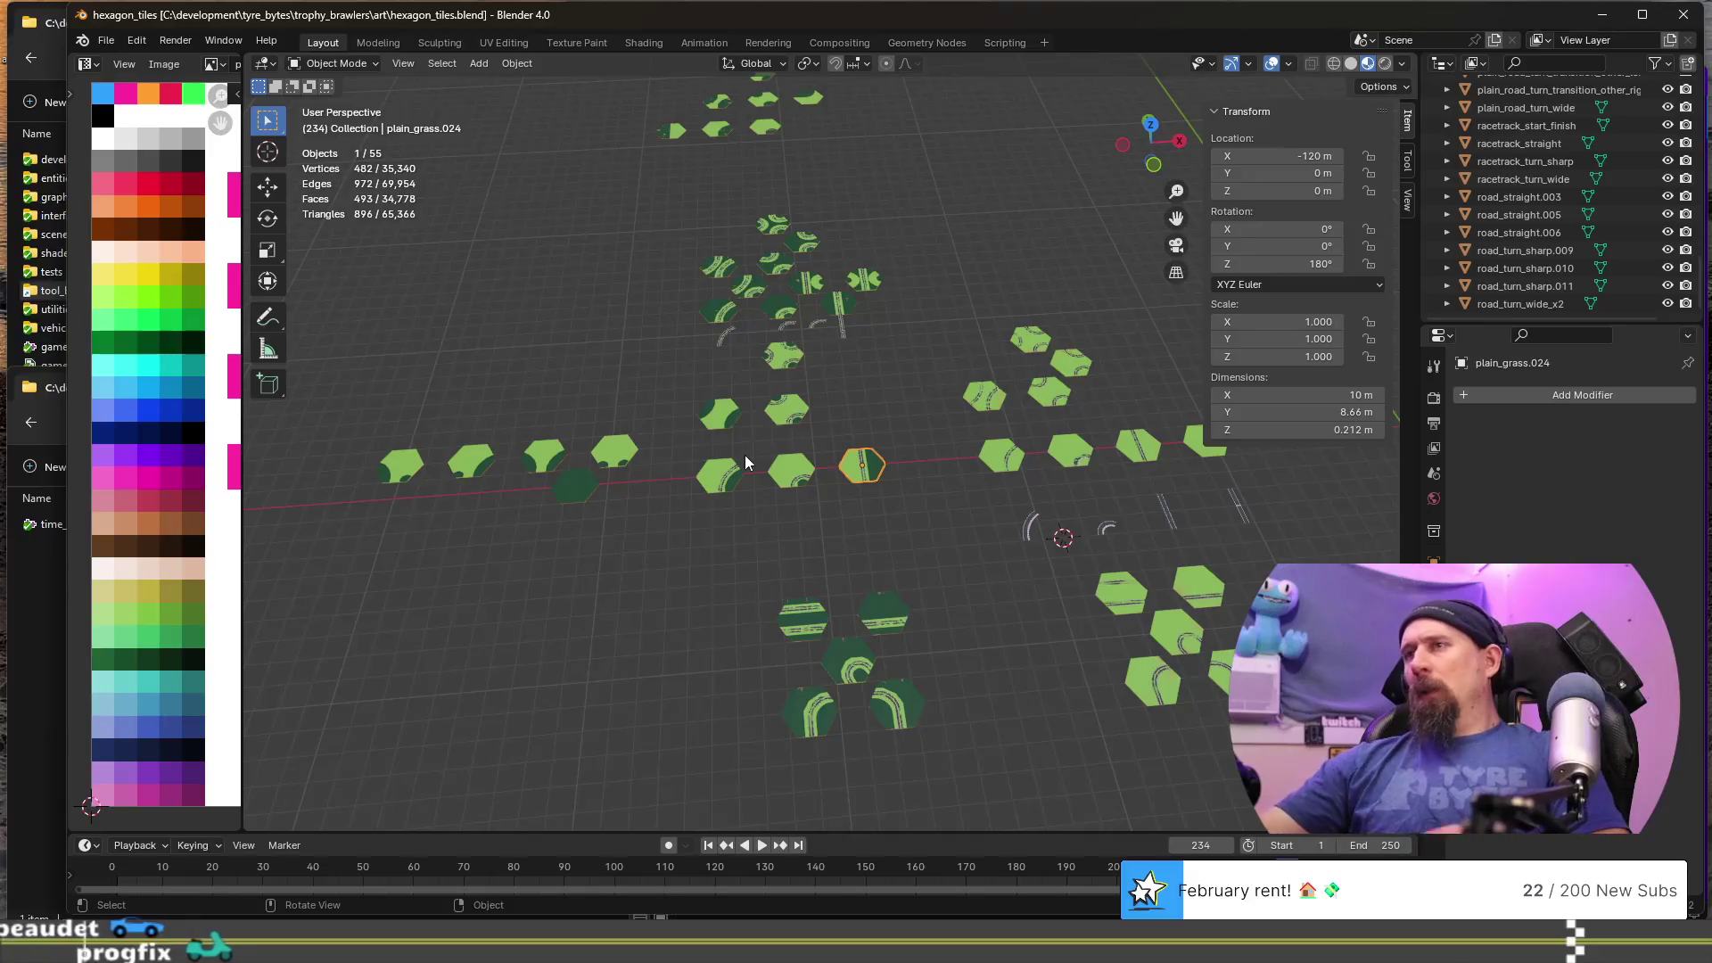
pyautogui.moveTo(828, 455)
pyautogui.mouseDown(button='middle')
pyautogui.moveTo(1088, 505)
pyautogui.moveTo(1040, 538)
pyautogui.moveTo(1062, 520)
pyautogui.mouseUp(button='middle')
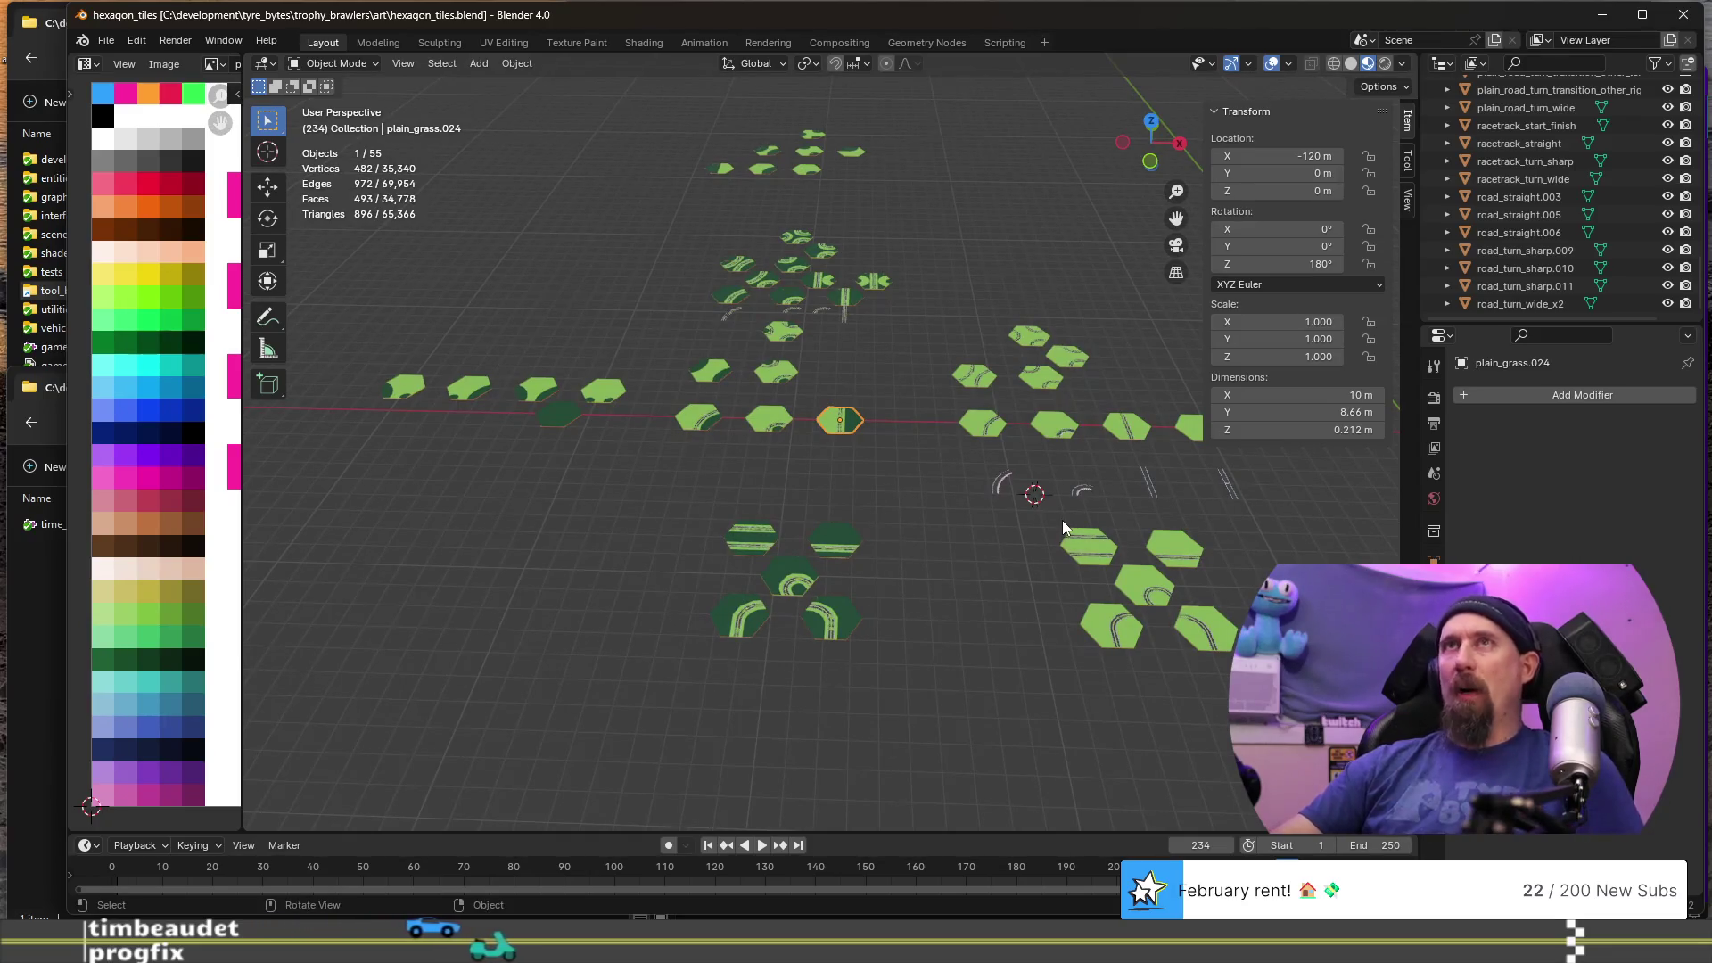
pyautogui.hotkey('ctrl', 's')
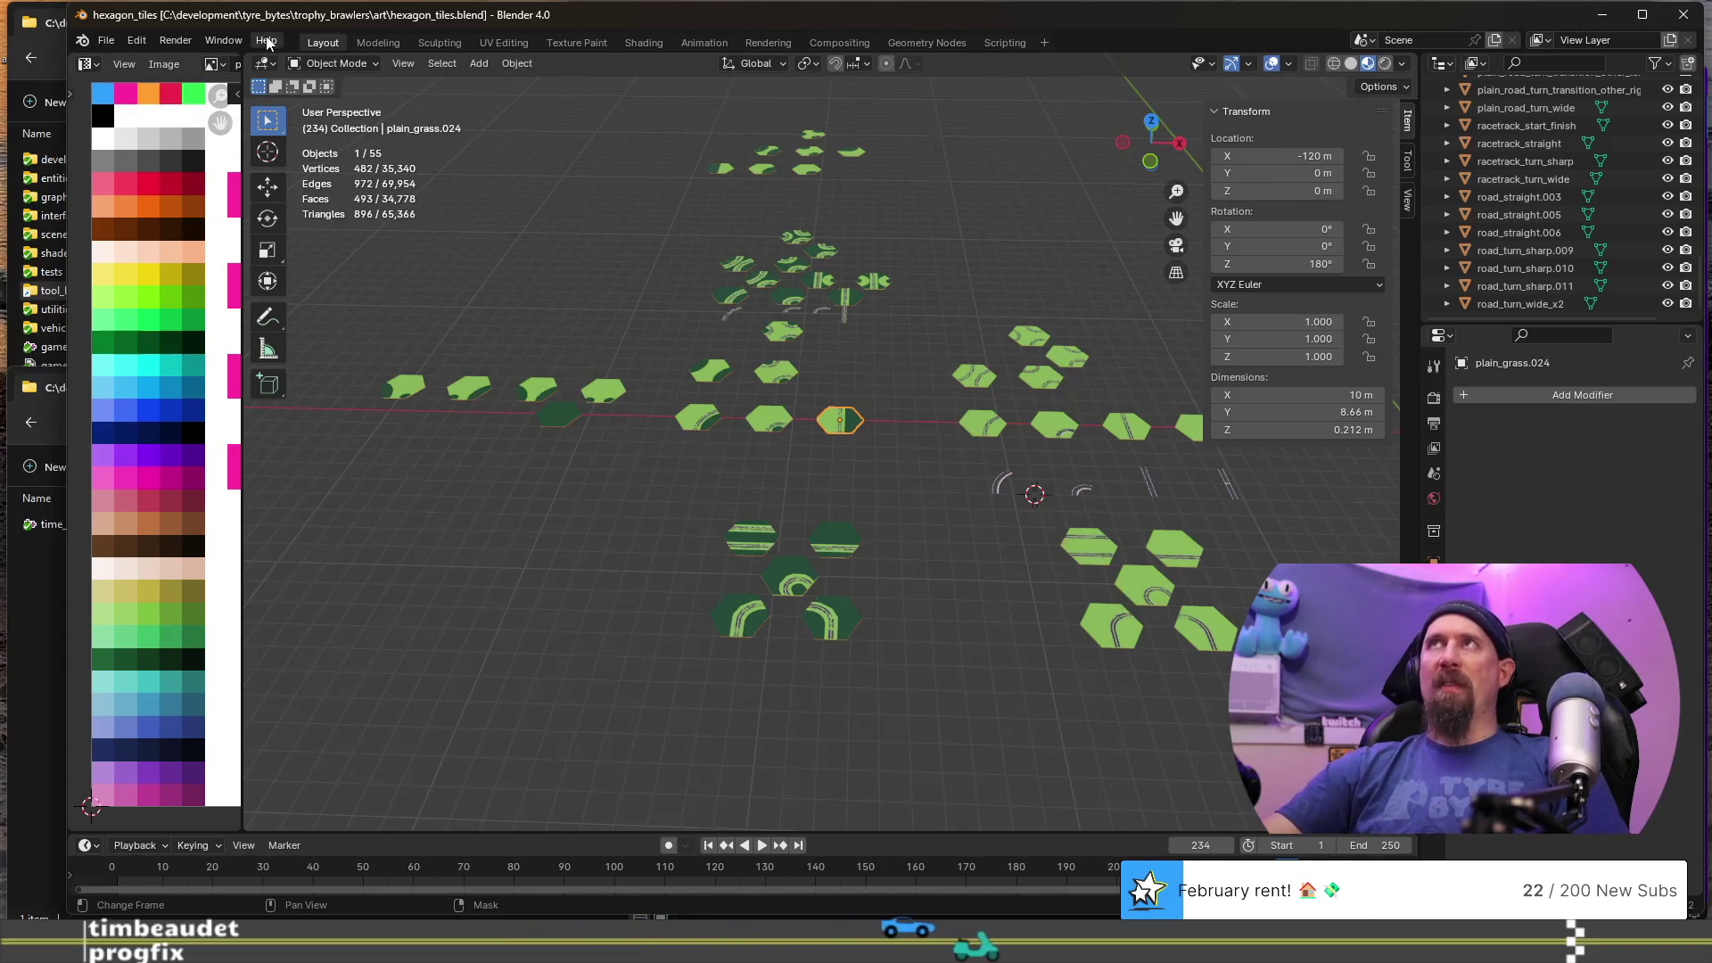
pyautogui.click(105, 40)
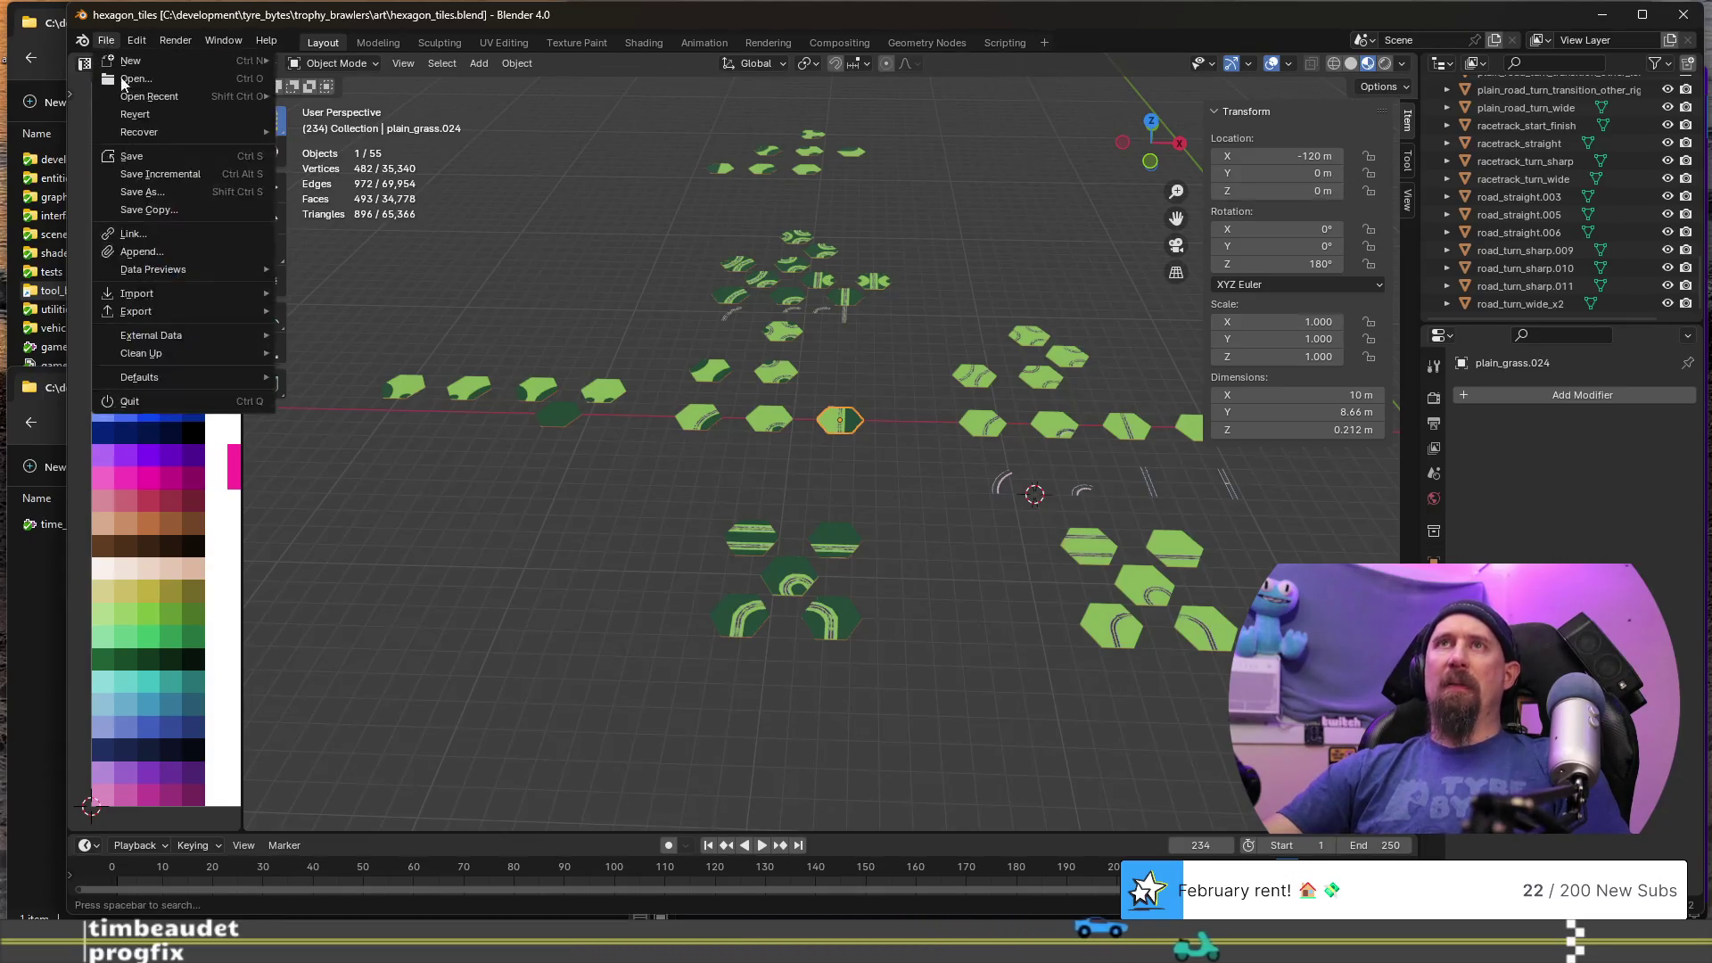
# - Start an ICE mesh export and delete all old .msh files in data/hexagon_tiles
pyautogui.moveTo(169, 307)
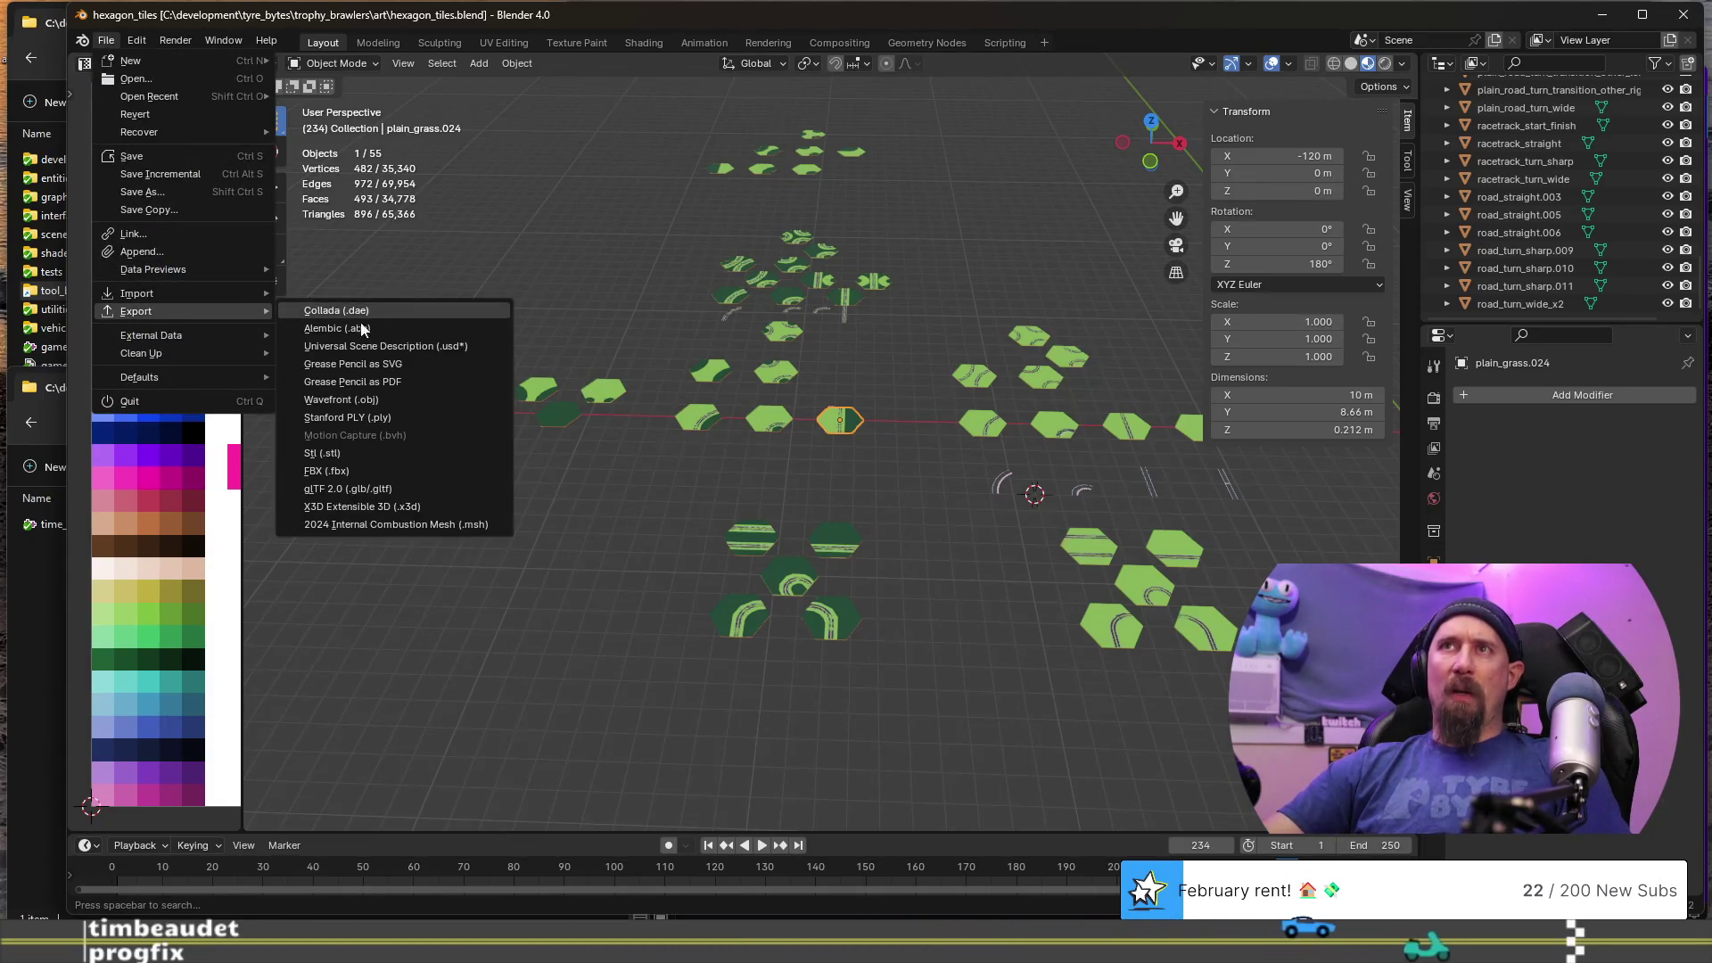
pyautogui.click(437, 525)
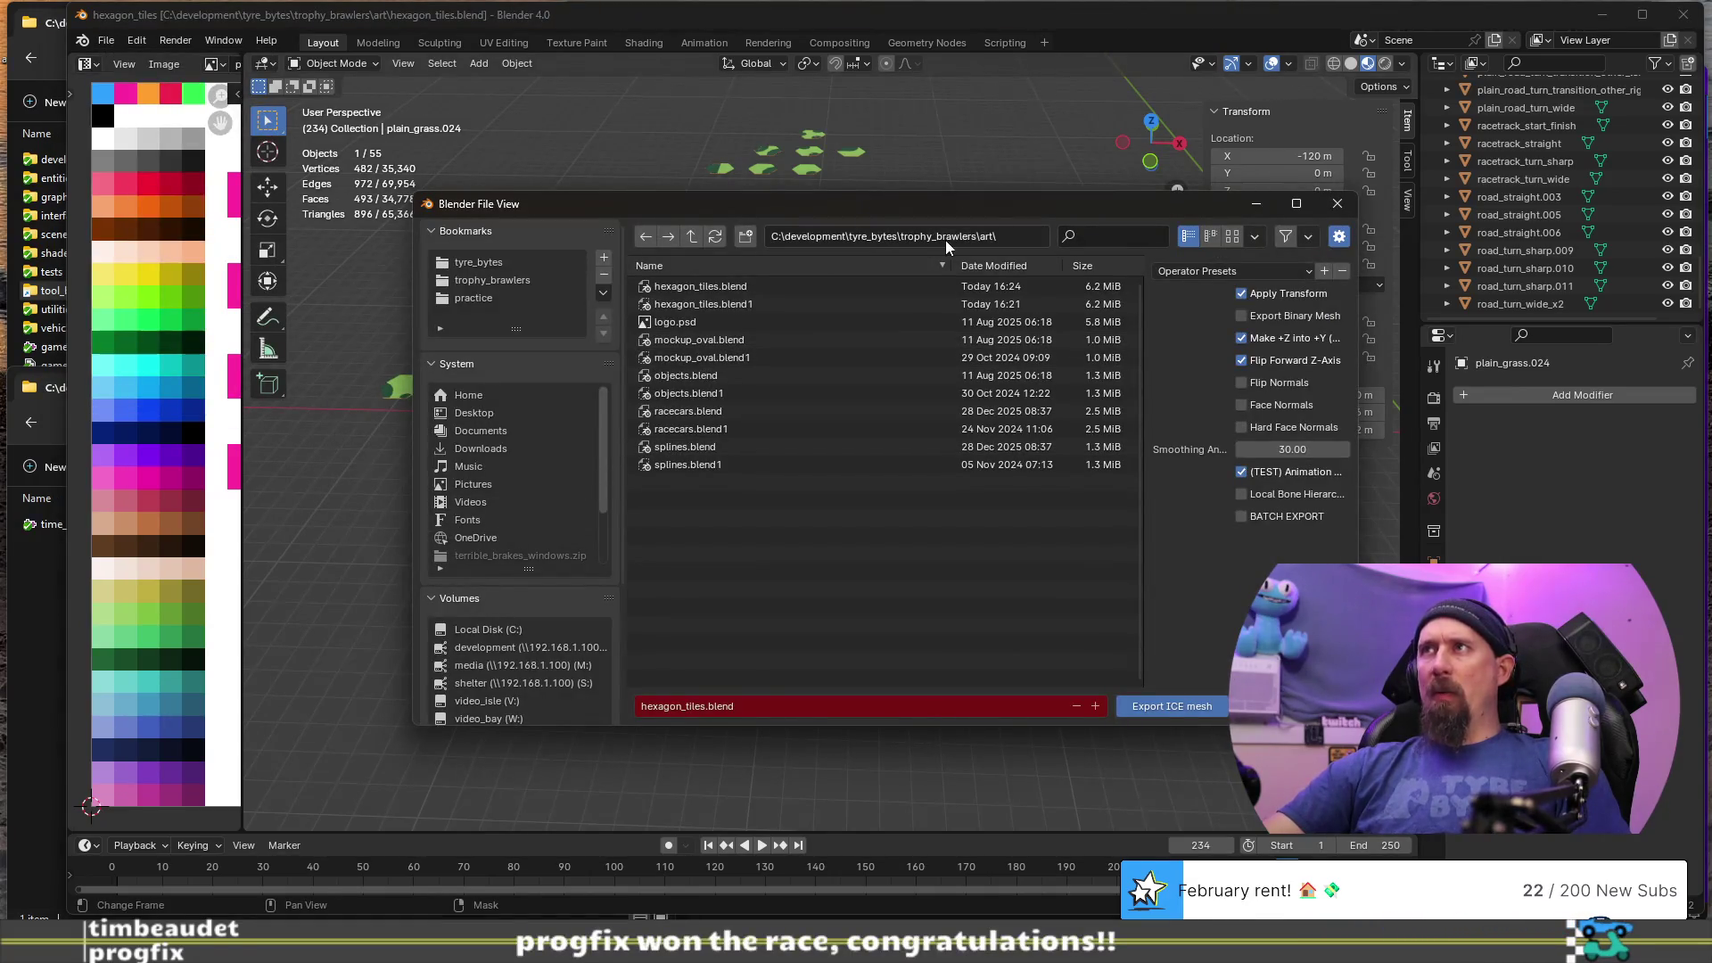
pyautogui.click(510, 282)
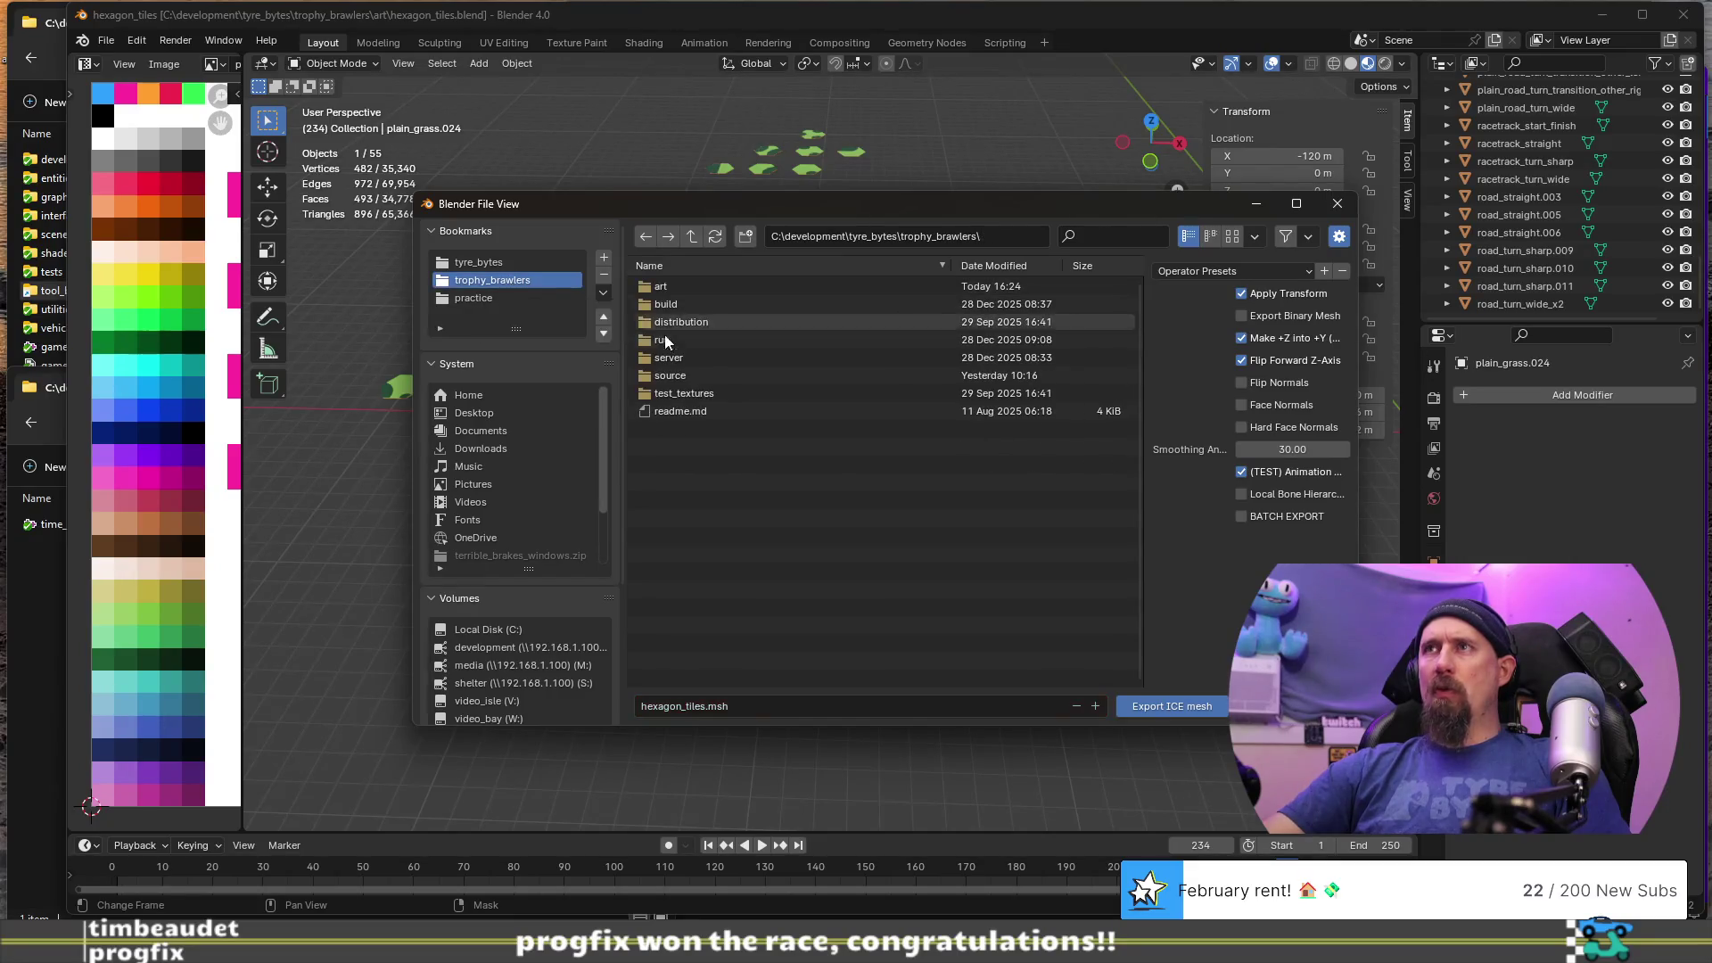
pyautogui.click(681, 287)
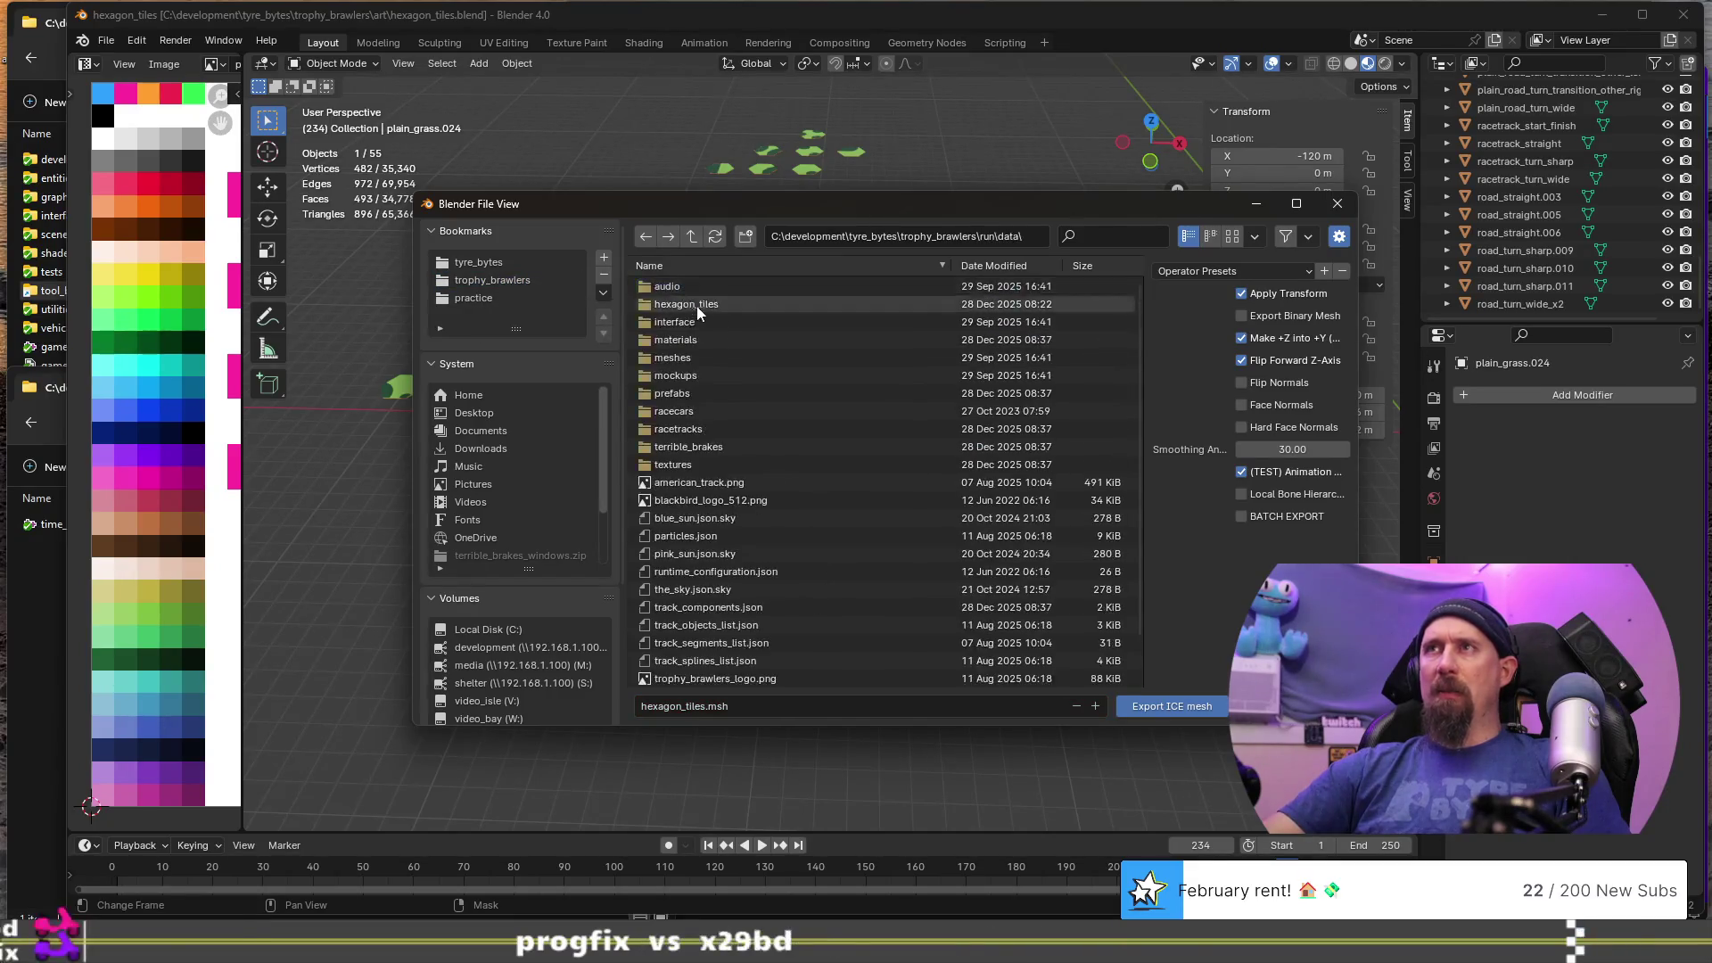
pyautogui.click(700, 305)
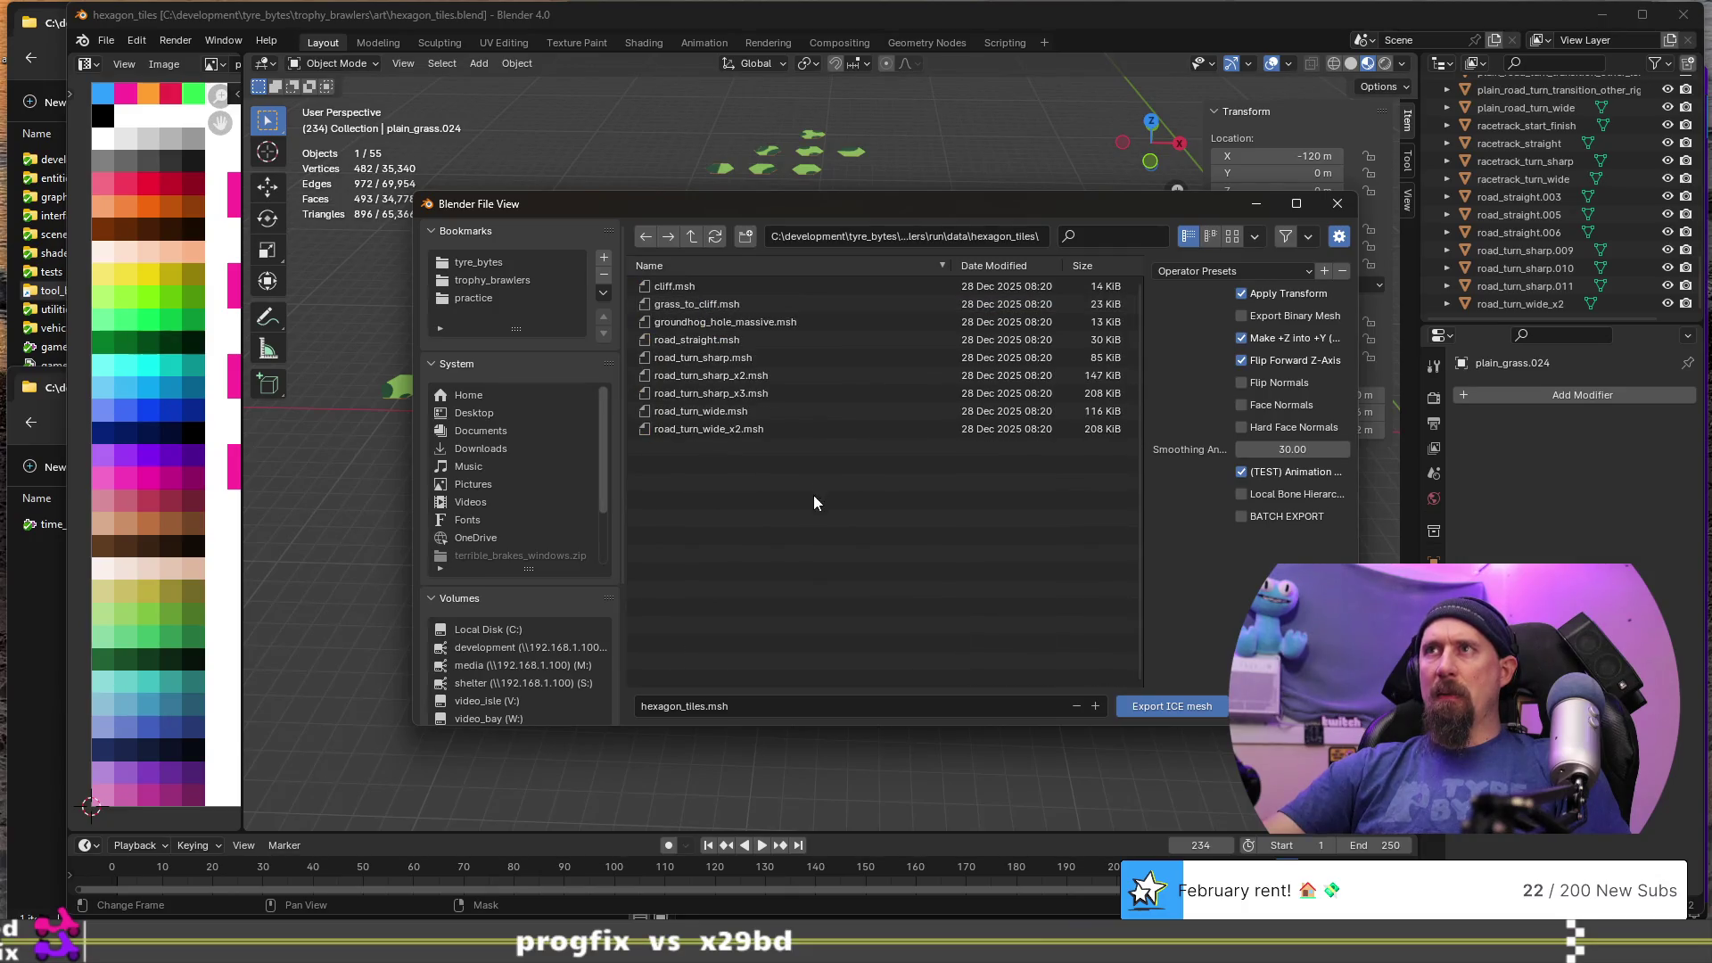
pyautogui.moveTo(720, 477); pyautogui.dragTo(667, 281)
pyautogui.press('Delete')
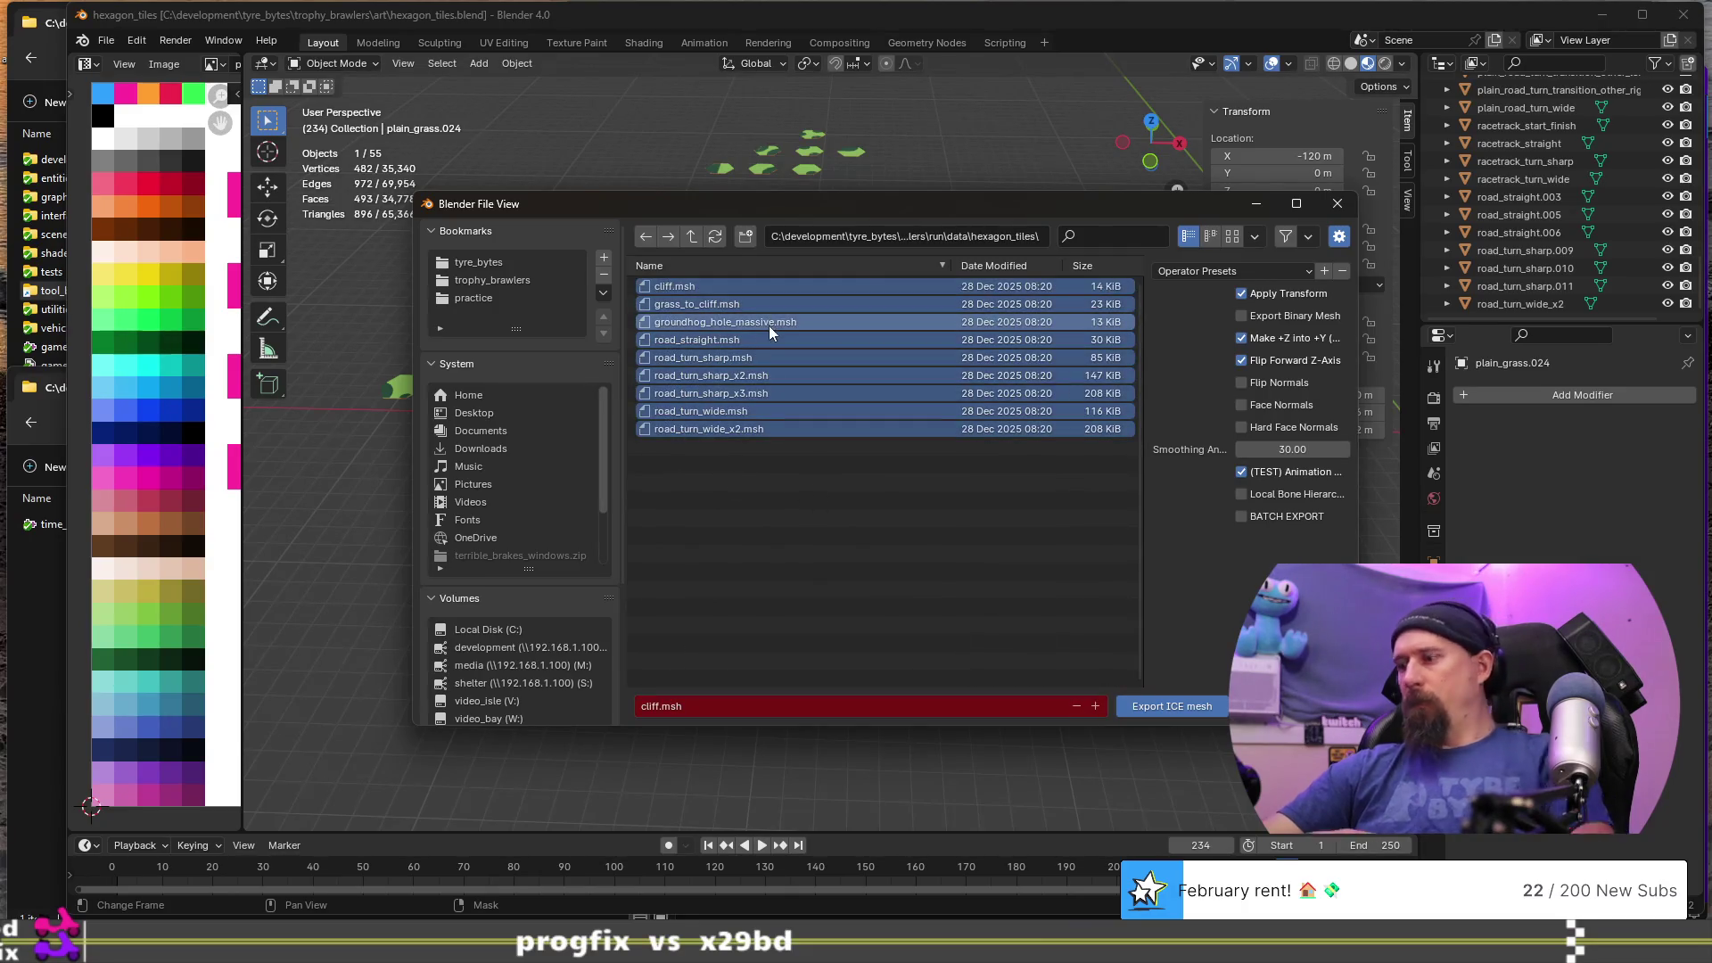
pyautogui.click(769, 325)
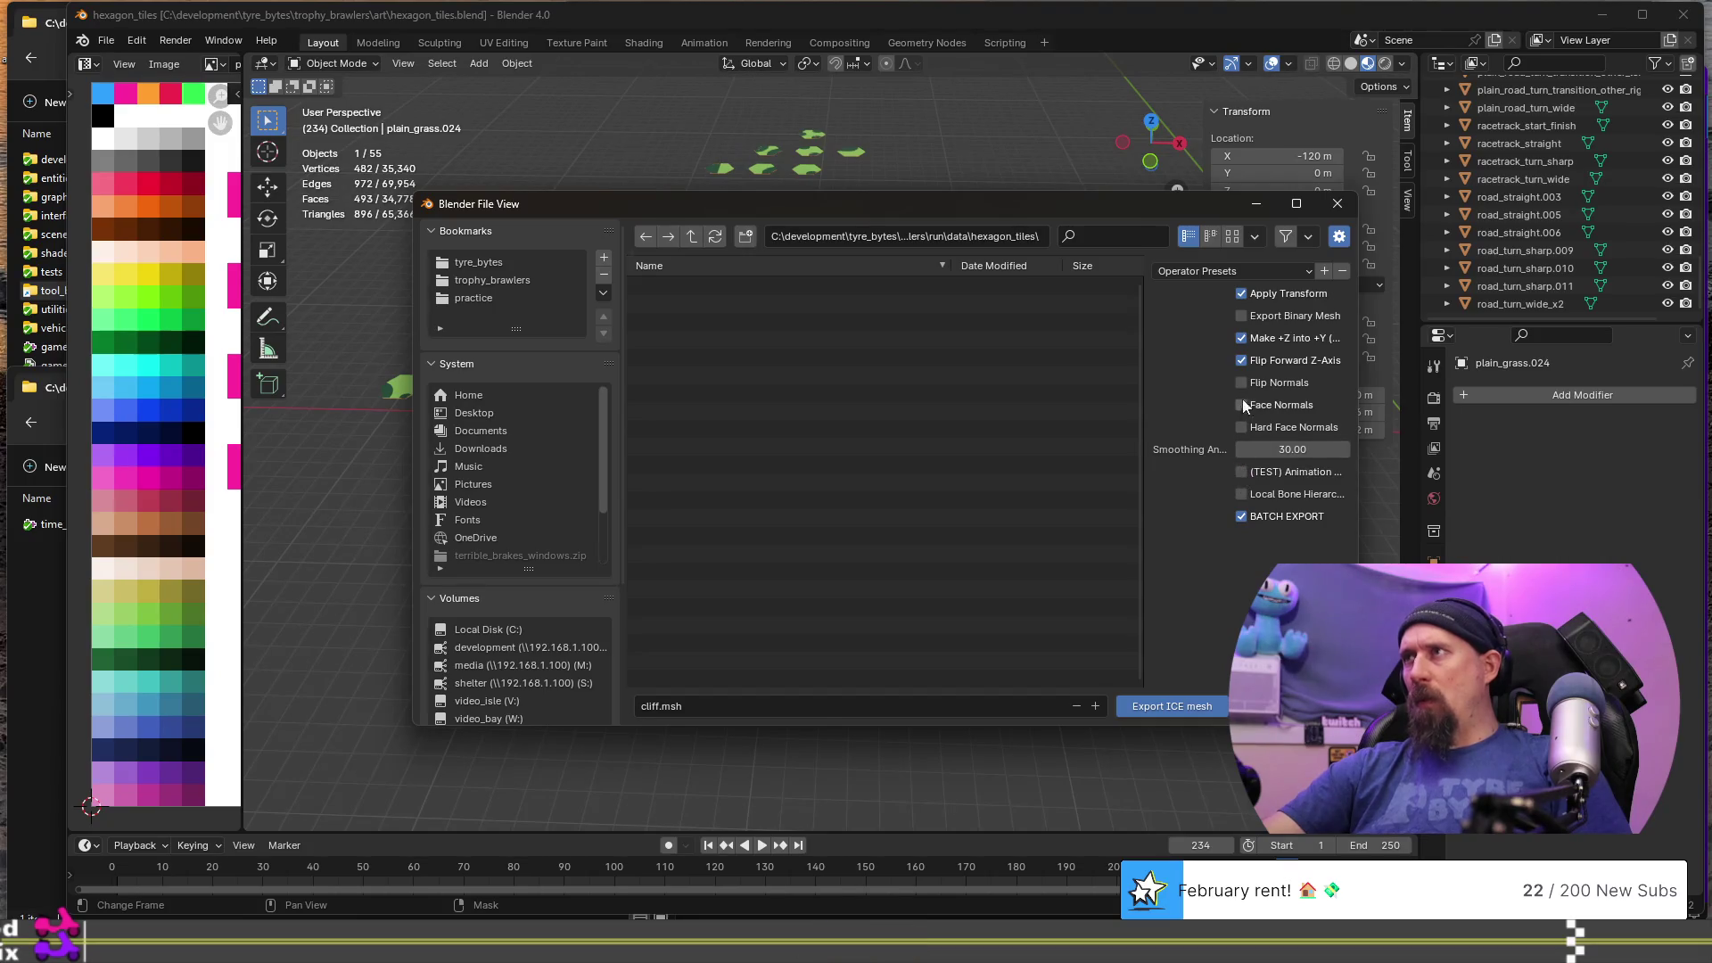
# - Export the tiles as binary ICE meshes with an empty file name for batch export
pyautogui.click(1241, 317)
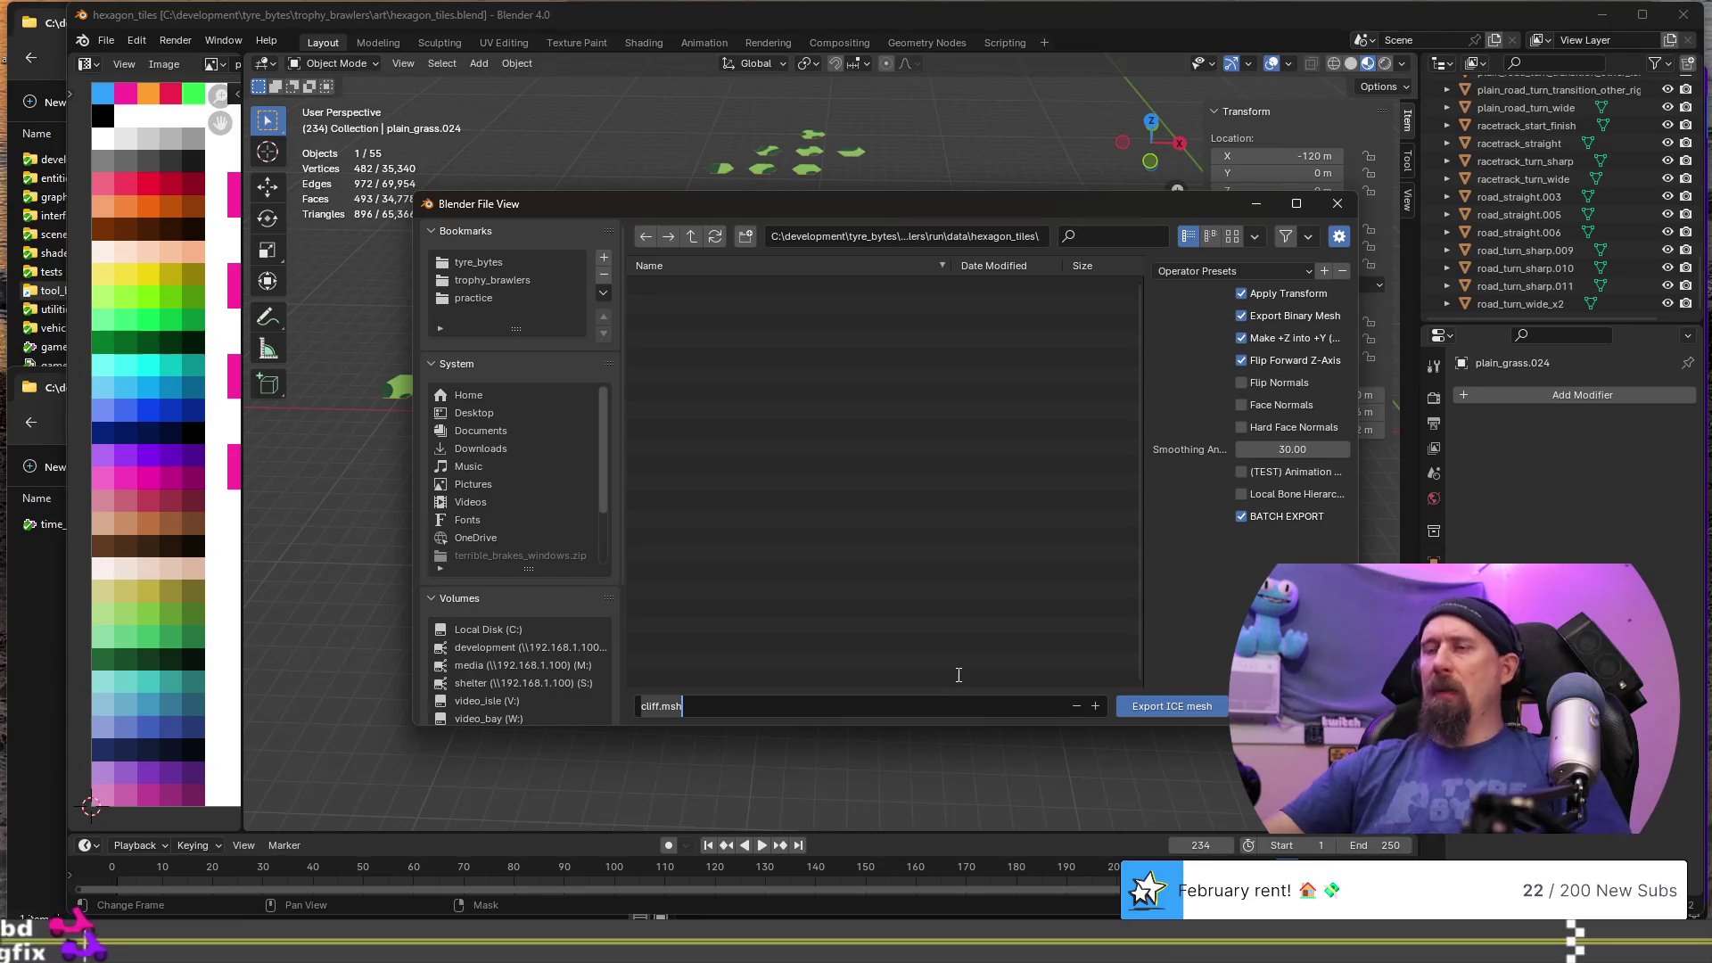
pyautogui.hotkey('ctrl', 'a')
pyautogui.press('BackSpace')
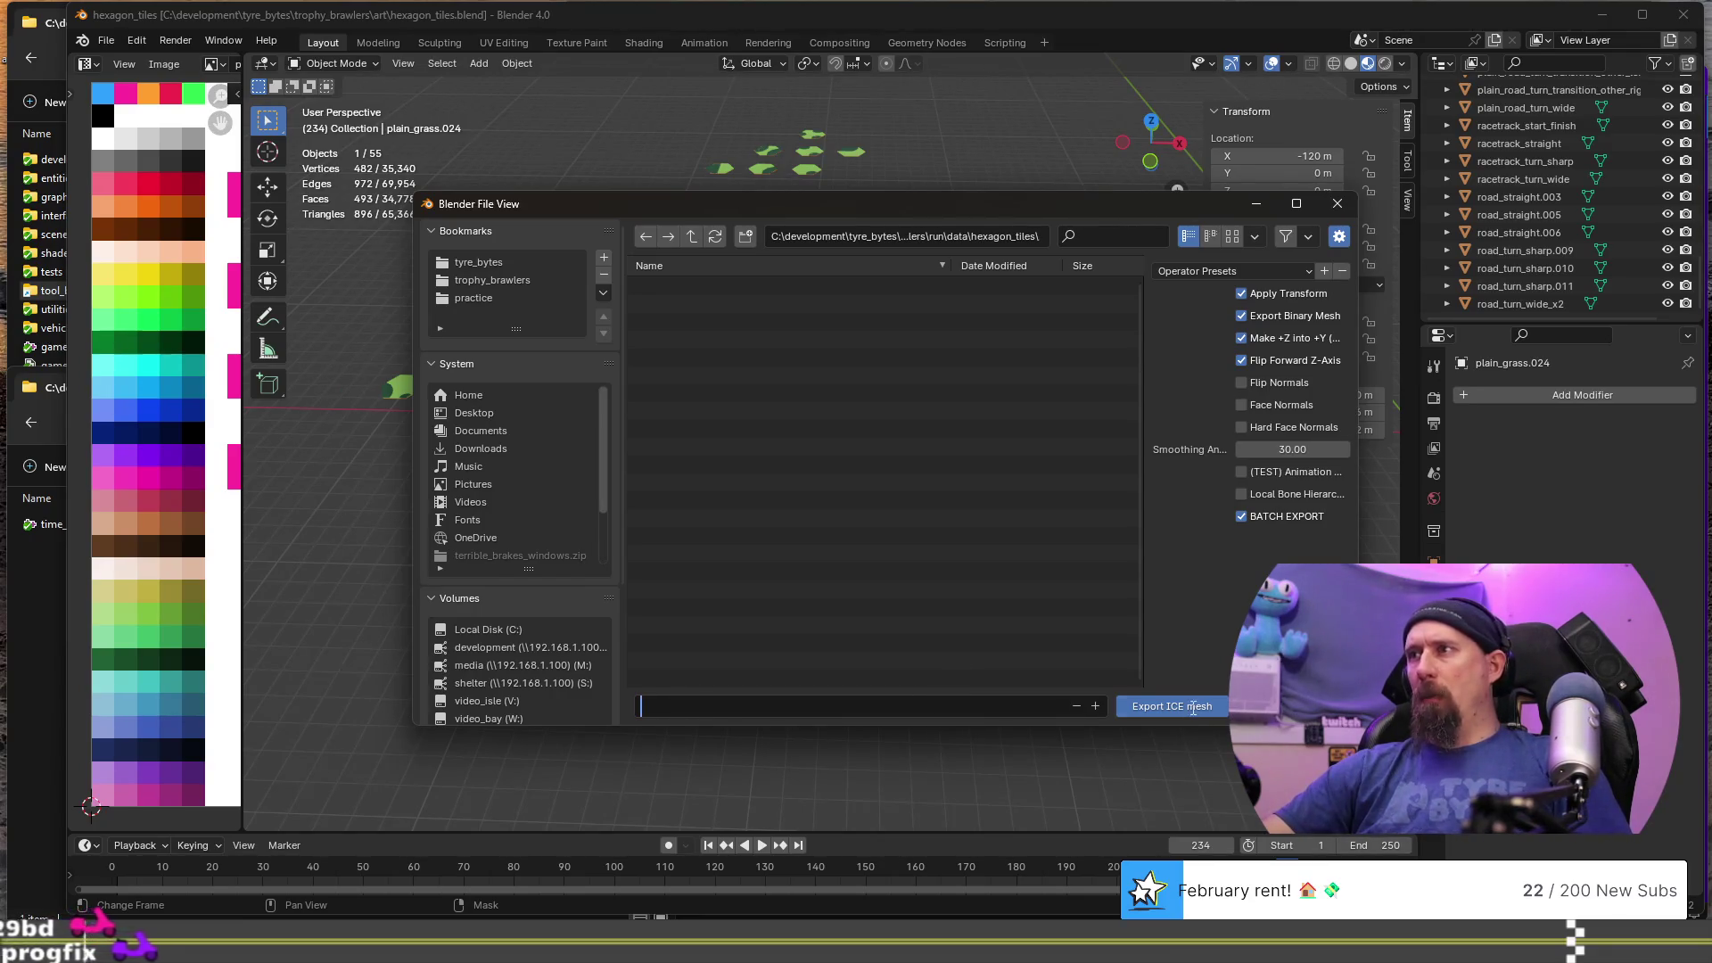
pyautogui.click(1192, 705)
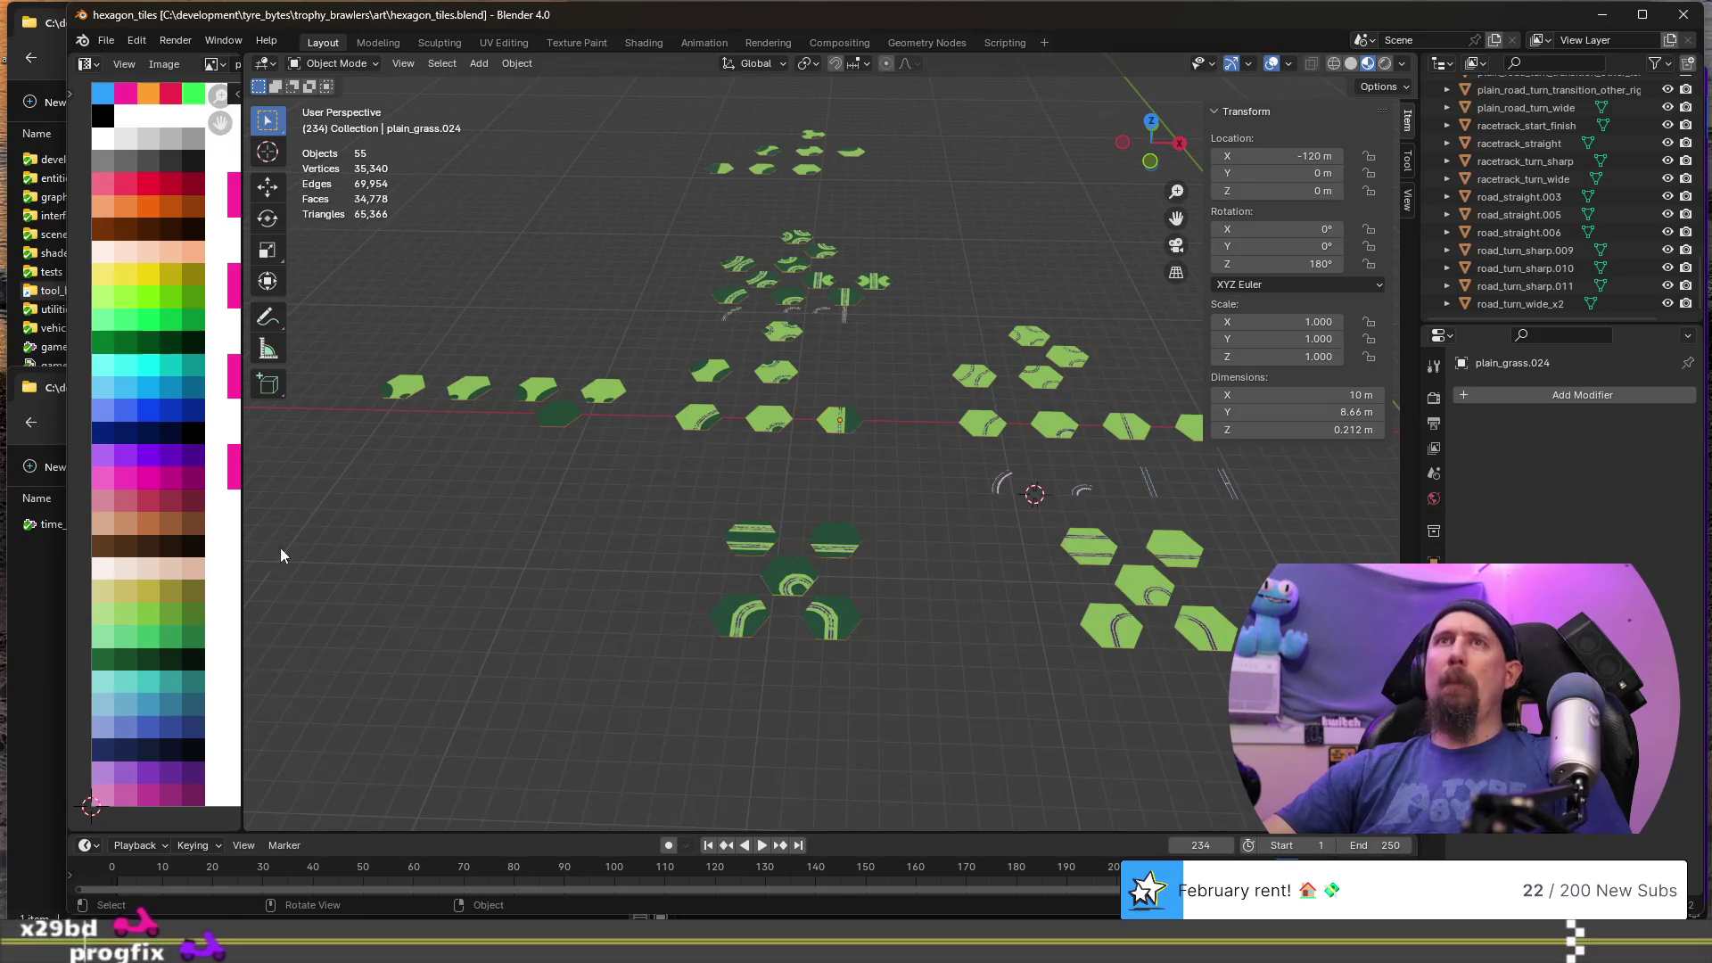
# - Go to C:\development\tyre_bytes\trophy_brawlers\run\data\hexagon_tiles in File Explorer
pyautogui.click(34, 593)
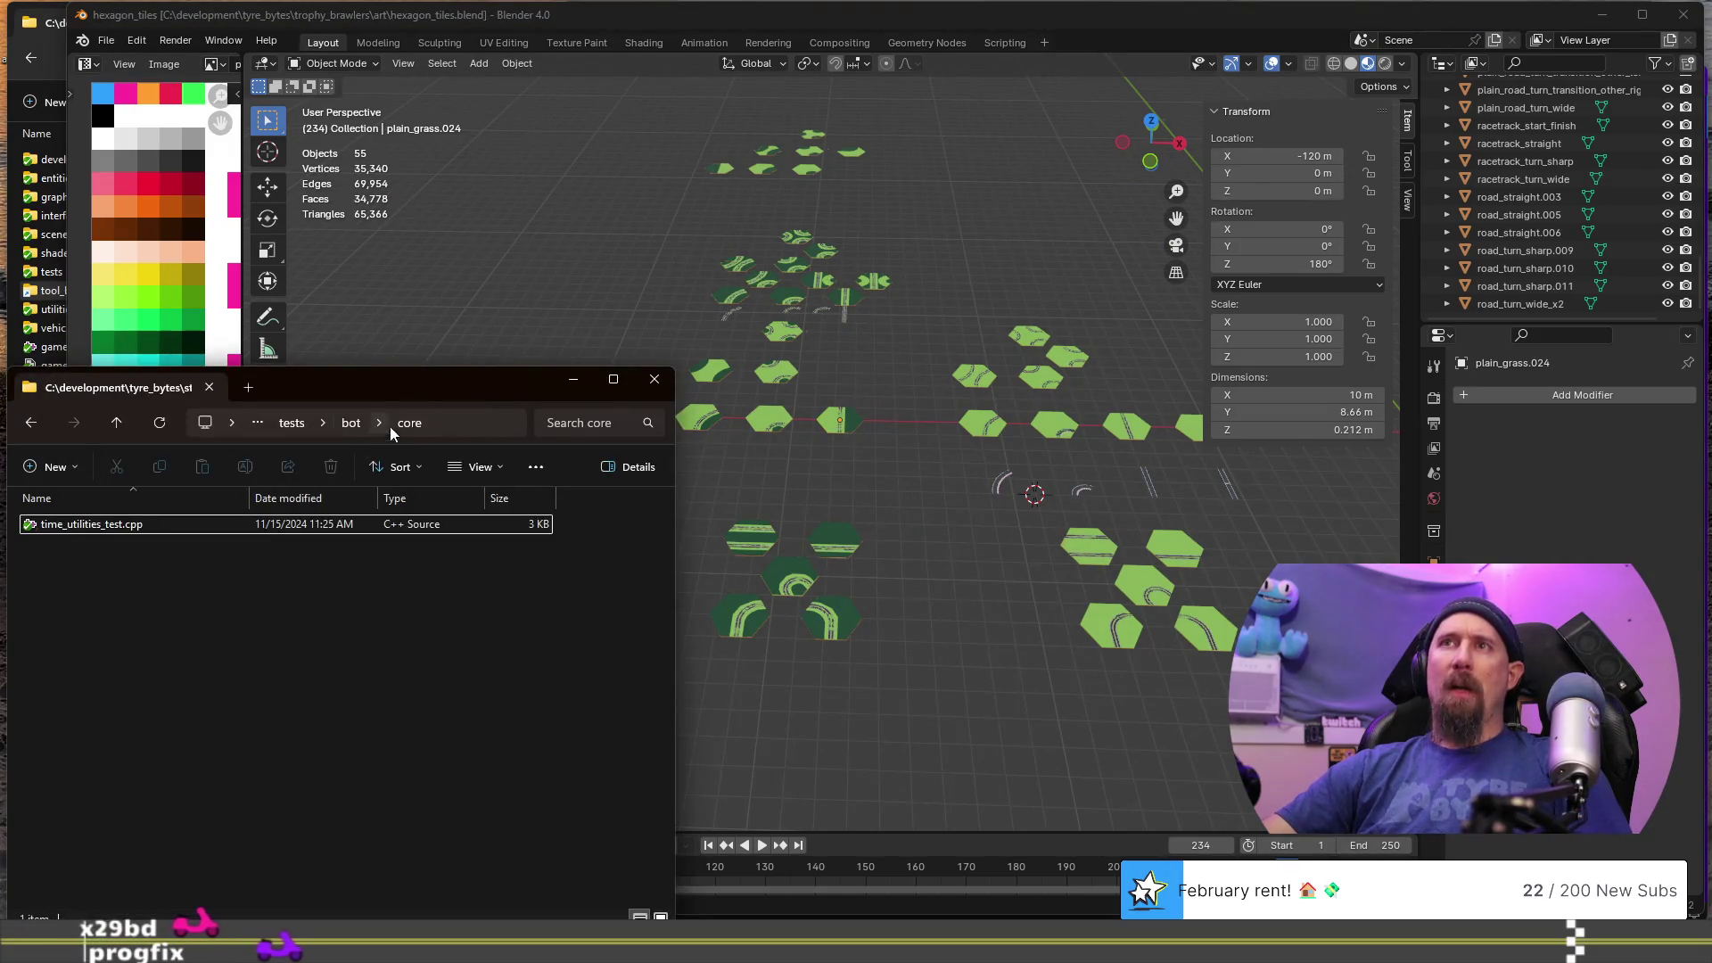
pyautogui.click(448, 422)
pyautogui.write('C:\\development')
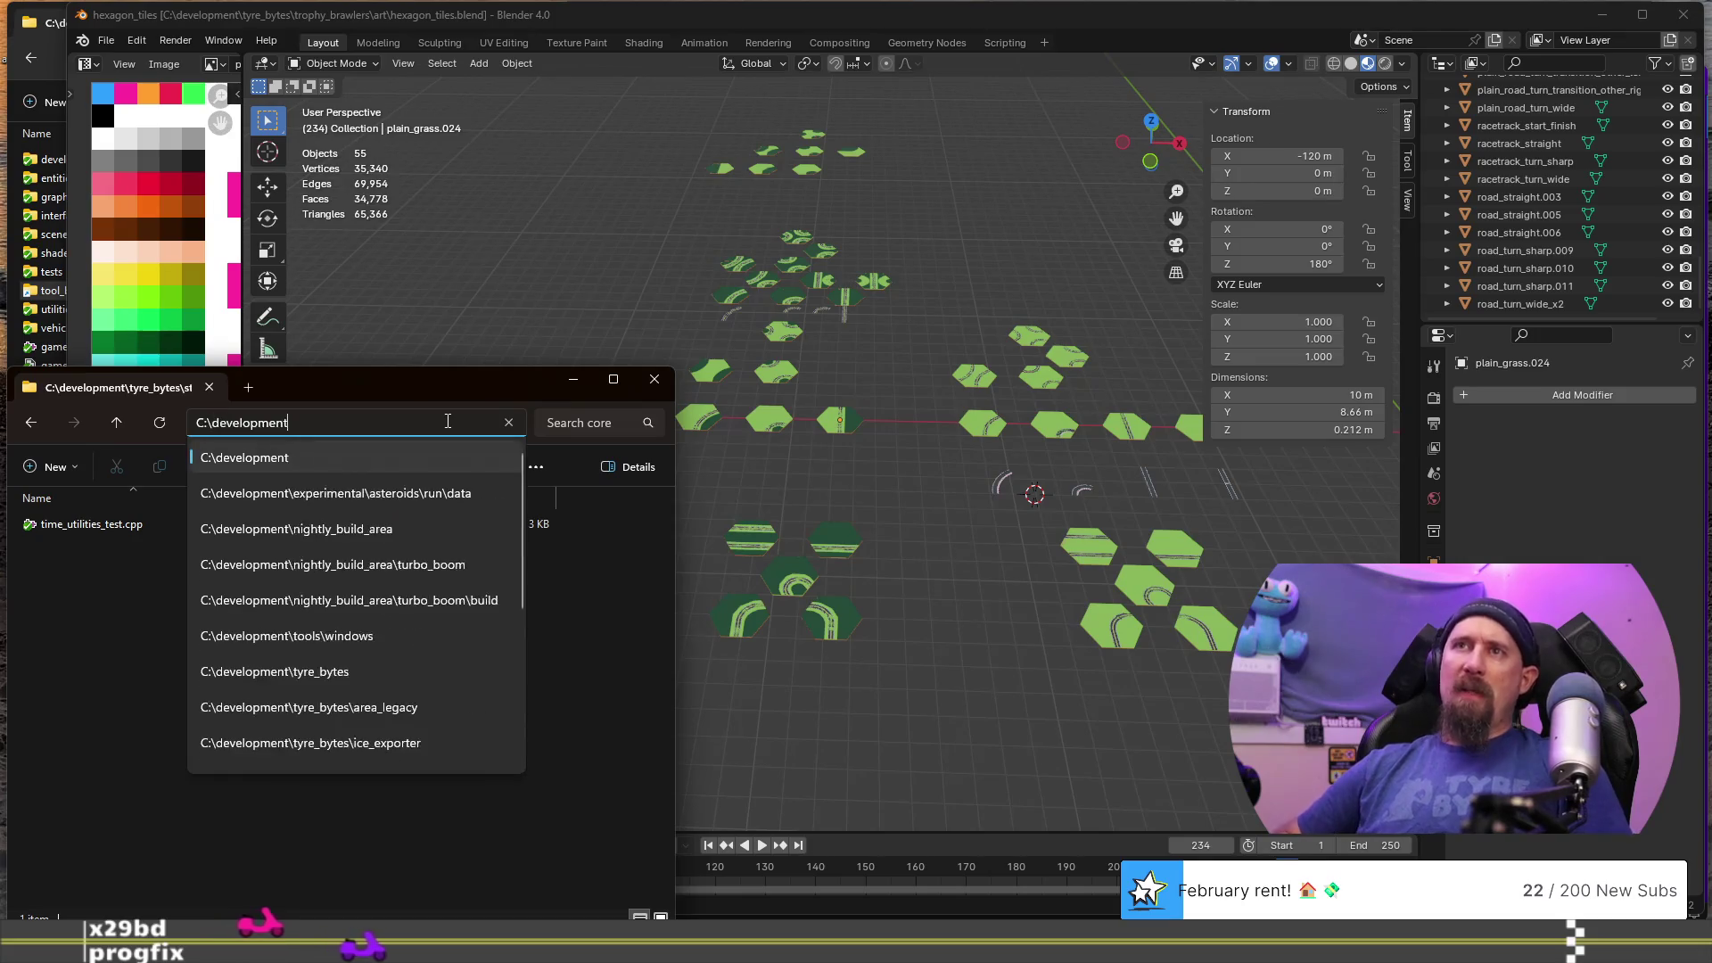
pyautogui.write('\\tyre_bytes')
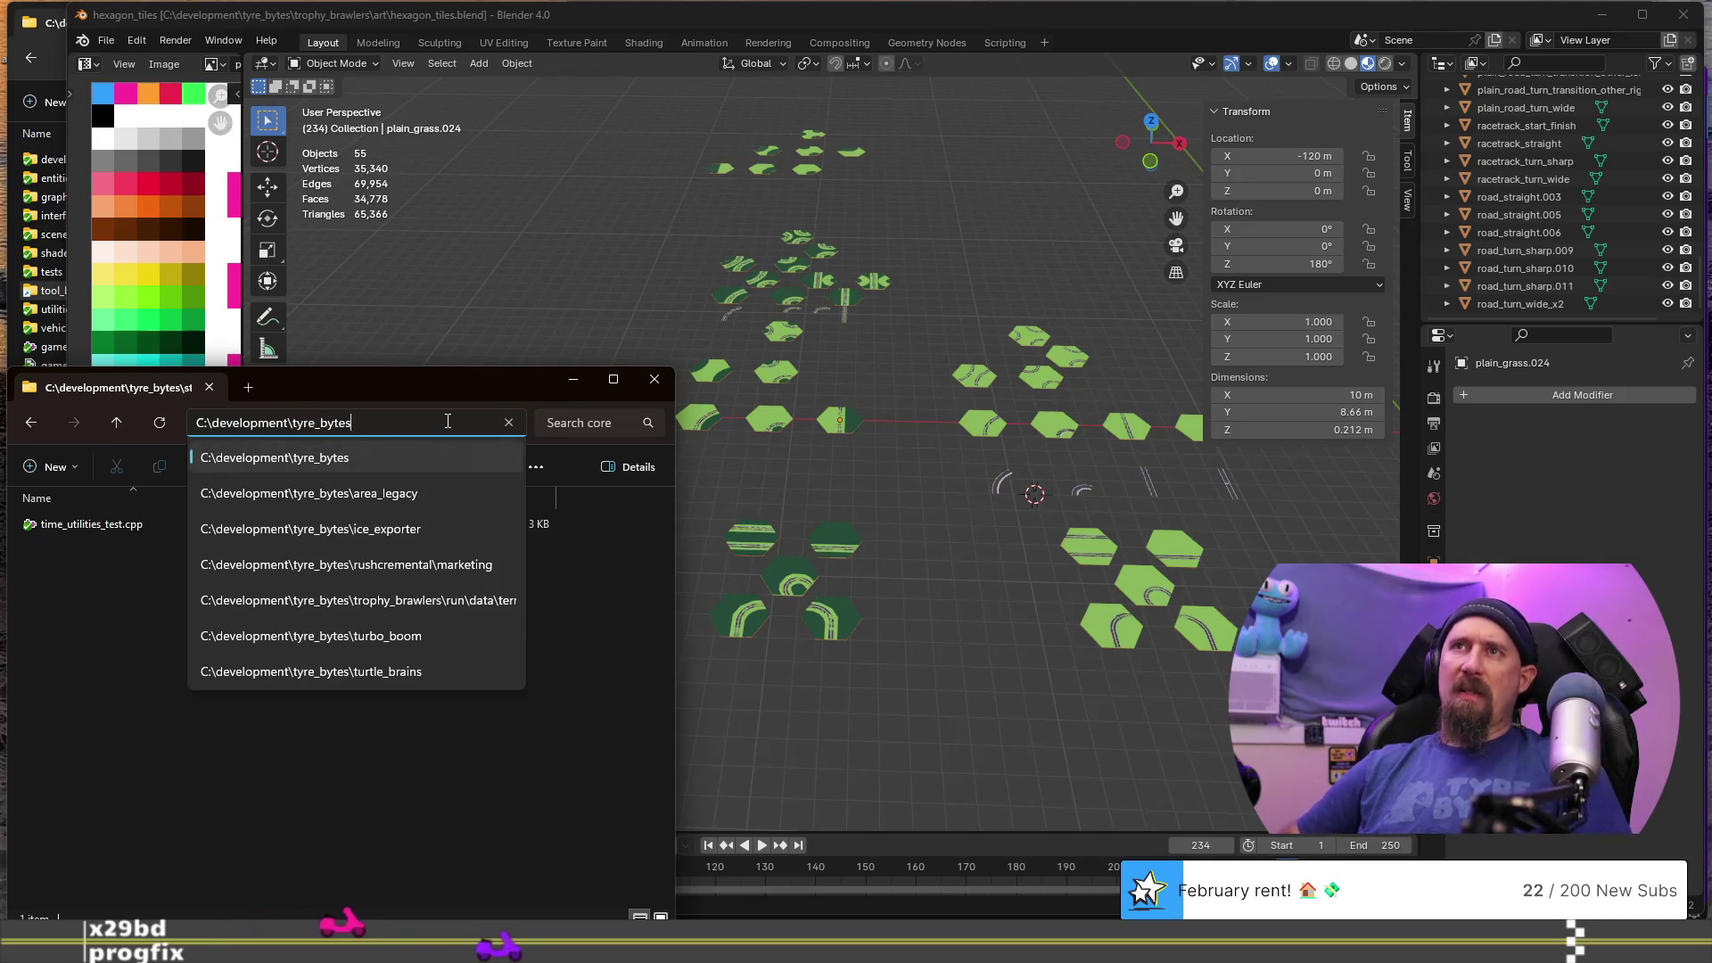
pyautogui.write('\\trophy_brawlers')
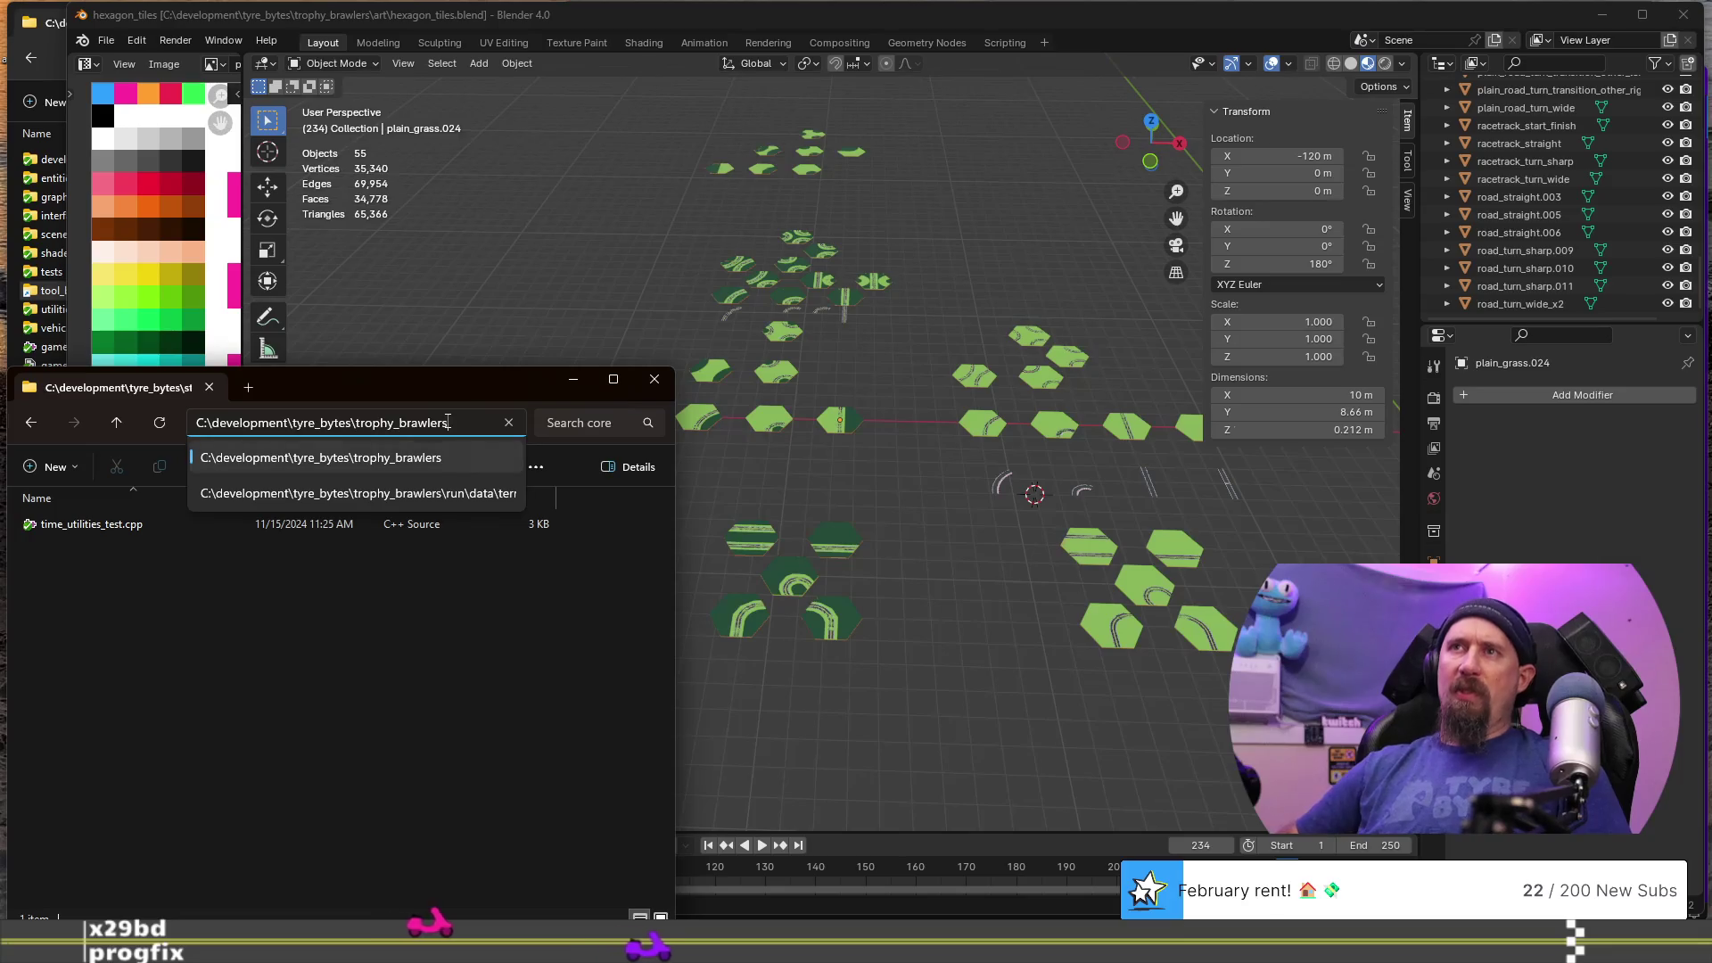
pyautogui.write('\\run')
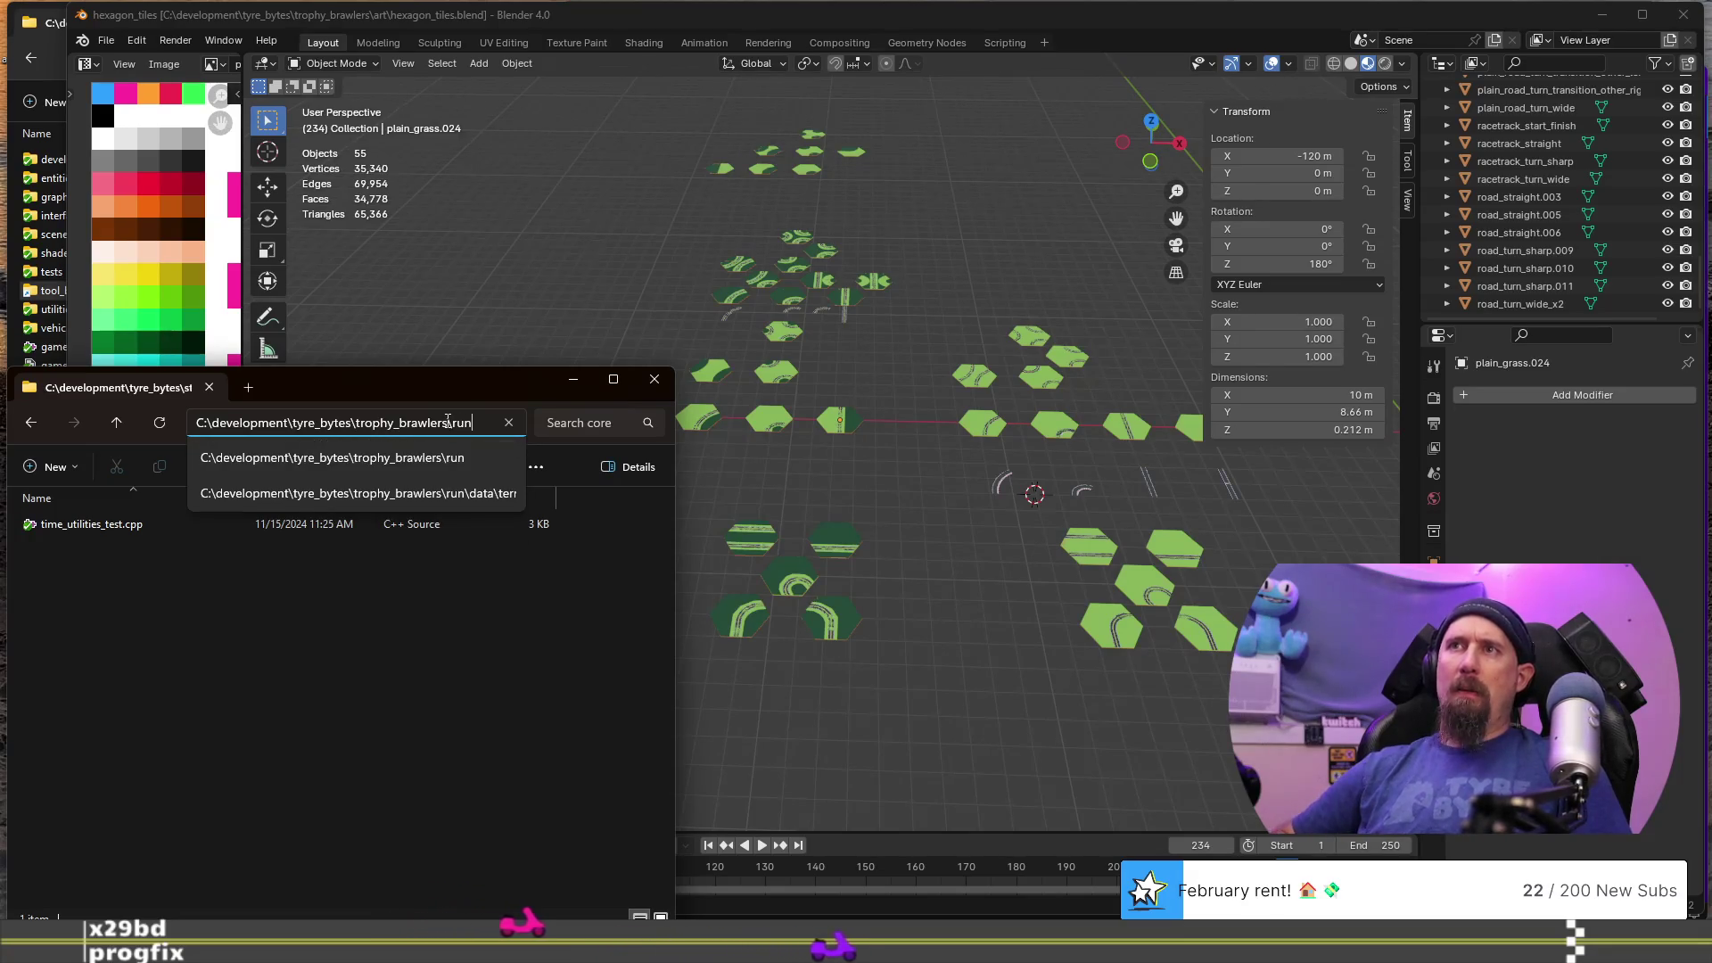
pyautogui.press('Return')
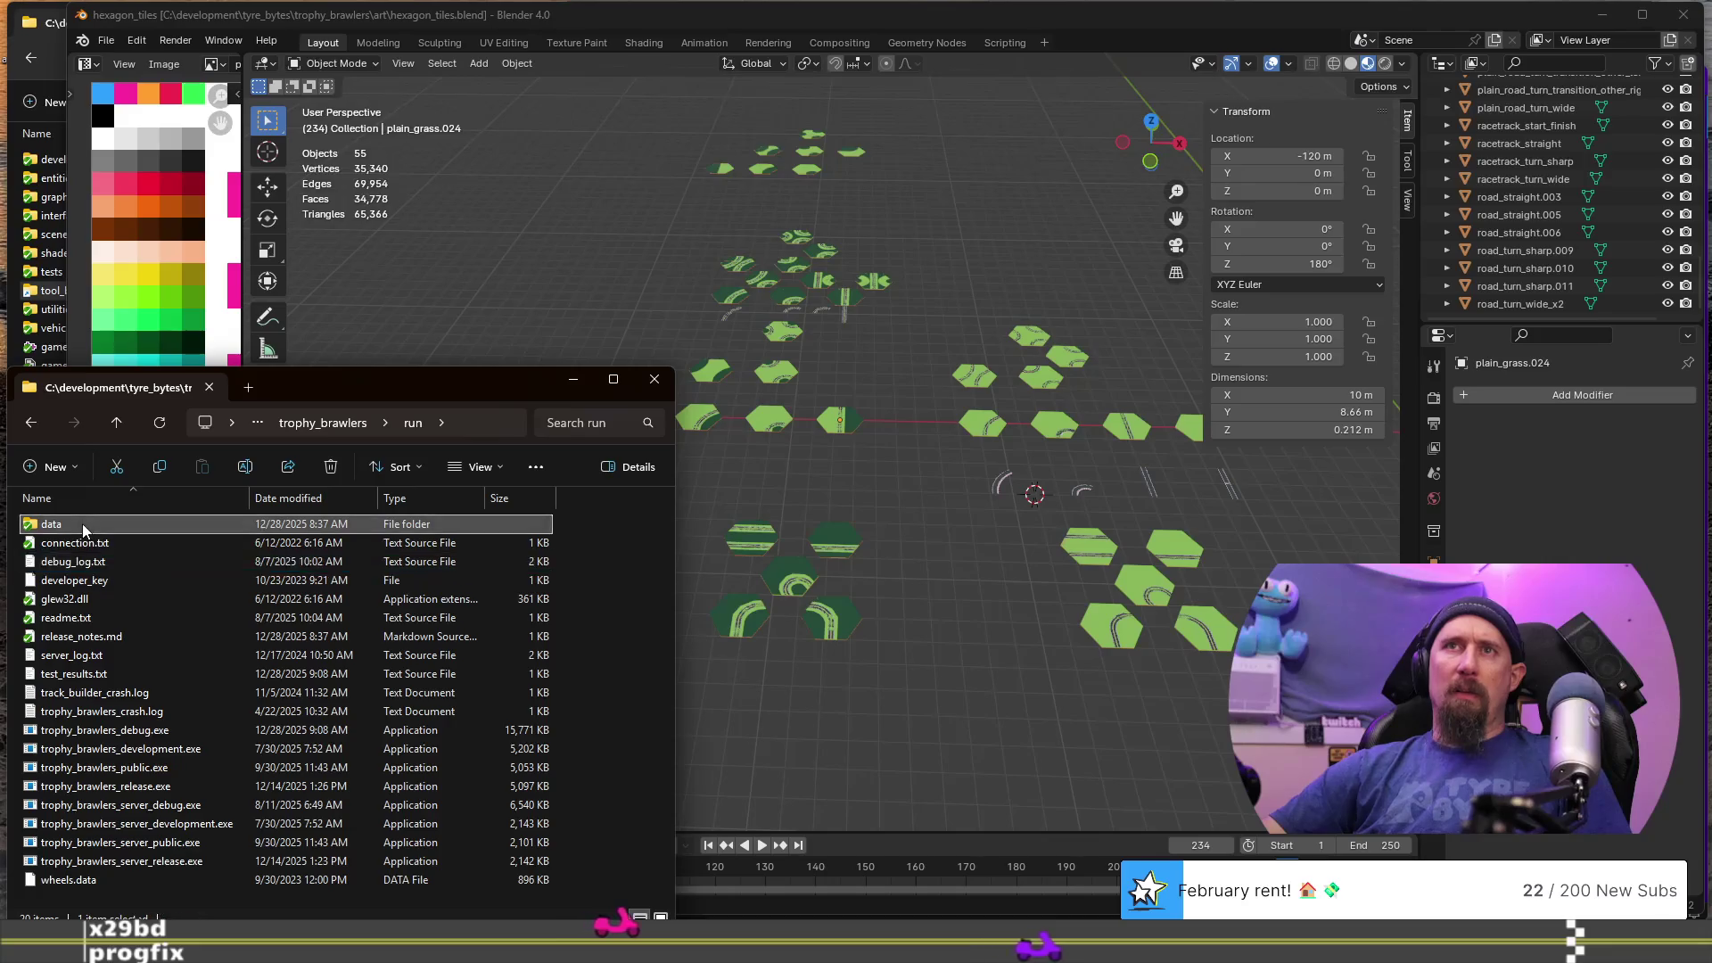
pyautogui.doubleClick(82, 523)
pyautogui.doubleClick(98, 546)
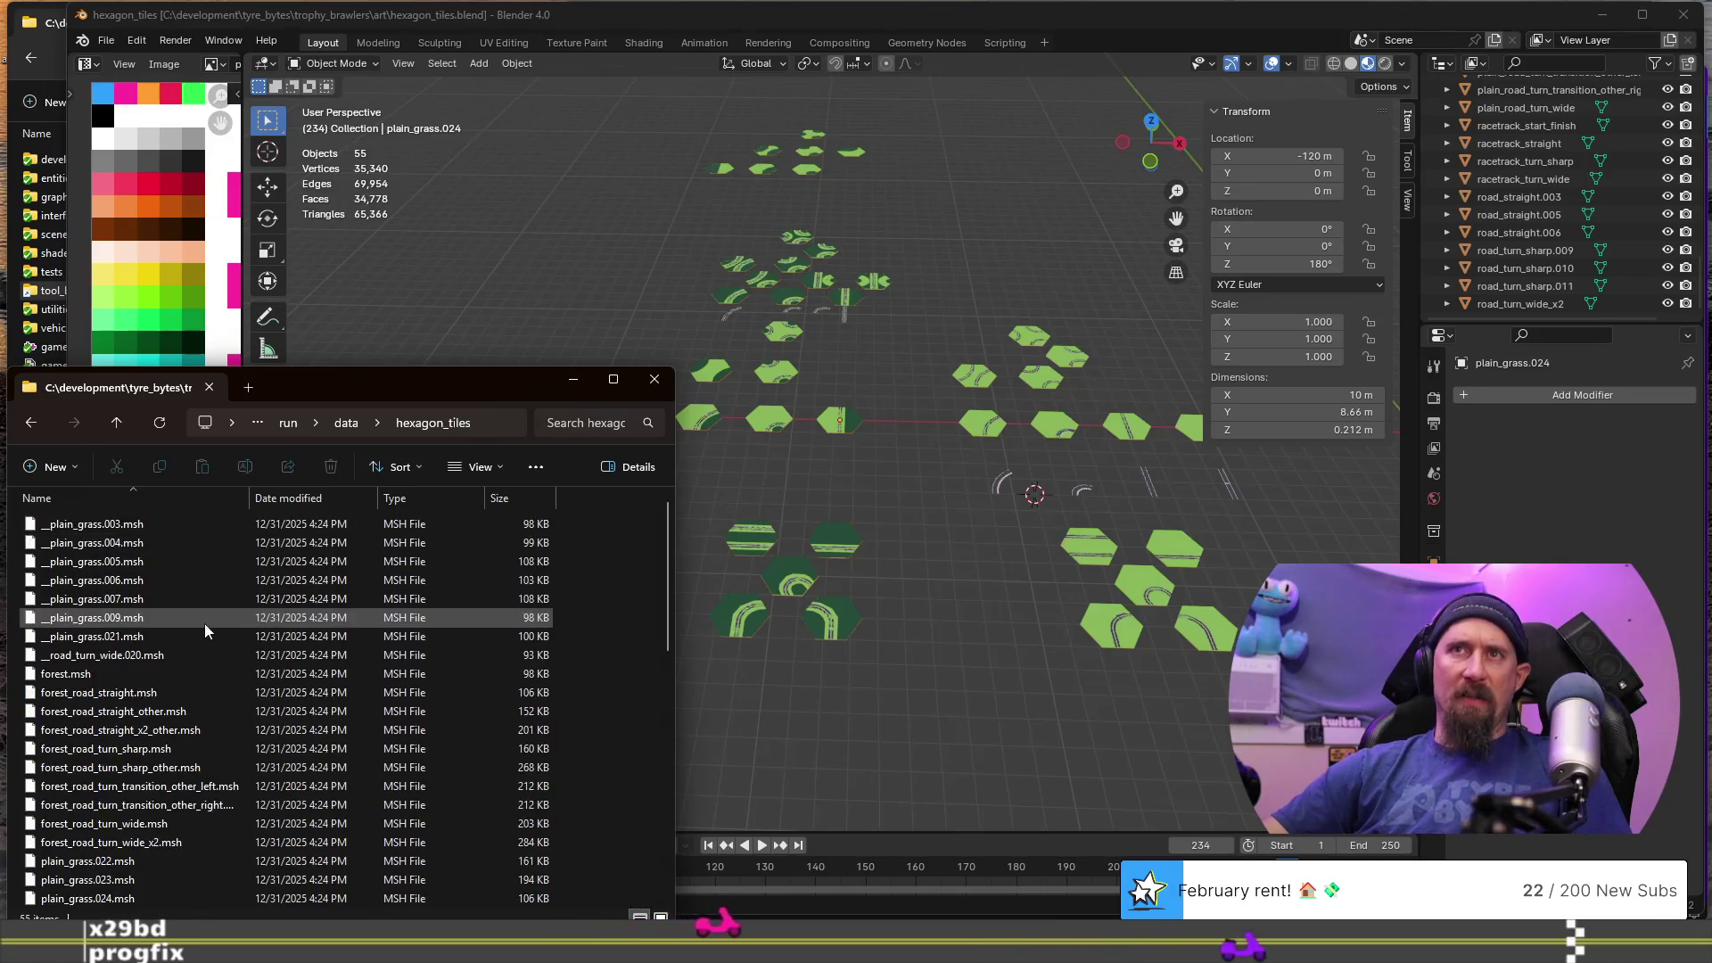
# - Delete eight stale files (plain_grass.003 to road_turn_wide.020) and plain_grass.022–039
pyautogui.click(116, 659)
pyautogui.keyDown('shift'); pyautogui.click(125, 536); pyautogui.keyUp('shift')
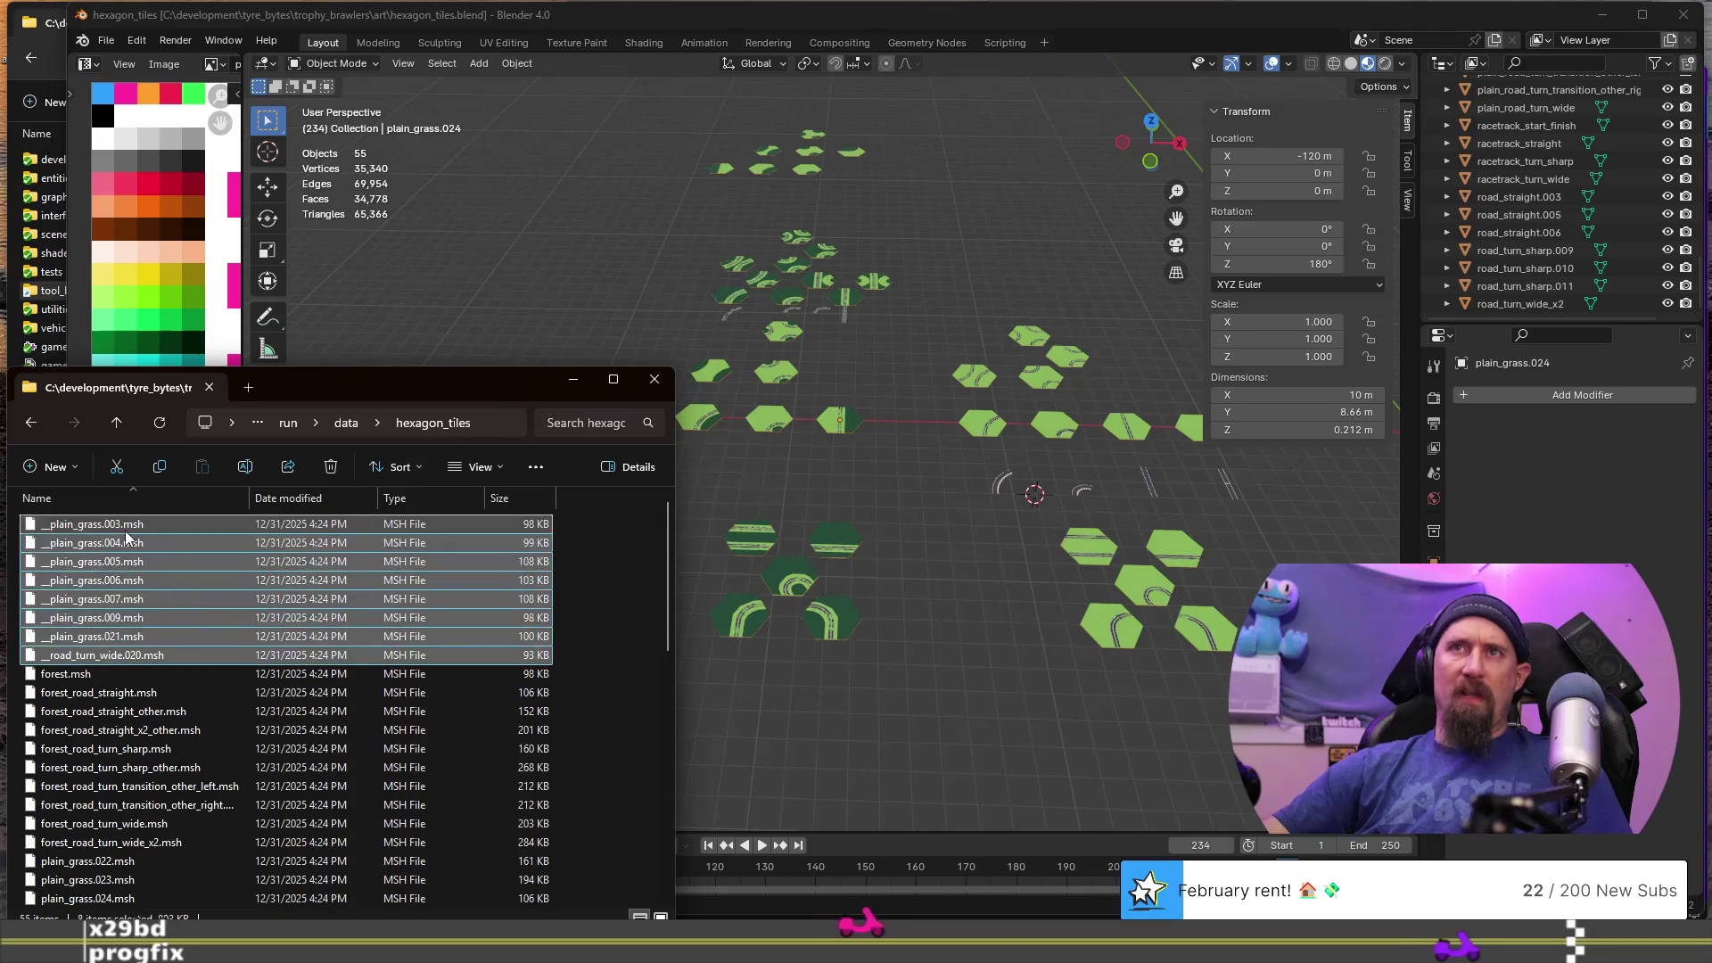
pyautogui.press('Delete')
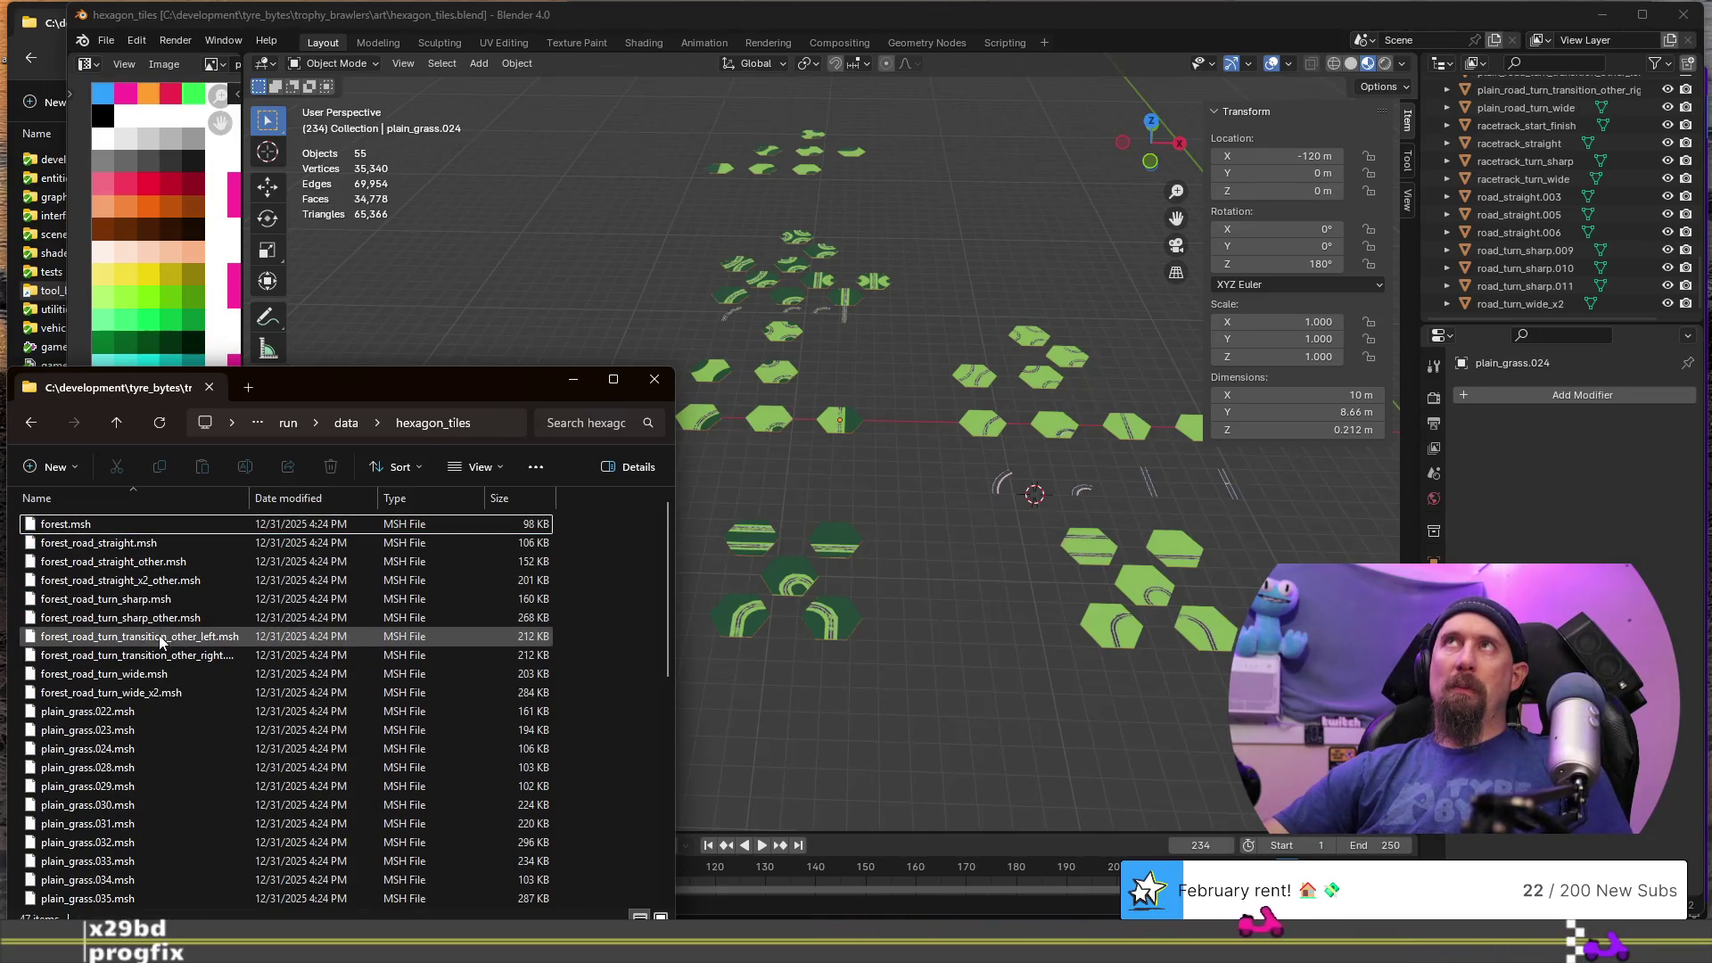
pyautogui.scroll(-9, 161, 639)
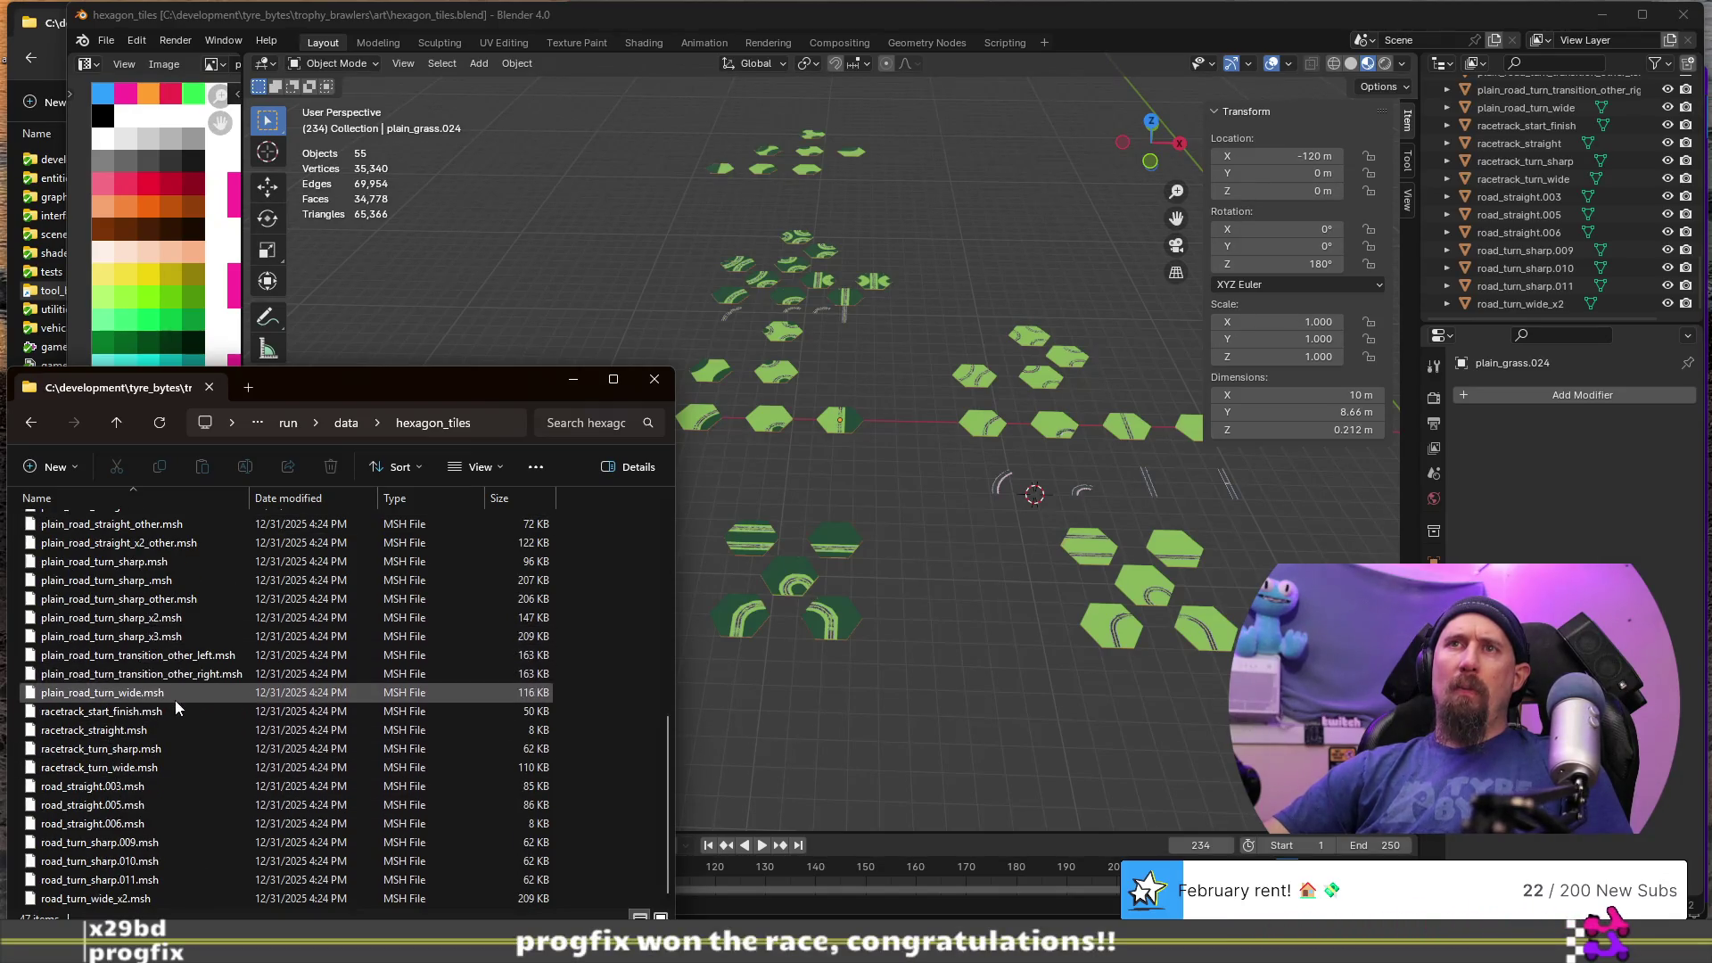
pyautogui.scroll(2, 117, 575)
pyautogui.click(117, 574)
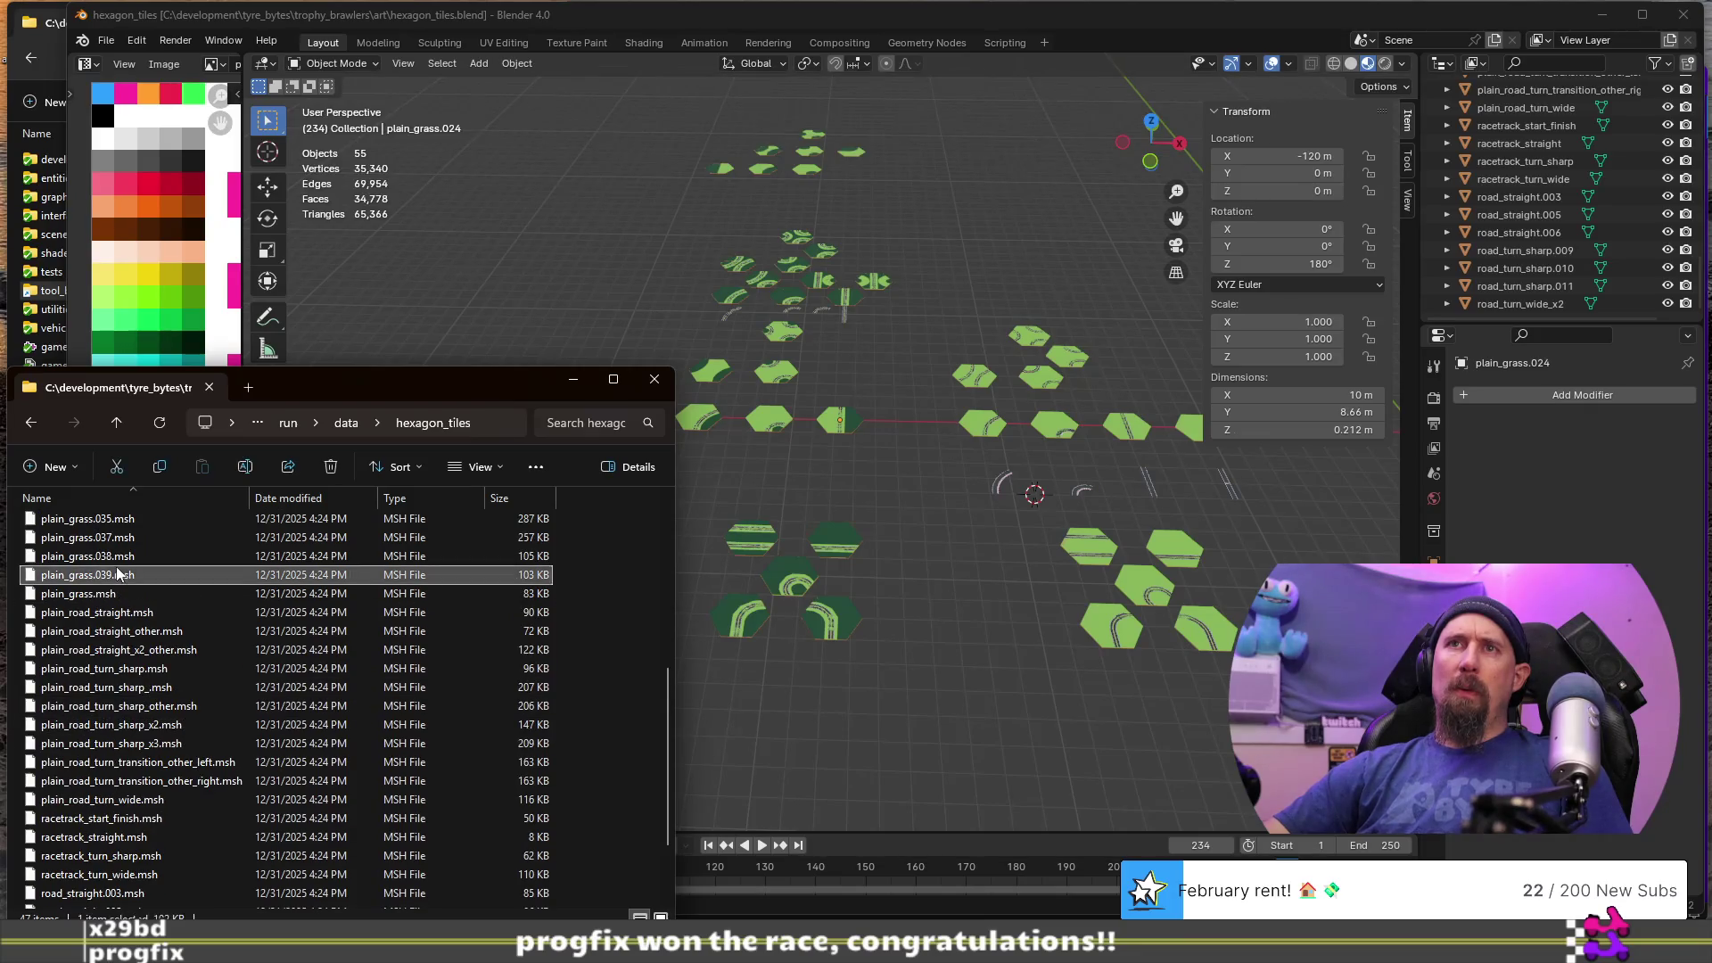
pyautogui.scroll(5, 117, 575)
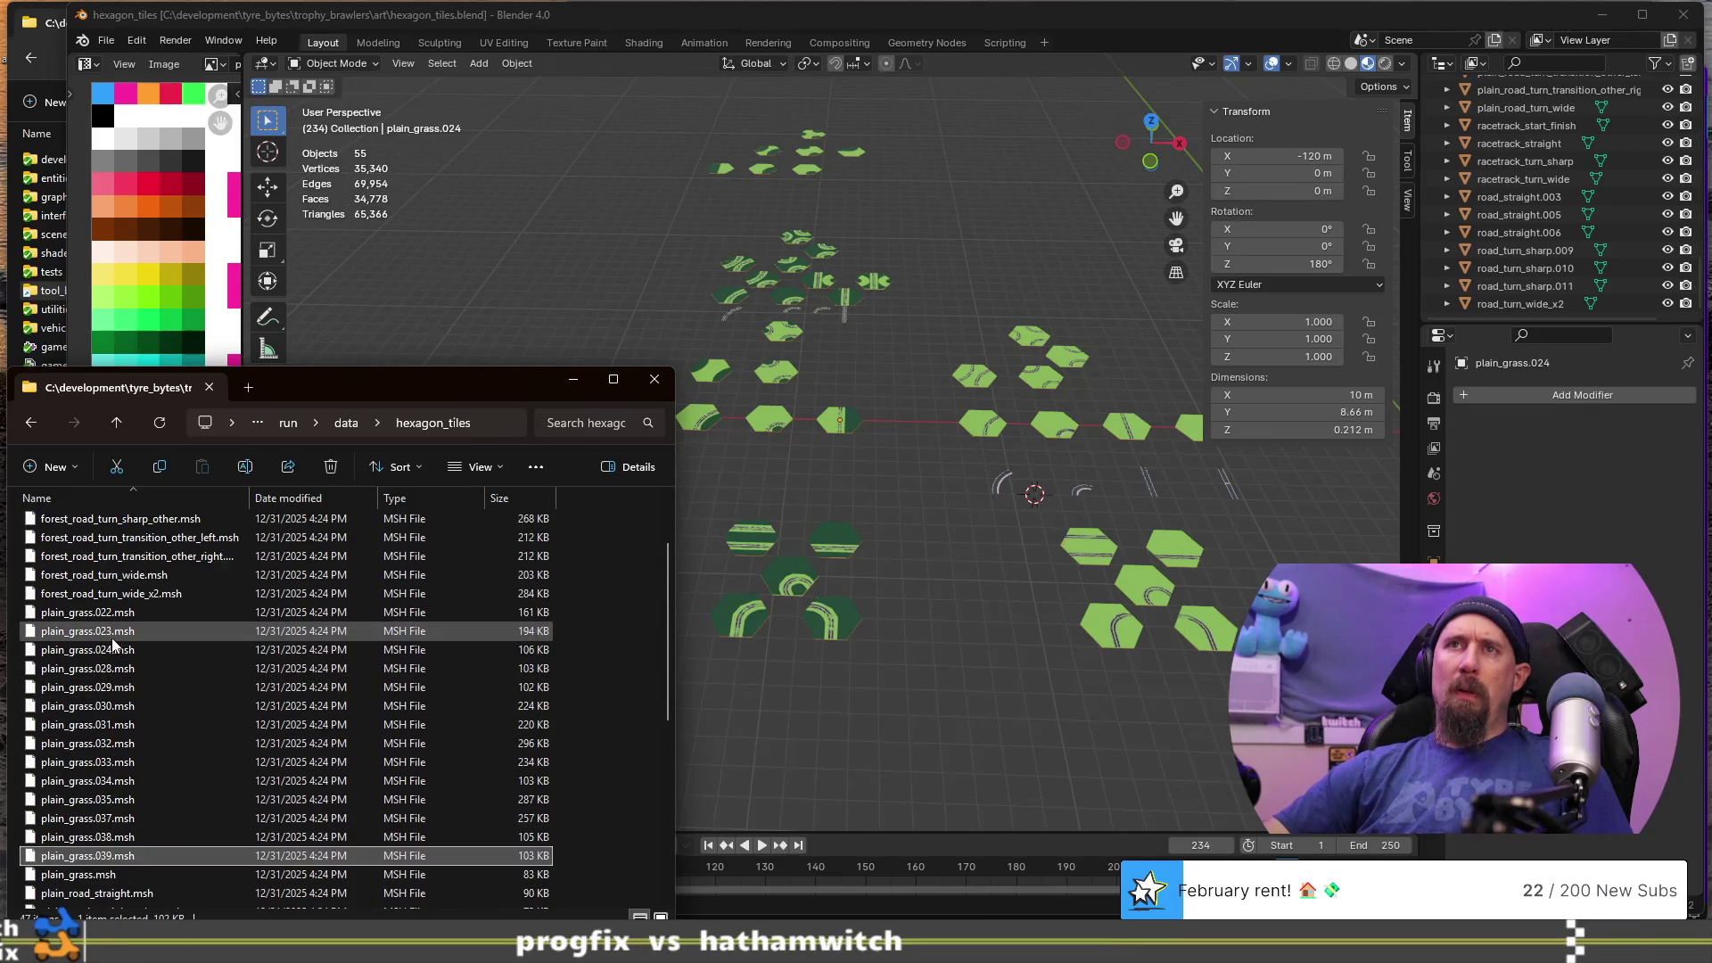
pyautogui.keyDown('shift'); pyautogui.click(111, 615); pyautogui.keyUp('shift')
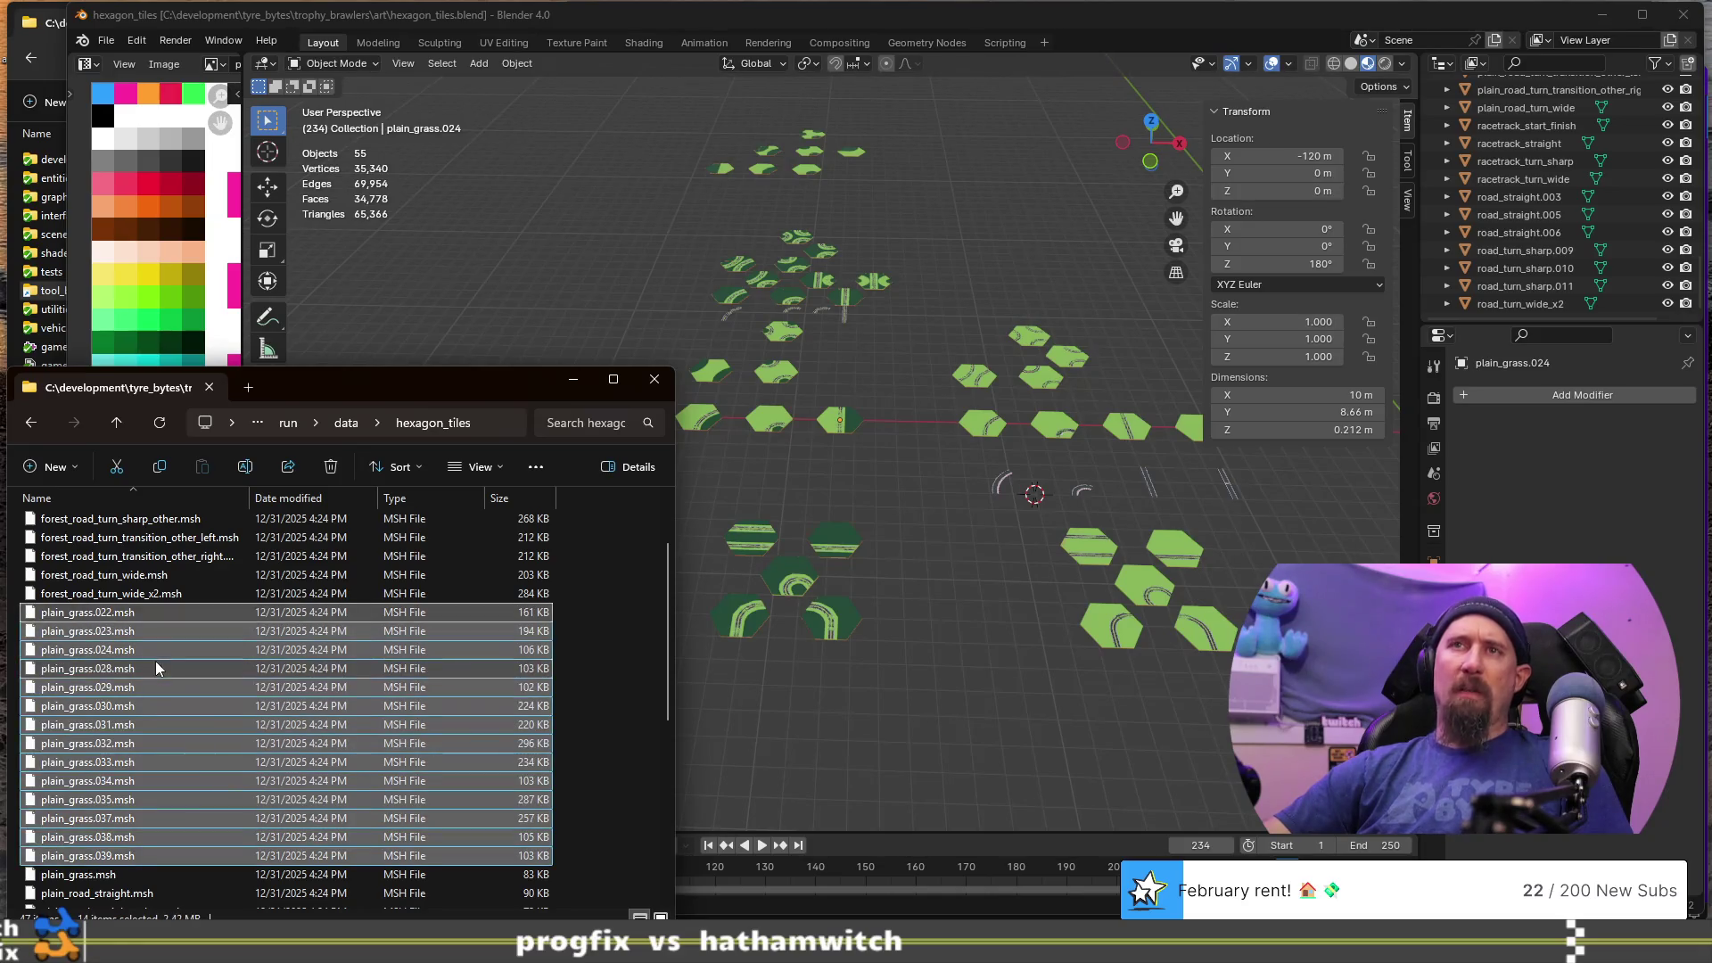
pyautogui.press('Delete')
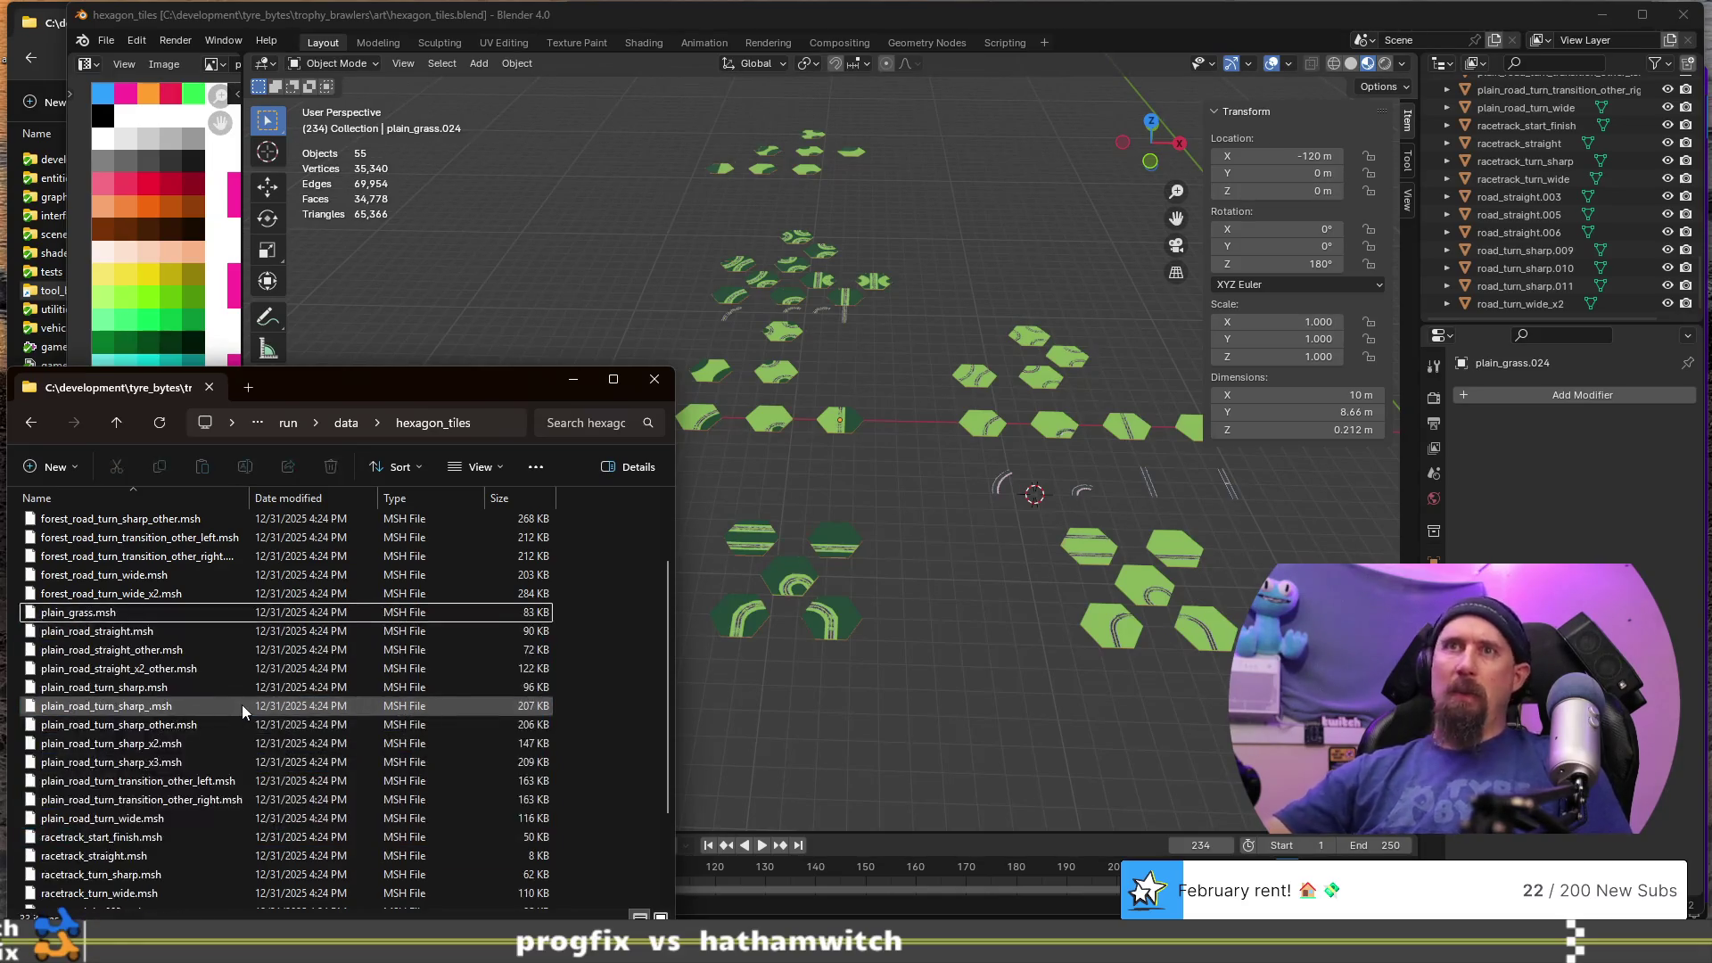
# - Delete the six numbered road files from road_straight.003 to road_turn_sharp.011
pyautogui.scroll(-2, 205, 640)
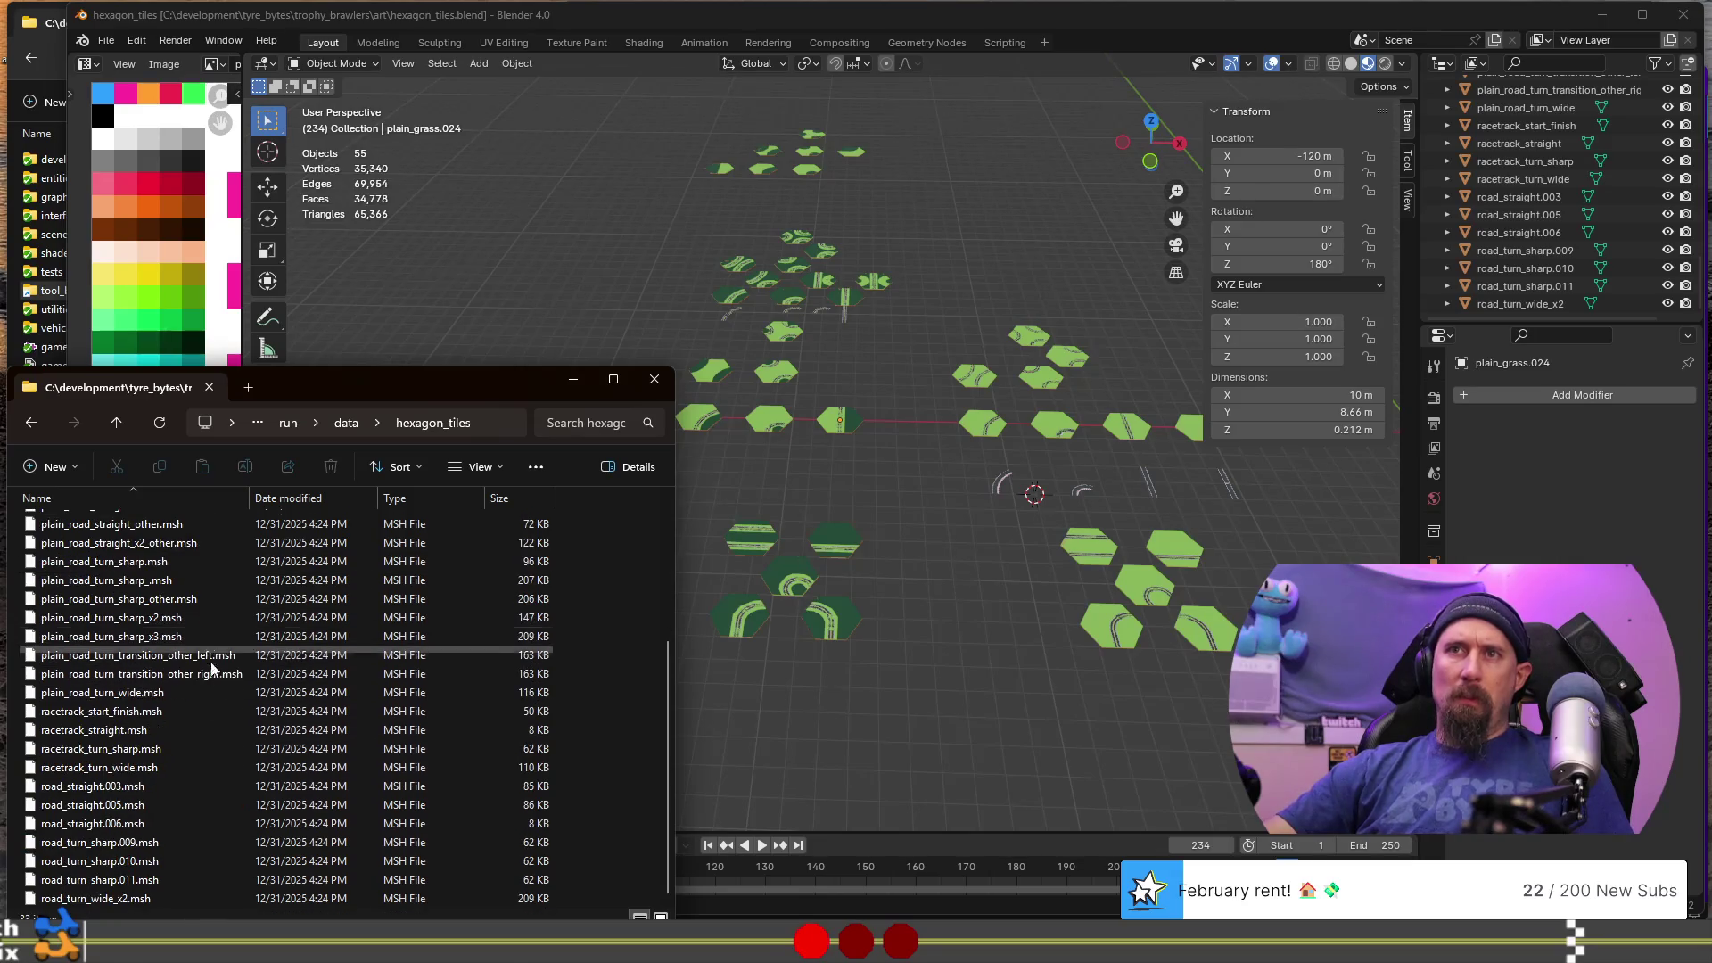
pyautogui.click(153, 790)
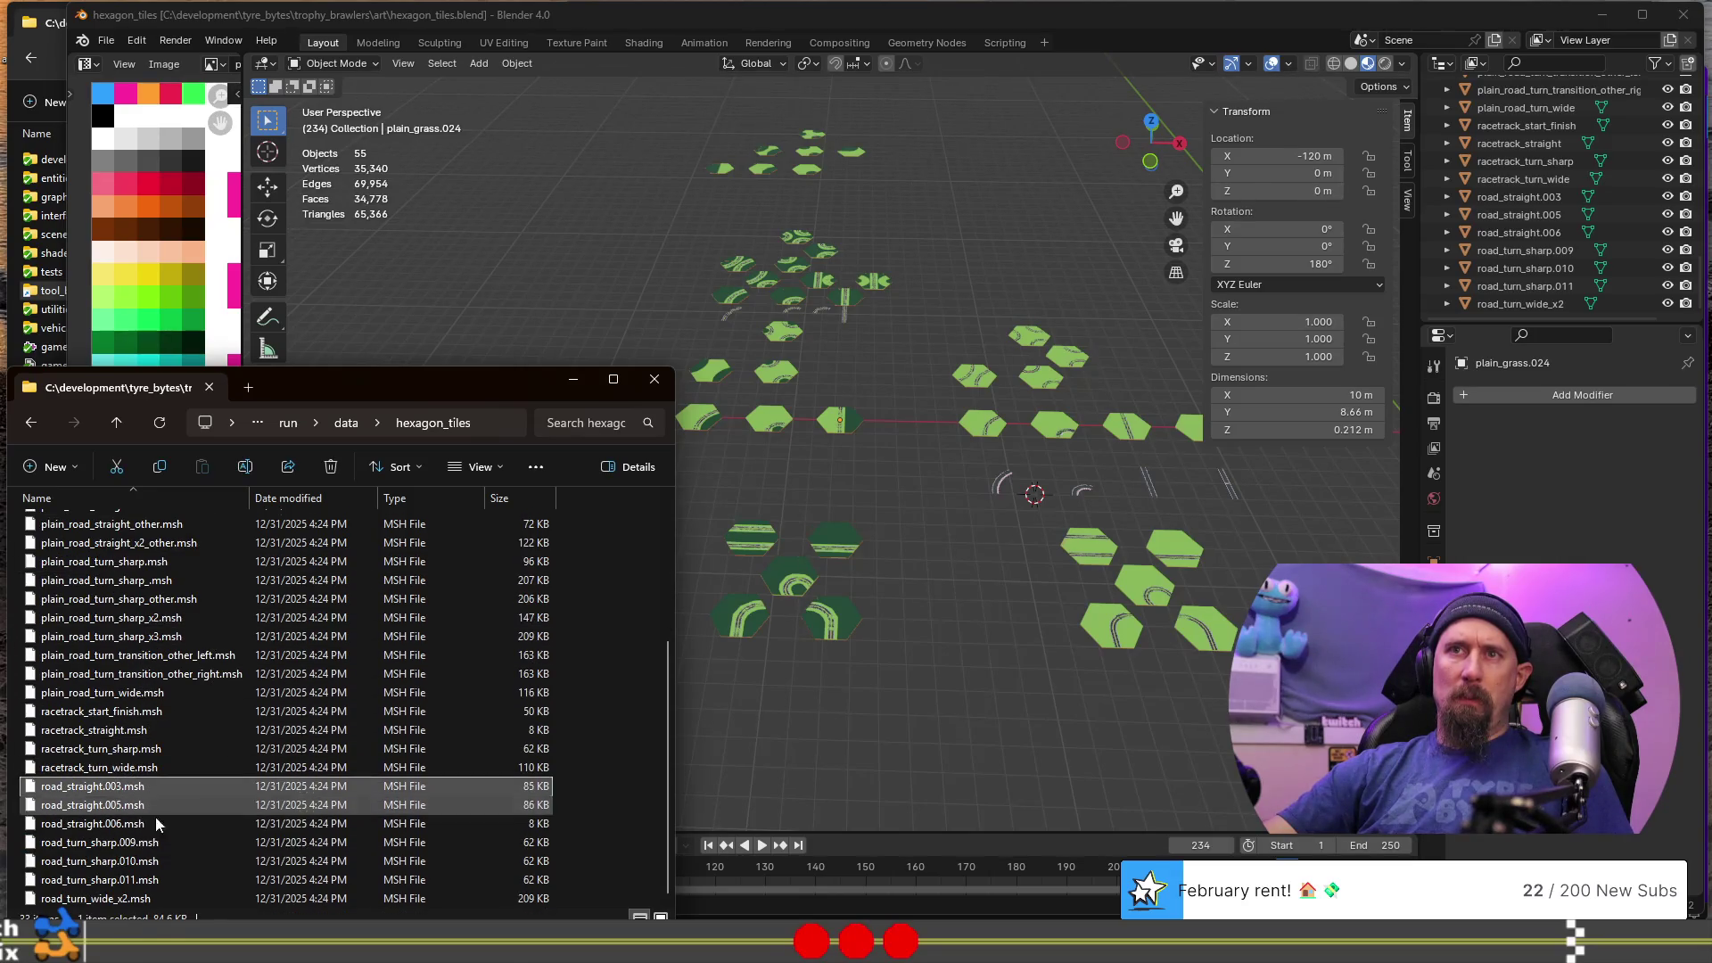
pyautogui.keyDown('shift'); pyautogui.click(183, 886); pyautogui.keyUp('shift')
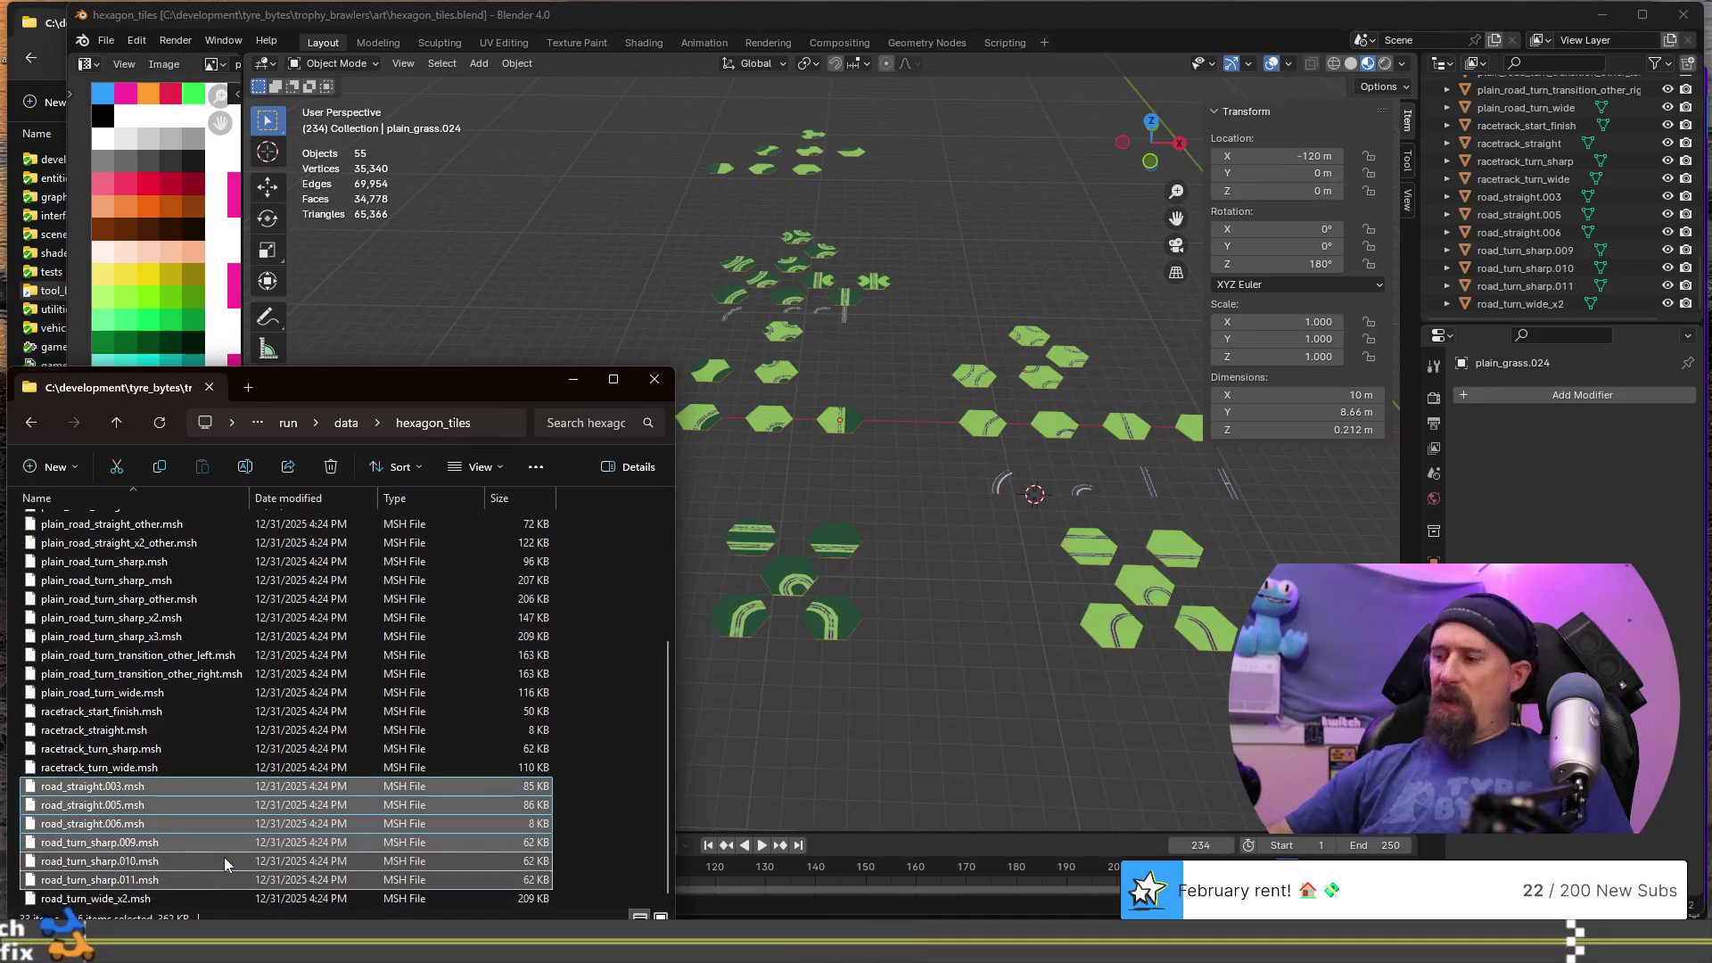
pyautogui.press('Delete')
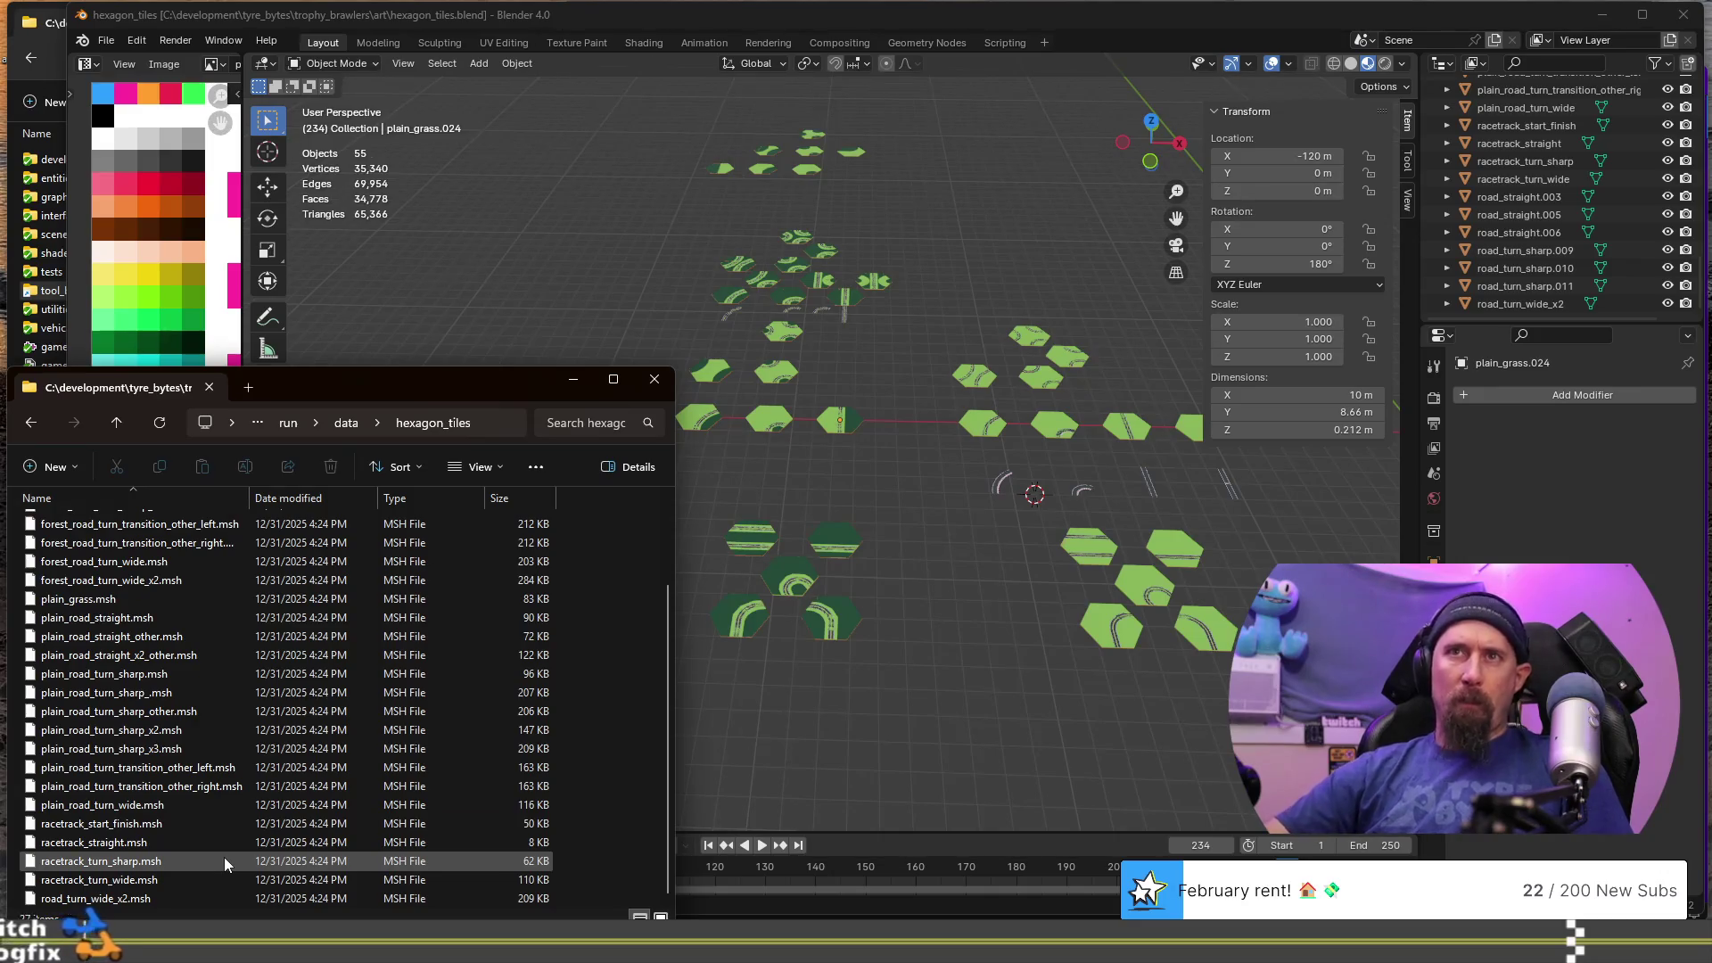
pyautogui.scroll(3, 151, 883)
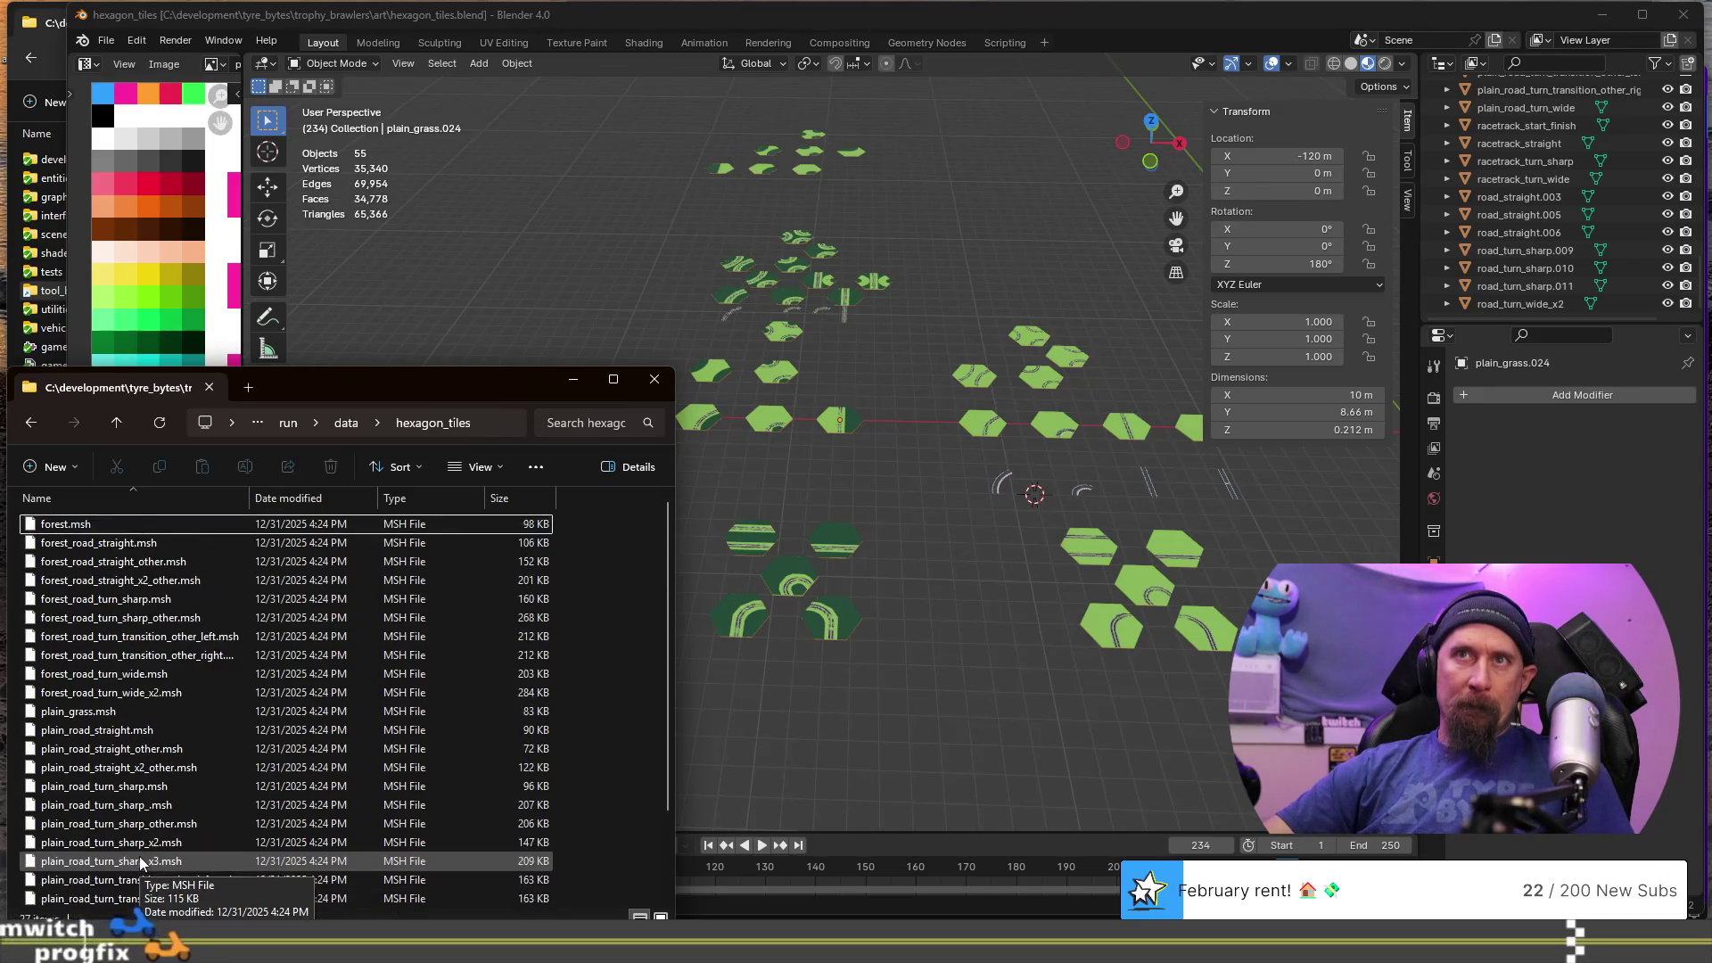
pyautogui.scroll(-2, 141, 860)
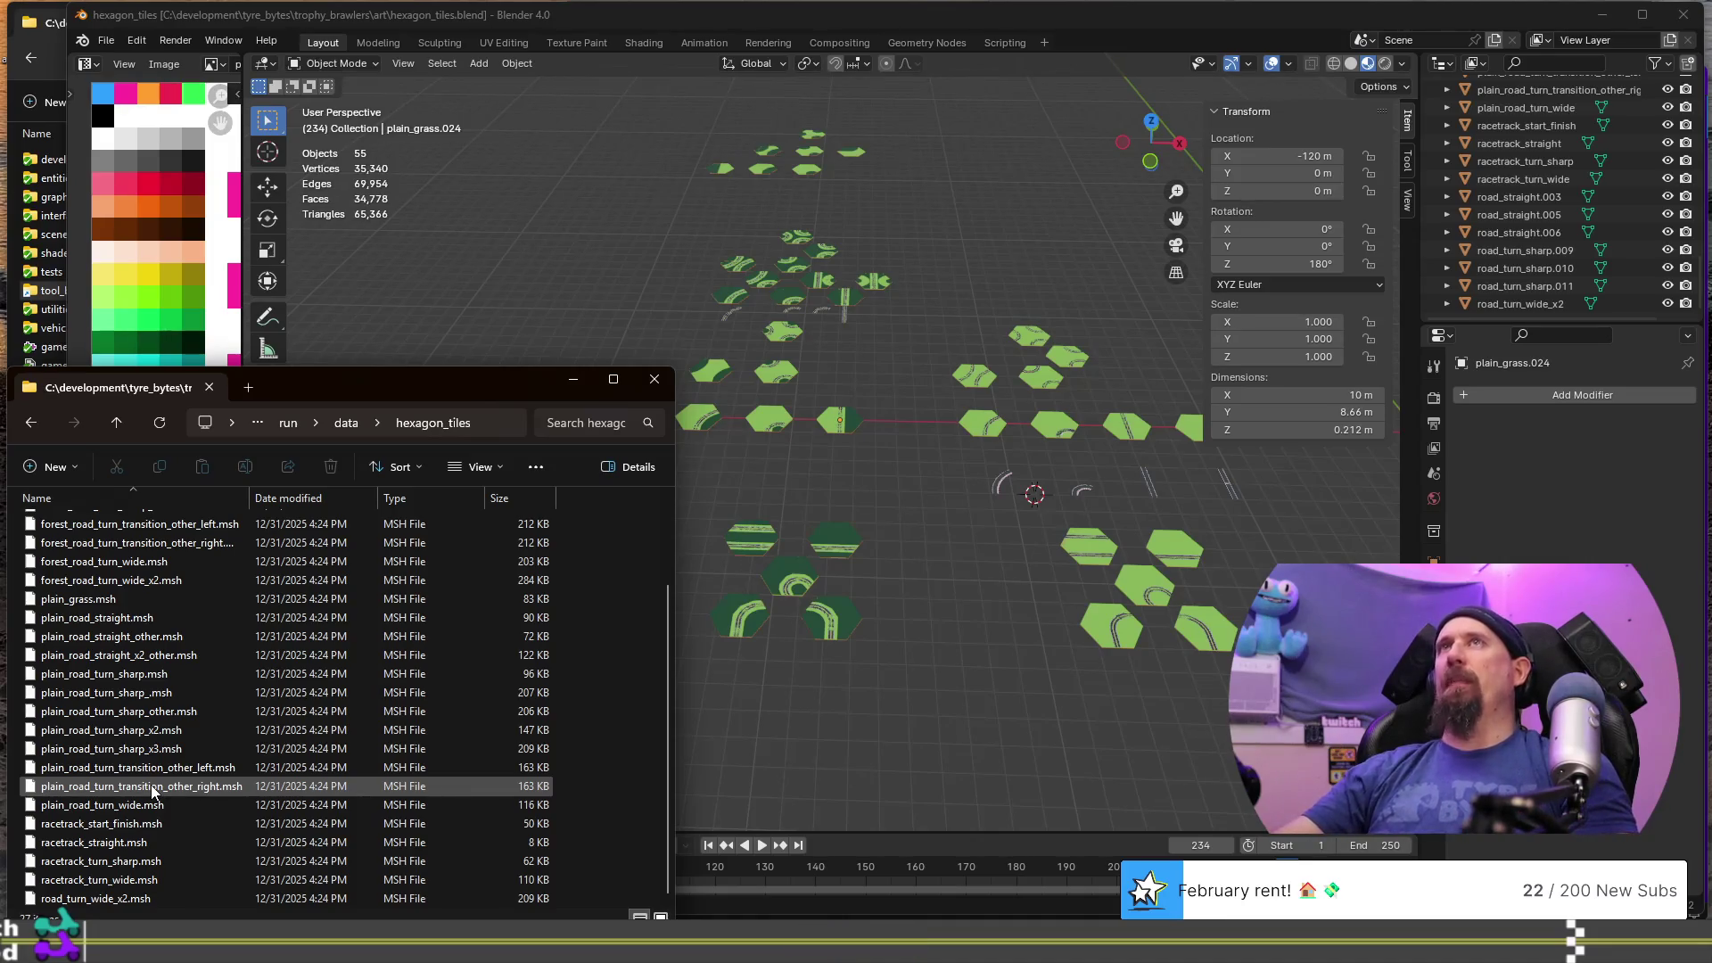
# - Bring Blender's hexagon tile scene in front of the File Explorer window
pyautogui.click(1184, 11)
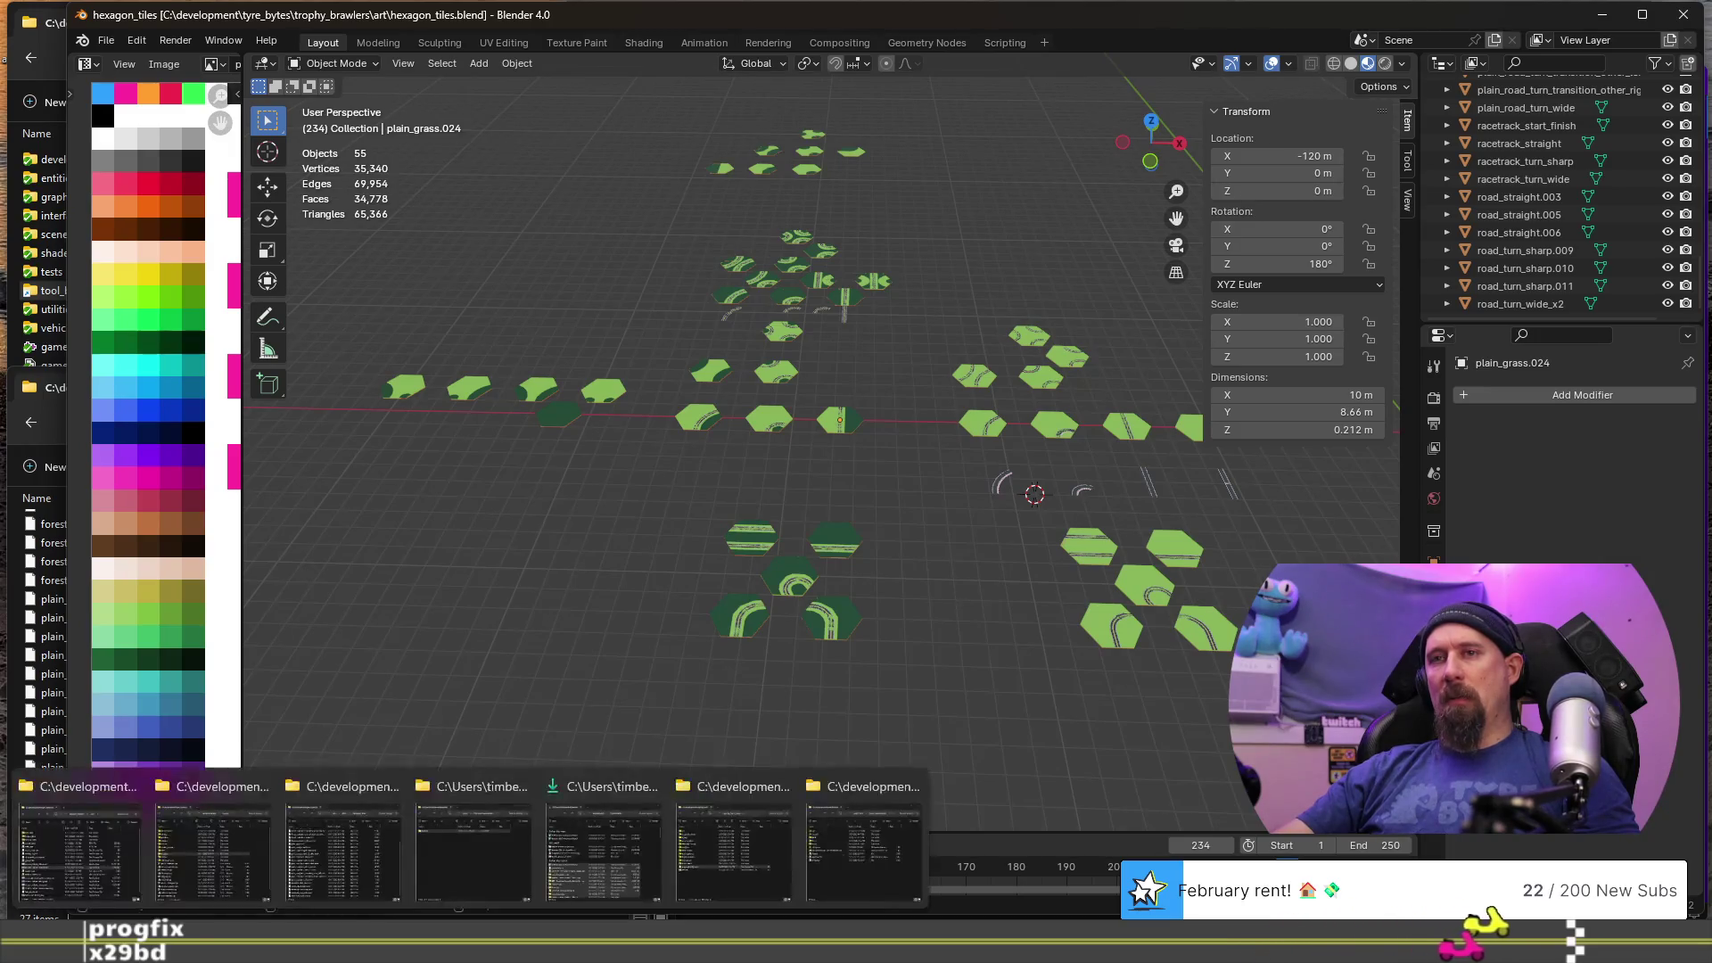
pyautogui.moveTo(134, 945)
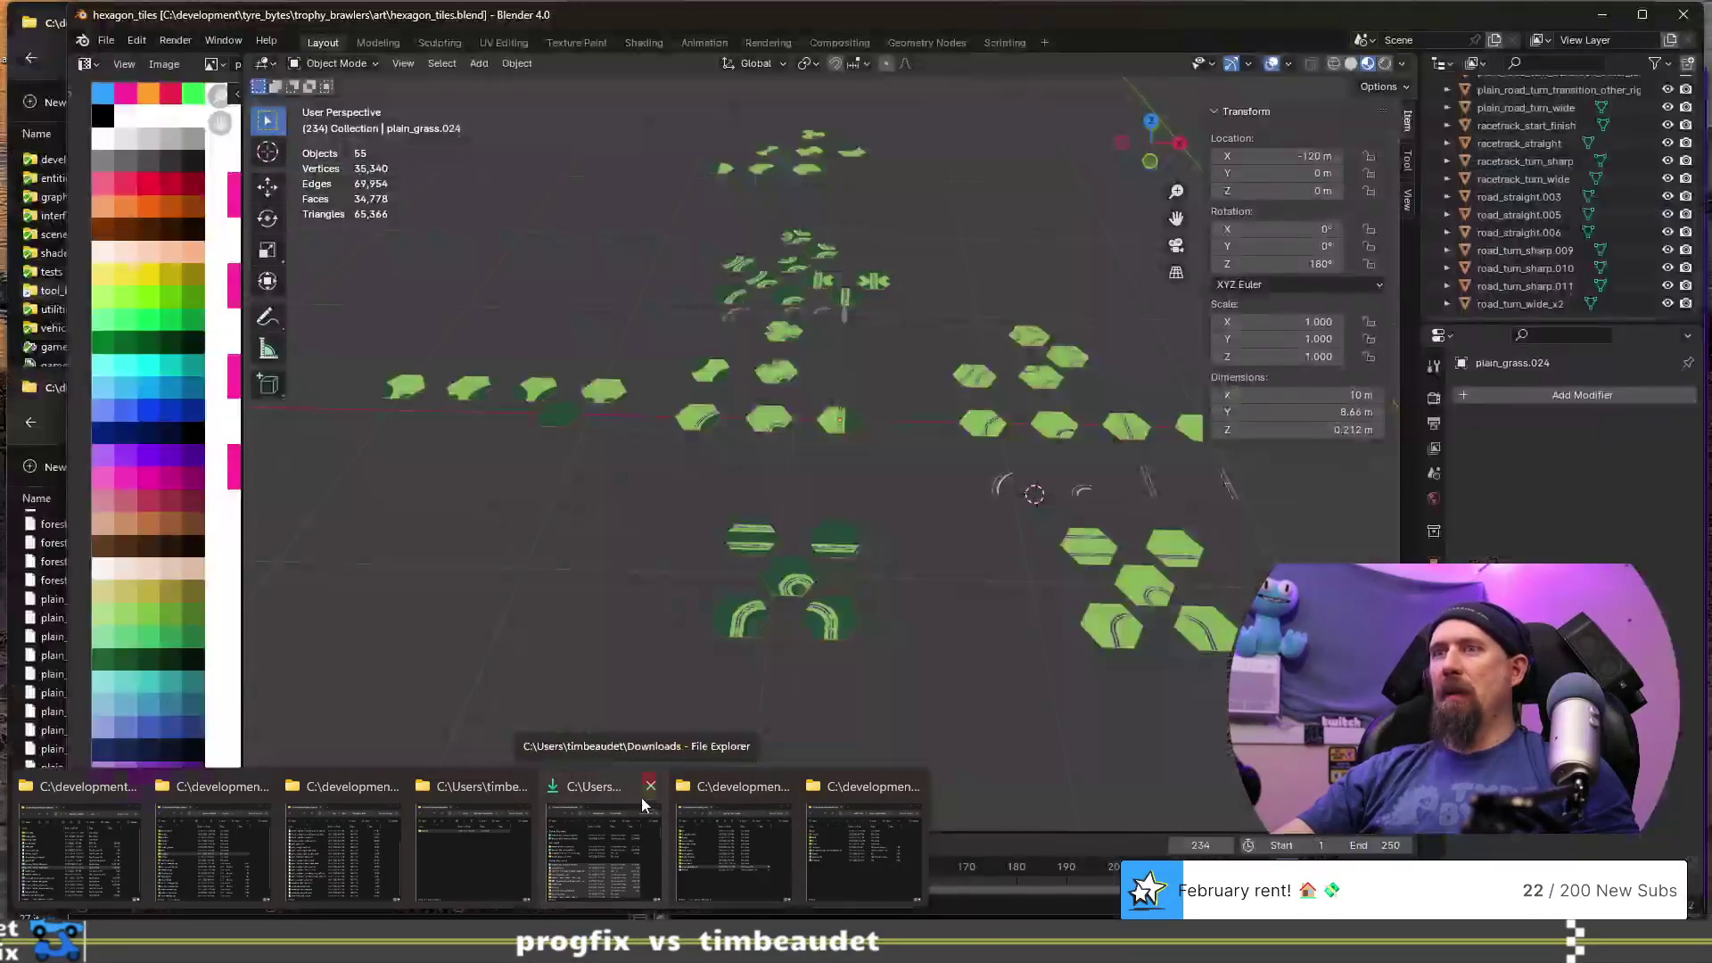
# - Close the Downloads folder window to reveal Blender's hexagon_tiles scene, and orbit the tiles
pyautogui.click(648, 790)
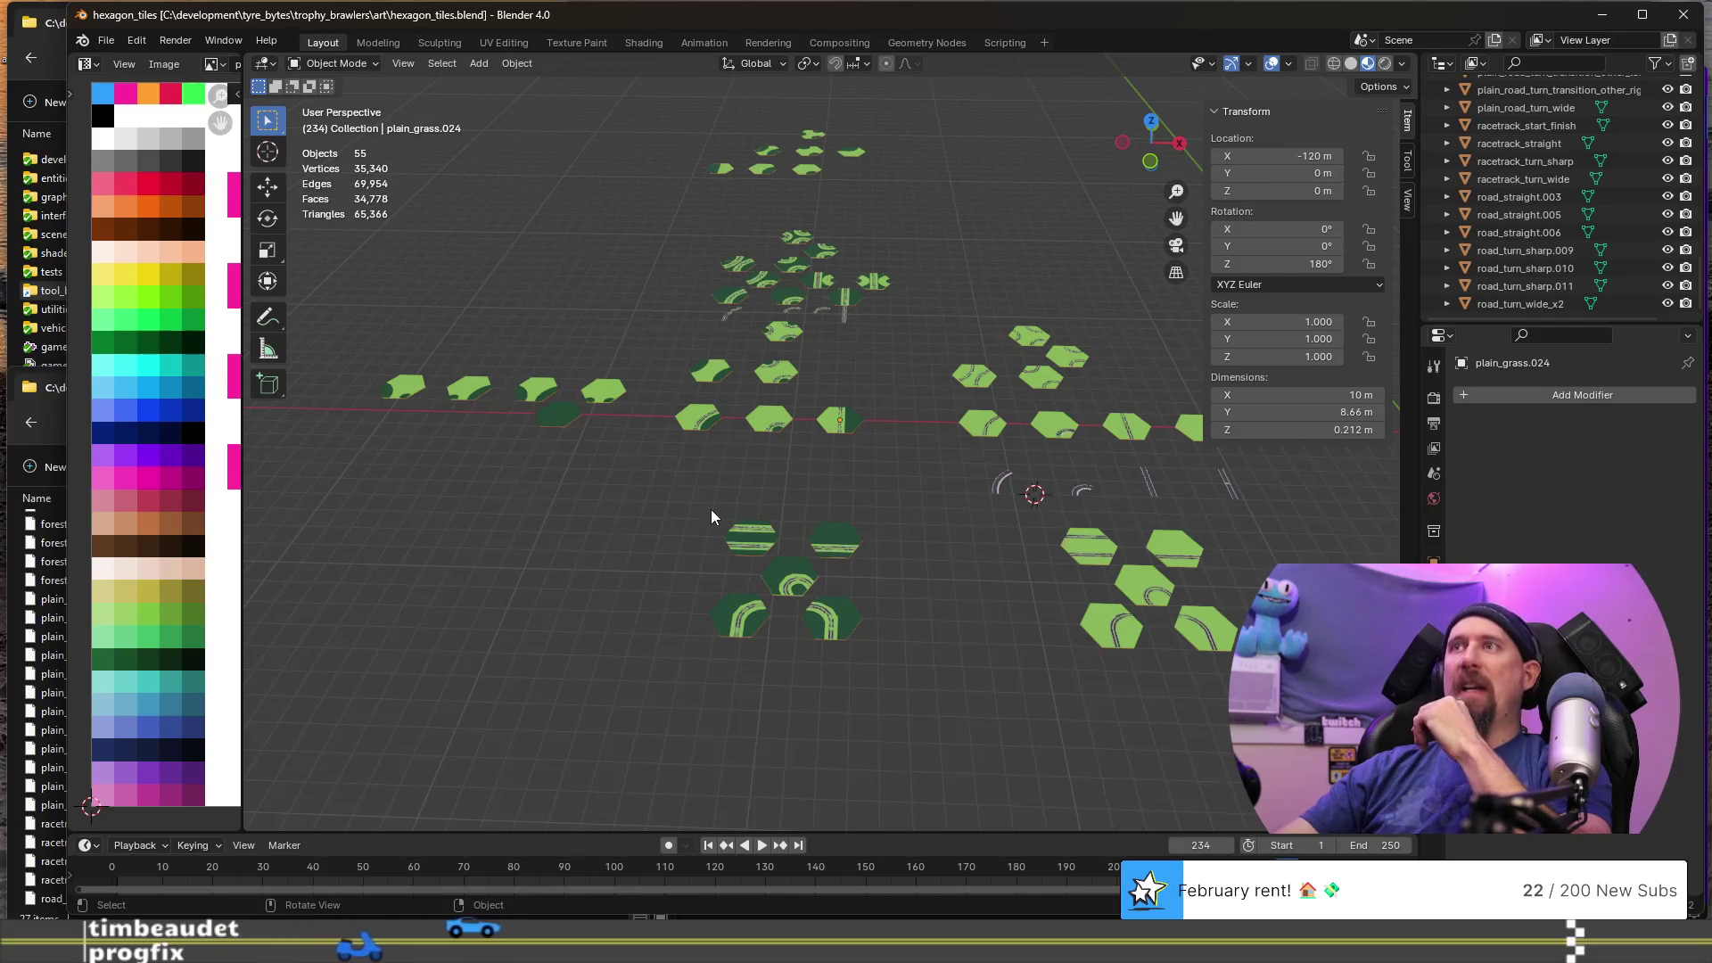
pyautogui.moveTo(810, 558)
pyautogui.mouseDown(button='middle')
pyautogui.moveTo(970, 654)
pyautogui.moveTo(950, 633)
pyautogui.moveTo(992, 721)
pyautogui.moveTo(914, 714)
pyautogui.mouseUp(button='middle')
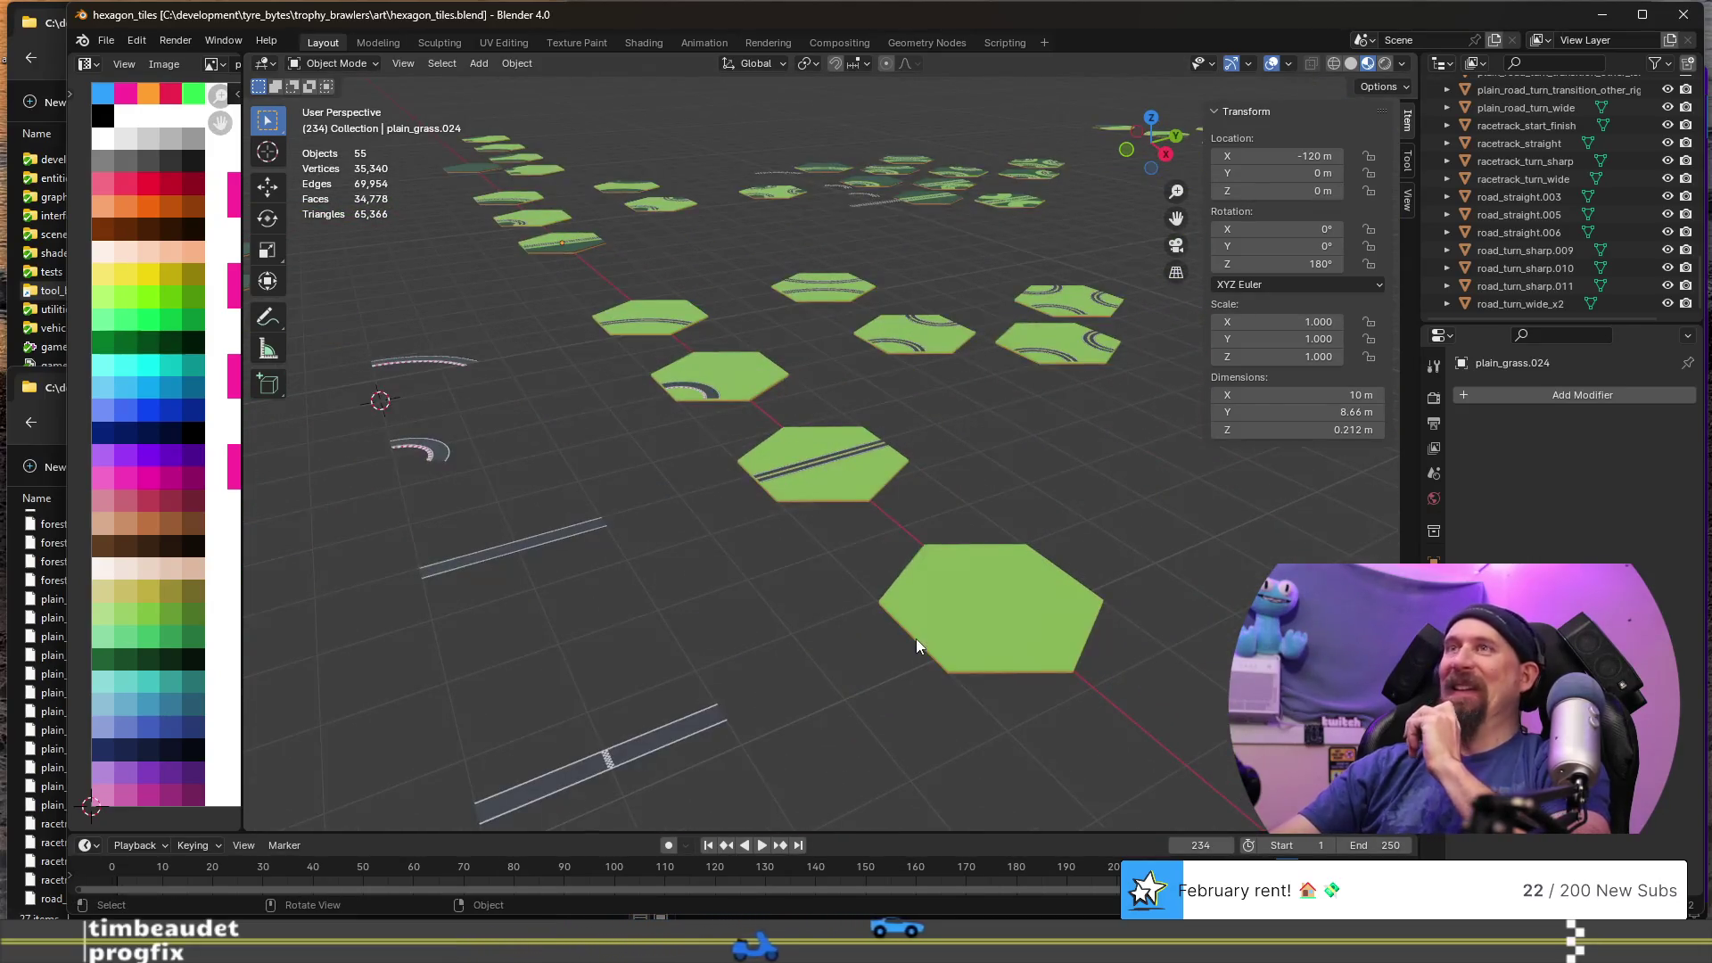
# - Orbit, zoom and pan across the plain and curved hex road tiles, then minimize Blender
pyautogui.moveTo(917, 608)
pyautogui.mouseDown(button='middle')
pyautogui.moveTo(1064, 537)
pyautogui.moveTo(804, 576)
pyautogui.moveTo(886, 517)
pyautogui.mouseUp(button='middle')
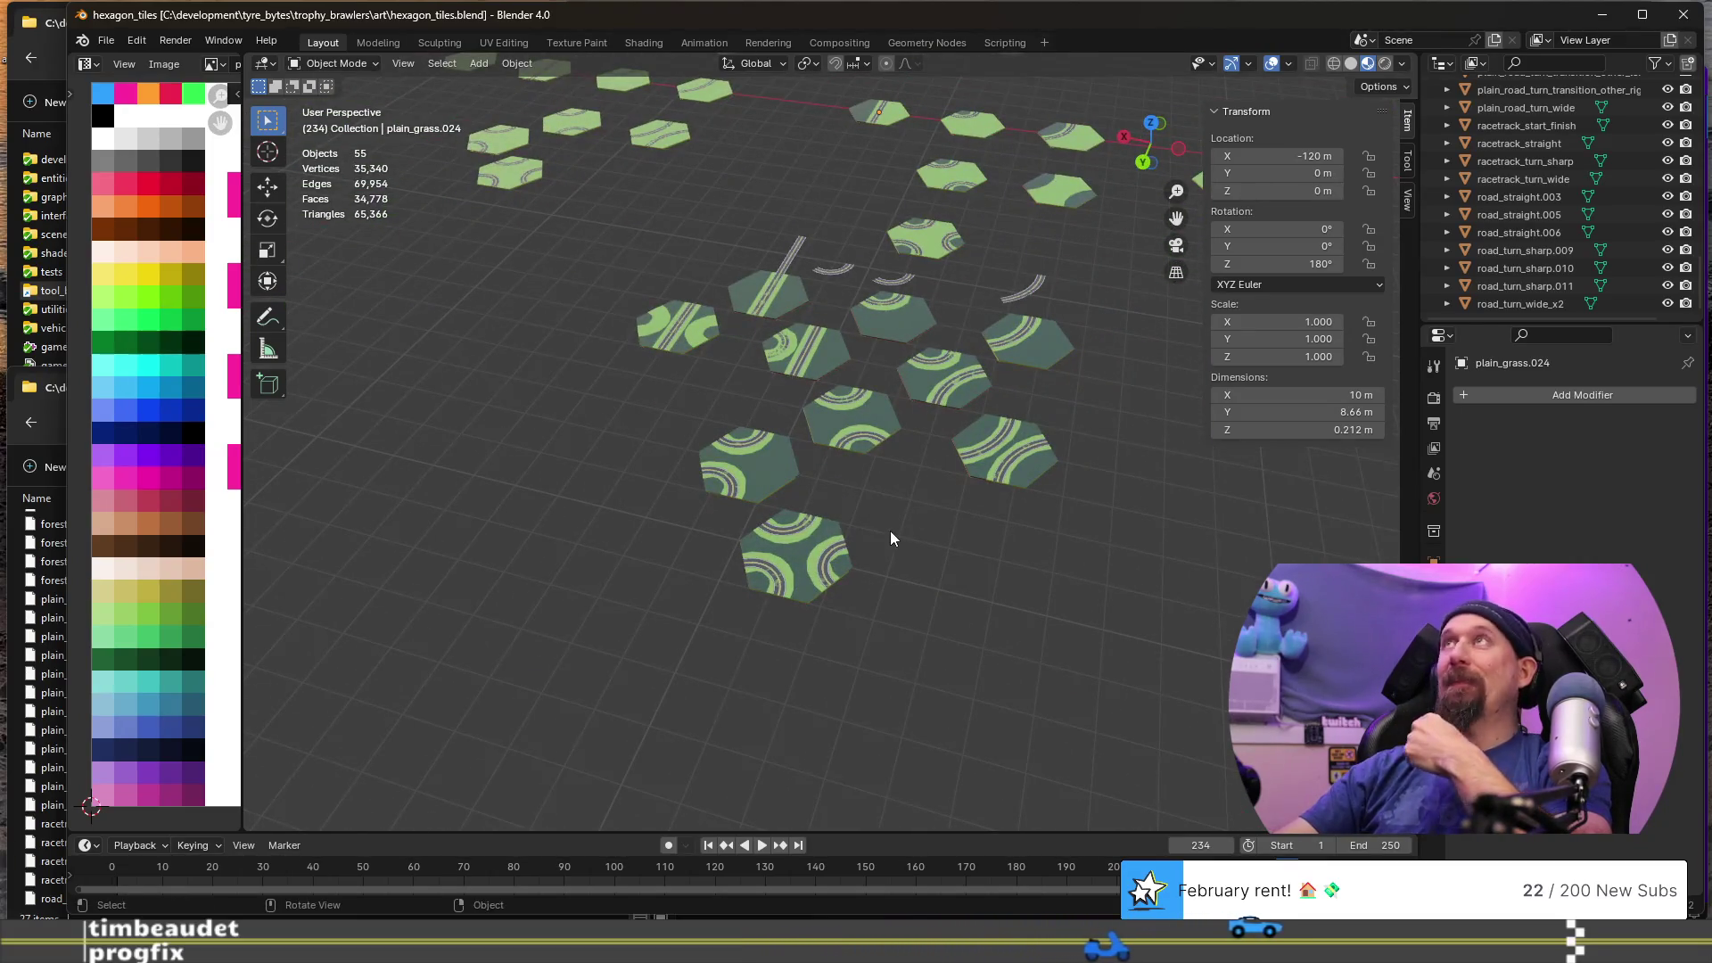
pyautogui.moveTo(951, 566)
pyautogui.mouseDown(button='middle')
pyautogui.moveTo(802, 593)
pyautogui.moveTo(655, 567)
pyautogui.moveTo(1030, 608)
pyautogui.moveTo(959, 629)
pyautogui.mouseUp(button='middle')
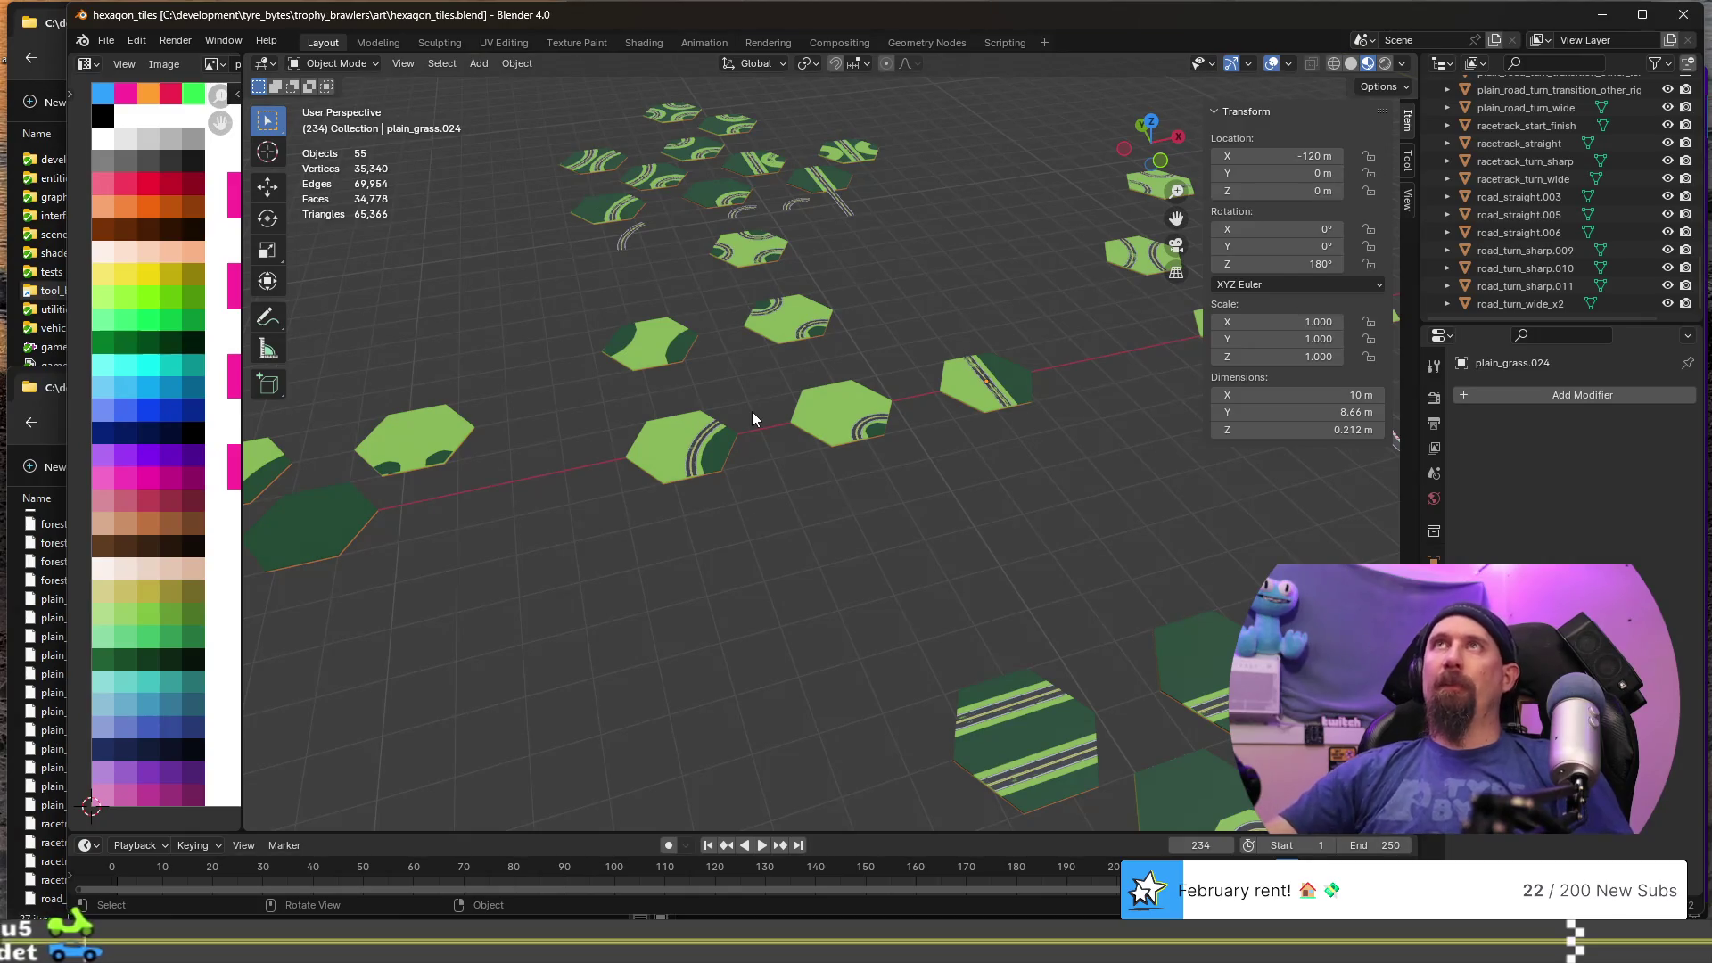
pyautogui.scroll(-2, 742, 333)
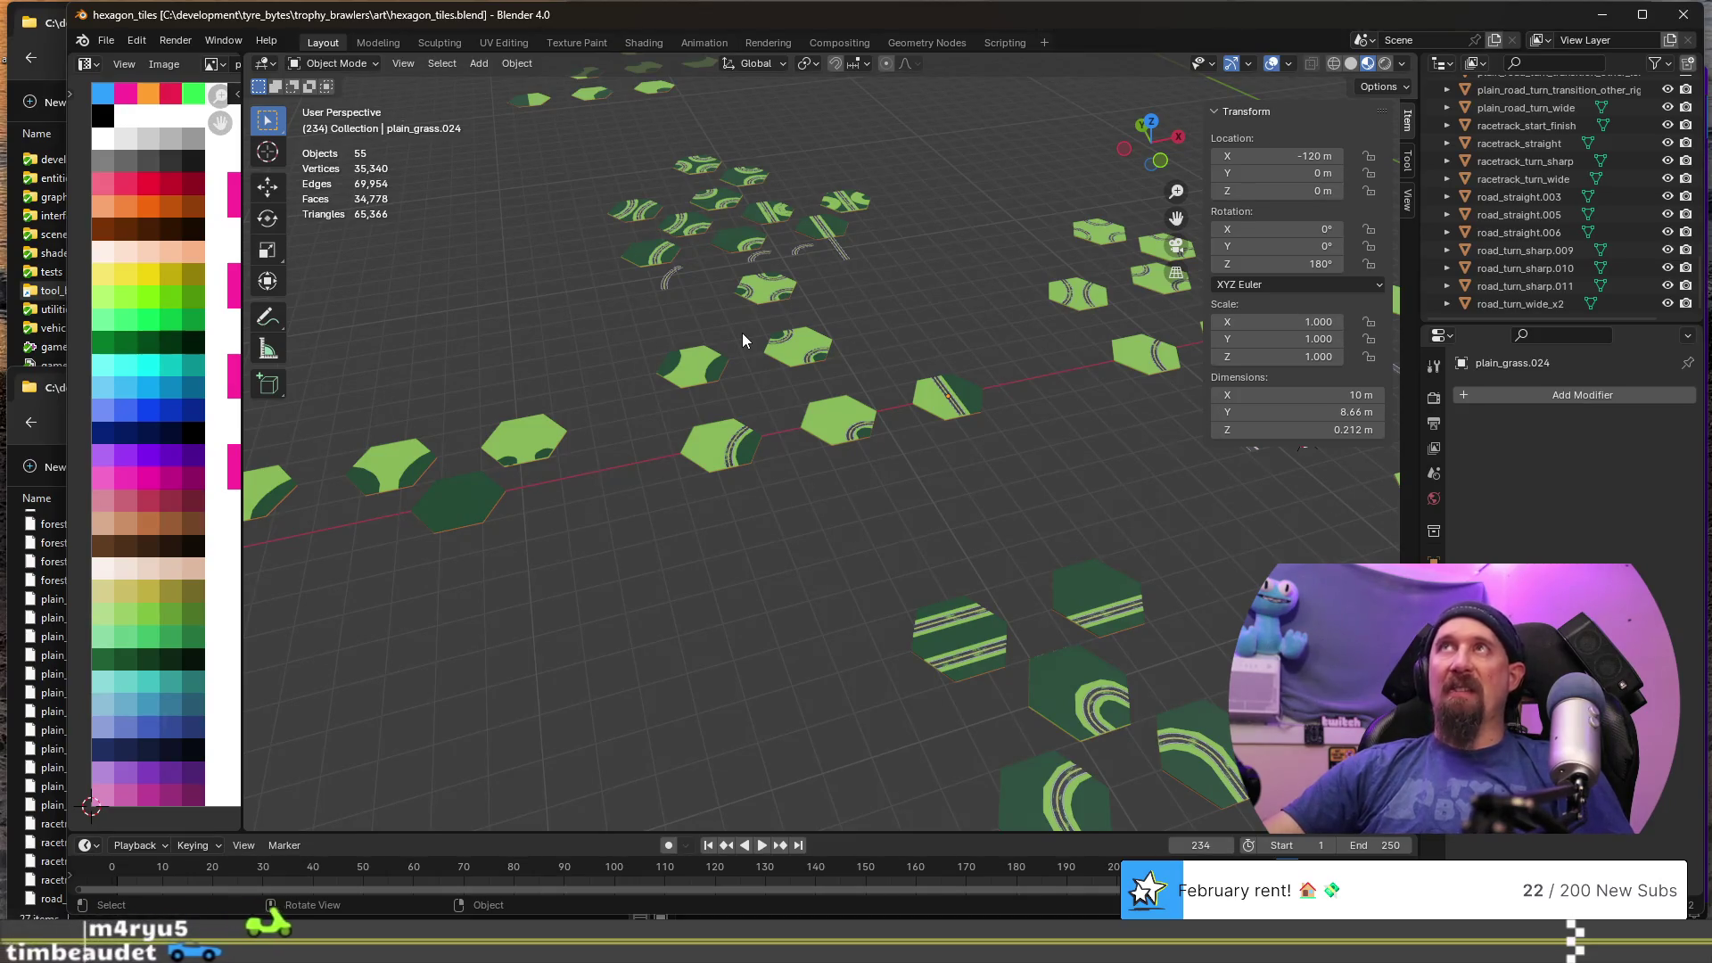
pyautogui.moveTo(807, 317)
pyautogui.mouseDown(button='middle')
pyautogui.moveTo(871, 496)
pyautogui.moveTo(849, 486)
pyautogui.mouseUp(button='middle')
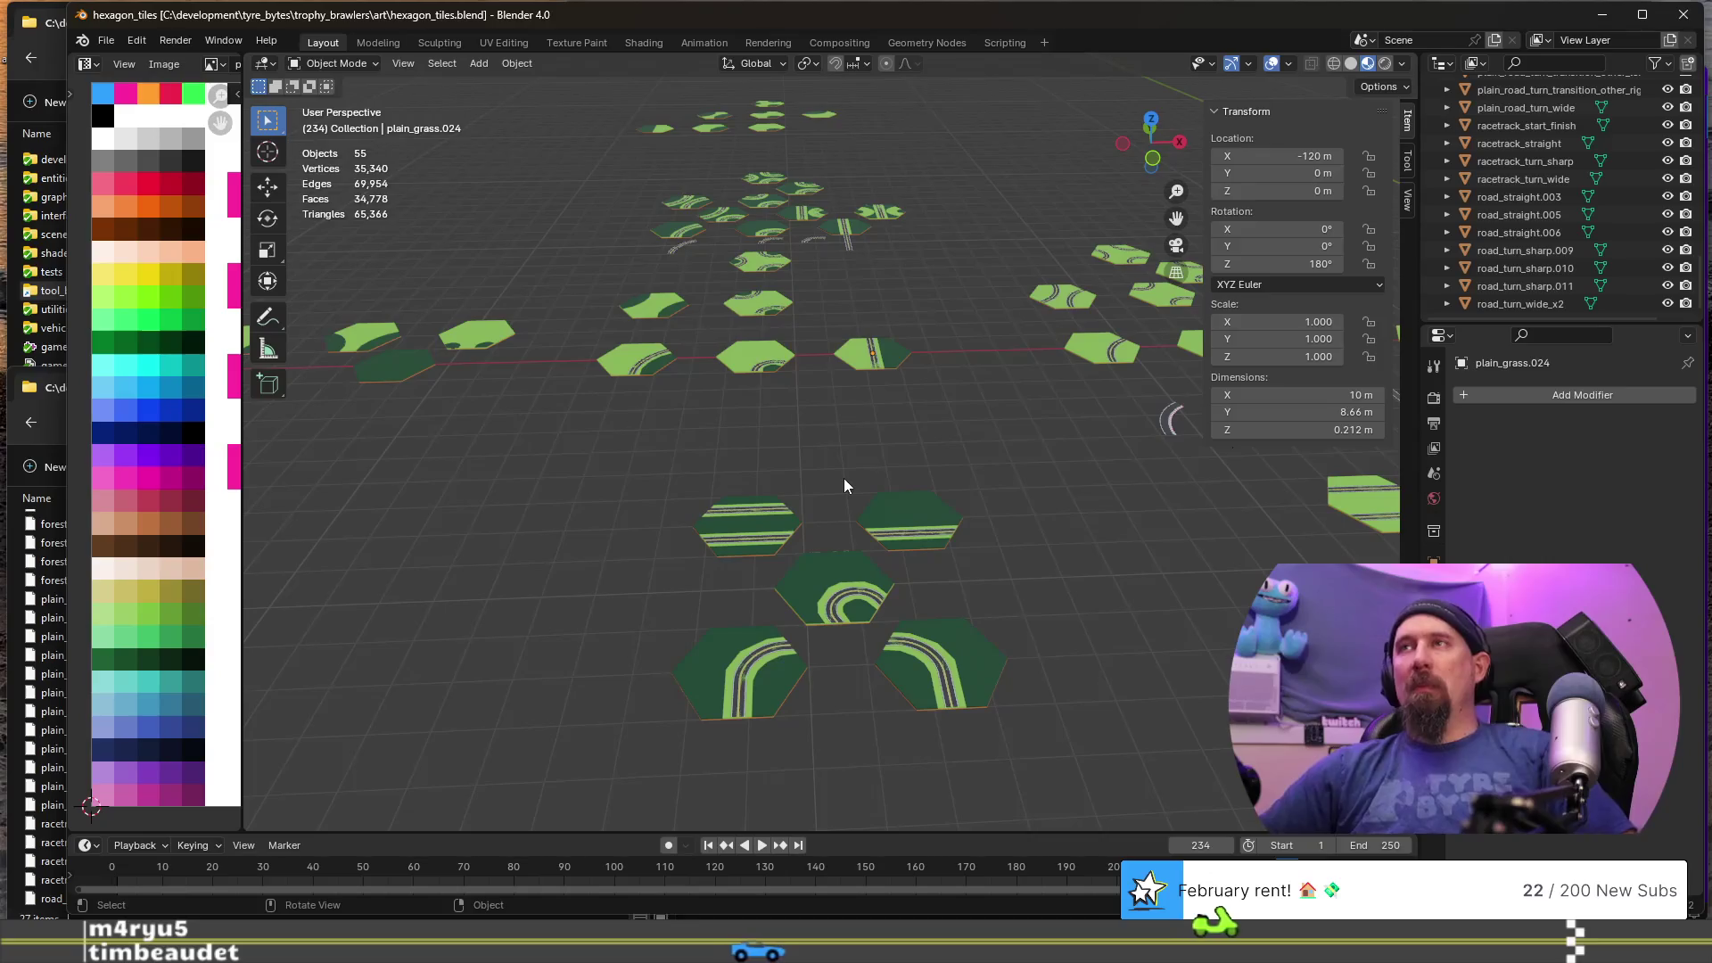
pyautogui.scroll(-2, 844, 486)
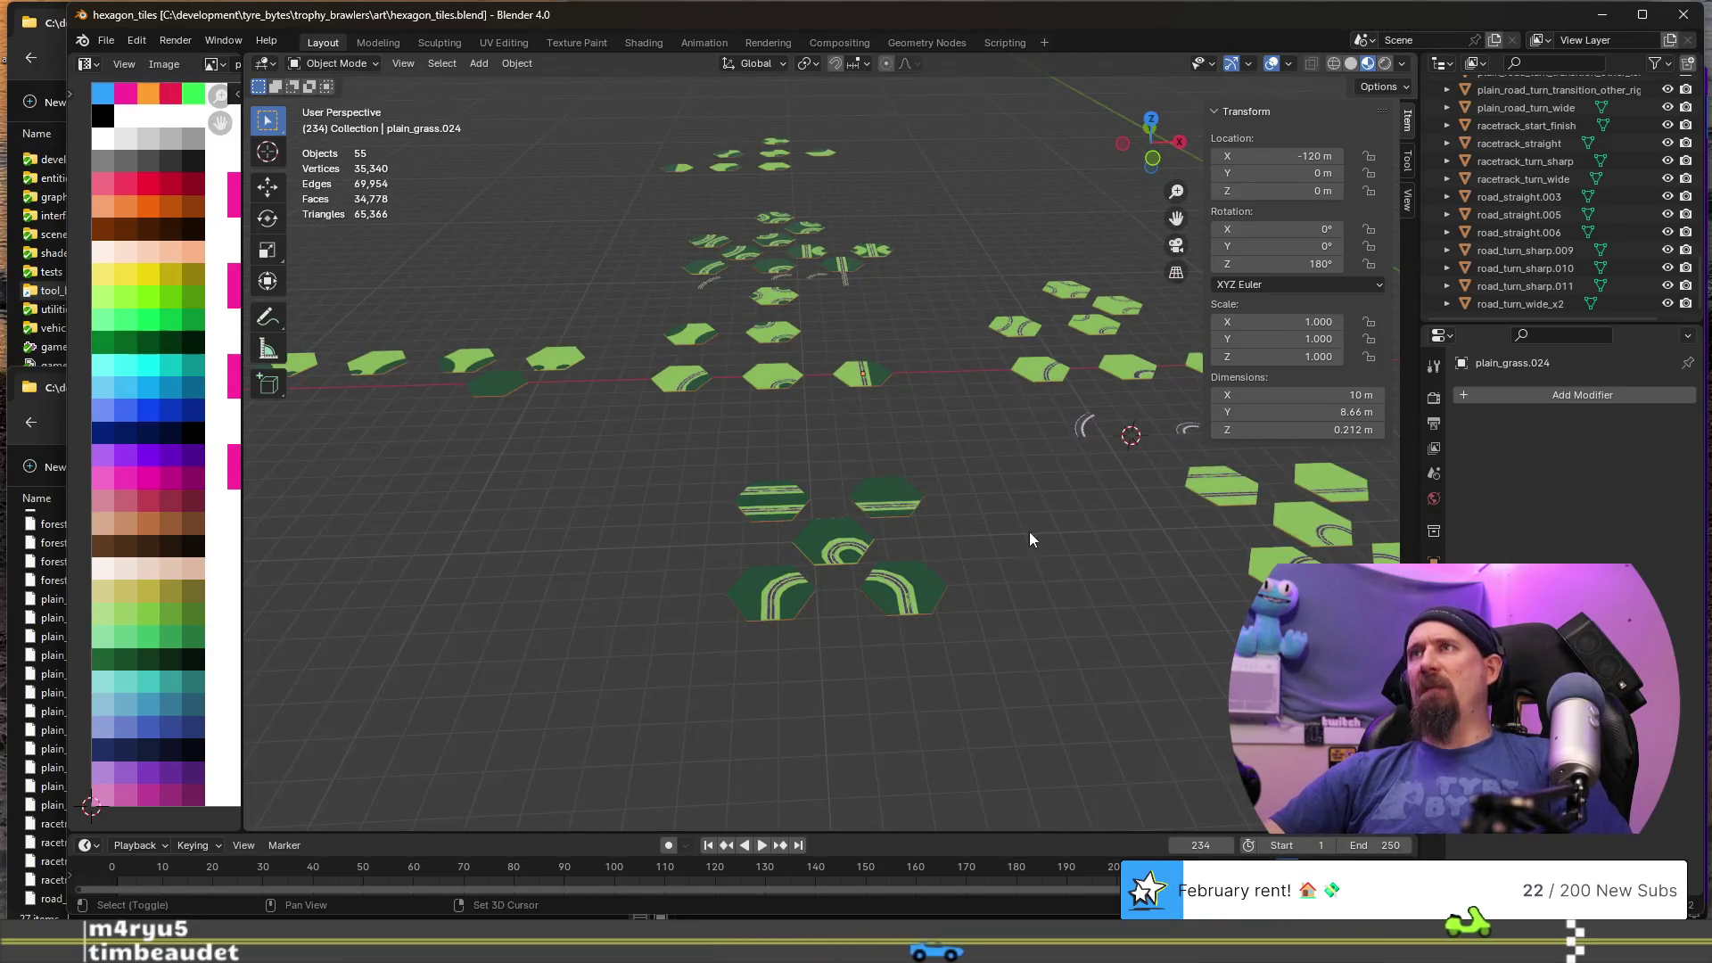
pyautogui.keyDown('shift'); pyautogui.moveTo(1029, 531); pyautogui.dragTo(808, 551, button='middle'); pyautogui.keyUp('shift')
pyautogui.keyDown('shift'); pyautogui.moveTo(654, 504); pyautogui.dragTo(751, 484, button='middle'); pyautogui.keyUp('shift')
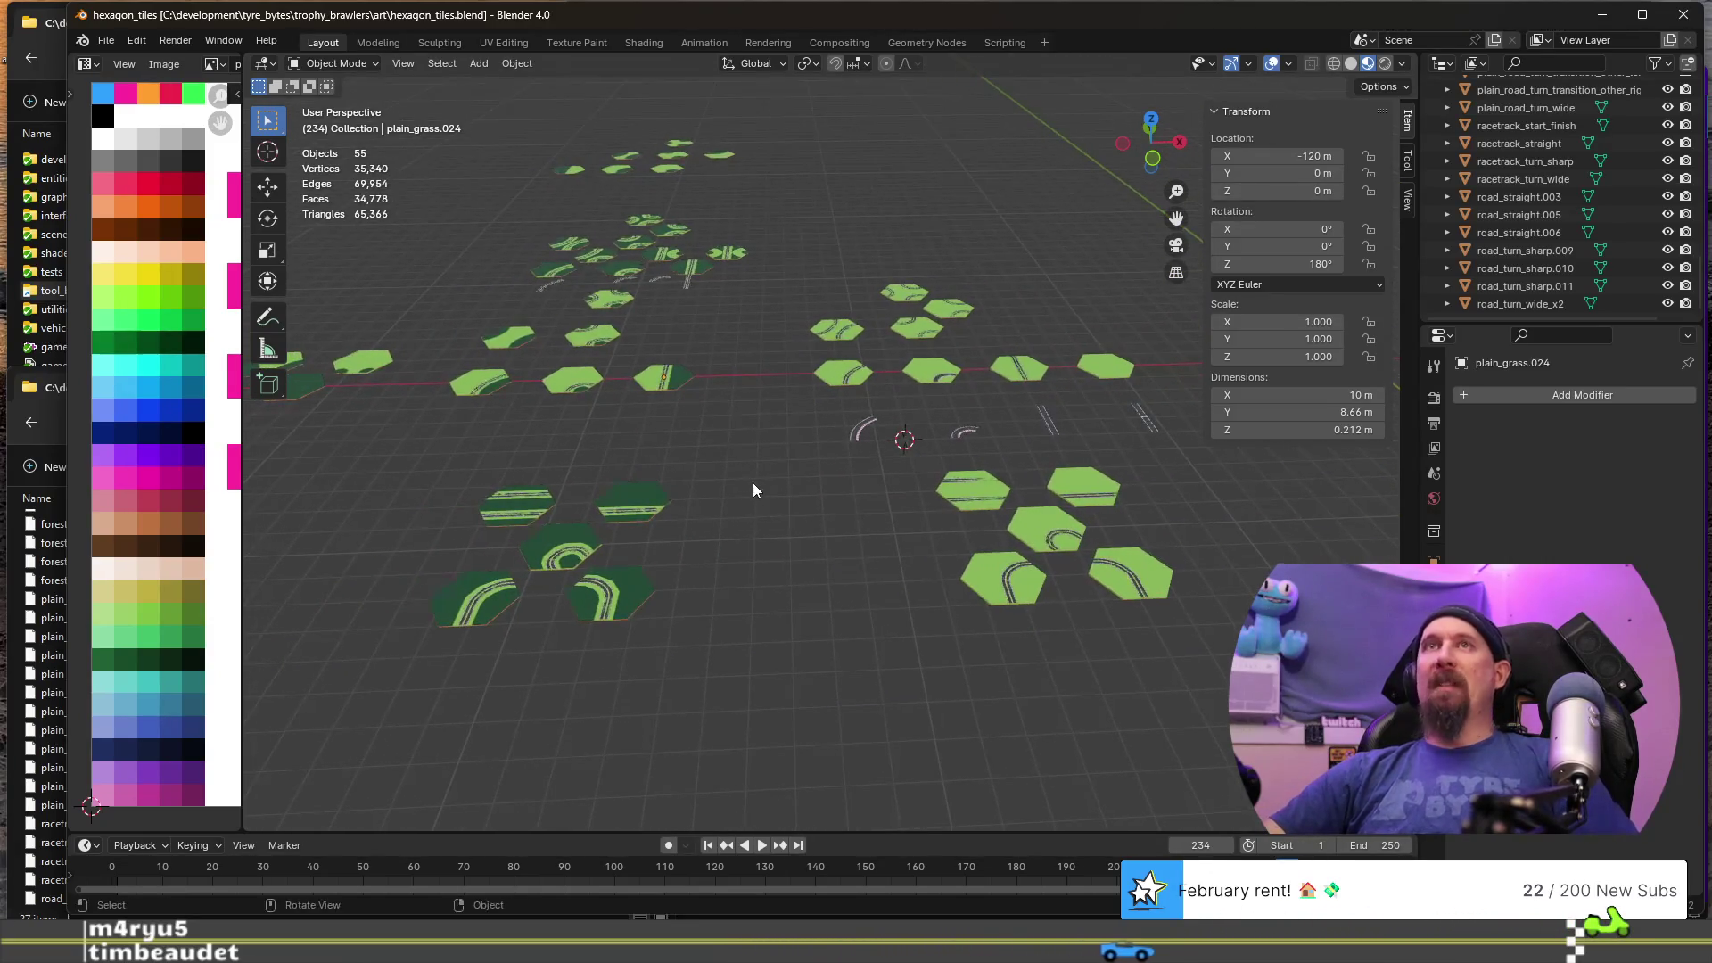
pyautogui.click(1684, 15)
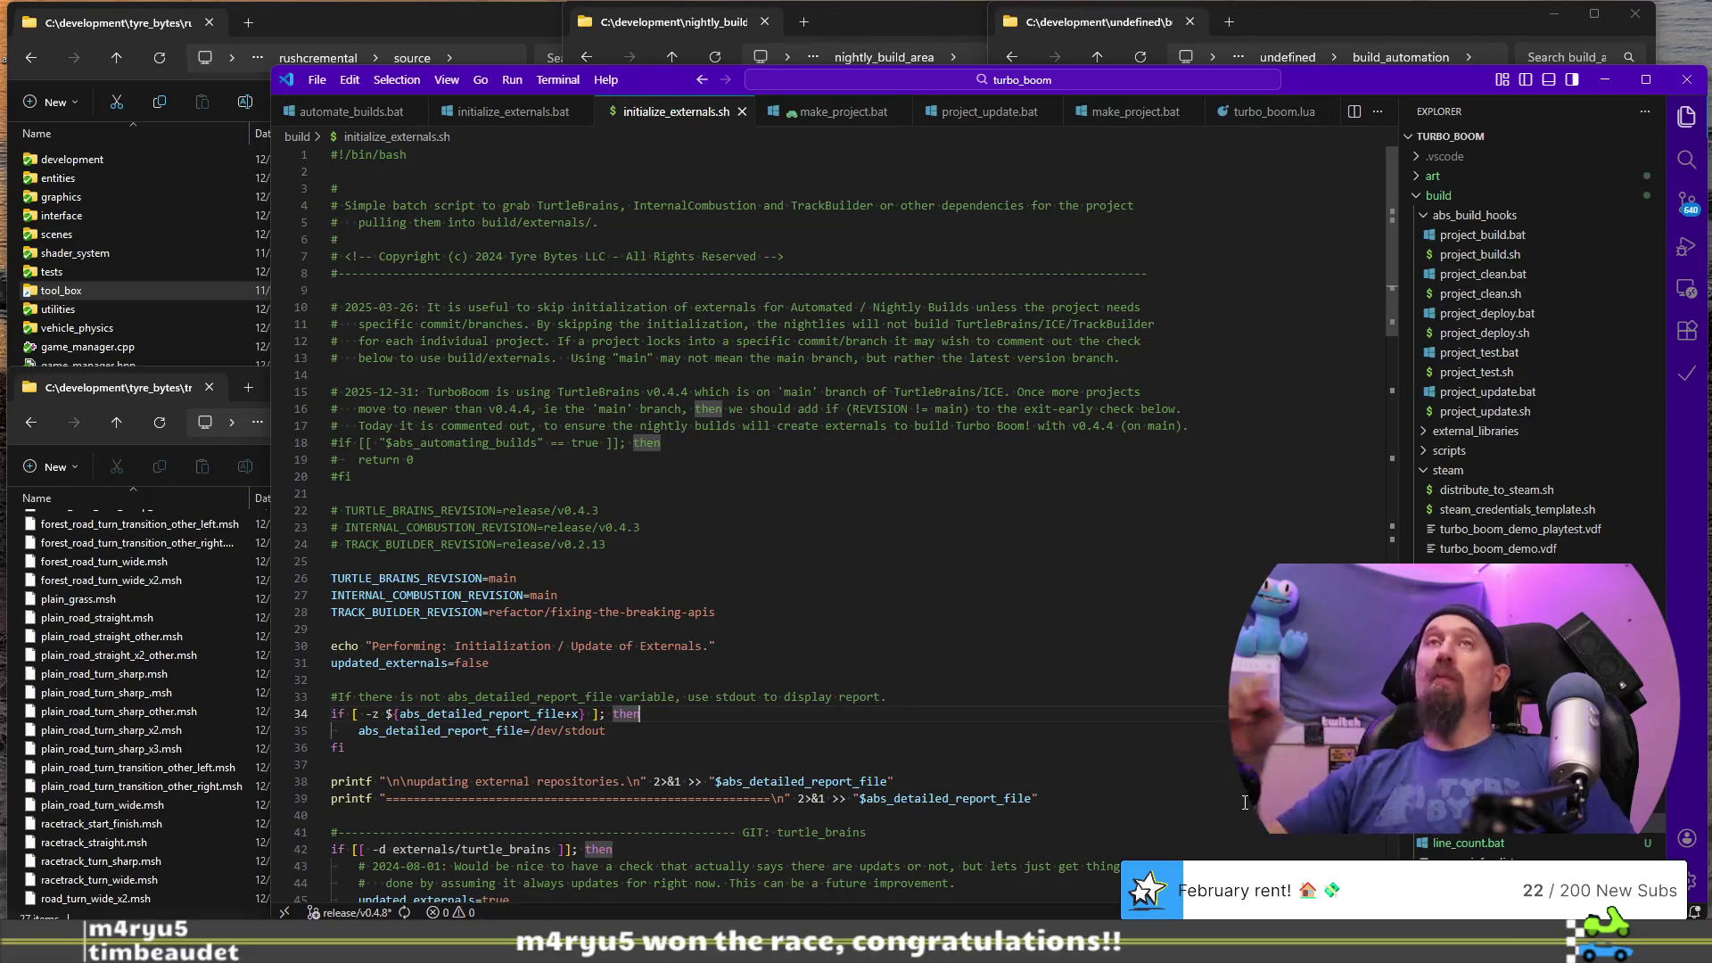
# - Start tracker row 441: 2025-12-31, 6 hours, Skill Building, 'Messing around in Blender with Hexagonal Tileset'
pyautogui.press('ctrl+super+Right')
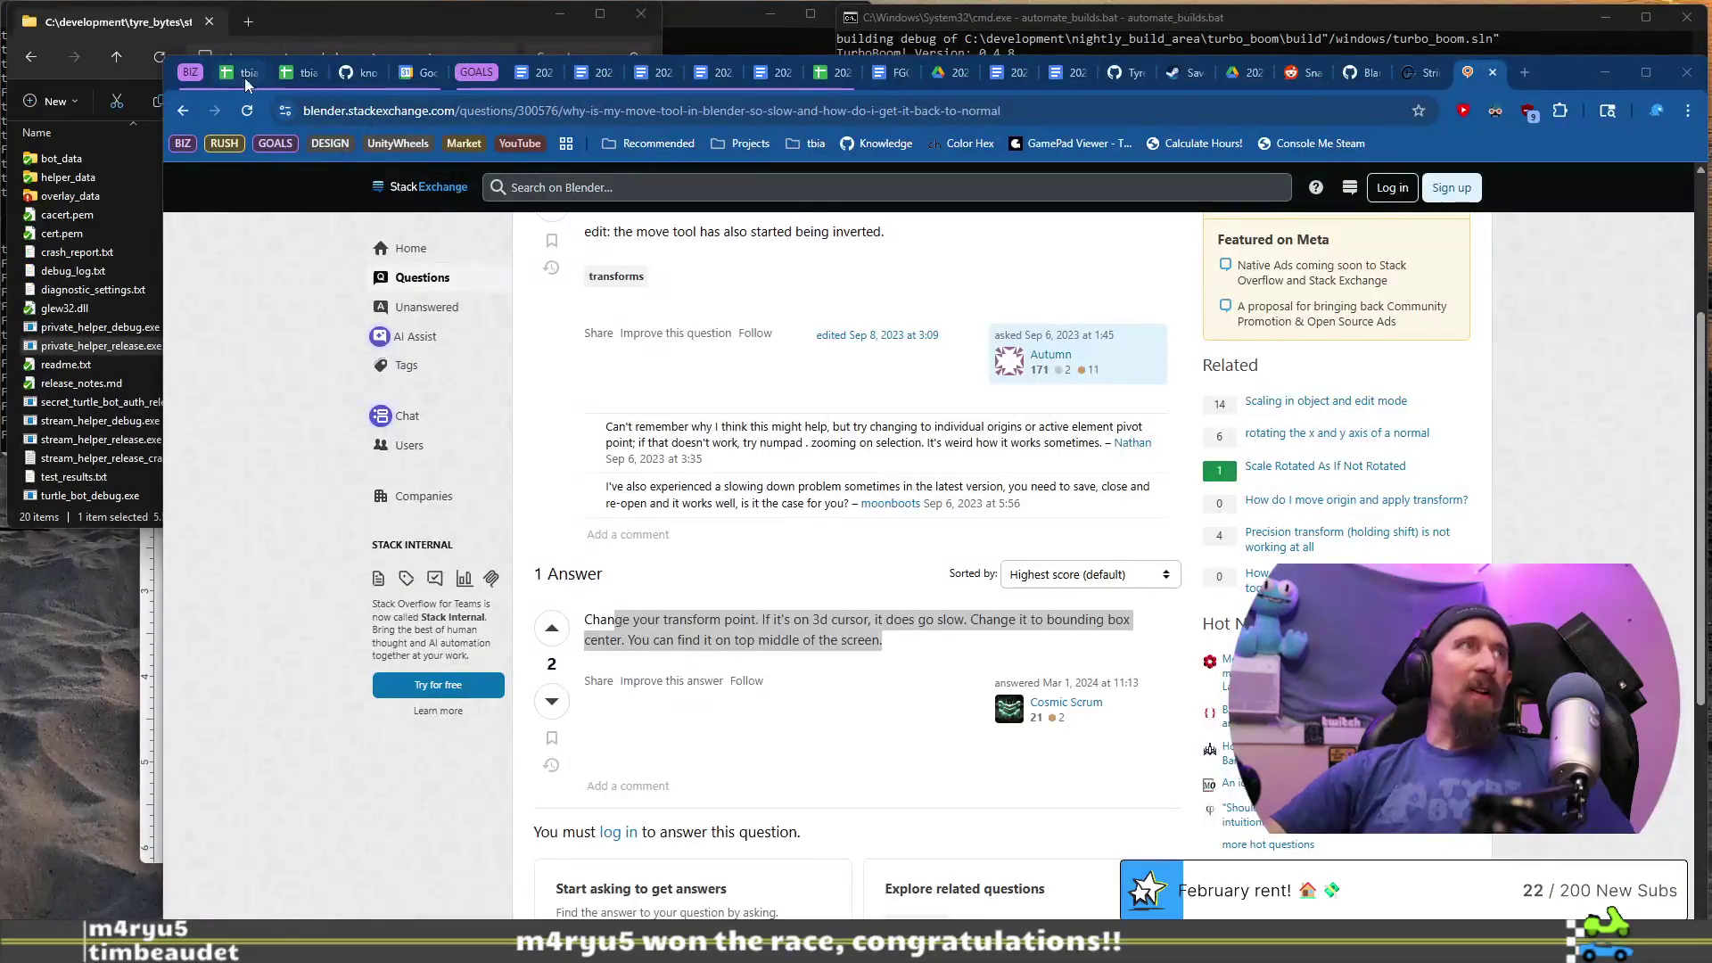
pyautogui.click(246, 80)
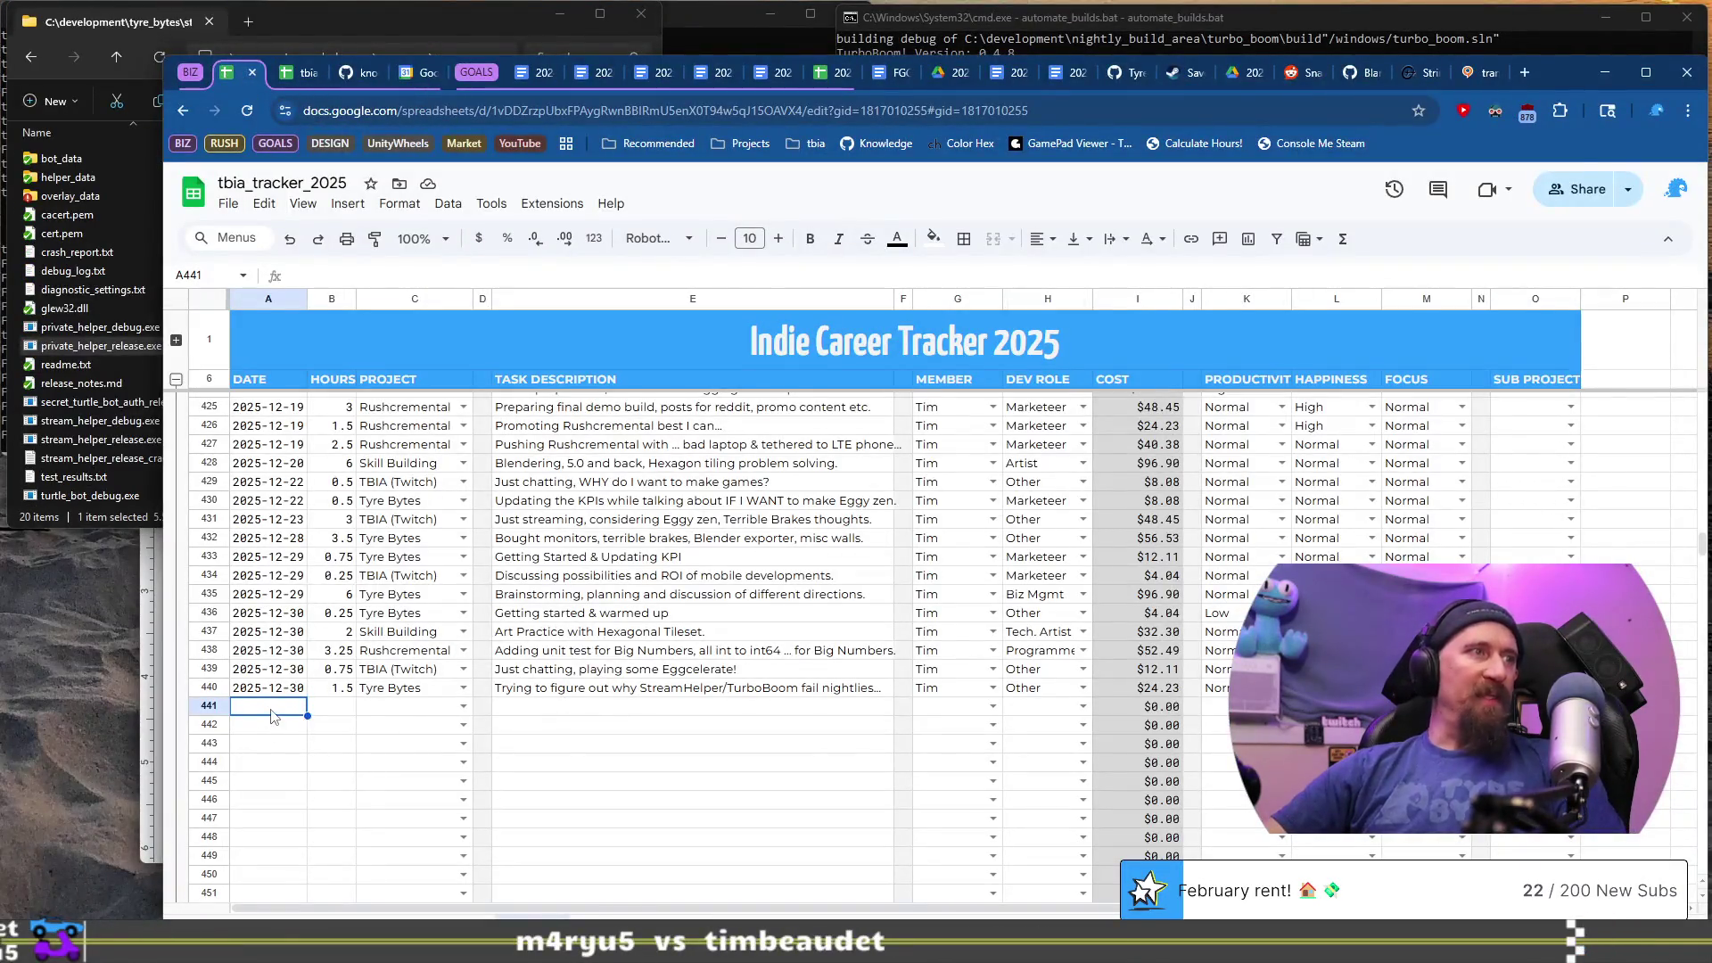
pyautogui.write('2025-12-31')
pyautogui.click(332, 715)
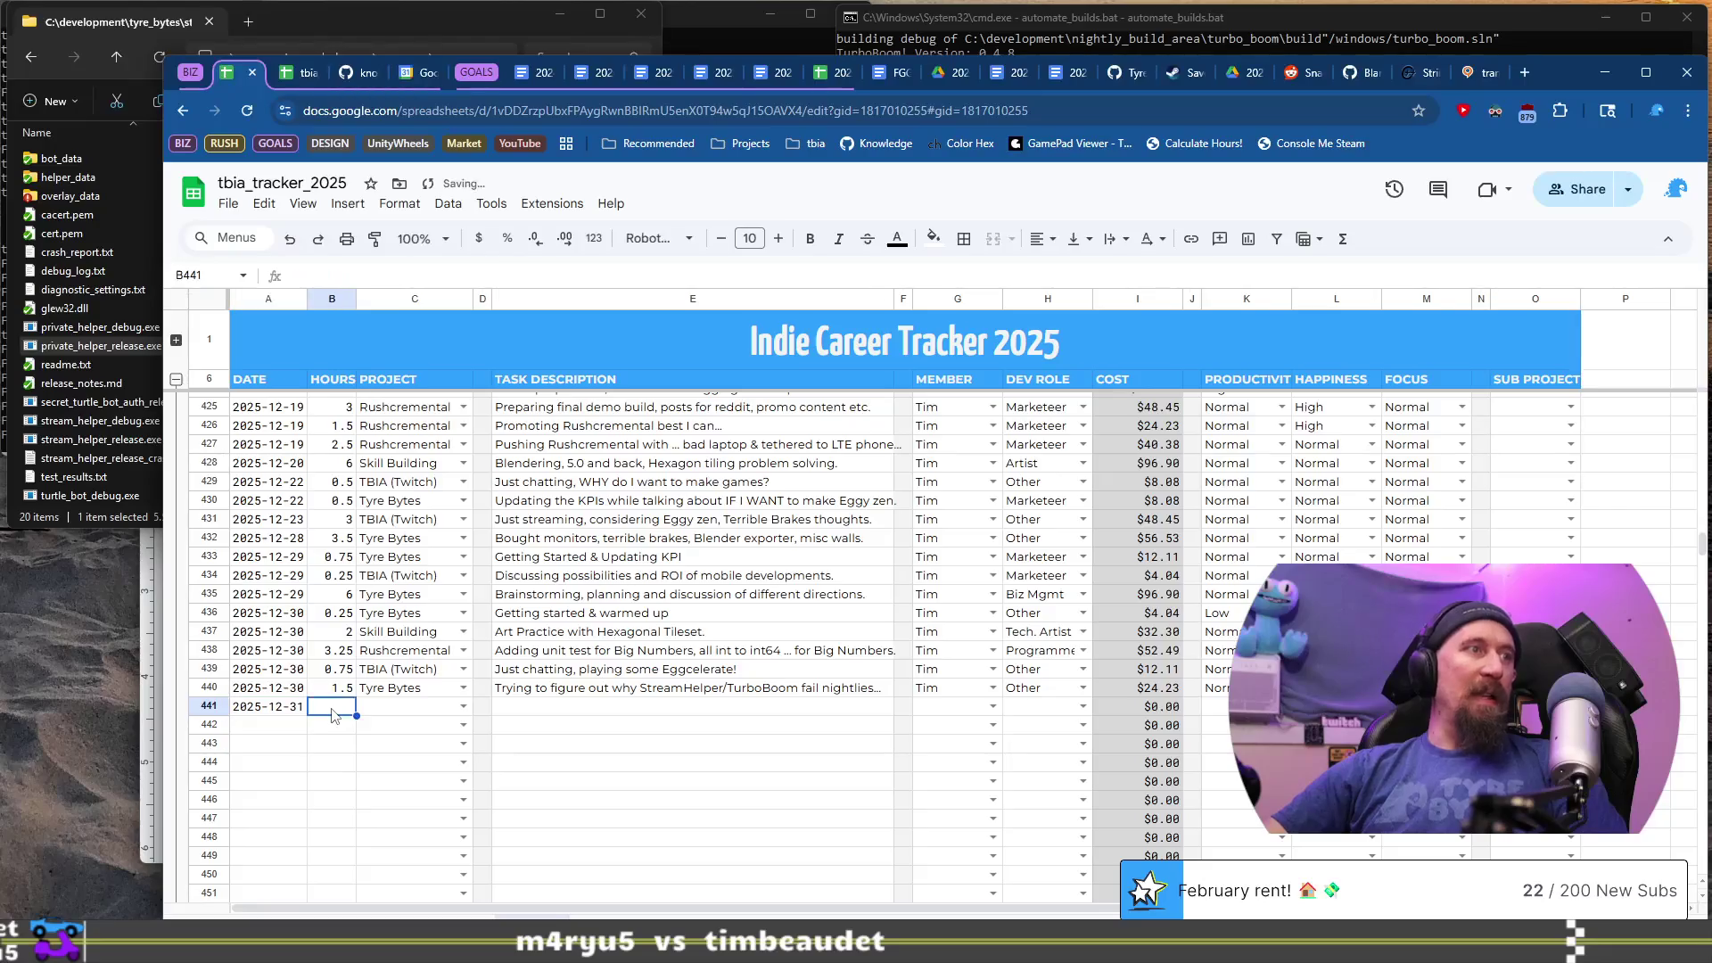
pyautogui.write('6')
pyautogui.press('Tab')
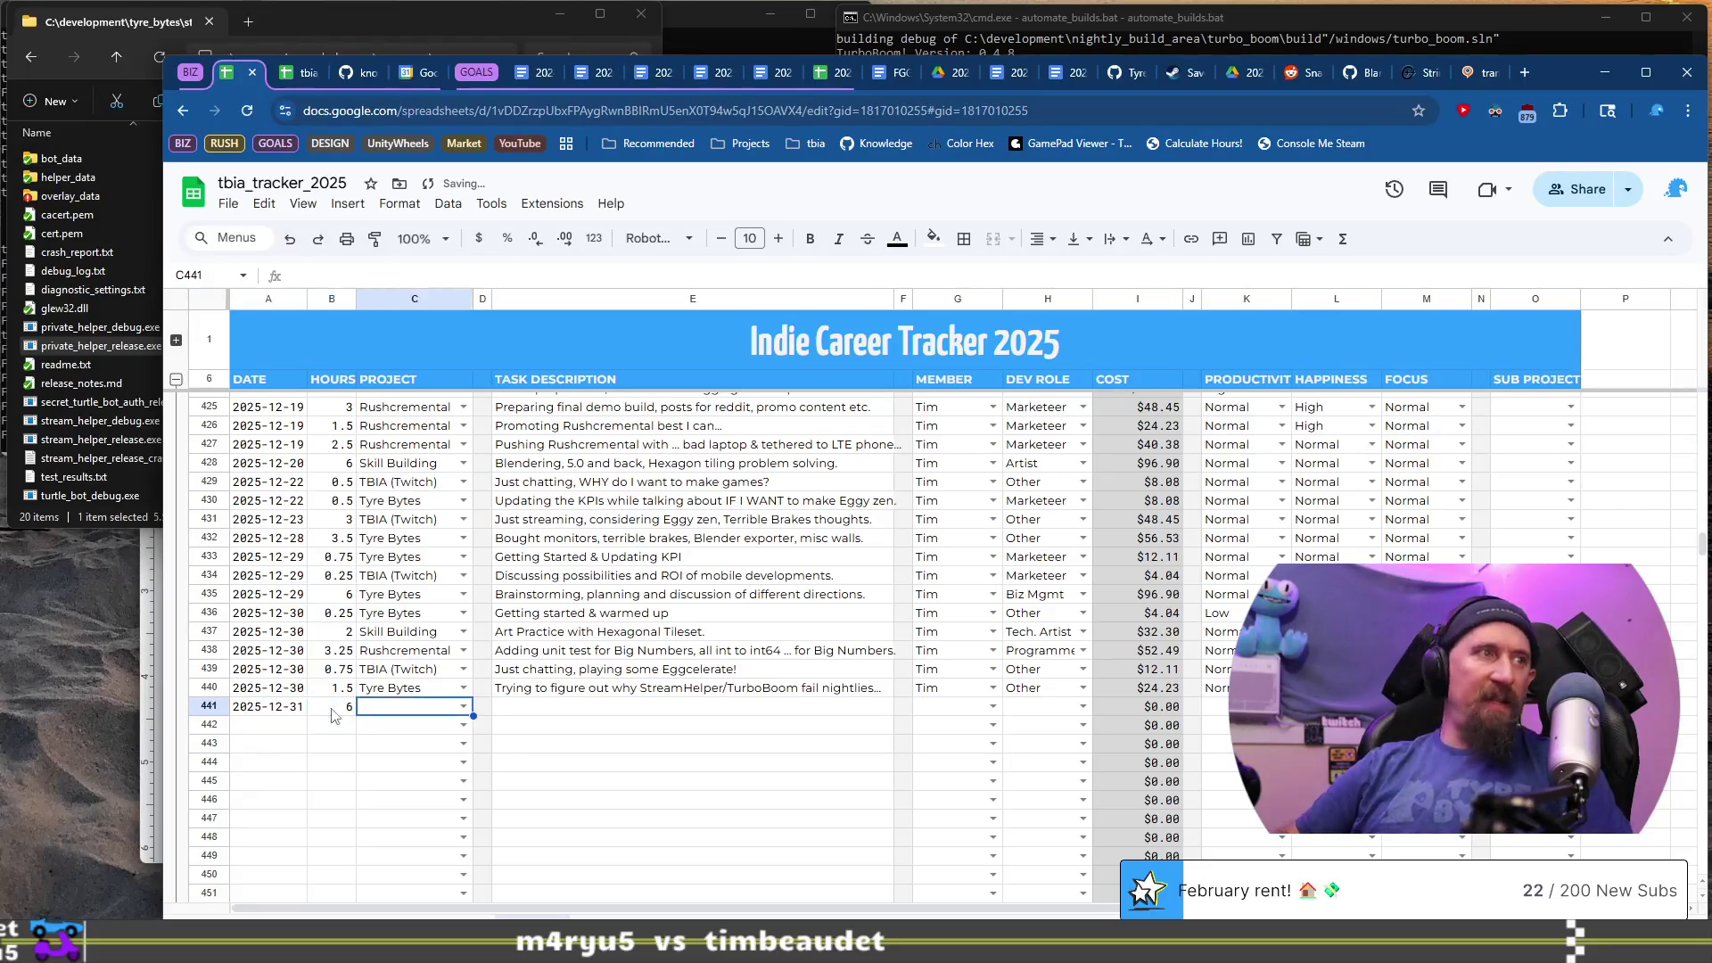
pyautogui.write('Skil')
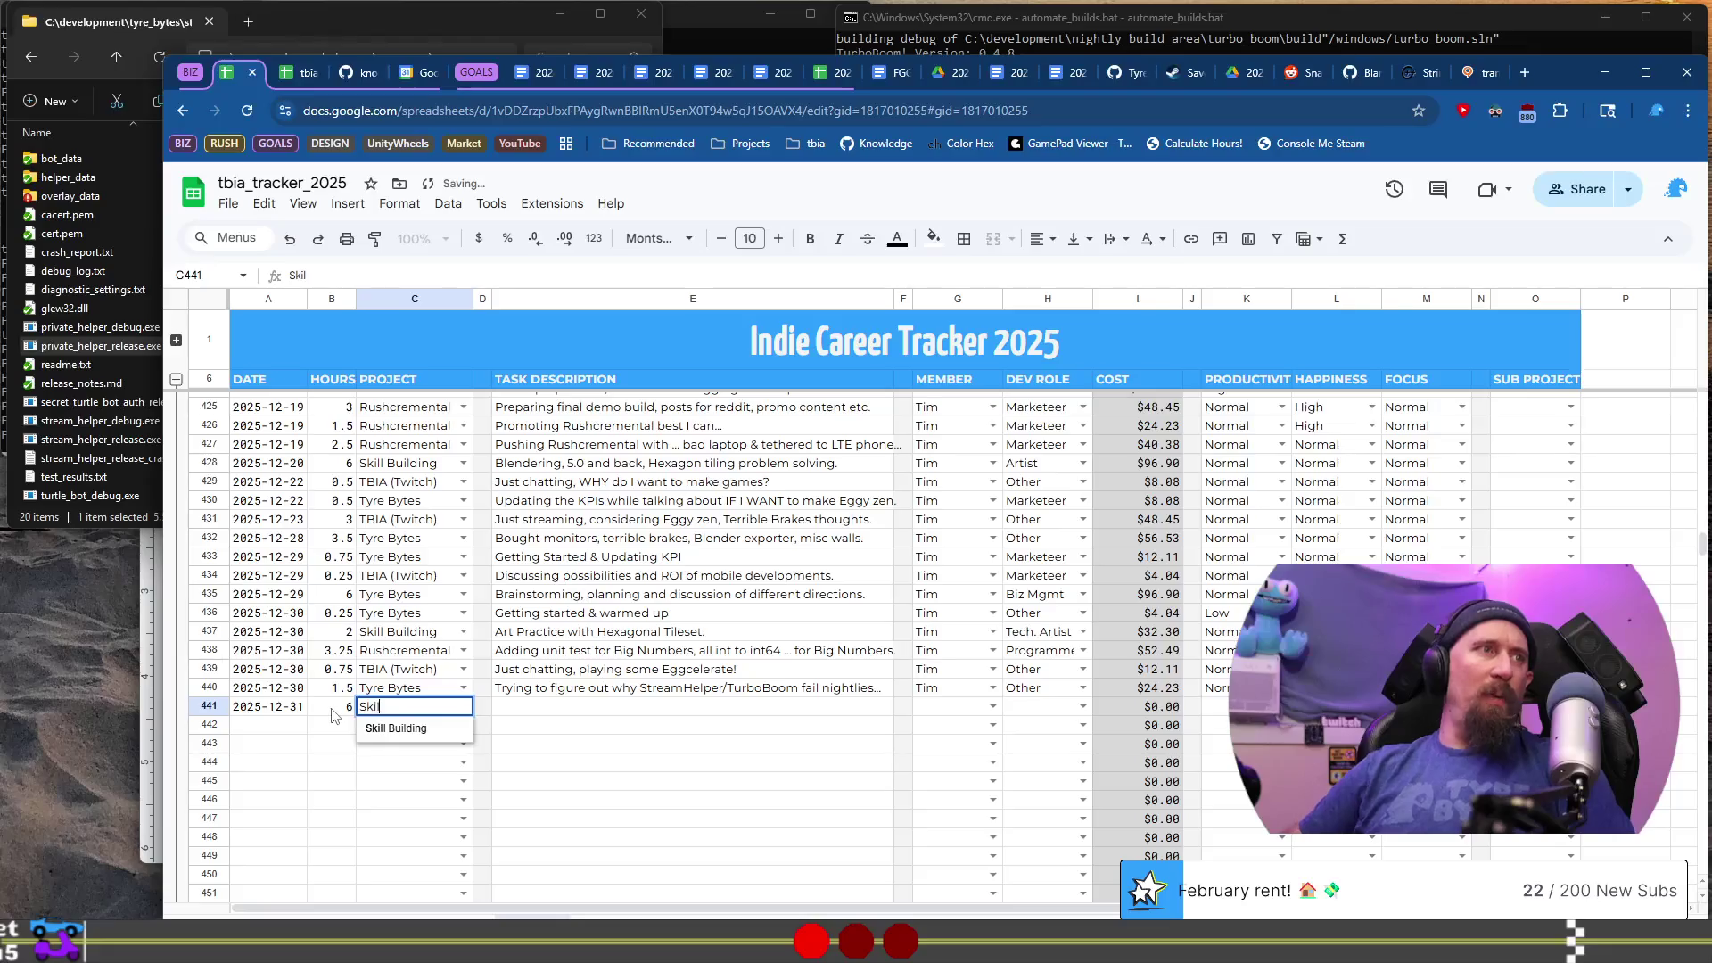
pyautogui.press('Tab')
pyautogui.press('Tab')
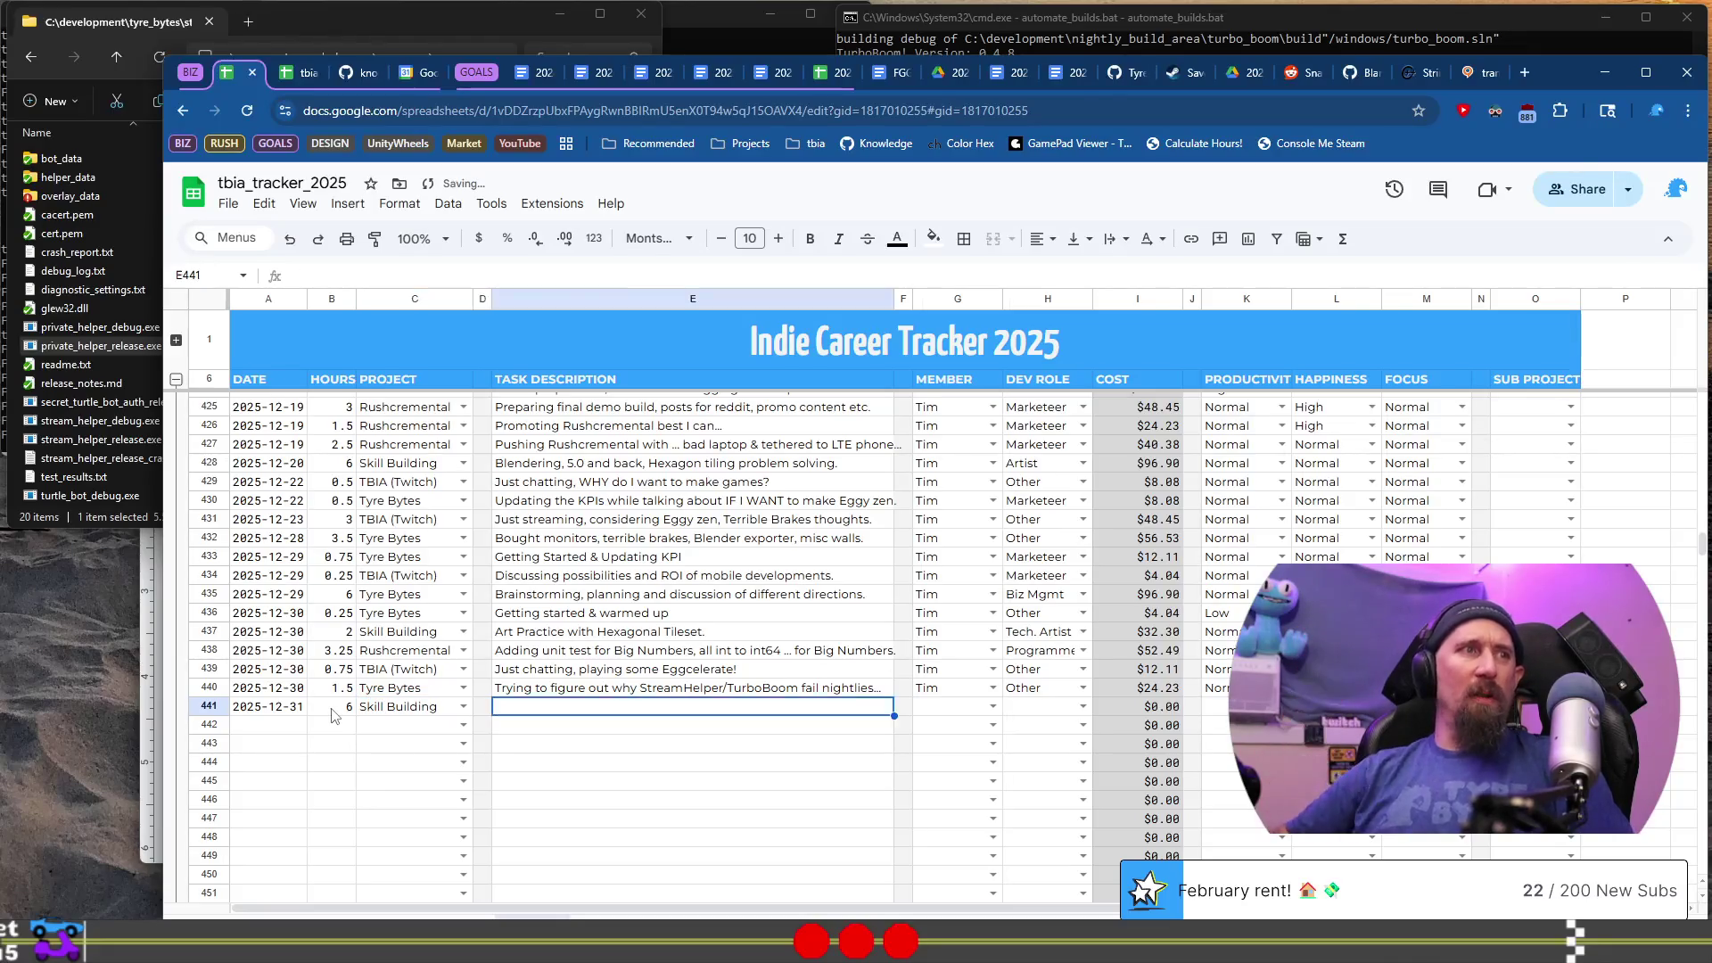
pyautogui.write('Messing around ')
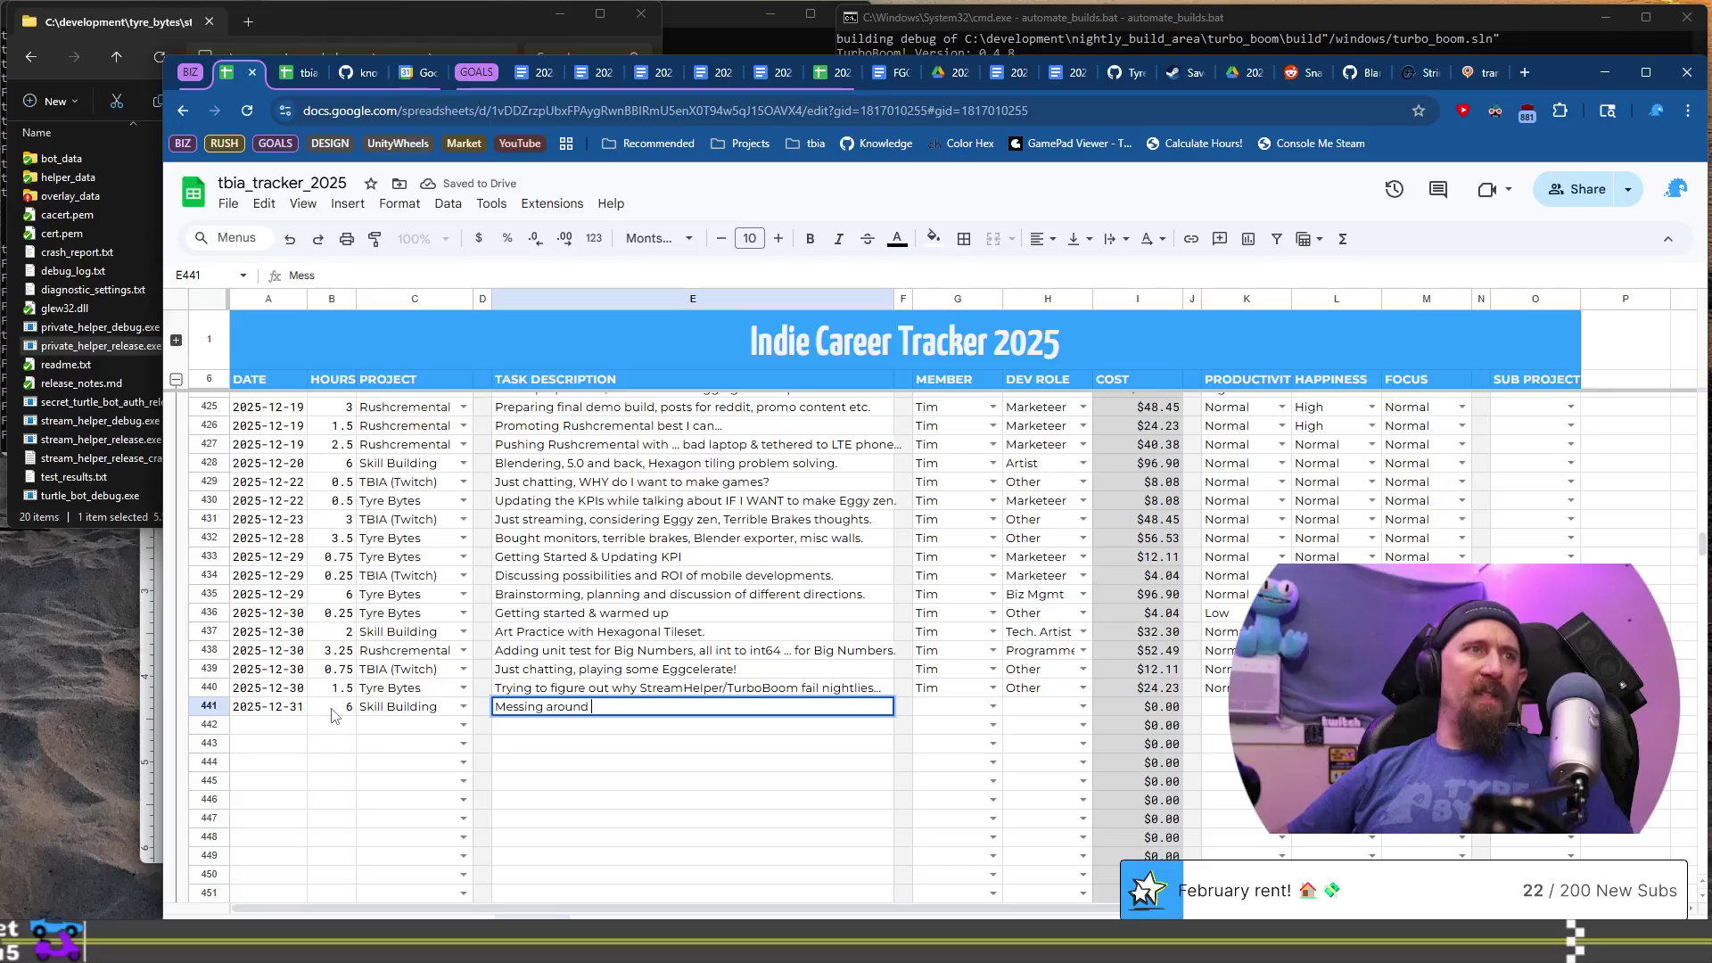
pyautogui.write('in Blender with Hexagonal Tileset')
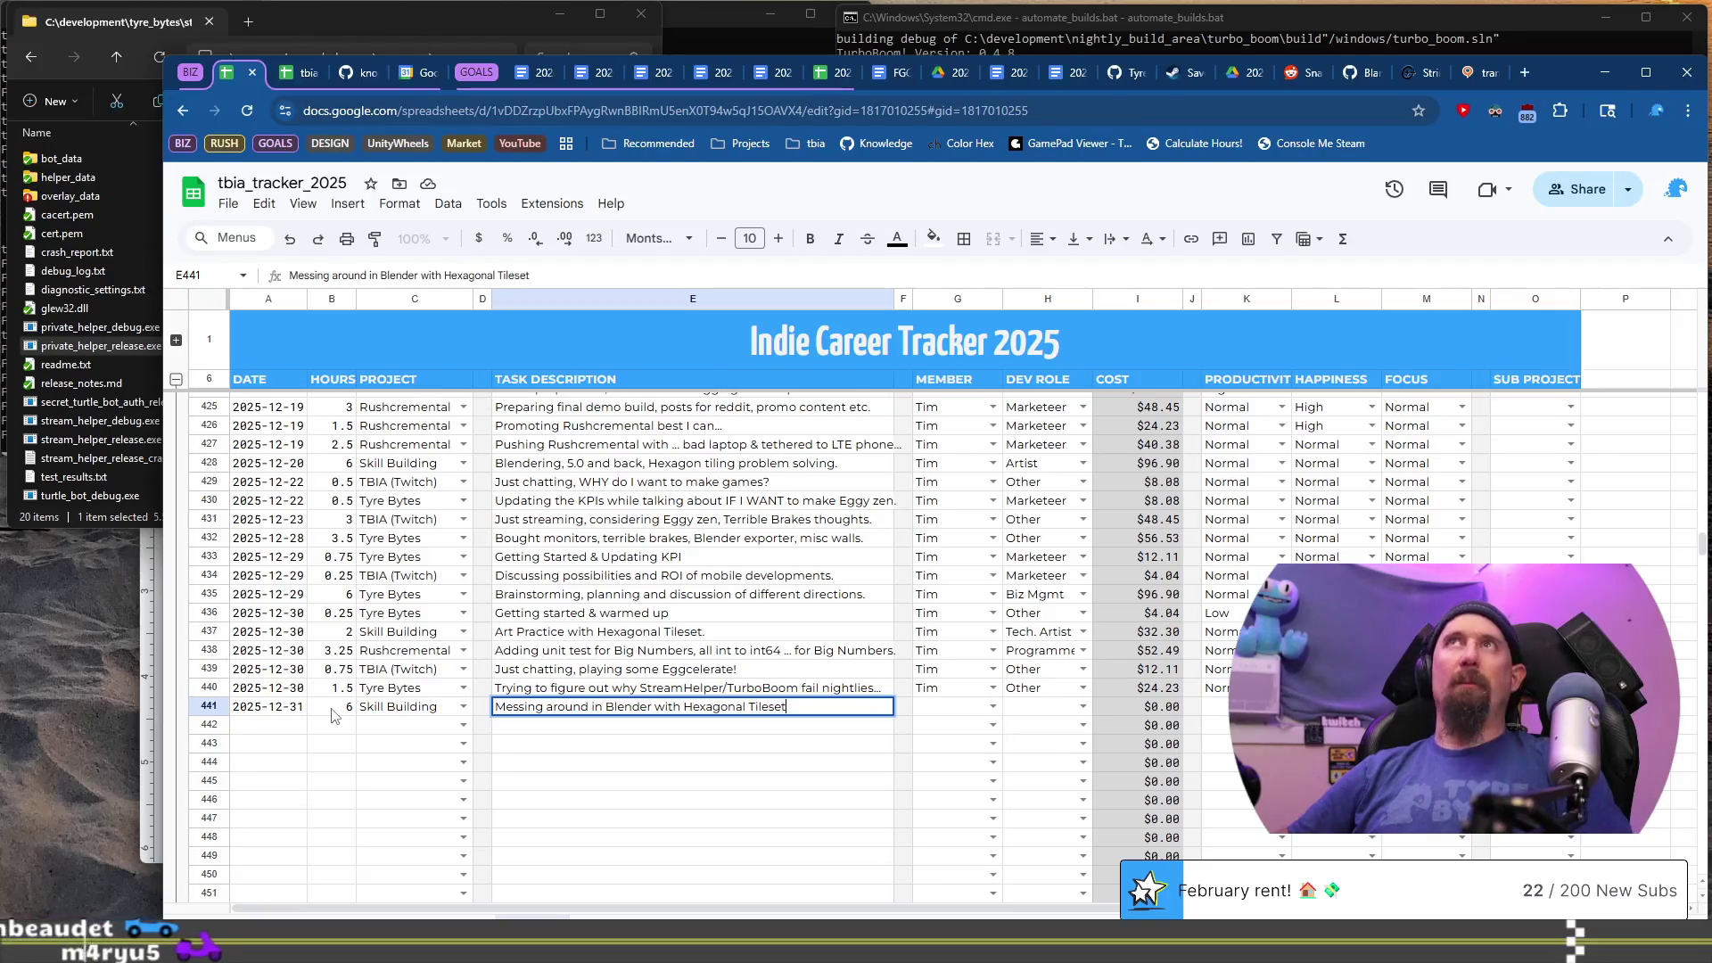
pyautogui.press('Tab')
pyautogui.press('Tab')
# - Fill in the team member, Tech. Artist dev role, Normal productivity and the happiness rating
pyautogui.write('Tim')
pyautogui.press('Tab')
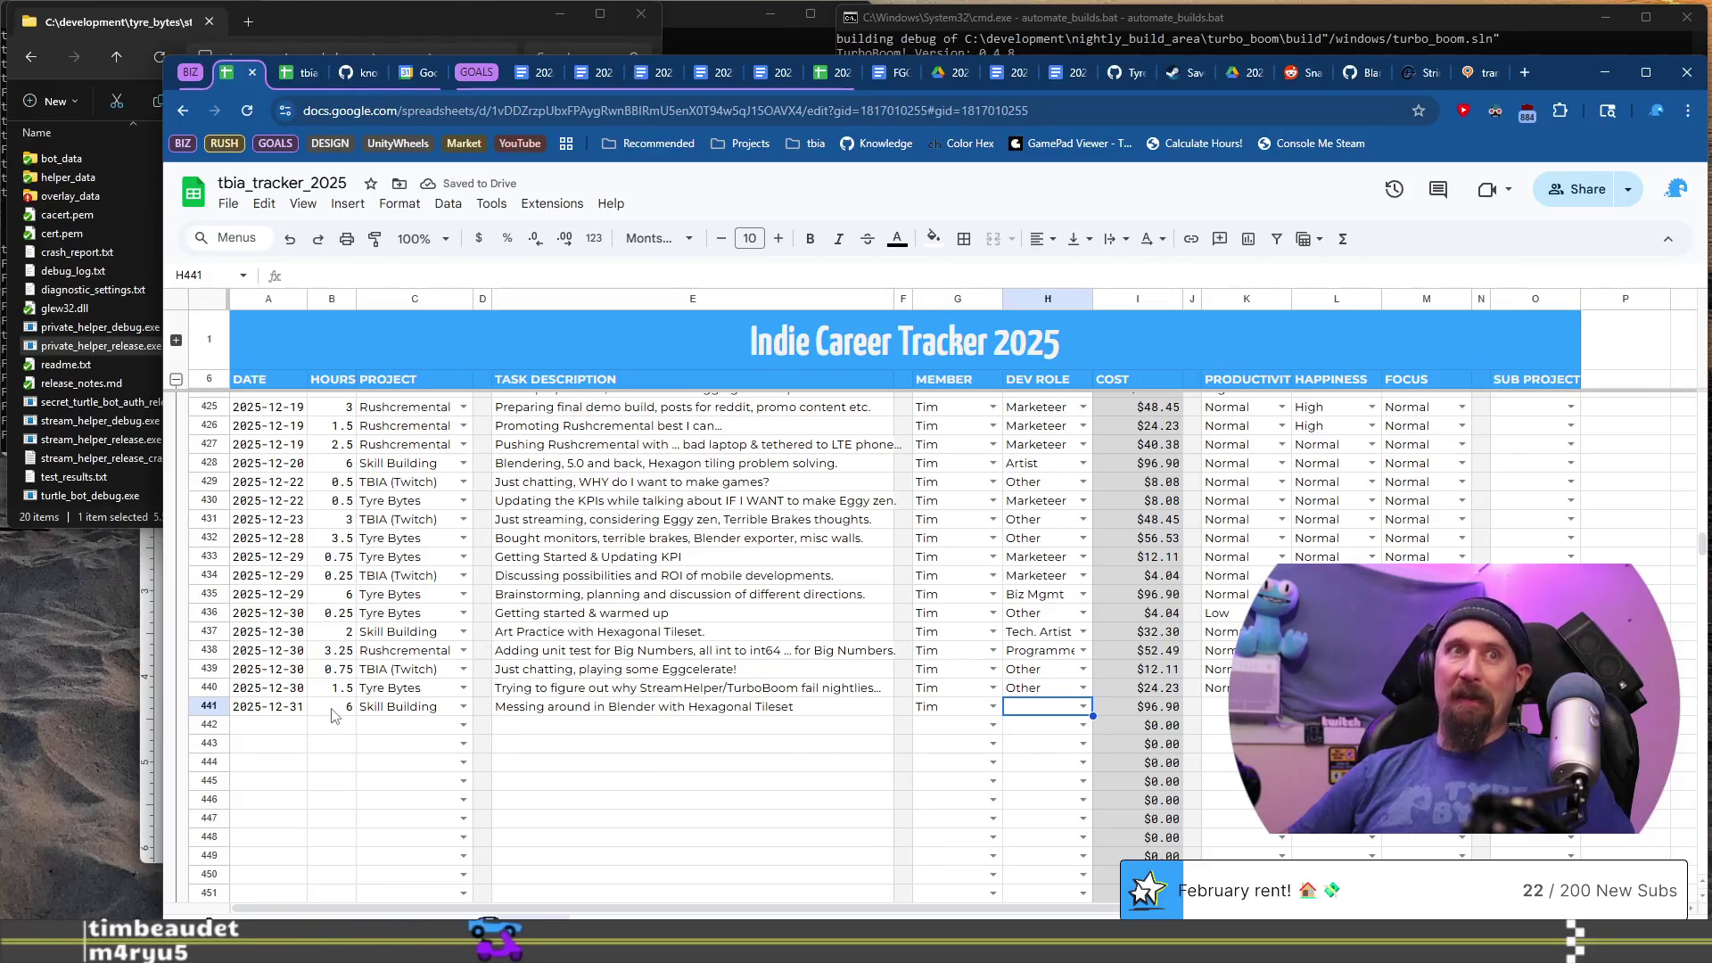
pyautogui.press('Return')
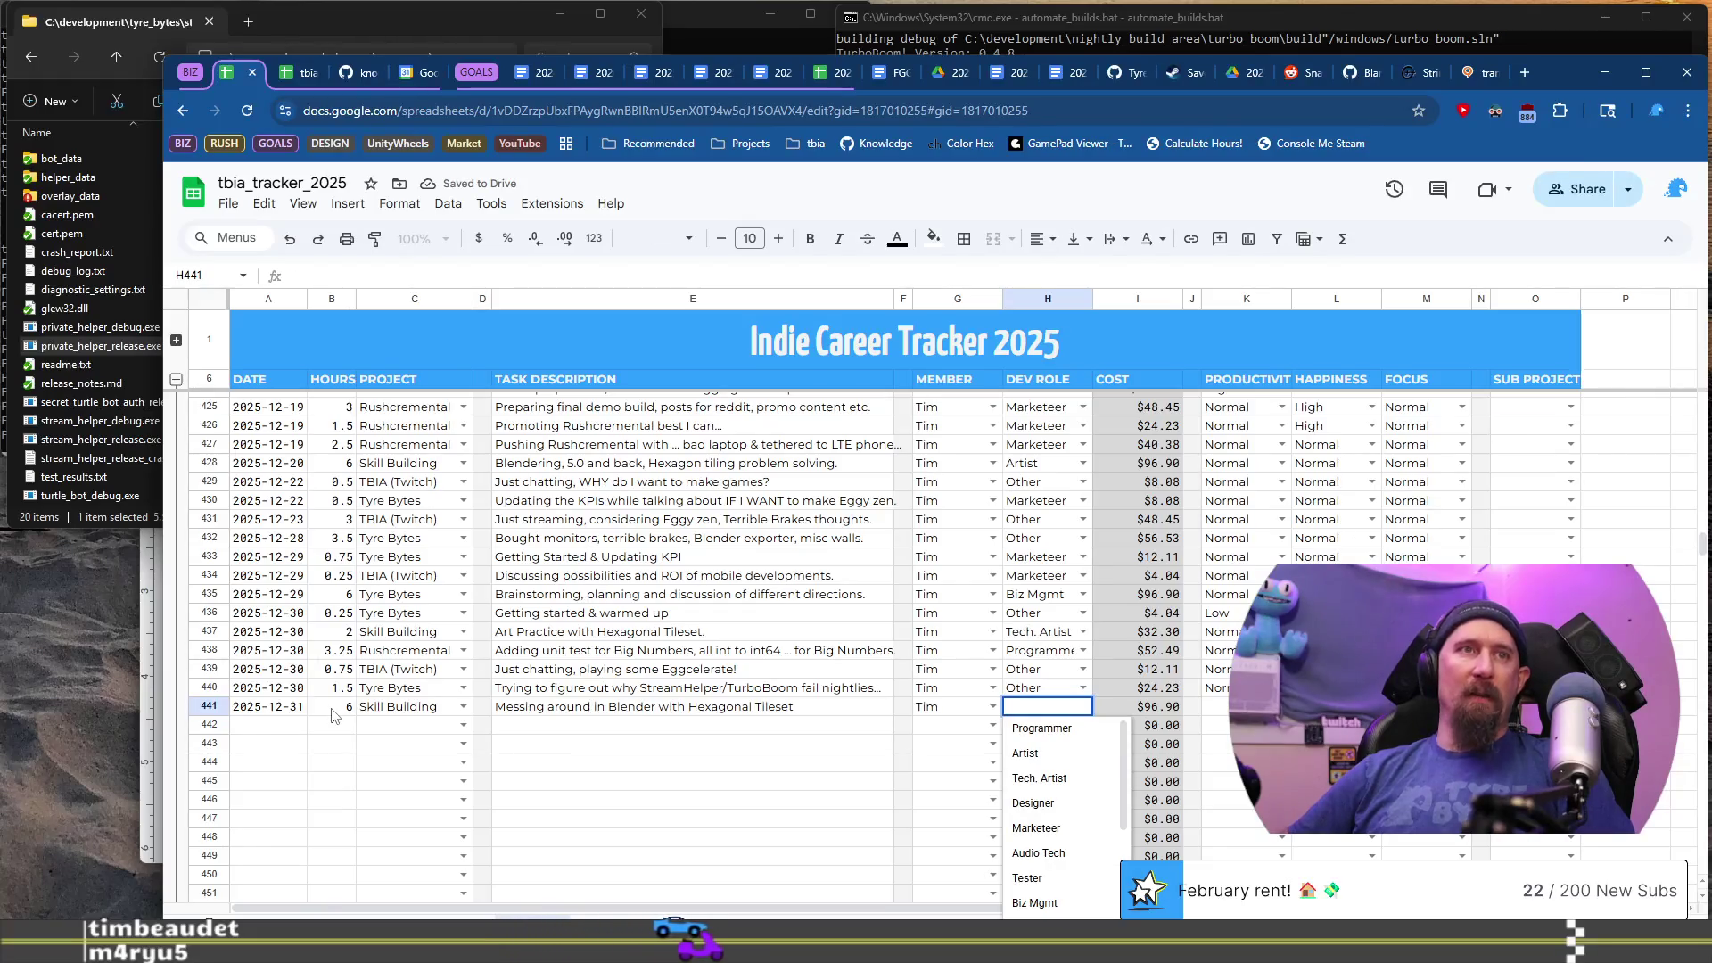
pyautogui.write('A')
pyautogui.press('Down')
pyautogui.press('Down')
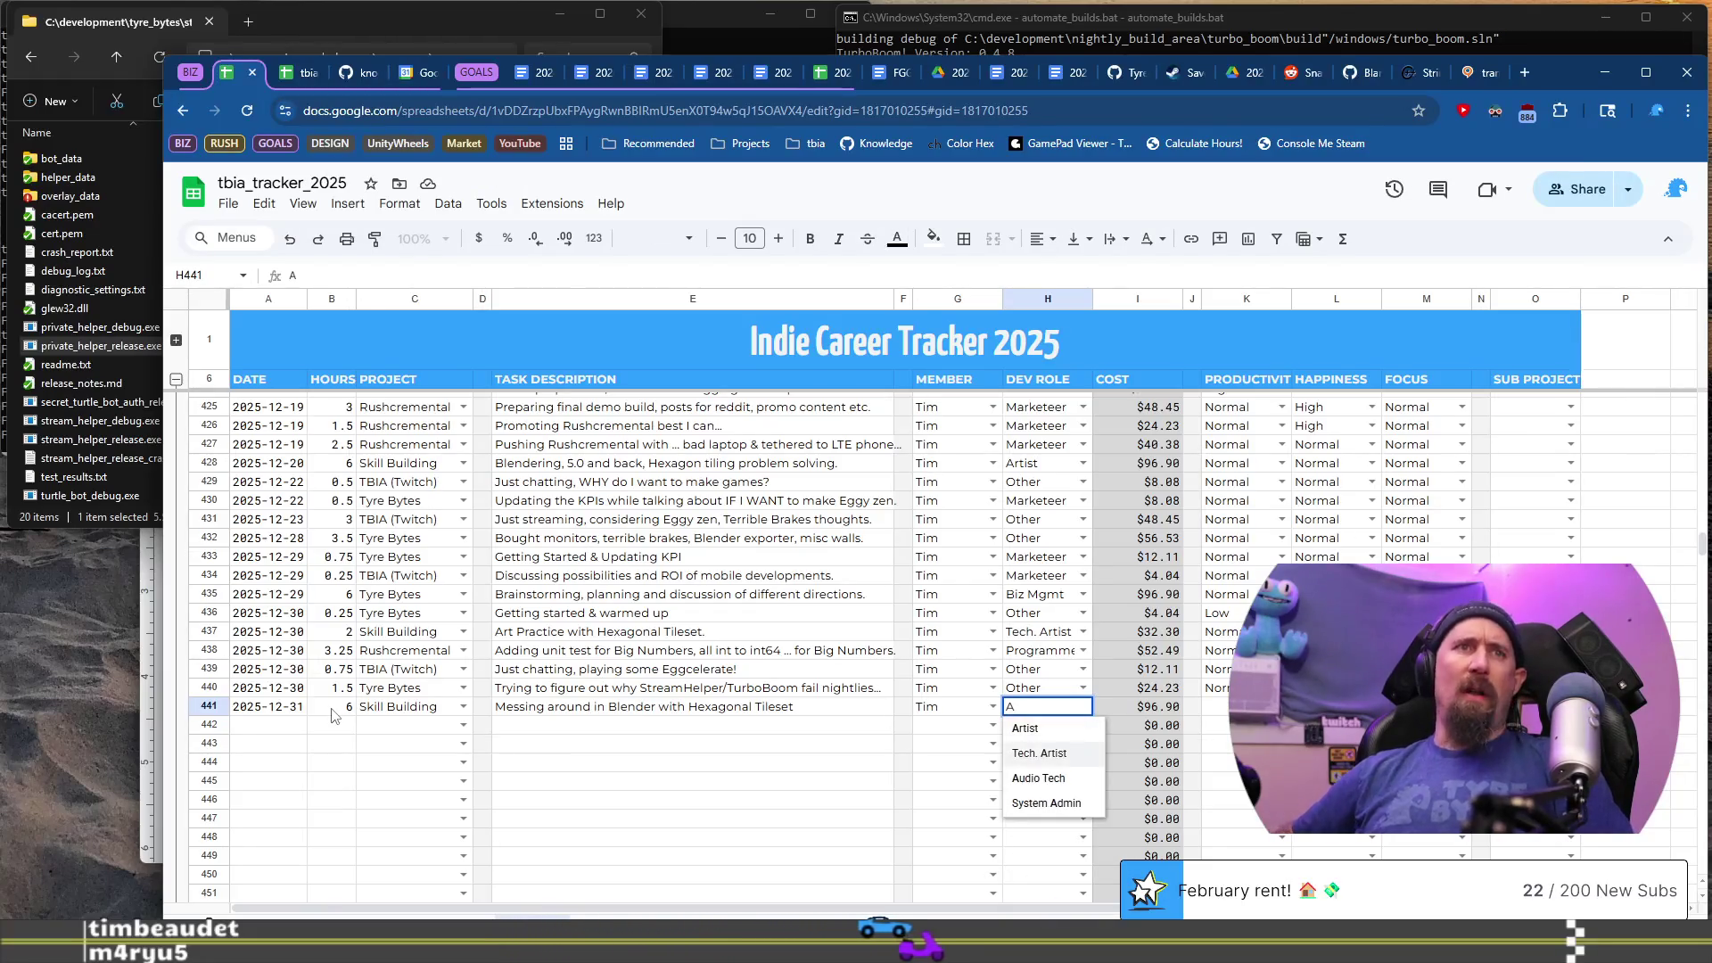
pyautogui.press('Tab')
pyautogui.press('Tab')
pyautogui.press('Tab')
pyautogui.write('n')
pyautogui.press('Tab')
pyautogui.write('h')
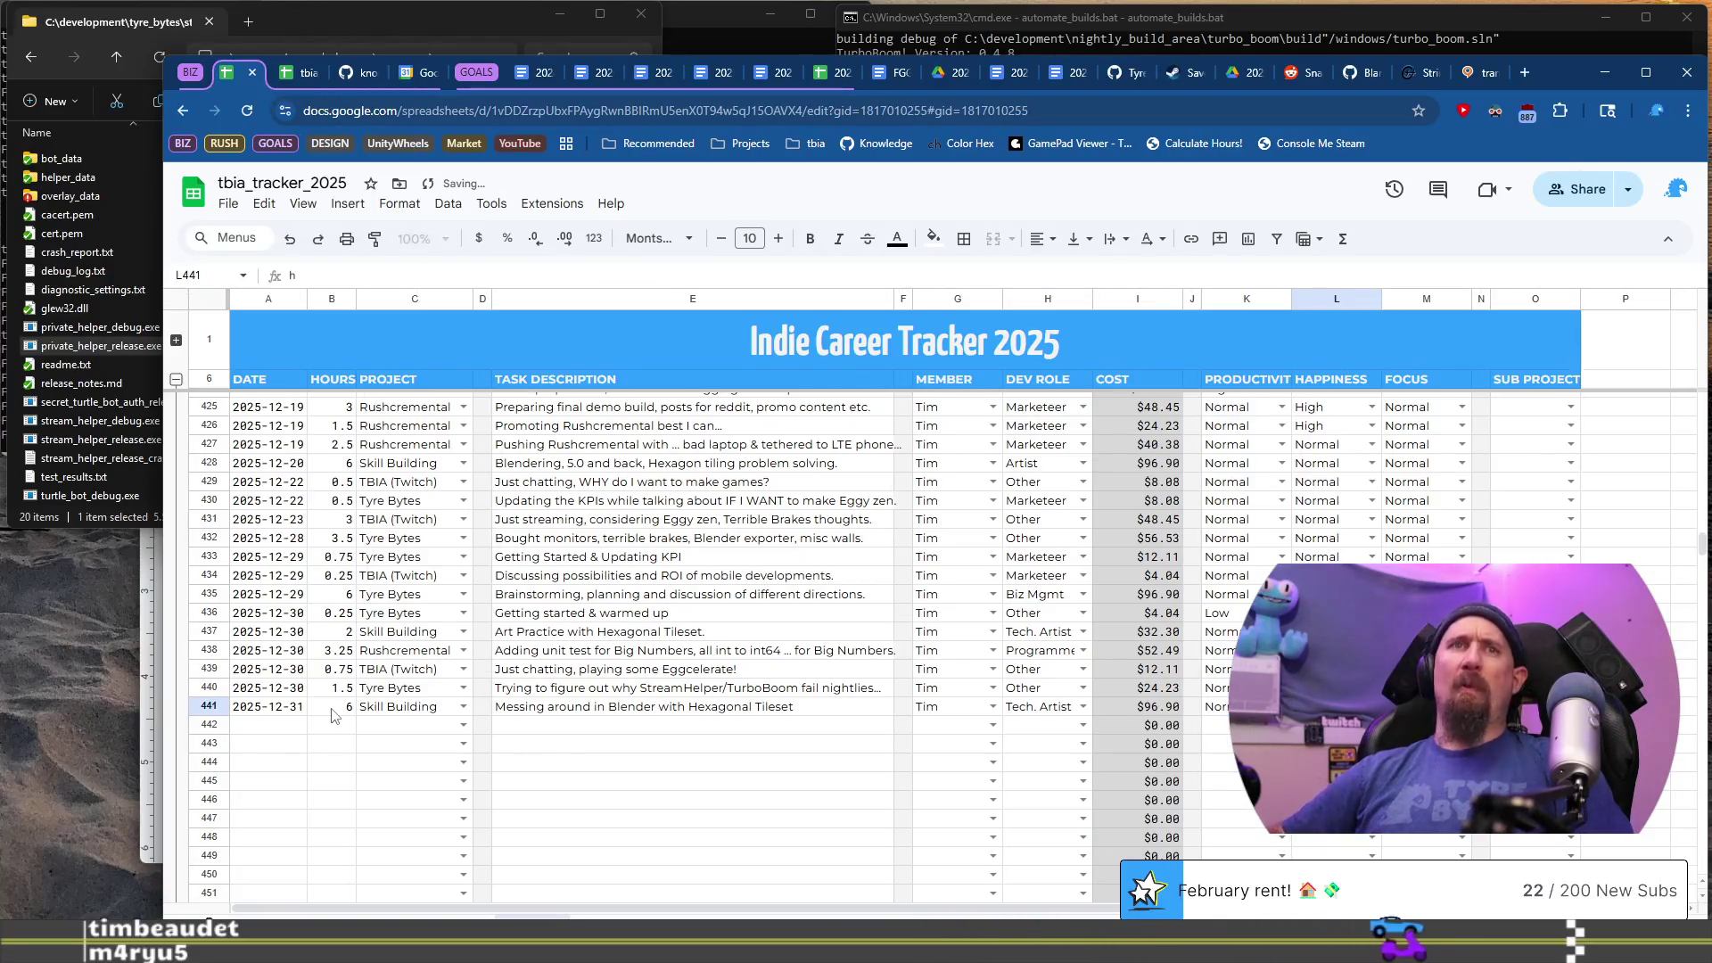
pyautogui.press('Tab')
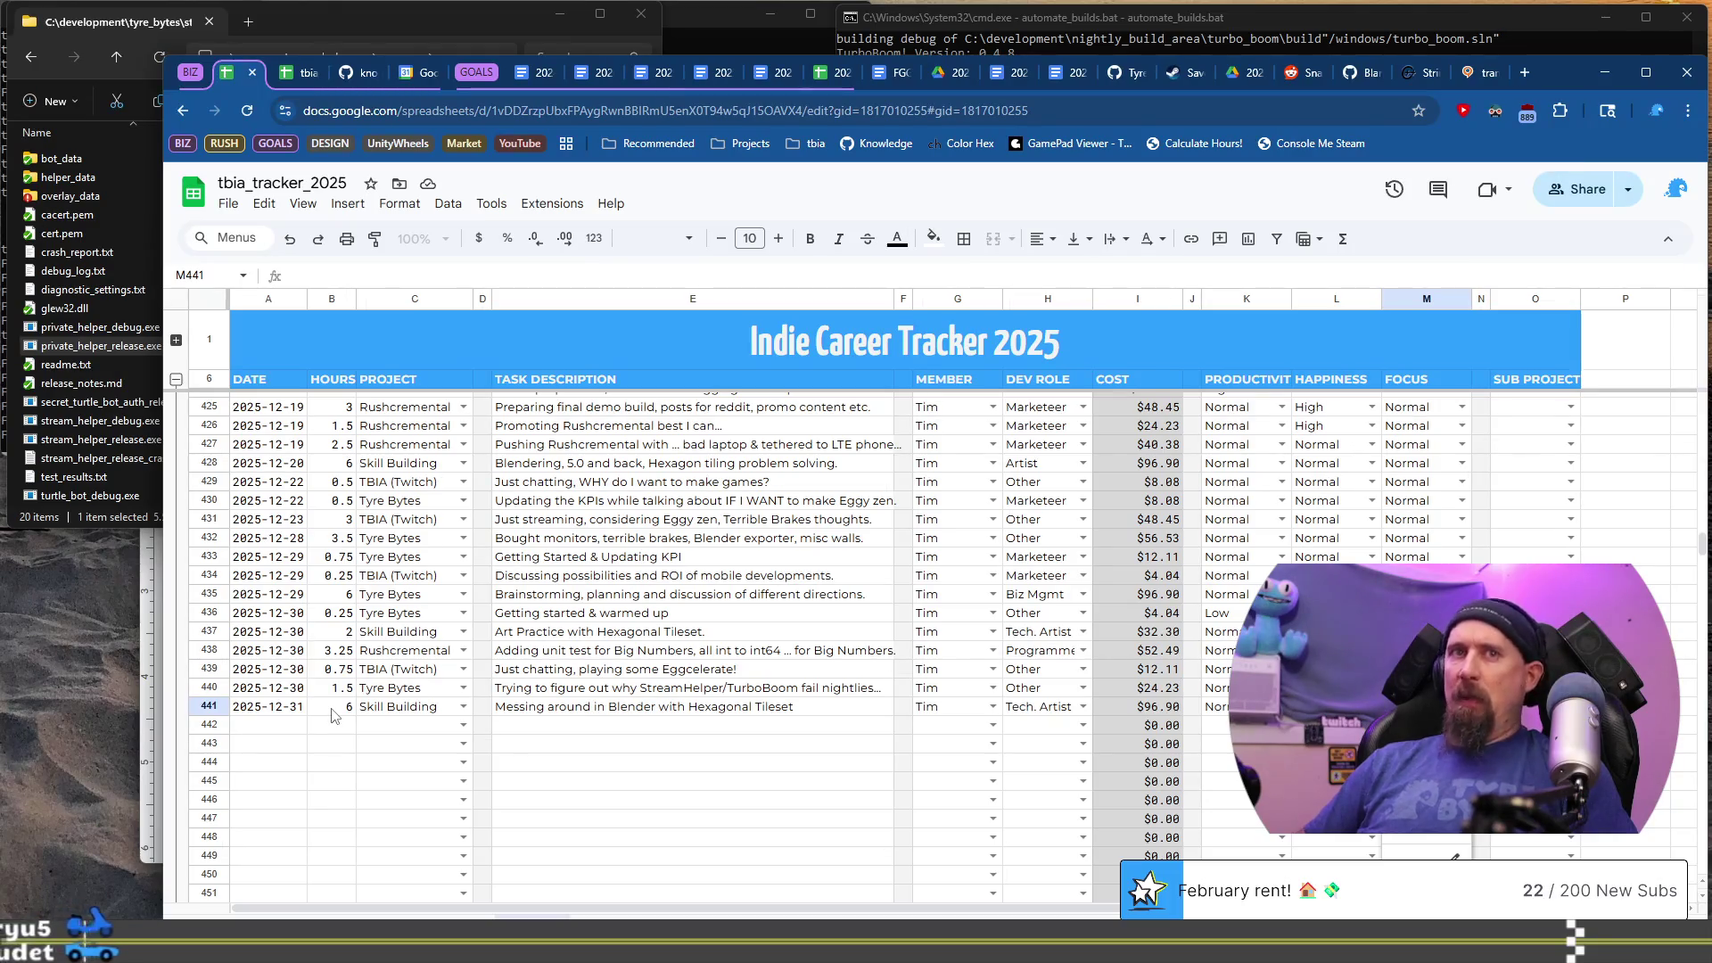
pyautogui.click(331, 718)
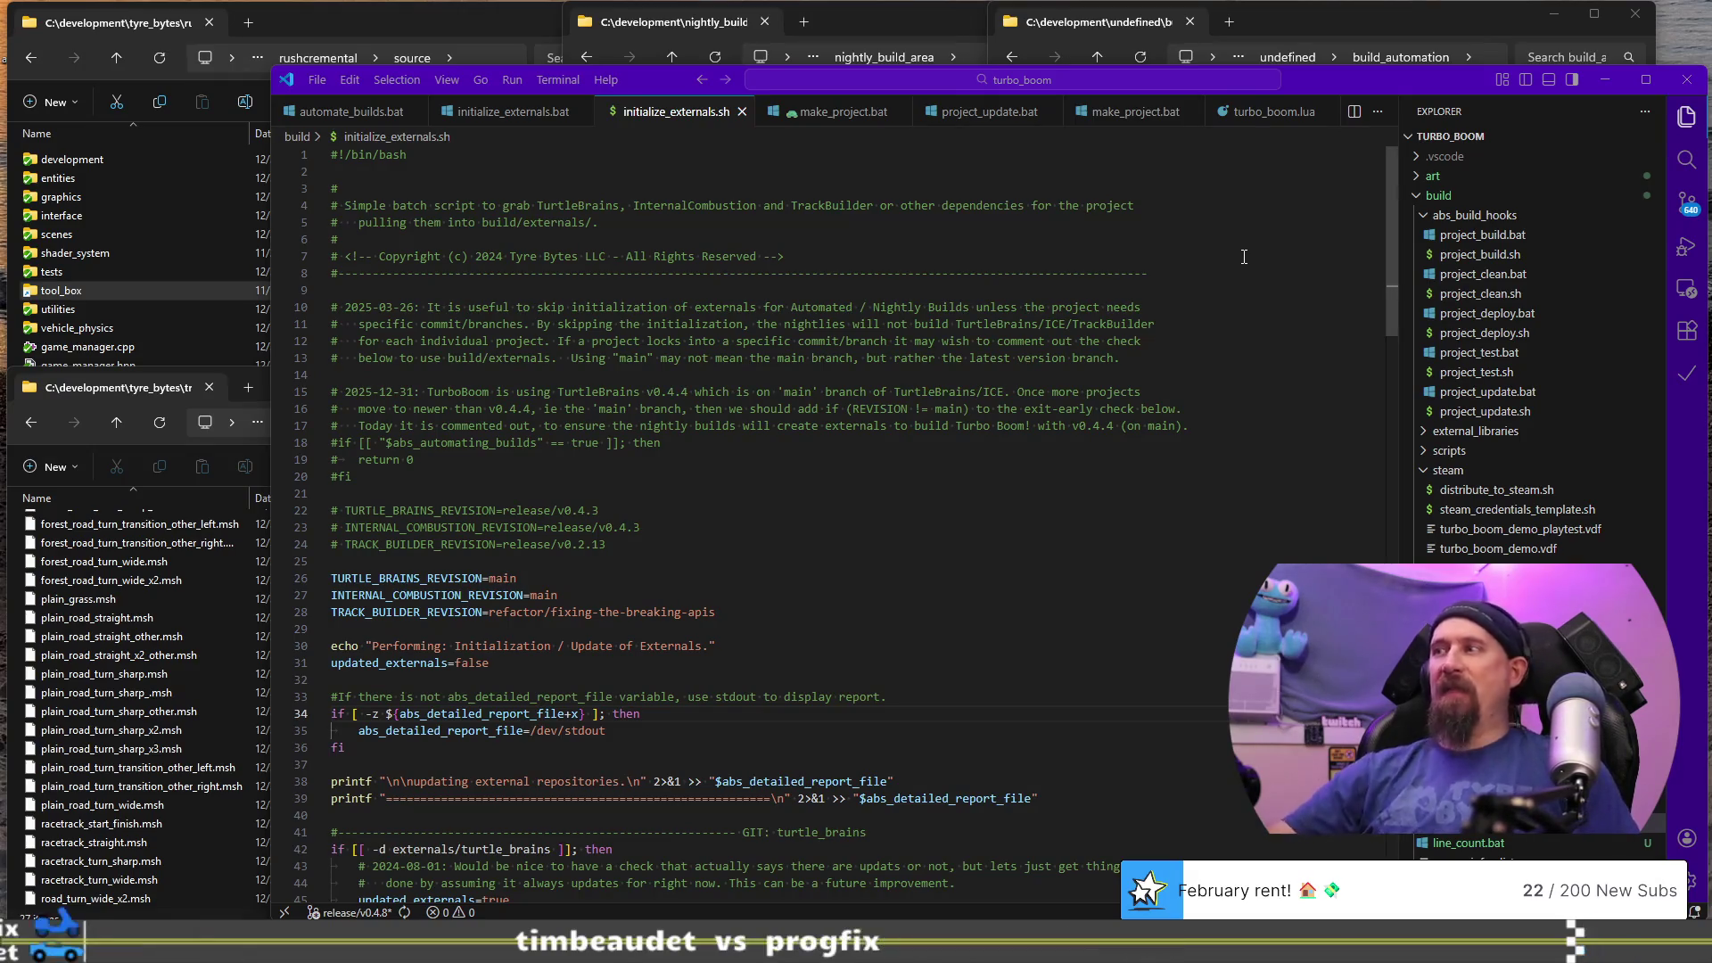
# - Close the initialize_externals.sh and .bat tabs, leaving build_automation's abs_update.bat displayed
pyautogui.moveTo(407, 946)
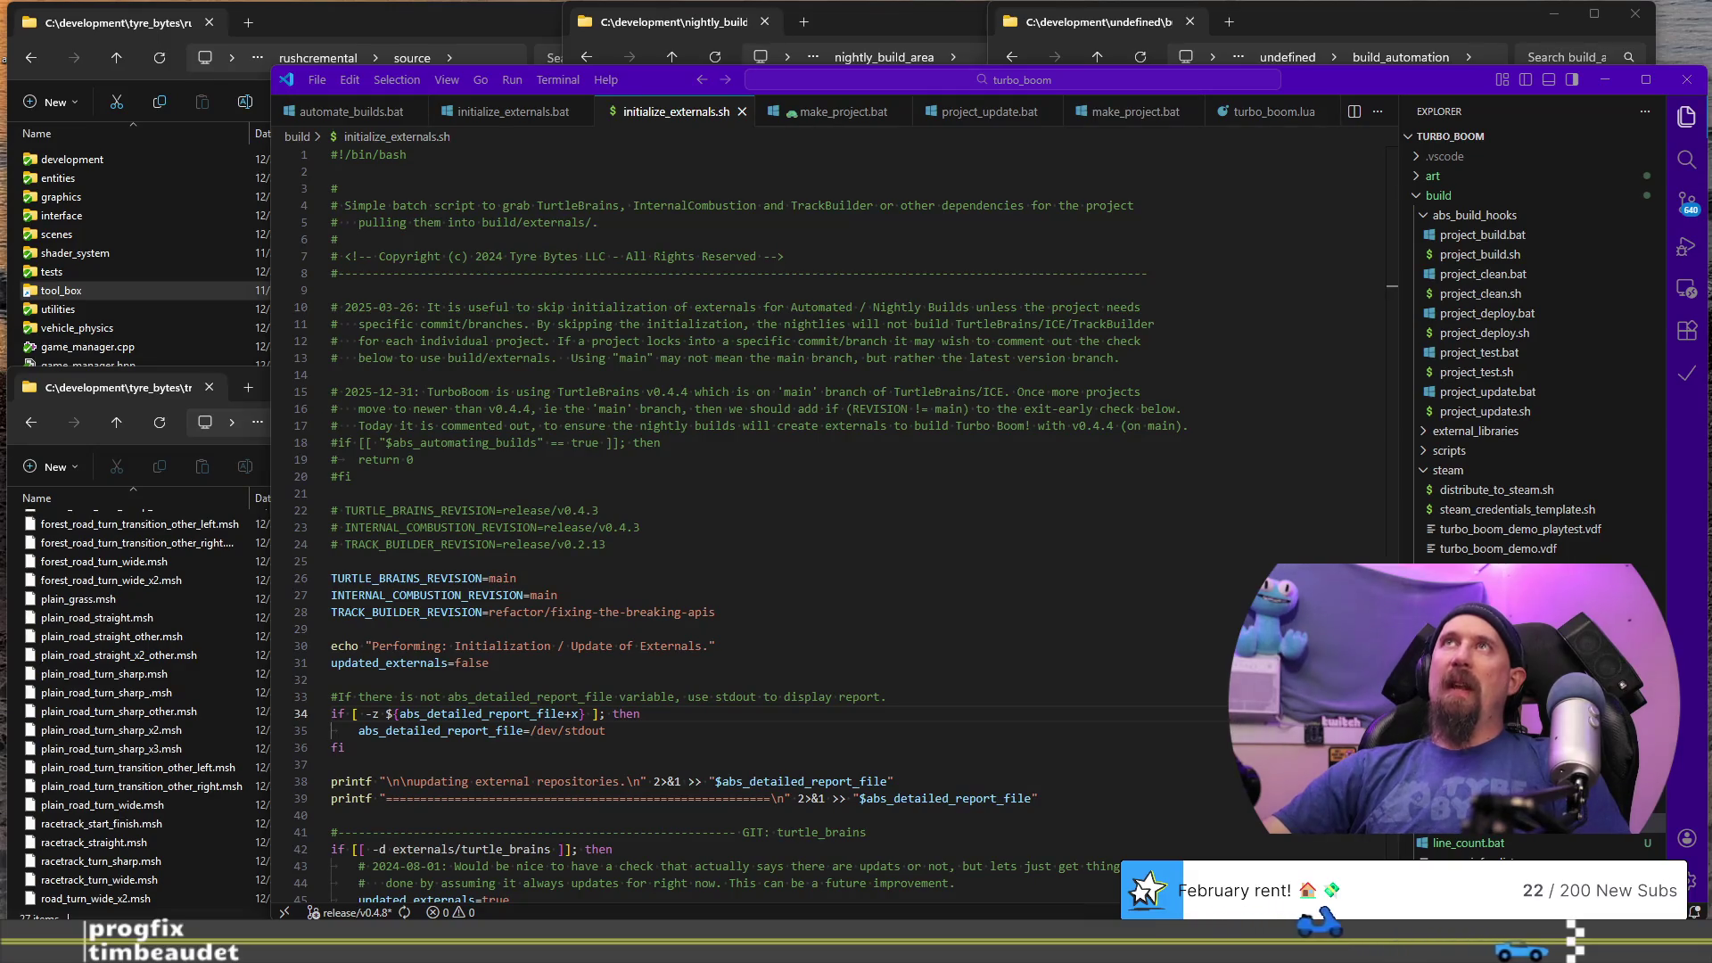
pyautogui.click(713, 376)
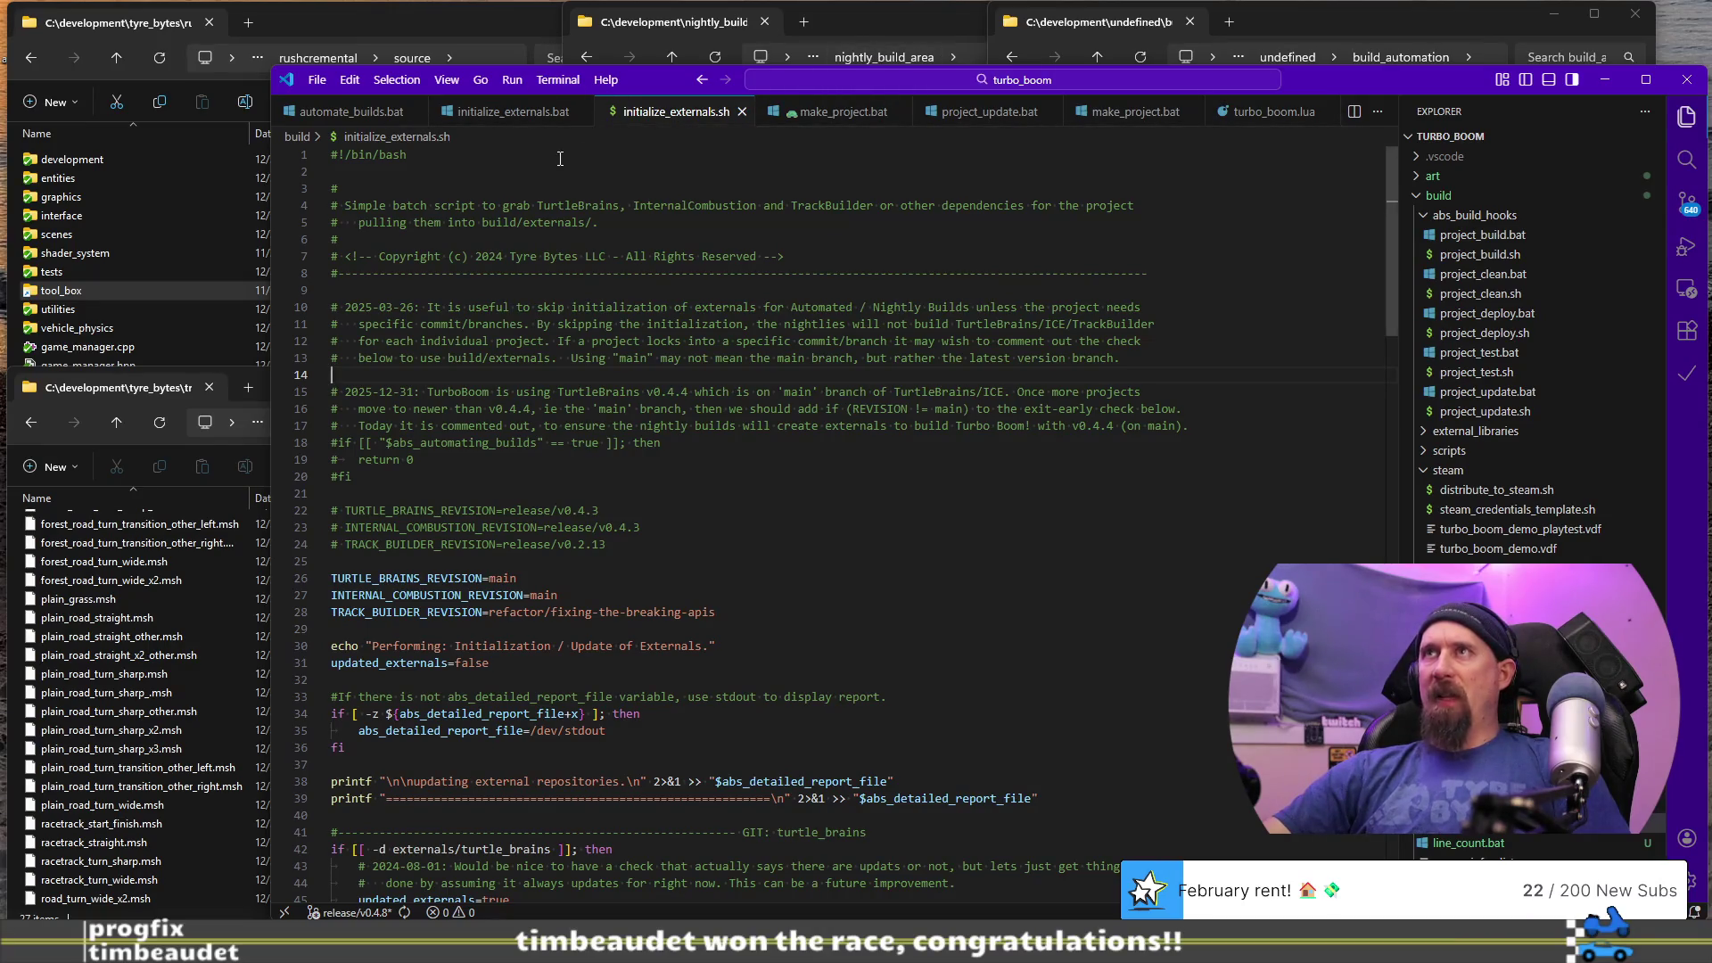
pyautogui.click(743, 118)
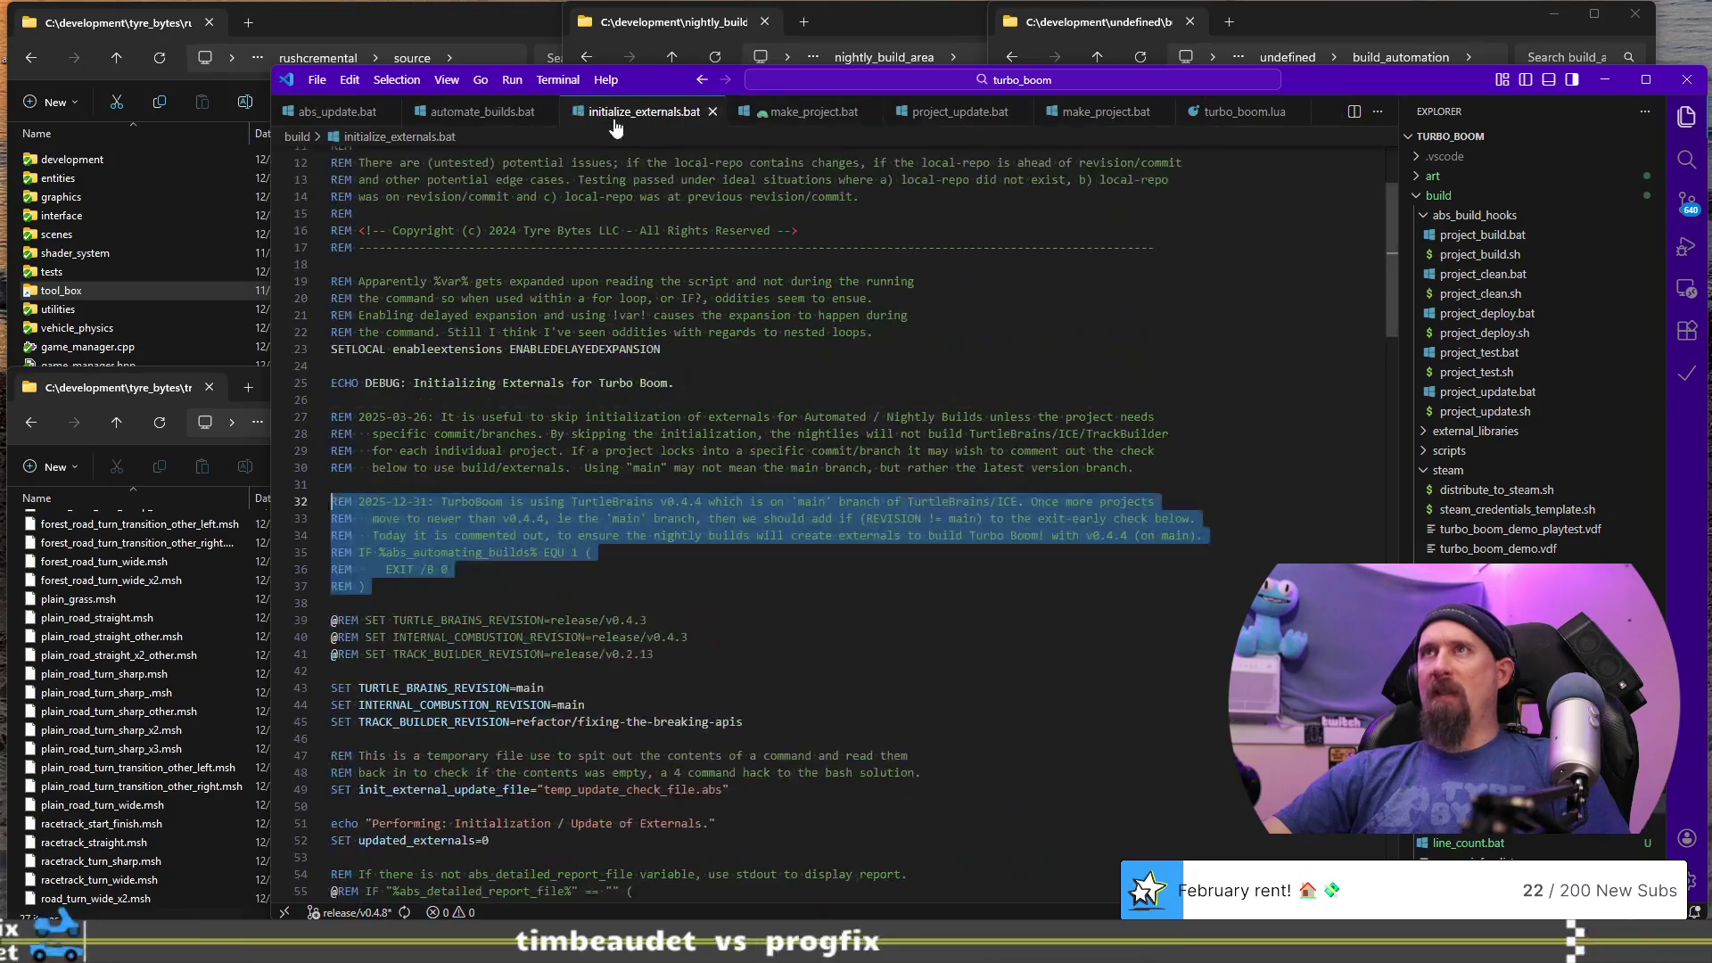
pyautogui.click(554, 113)
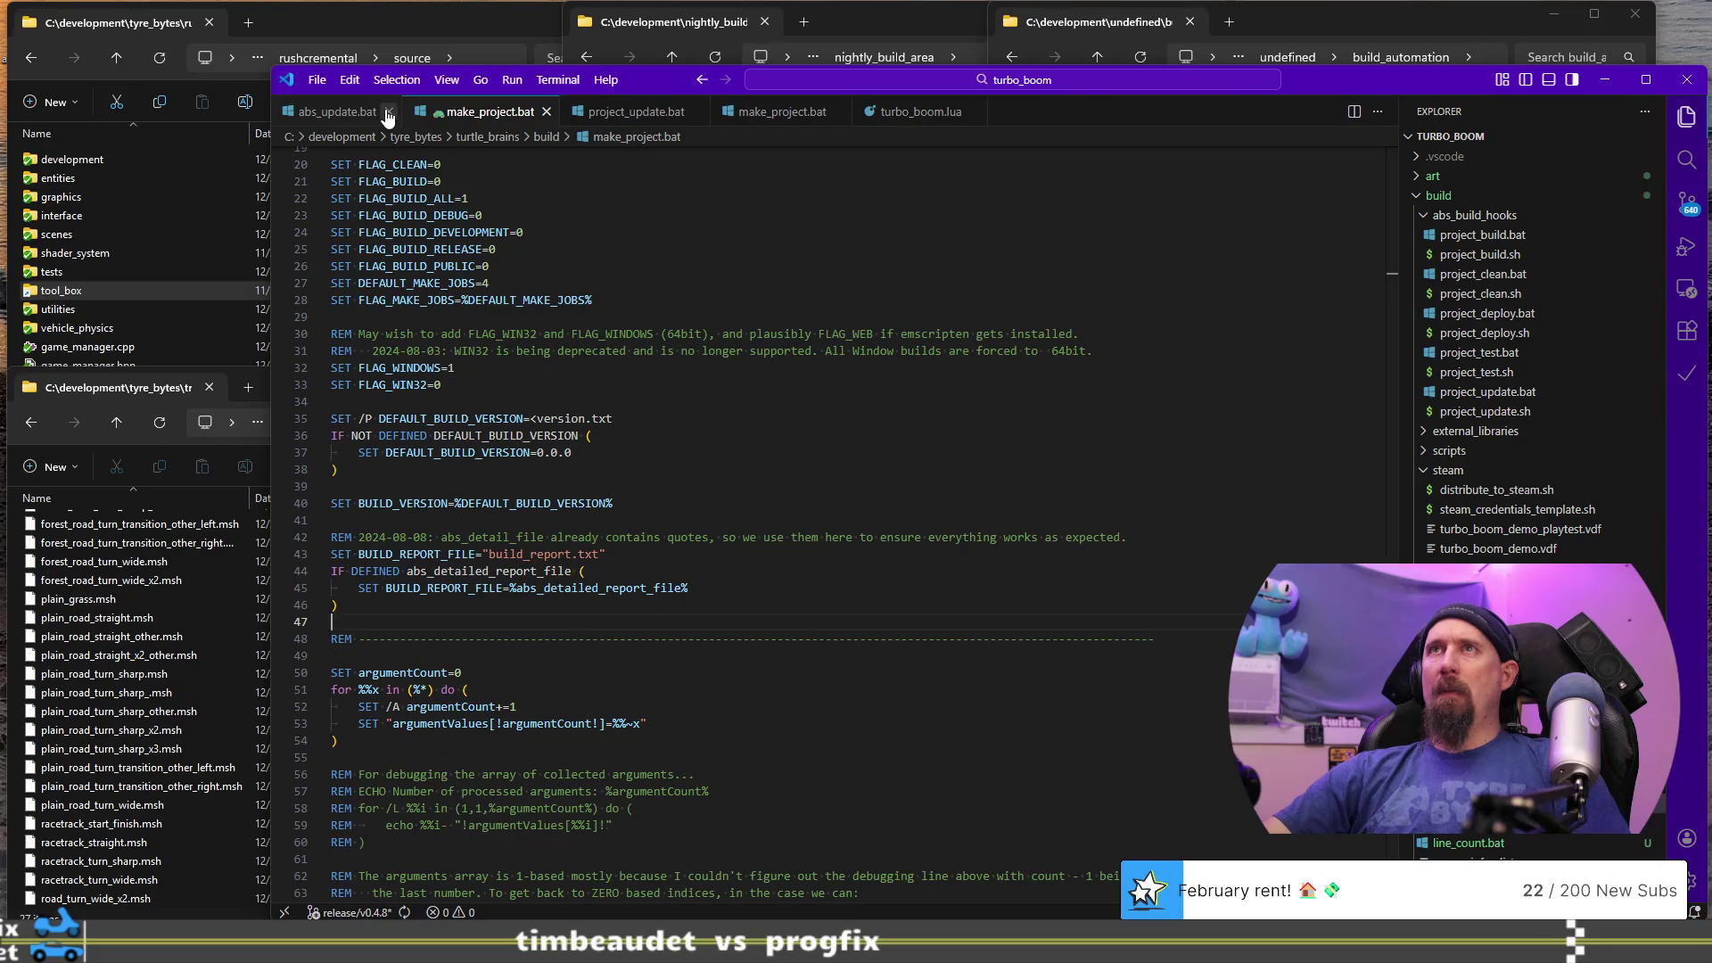
pyautogui.click(340, 116)
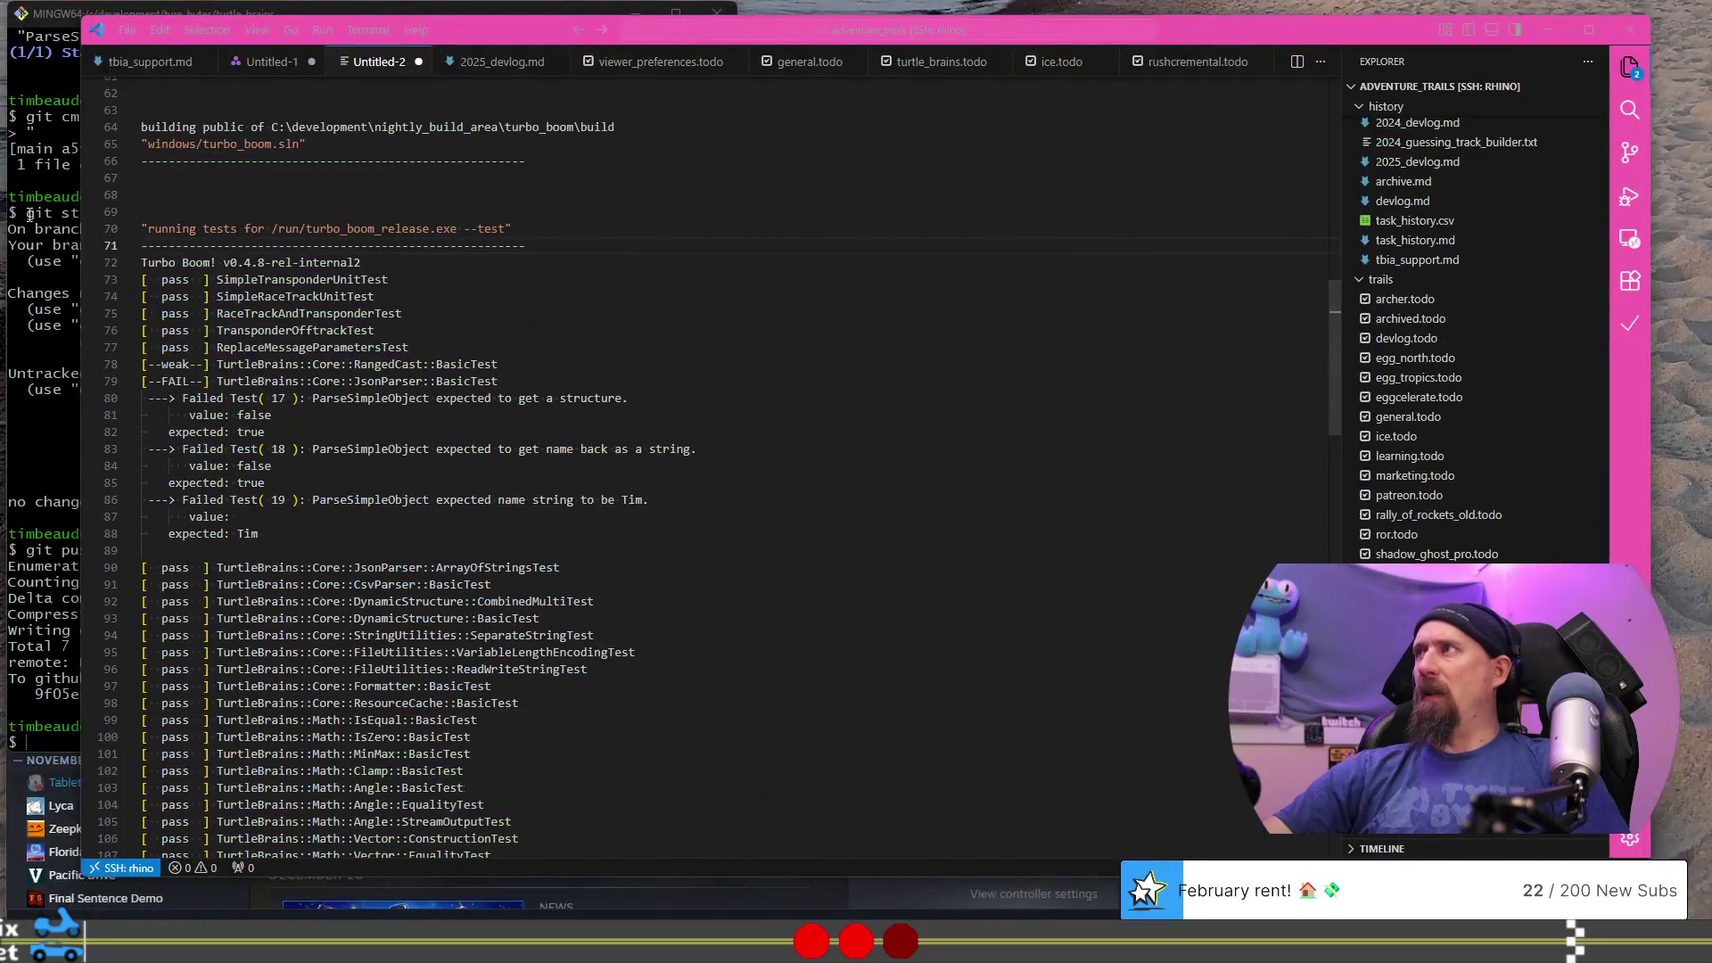
# - In Git Bash, go up to the tyre_bytes folder and list its contents
pyautogui.click(29, 214)
pyautogui.write('cd ../.')
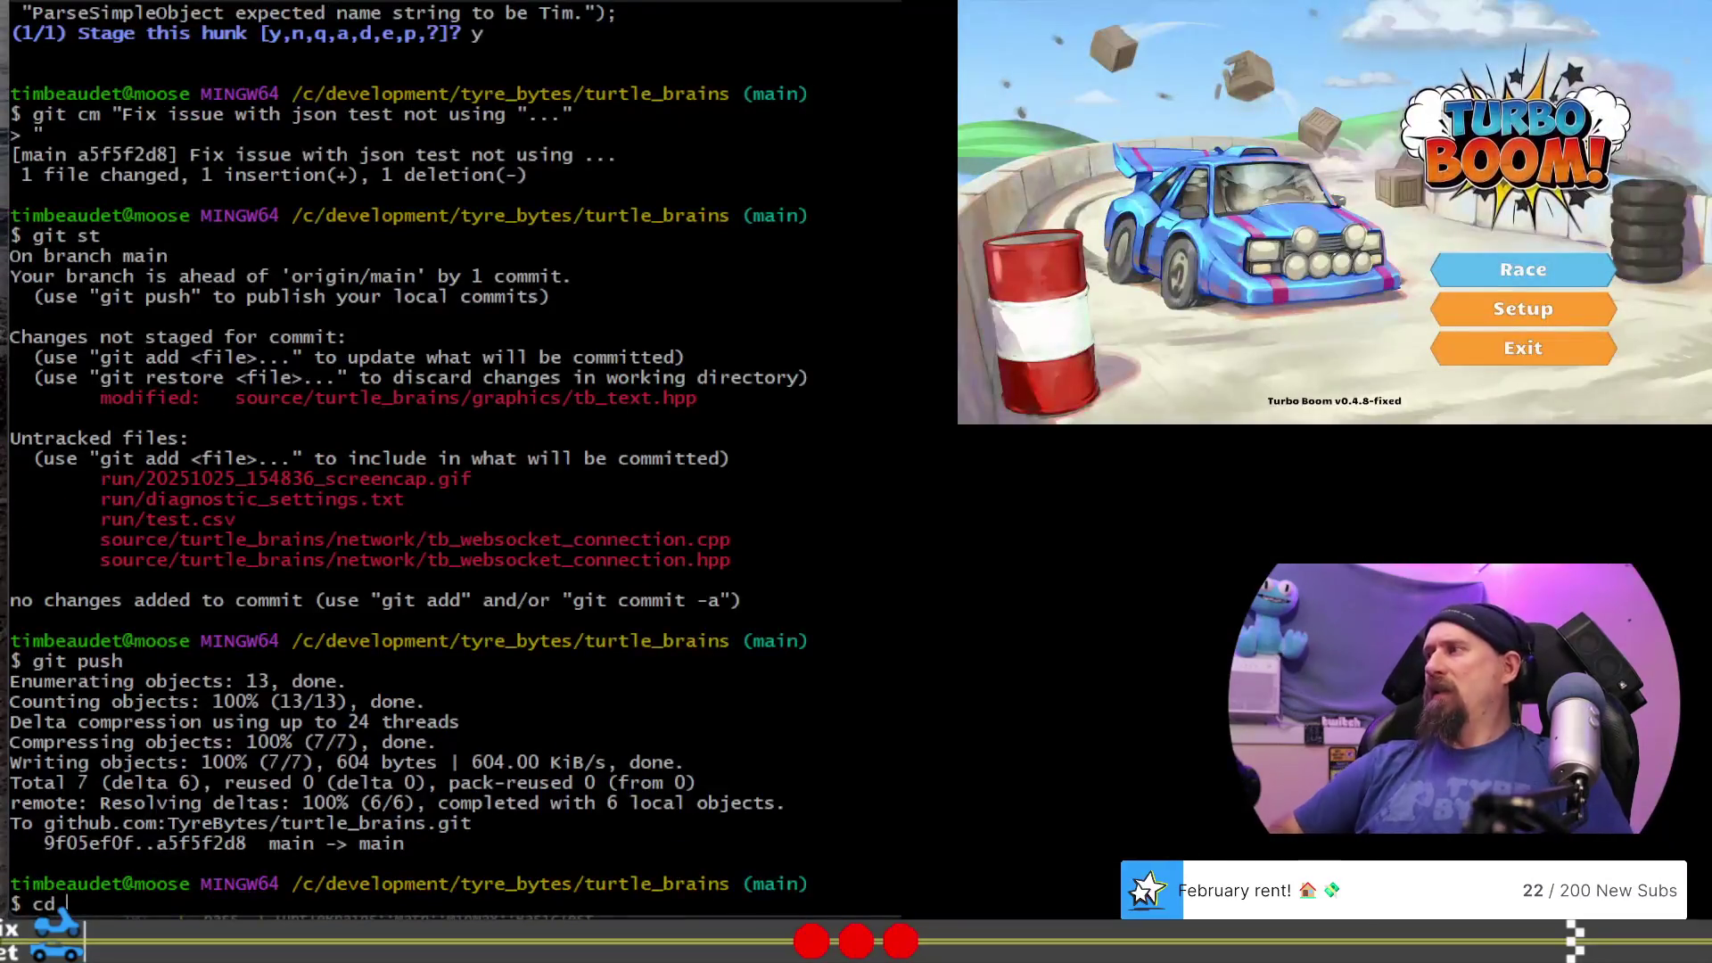
pyautogui.write('un')
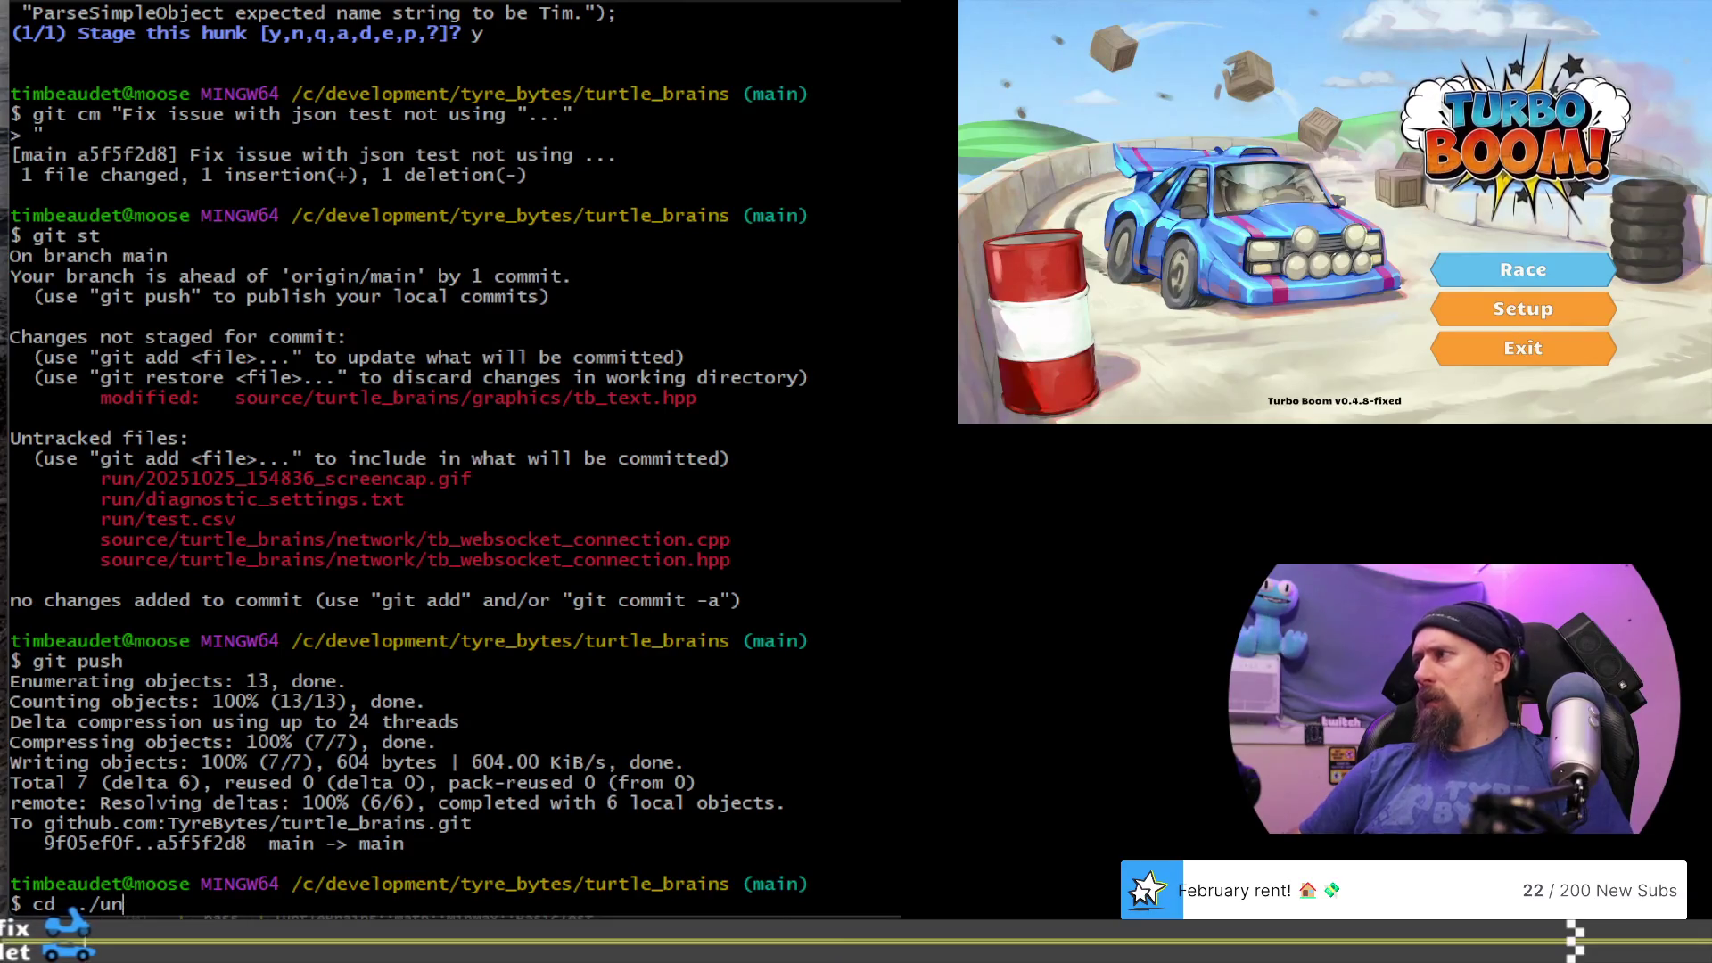
pyautogui.press('BackSpace')
pyautogui.press('BackSpace')
pyautogui.press('Return')
pyautogui.write('cd un')
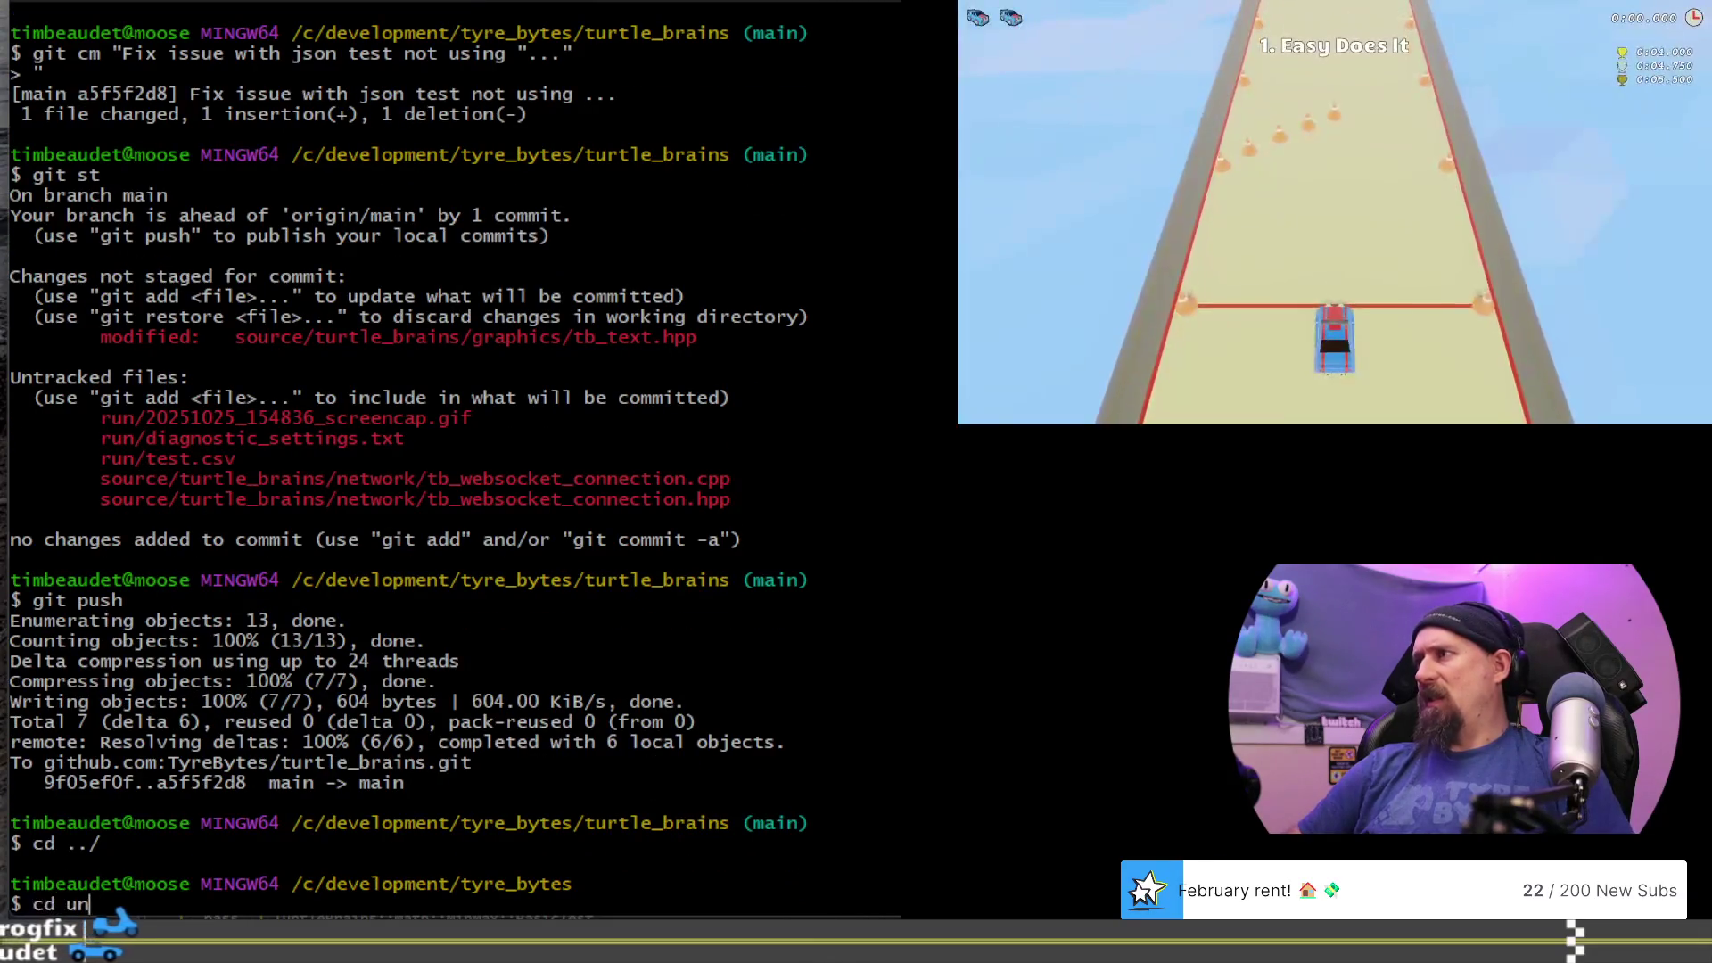
pyautogui.write('def')
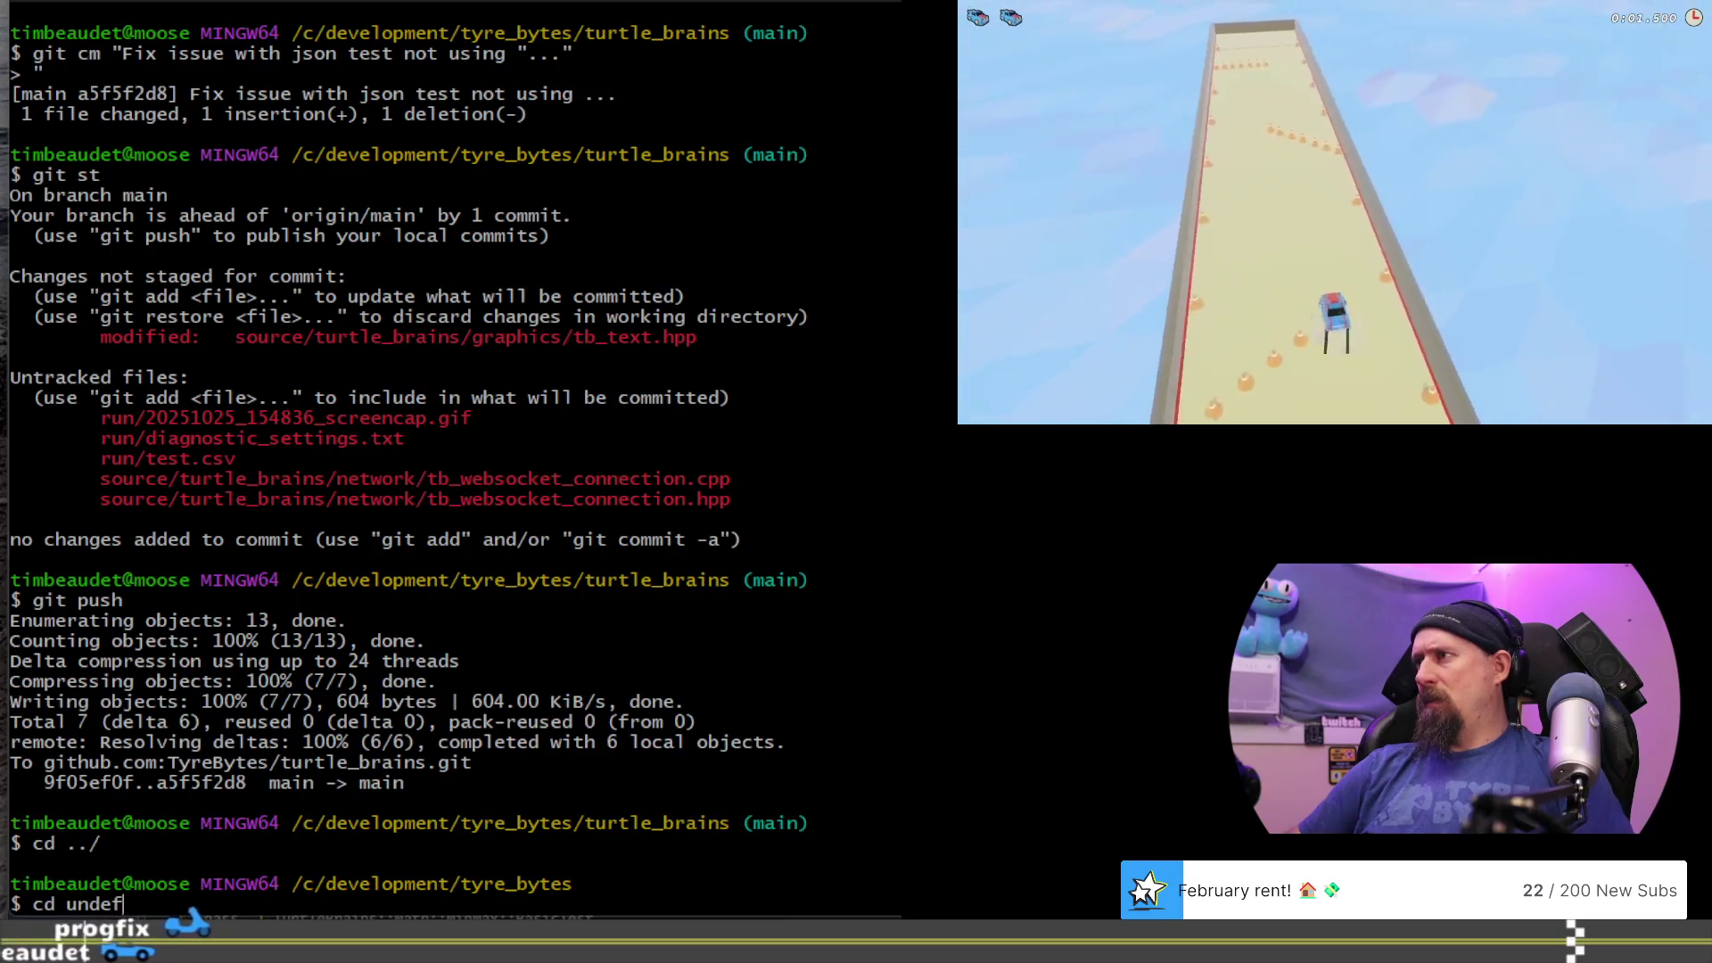
pyautogui.press('BackSpace')
pyautogui.press('BackSpace')
pyautogui.press('BackSpace')
pyautogui.write('ls')
pyautogui.press('Return')
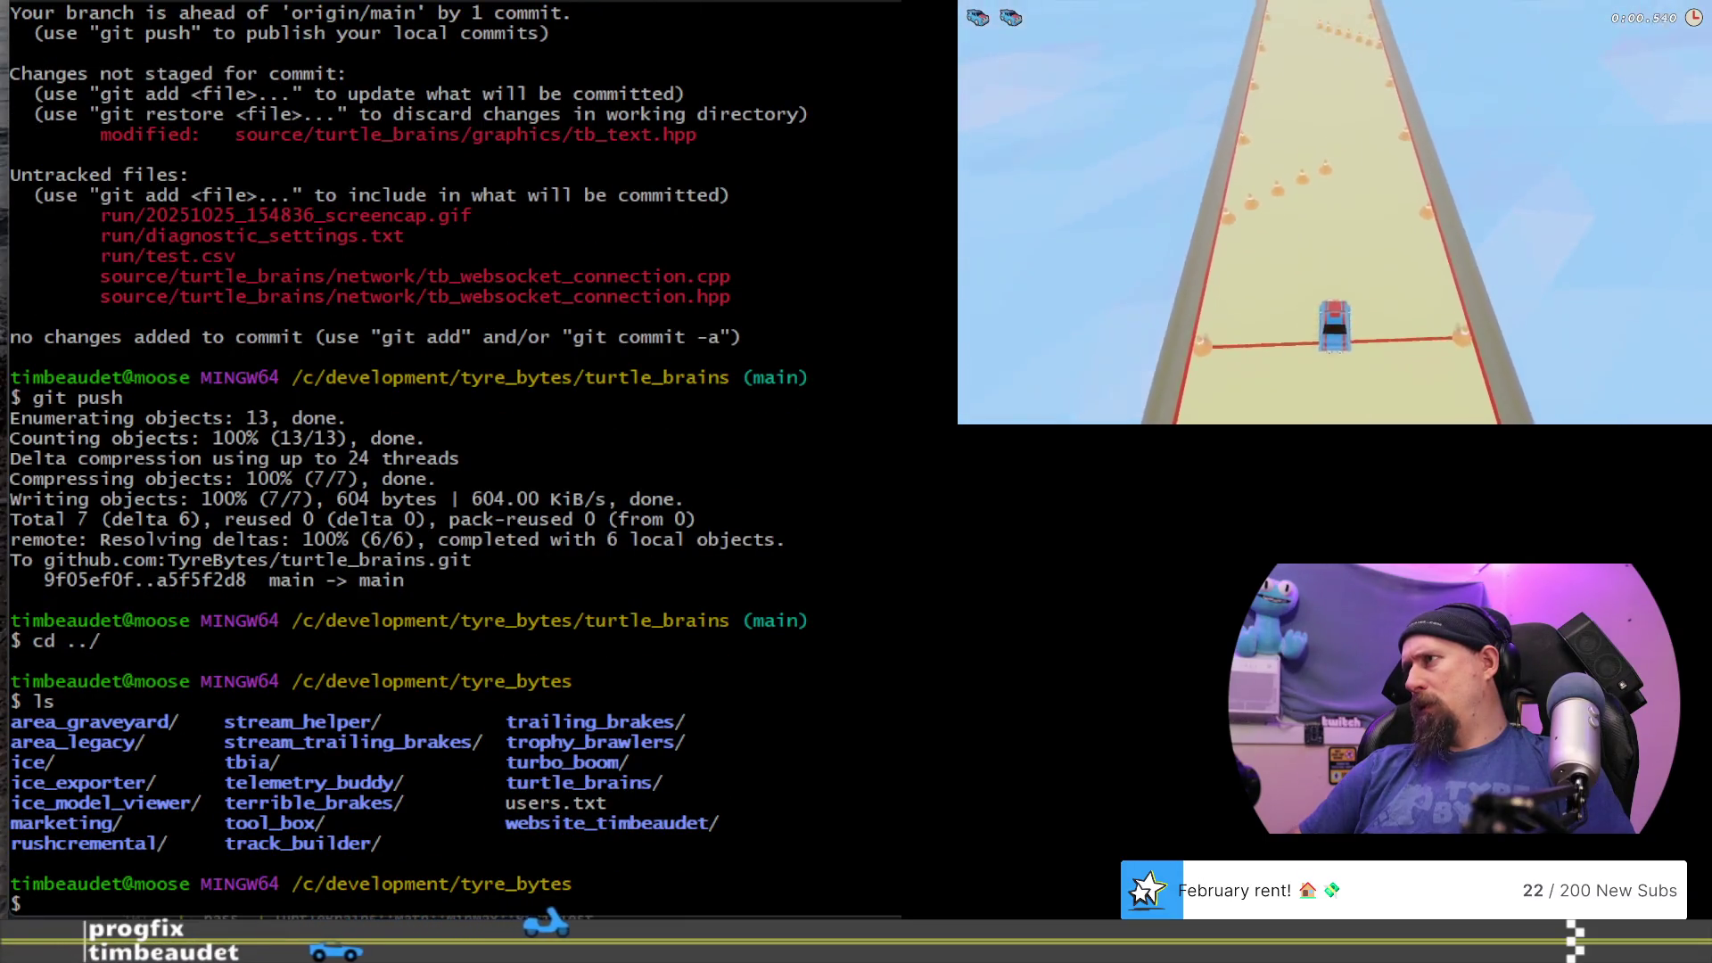
# - Move into undefined/build_automation and run git st, confirming nothing to commit
pyautogui.write('cd ../un')
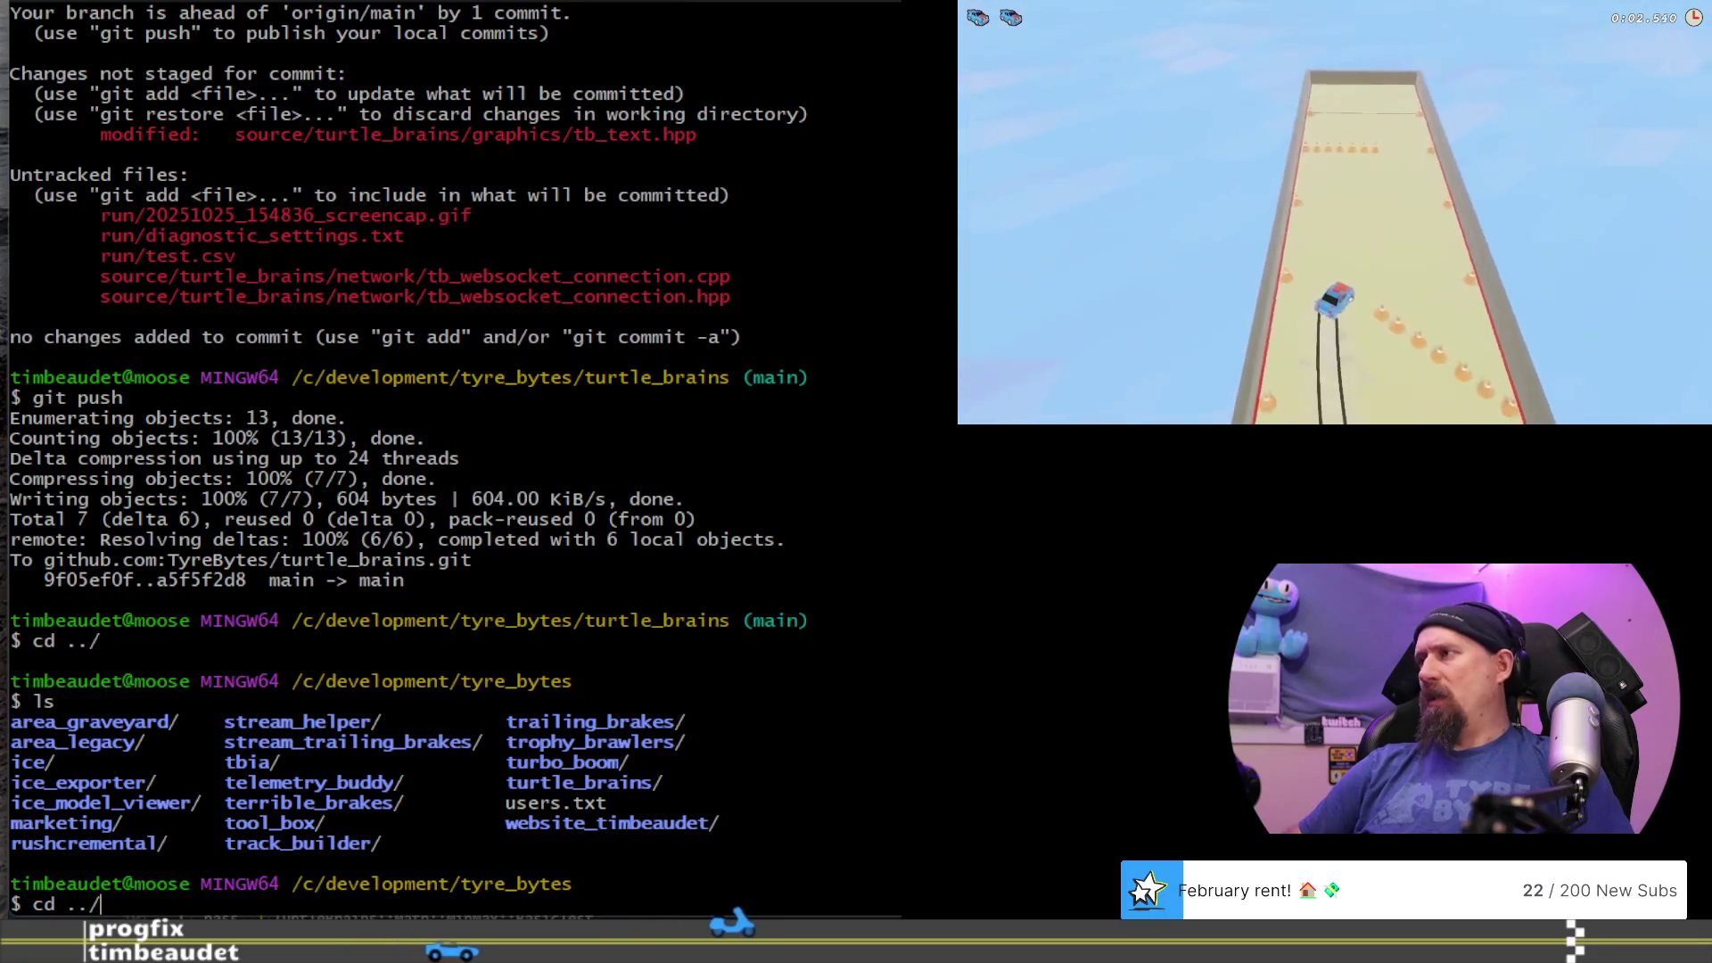
pyautogui.press('Tab')
pyautogui.press('Return')
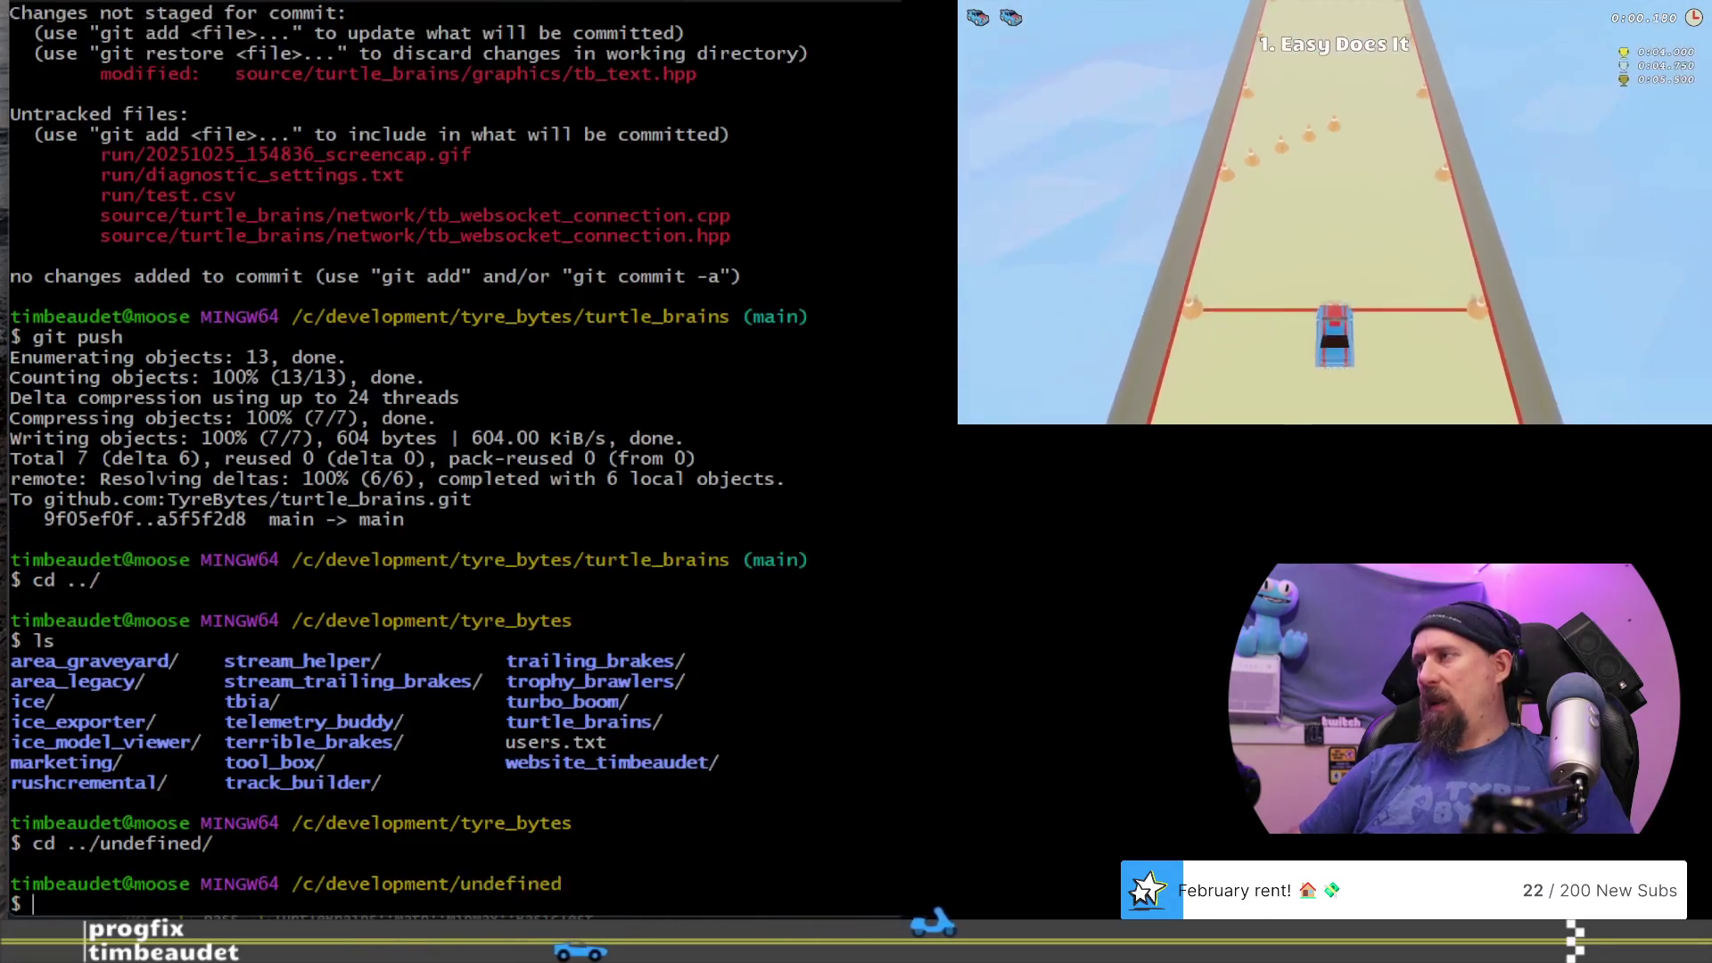
pyautogui.write('d bui')
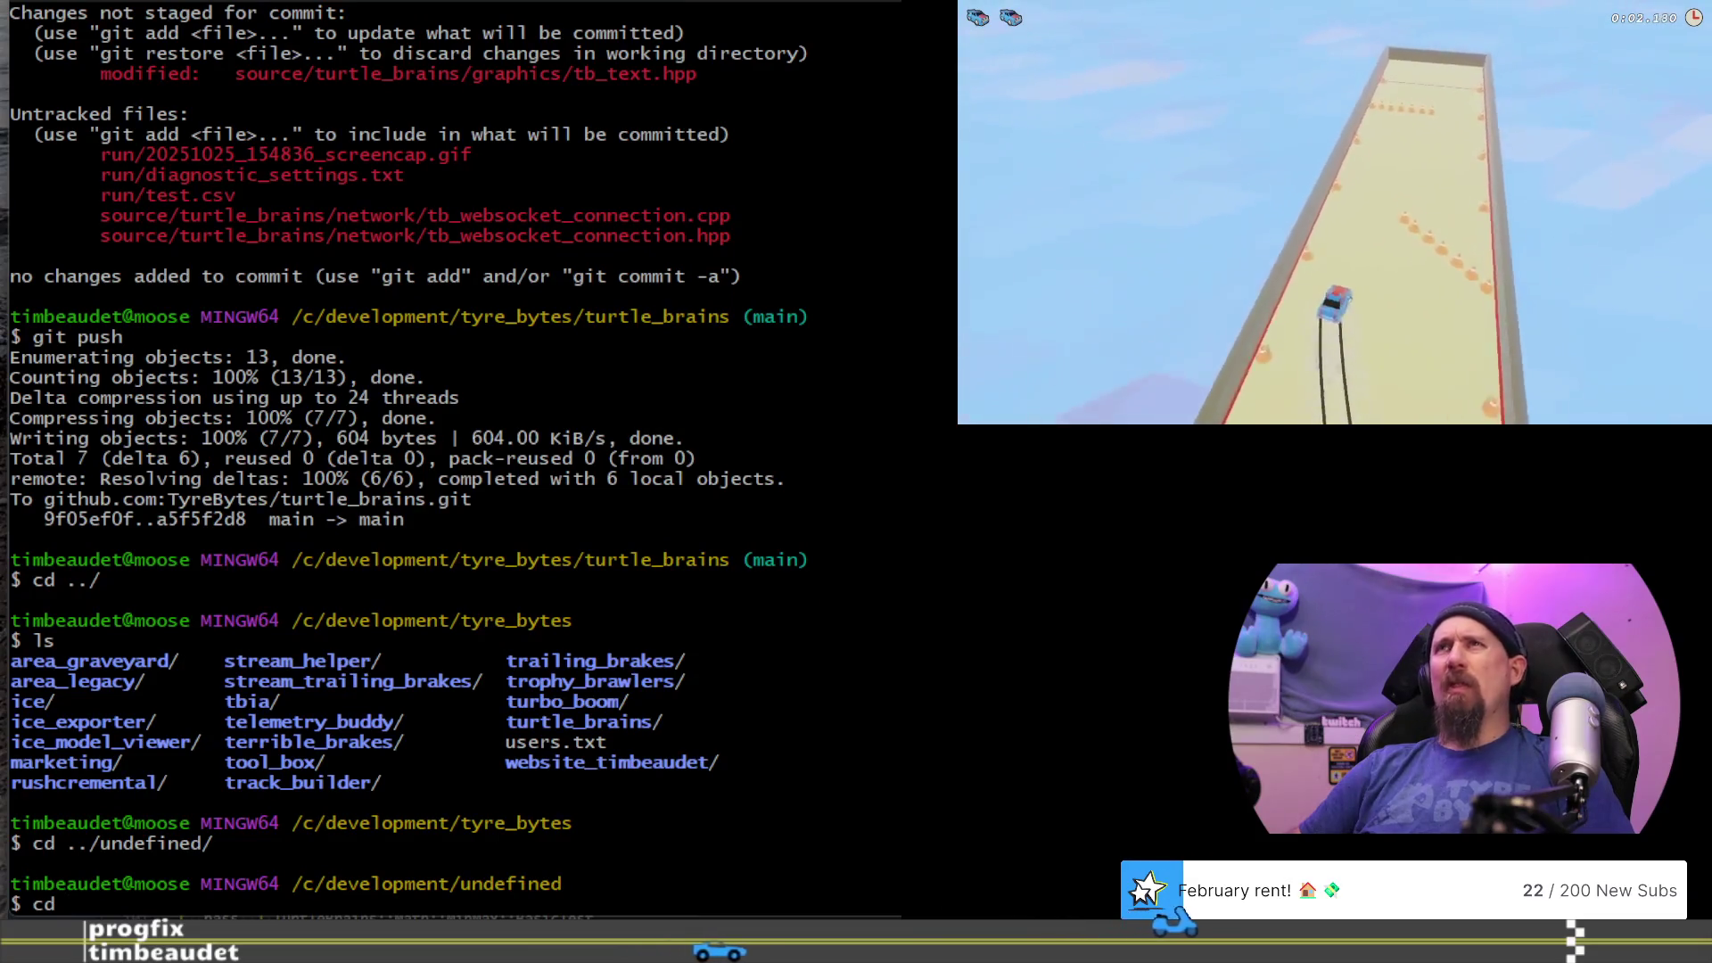
pyautogui.press('Tab')
pyautogui.press('Return')
pyautogui.write('ls')
pyautogui.press('Return')
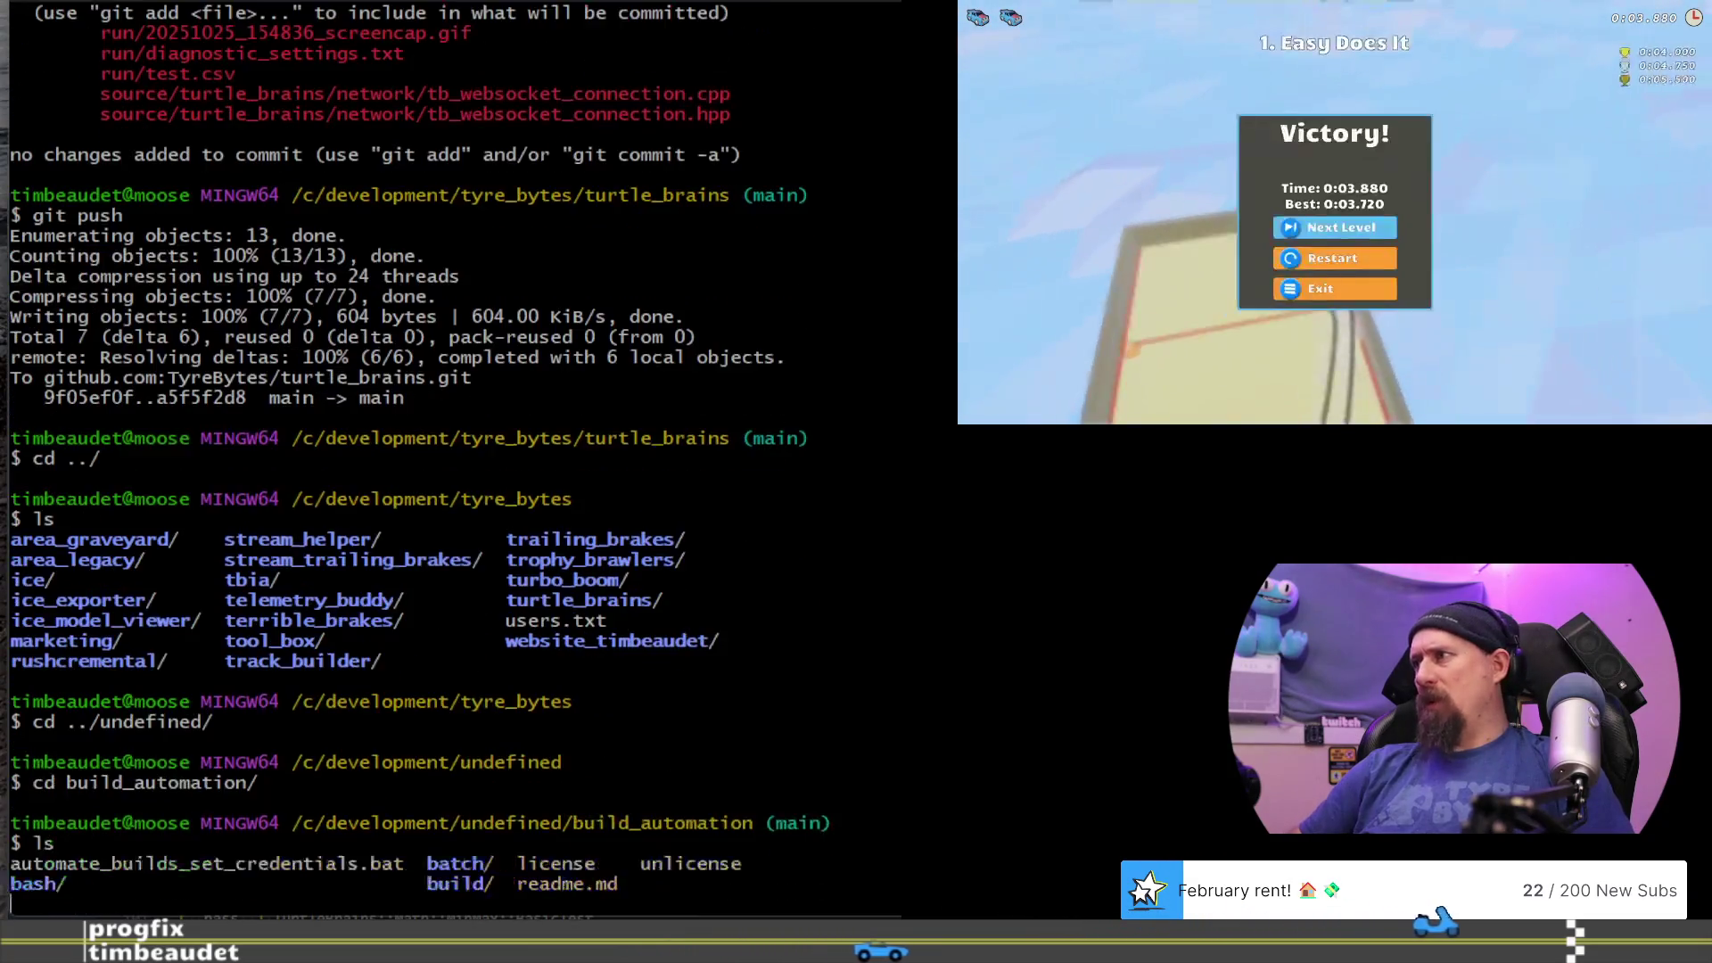
pyautogui.write('git st')
pyautogui.press('Return')
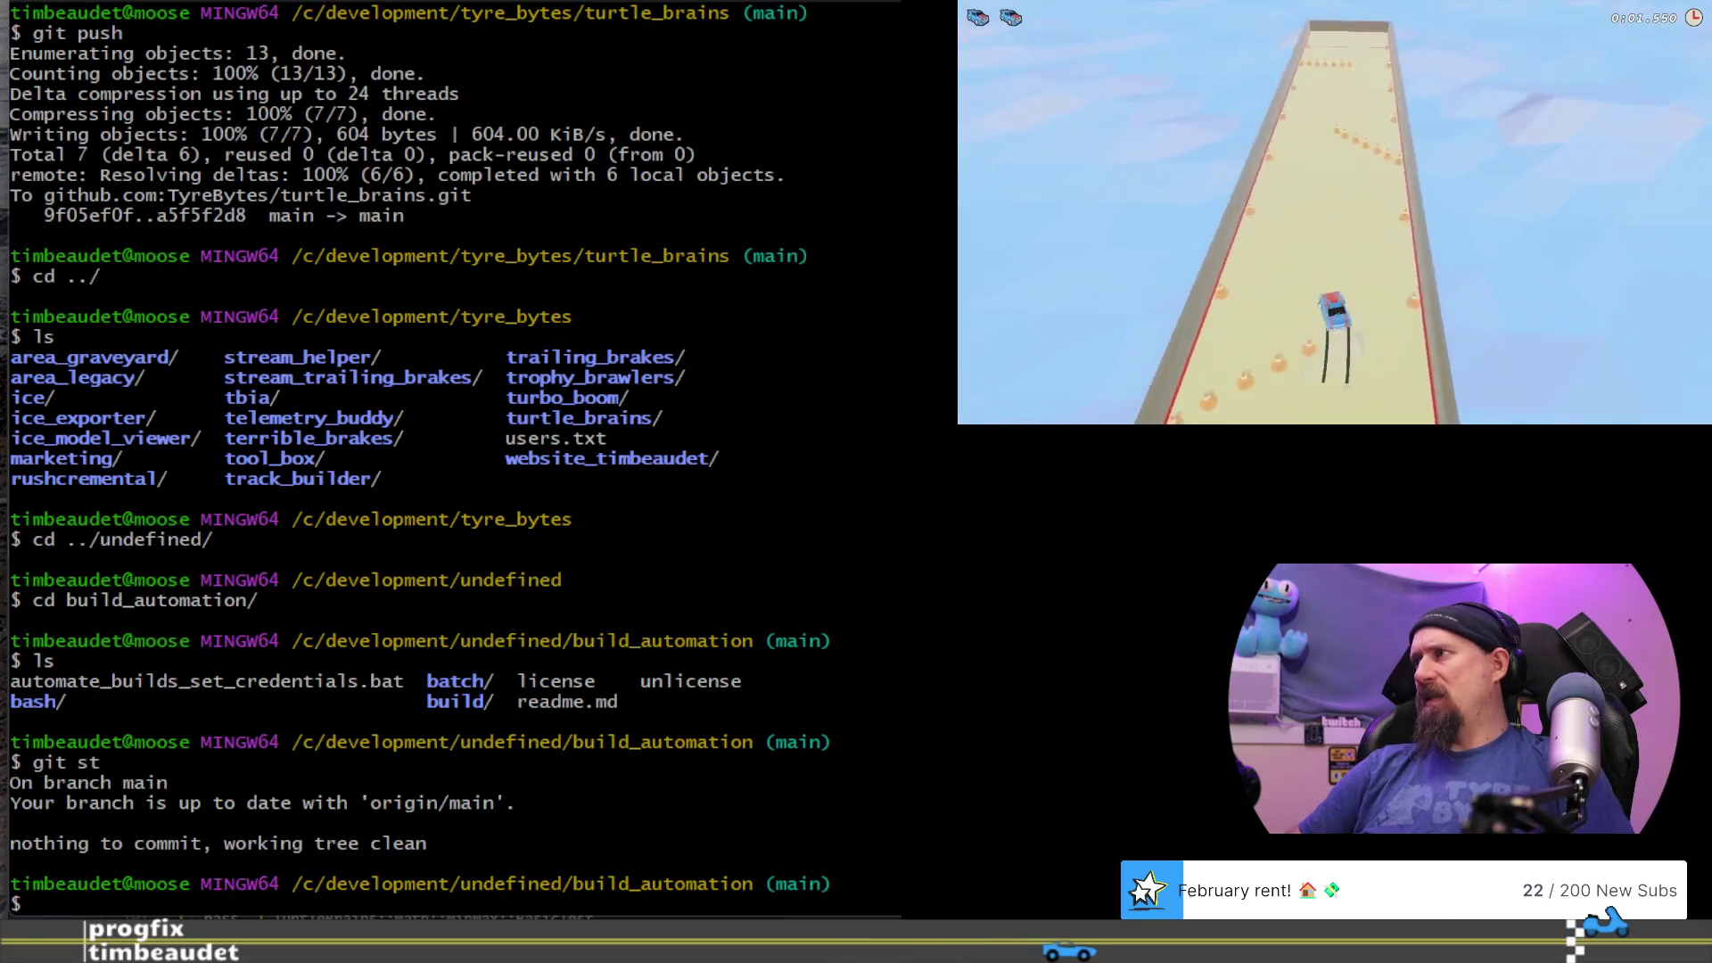
# - Switch to tyre_bytes/trophy_brawlers and run git prp to pull the latest changes
pyautogui.write('cd ../../tyu')
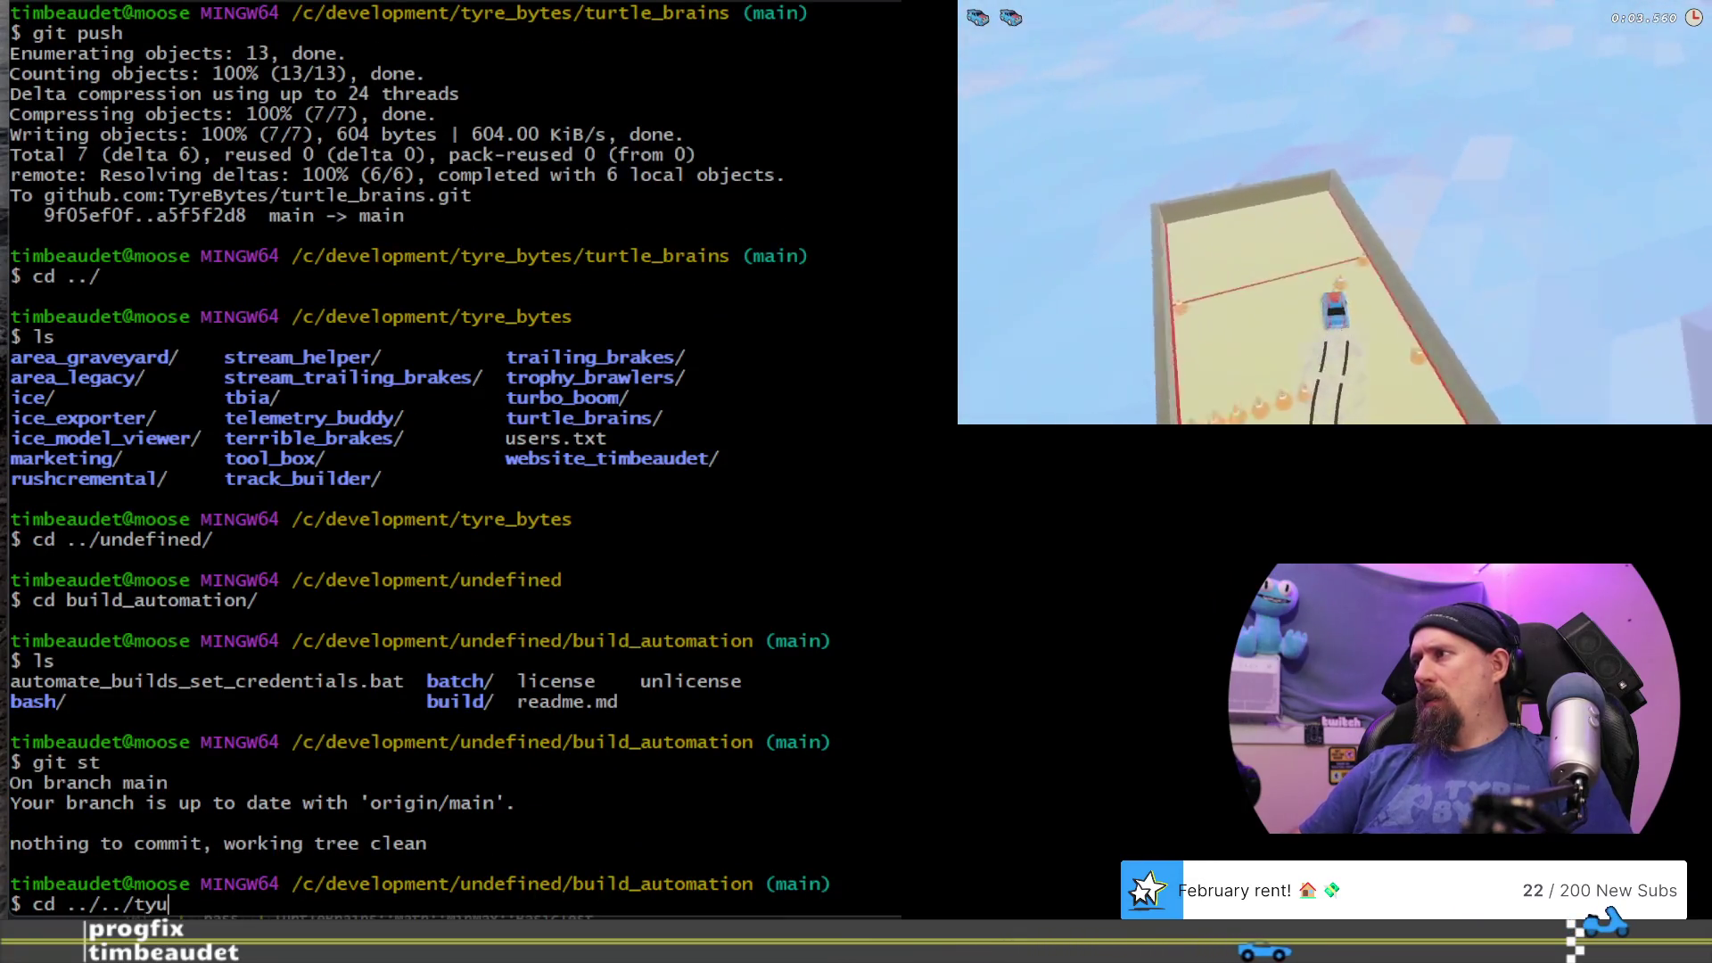
pyautogui.press('BackSpace')
pyautogui.write('re_bytes/tro')
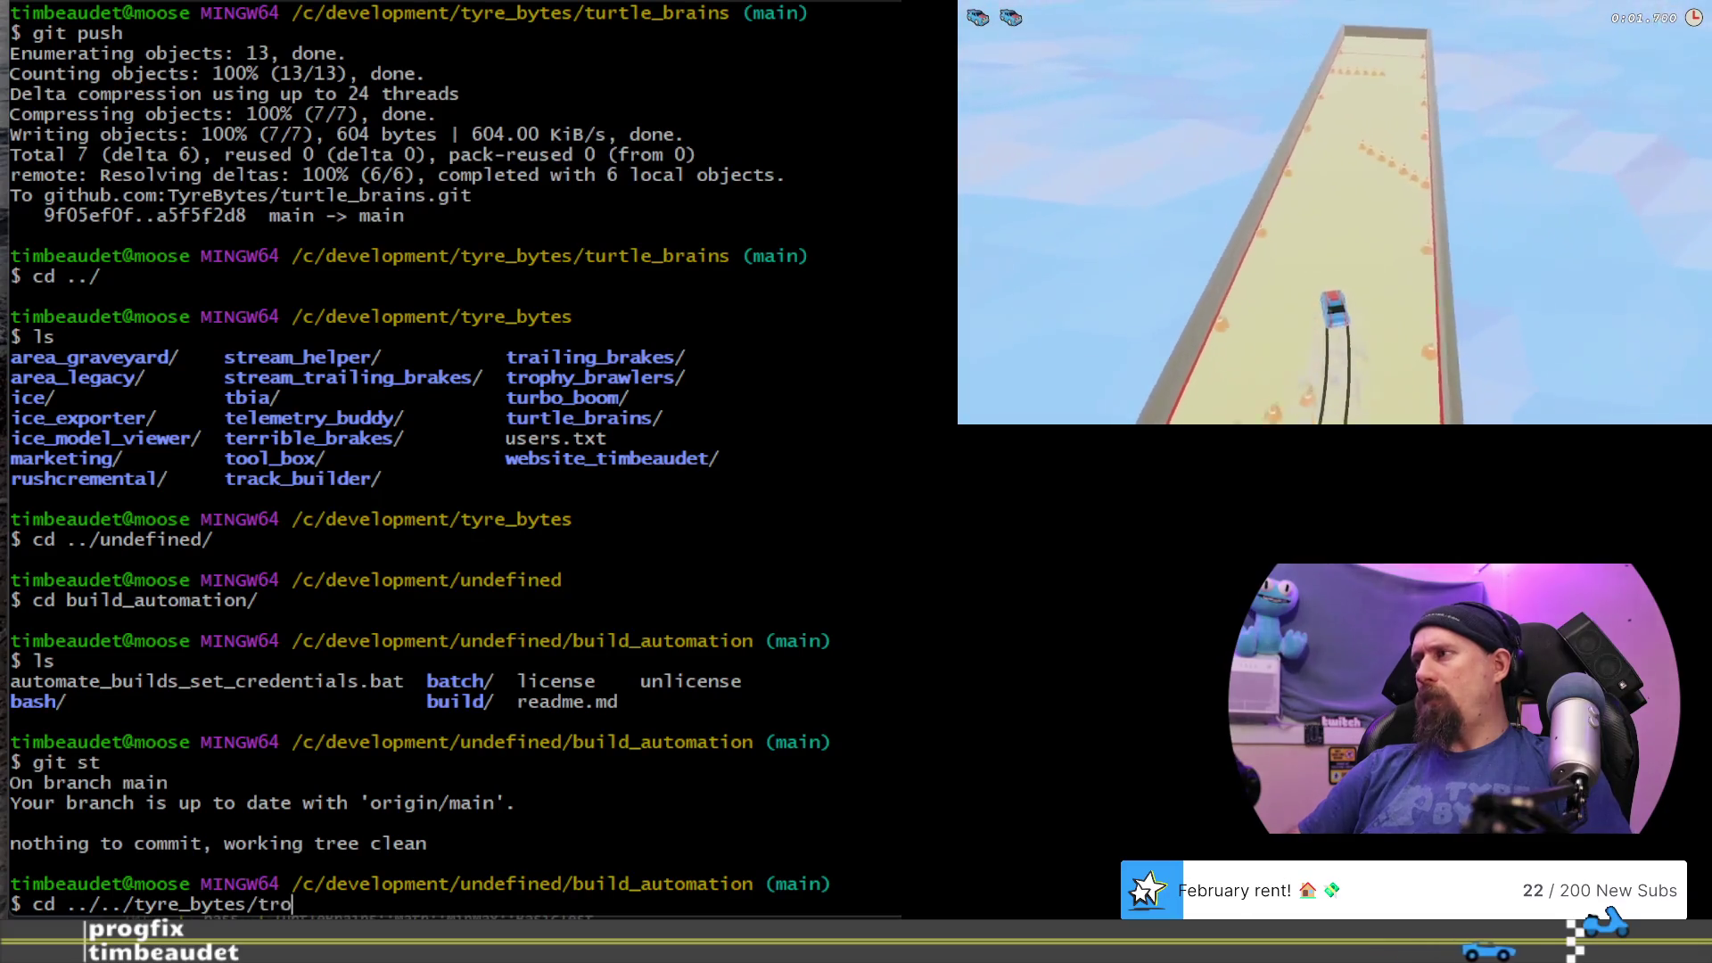
pyautogui.press('Tab')
pyautogui.press('Return')
pyautogui.write('git')
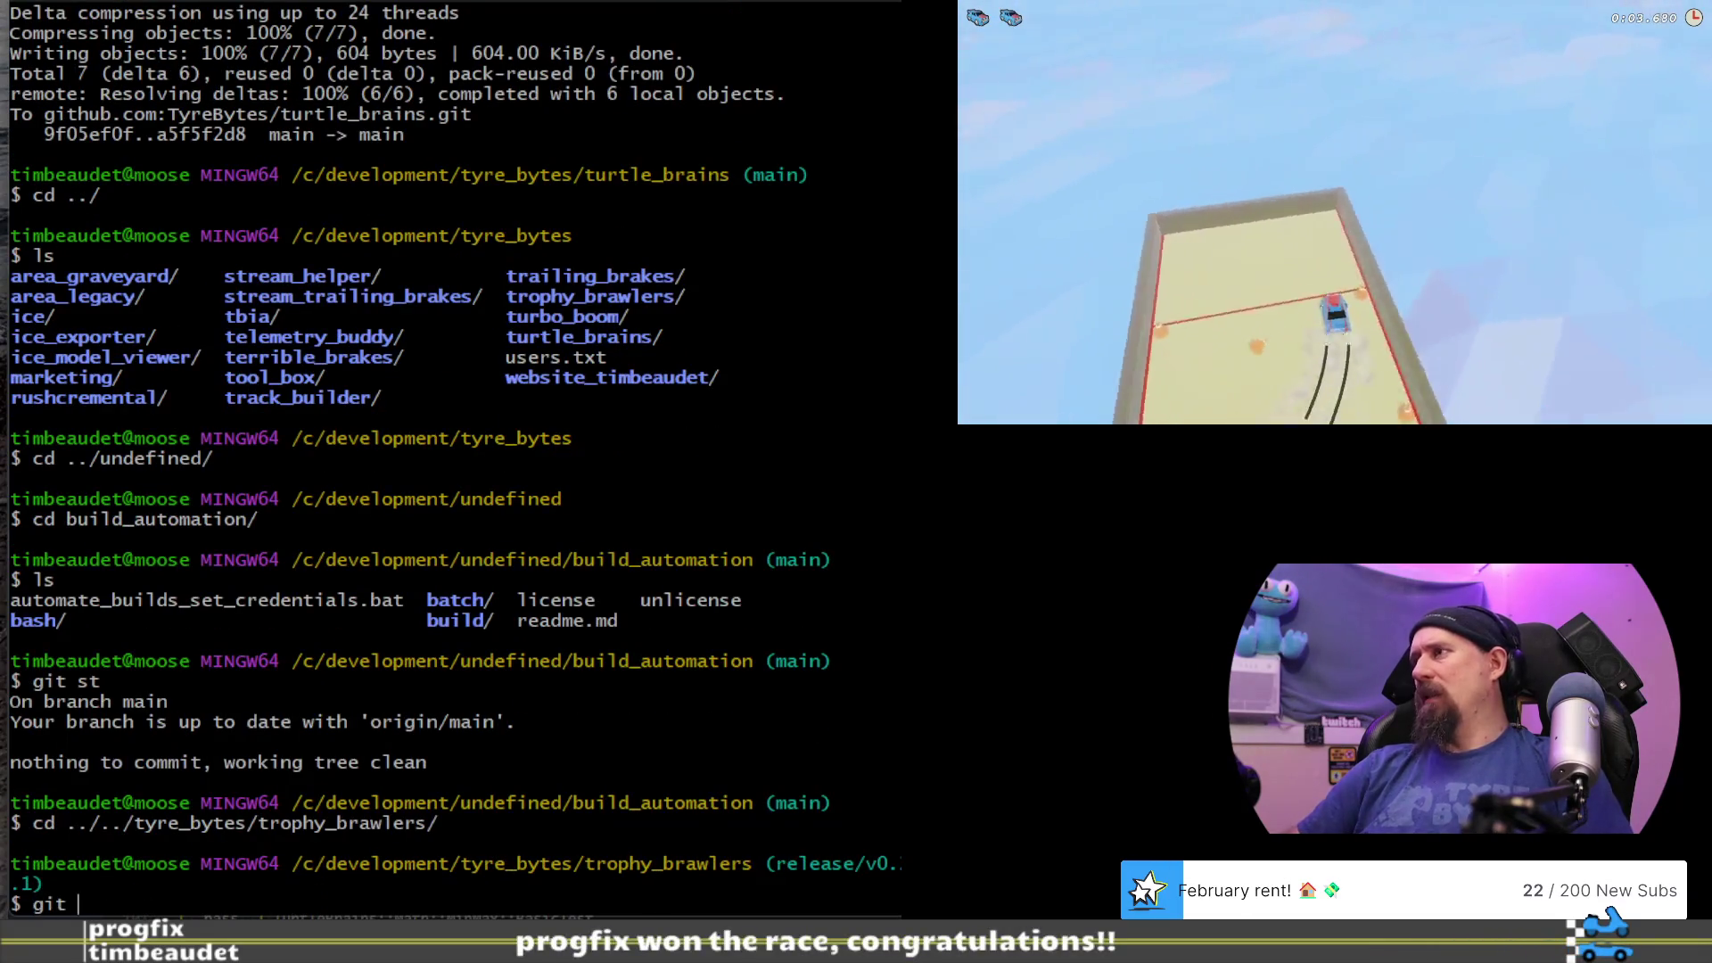
pyautogui.write('ptpp')
pyautogui.press('Return')
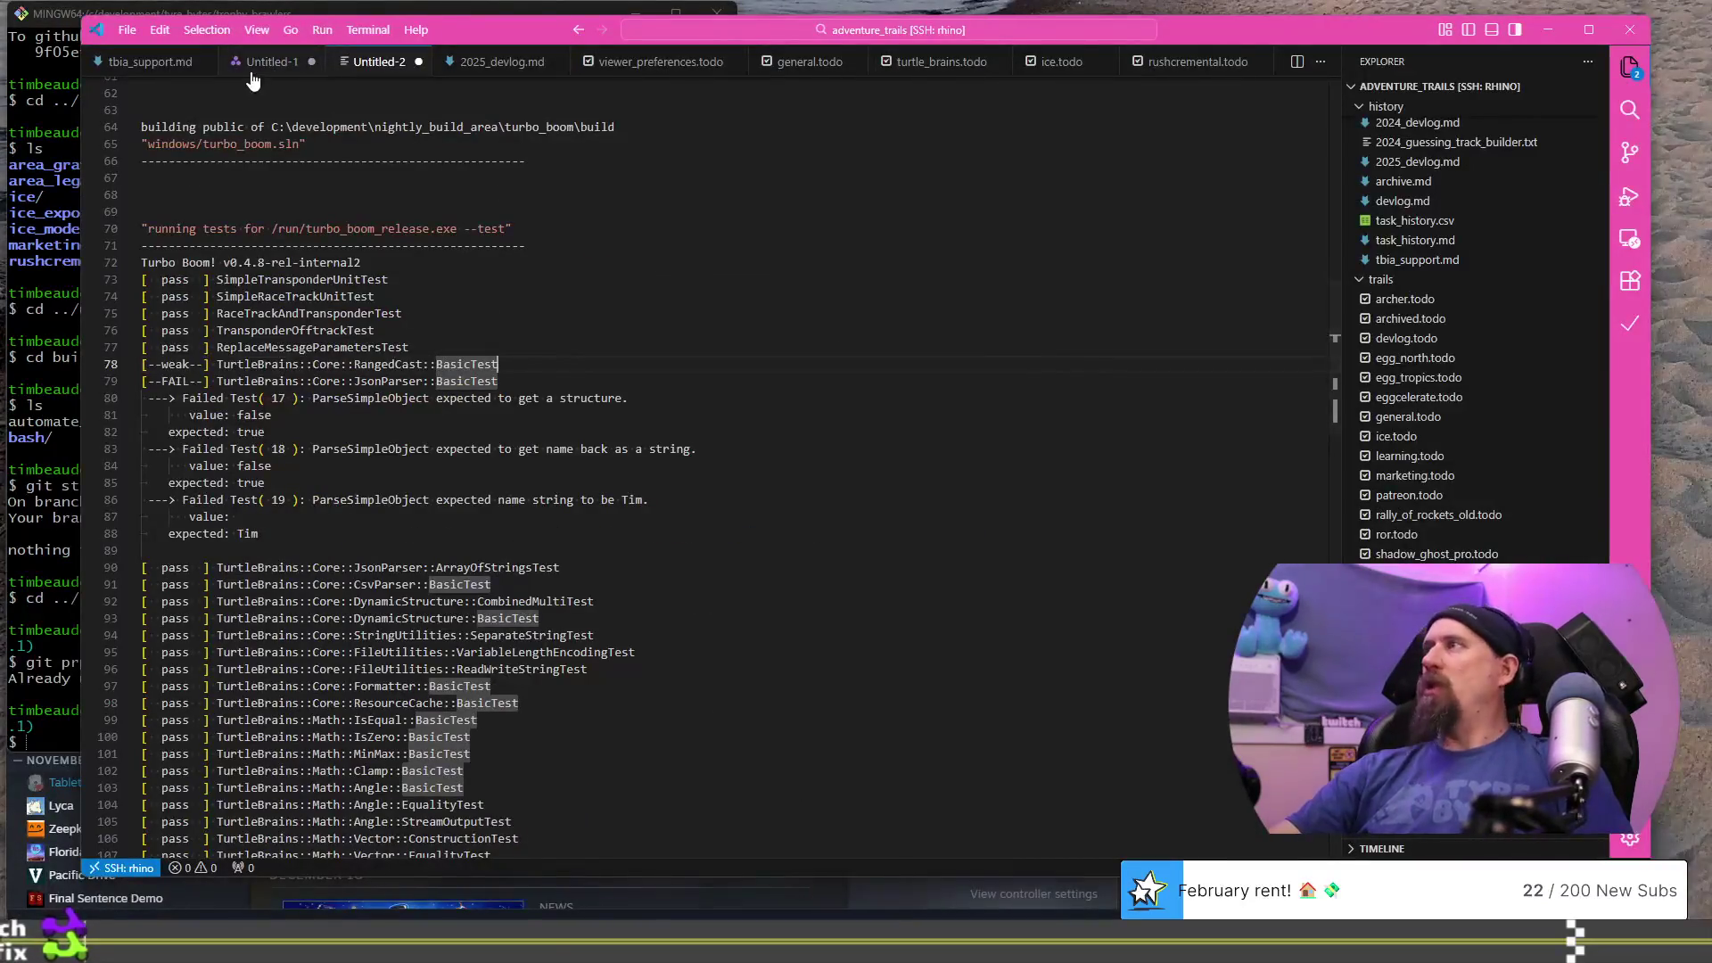
# - Close Untitled-1 and Untitled-2 with Don't Save, then open 2025_devlog.md
pyautogui.click(268, 62)
pyautogui.click(311, 62)
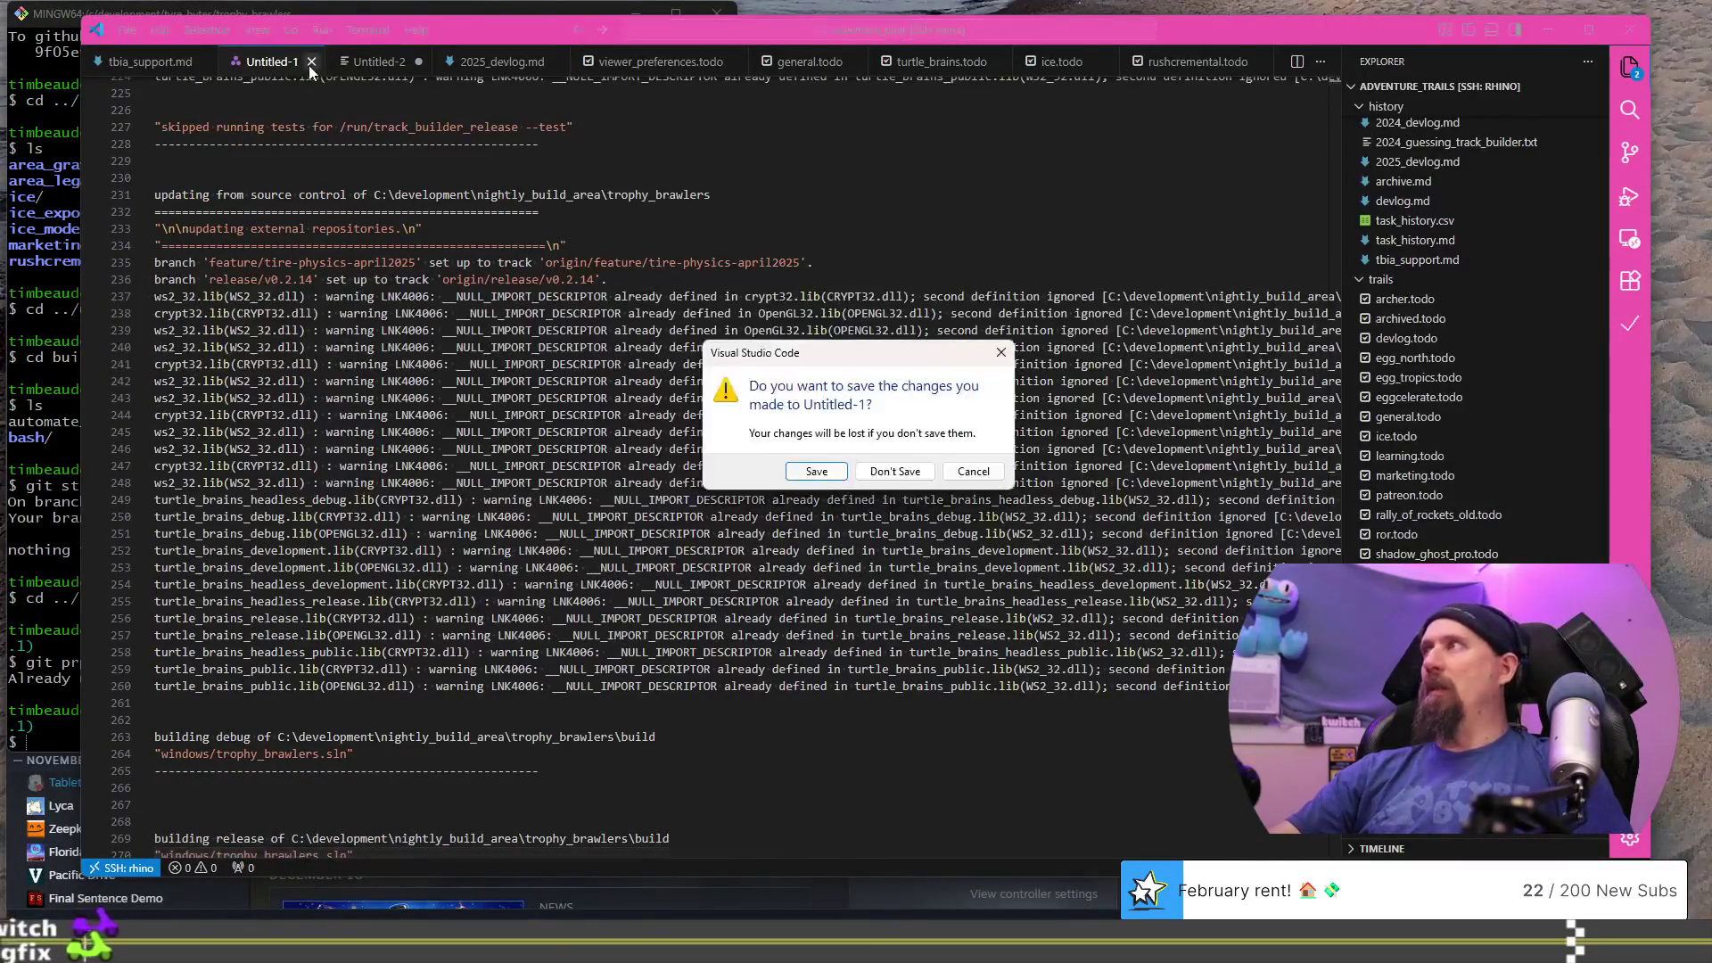
pyautogui.click(894, 471)
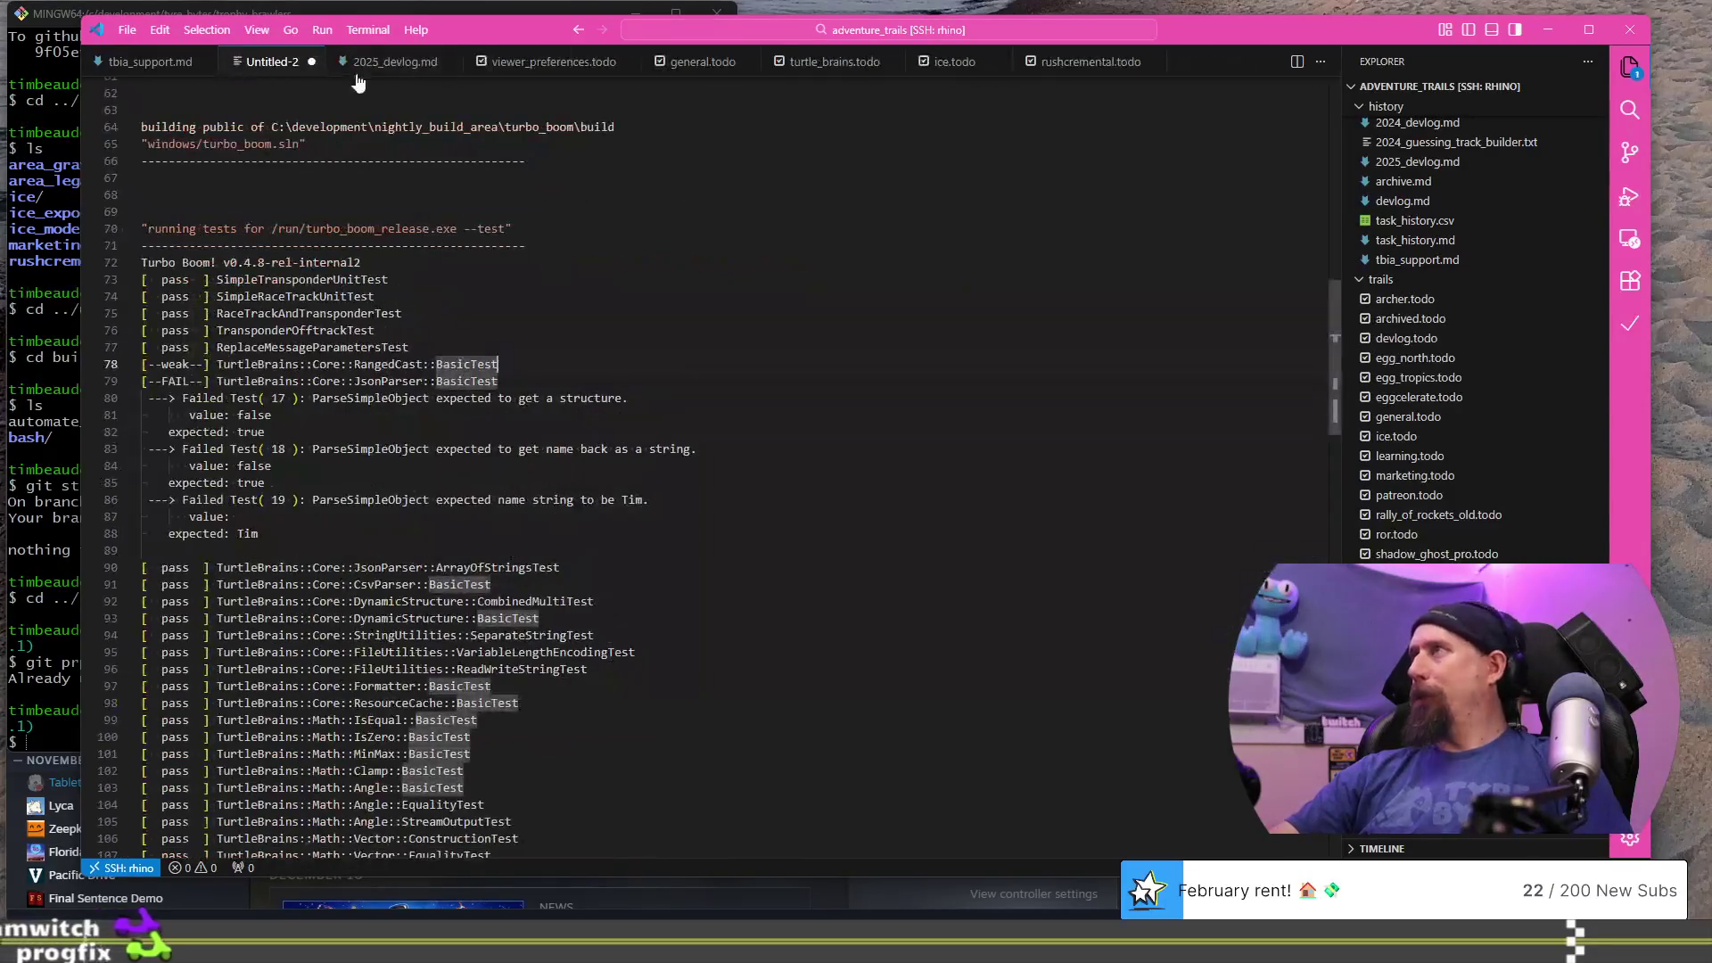
pyautogui.click(311, 62)
pyautogui.click(915, 482)
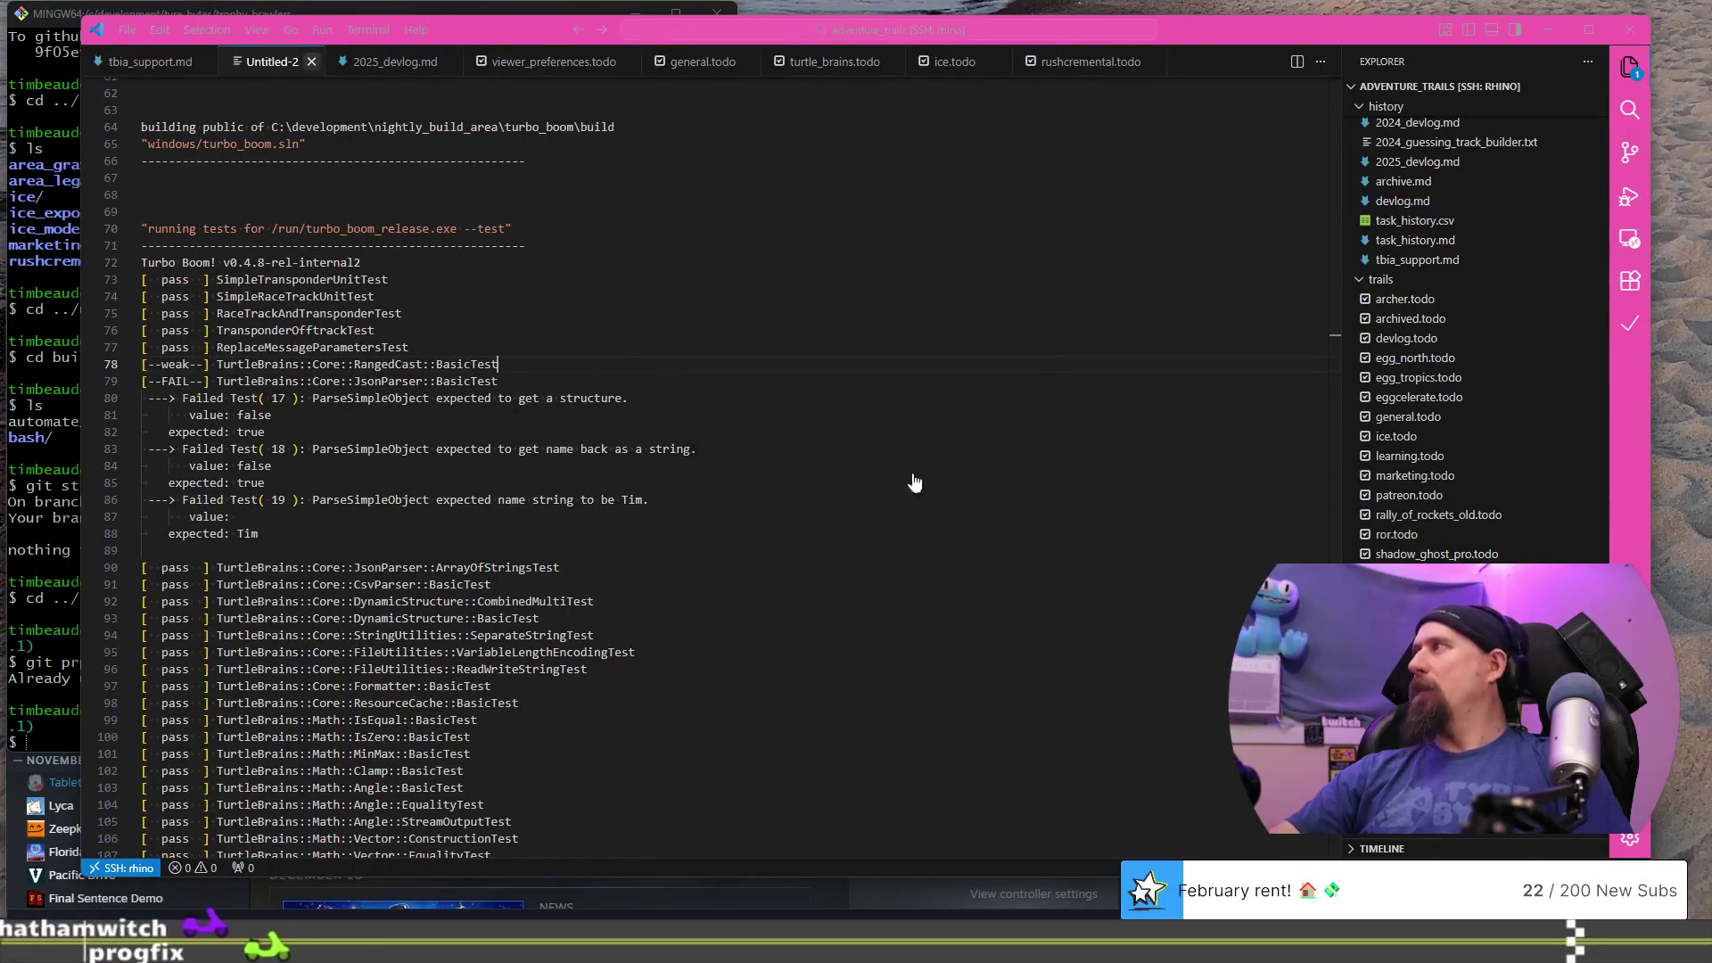
pyautogui.click(279, 67)
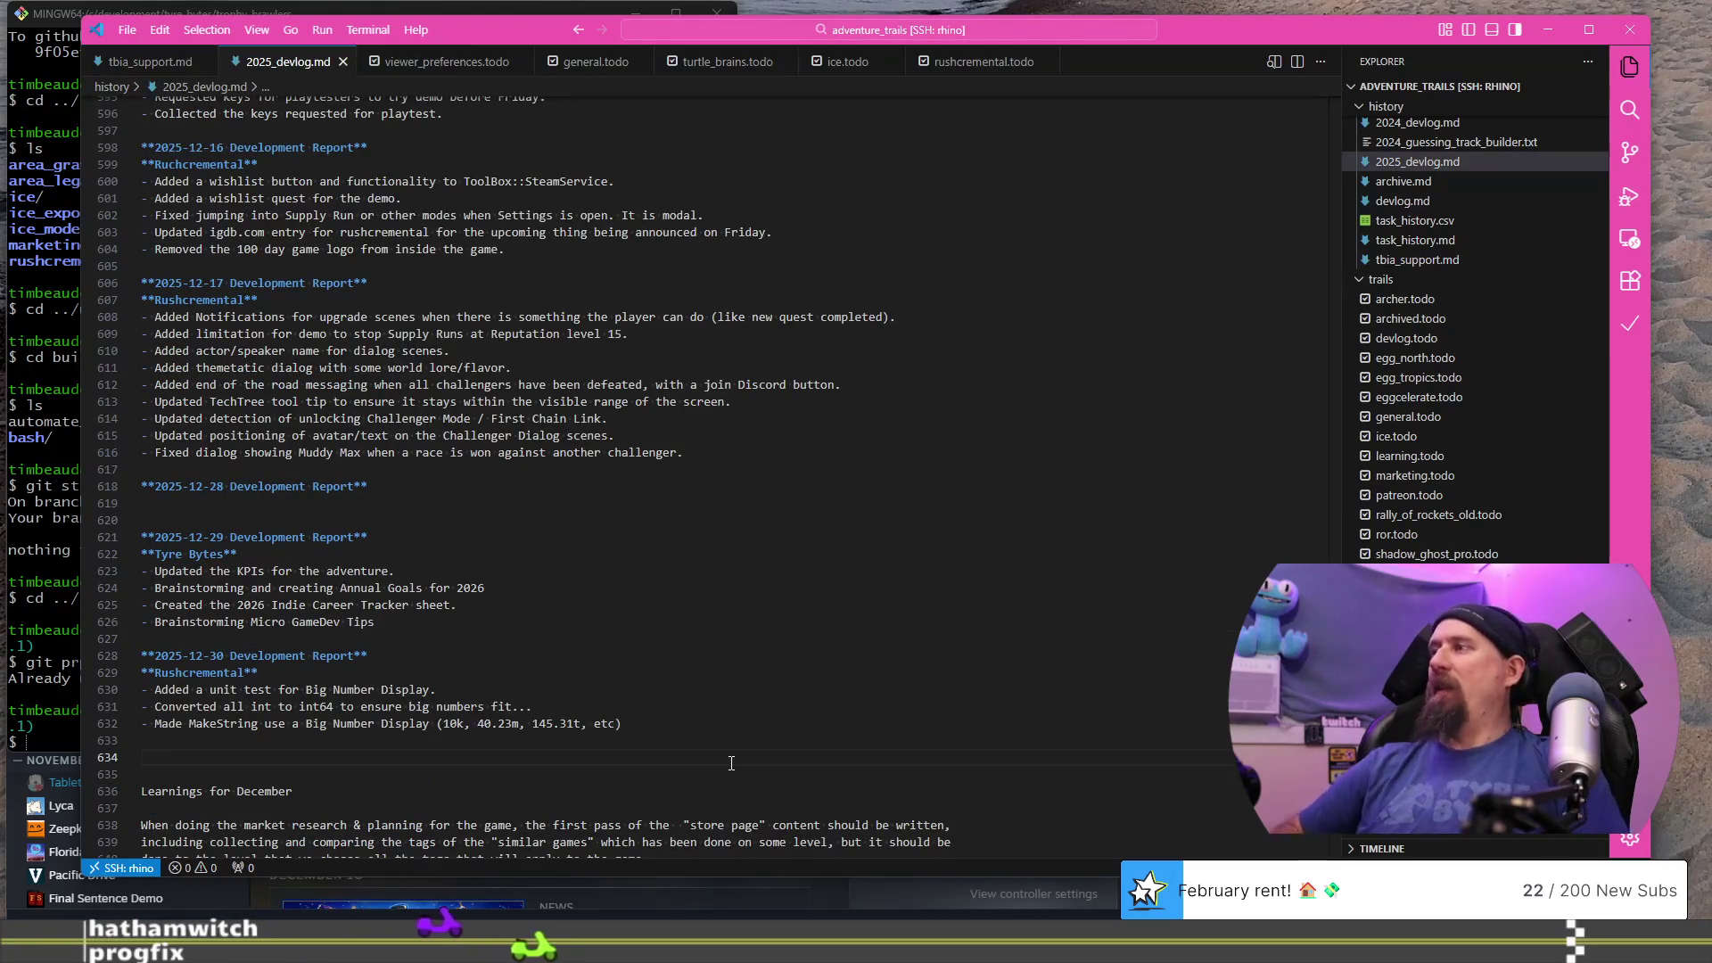
# - Insert a 2025-12-31 Development Report heading with a Skill Building section above December's Learnings
pyautogui.press('Return')
pyautogui.press('Return')
pyautogui.press('Return')
pyautogui.press('Up')
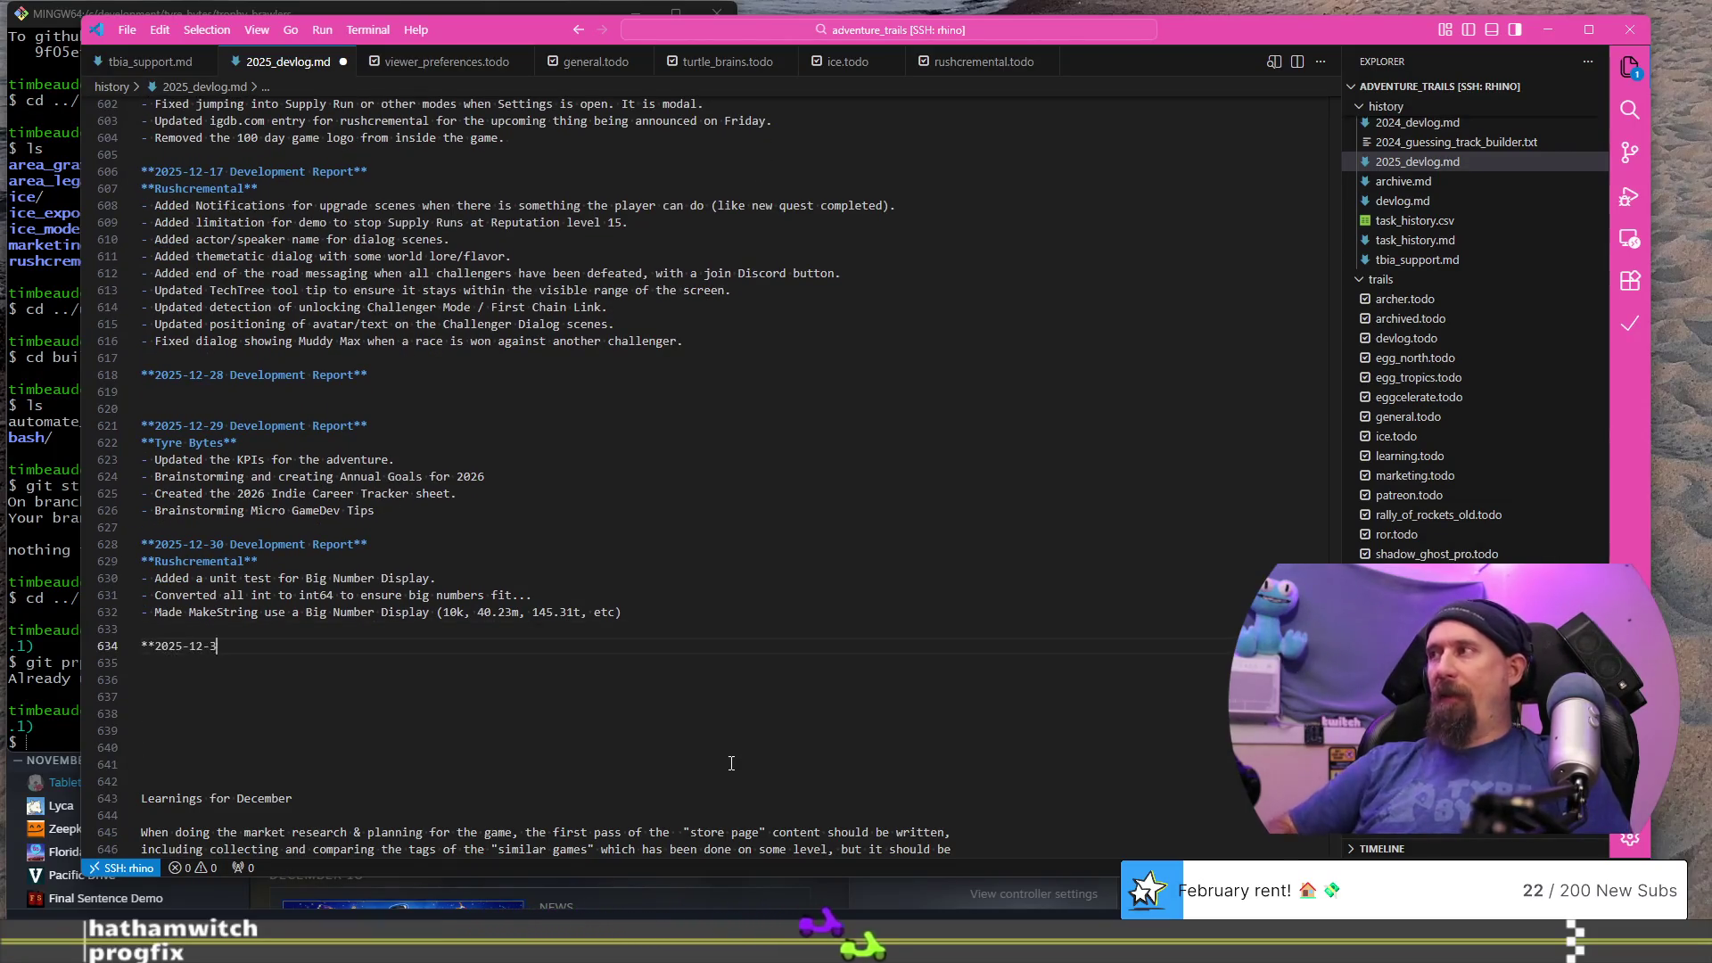
pyautogui.write('1 Development Report**')
pyautogui.press('Return')
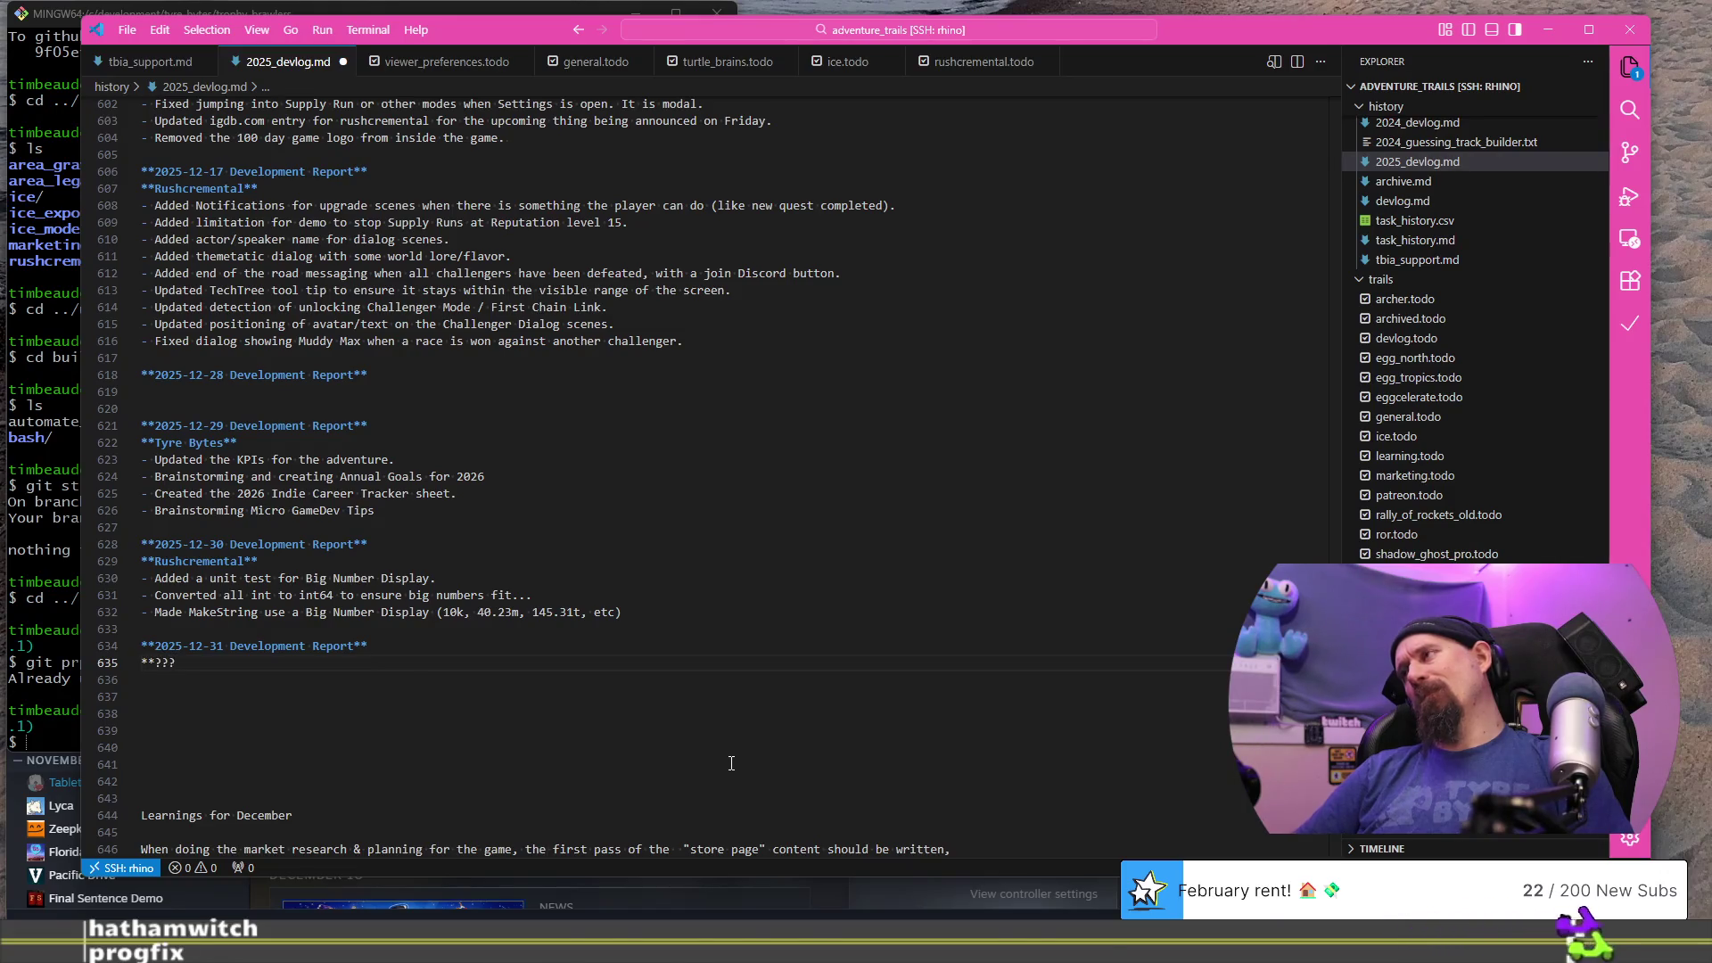
pyautogui.press('BackSpace')
pyautogui.press('BackSpace')
pyautogui.press('BackSpace')
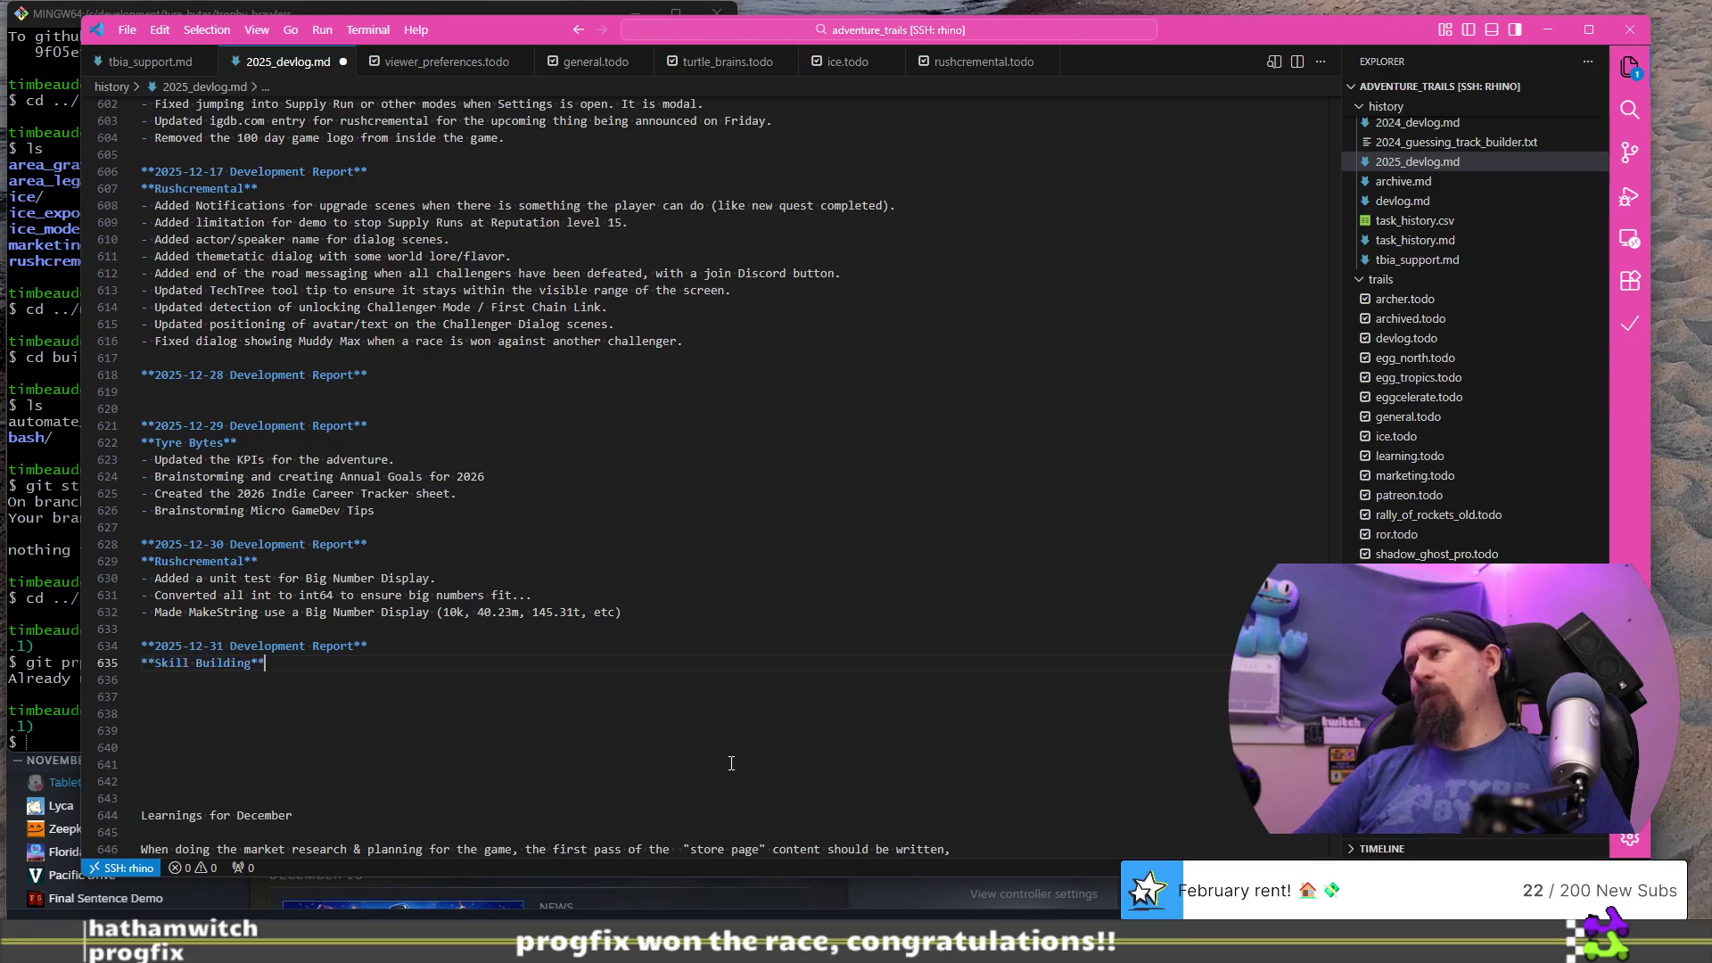
pyautogui.press('Return')
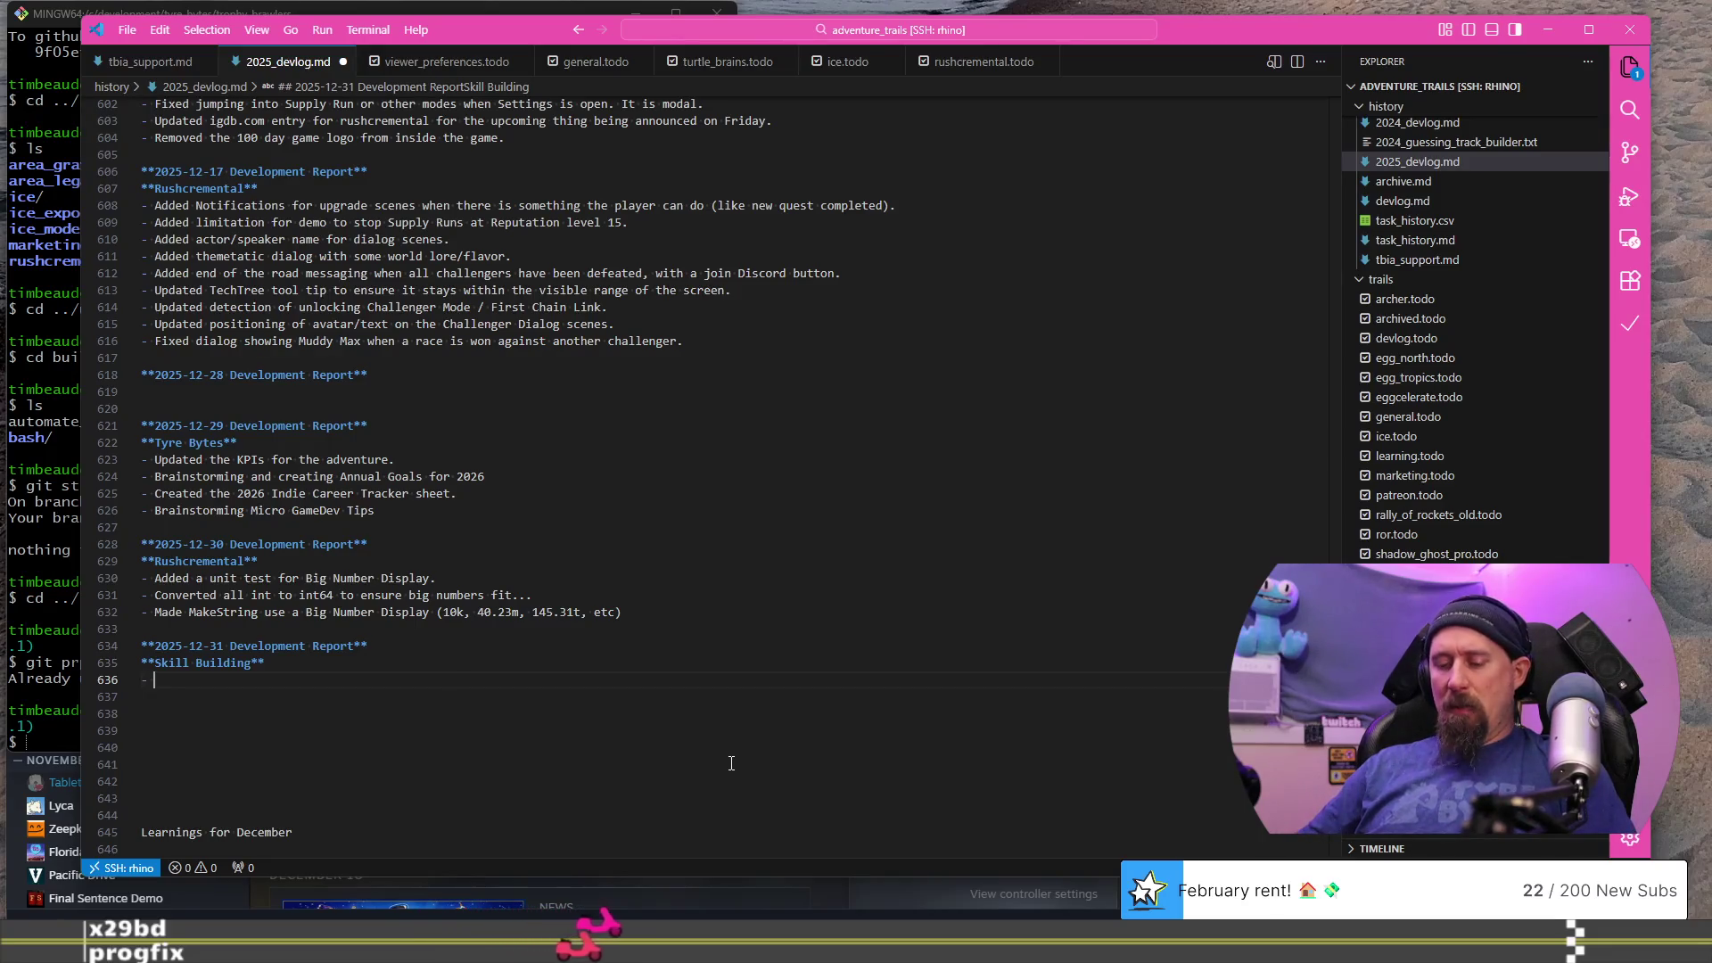
pyautogui.write('- Building a tw')
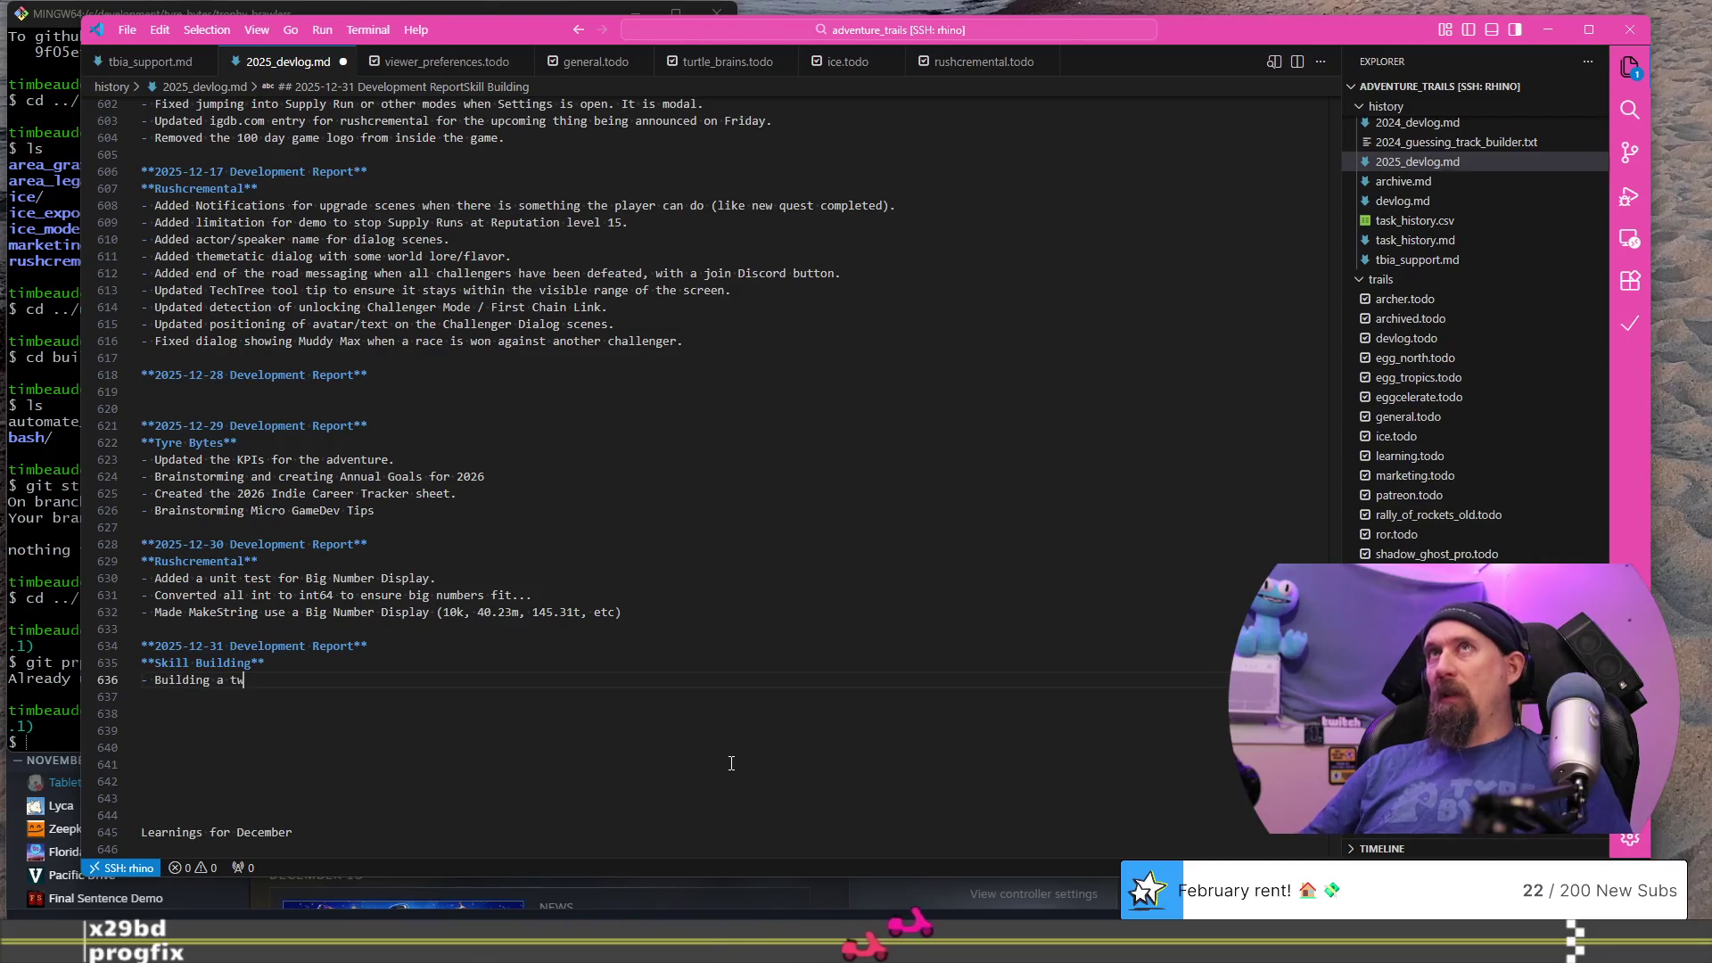
# - Write the bullet 'Building a hexagon tileset for art practice!' under Skill Building
pyautogui.press('BackSpace')
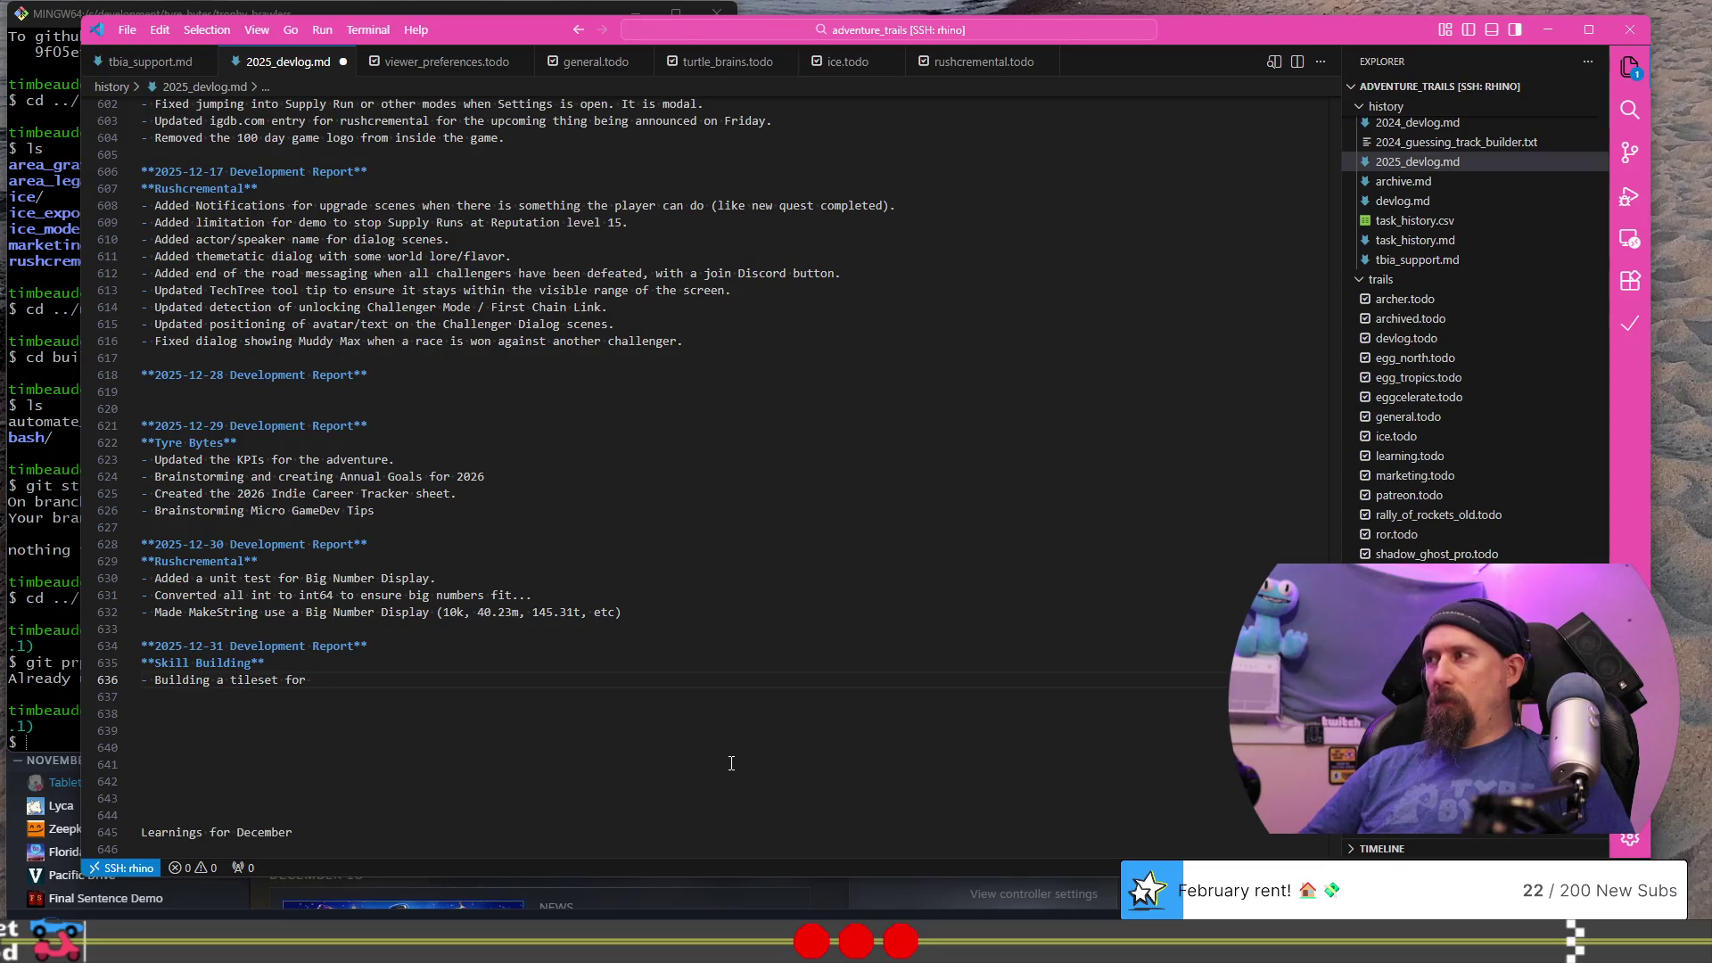
pyautogui.hotkey('ctrl', 'Left')
pyautogui.hotkey('ctrl', 'Left')
pyautogui.write('hexagon tileset for ')
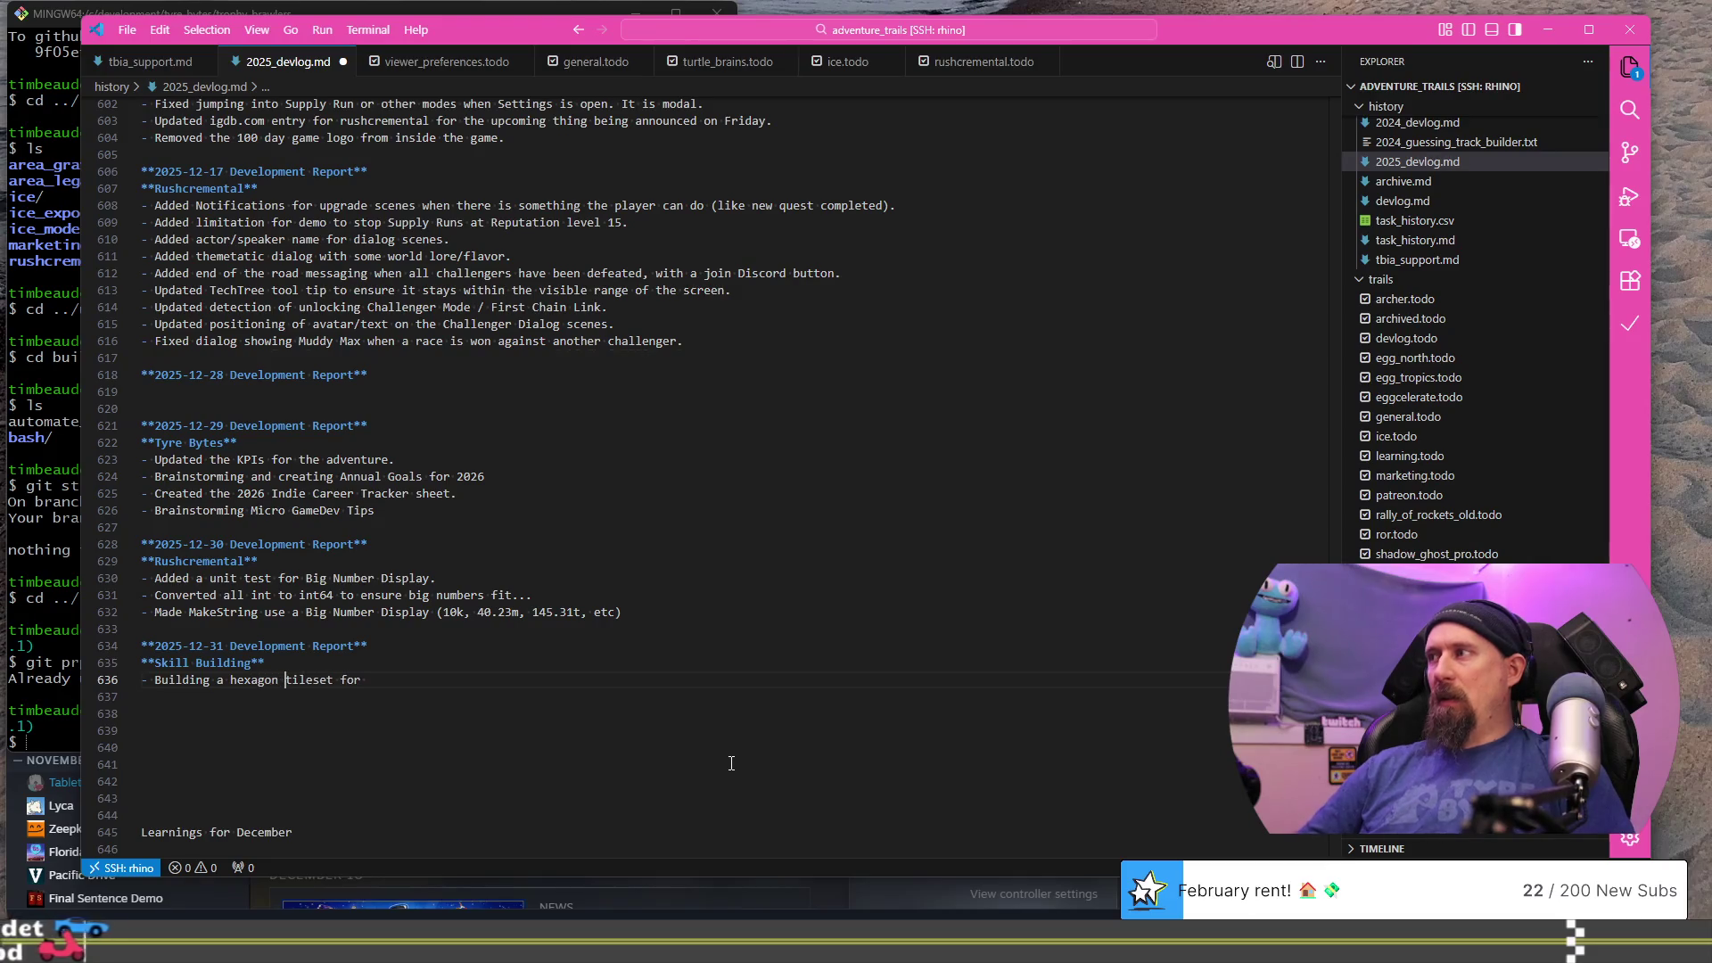
pyautogui.write('unknown reasons.')
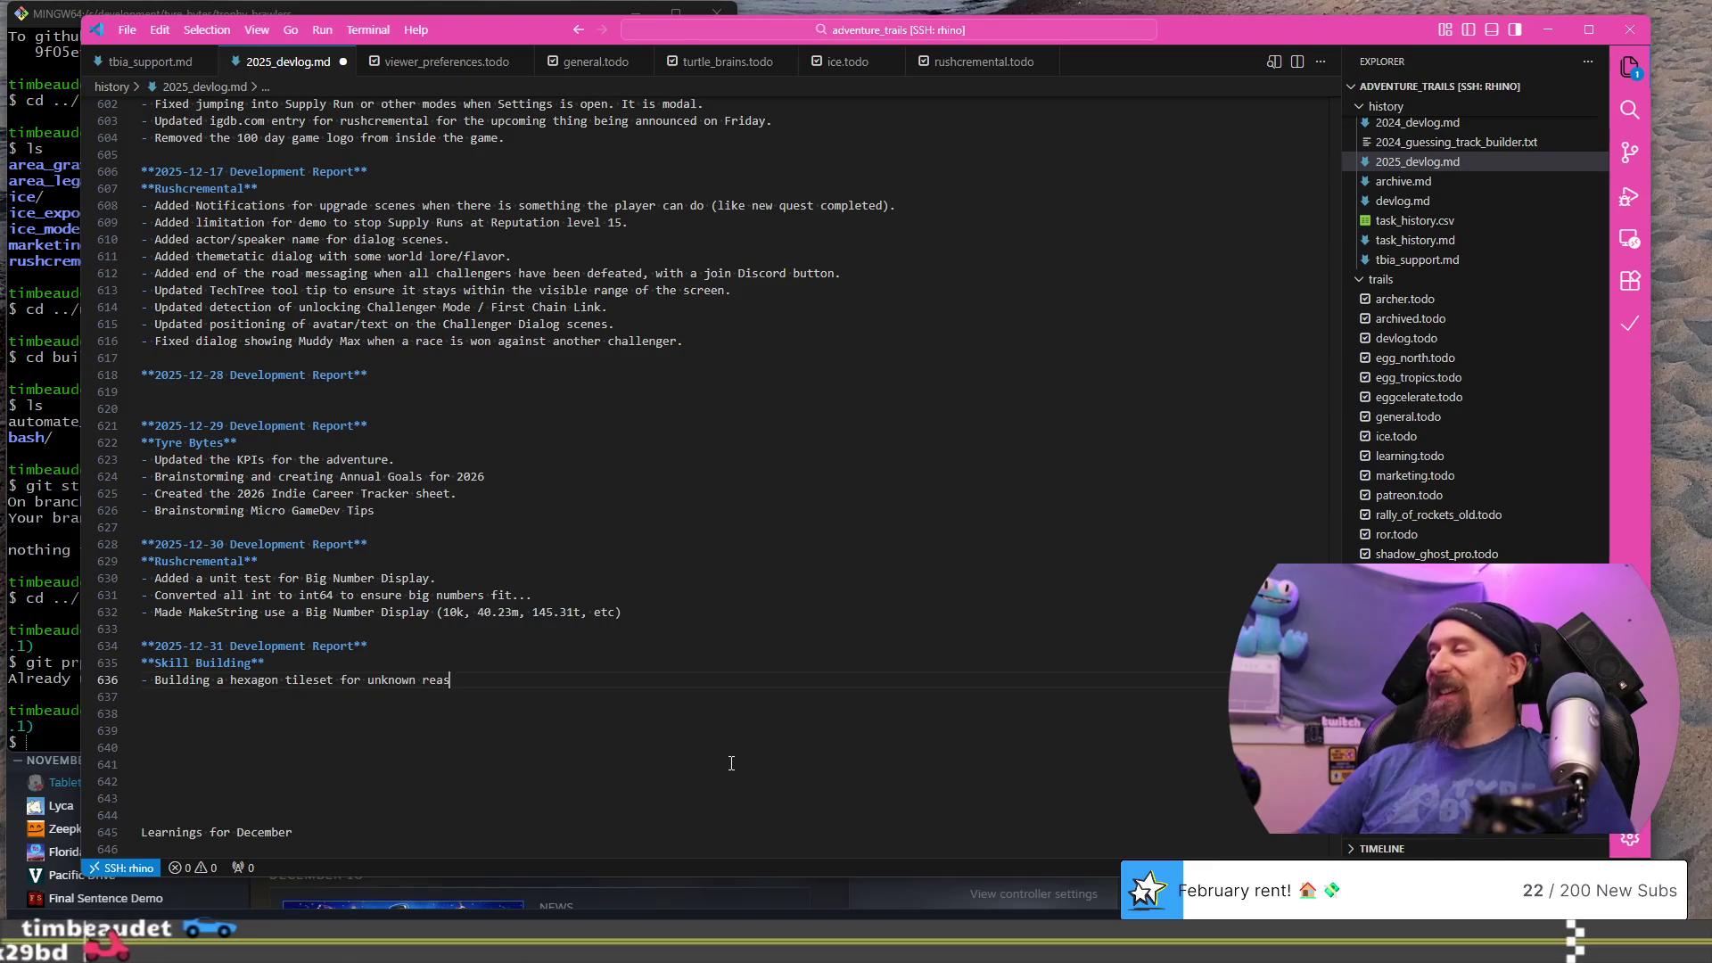
pyautogui.hotkey('ctrl', 'BackSpace')
pyautogui.hotkey('ctrl', 'BackSpace')
pyautogui.hotkey('ctrl', 'BackSpace')
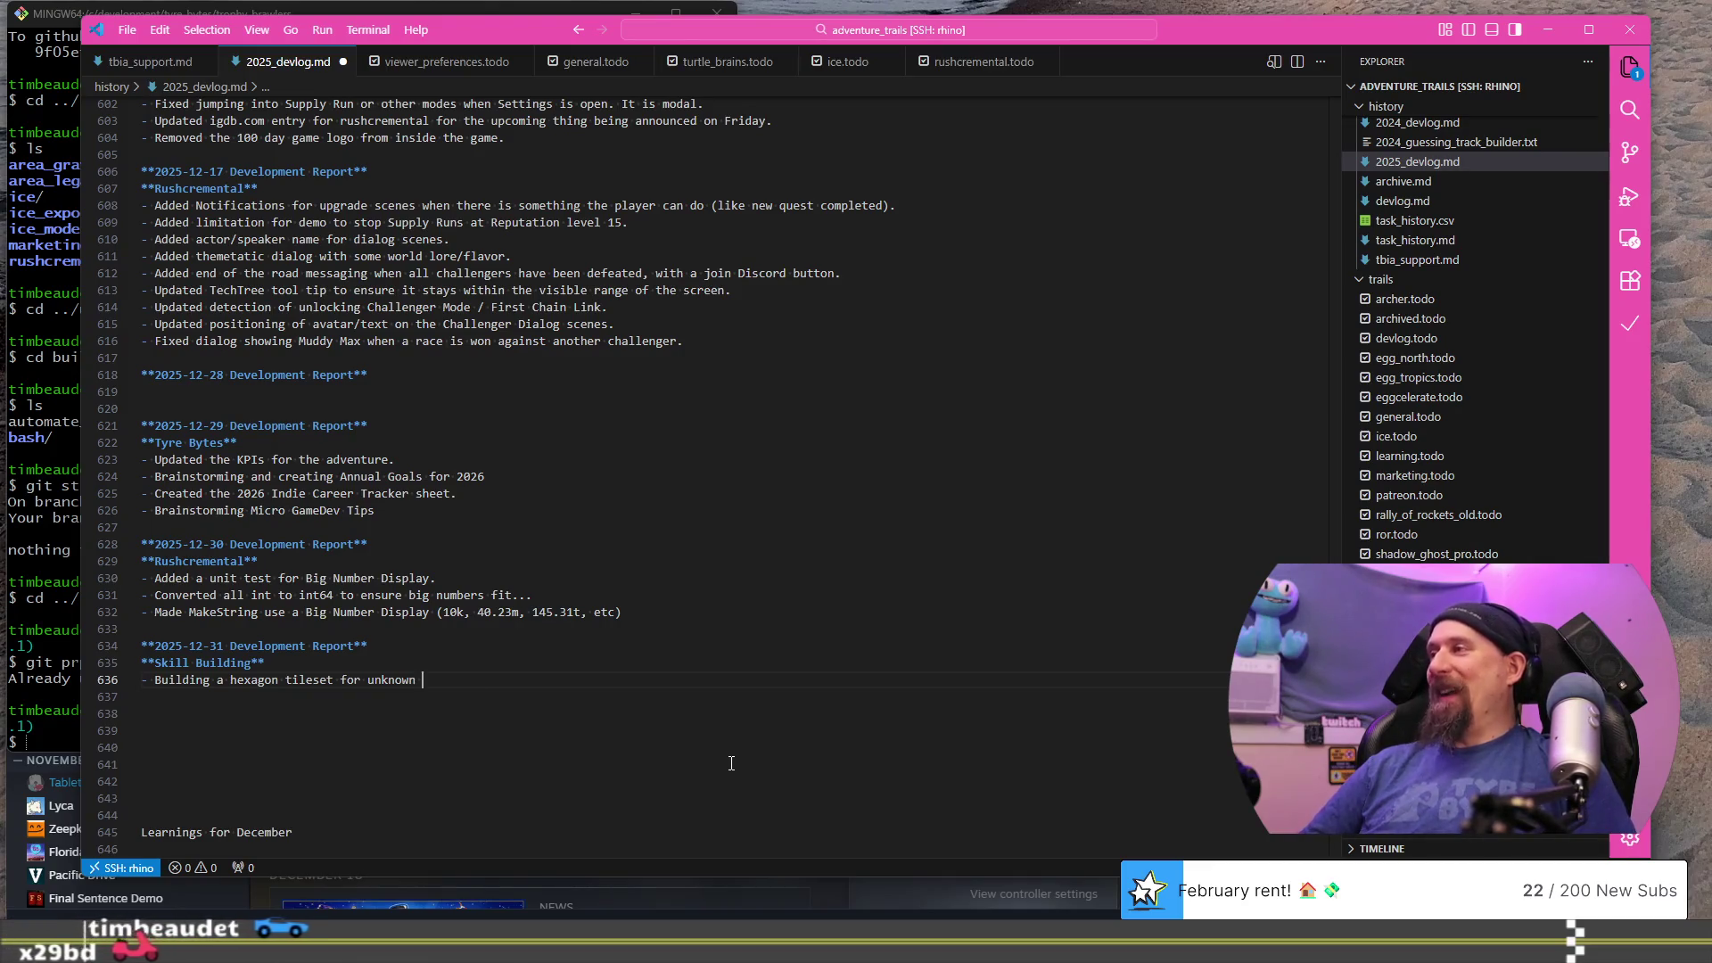
pyautogui.write('art practice!')
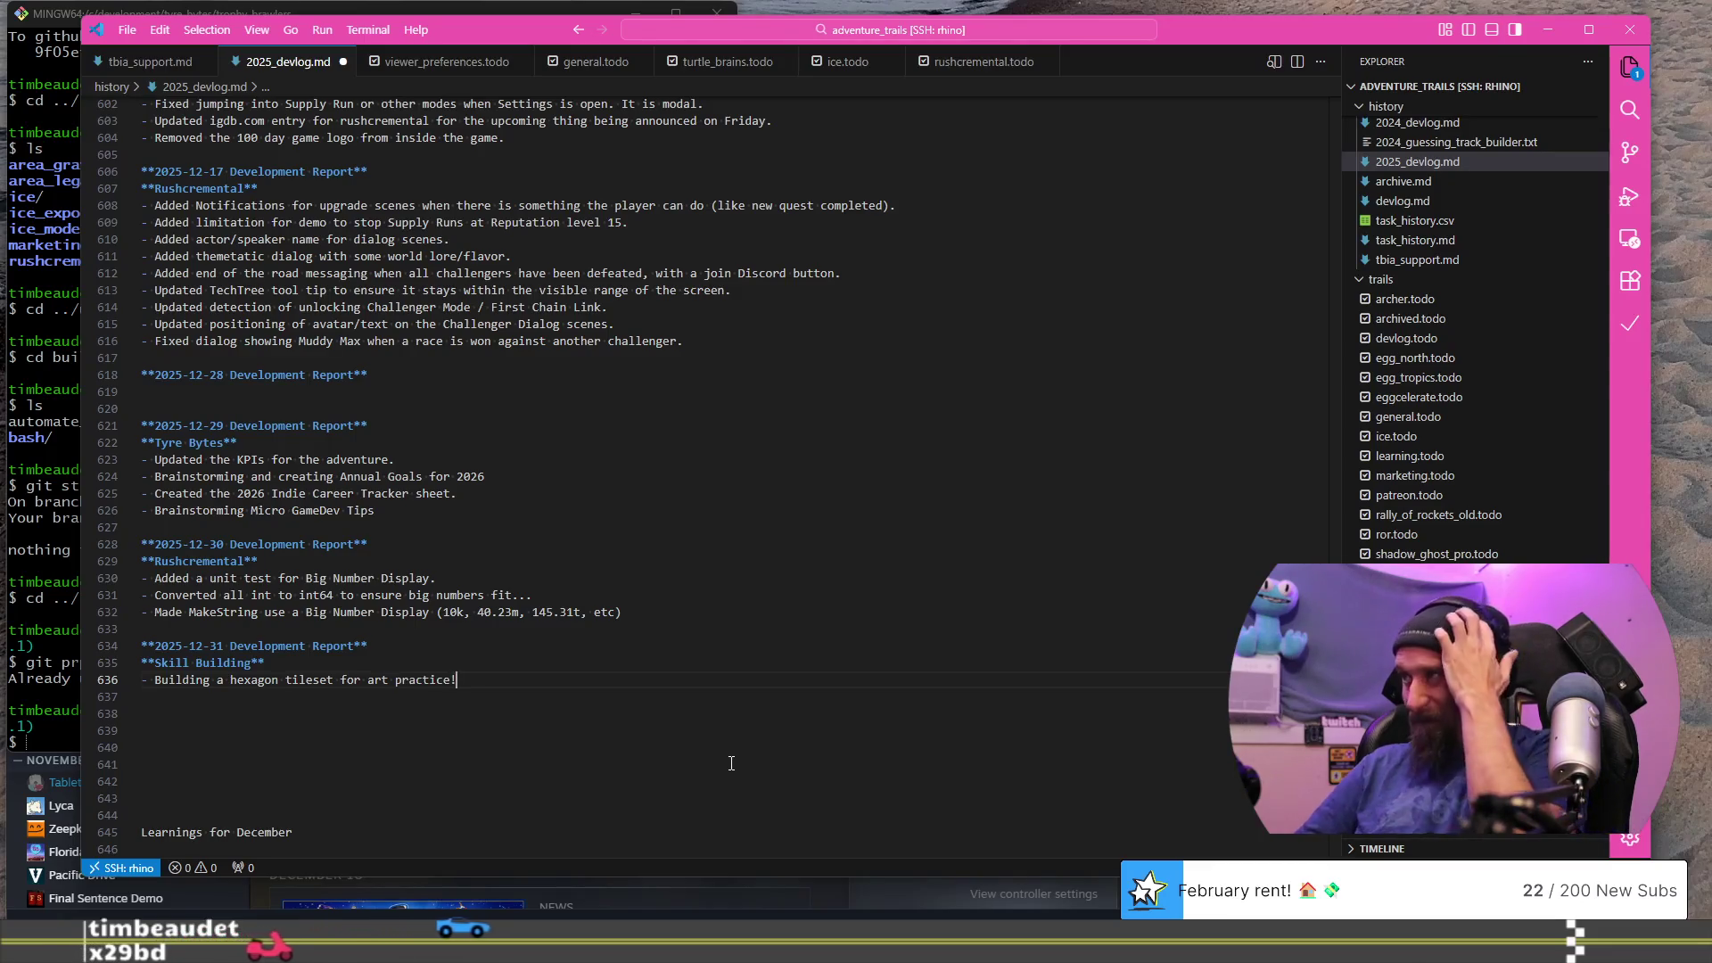
pyautogui.press('Return')
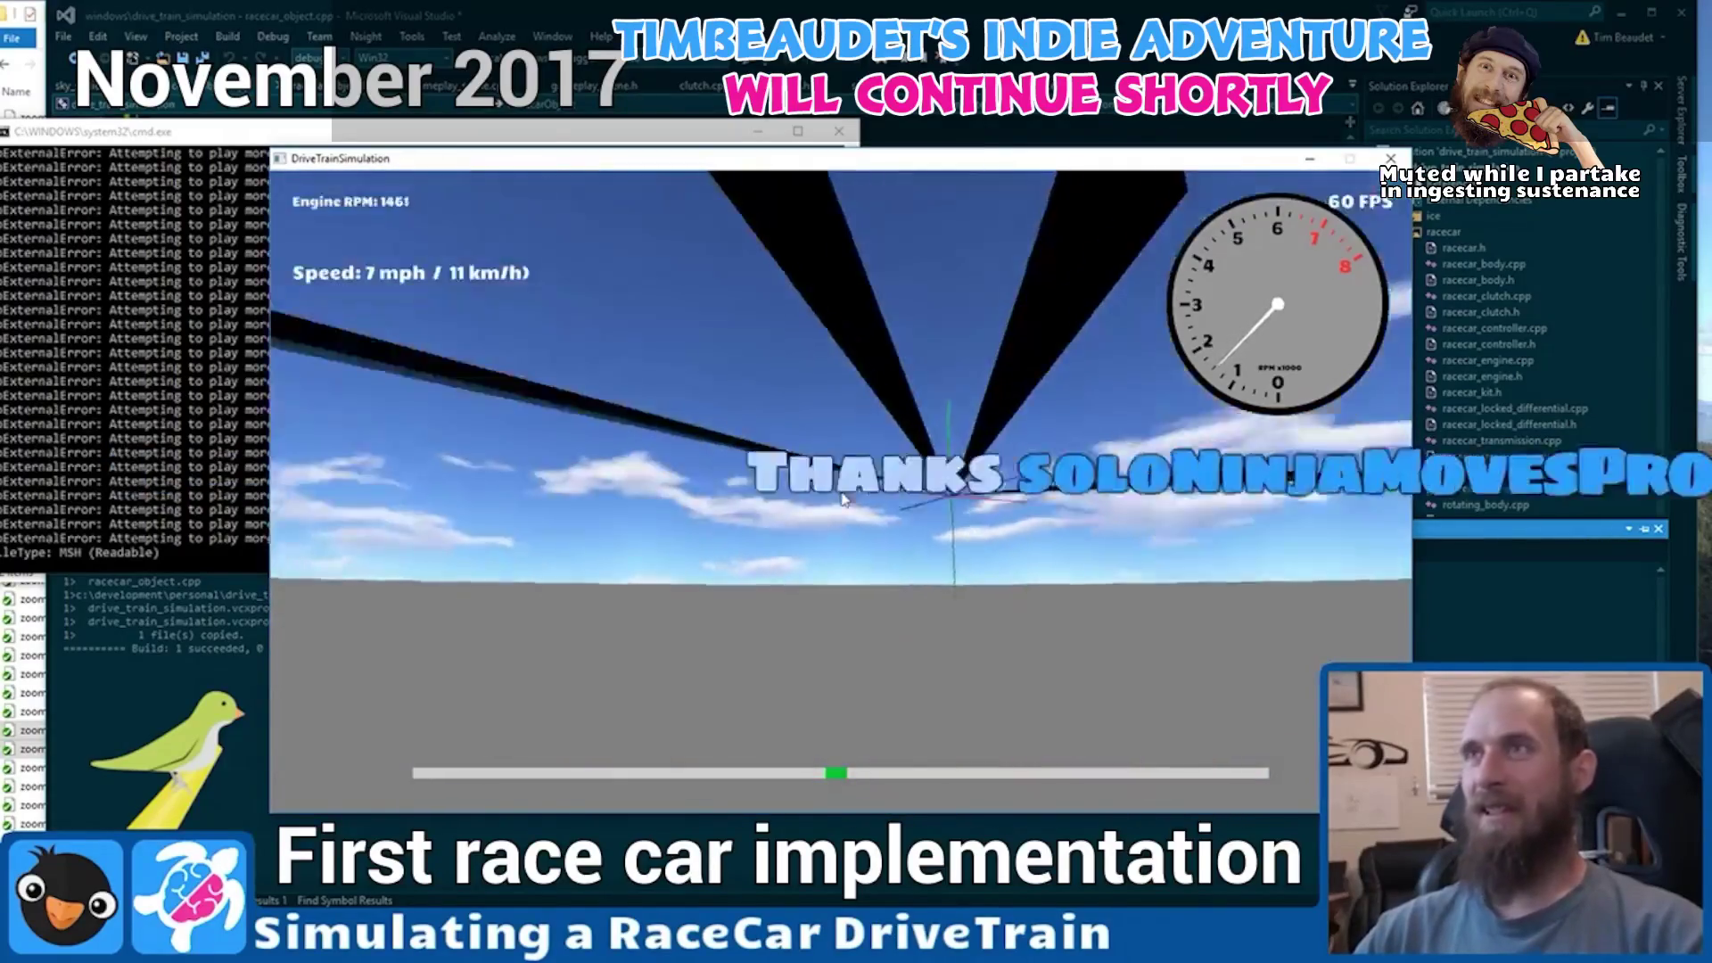
# - Watch the Hover Burner clip of the racecar render code and hand-drawn yellow lettering
pyautogui.press('Escape')
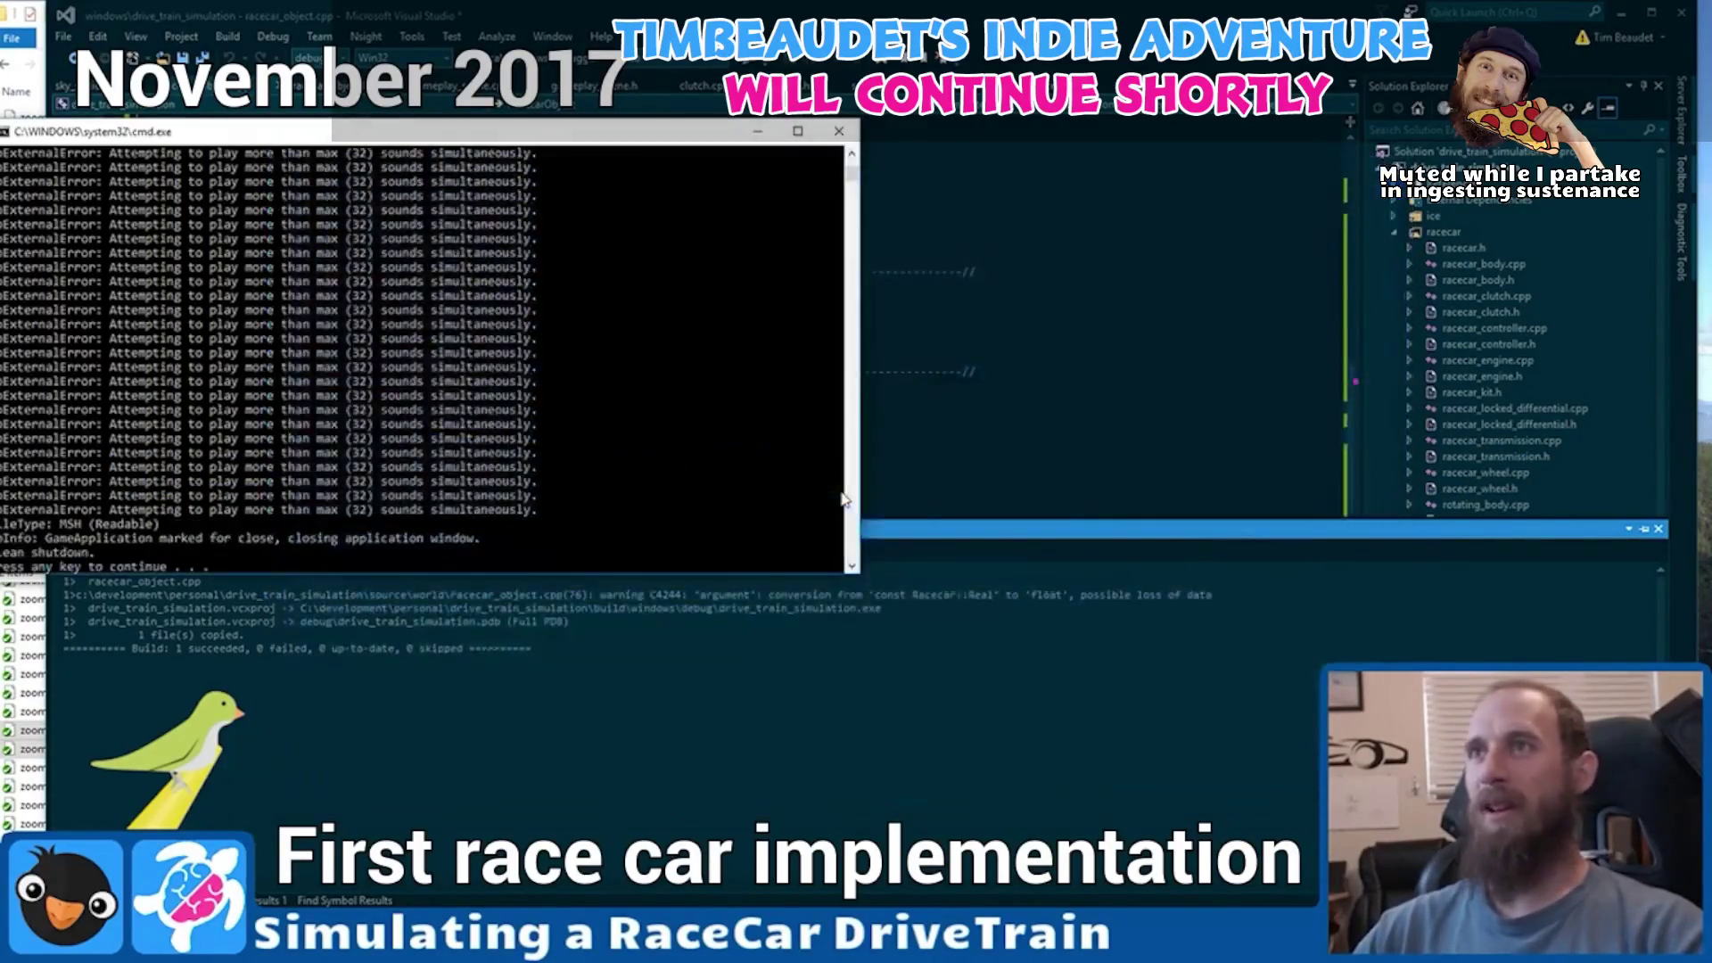
pyautogui.press('Return')
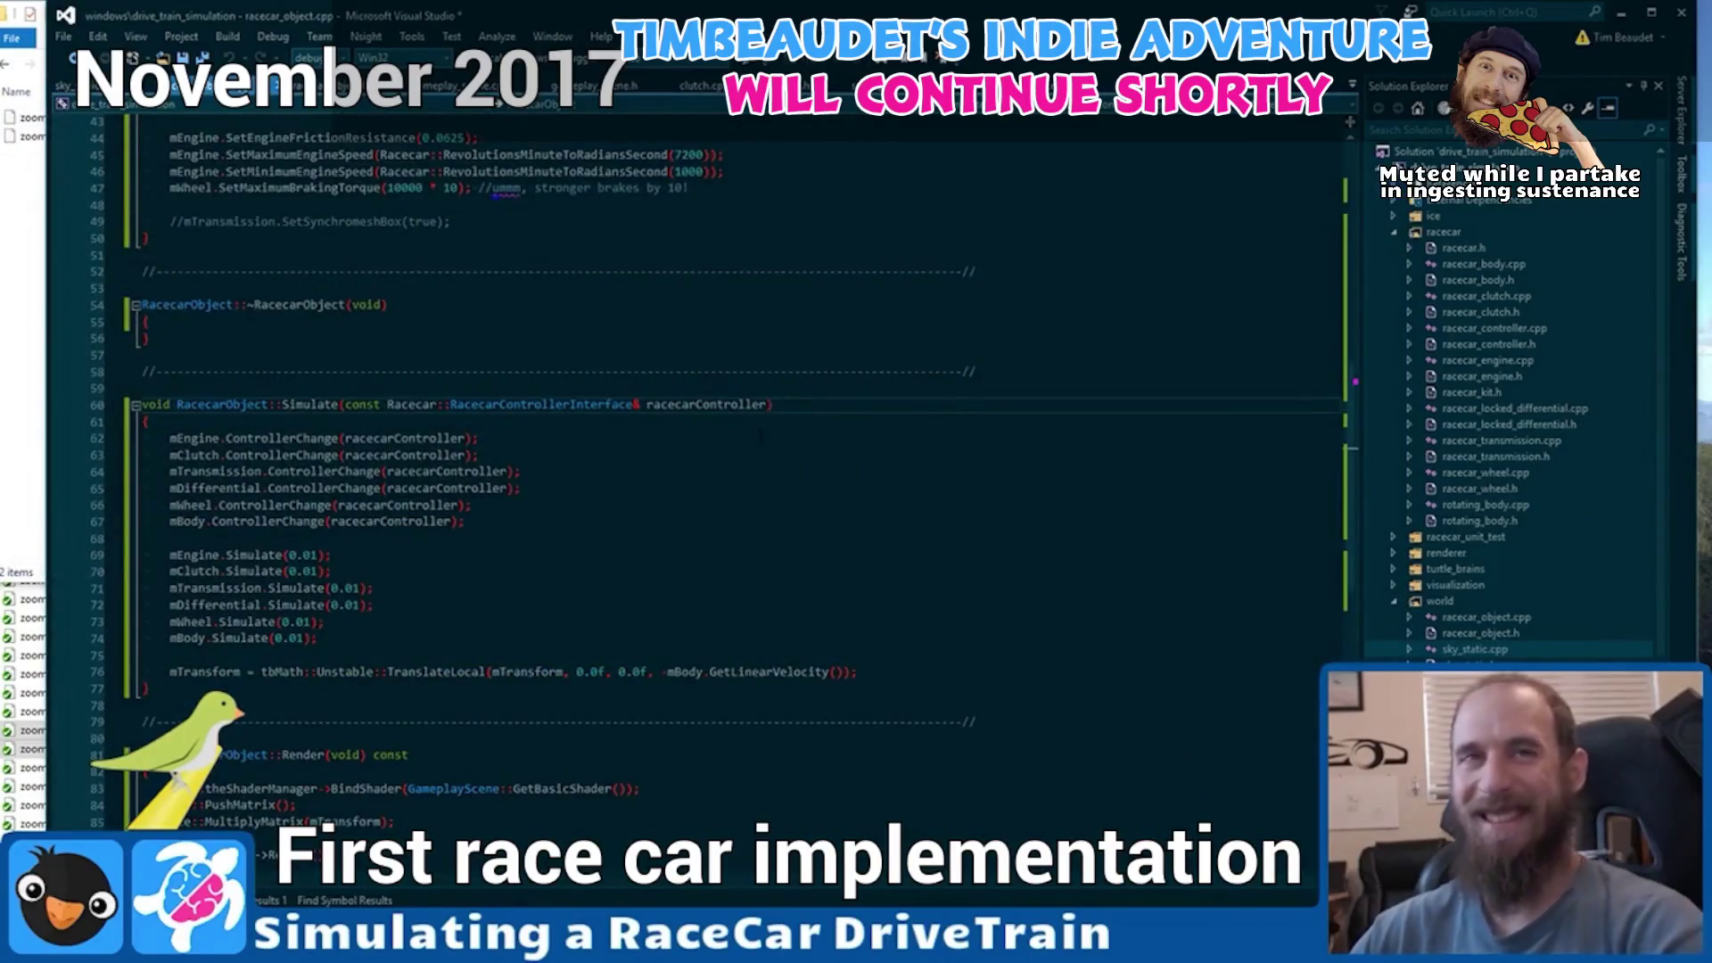
pyautogui.scroll(-5, 761, 437)
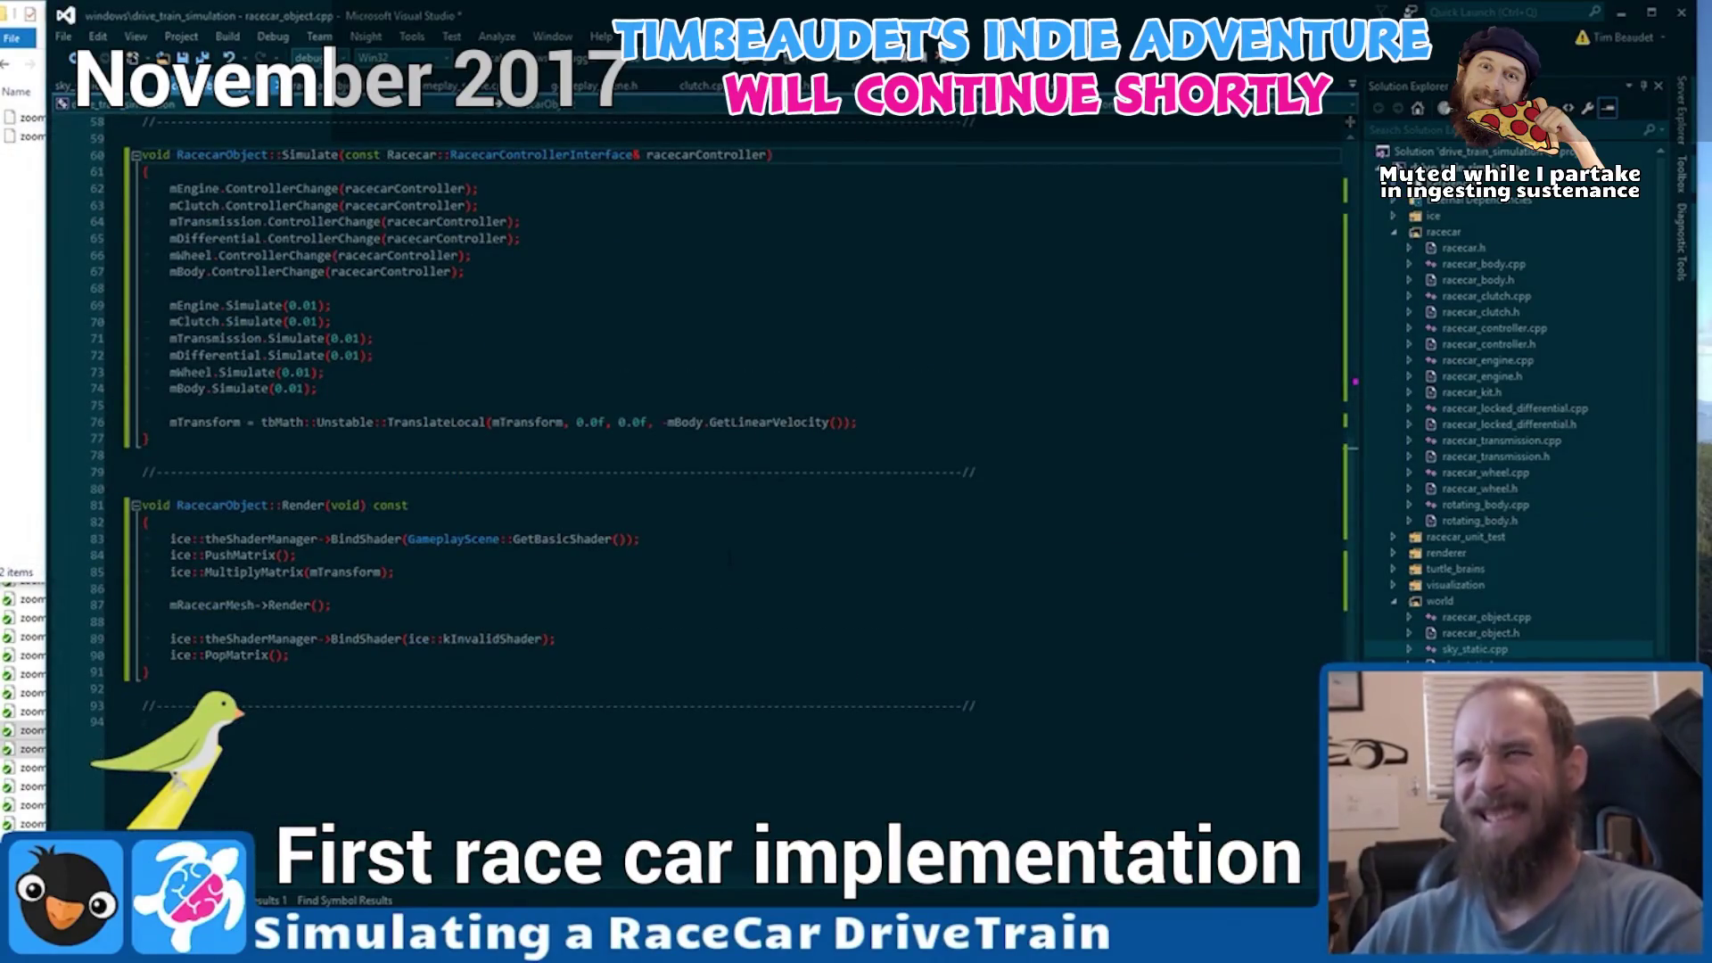
pyautogui.click(720, 587)
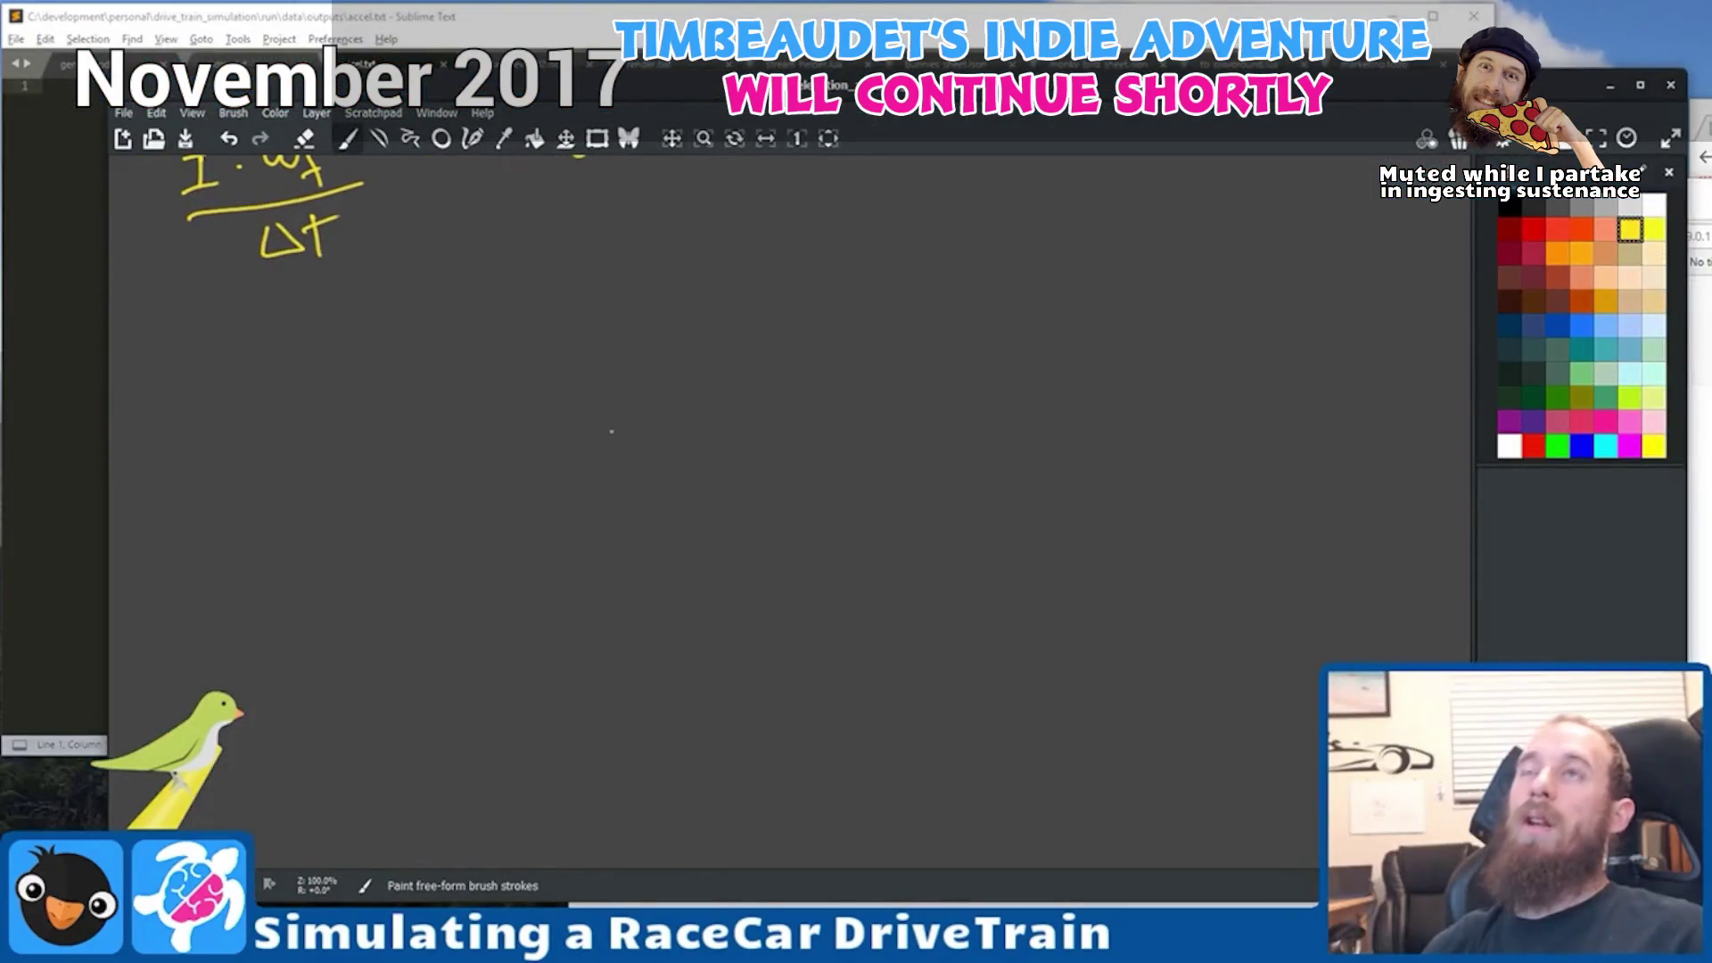
pyautogui.moveTo(611, 431)
pyautogui.mouseDown()
pyautogui.moveTo(785, 481)
pyautogui.moveTo(969, 486)
pyautogui.mouseUp()
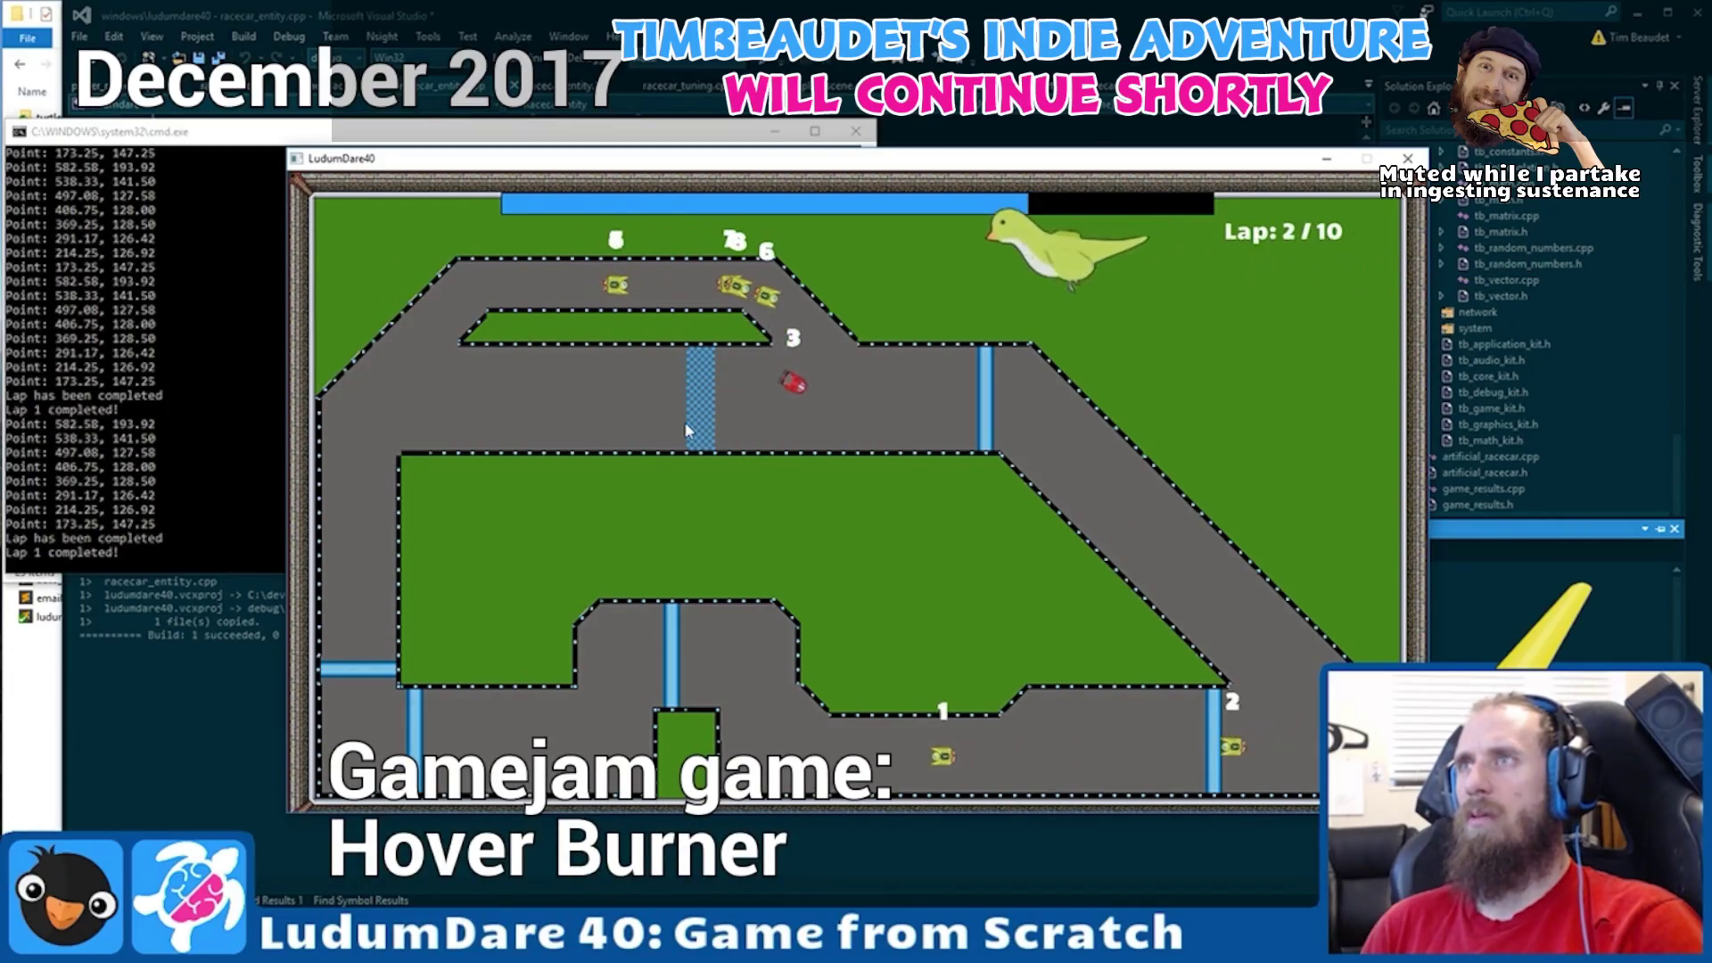
# - Close the racing game and delete the AddGraphic(mPositionText); call on line 299
pyautogui.press('Escape')
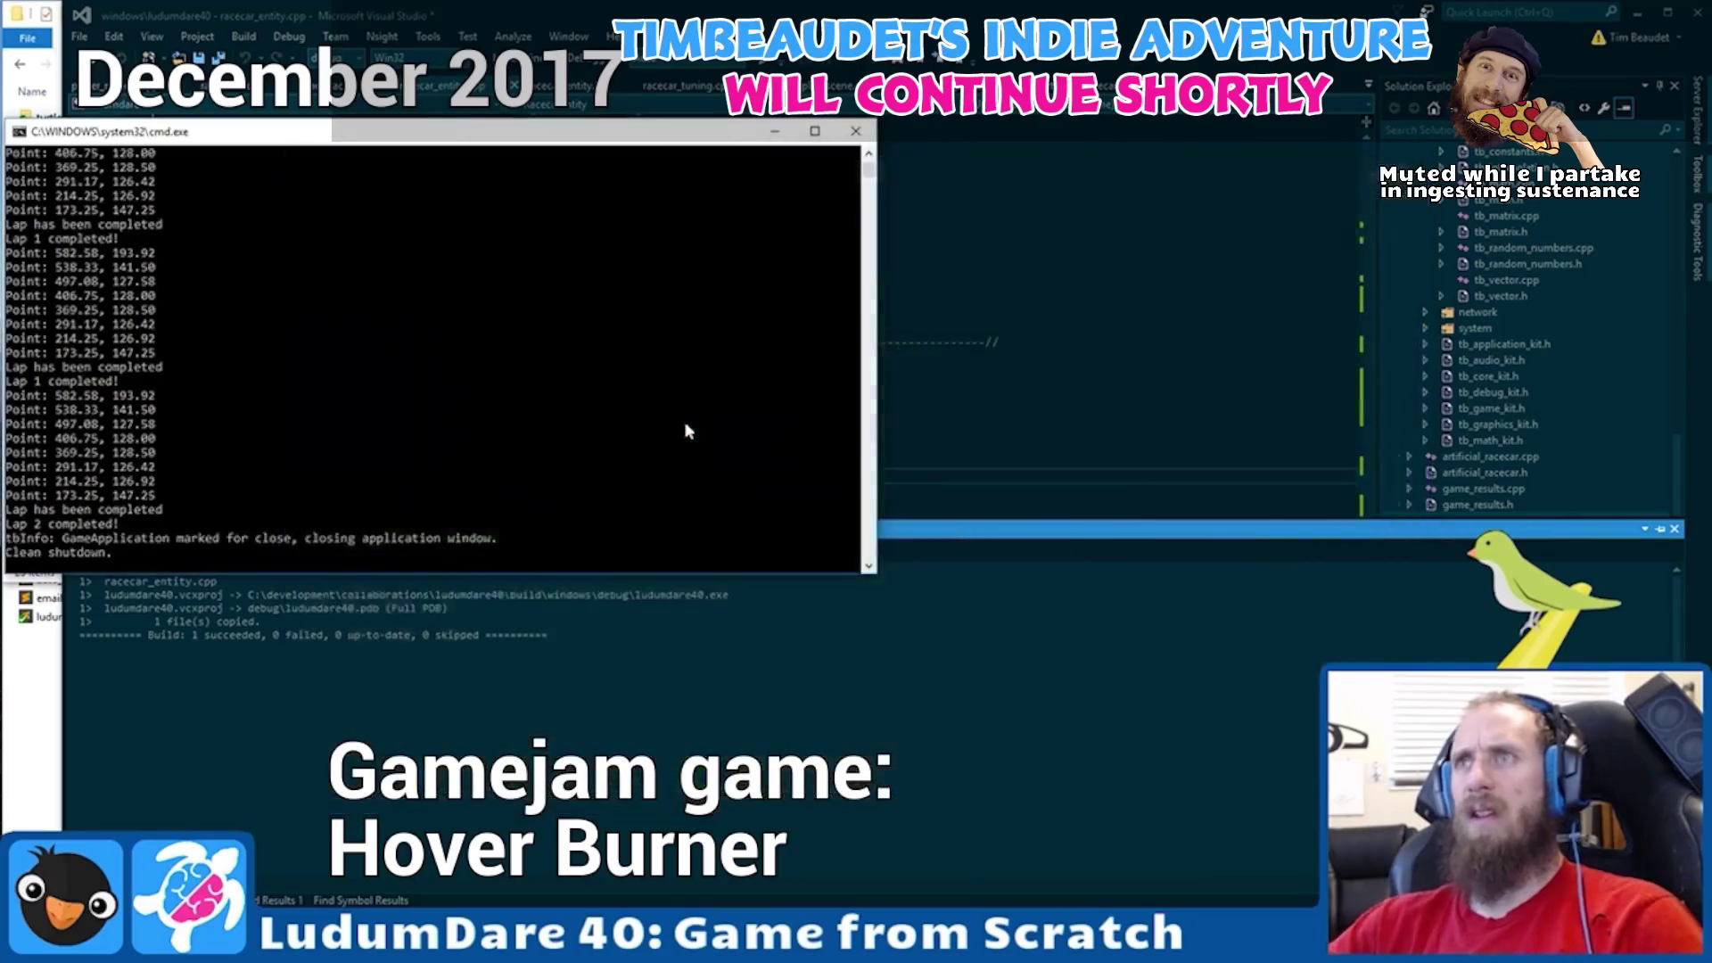
pyautogui.press('Escape')
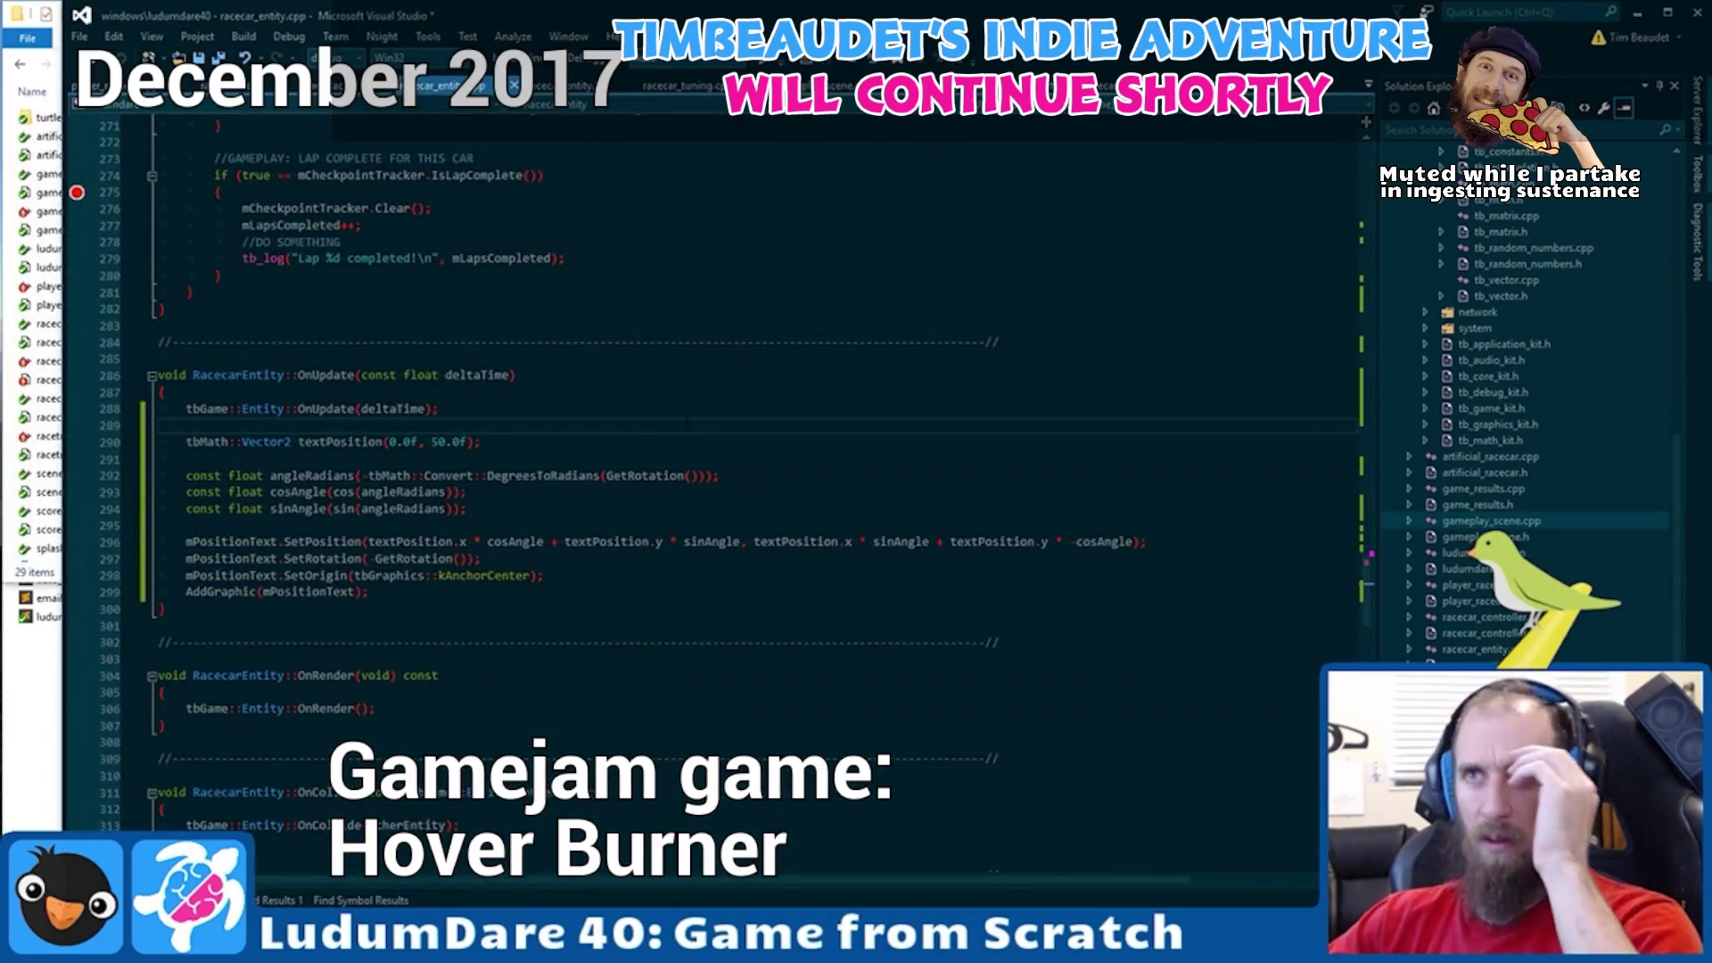
pyautogui.click(369, 592)
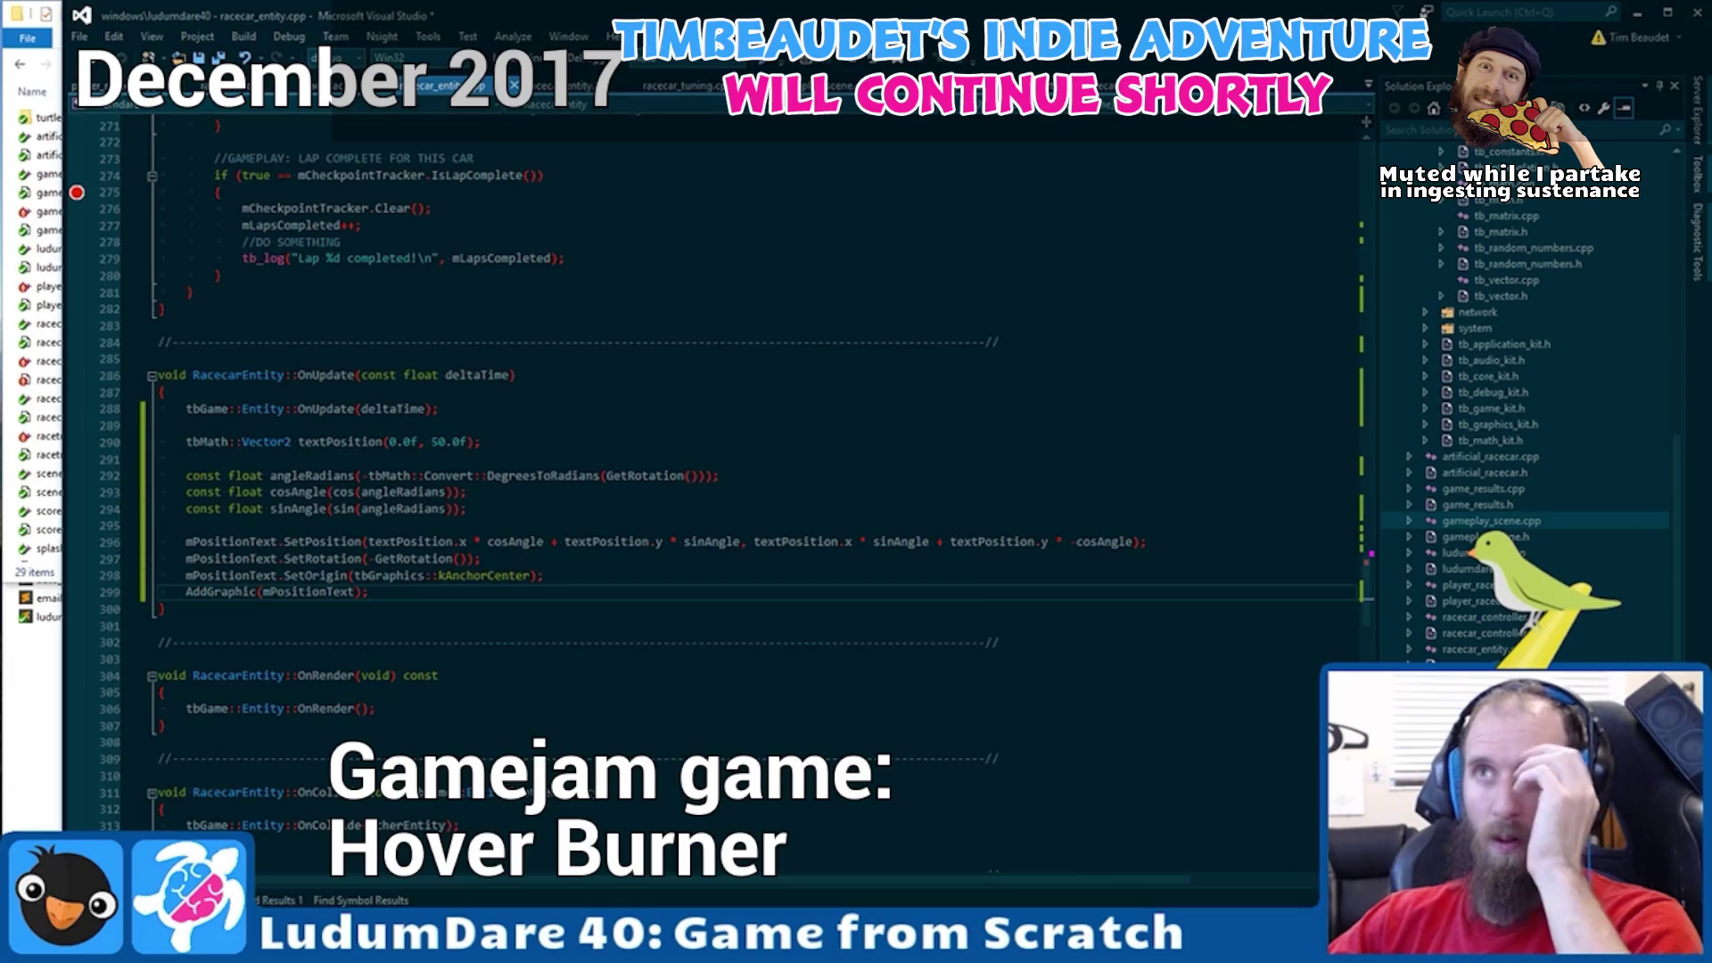
pyautogui.hotkey('shift', 'Home')
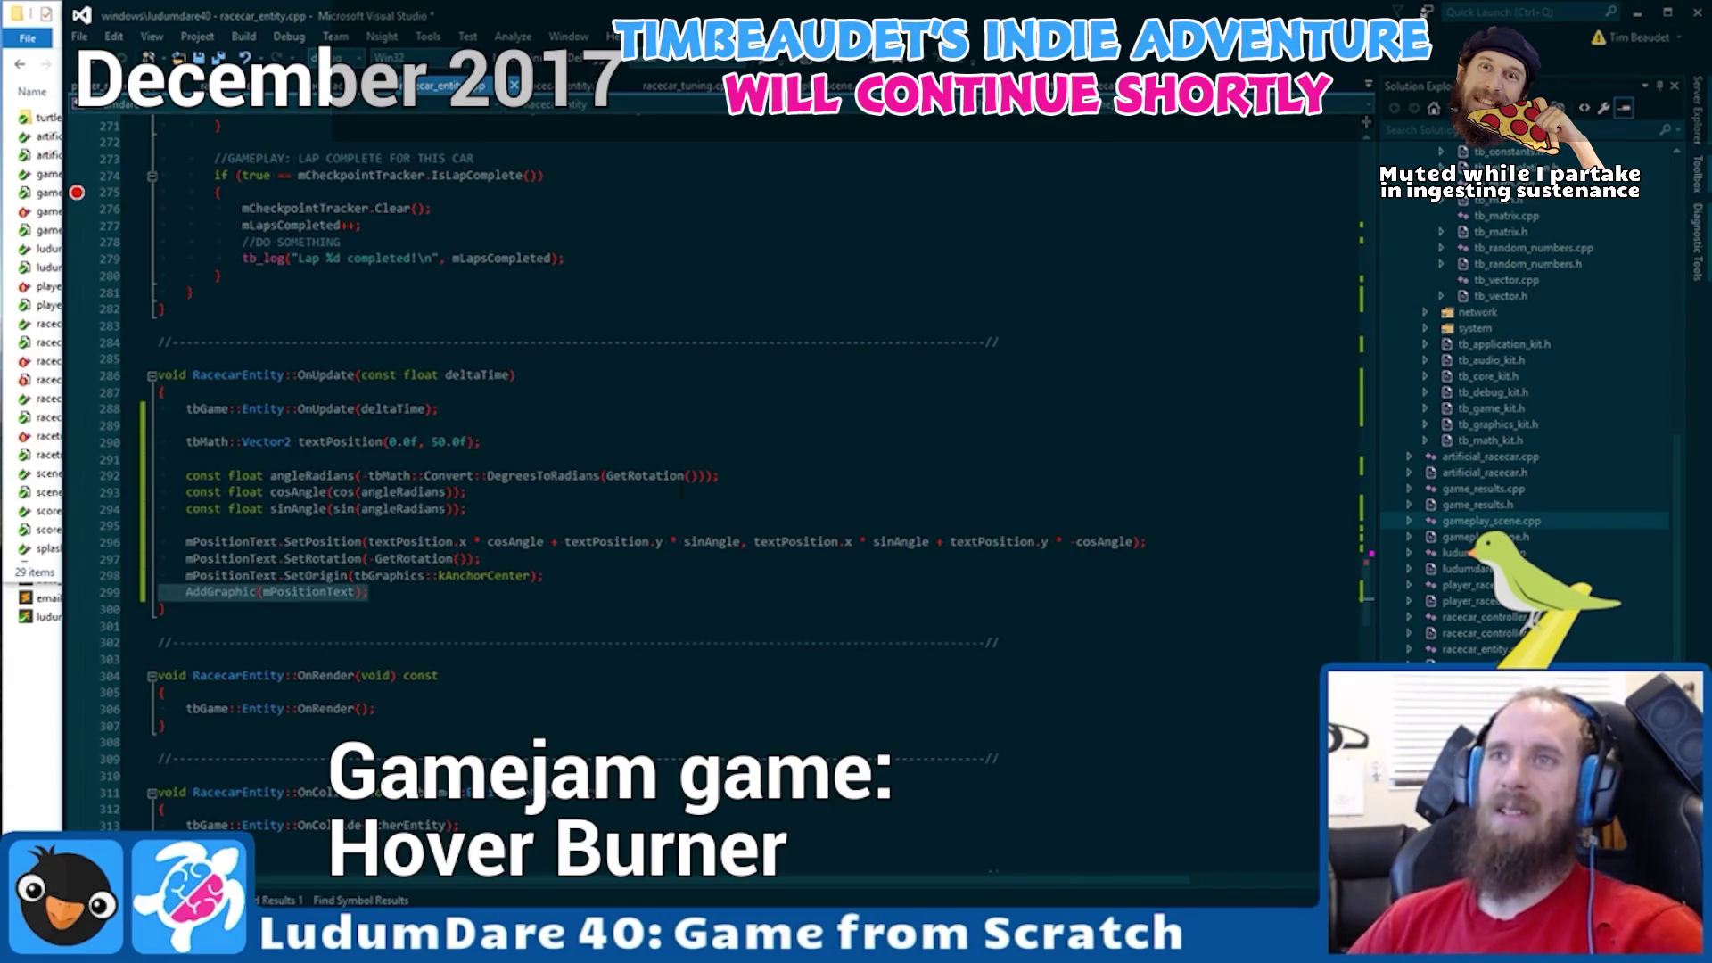
pyautogui.hotkey('shift', 'Home')
pyautogui.press('BackSpace')
pyautogui.press('BackSpace')
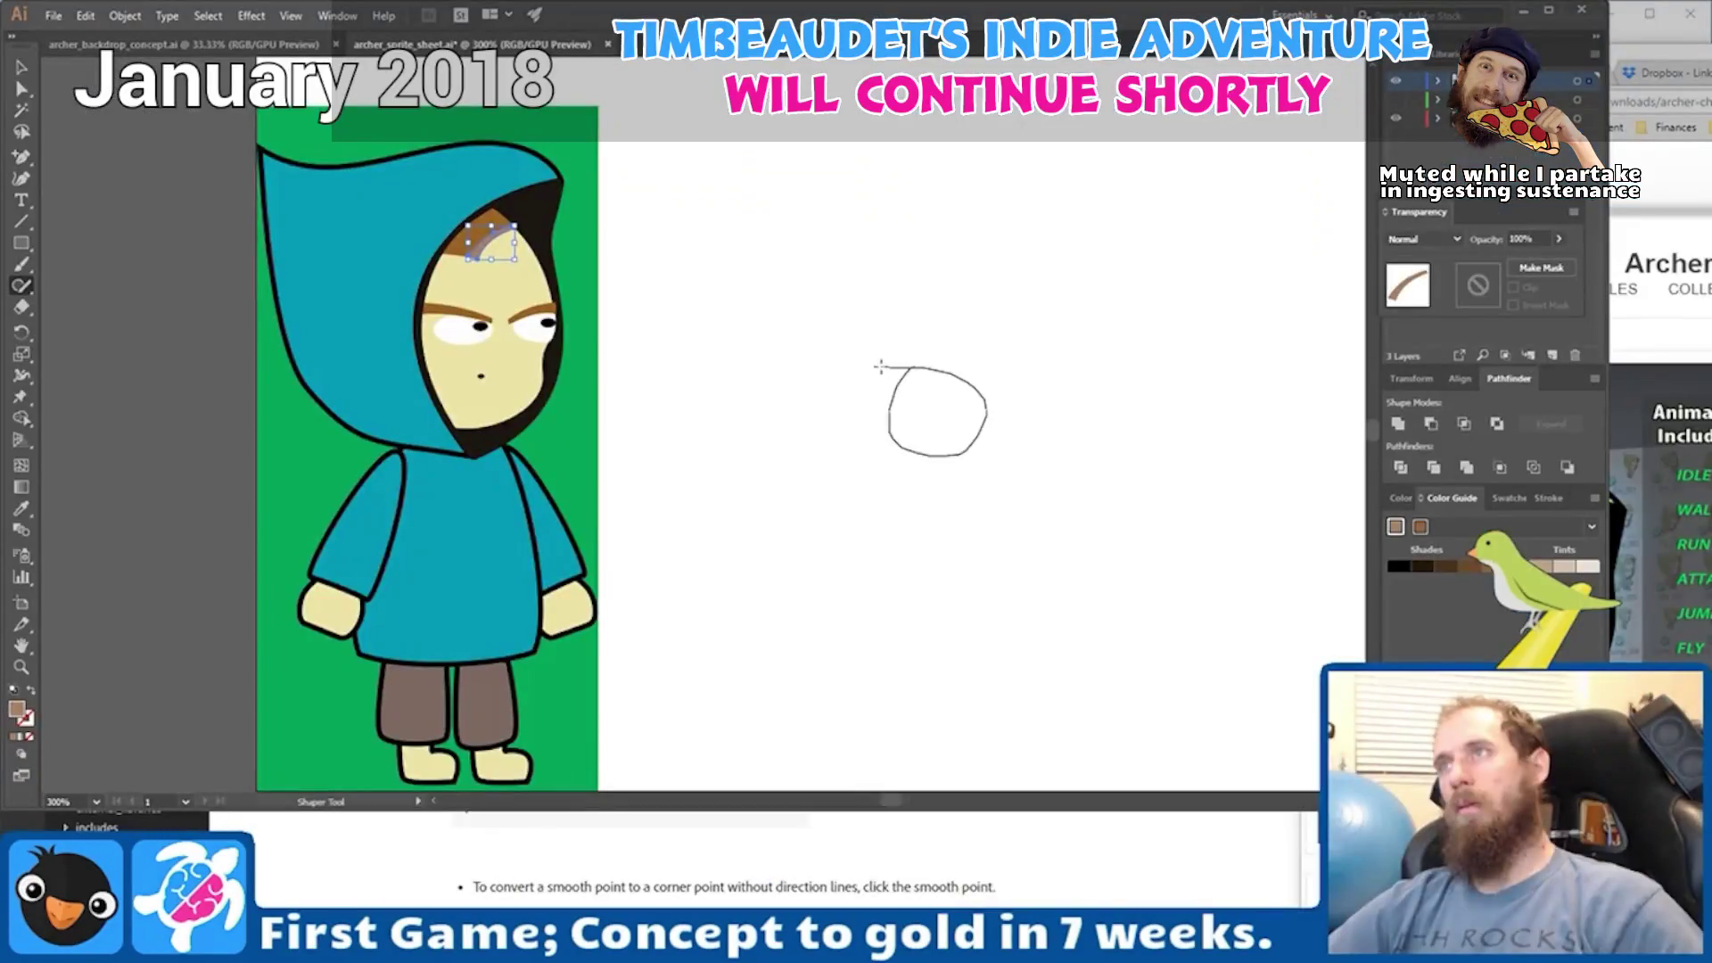
# - Draw a circle, grey rectangle and small circle with the Shaper Tool, then fire arrows in Archer's cave
pyautogui.moveTo(880, 367); pyautogui.dragTo(883, 367)
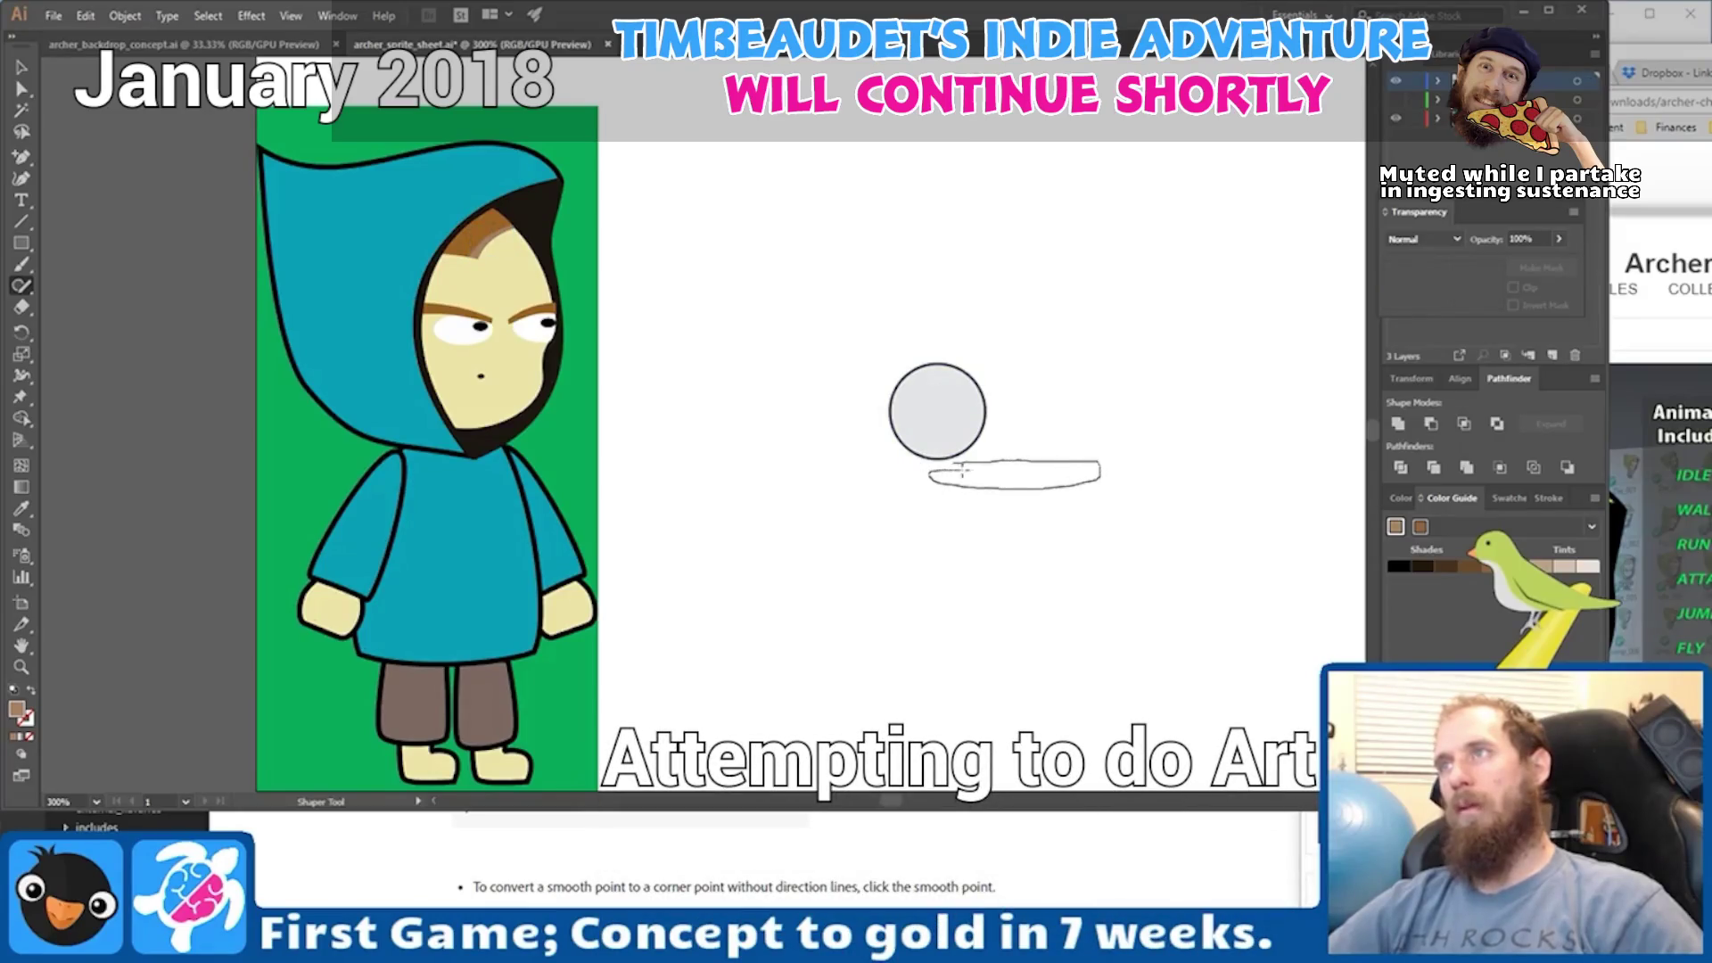
pyautogui.moveTo(962, 470); pyautogui.dragTo(975, 470)
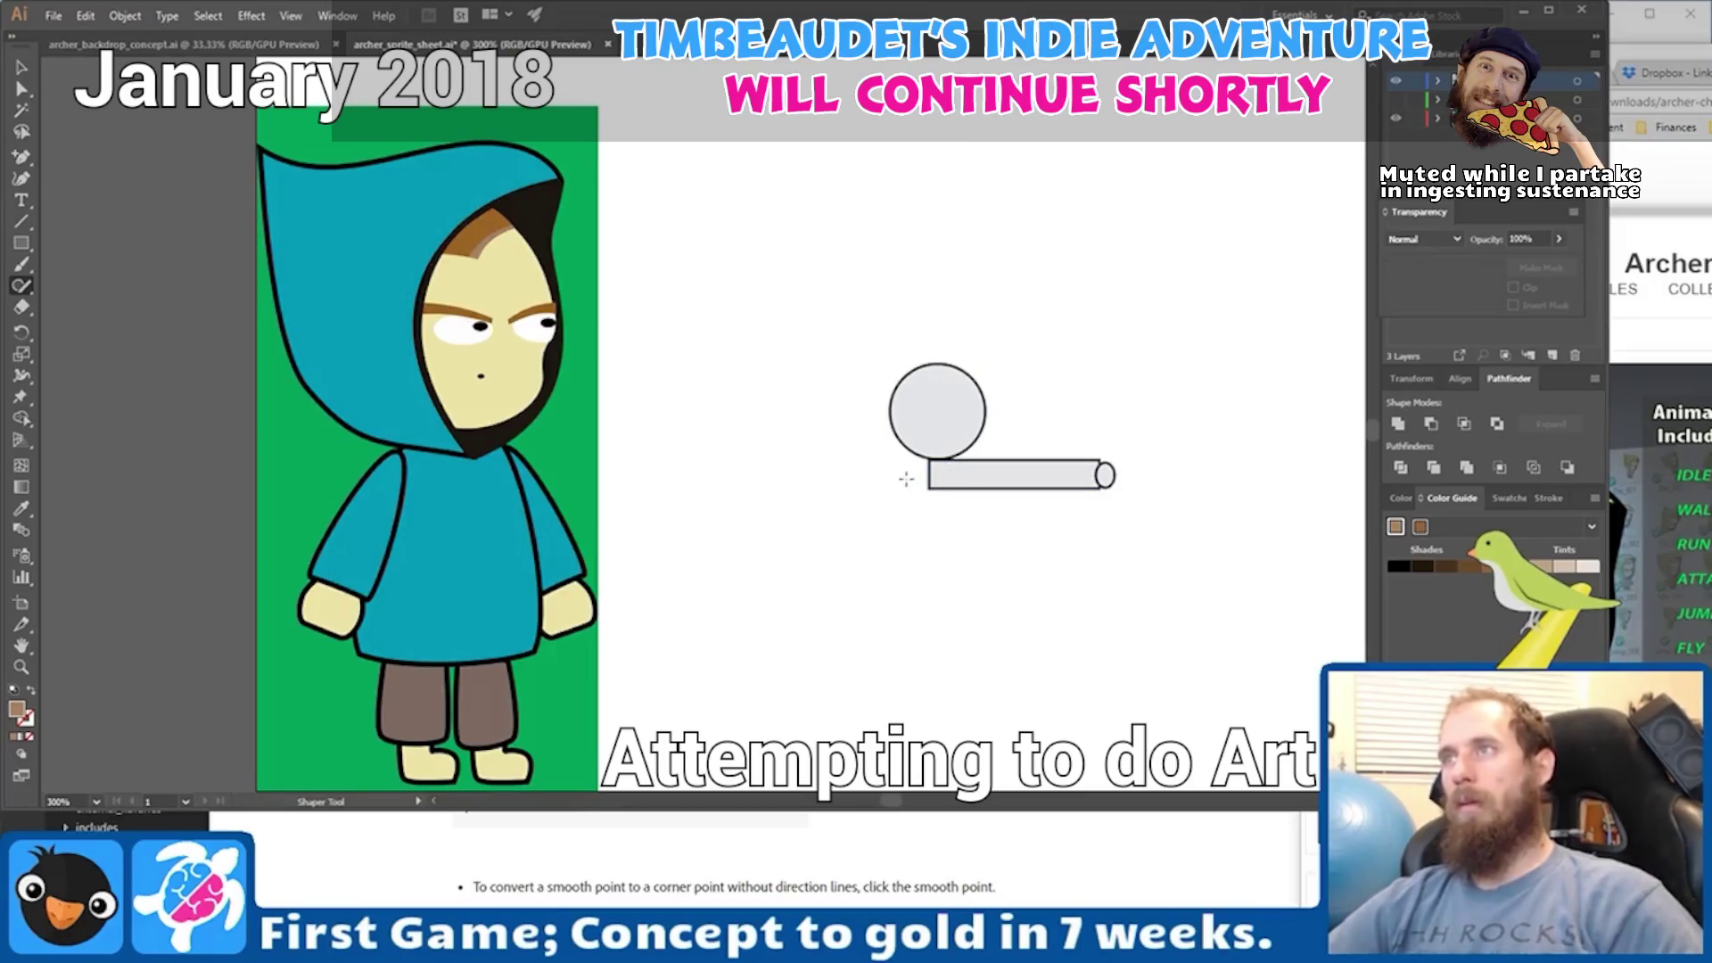
pyautogui.moveTo(967, 486); pyautogui.dragTo(969, 488)
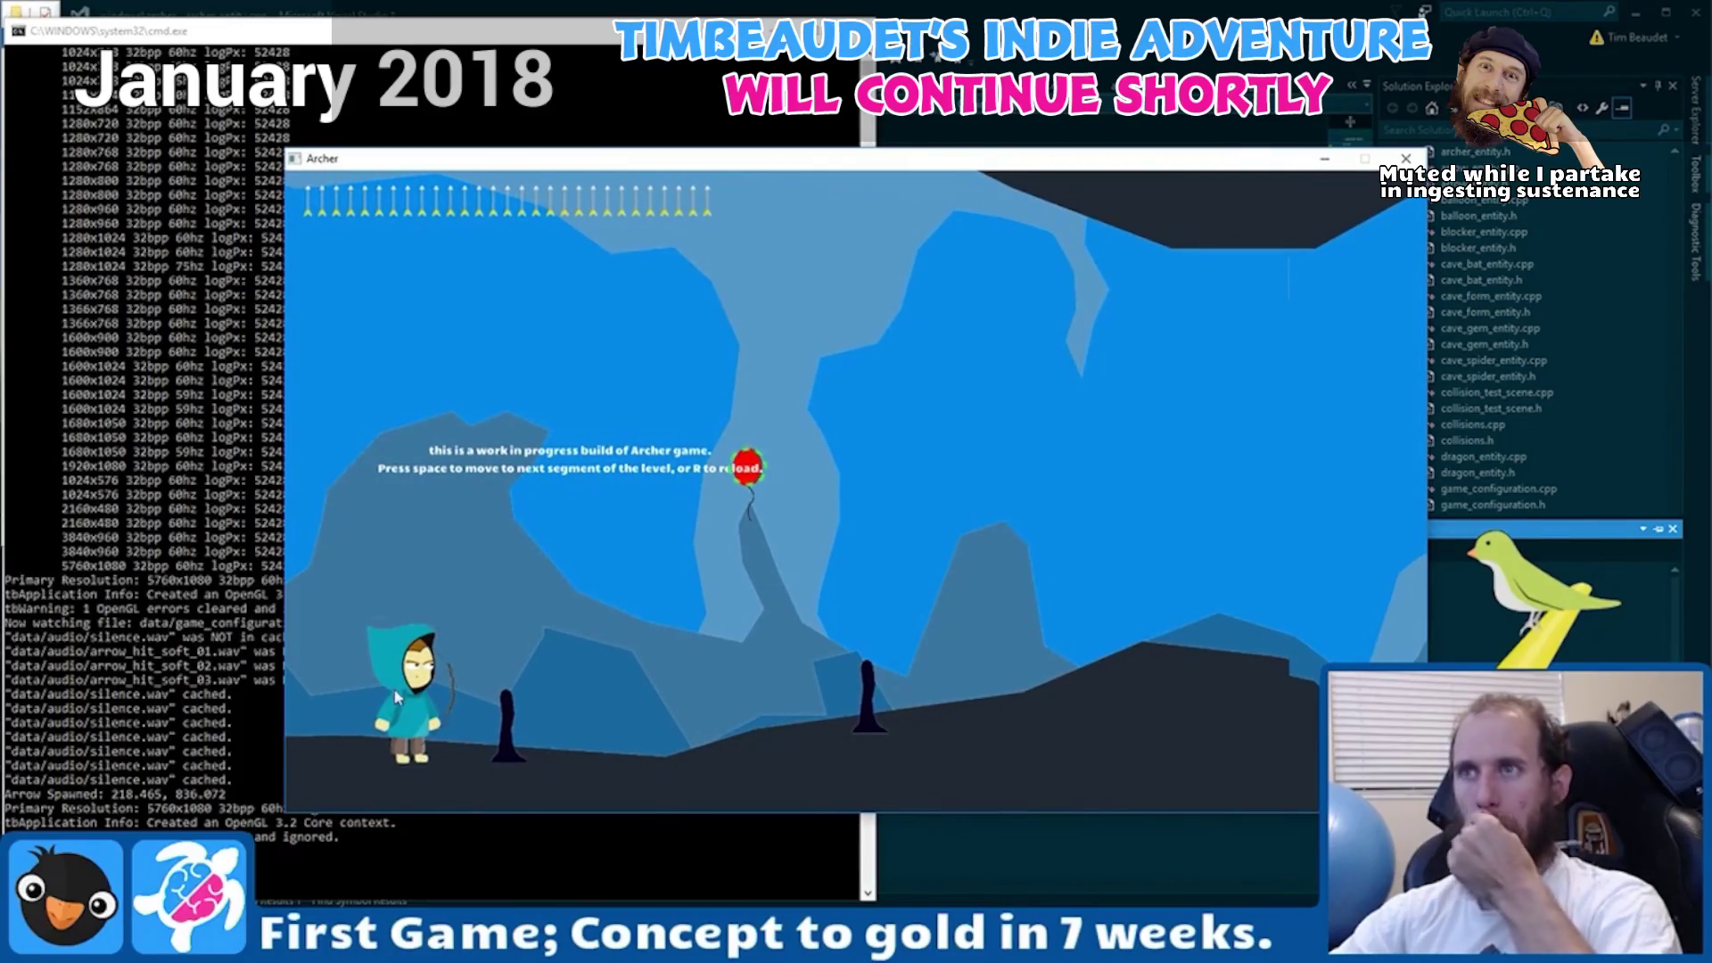
pyautogui.moveTo(397, 729); pyautogui.dragTo(381, 733)
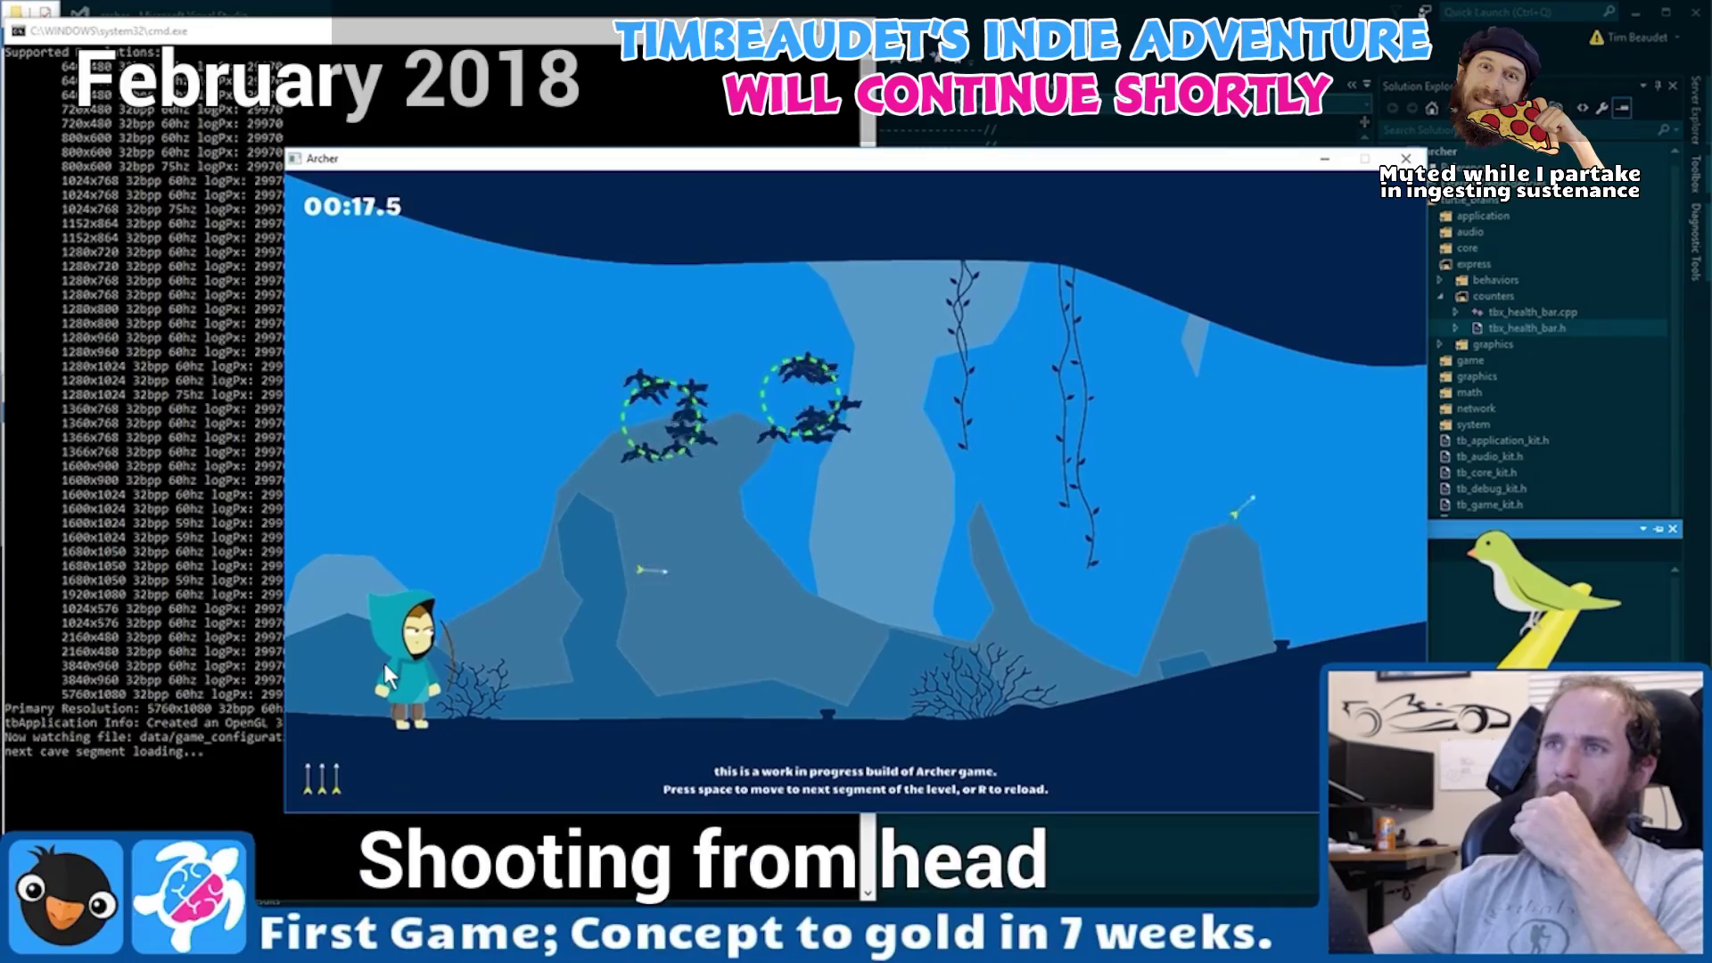
pyautogui.click(383, 664)
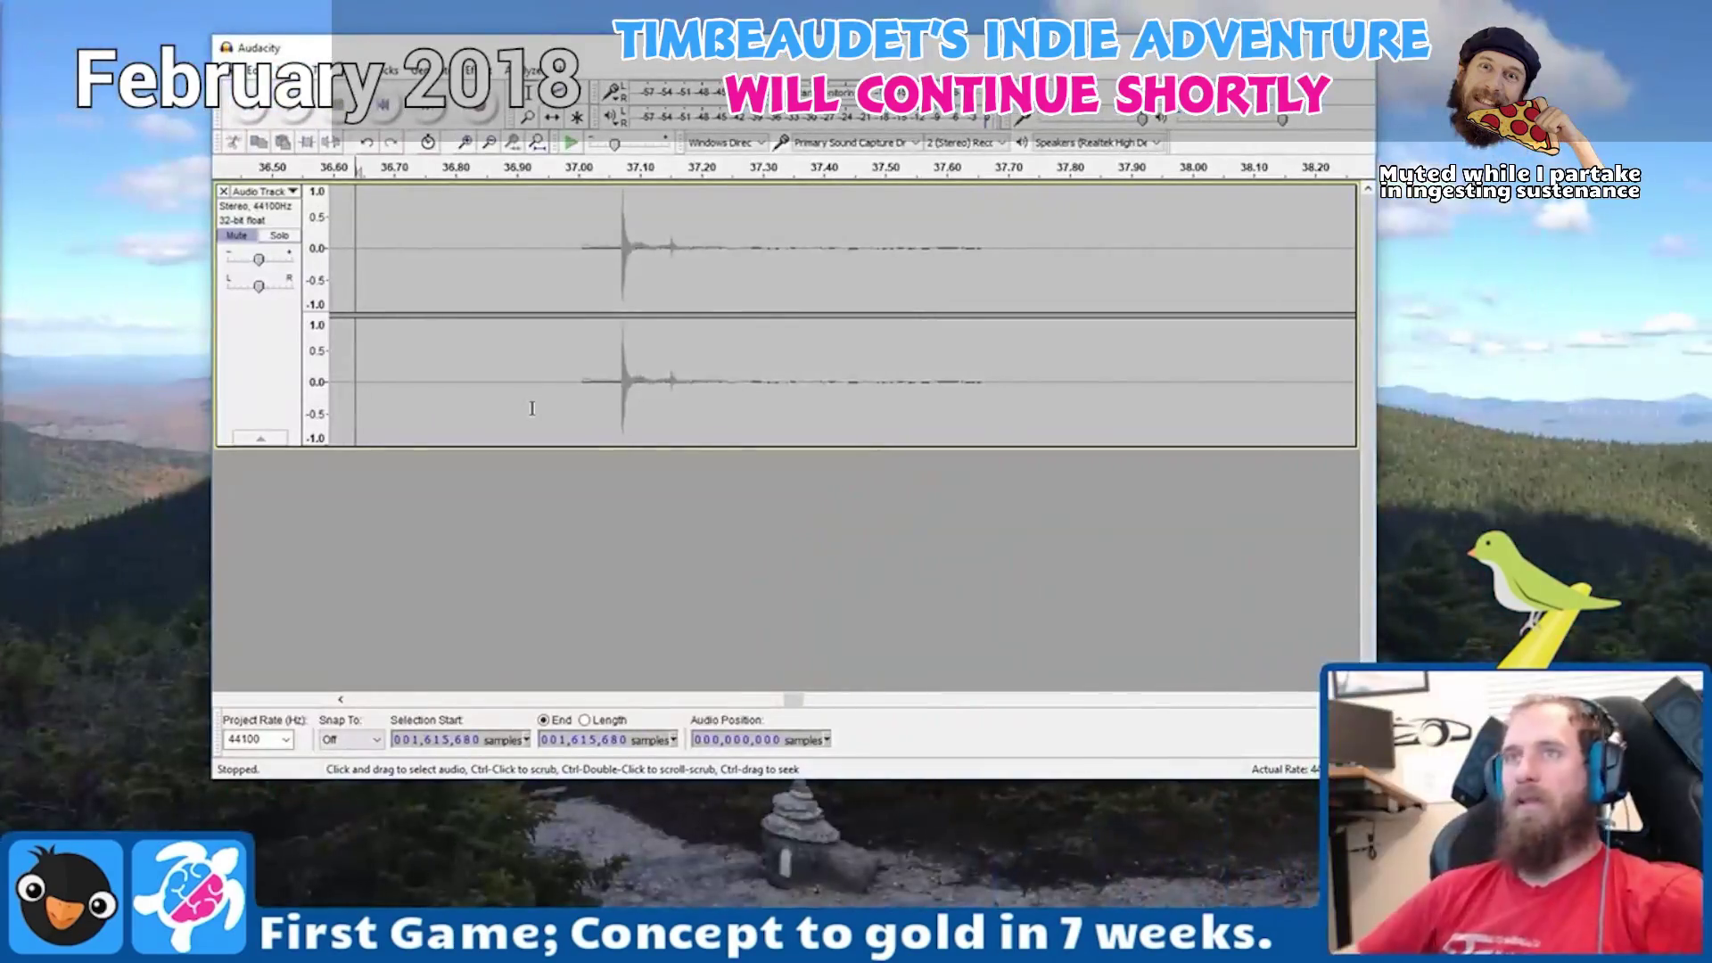
# - Record a sound effect in Audacity, then view itch.io's Release Announcements and Archer game page
pyautogui.click(489, 118)
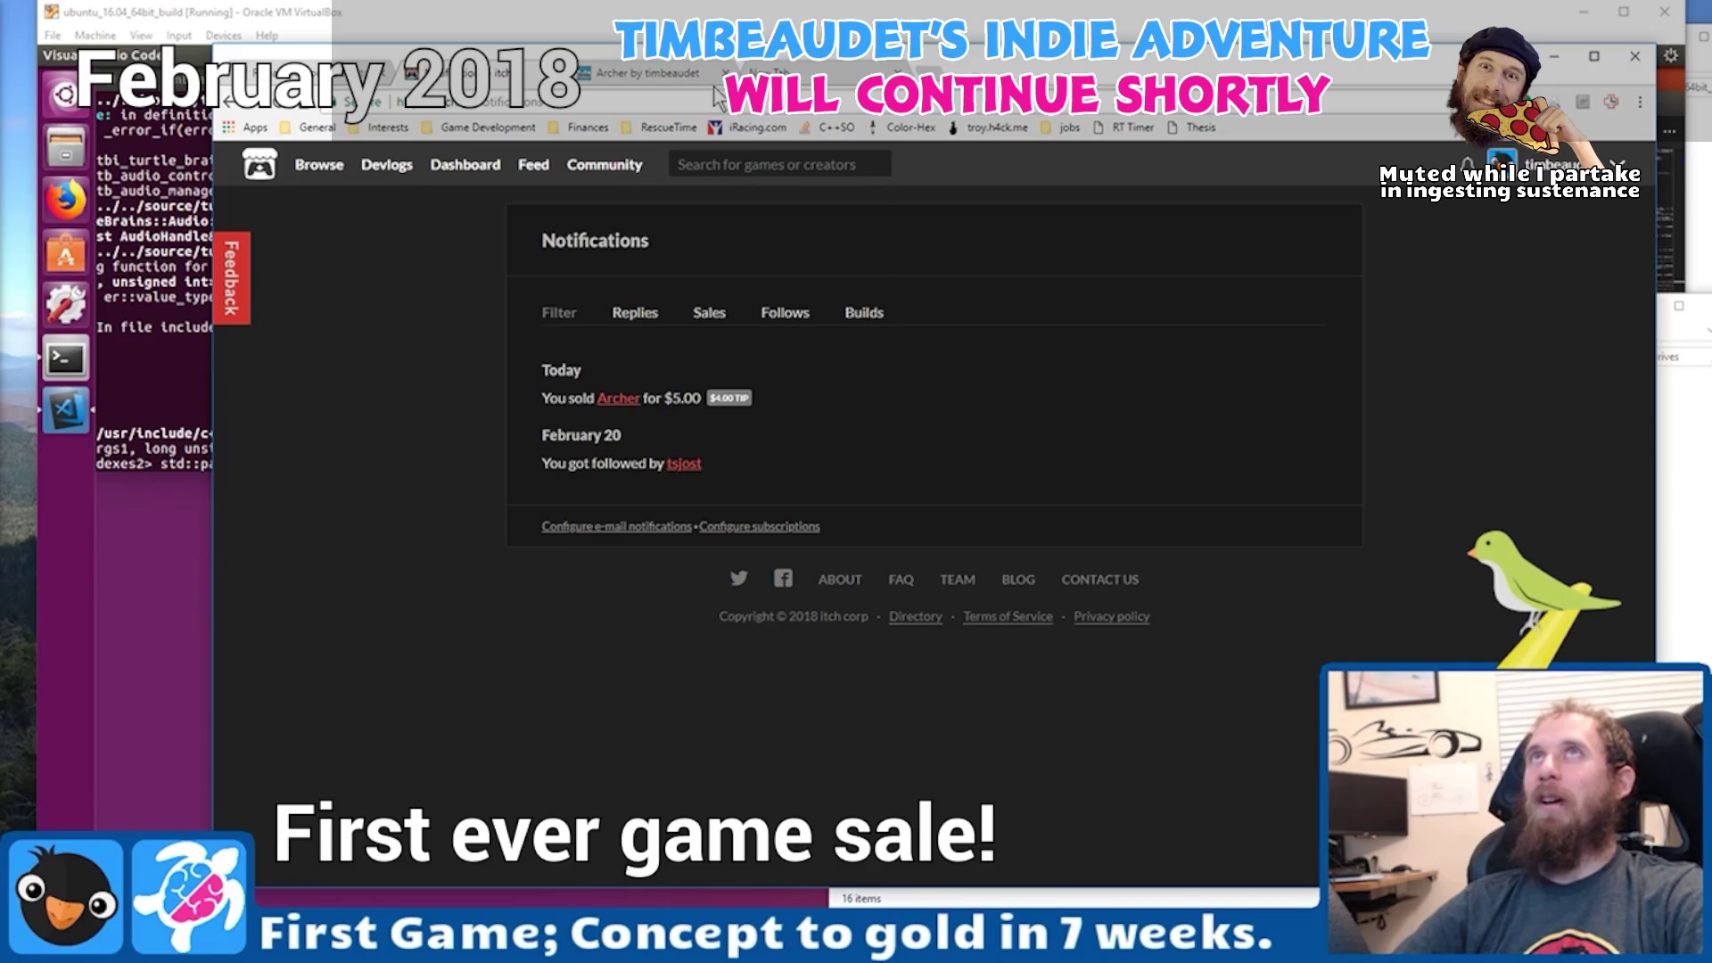
pyautogui.click(633, 73)
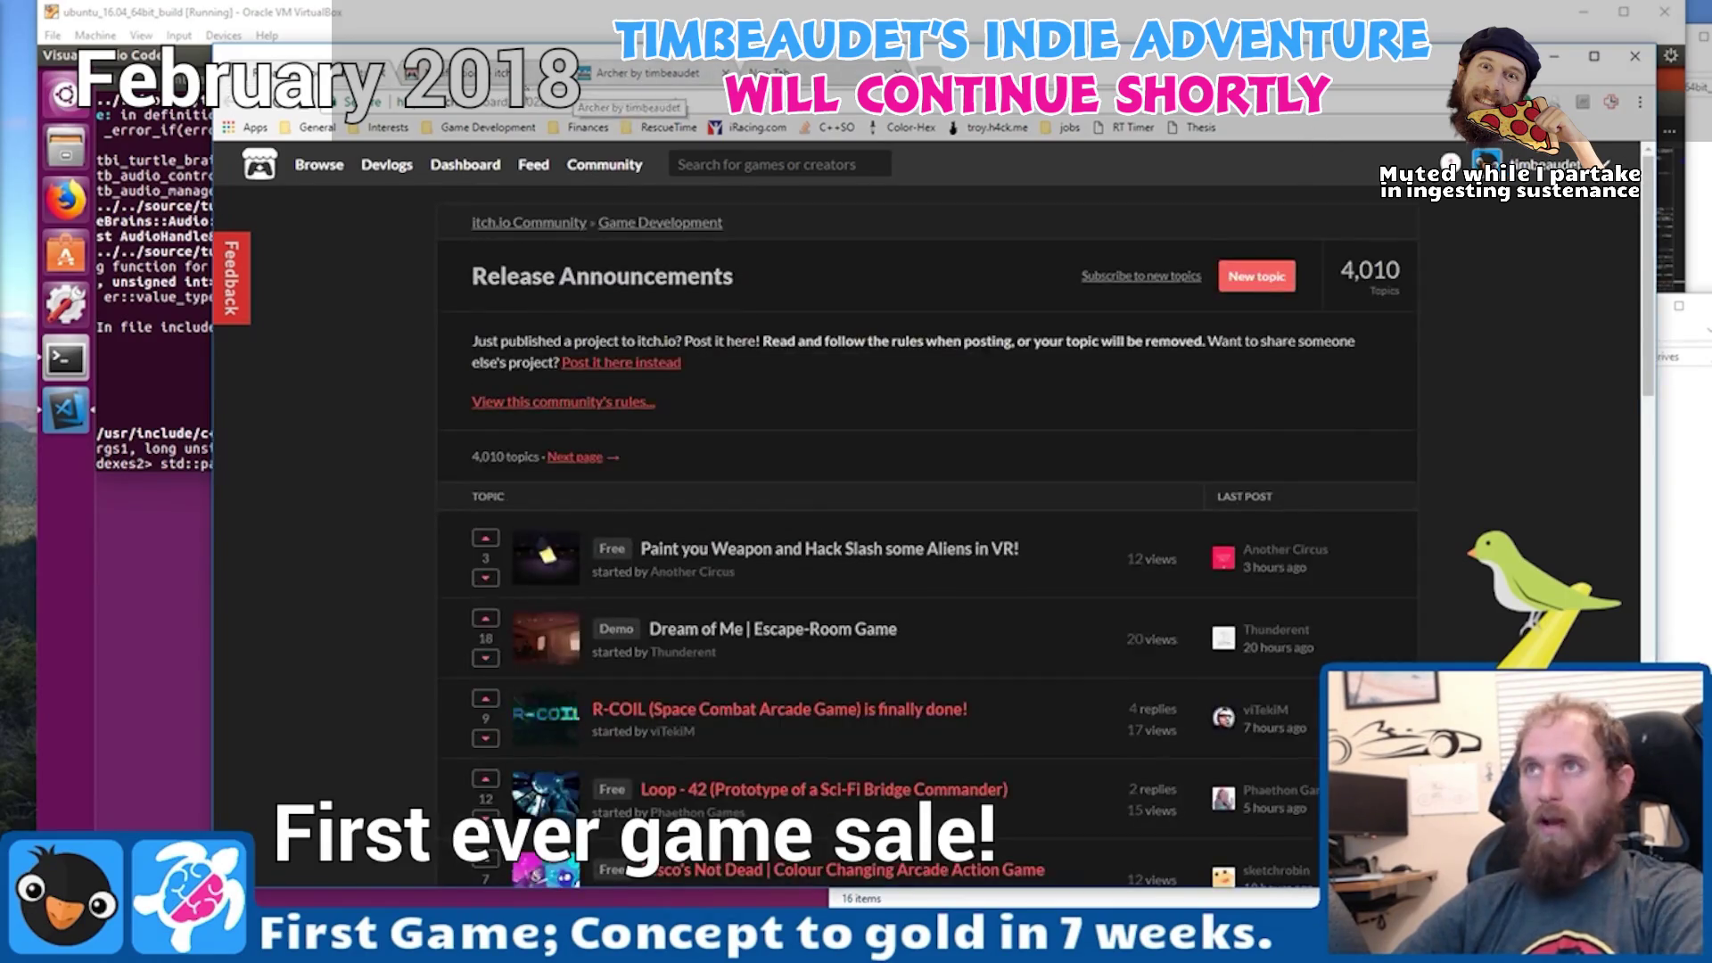
pyautogui.click(661, 81)
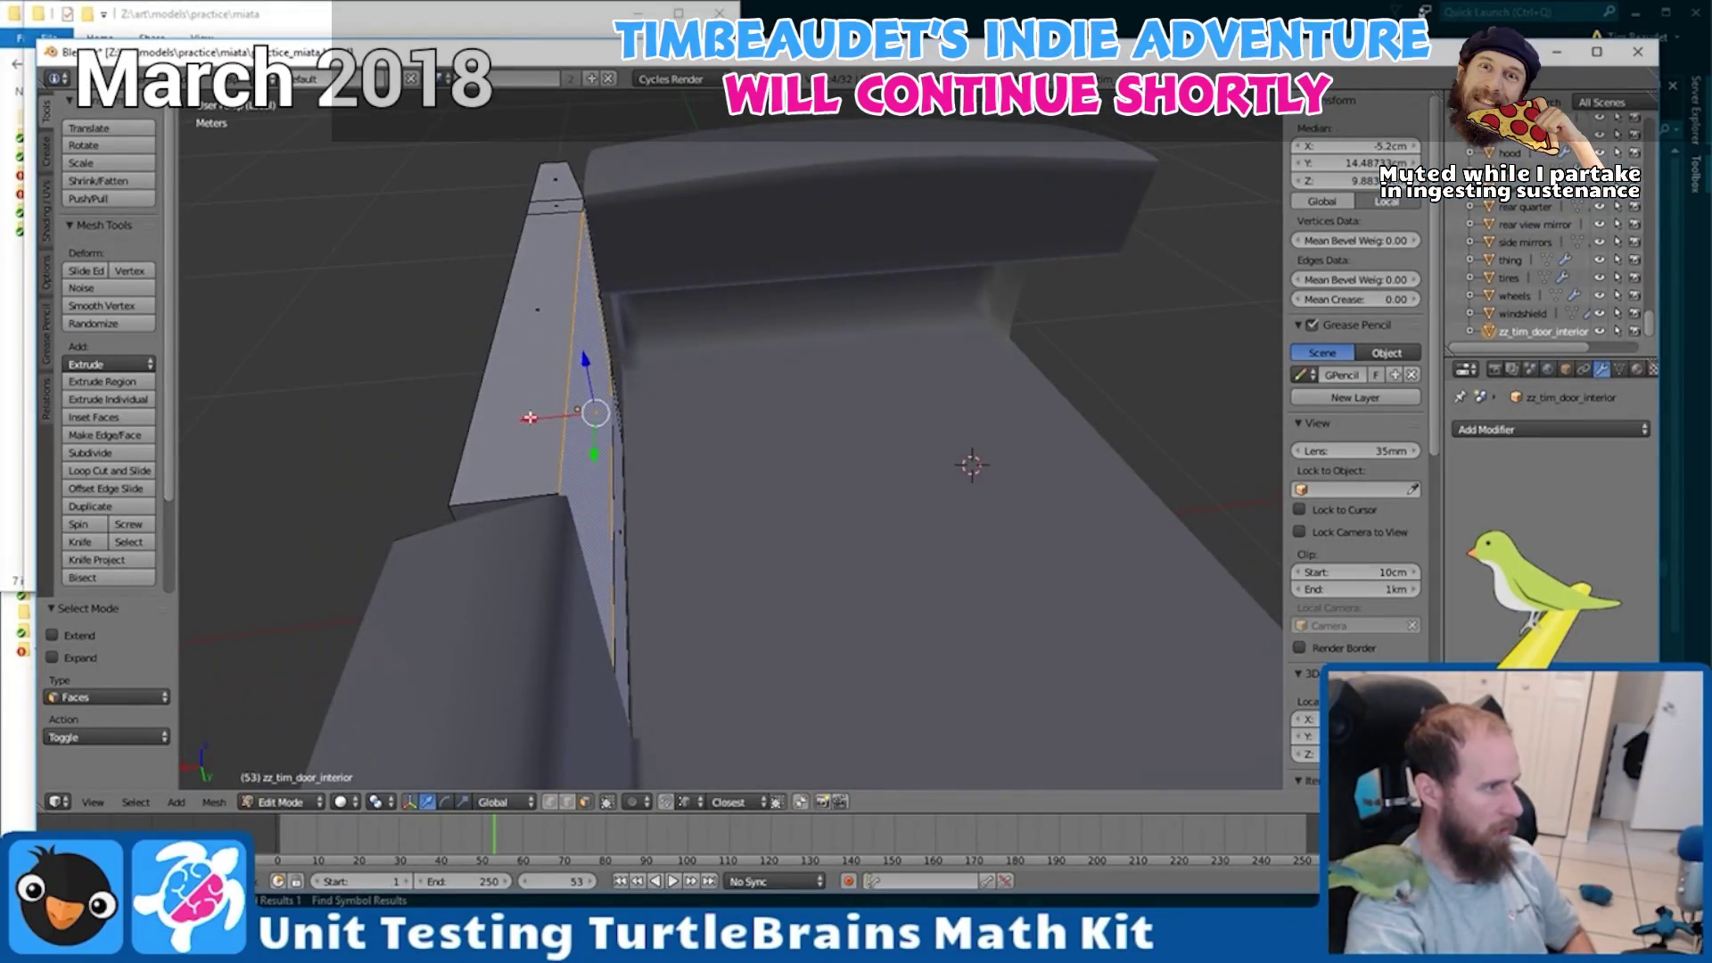
# - Shift the Miata door face along X, then select the narrow strip face below the door
pyautogui.moveTo(530, 419); pyautogui.dragTo(486, 420)
pyautogui.moveTo(671, 456); pyautogui.dragTo(554, 443, button='middle')
pyautogui.moveTo(485, 430); pyautogui.dragTo(492, 428)
pyautogui.moveTo(536, 458); pyautogui.dragTo(525, 480, button='middle')
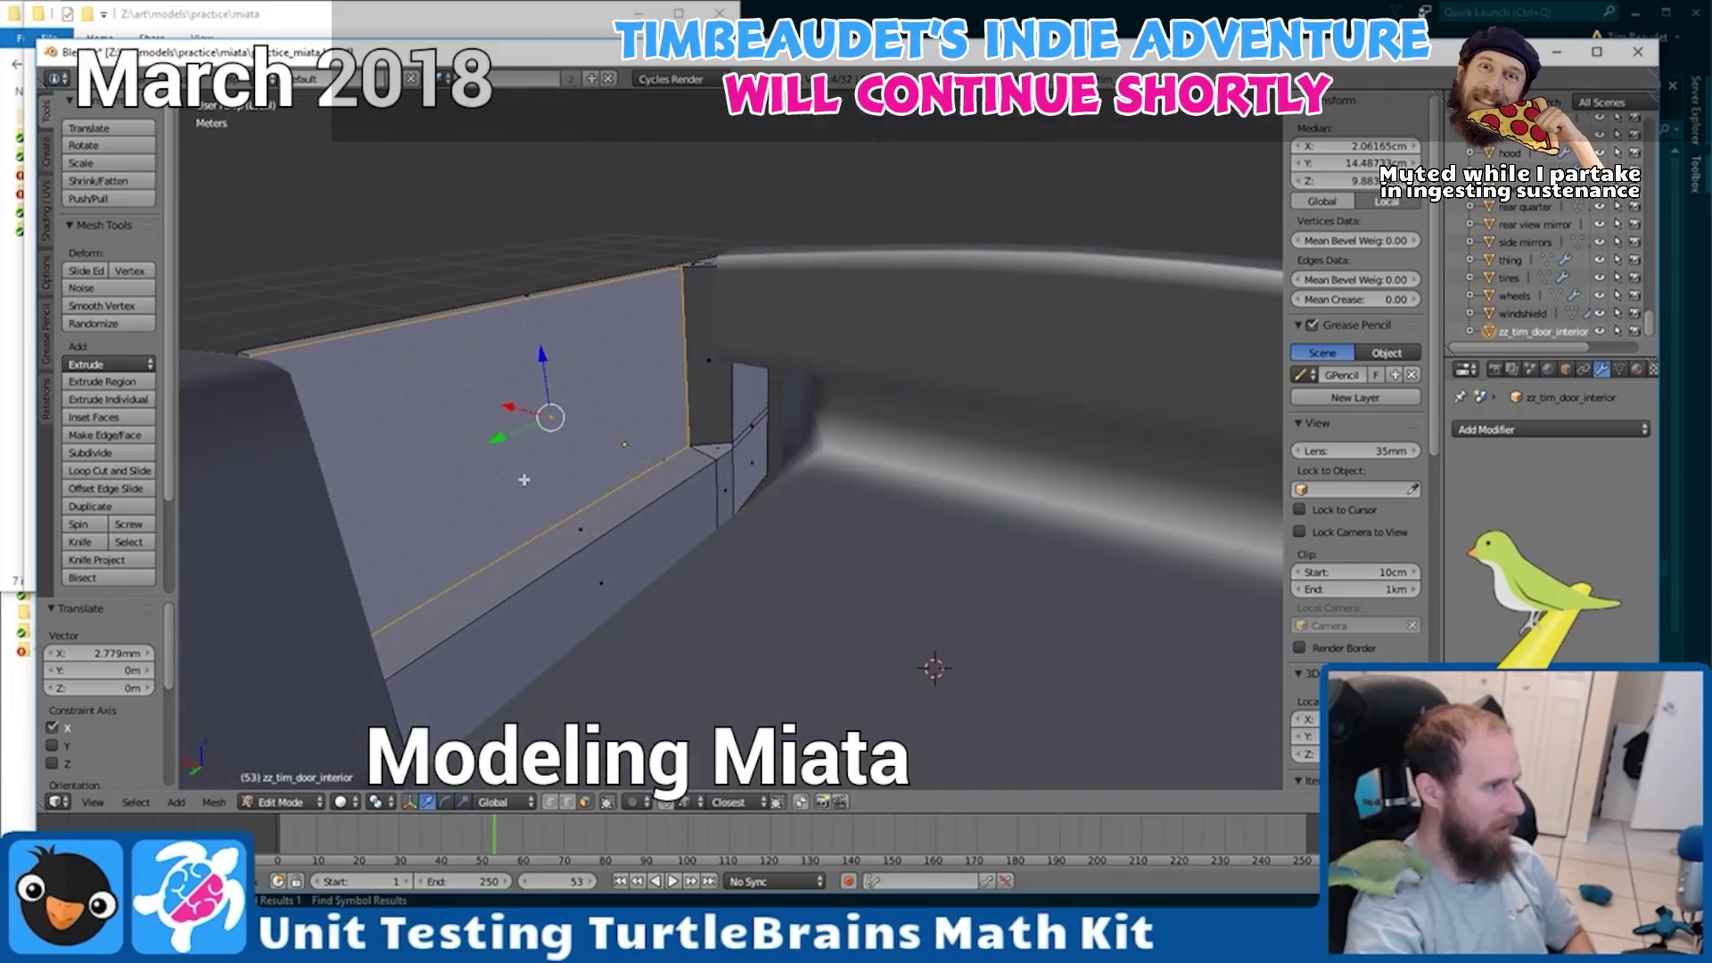
pyautogui.rightClick(580, 525)
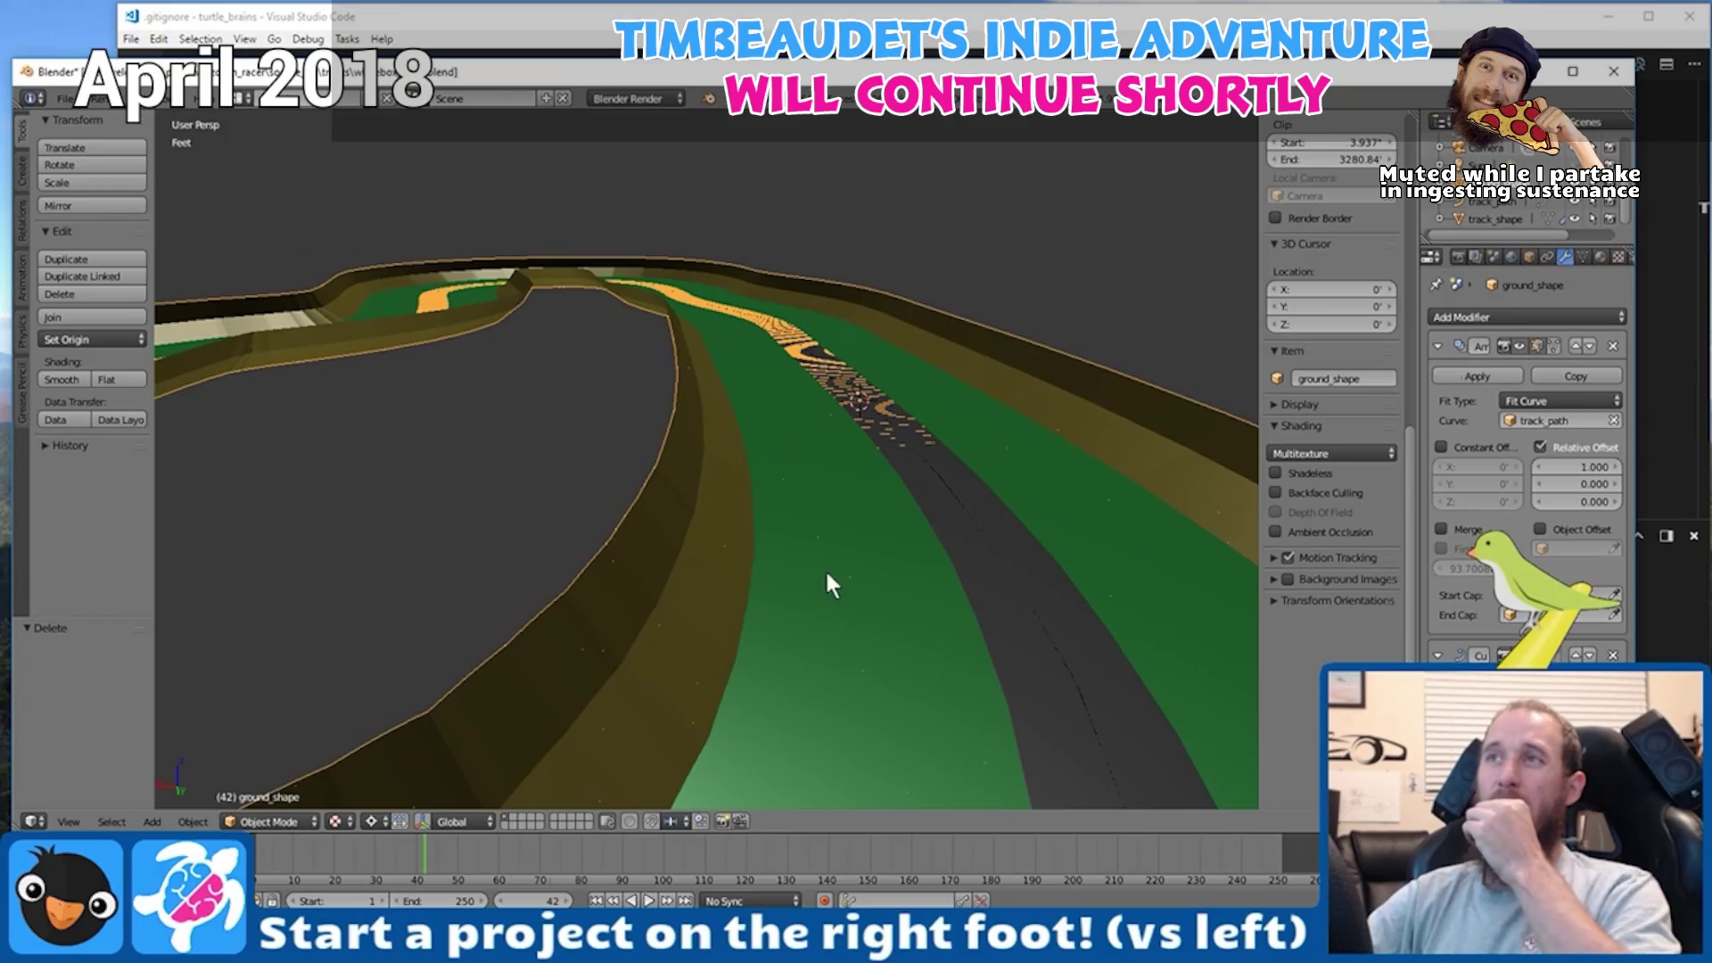
# - Orbit the race track from above and low sideways, then expand the bot's command code
pyautogui.moveTo(828, 578)
pyautogui.mouseDown(button='middle')
pyautogui.moveTo(474, 616)
pyautogui.moveTo(584, 577)
pyautogui.mouseUp(button='middle')
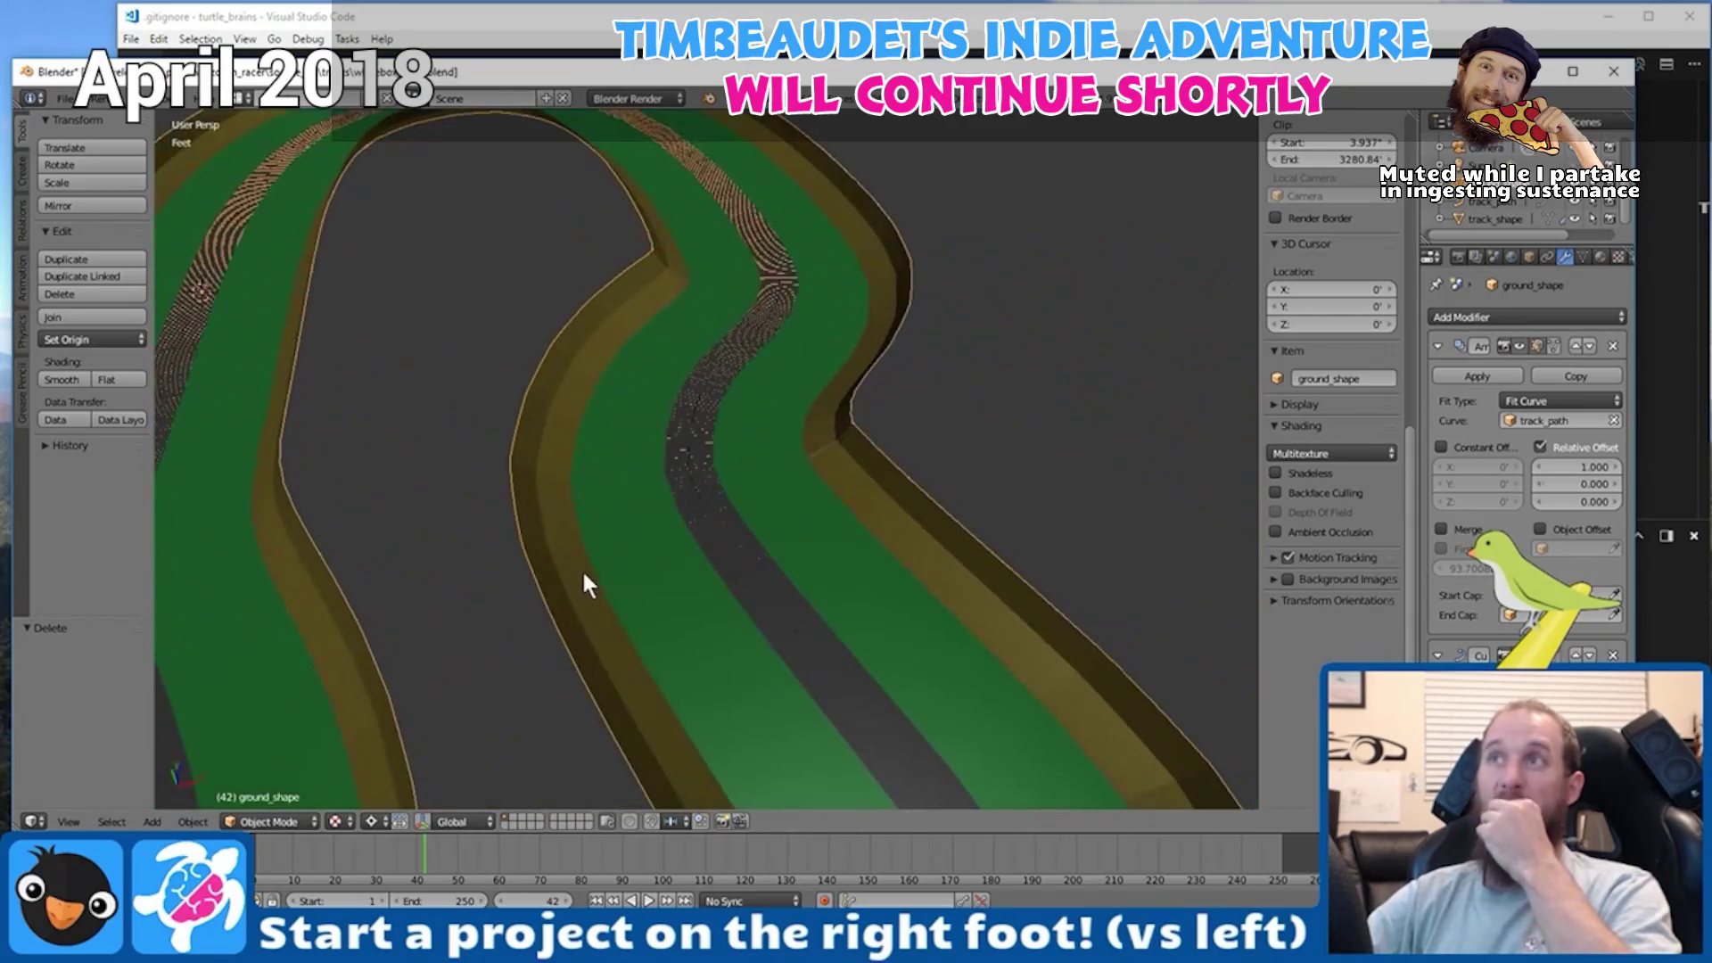
pyautogui.moveTo(306, 629); pyautogui.dragTo(459, 615, button='middle')
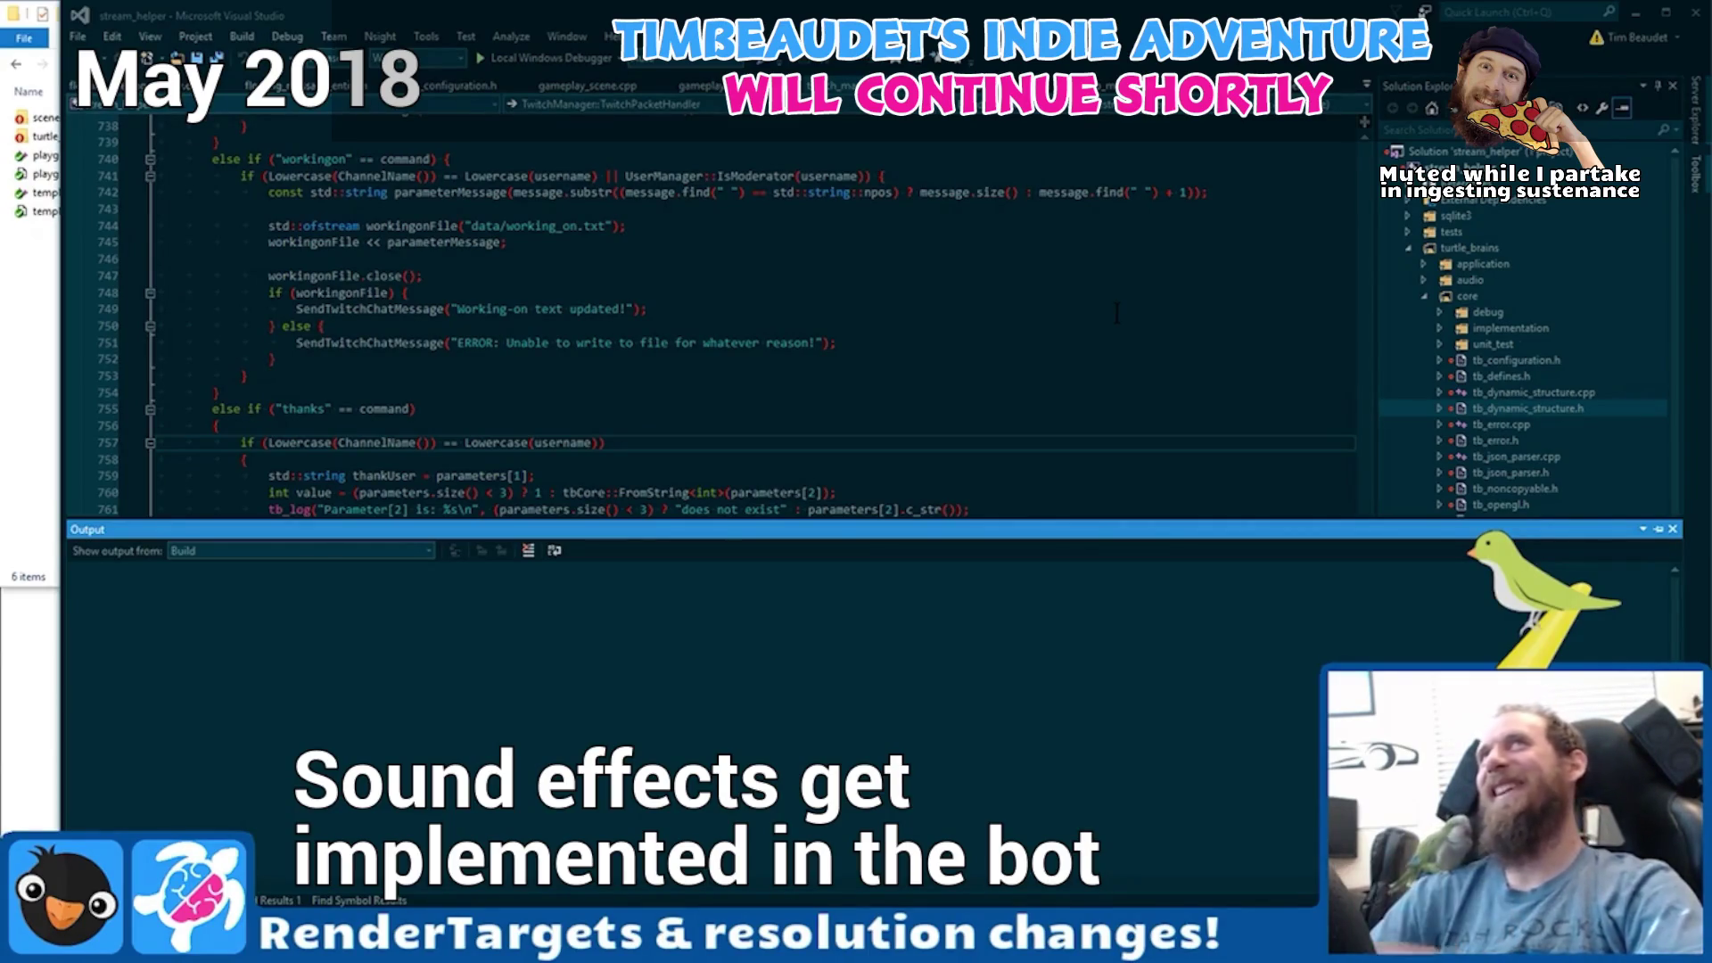
pyautogui.click(704, 360)
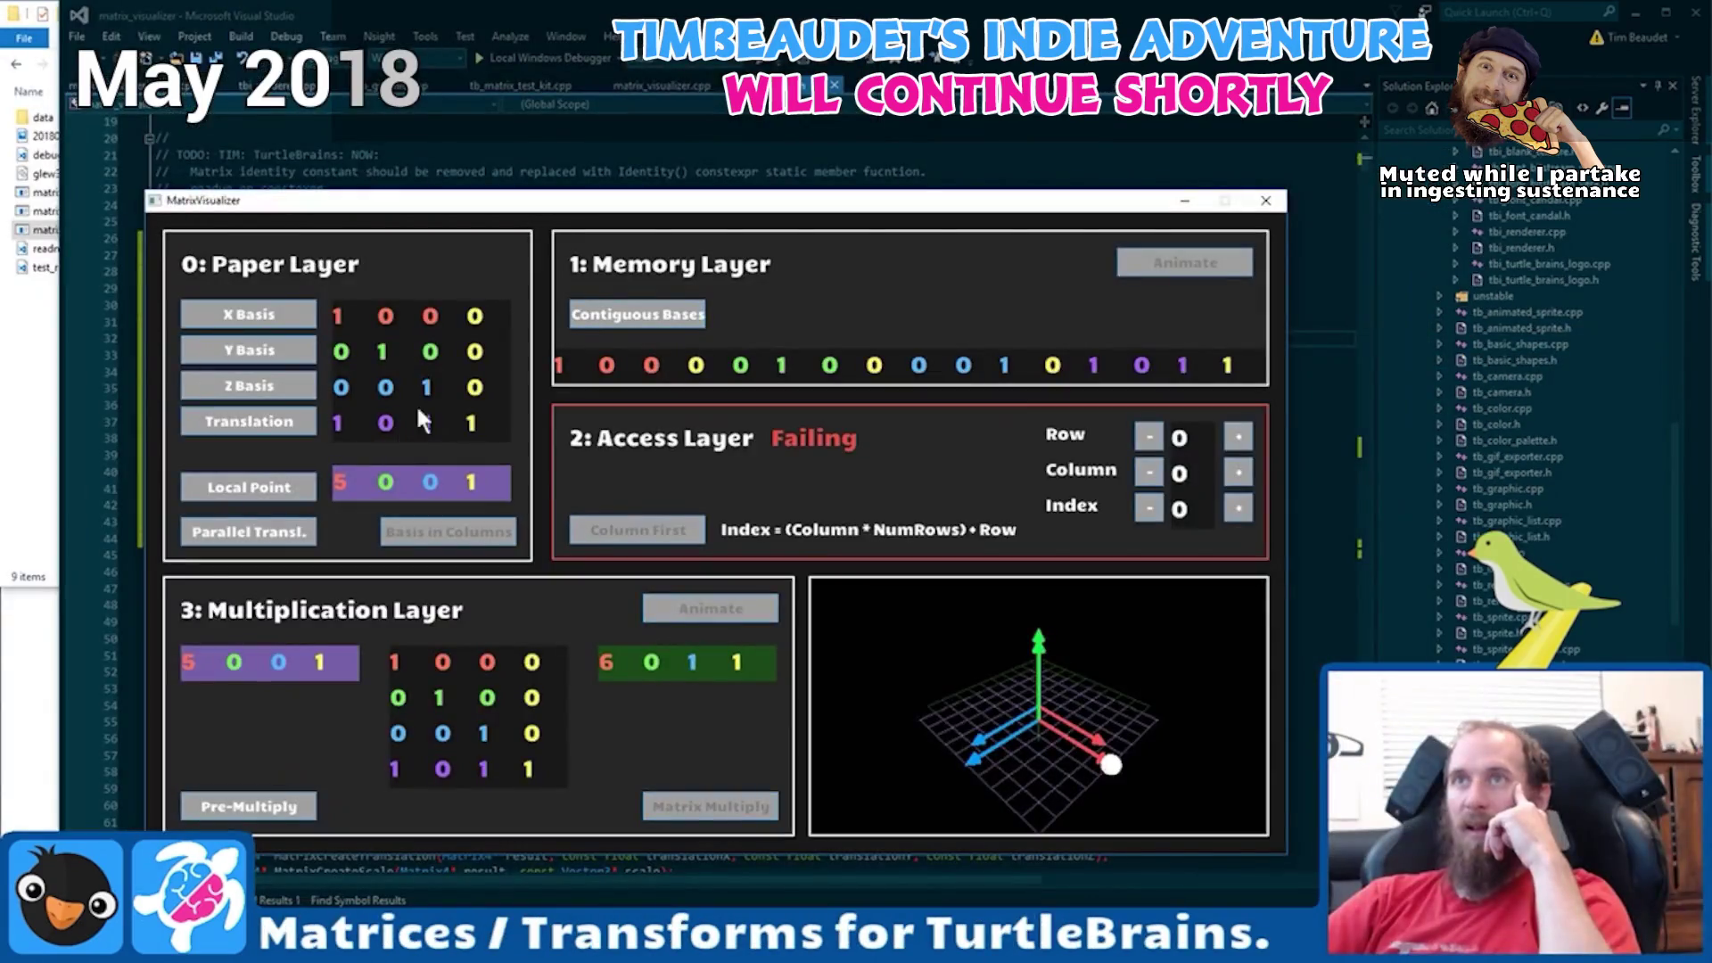
# - Lay the matrix basis out in columns and turn Pre-Multiply off for matrix-times-column-vector order
pyautogui.click(441, 421)
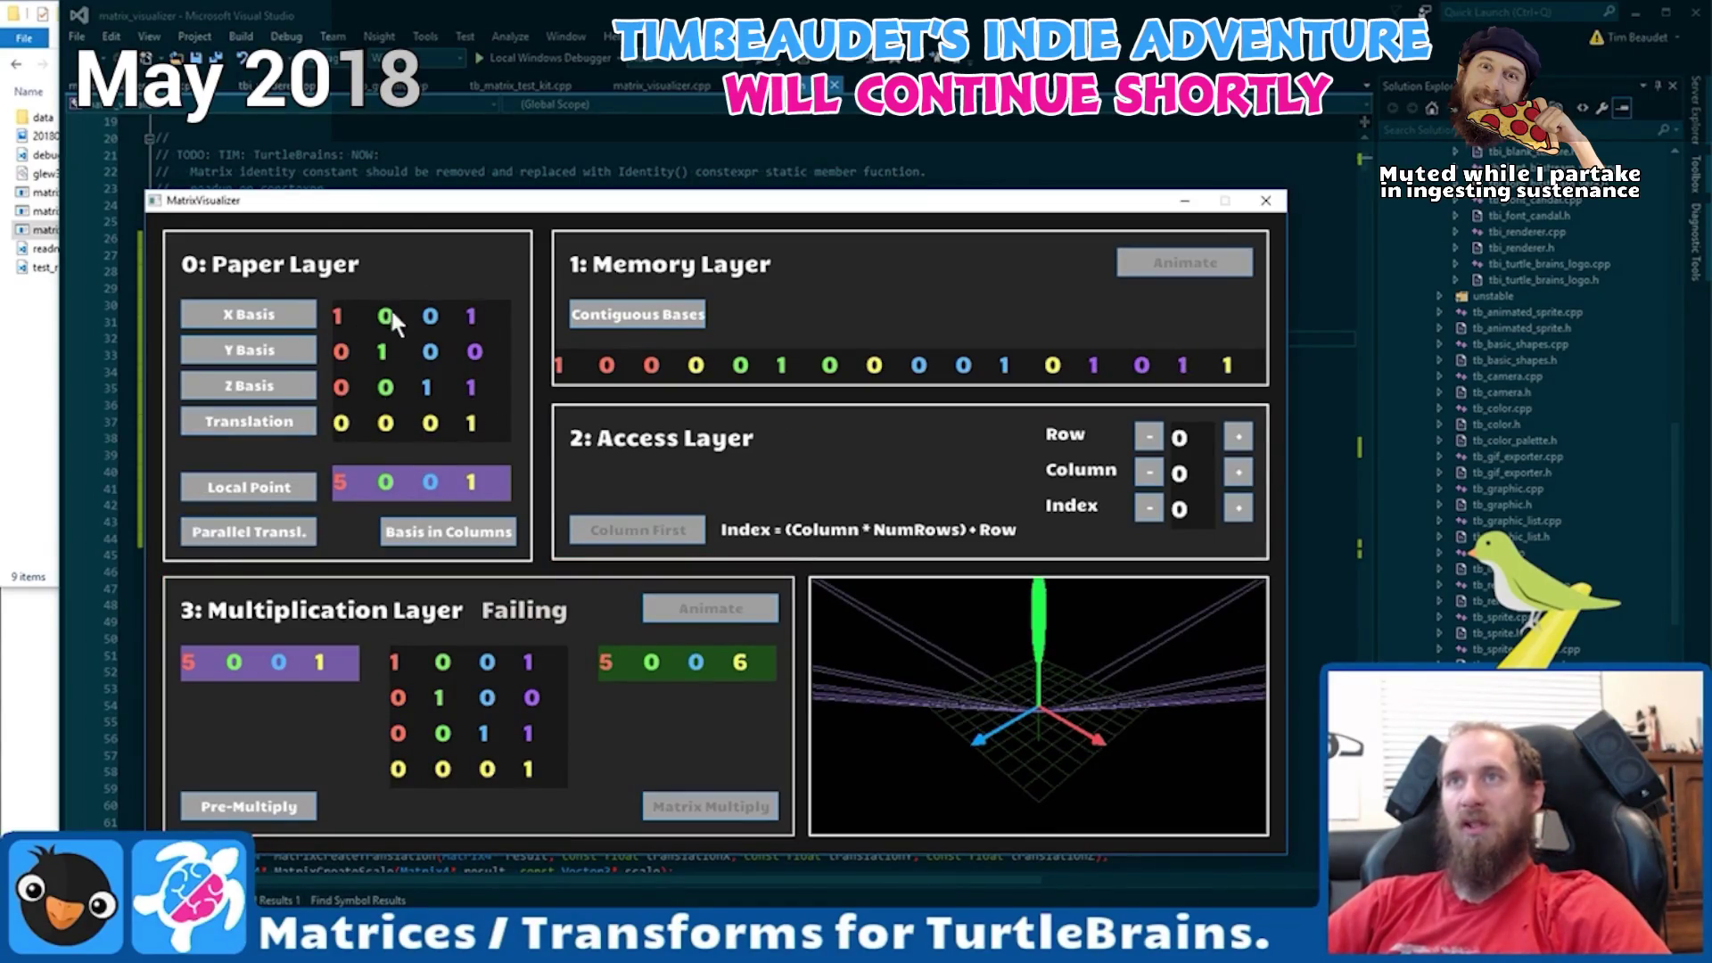
pyautogui.press('p')
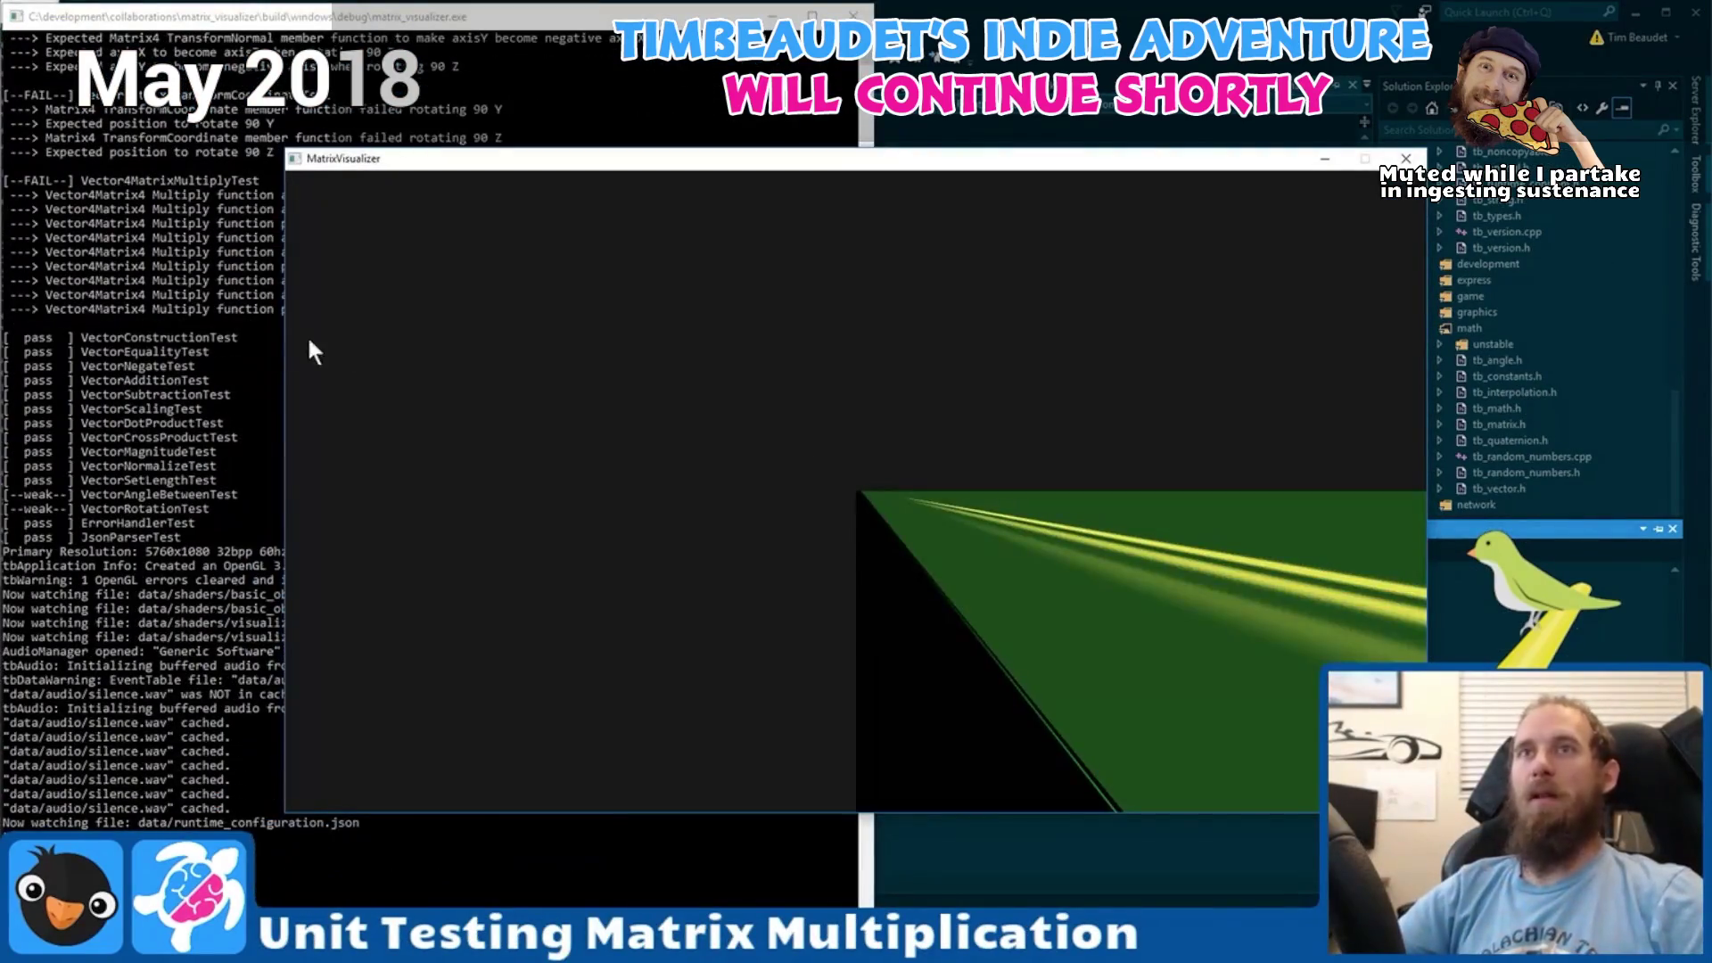
# - Render the visualizer scene, then pick the free Unity Personal plan from the plans page
pyautogui.click(191, 432)
pyautogui.scroll(10, 191, 432)
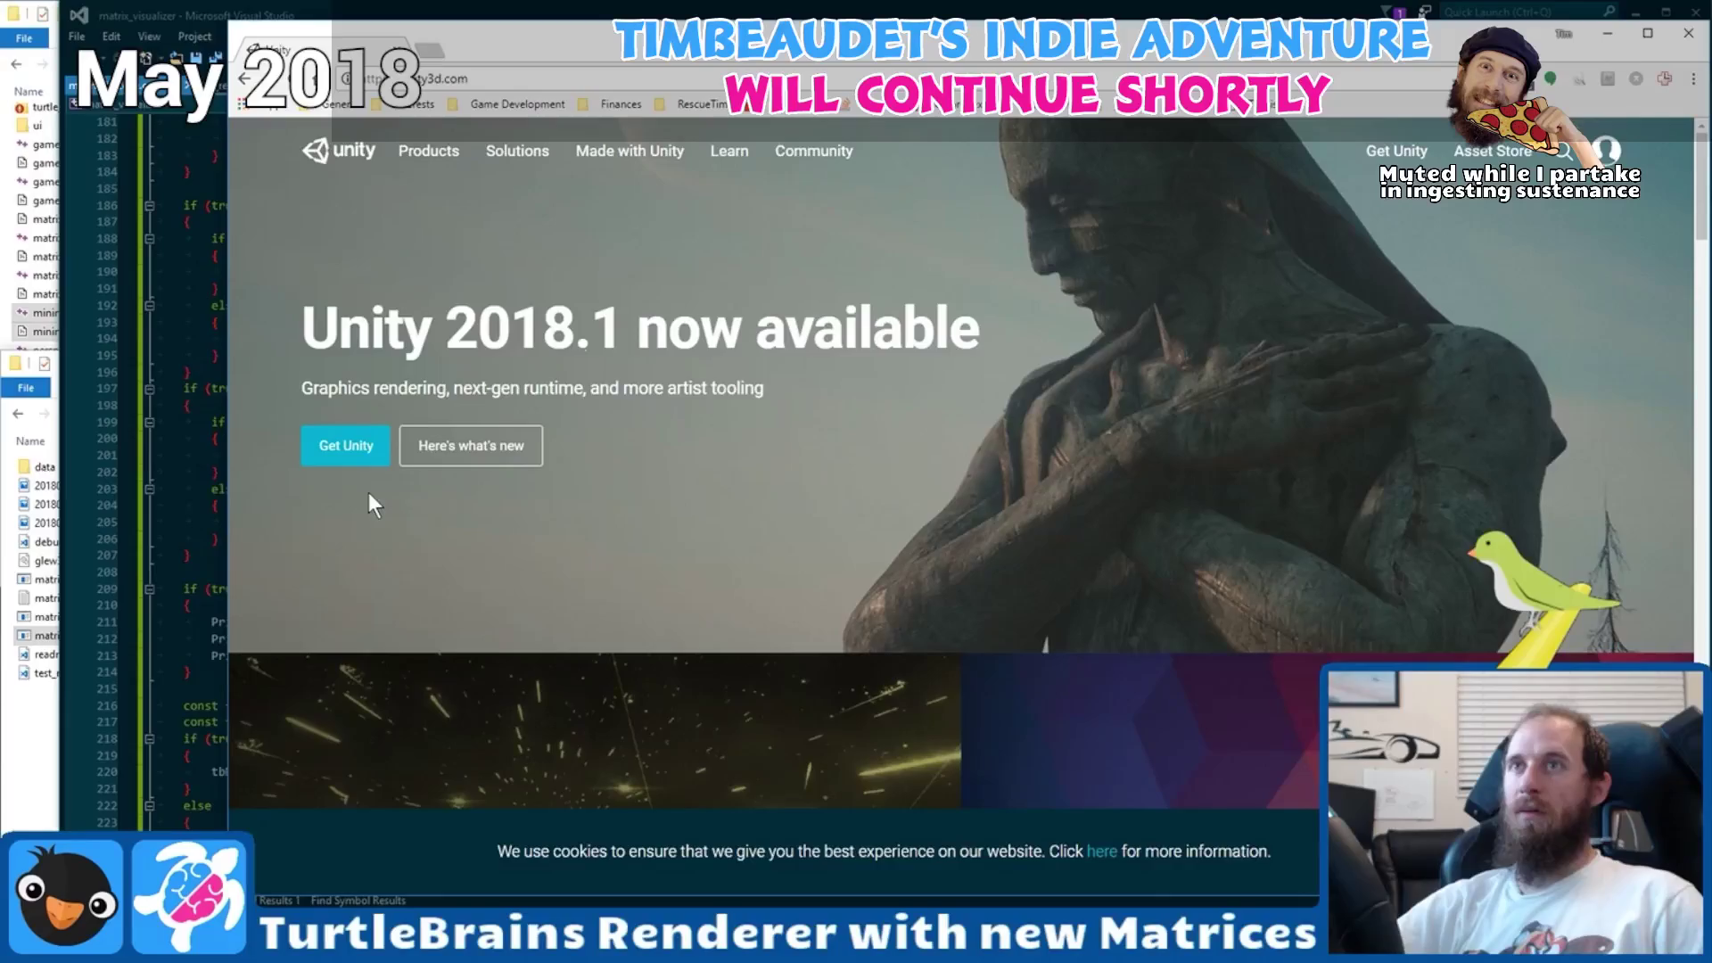
pyautogui.click(361, 448)
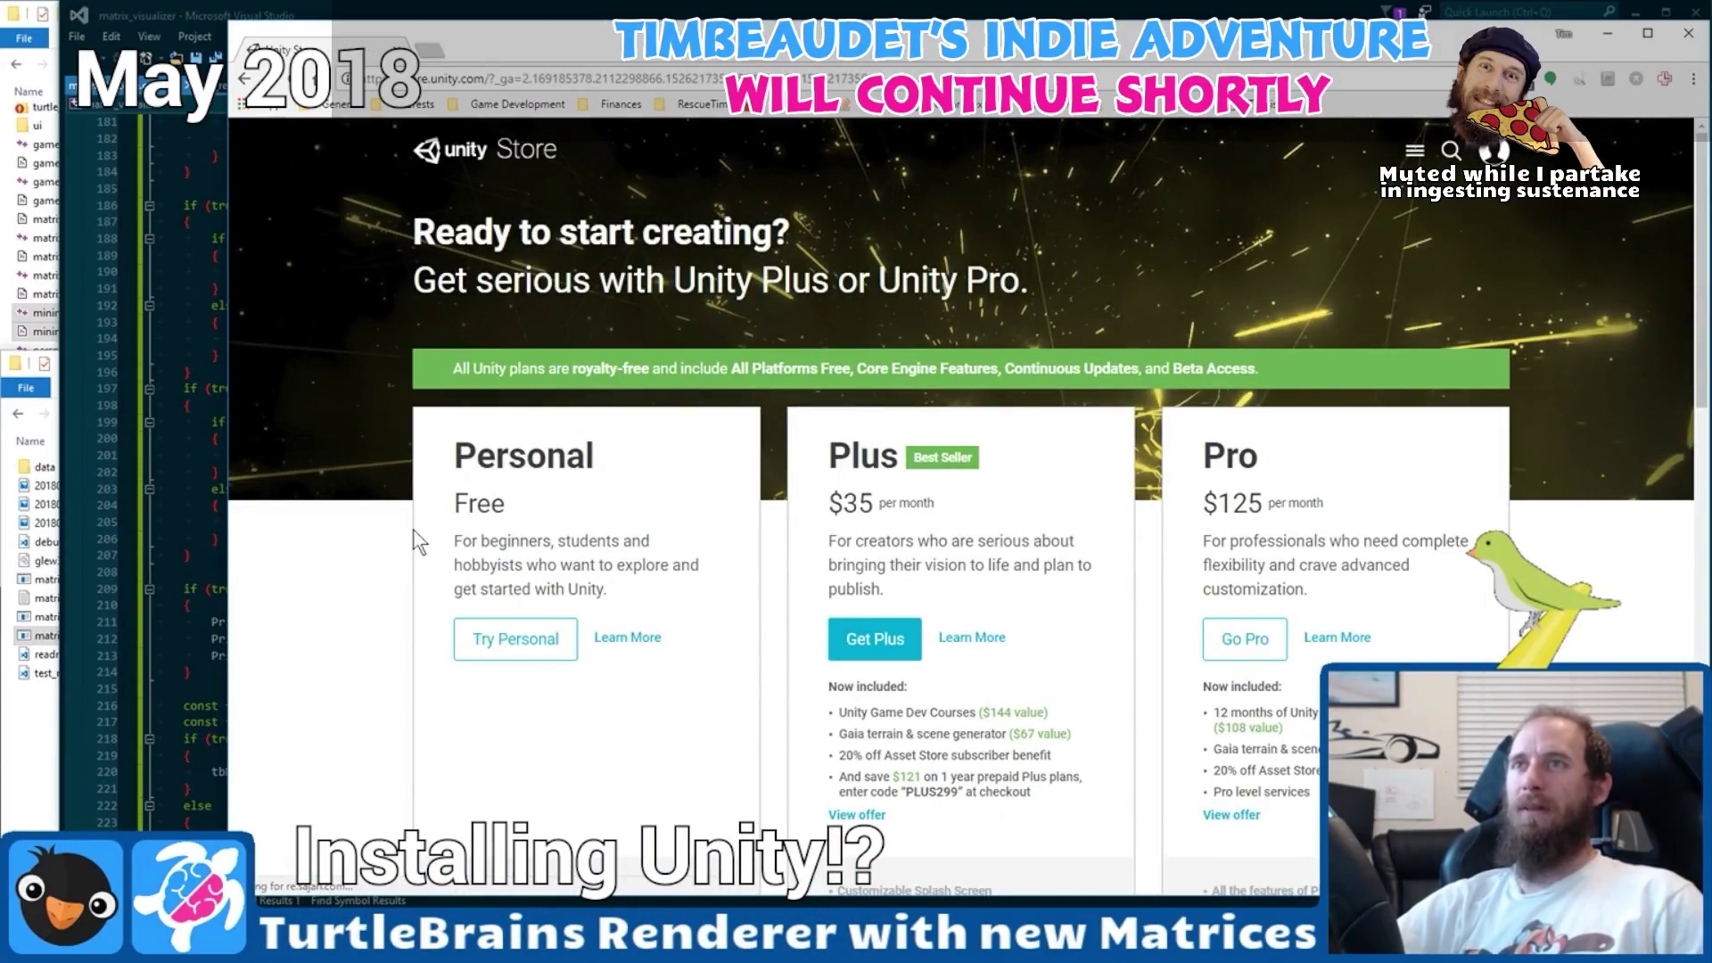
pyautogui.scroll(-2, 713, 526)
pyautogui.click(495, 465)
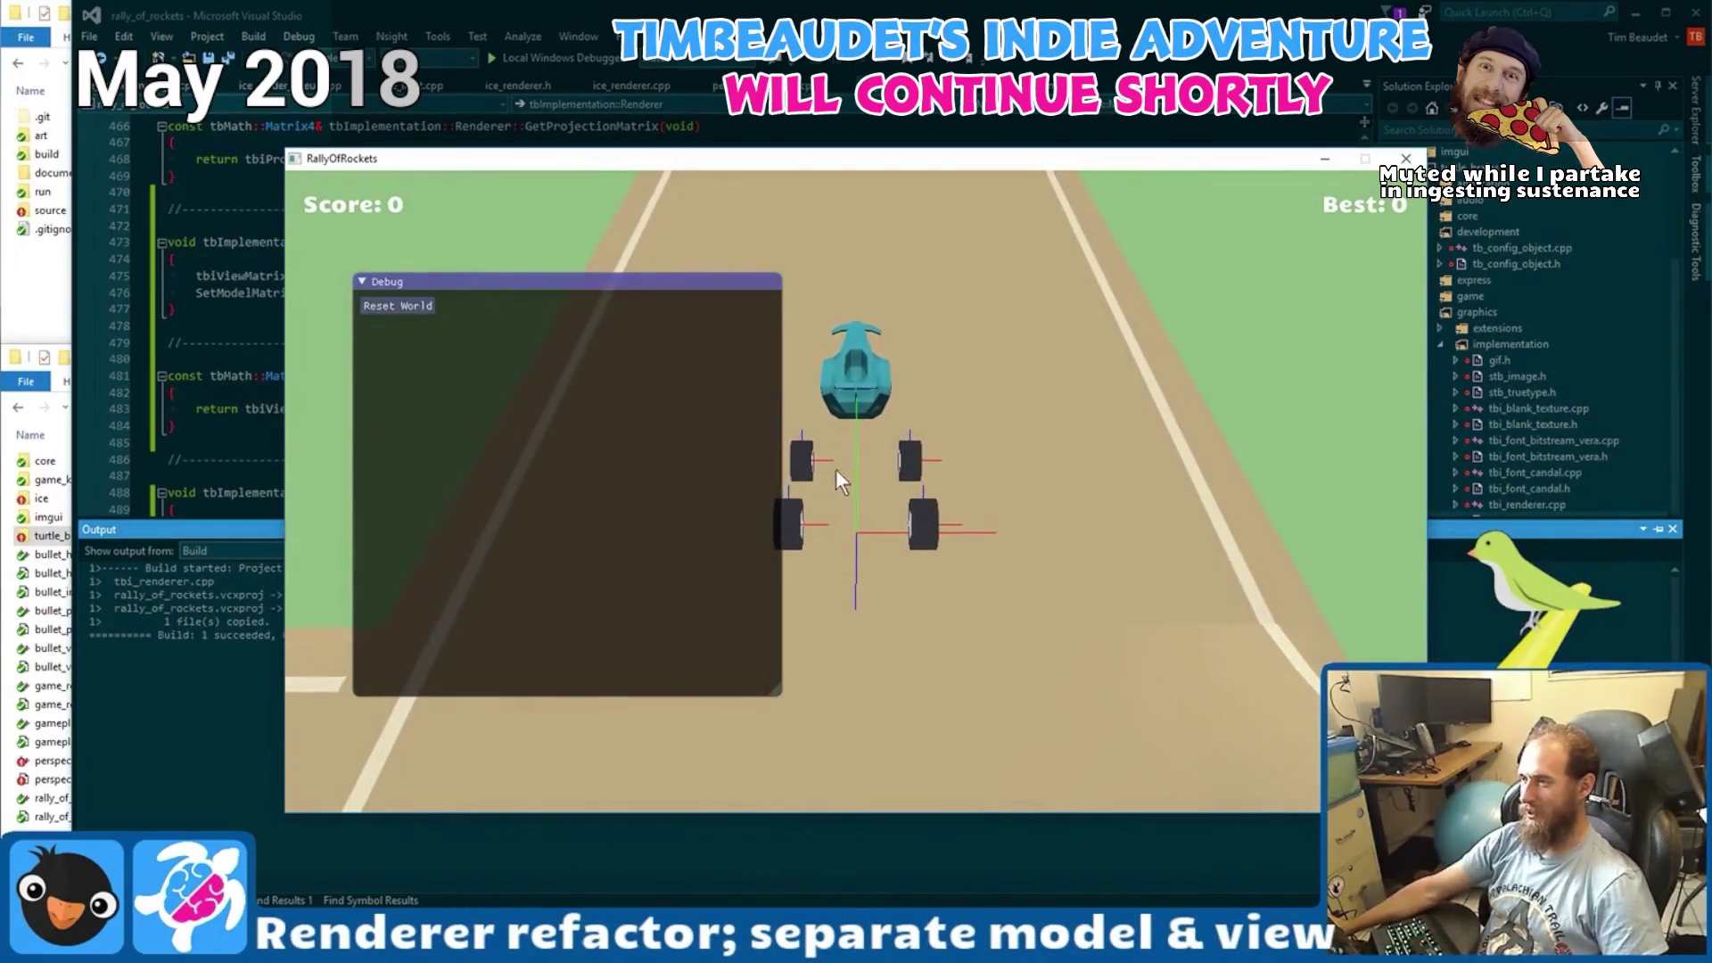
# - Collapse the RallyOfRockets Debug window with the grave-key shortcut
pyautogui.press('`')
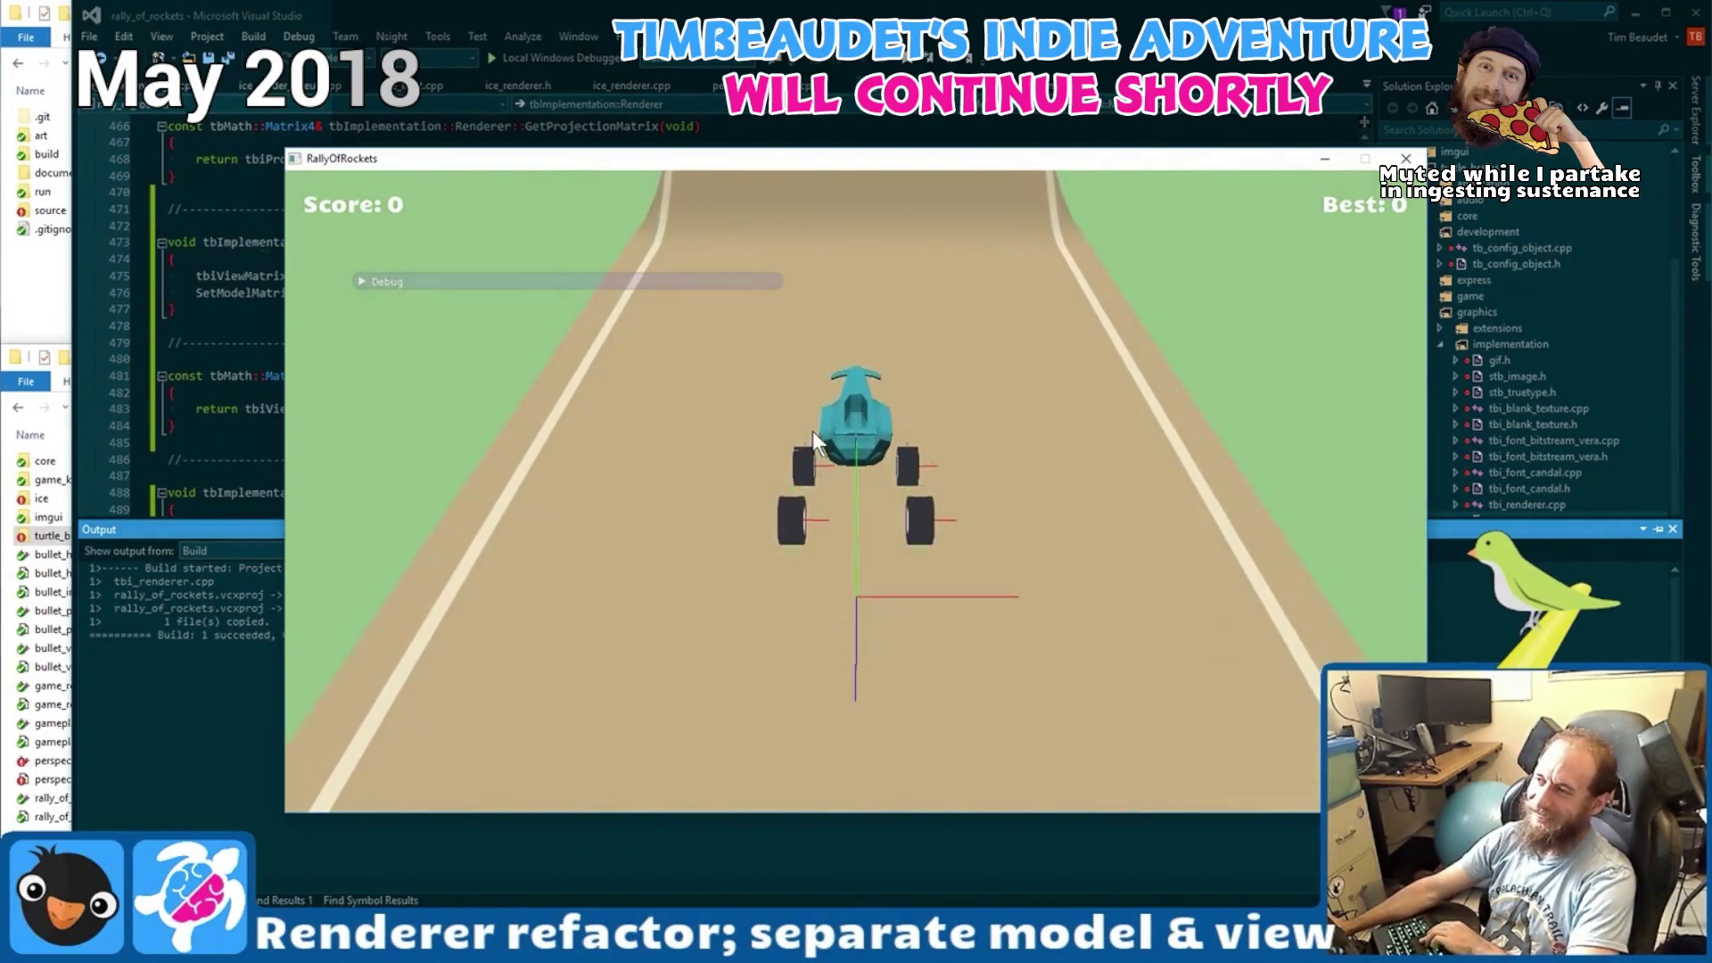
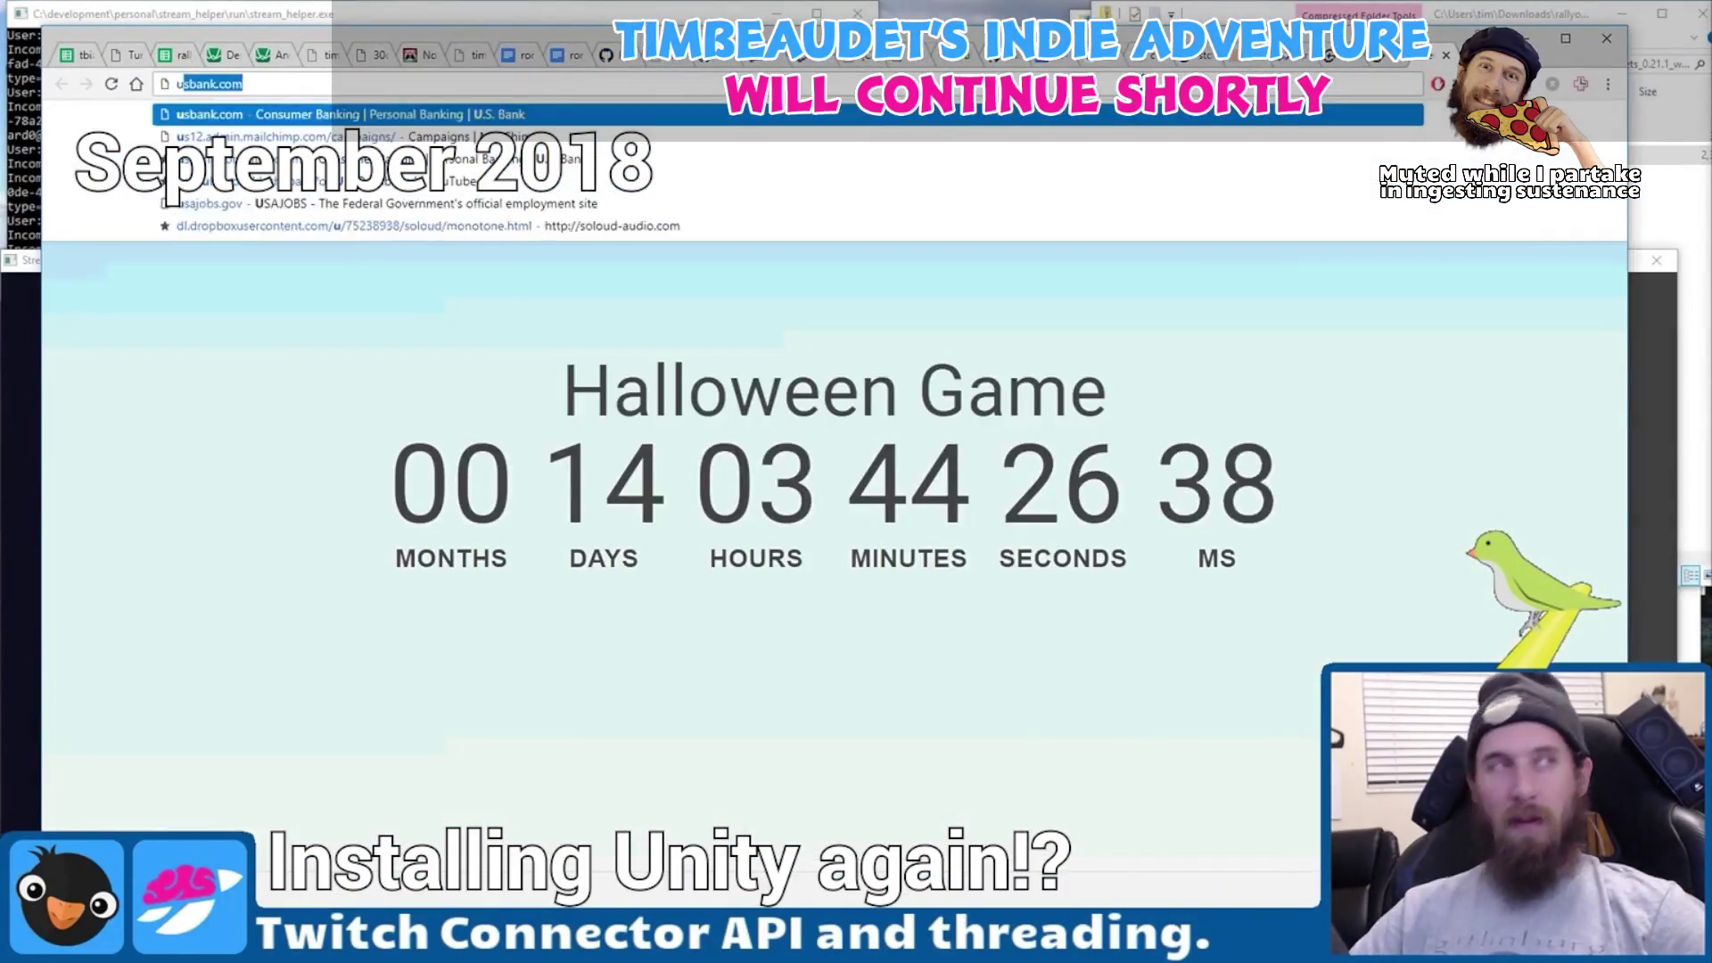
# - Type 'unity' in Chrome's address bar to get Unity website suggestions
pyautogui.write('ty.')
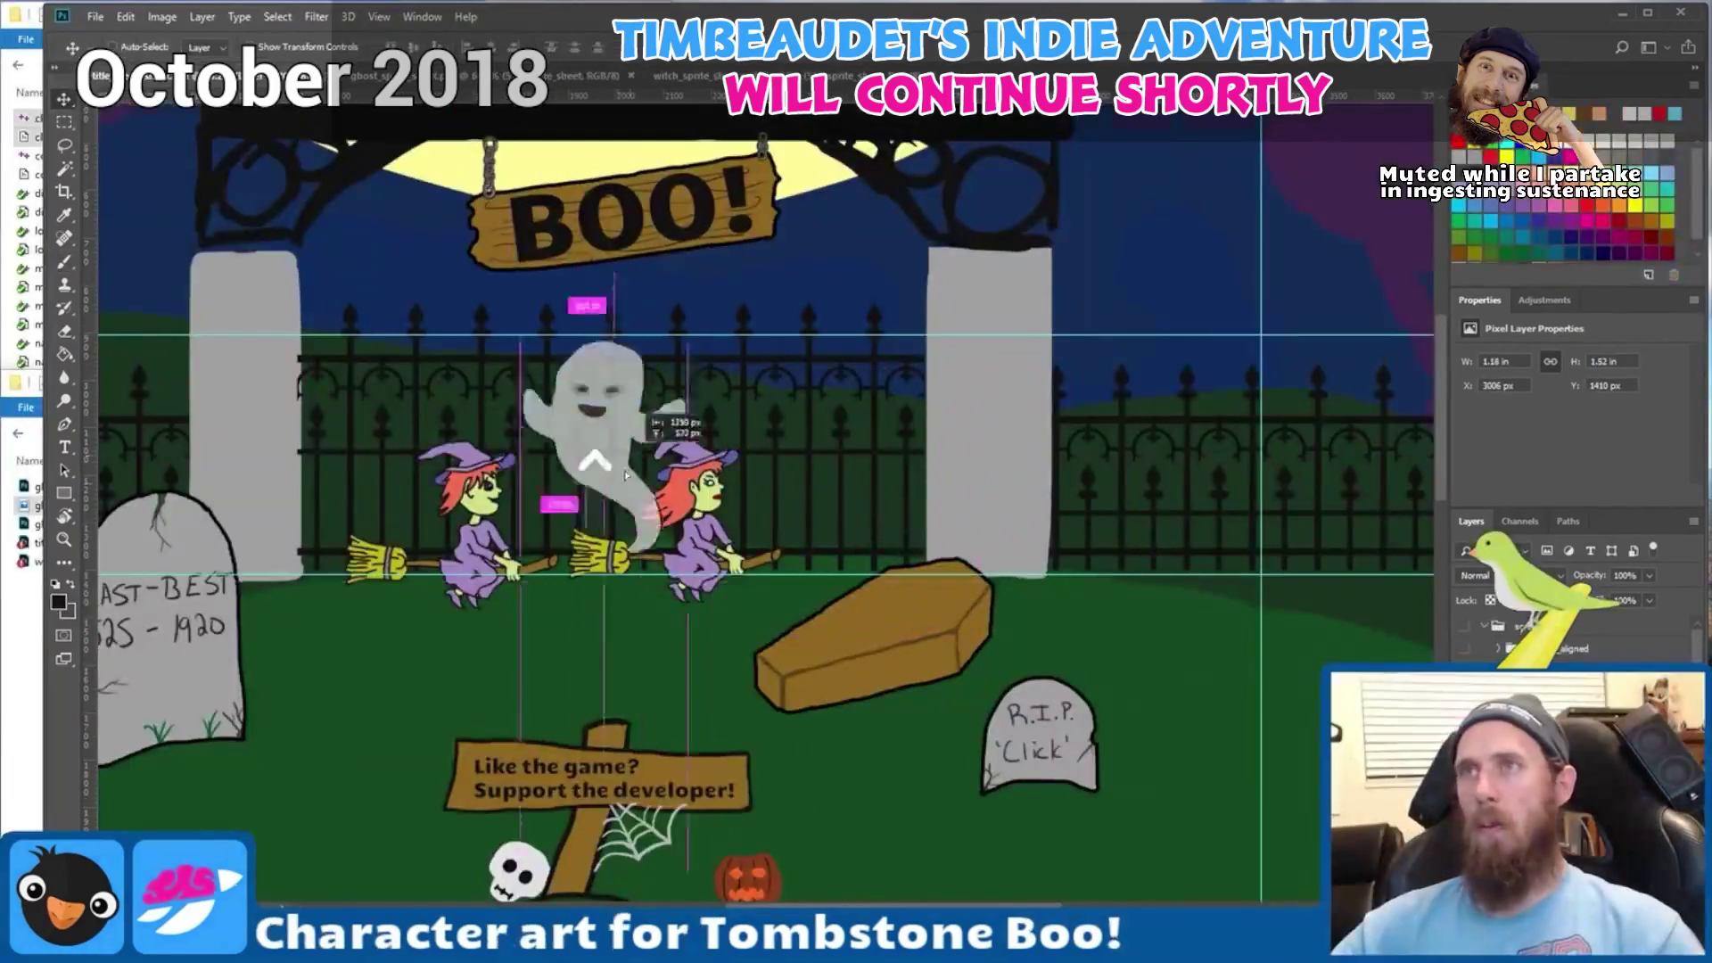
# - Move the ghost up-right, then down-left beside the coffin in the graveyard scene
pyautogui.moveTo(1077, 533); pyautogui.dragTo(1259, 432)
pyautogui.moveTo(1170, 479)
pyautogui.mouseDown()
pyautogui.moveTo(988, 514)
pyautogui.moveTo(888, 594)
pyautogui.mouseUp()
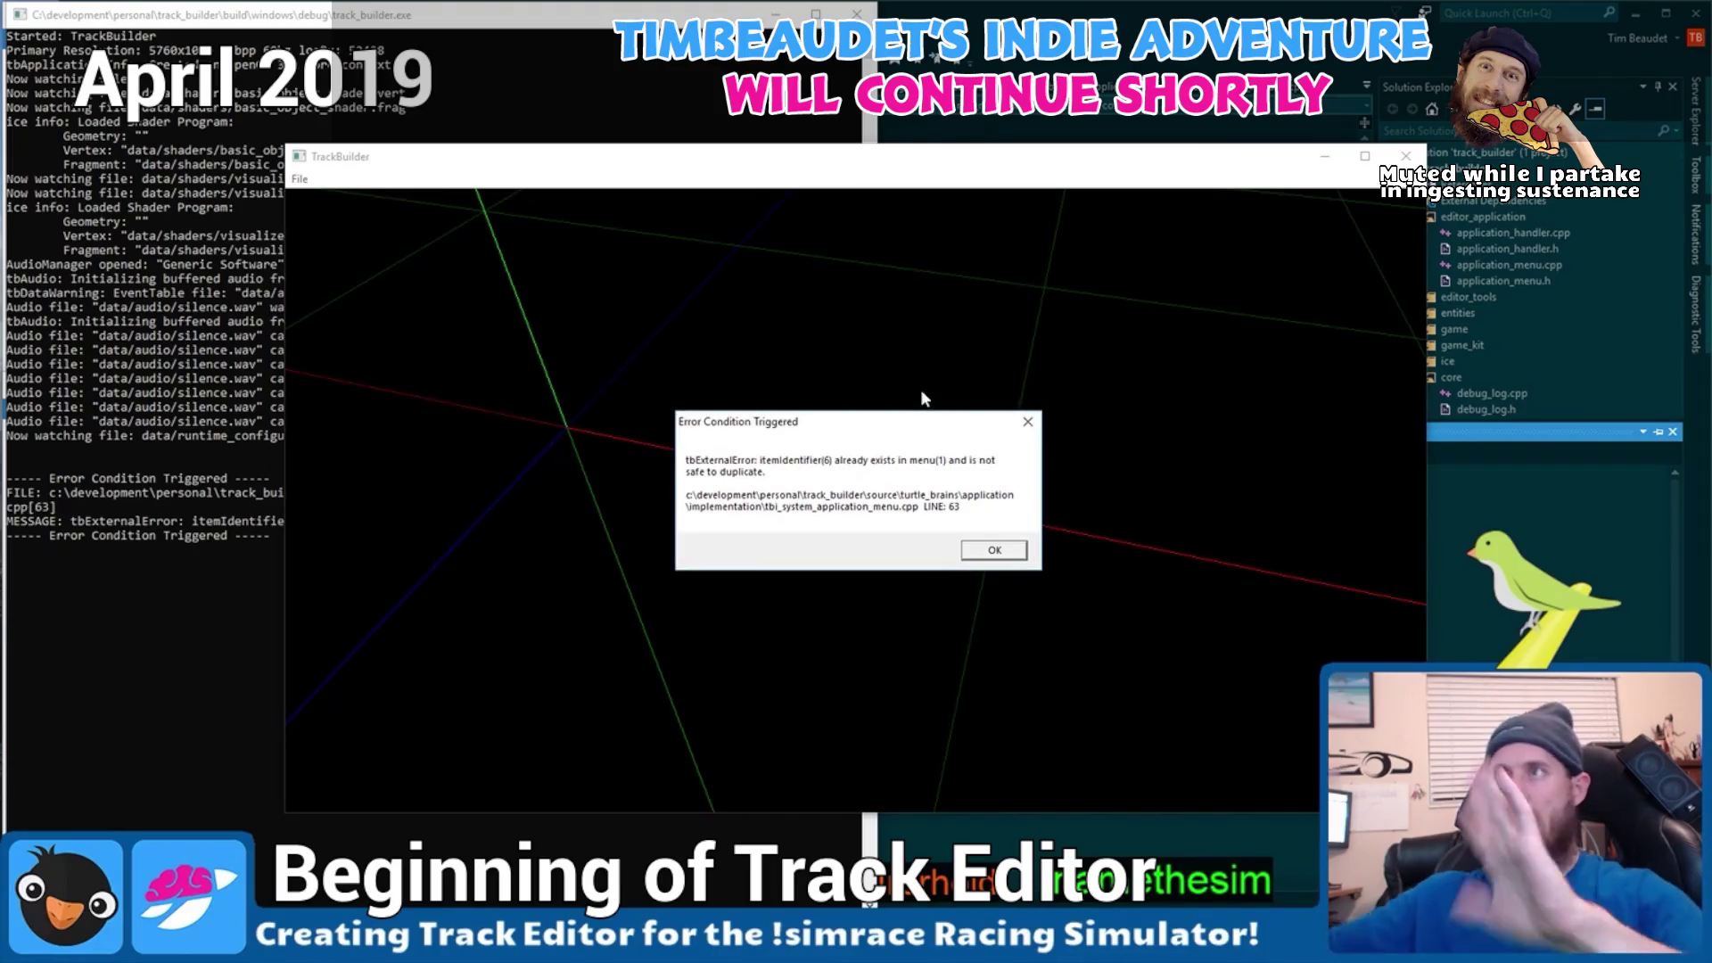
# - Close the 'Error Condition Triggered' dialog about the duplicate menu item identifier
pyautogui.click(1028, 422)
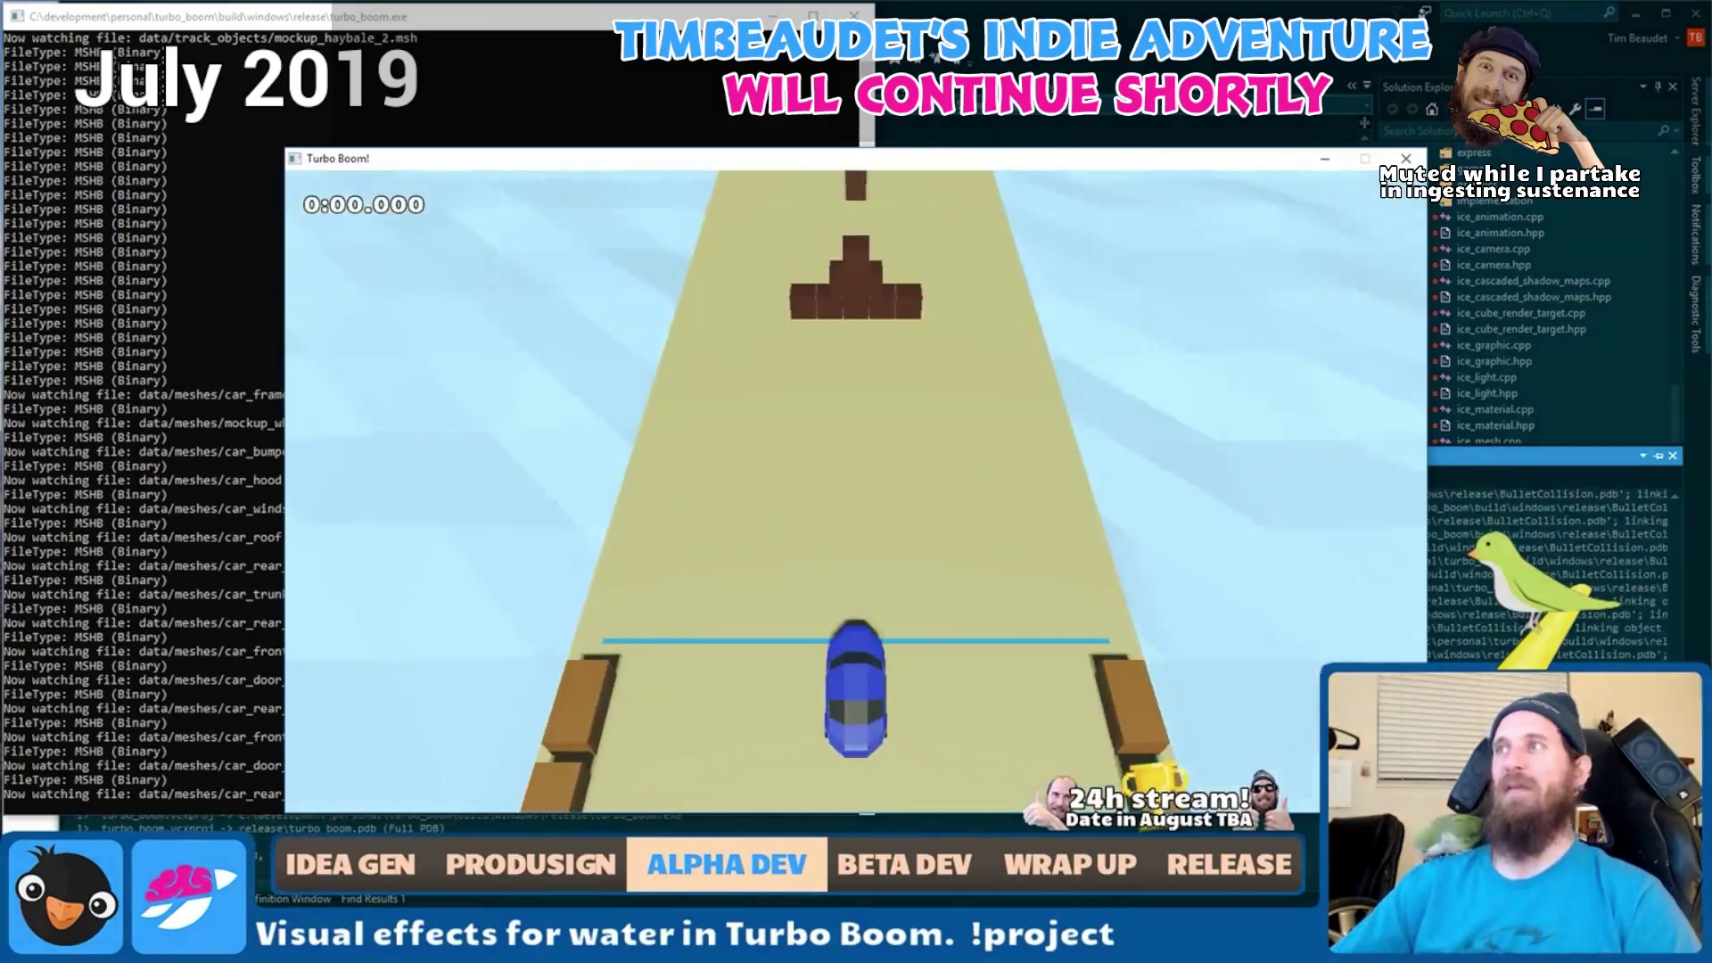
# - Shift the game window up-left, drive the car down the curving track, then reset it to the start
pyautogui.moveTo(399, 157); pyautogui.dragTo(261, 96)
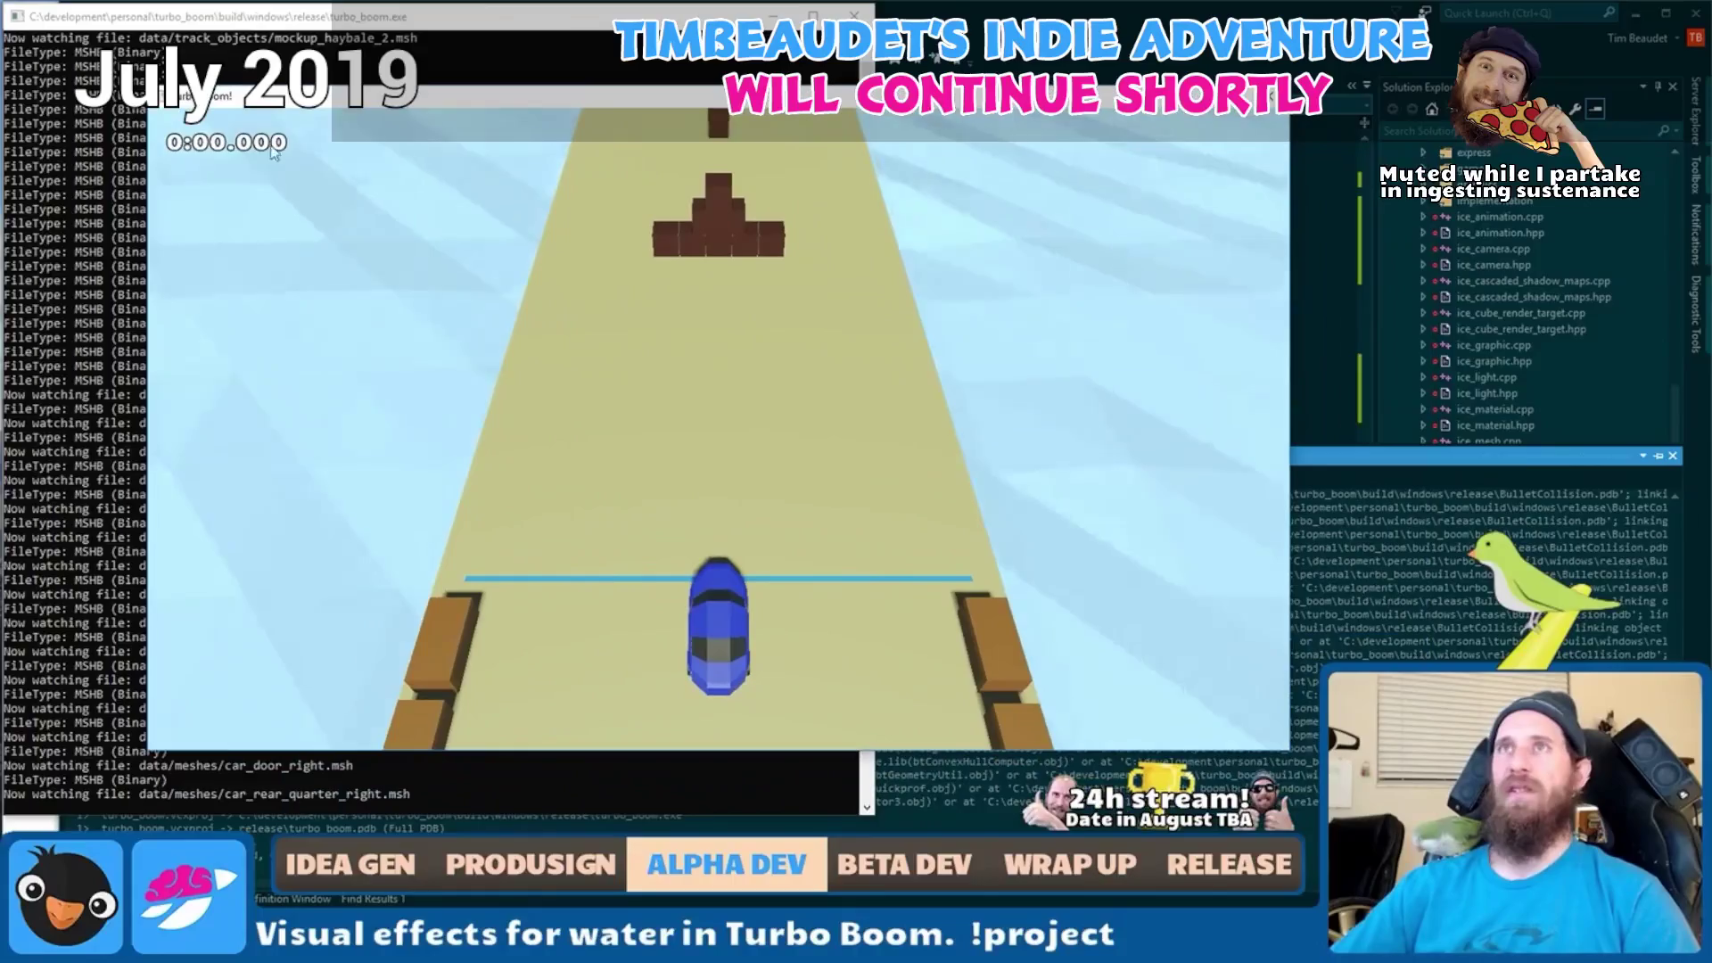
pyautogui.press('w')
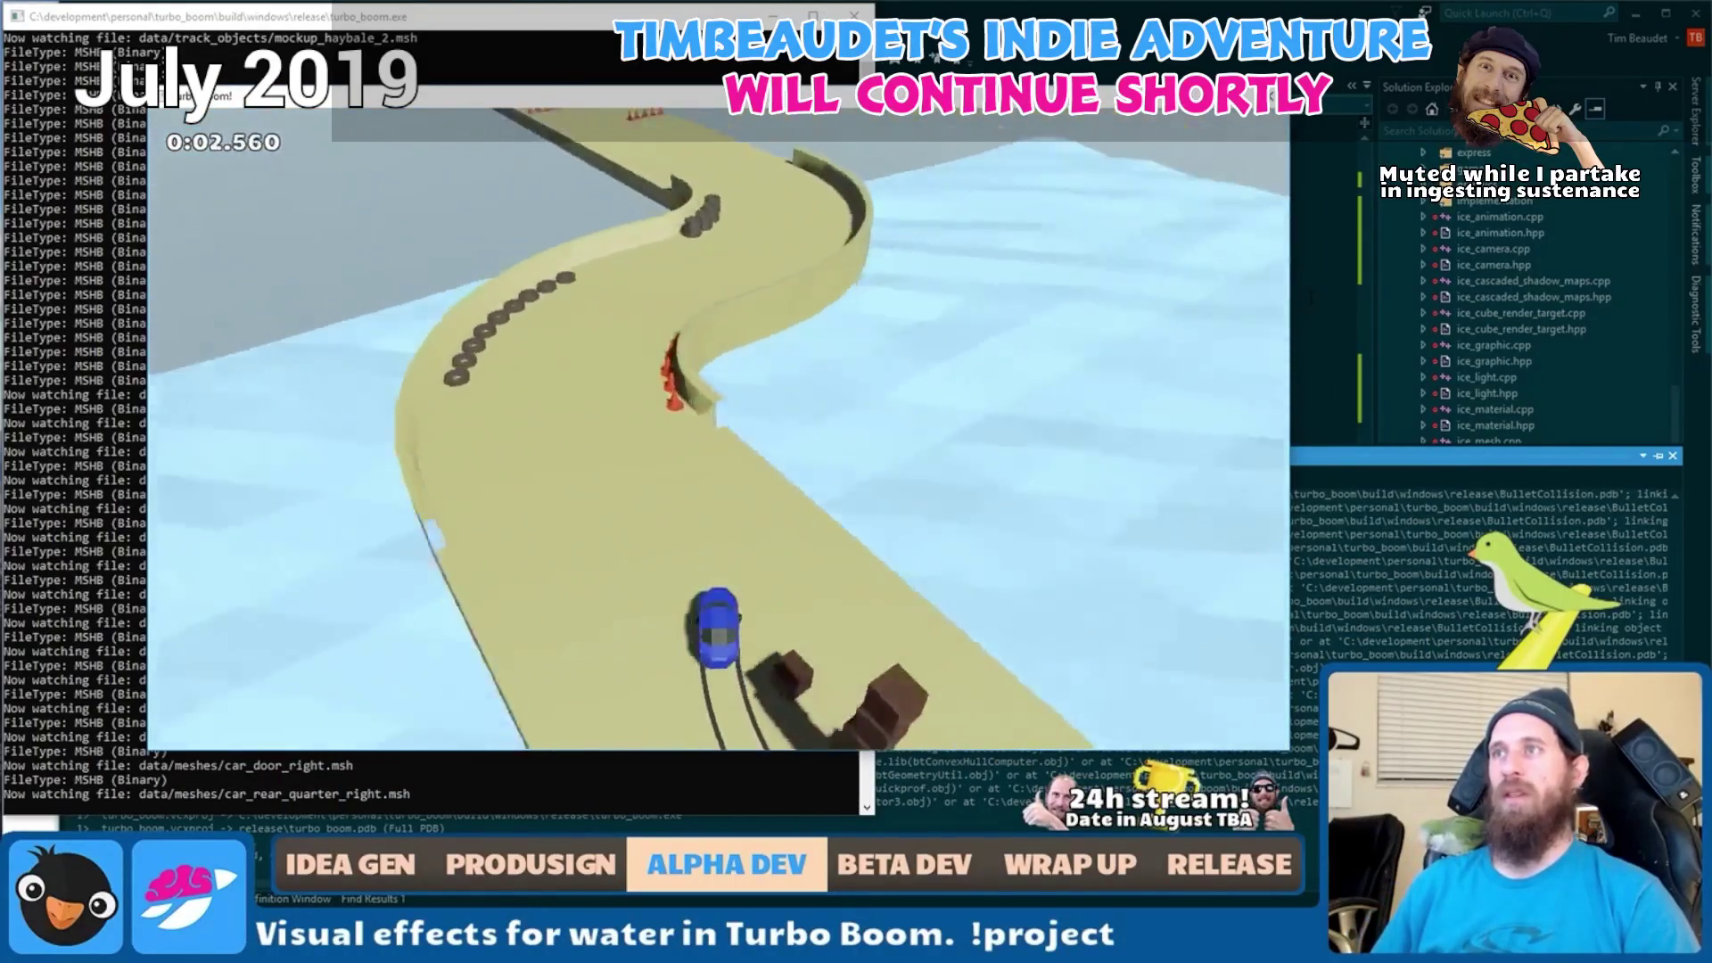
pyautogui.press('r')
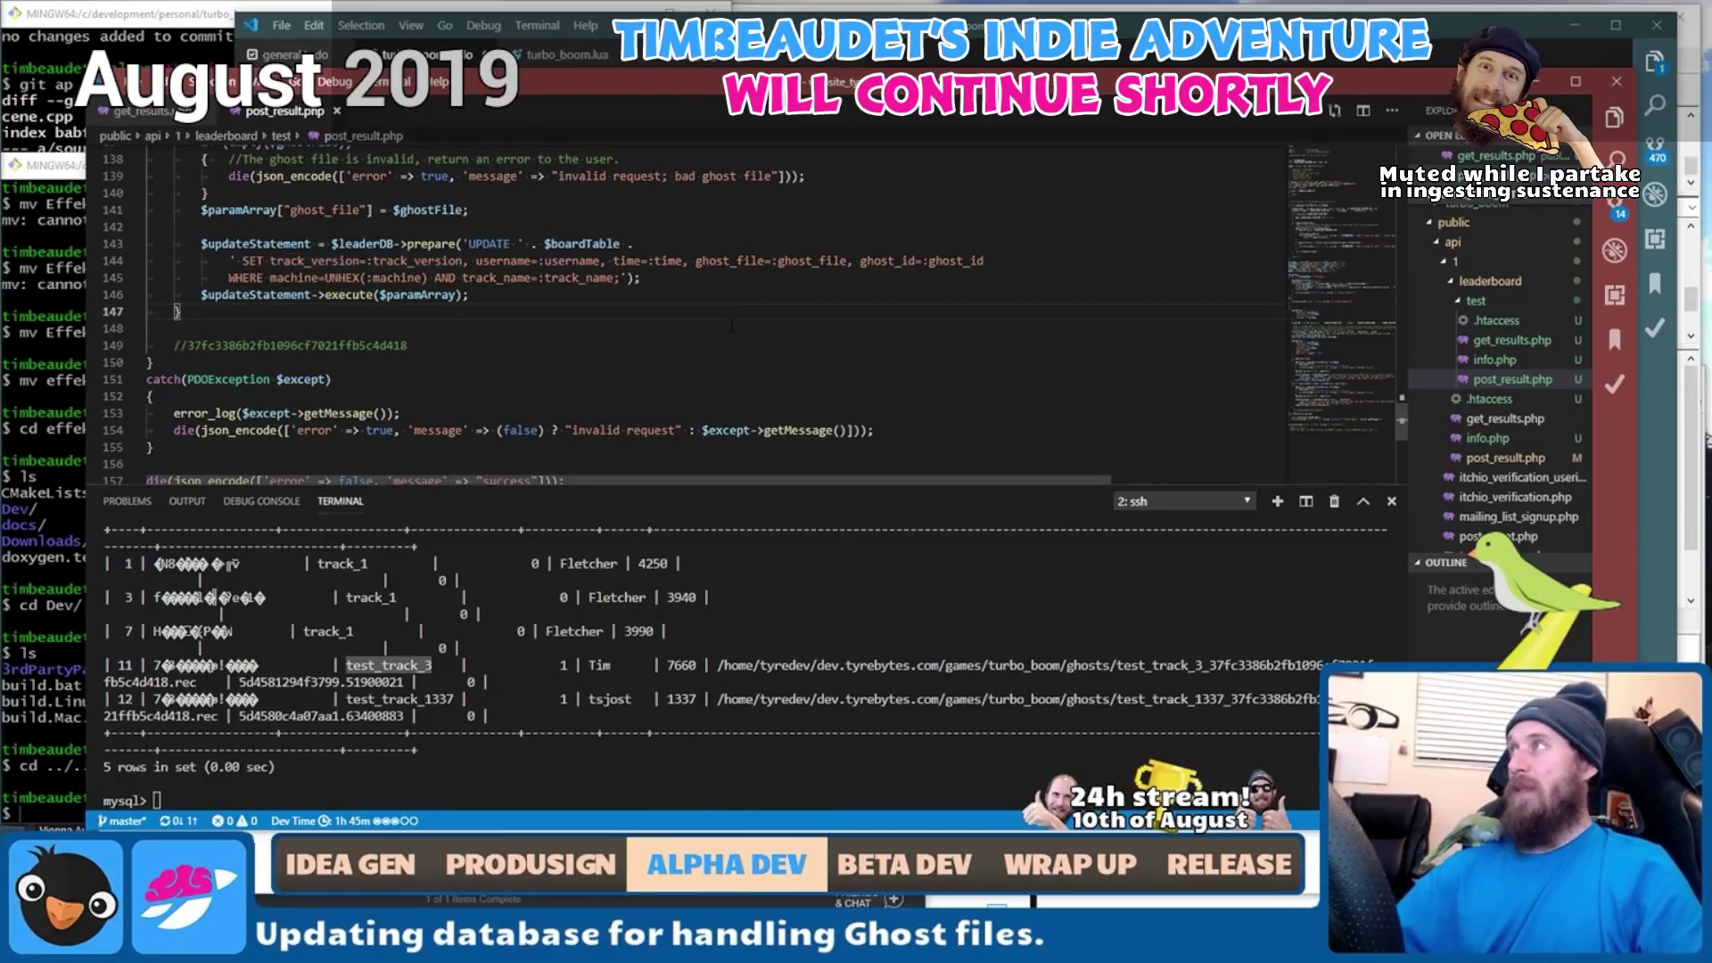
pyautogui.scroll(18, 733, 329)
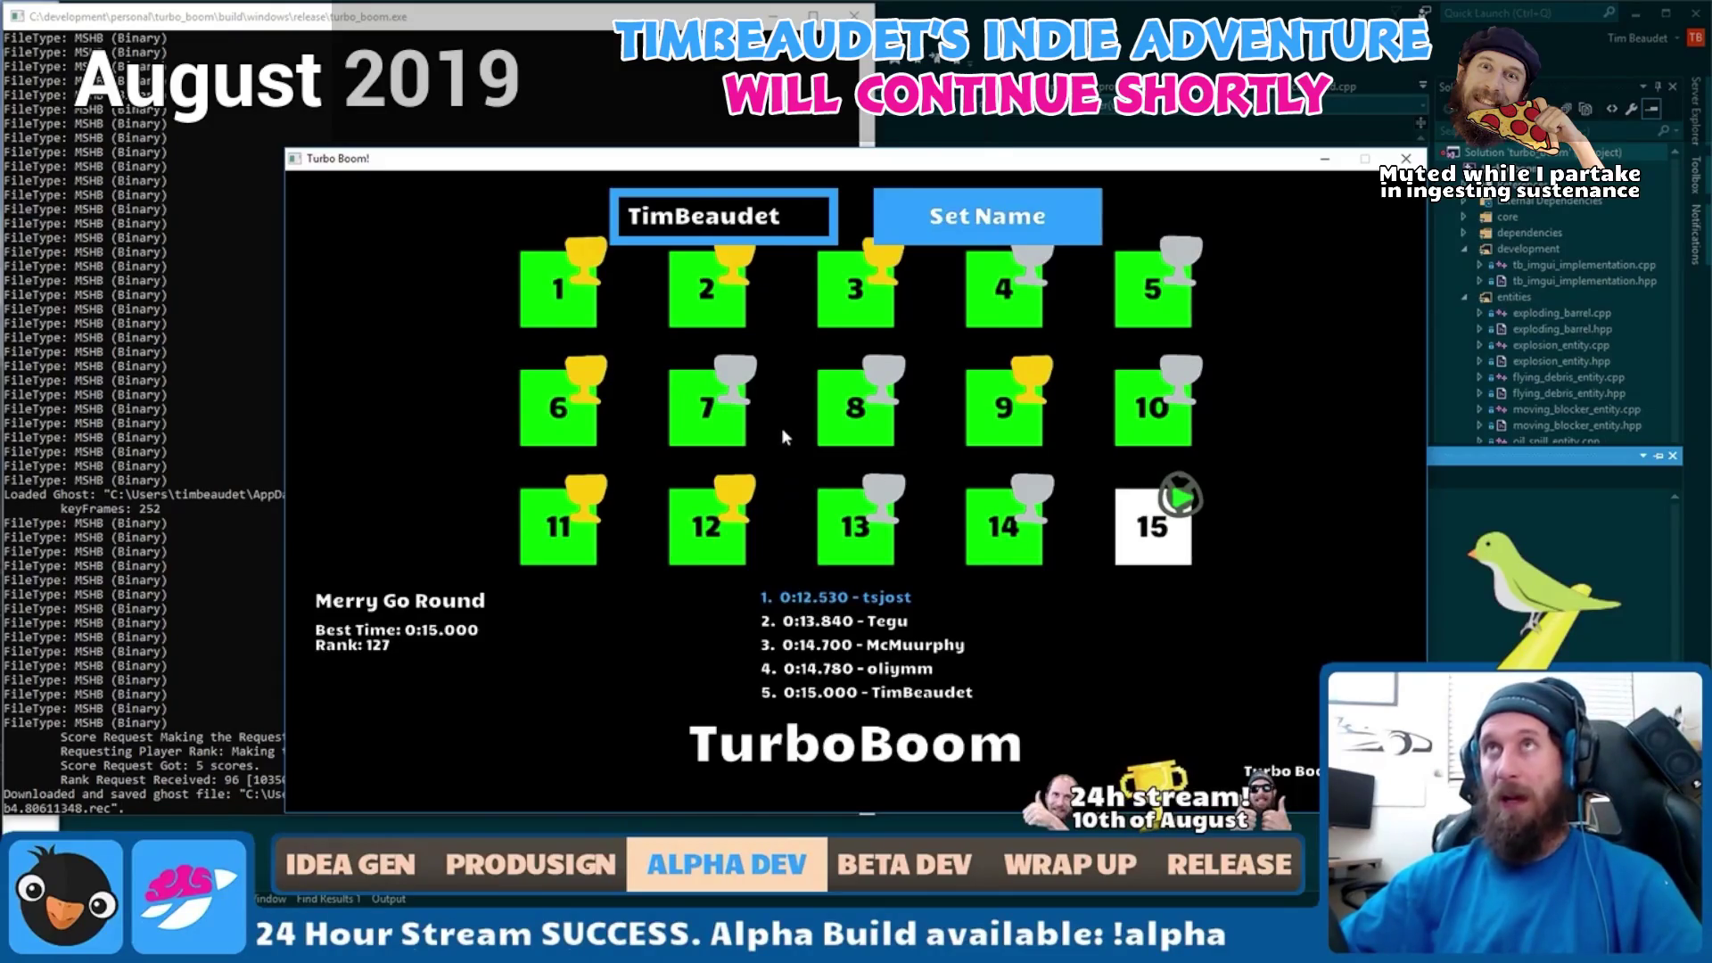
# - Race the top leaderboard entry's ghost on the Merry Go Round track
pyautogui.click(847, 412)
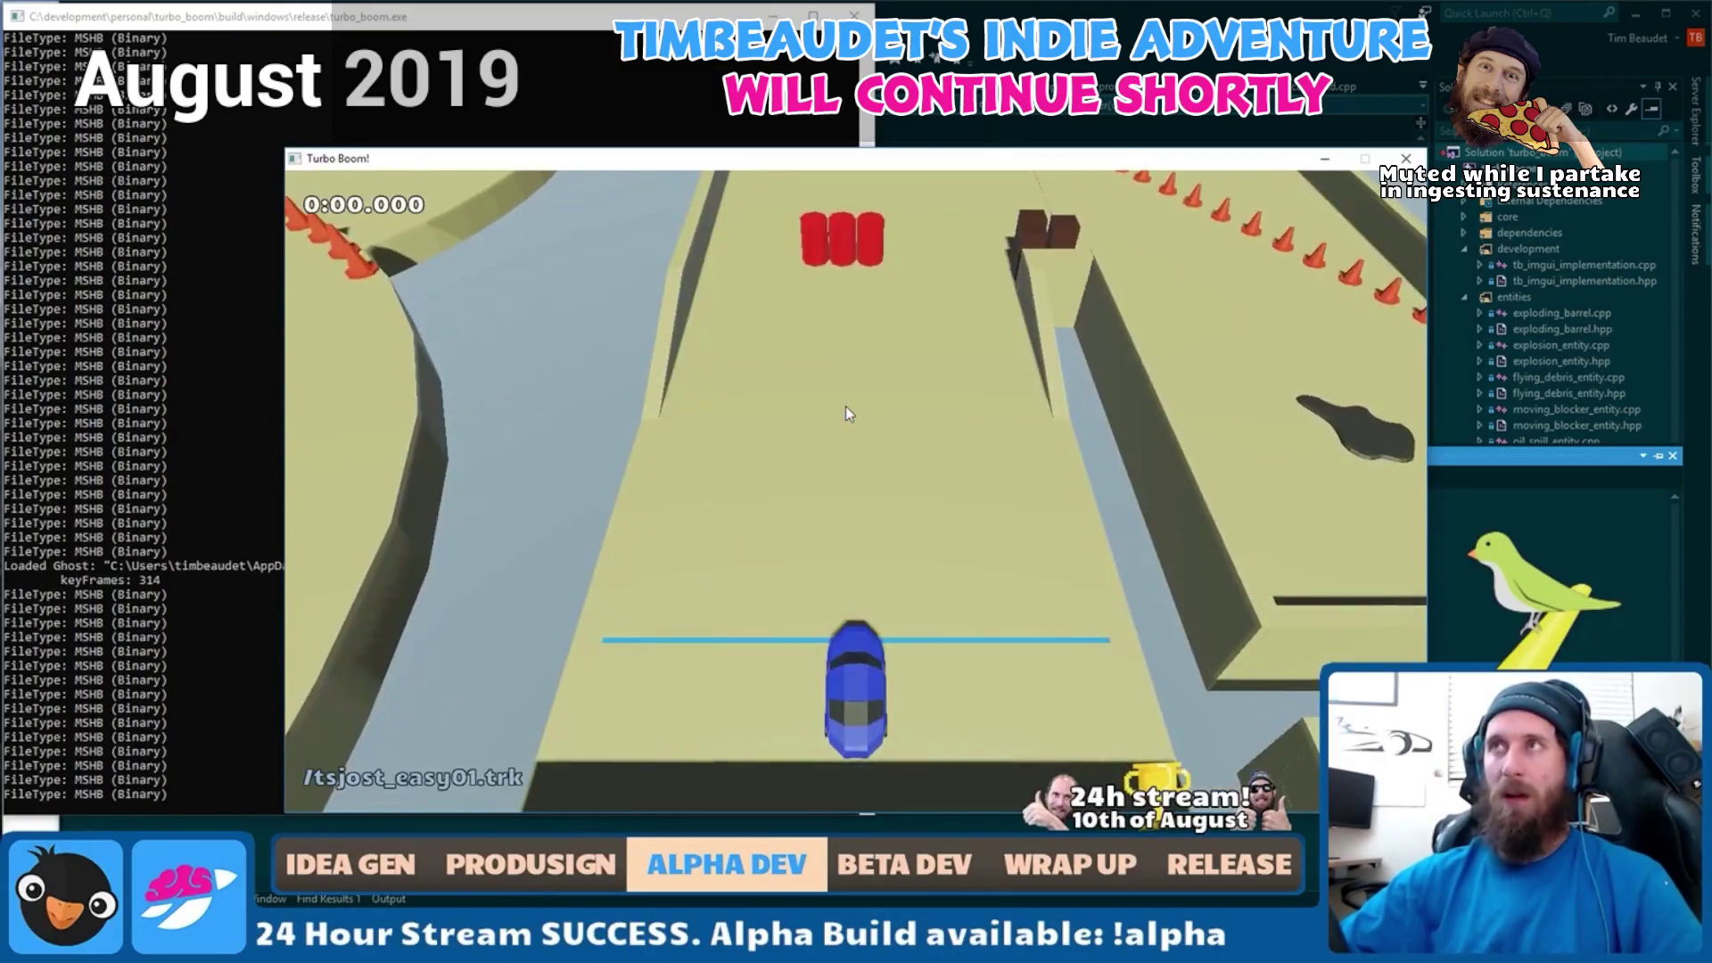